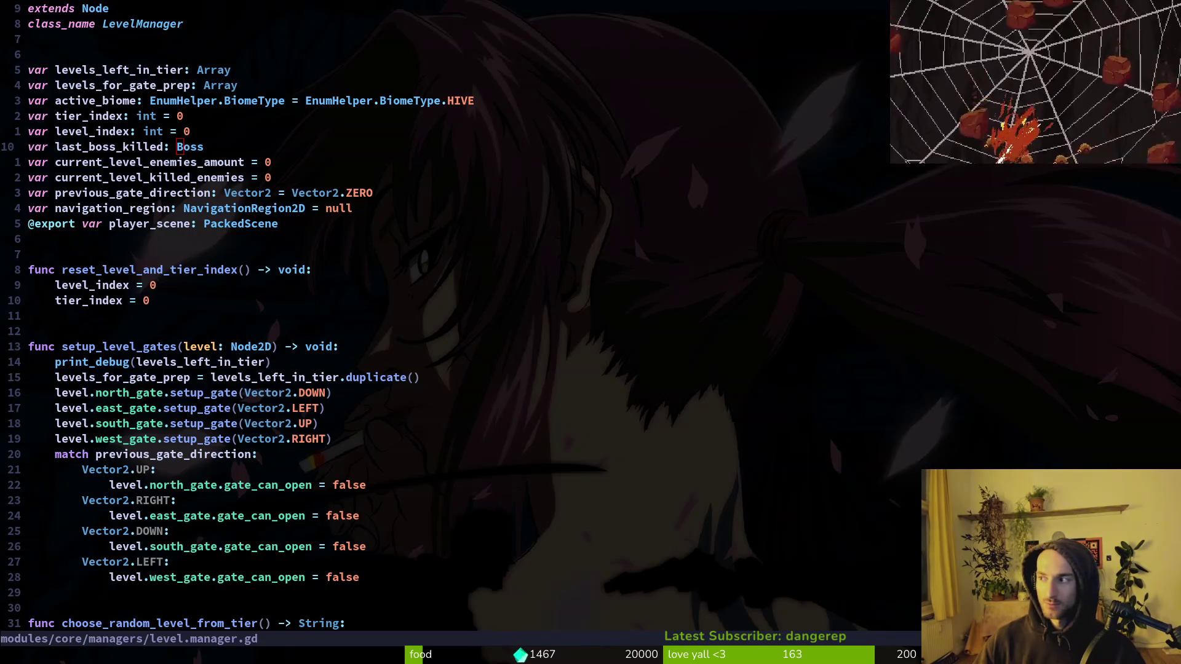
Step: Change last_boss_killed's type from Boss to EnemyHazardData.EnemyHazardType
{"action": "key", "text": "ctrl+o"}
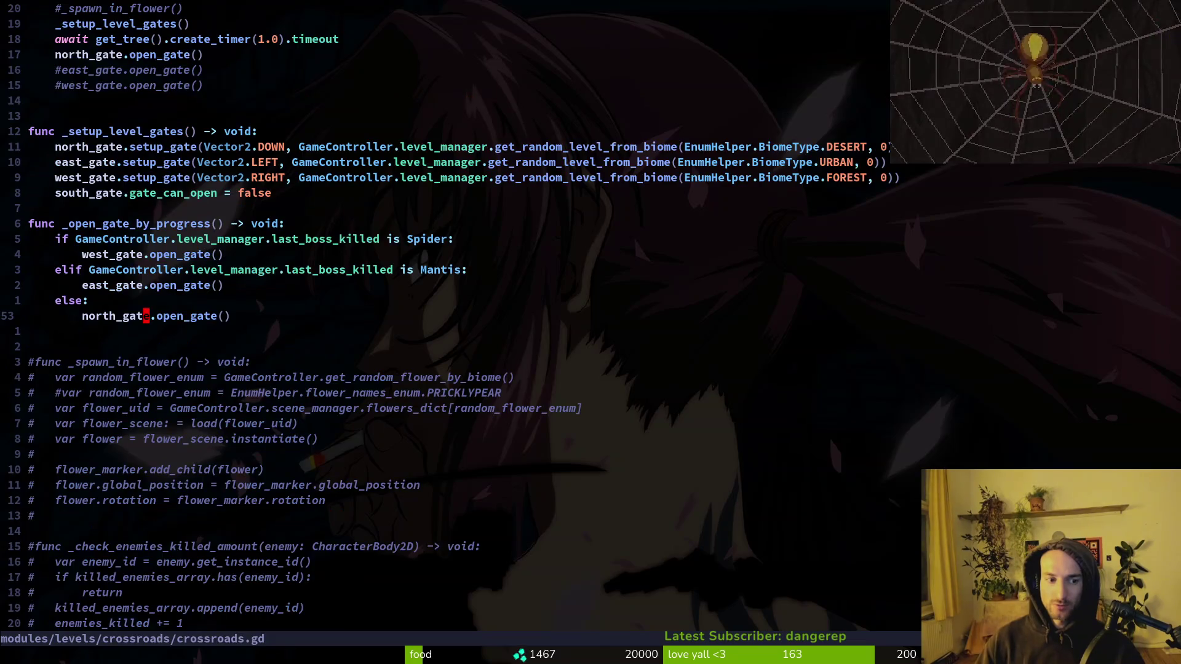
{"action": "key", "text": "ctrl+i"}
{"action": "type", "text": "ciwE"}
{"action": "key", "text": "BackSpace"}
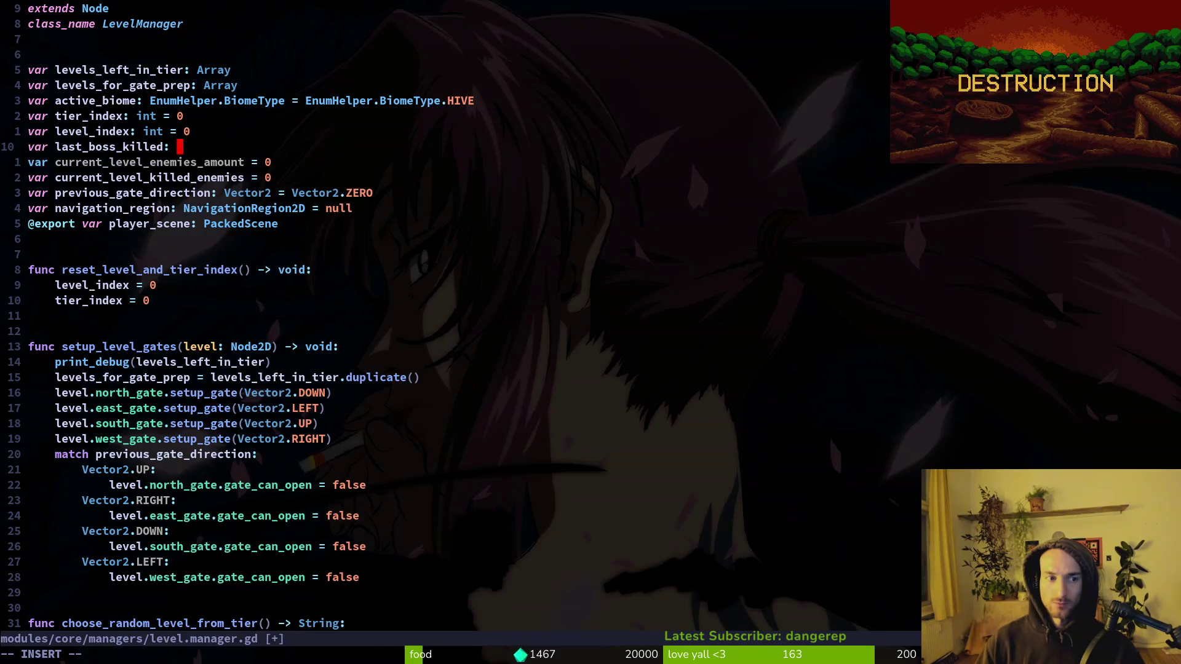
{"action": "type", "text": "Ene"}
{"action": "key", "text": "Tab"}
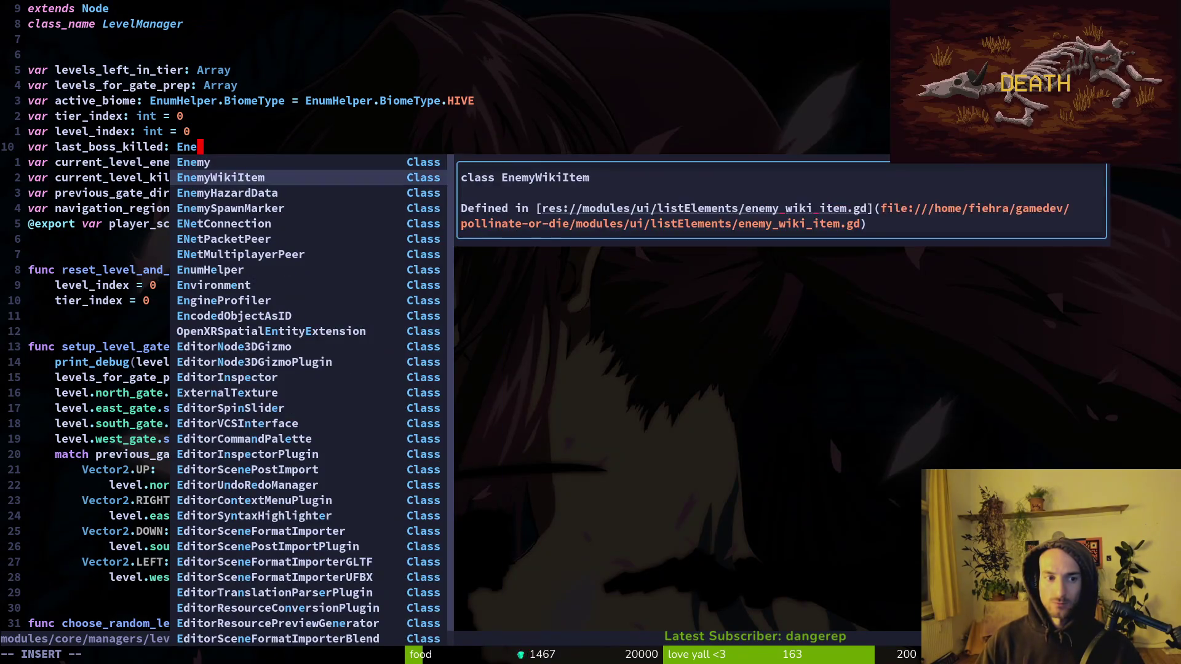
{"action": "key", "text": "Tab"}
{"action": "type", "text": "."}
{"action": "key", "text": "Tab"}
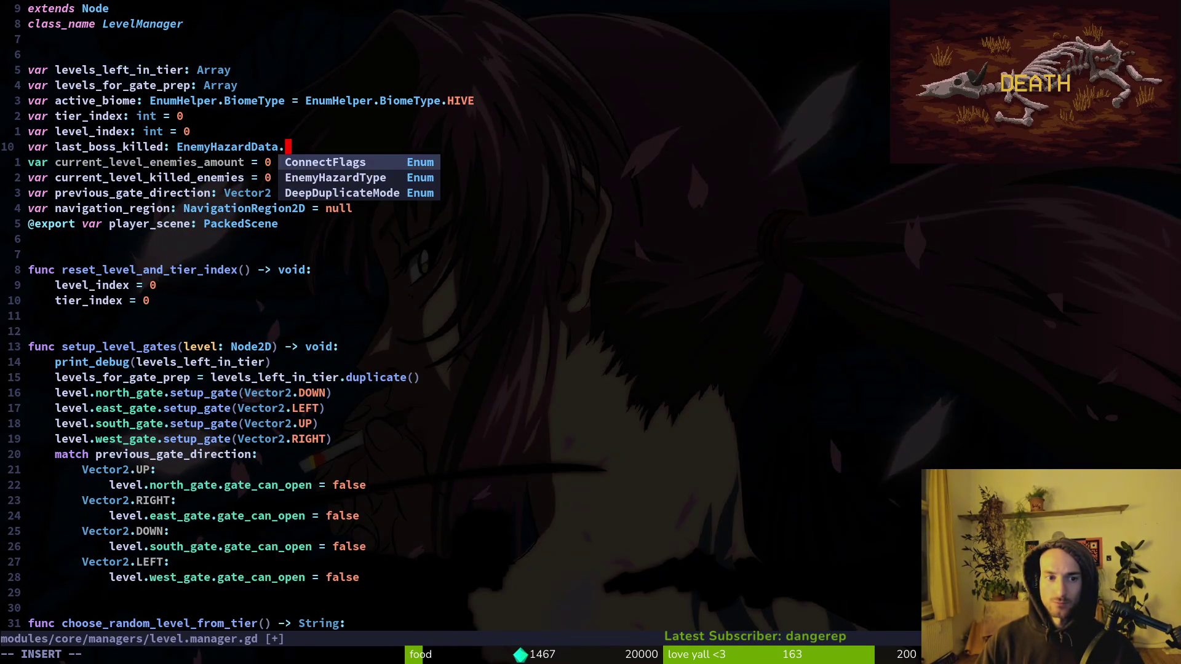
{"action": "key", "text": "Tab"}
{"action": "type", "text": "."}
{"action": "key", "text": "BackSpace"}
Step: Give last_boss_killed the default value EnemyHazardData.EnemyHazardType.HORNET
{"action": "type", "text": "= "}
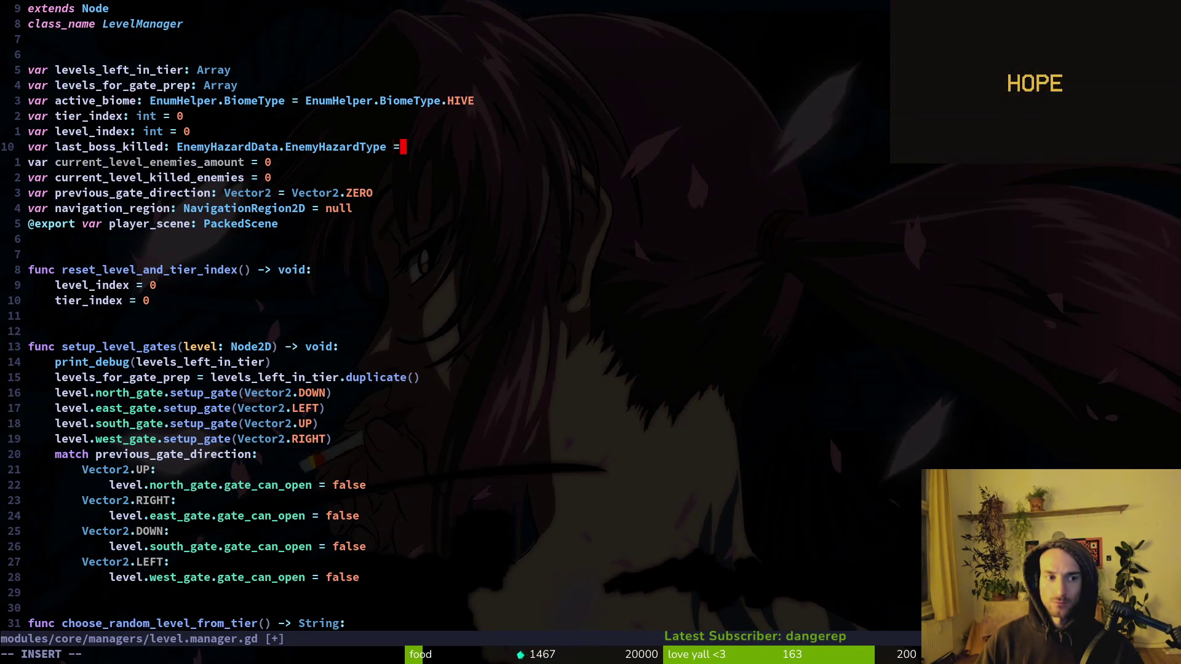
{"action": "type", "text": "E"}
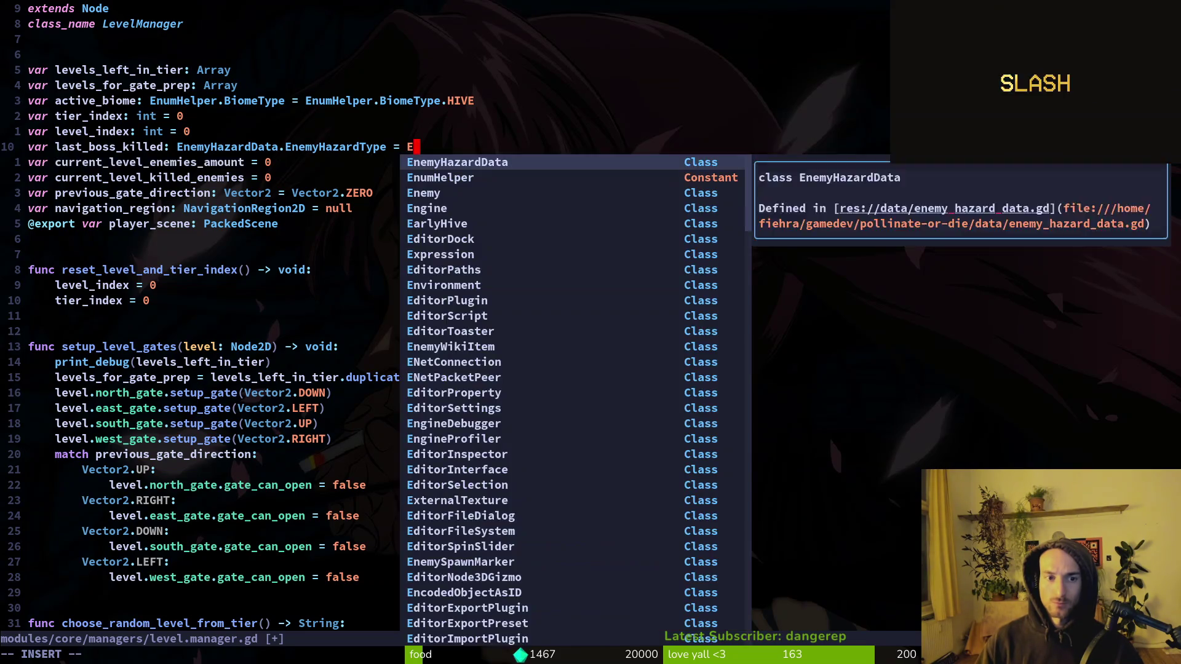
{"action": "key", "text": "Tab"}
{"action": "type", "text": "."}
{"action": "key", "text": "Tab"}
{"action": "type", "text": "."}
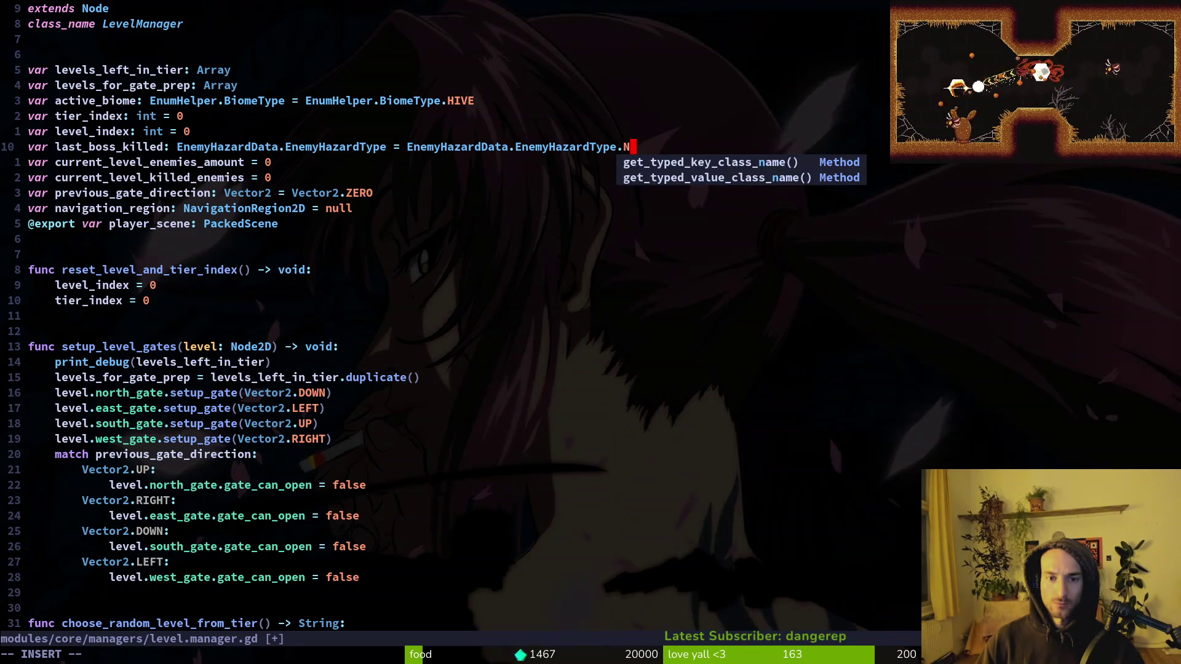
{"action": "key", "text": "shift+Tab"}
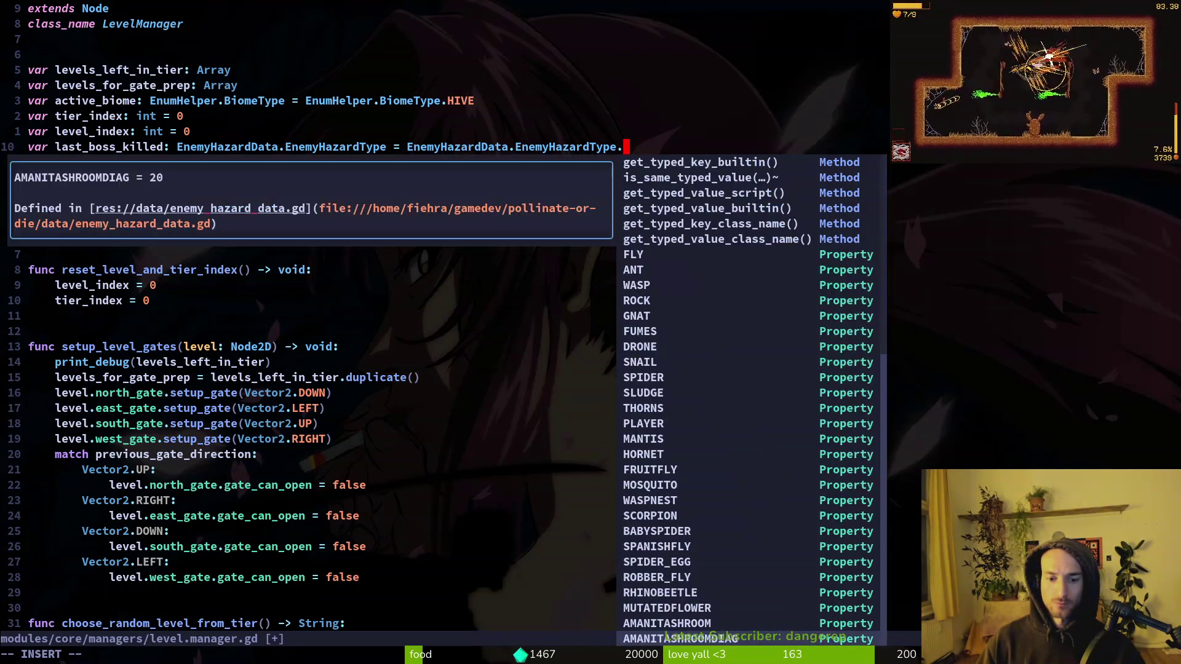
{"action": "key", "text": "shift+Tab"}
{"action": "key", "text": "shift+Tab"}
{"action": "key", "text": "shift+Tab"}
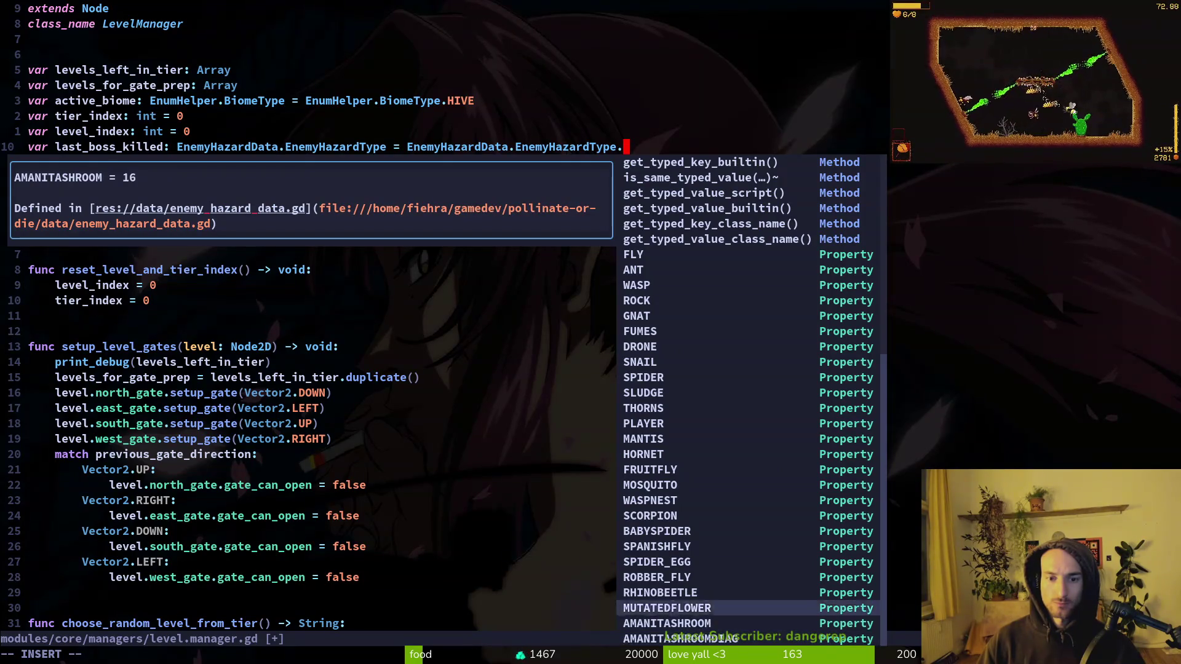
{"action": "key", "text": "shift+Tab"}
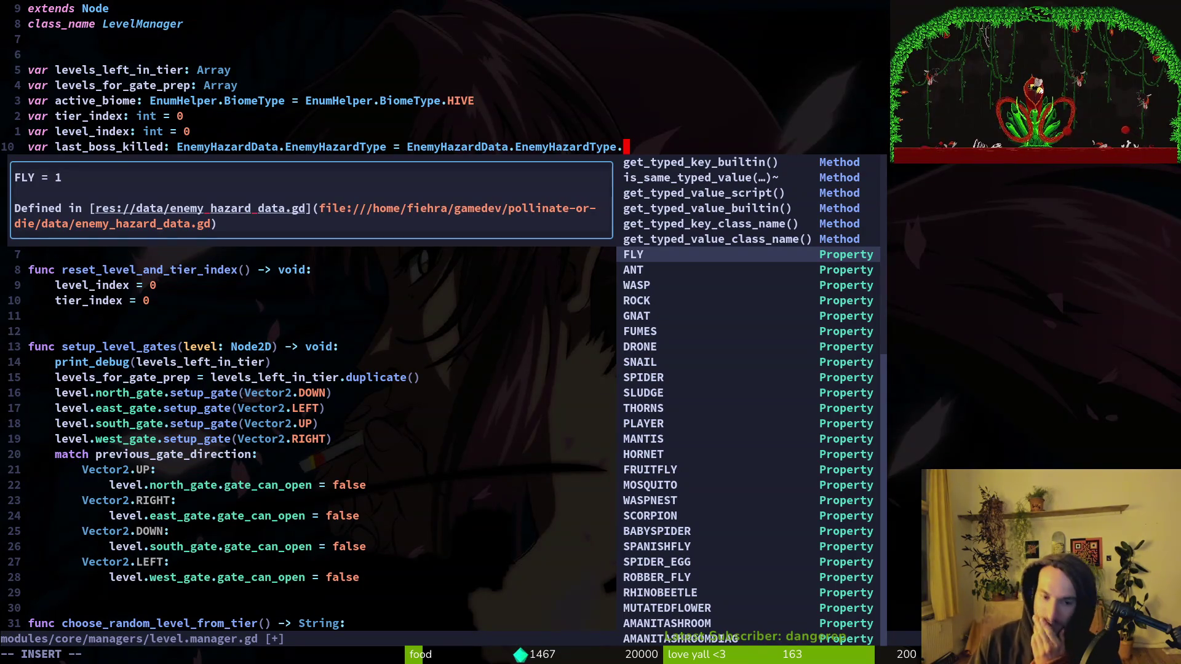
{"action": "key", "text": "Tab"}
{"action": "key", "text": "Tab"}
{"action": "key", "text": "Tab"}
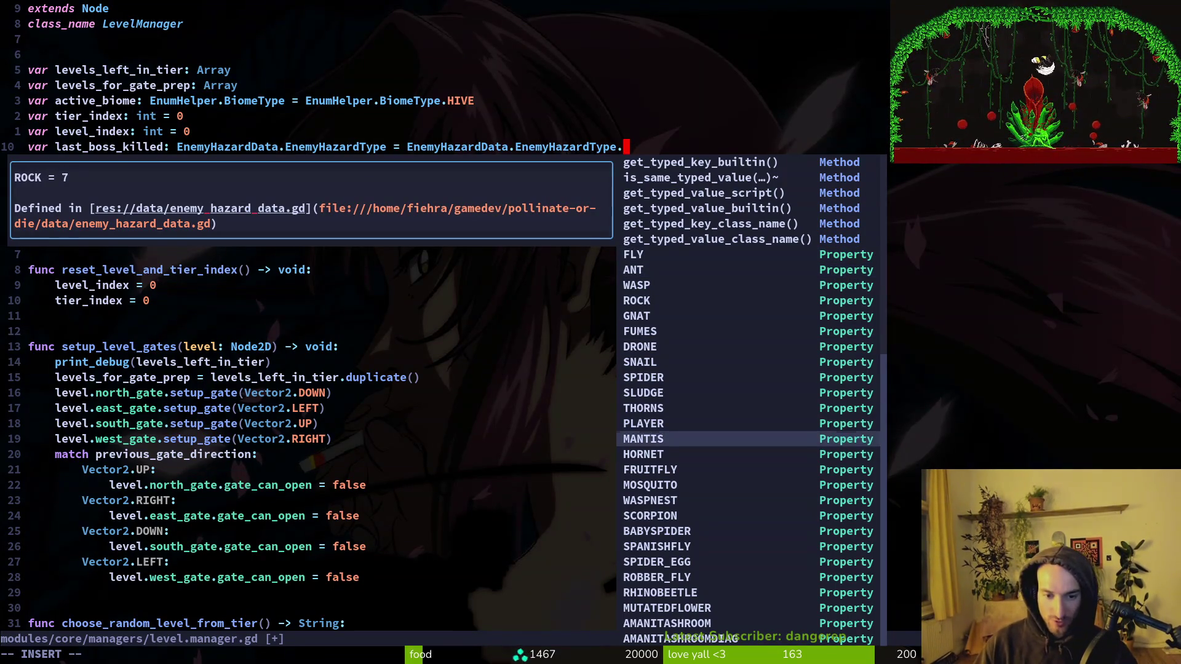
{"action": "key", "text": "Tab"}
Step: Save level.manager.gd with the HORNET default and switch back to the alternate file
{"action": "key", "text": "Escape"}
{"action": "type", "text": ":w"}
{"action": "key", "text": "Return"}
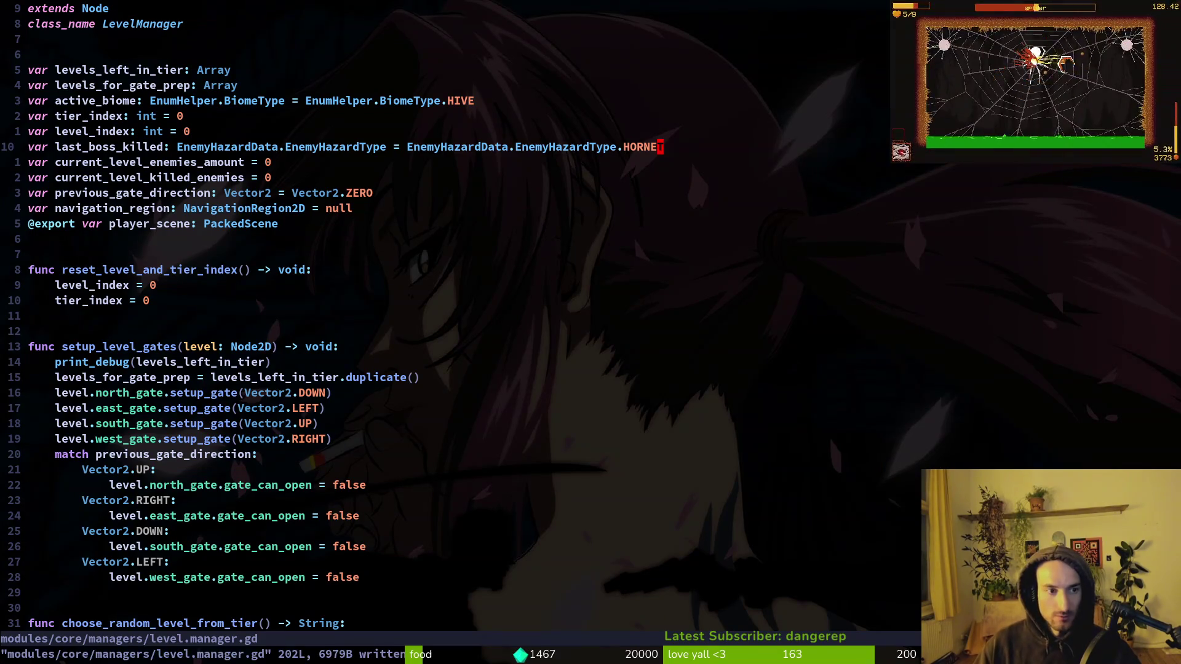
{"action": "key", "text": "ctrl+6"}
{"action": "key", "text": "ctrl+6"}
{"action": "key", "text": "ctrl+6"}
Step: Replace Spider in the crossroads gate check with EnemyHazardData.EnemyHazardType.spider
{"action": "key", "text": "k"}
{"action": "key", "text": "k"}
{"action": "key", "text": "k"}
{"action": "key", "text": "w"}
{"action": "key", "text": "w"}
{"action": "key", "text": "w"}
{"action": "type", "text": "cwE"}
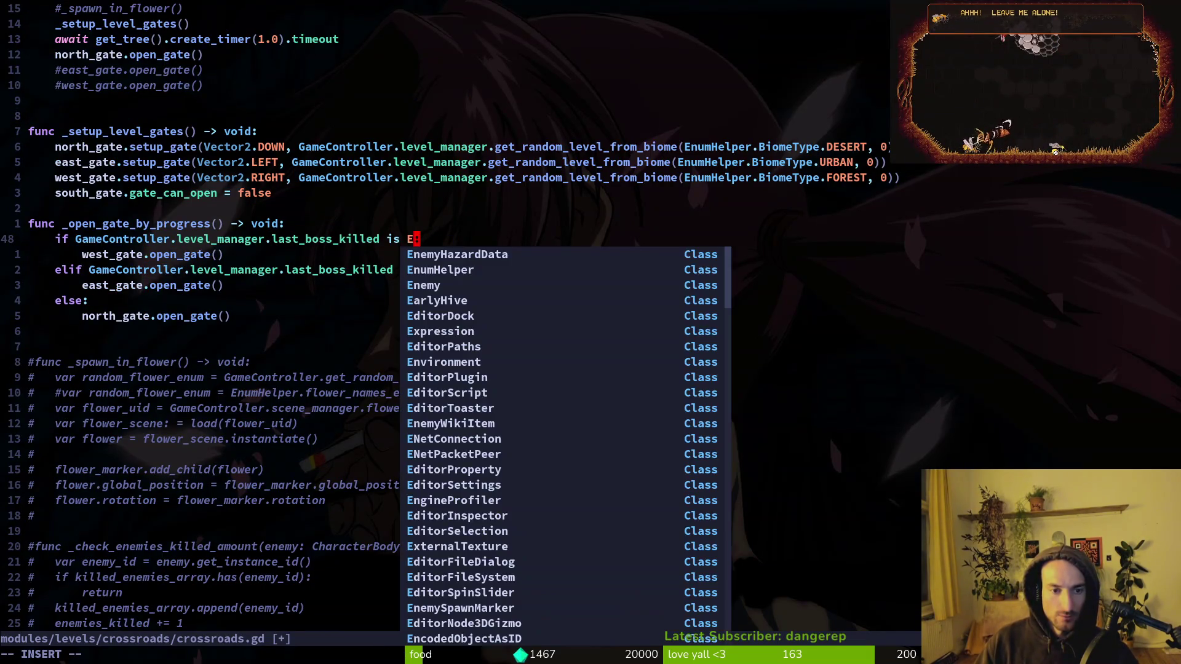
{"action": "key", "text": "Return"}
{"action": "type", "text": "."}
{"action": "key", "text": "Return"}
{"action": "type", "text": ".sp"}
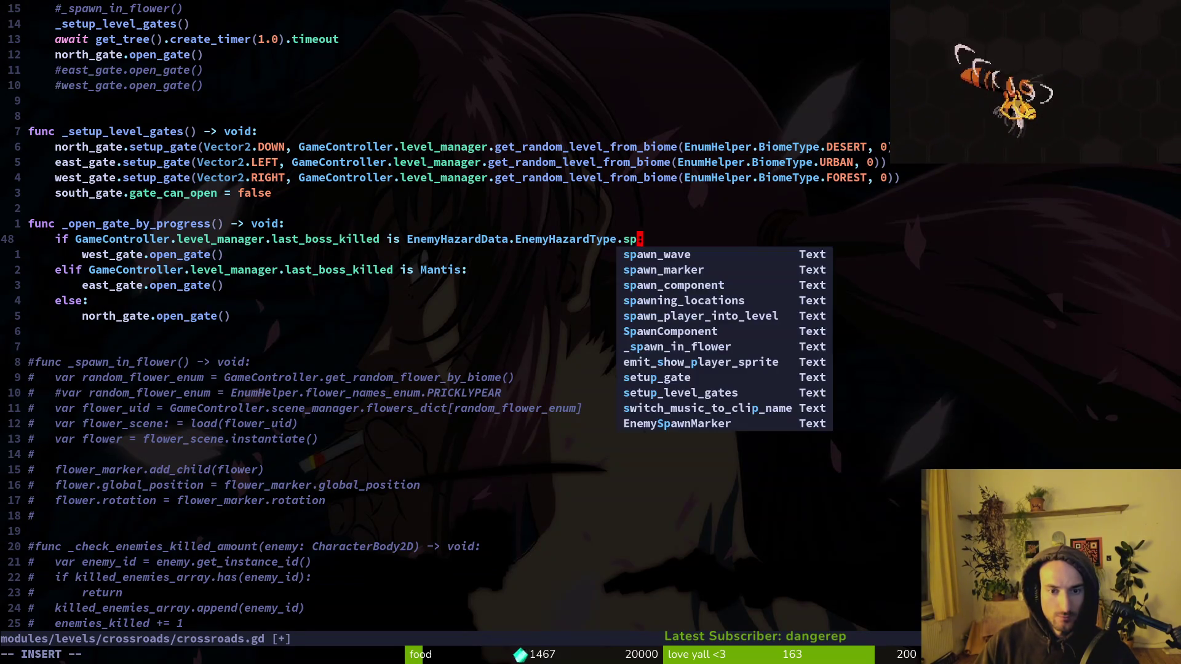
{"action": "type", "text": "ider"}
{"action": "key", "text": "Escape"}
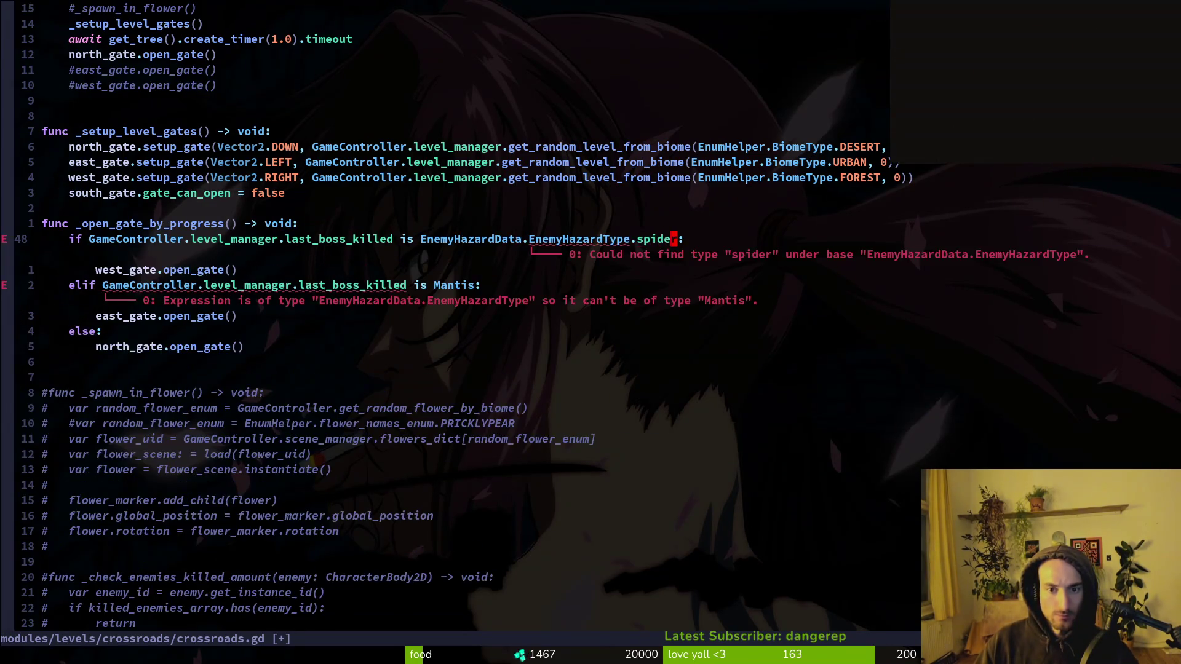
Step: Change the member to SPIDER and compare it against the level manager's HORNET default
{"action": "type", "text": "ciwSPIDER"}
{"action": "key", "text": "Escape"}
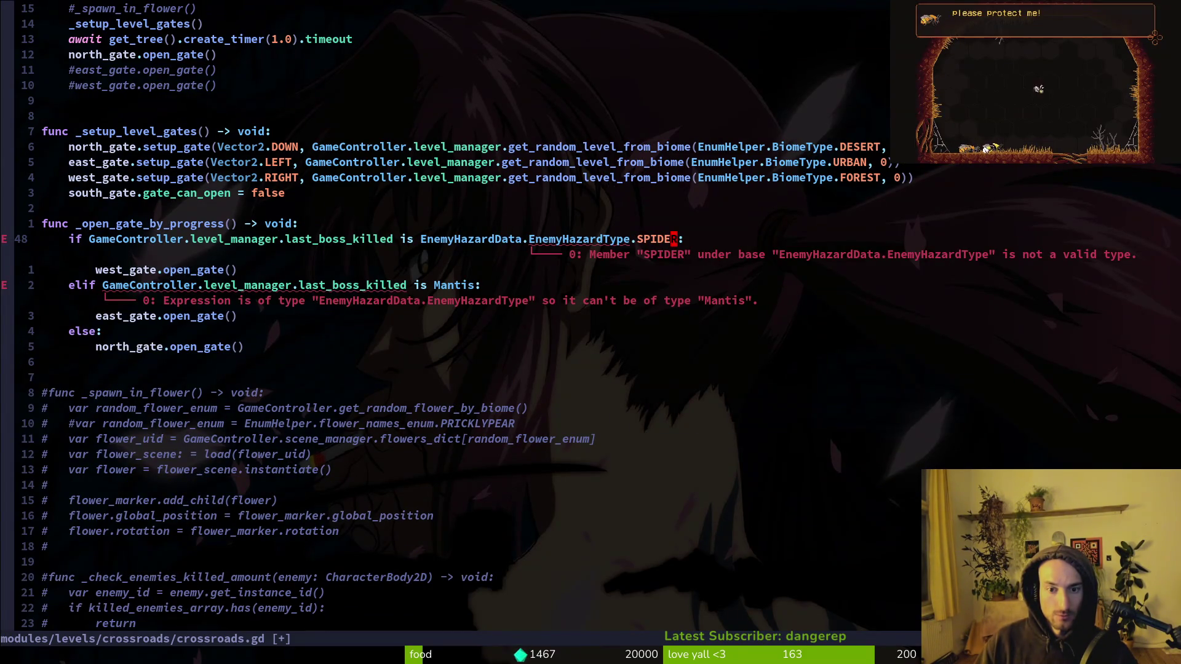
{"action": "key", "text": "ctrl+o"}
{"action": "key", "text": "ctrl+s"}
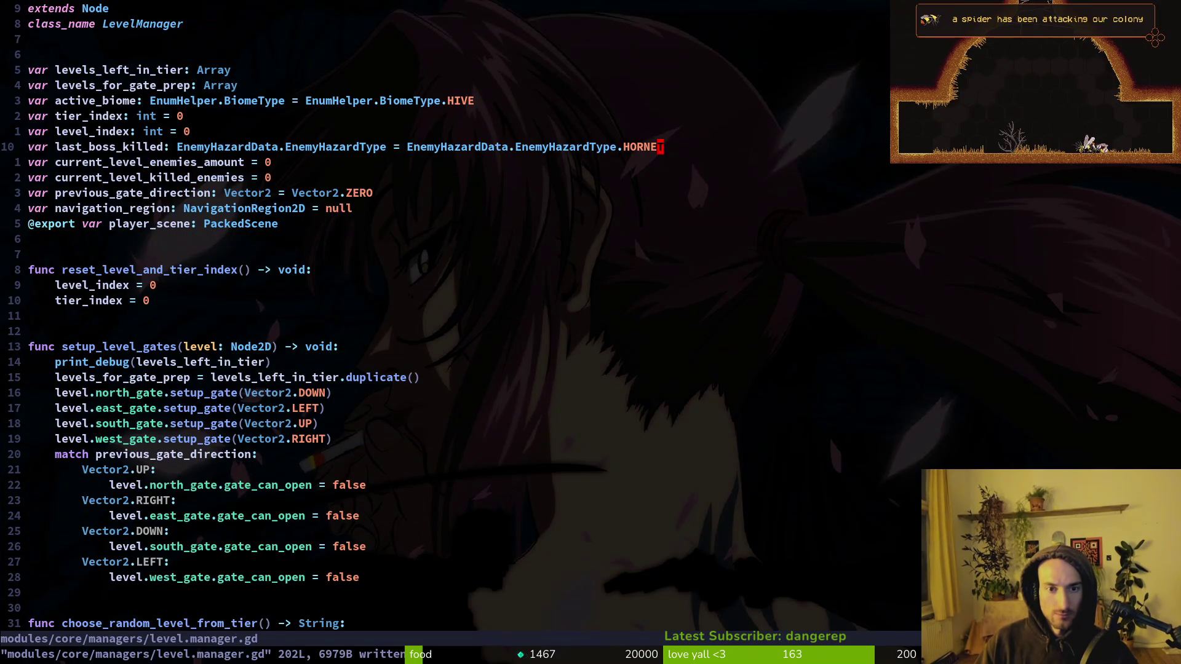
{"action": "key", "text": "ctrl+o"}
Step: Delete the member name so the check ends at EnemyHazardType
{"action": "type", "text": "ciw"}
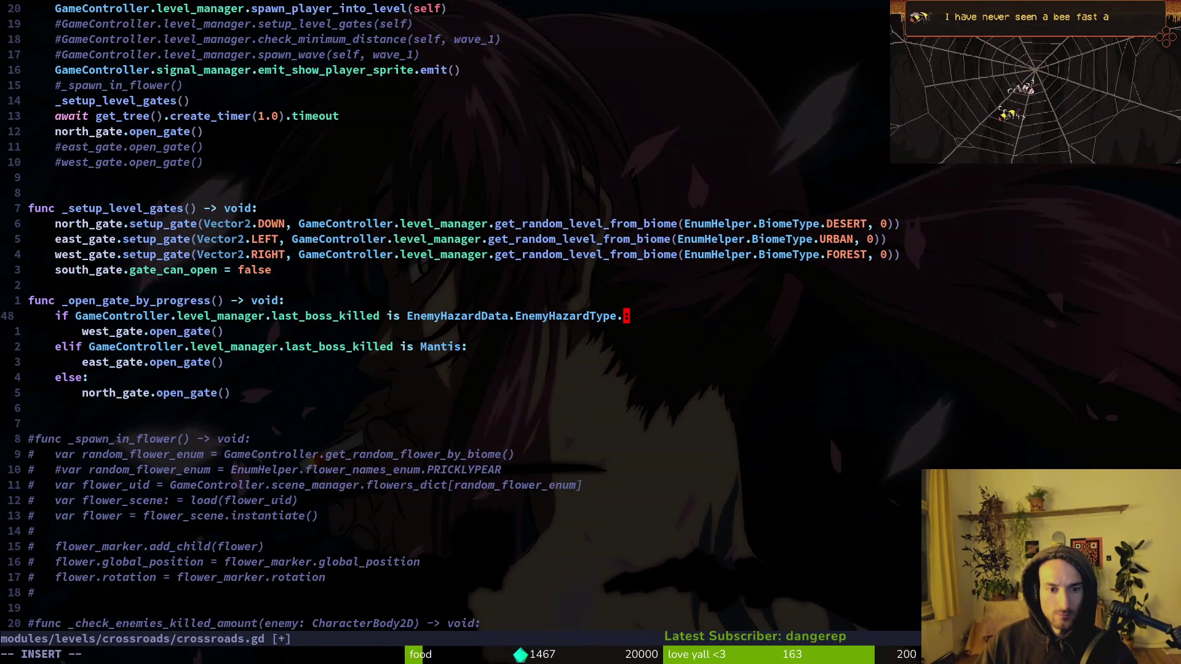
{"action": "type", "text": "Sp"}
{"action": "key", "text": "Escape"}
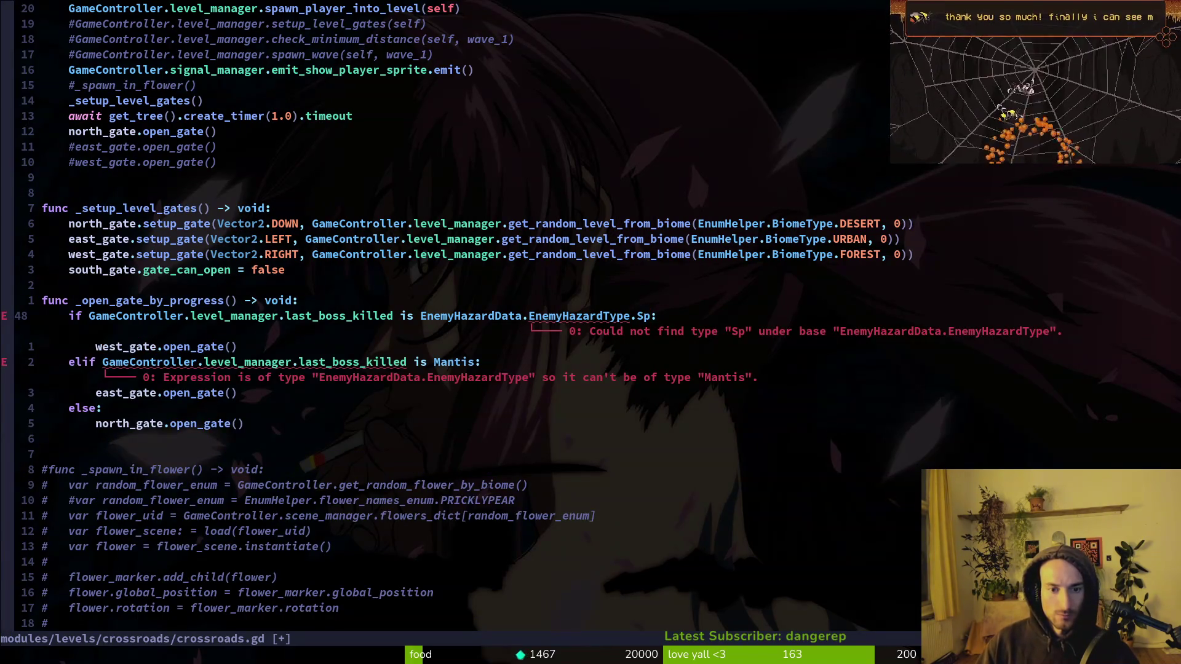
{"action": "key", "text": "d"}
{"action": "key", "text": "i"}
{"action": "key", "text": "w"}
{"action": "key", "text": "h"}
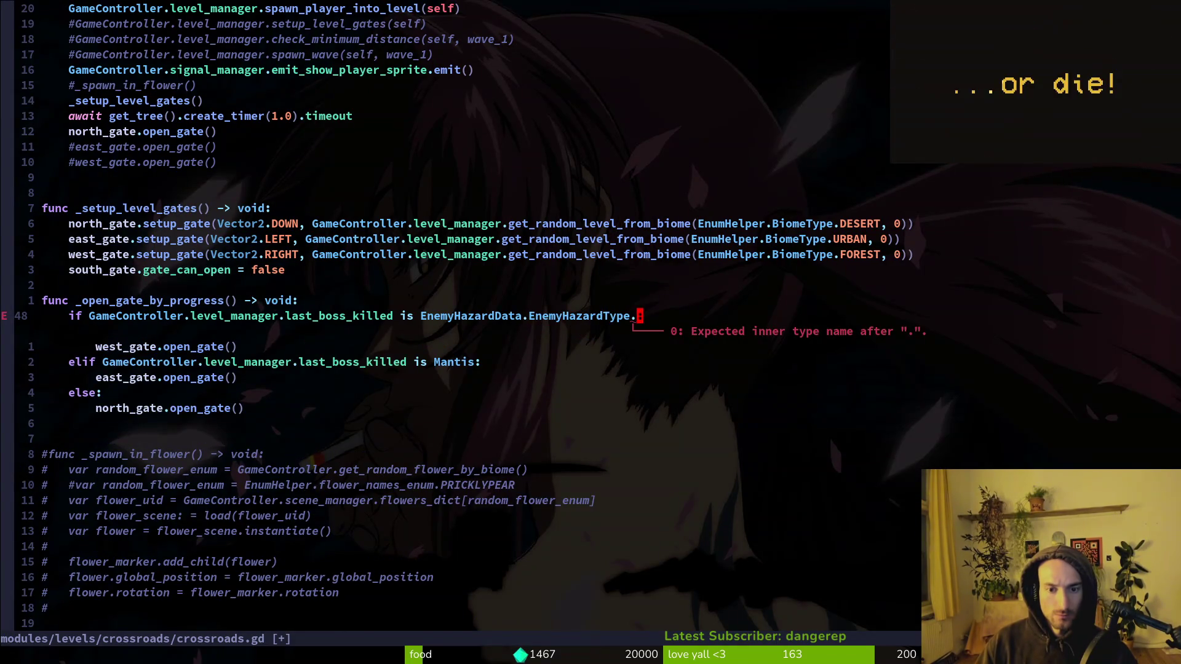
Step: Search the project files for 'hehaz'
{"action": "key", "text": "space"}
{"action": "key", "text": "f"}
{"action": "key", "text": "f"}
{"action": "type", "text": "he"}
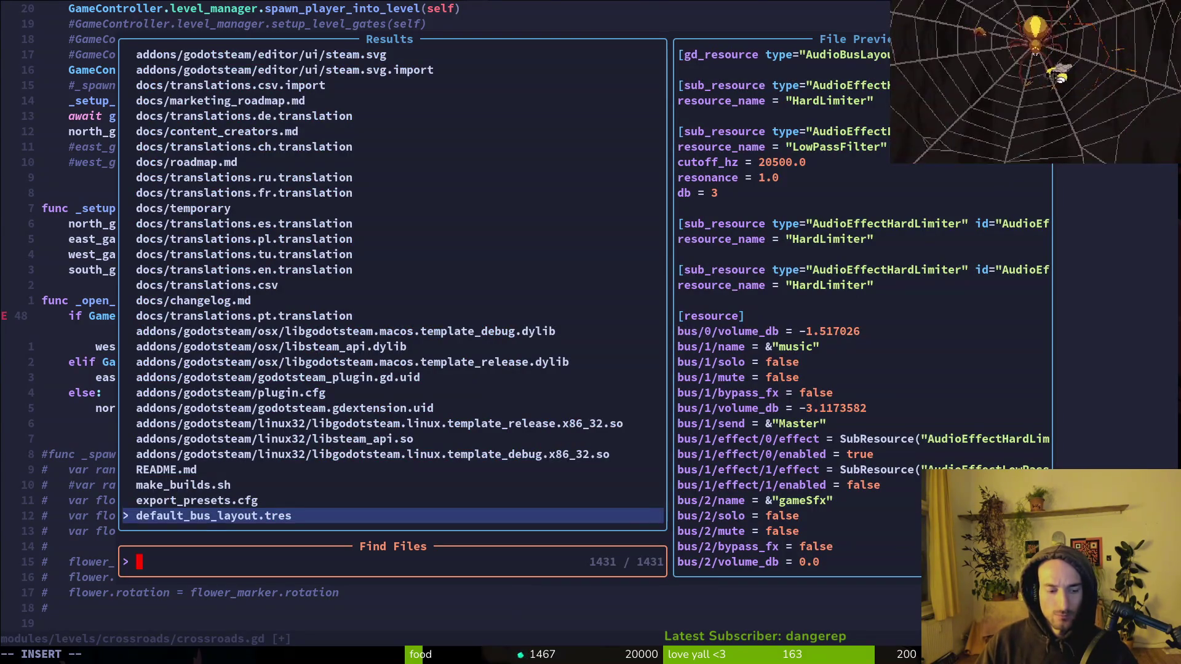
{"action": "type", "text": "haz"}
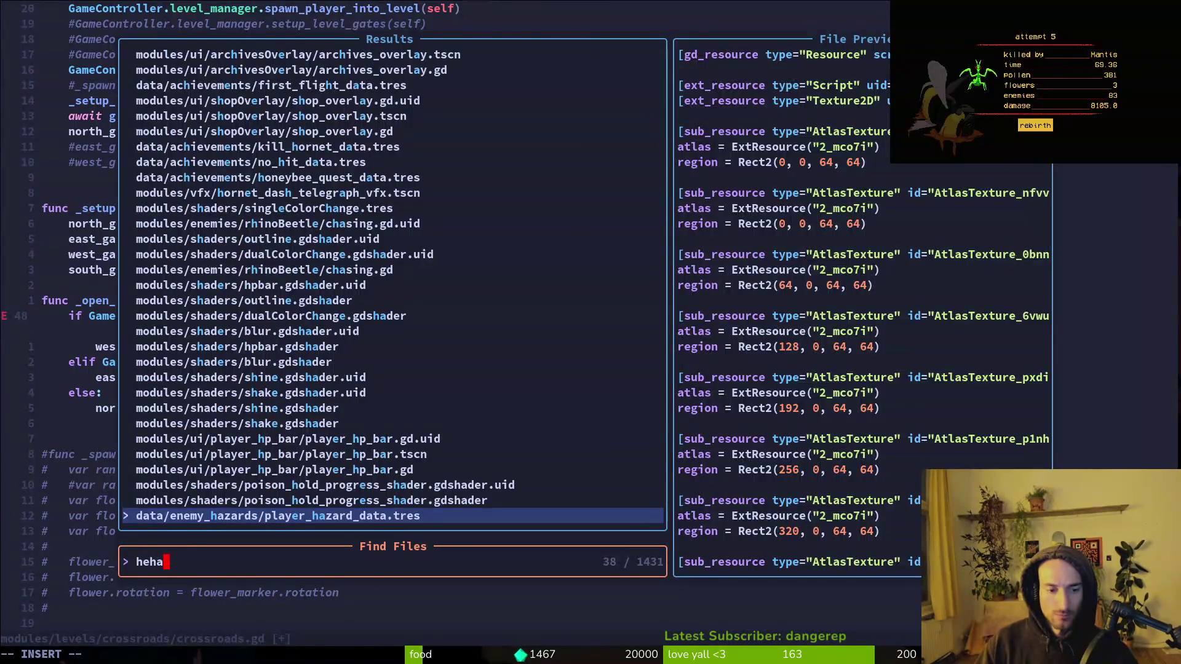
Step: Open player_hazard_data.tres, then enemy_hazard_data.gd to check the enemy types
{"action": "key", "text": "Return"}
{"action": "key", "text": "space"}
{"action": "key", "text": "f"}
{"action": "key", "text": "f"}
{"action": "type", "text": "enemy_haz"}
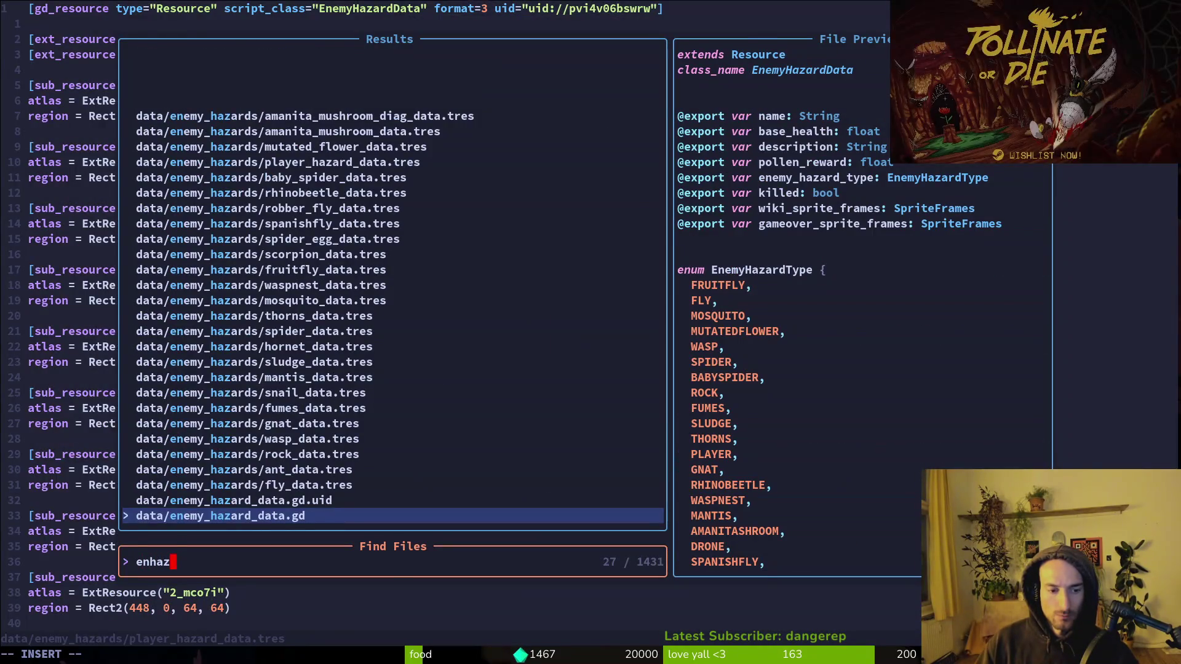
{"action": "key", "text": "Return"}
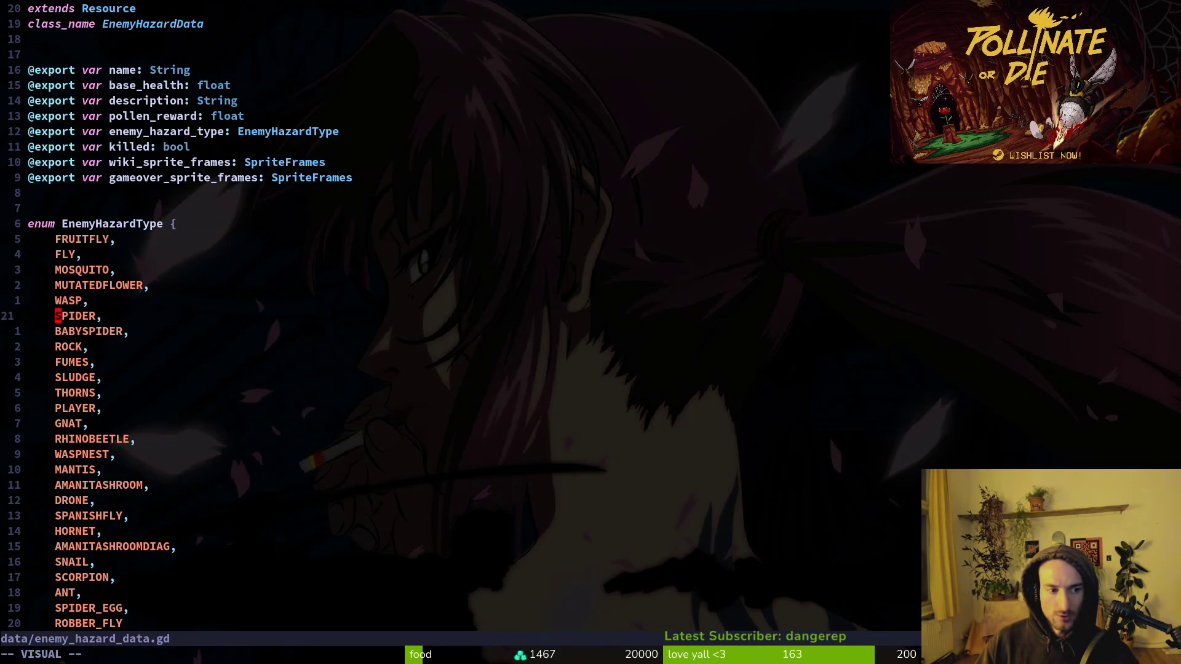
Step: Open crossroads.gd and write SPIDER as the member in the gate check
{"action": "key", "text": "space"}
{"action": "key", "text": "f"}
{"action": "key", "text": "f"}
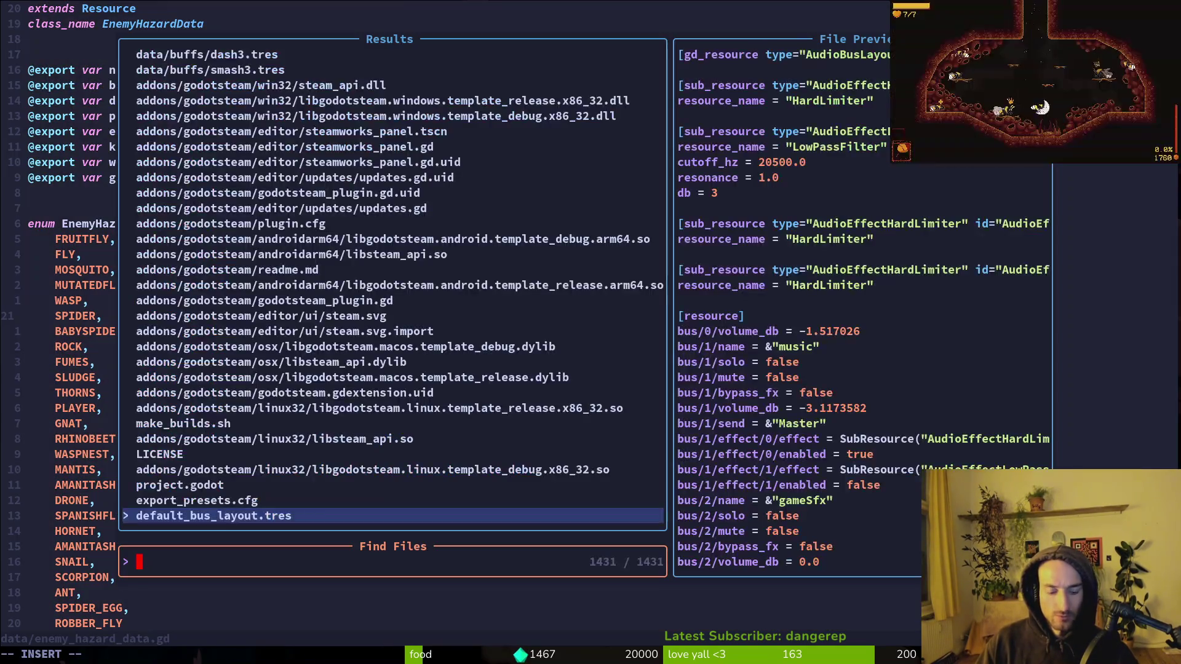
{"action": "type", "text": "cross"}
{"action": "key", "text": "Return"}
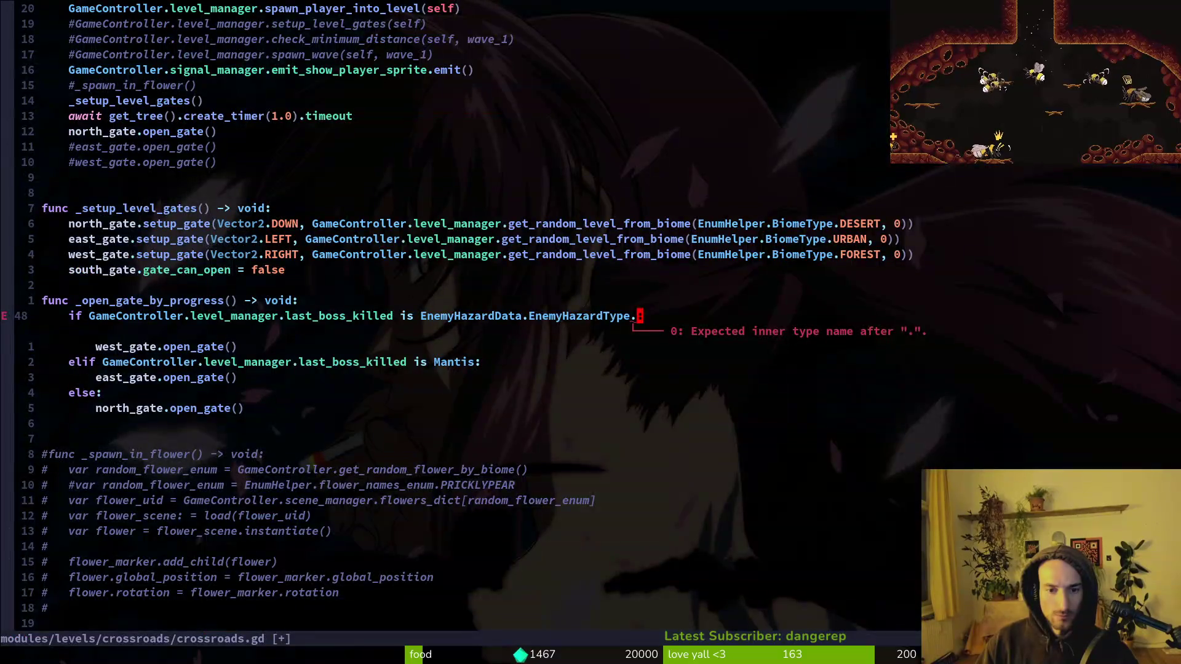
{"action": "type", "text": "SPIDER"}
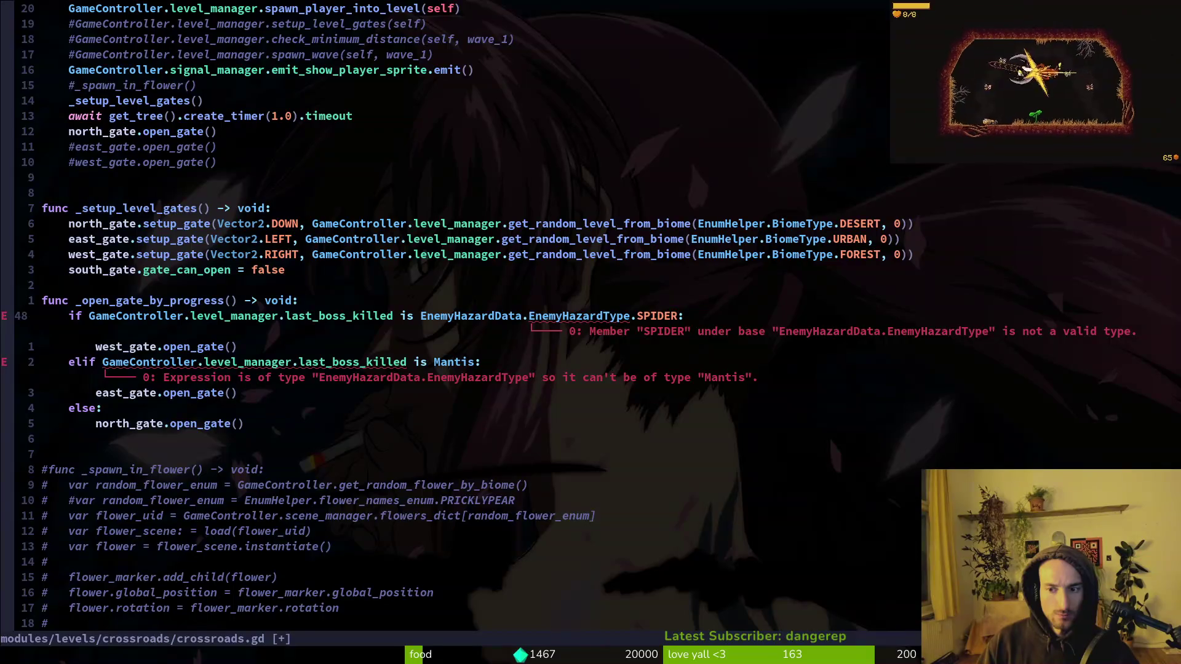
{"action": "key", "text": "Escape"}
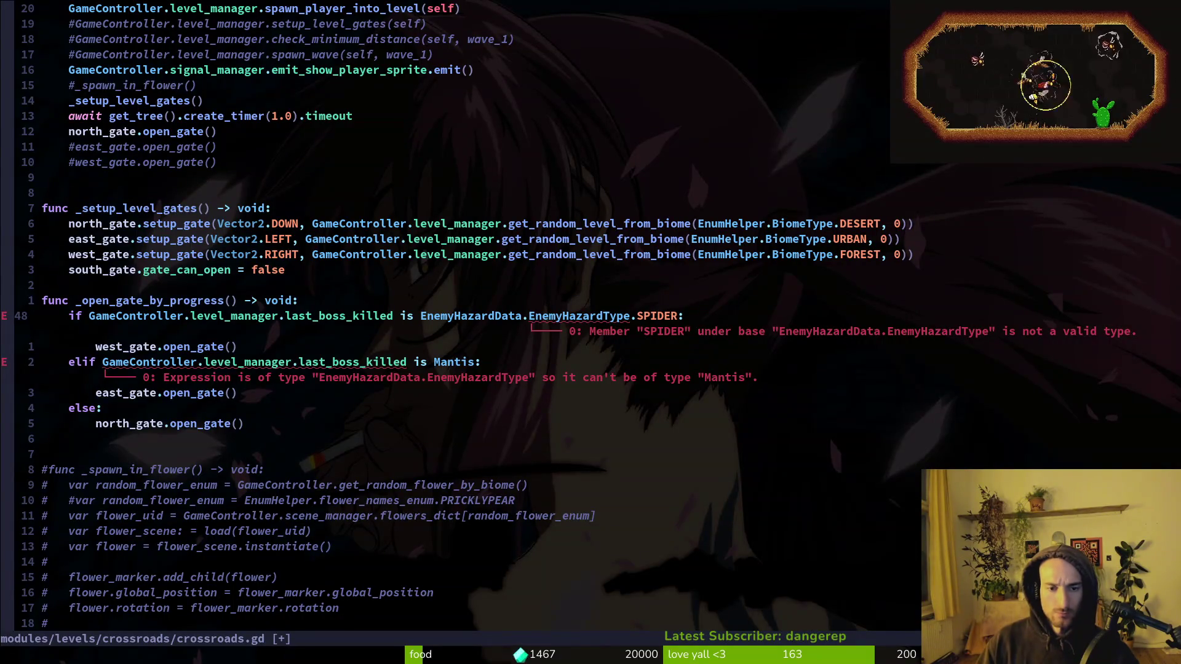
Step: Replace 'is' with '==' on the SPIDER check and save
{"action": "key", "text": "b"}
{"action": "key", "text": "b"}
{"action": "key", "text": "b"}
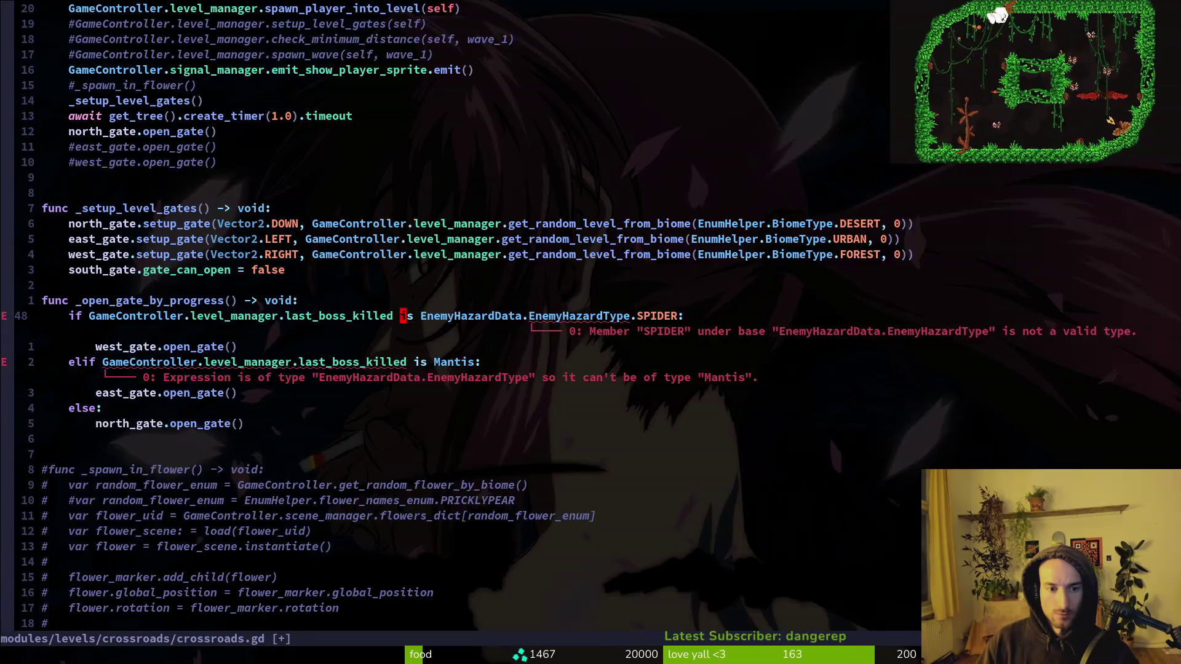
{"action": "type", "text": "dwi=="}
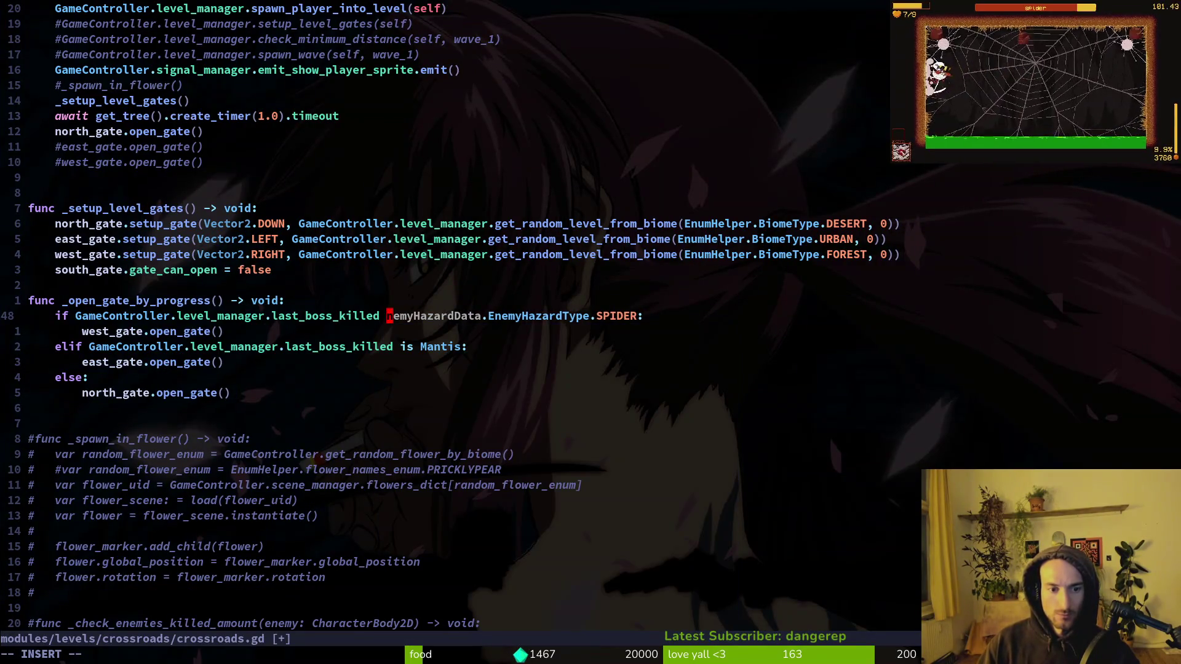
{"action": "key", "text": "Escape"}
{"action": "type", "text": "j:w"}
{"action": "key", "text": "Return"}
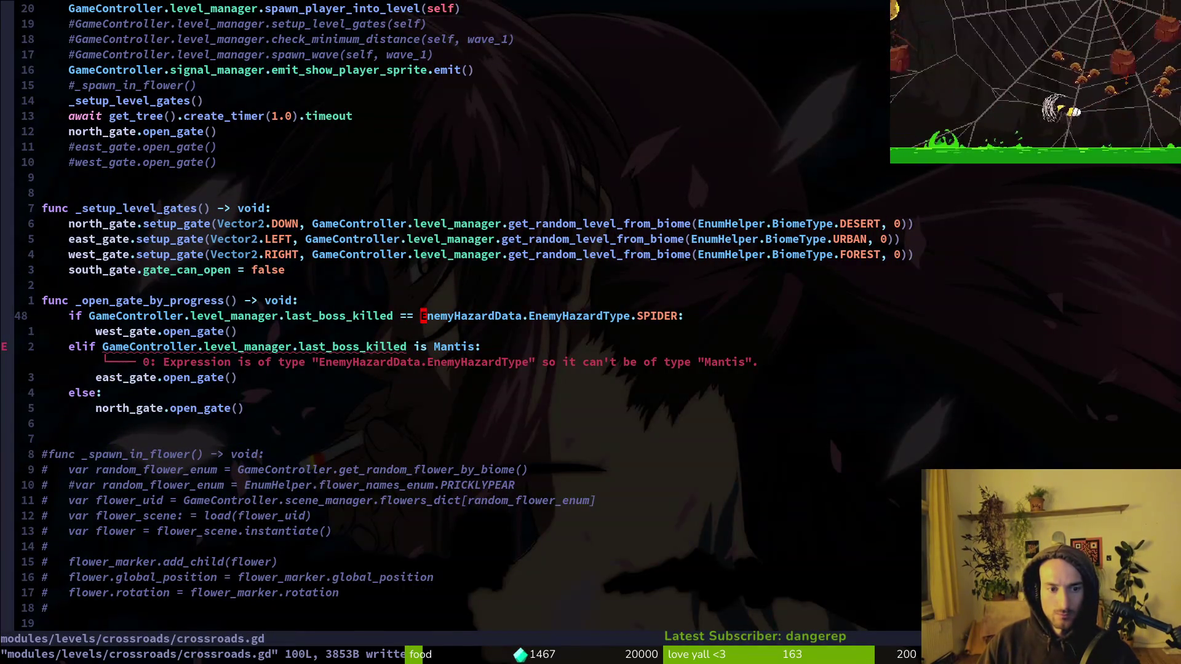
Step: Paste the SPIDER check over the elif line, change it to MANTIS, and save
{"action": "key", "text": "j"}
{"action": "key", "text": "0"}
{"action": "key", "text": "shift+v"}
{"action": "type", "text": "p"}
{"action": "type", "text": "el"}
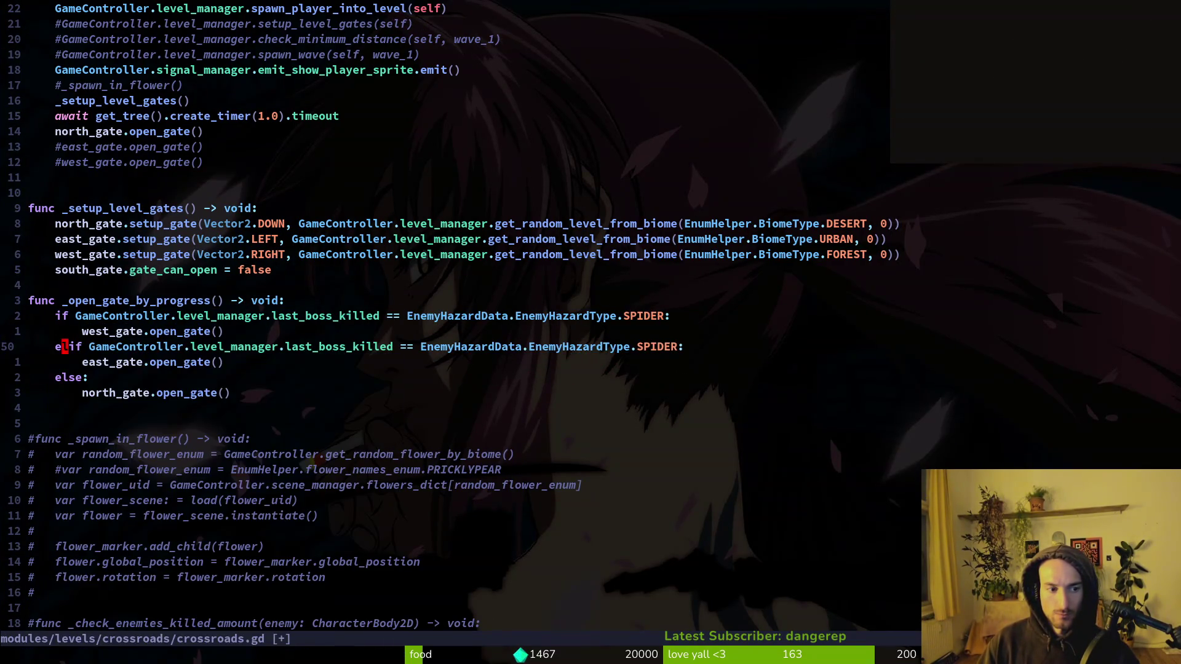
{"action": "type", "text": "ciwMANTIS"}
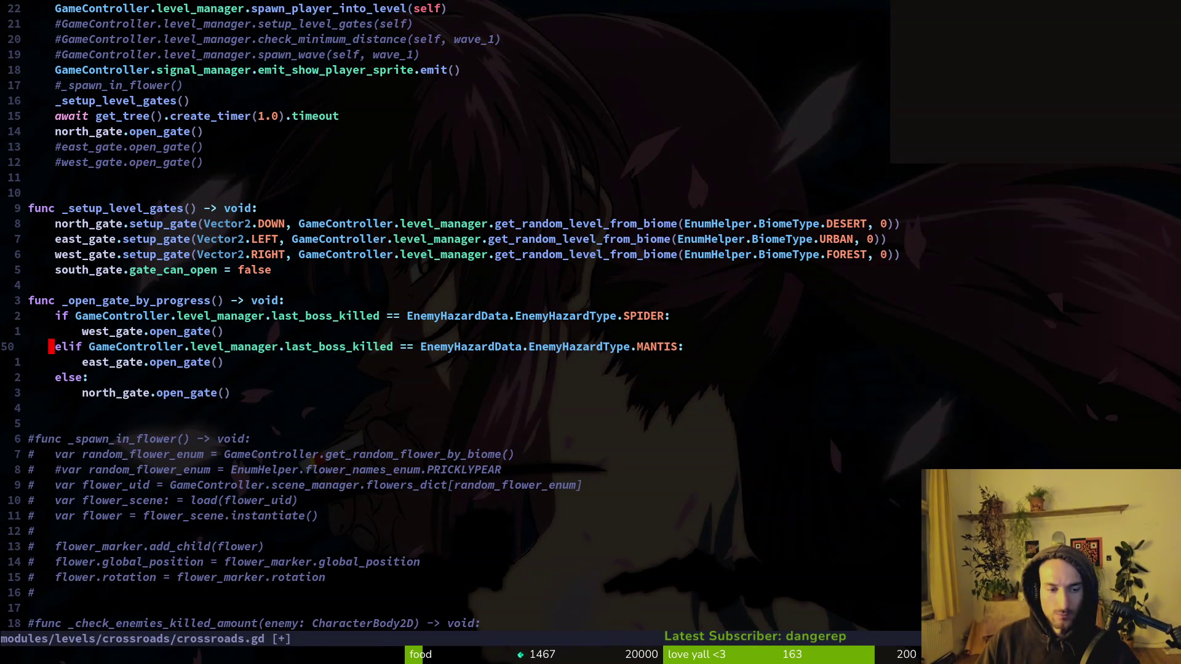
{"action": "type", "text": ":w"}
{"action": "key", "text": "Return"}
Step: Move up above _open_gate_by_progress and begin a project file search
{"action": "key", "text": "k"}
{"action": "key", "text": "k"}
{"action": "key", "text": "k"}
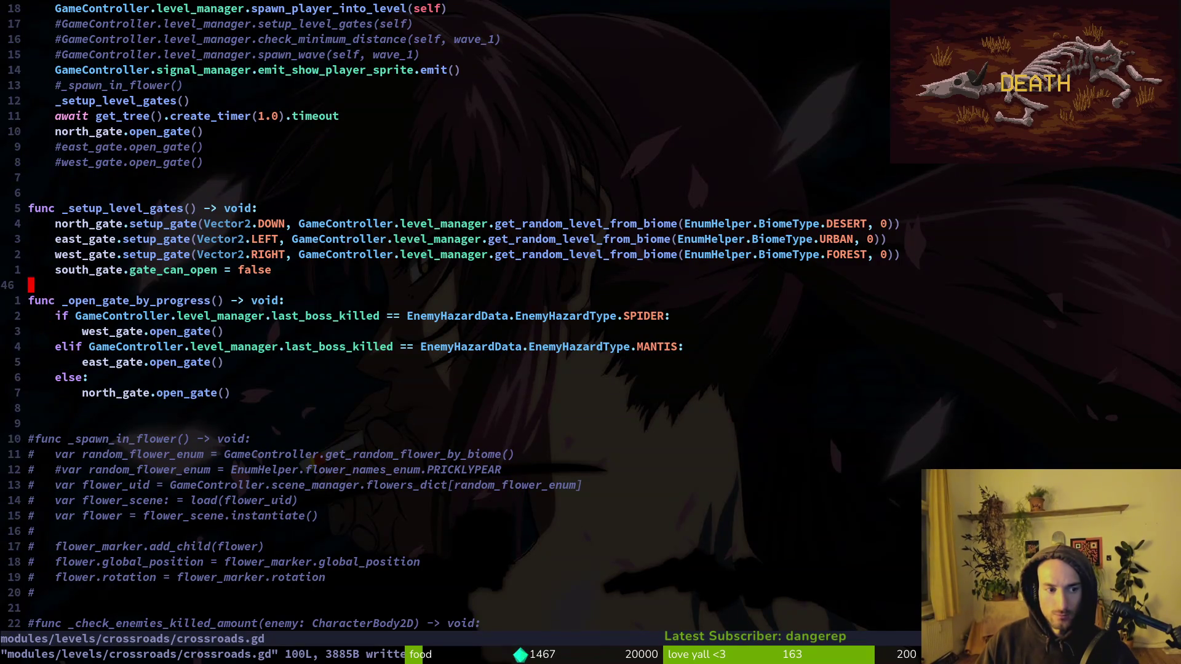
{"action": "key", "text": "O"}
{"action": "key", "text": "Escape"}
{"action": "key", "text": "space"}
Step: Open level.manager.gd and browse its gate setup and tier template code
{"action": "key", "text": "f"}
{"action": "key", "text": "f"}
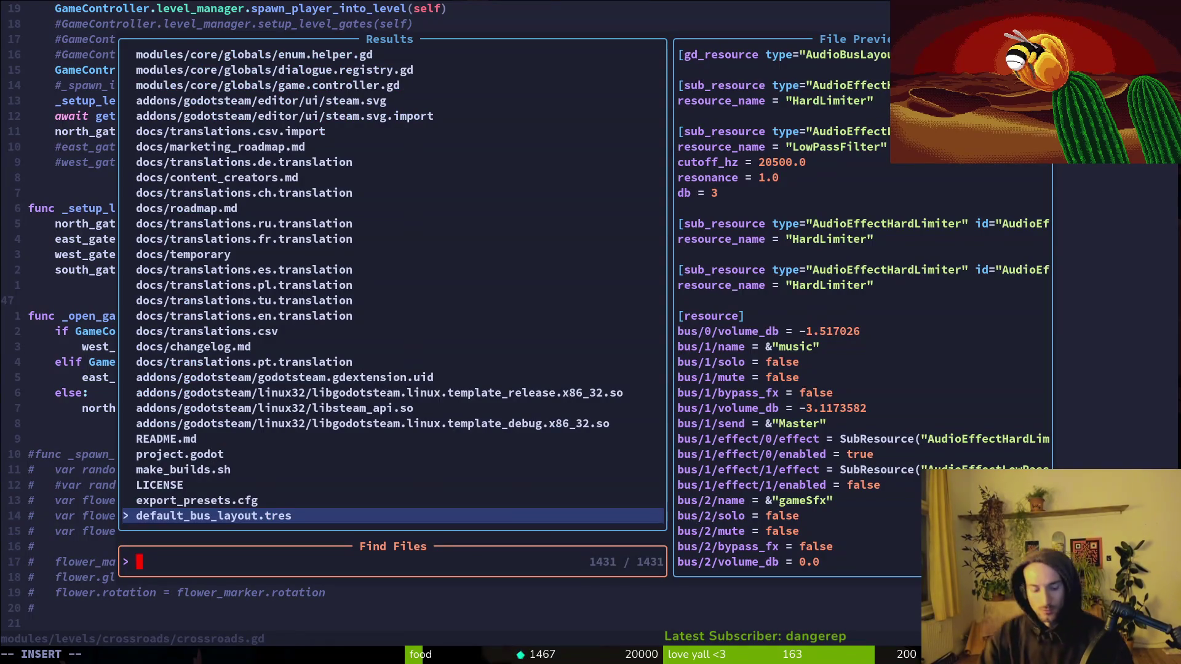
{"action": "type", "text": "levelman"}
{"action": "key", "text": "Return"}
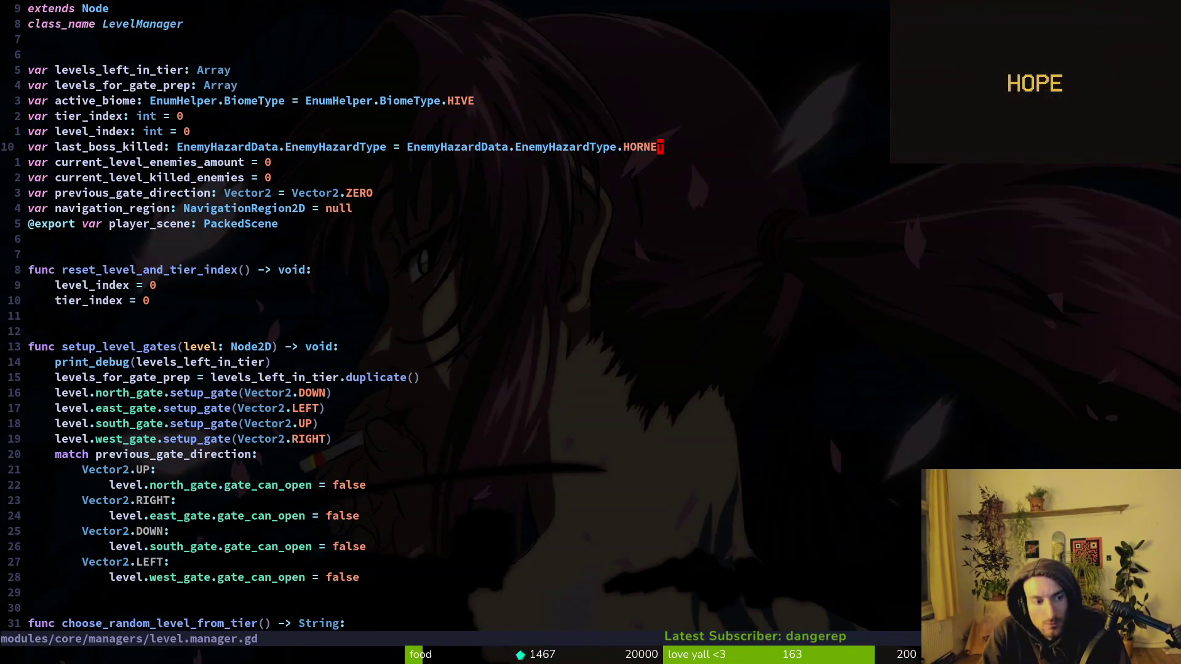
{"action": "key", "text": "ctrl+d"}
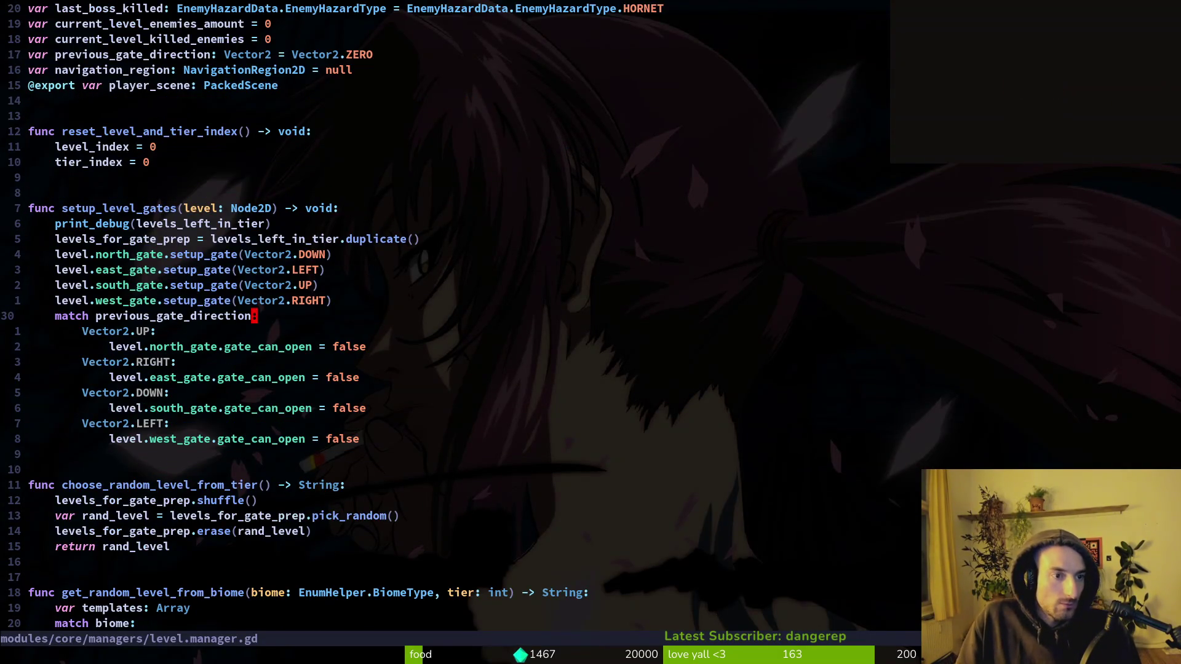
{"action": "key", "text": "k"}
{"action": "key", "text": "k"}
{"action": "key", "text": "k"}
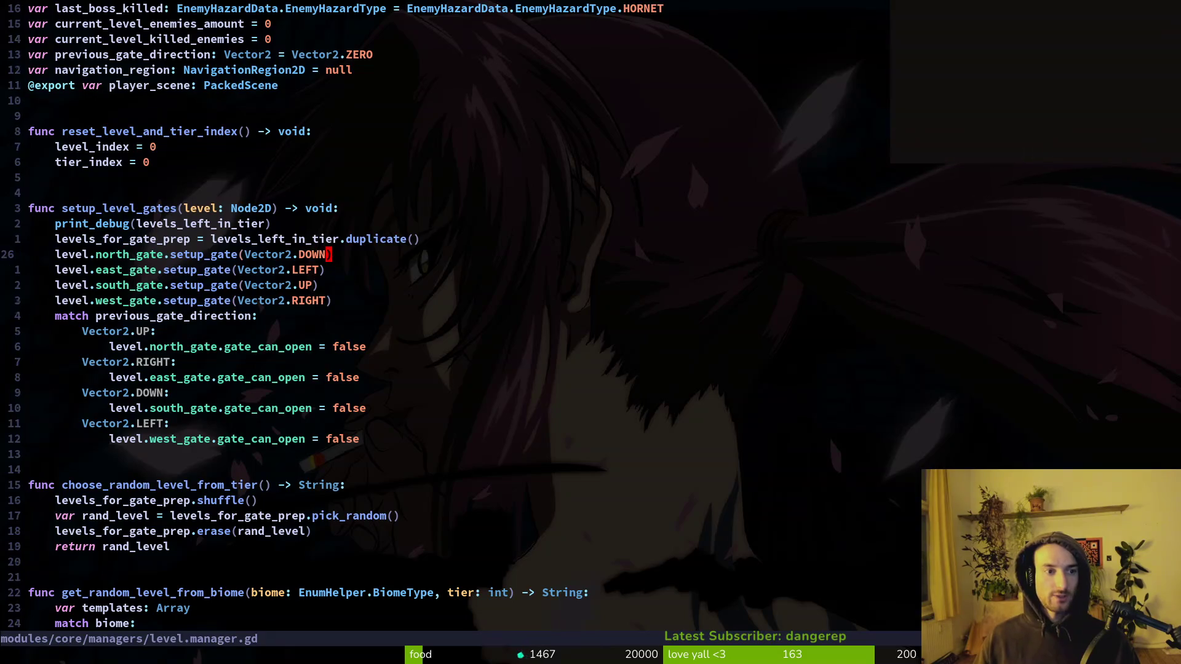
{"action": "key", "text": "k"}
{"action": "key", "text": "k"}
{"action": "key", "text": "j"}
{"action": "key", "text": "j"}
{"action": "key", "text": "j"}
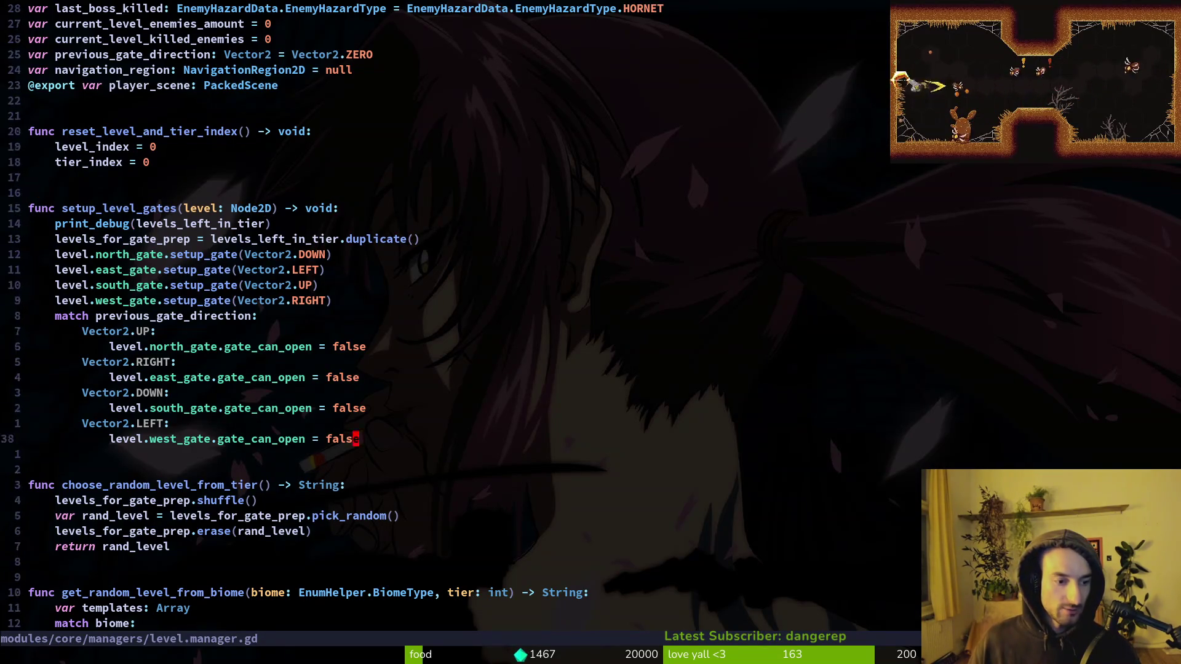
{"action": "key", "text": "j"}
{"action": "key", "text": "j"}
{"action": "key", "text": "j"}
{"action": "key", "text": "j"}
{"action": "key", "text": "j"}
{"action": "key", "text": "j"}
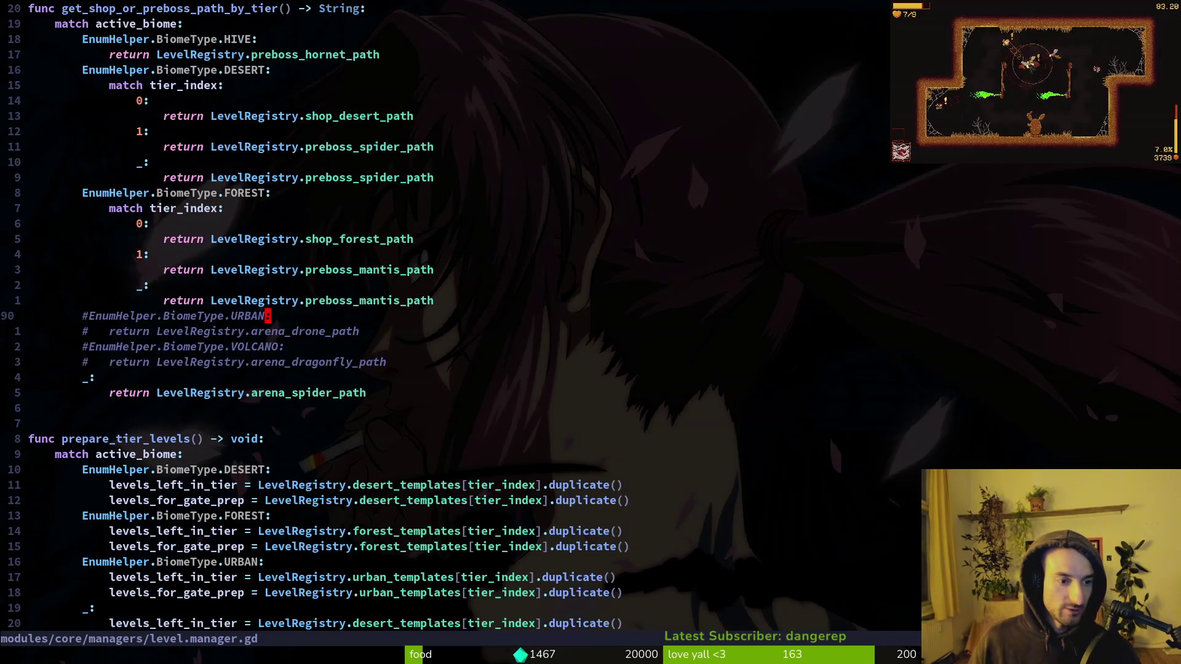
Step: Open game.controller.gd, move to reset_run, and undo a half-written level_manager line
{"action": "key", "text": "space"}
{"action": "type", "text": "fgamec"}
{"action": "key", "text": "Return"}
{"action": "key", "text": "shift+g"}
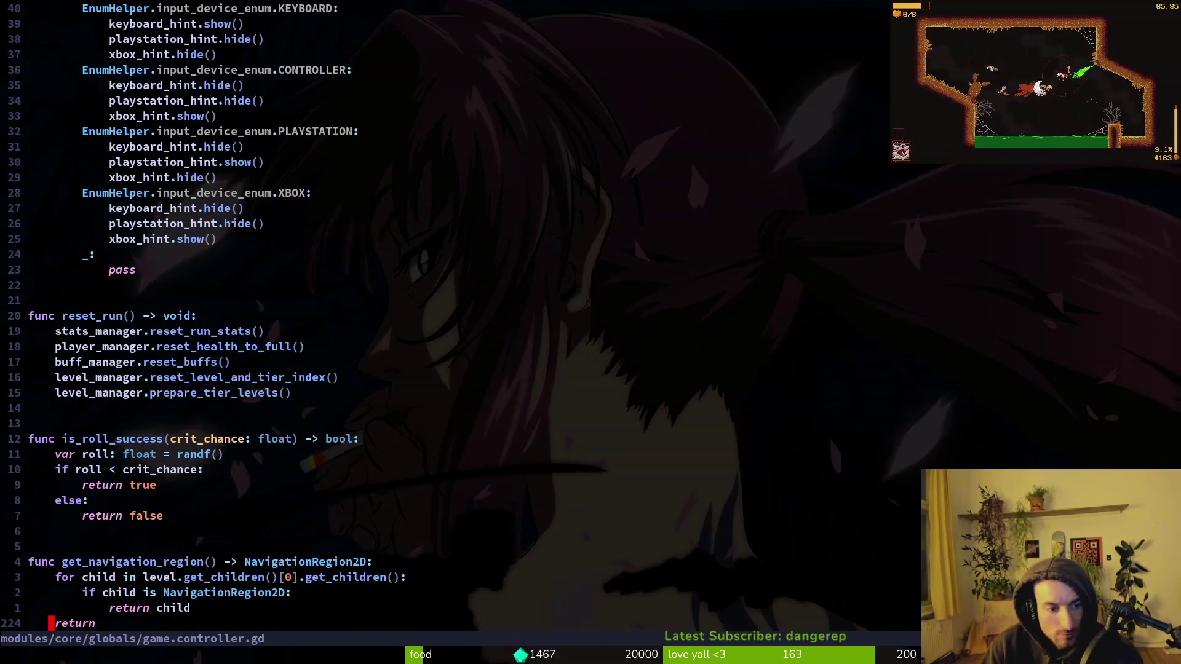
{"action": "key", "text": "2"}
{"action": "key", "text": "8"}
{"action": "key", "text": "k"}
{"action": "type", "text": "12jolevel_manager."}
{"action": "key", "text": "Escape"}
{"action": "key", "text": "u"}
Step: Inspect reset_level_and_tier_index's definition, return, and undo an accidental parent() insertion
{"action": "key", "text": "k"}
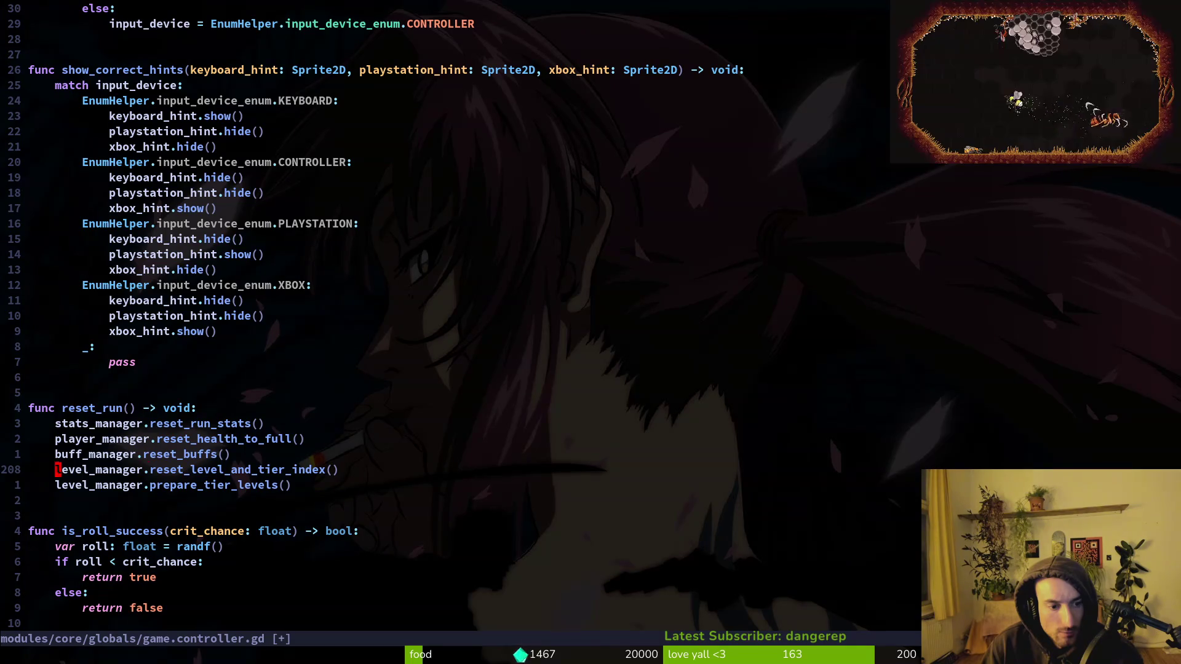
{"action": "key", "text": "g"}
{"action": "key", "text": "d"}
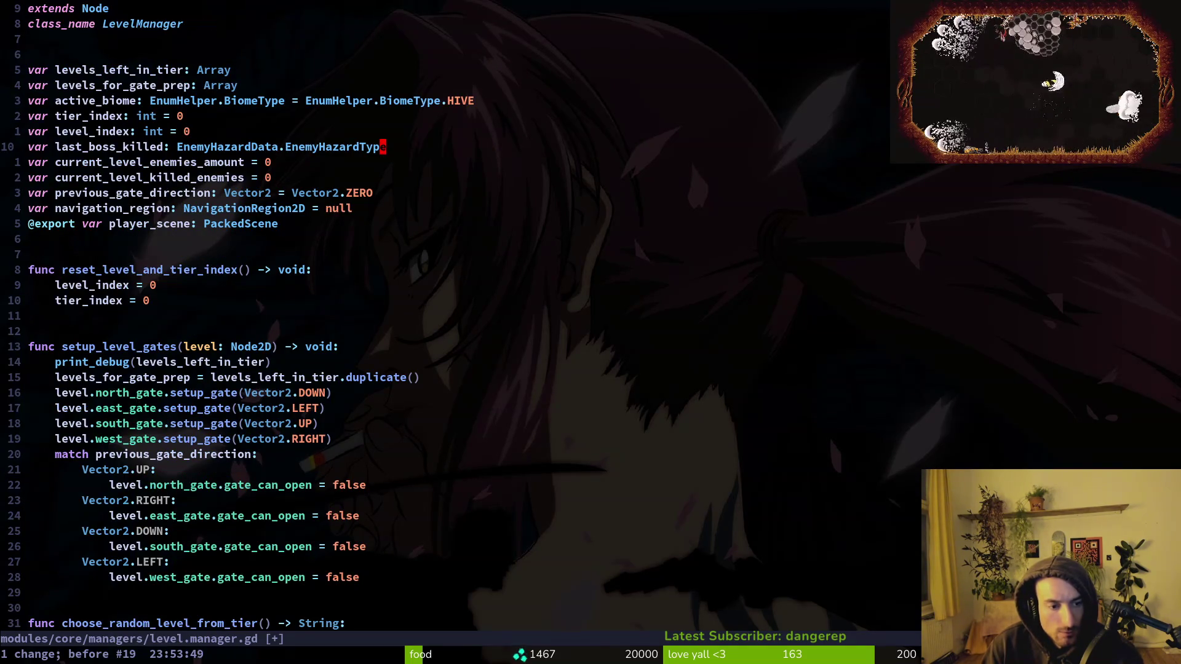
{"action": "key", "text": "ctrl+o"}
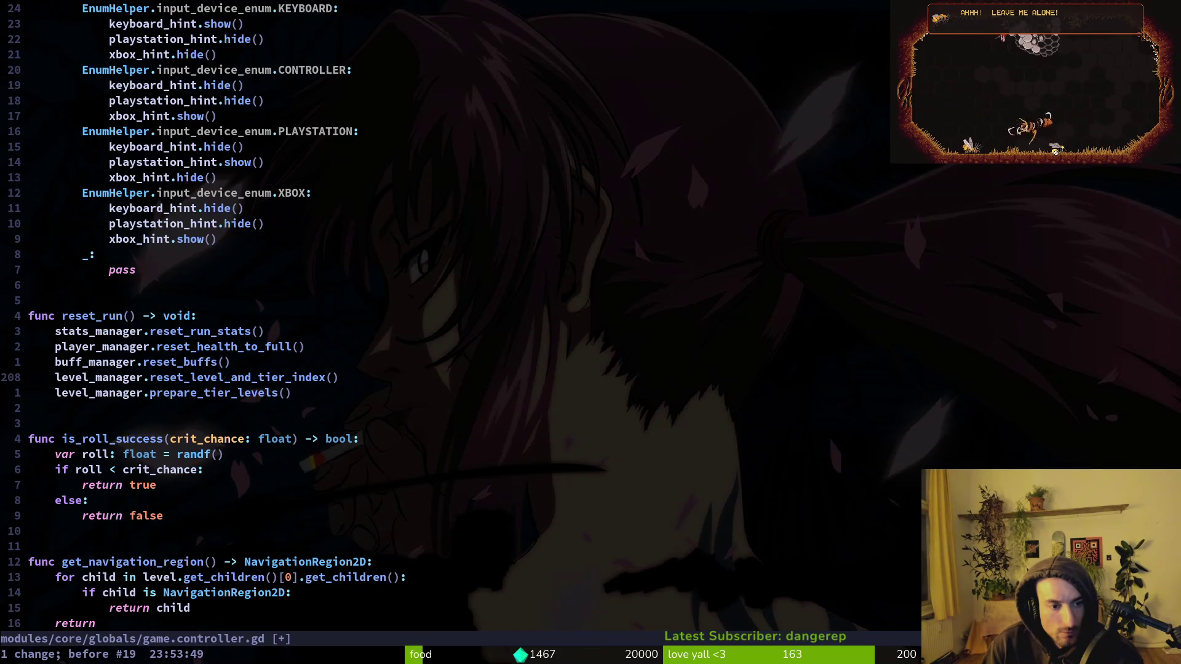
{"action": "type", "text": "iparent()"}
{"action": "key", "text": "Escape"}
{"action": "key", "text": "u"}
Step: Open the project-wide text search prompt
{"action": "key", "text": "space"}
{"action": "key", "text": "f"}
{"action": "key", "text": "g"}
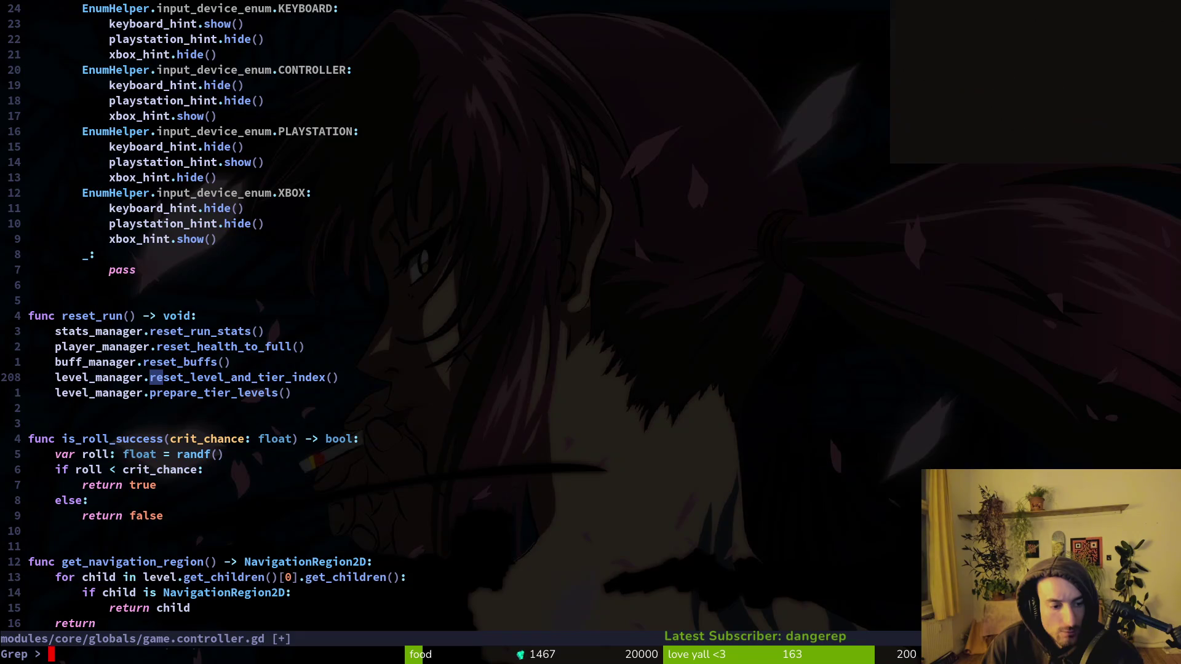
{"action": "key", "text": "Return"}
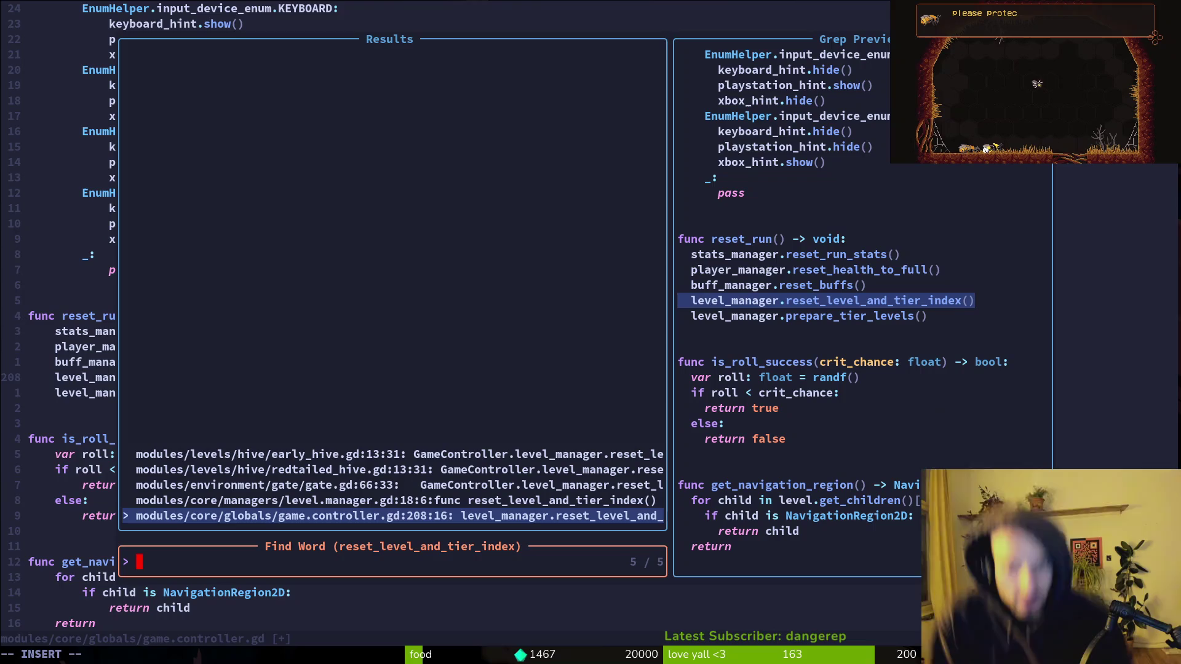
{"action": "left_click", "coordinate": [393, 500]}
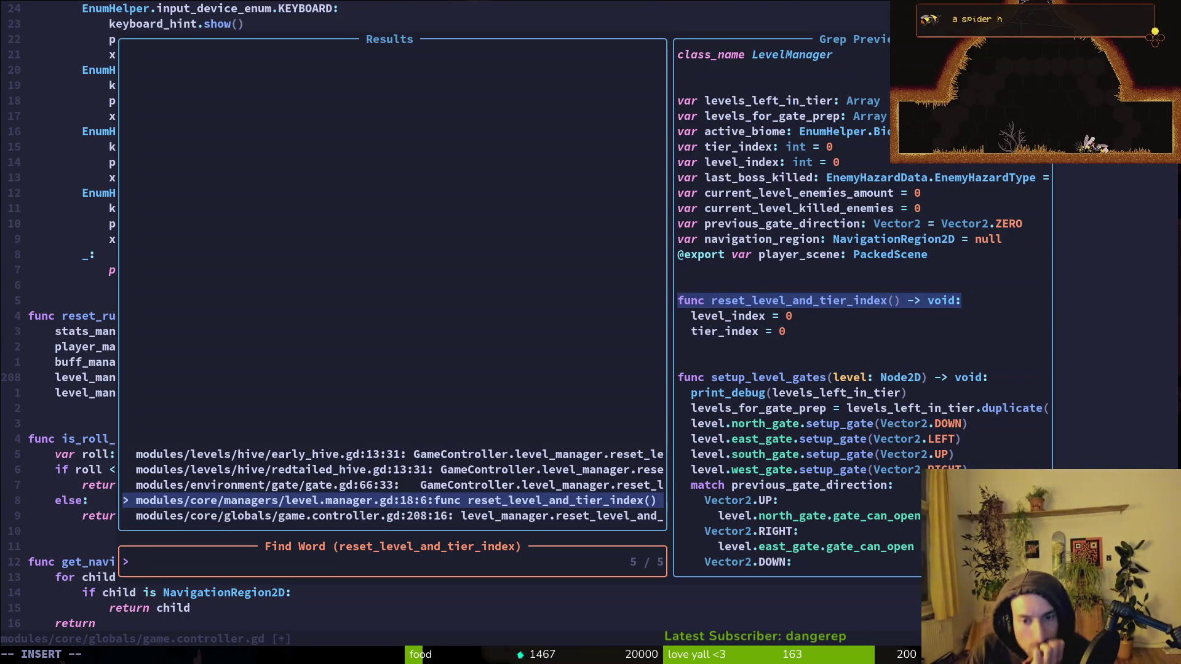
{"action": "left_click", "coordinate": [394, 484]}
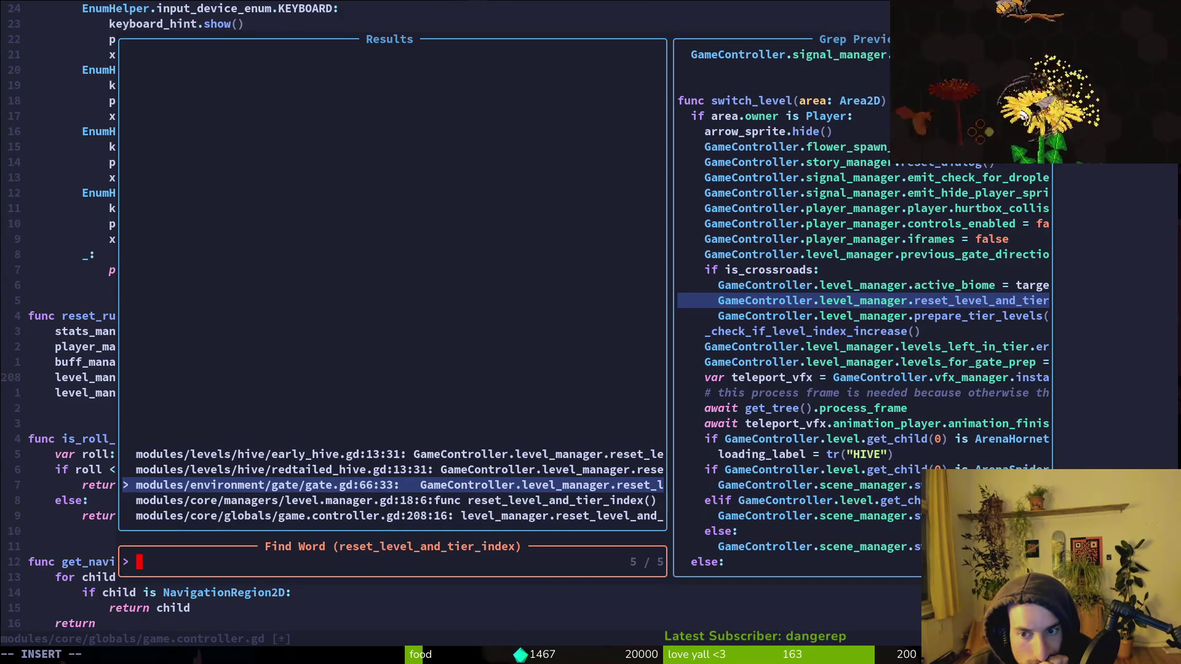
{"action": "key", "text": "Return"}
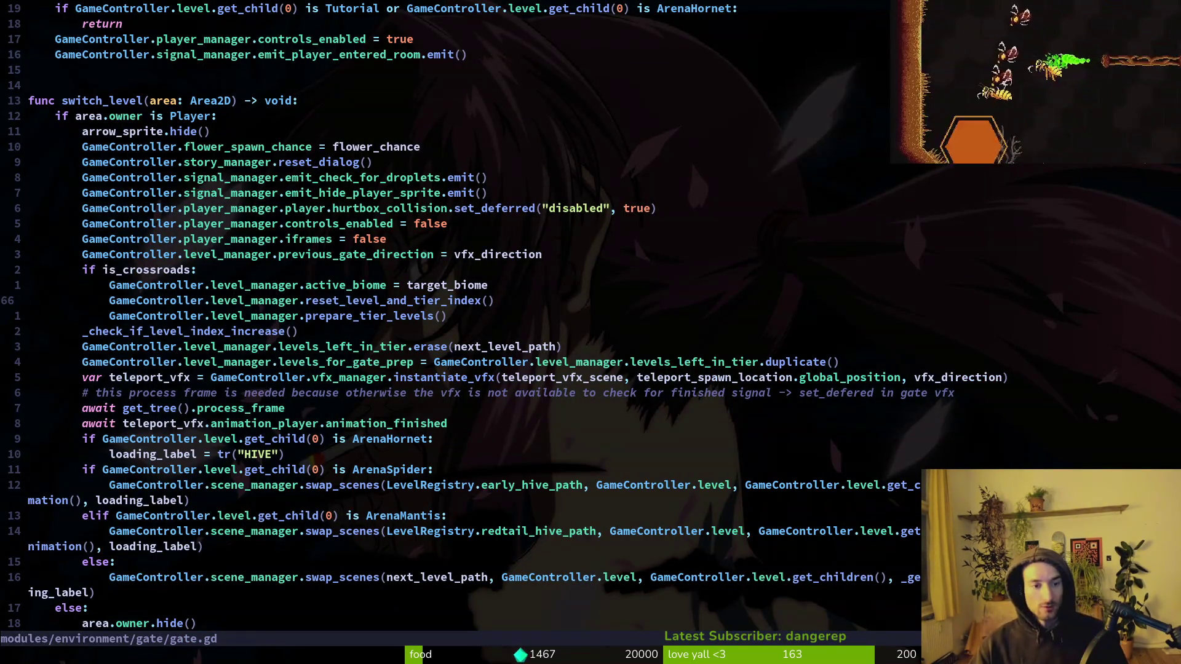
{"action": "key", "text": "ctrl+o"}
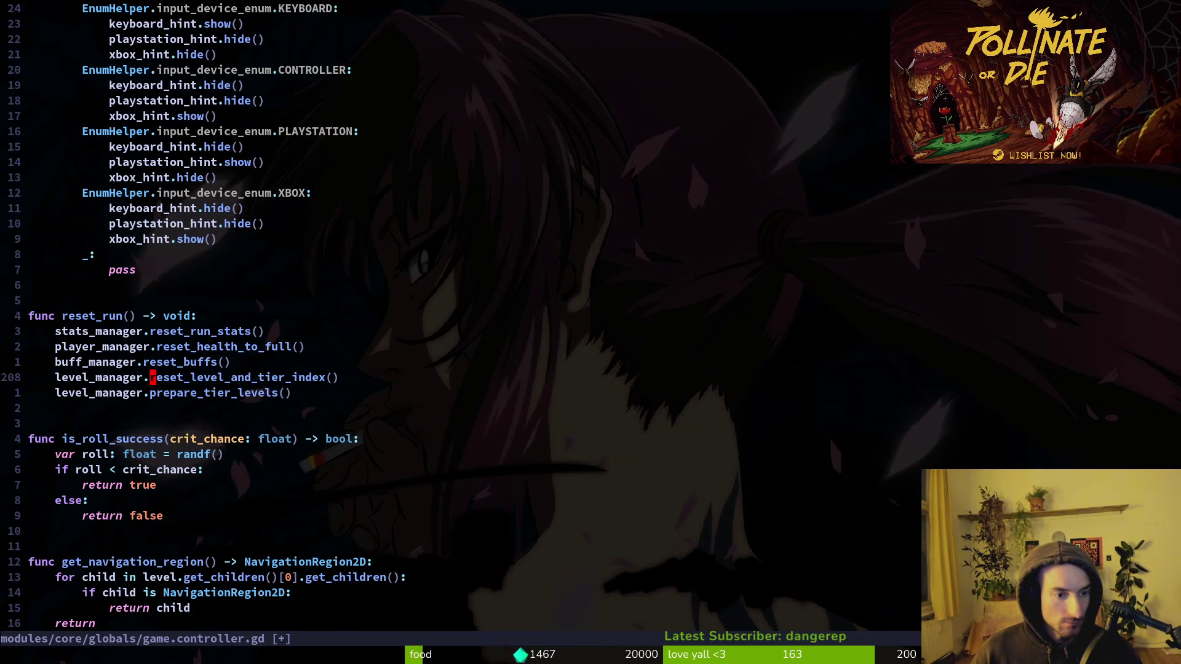
{"action": "key", "text": "ctrl+i"}
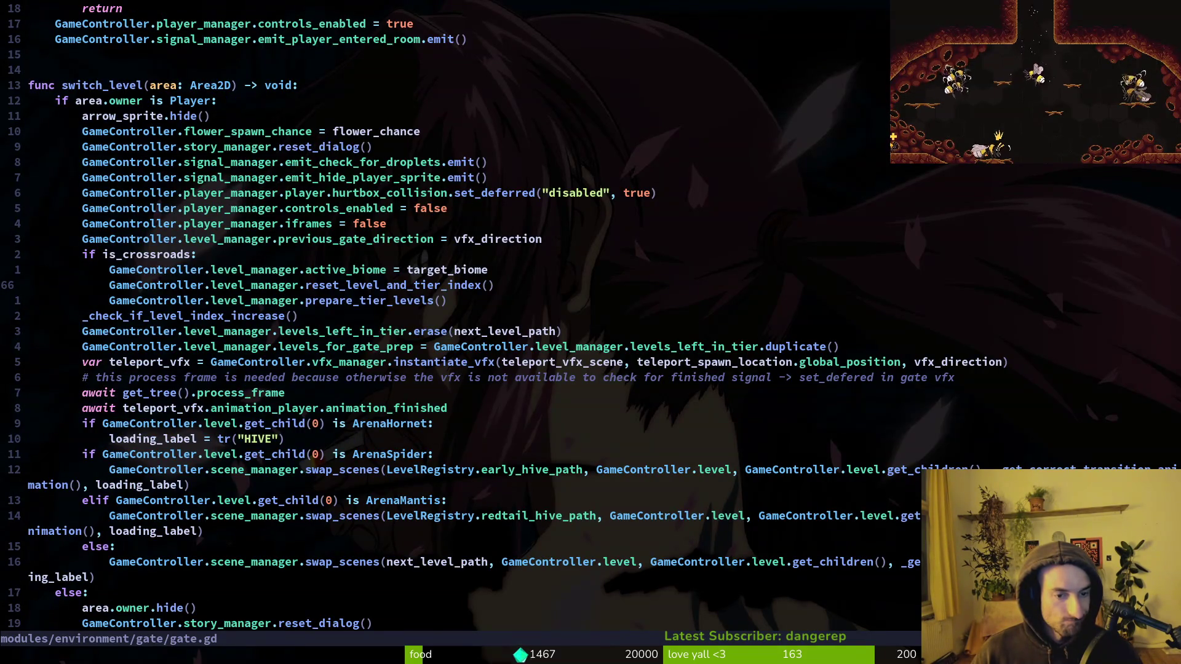
{"action": "key", "text": "ctrl+o"}
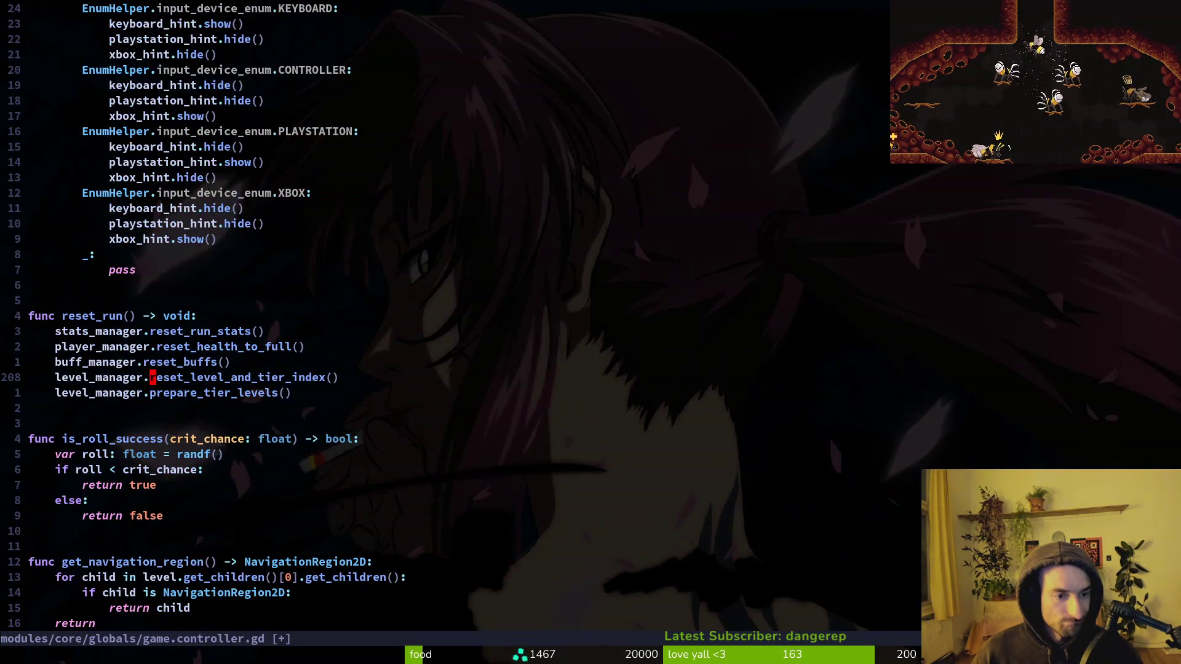
{"action": "key", "text": "ctrl+i"}
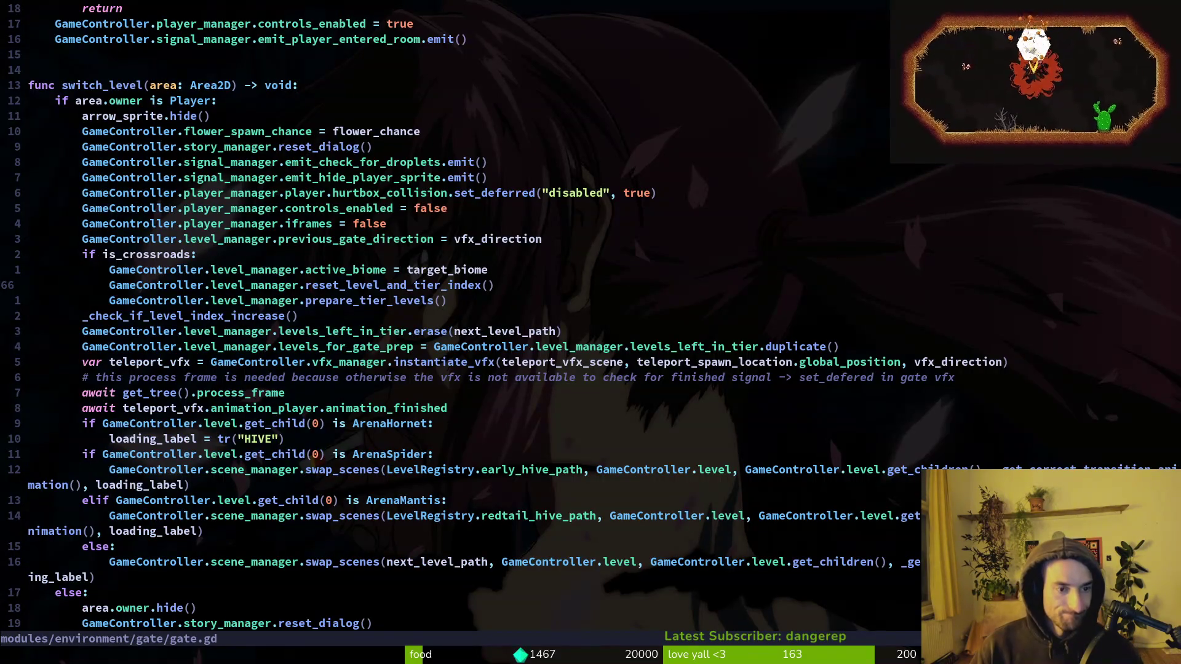
{"action": "type", "text": "cwti"}
{"action": "key", "text": "Return"}
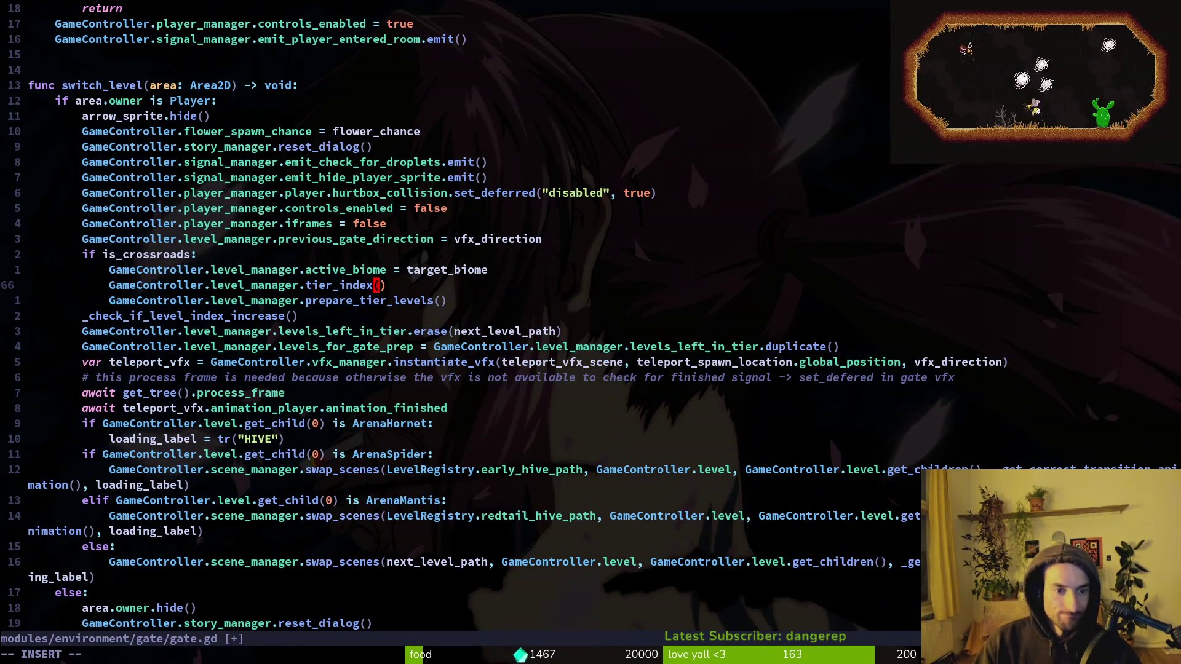
{"action": "key", "text": "Escape"}
{"action": "key", "text": "u"}
{"action": "key", "text": "ctrl+s"}
{"action": "key", "text": "ctrl+o"}
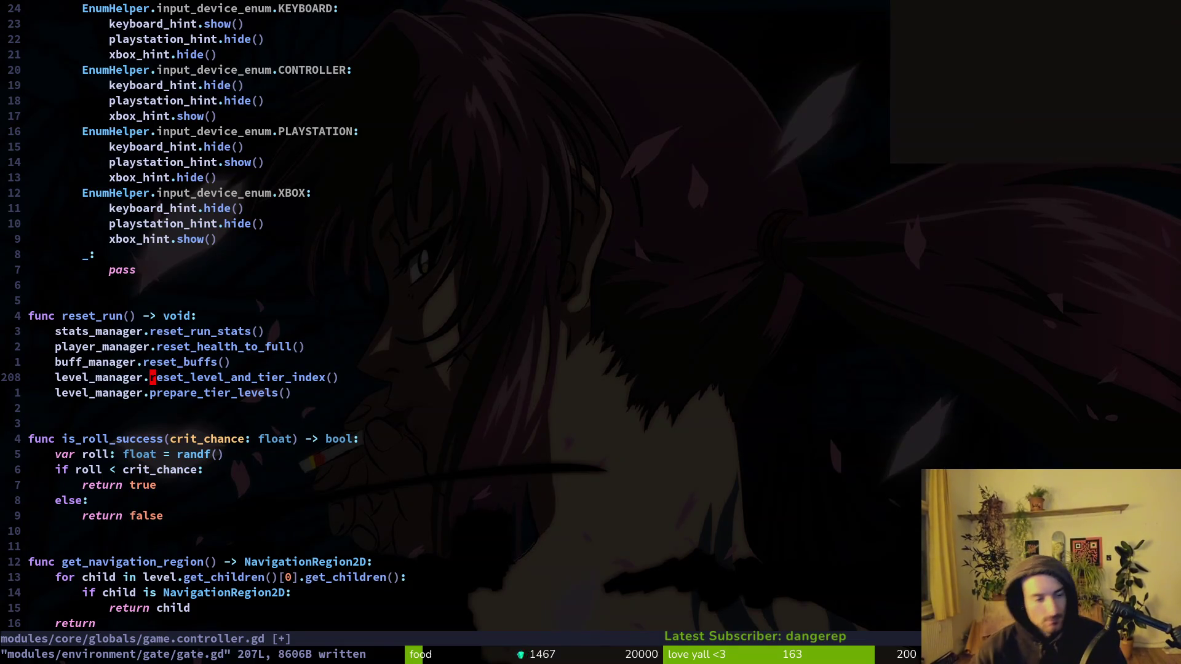
{"action": "key", "text": "ctrl+i"}
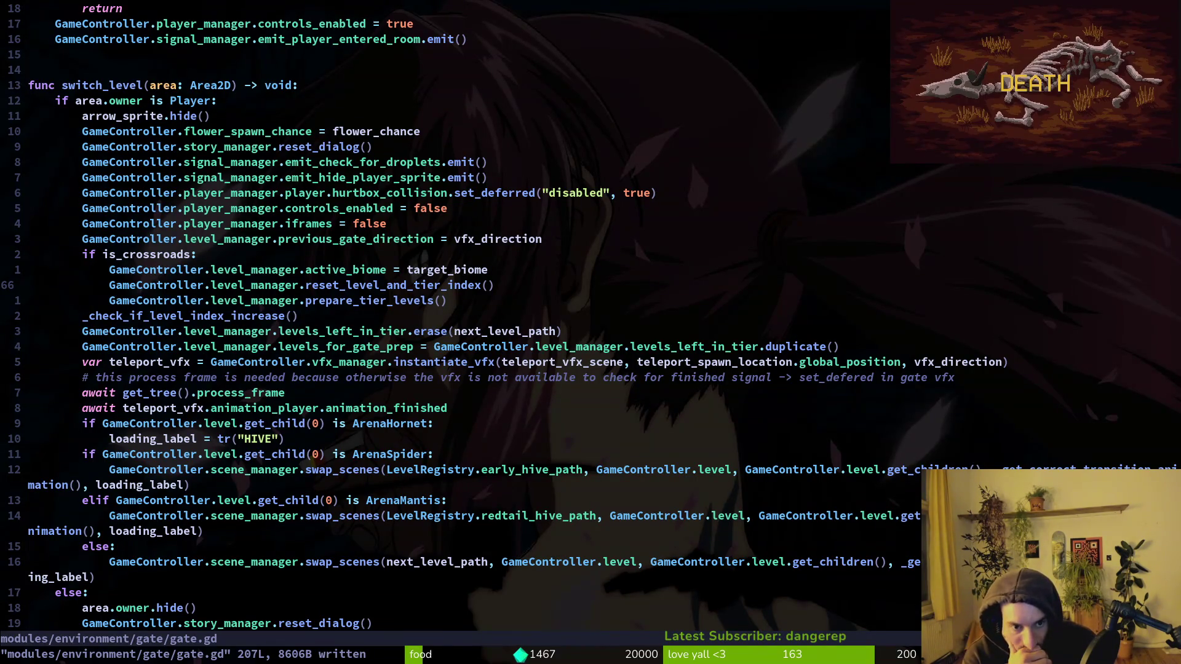
{"action": "key", "text": "ctrl+o"}
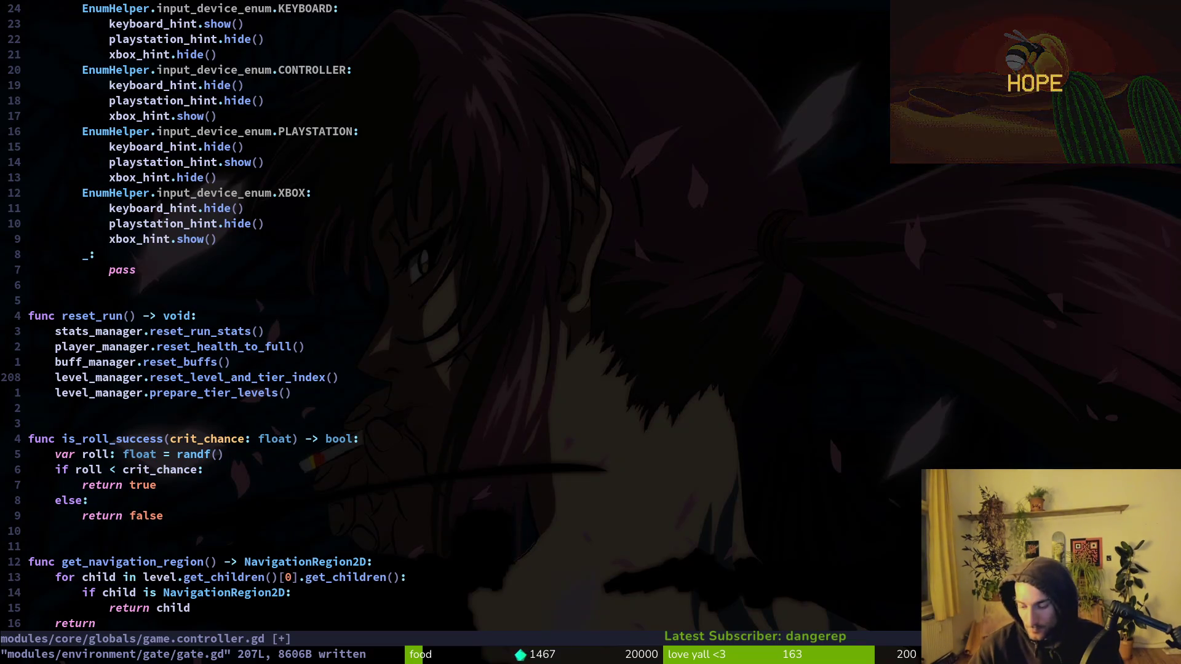
Step: Return from gate.gd to game.controller.gd and move onto the reset_run function
{"action": "key", "text": "ctrl+i"}
{"action": "key", "text": "ctrl+o"}
{"action": "key", "text": "space"}
{"action": "key", "text": "f"}
{"action": "key", "text": "f"}
{"action": "key", "text": "Escape"}
{"action": "key", "text": "k"}
{"action": "key", "text": "k"}
{"action": "key", "text": "k"}
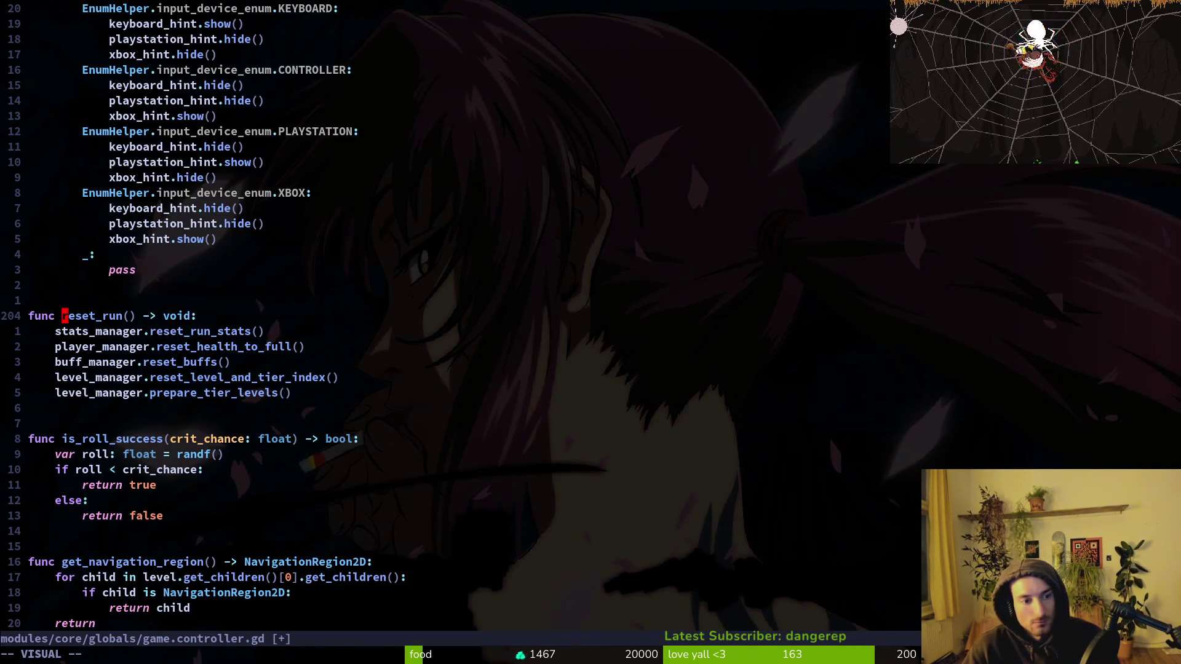
Step: Grep reset_run and preview its matches in pause_overlay.gd, hive.gd and statistics.manager.gd
{"action": "key", "text": "i"}
{"action": "key", "text": "w"}
{"action": "key", "text": "space"}
{"action": "key", "text": "s"}
{"action": "key", "text": "w"}
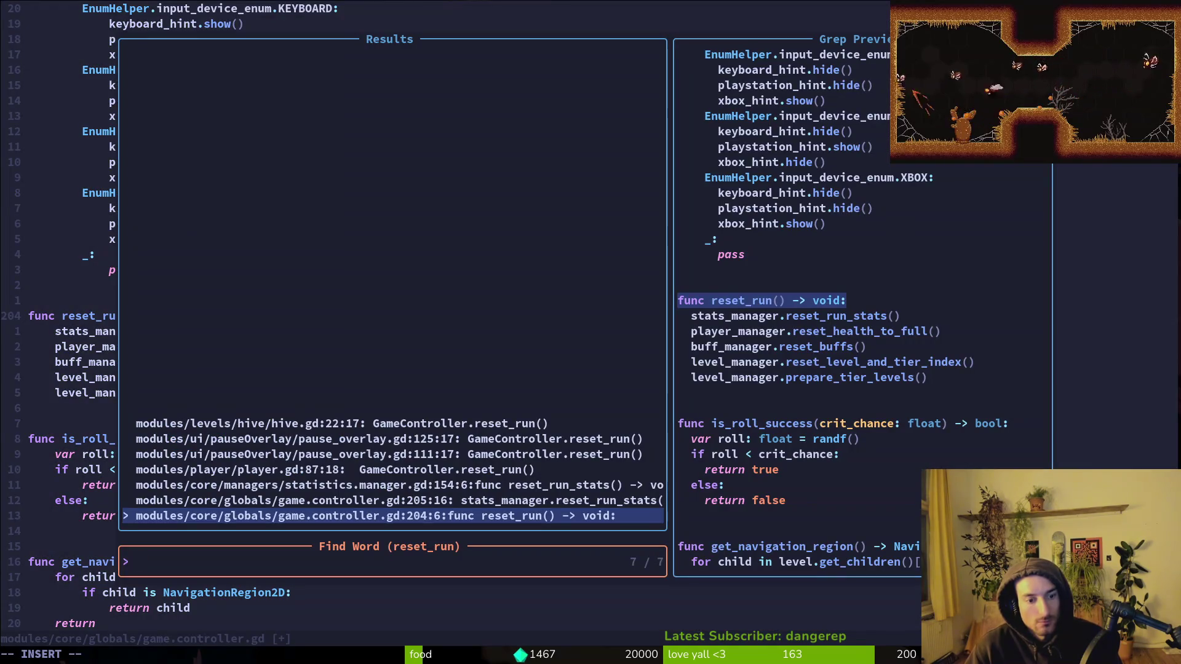
{"action": "key", "text": "ctrl+p"}
{"action": "key", "text": "ctrl+p"}
{"action": "key", "text": "ctrl+p"}
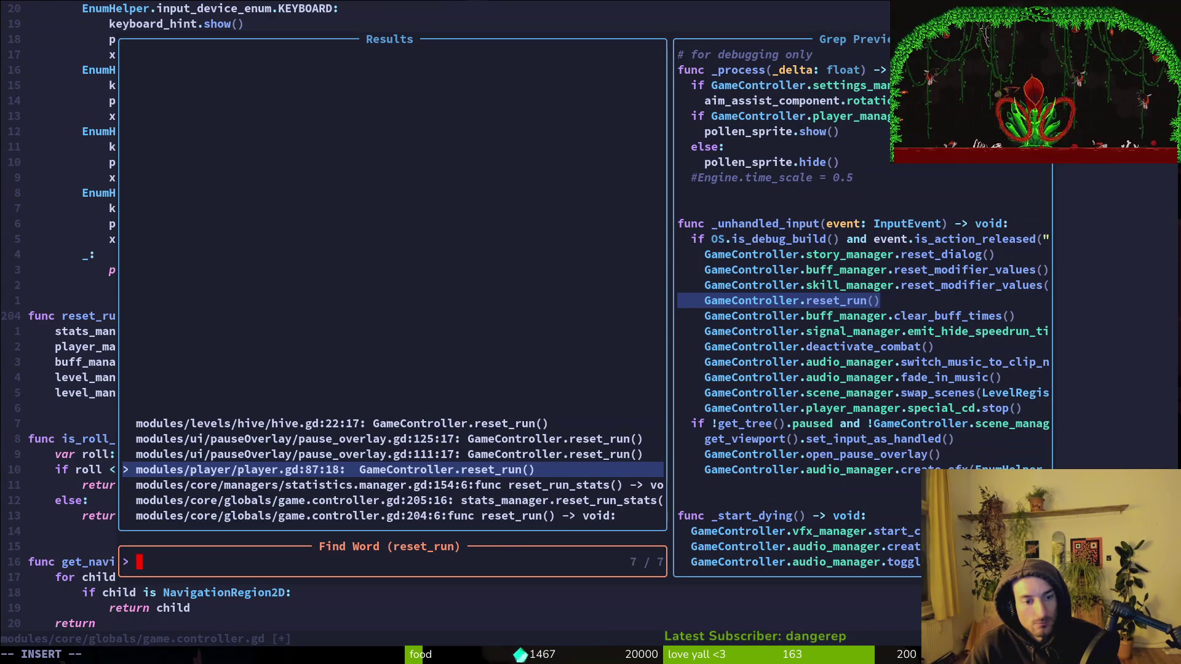
{"action": "key", "text": "Up"}
{"action": "key", "text": "Up"}
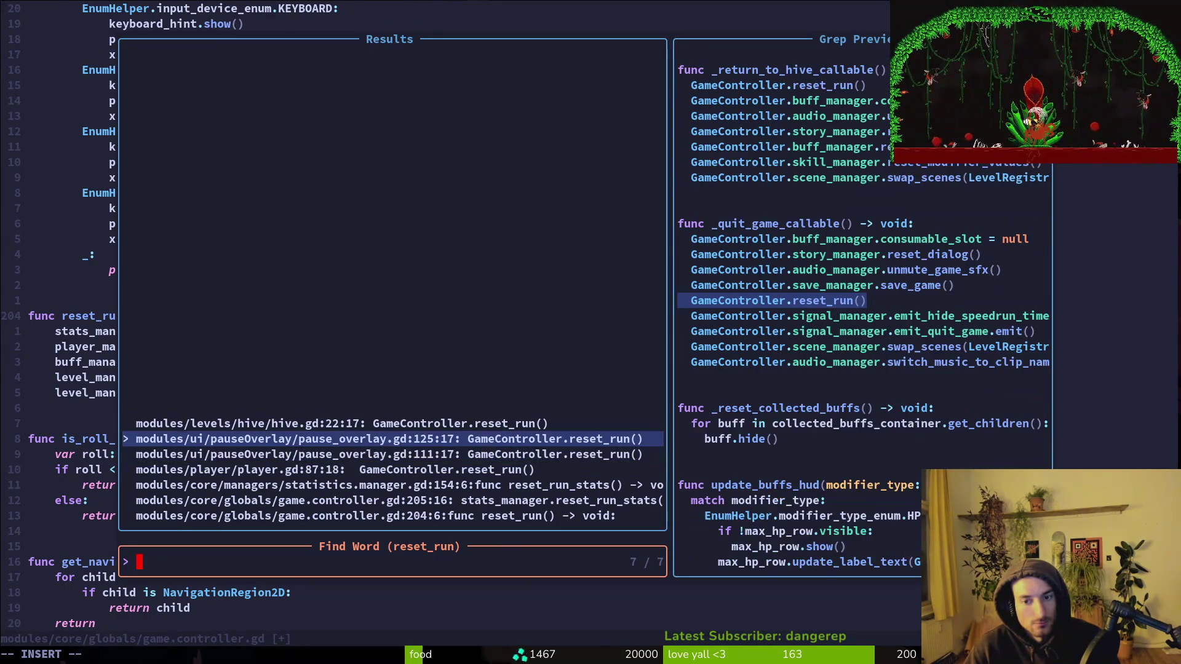
{"action": "key", "text": "Down"}
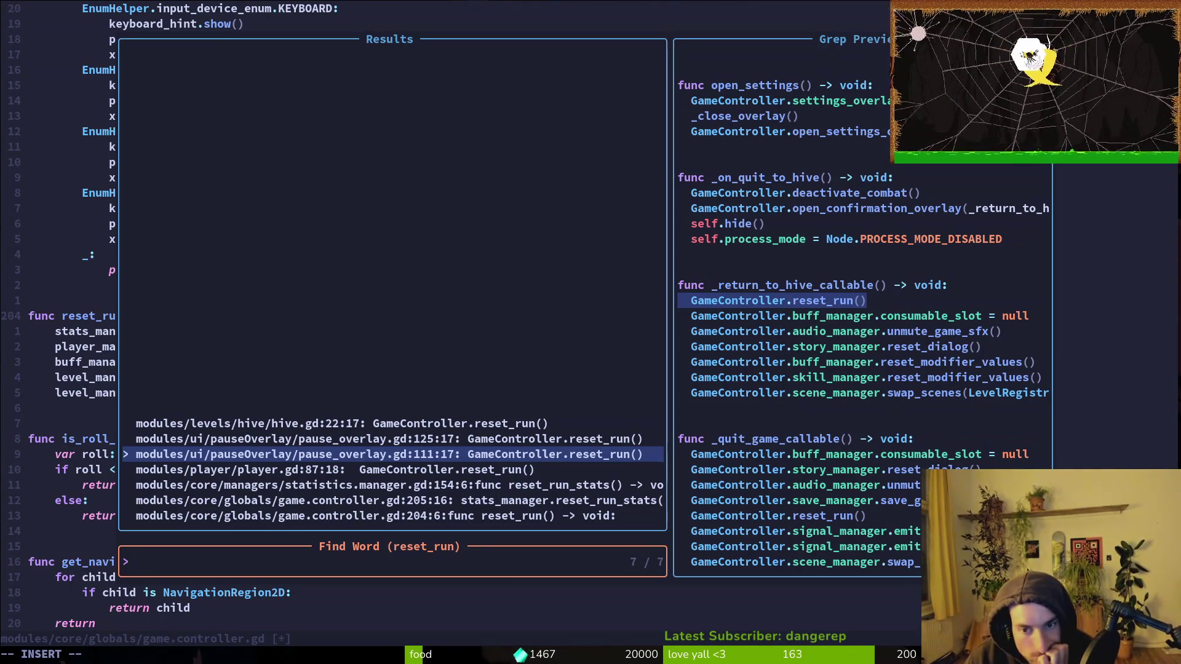
{"action": "key", "text": "Up"}
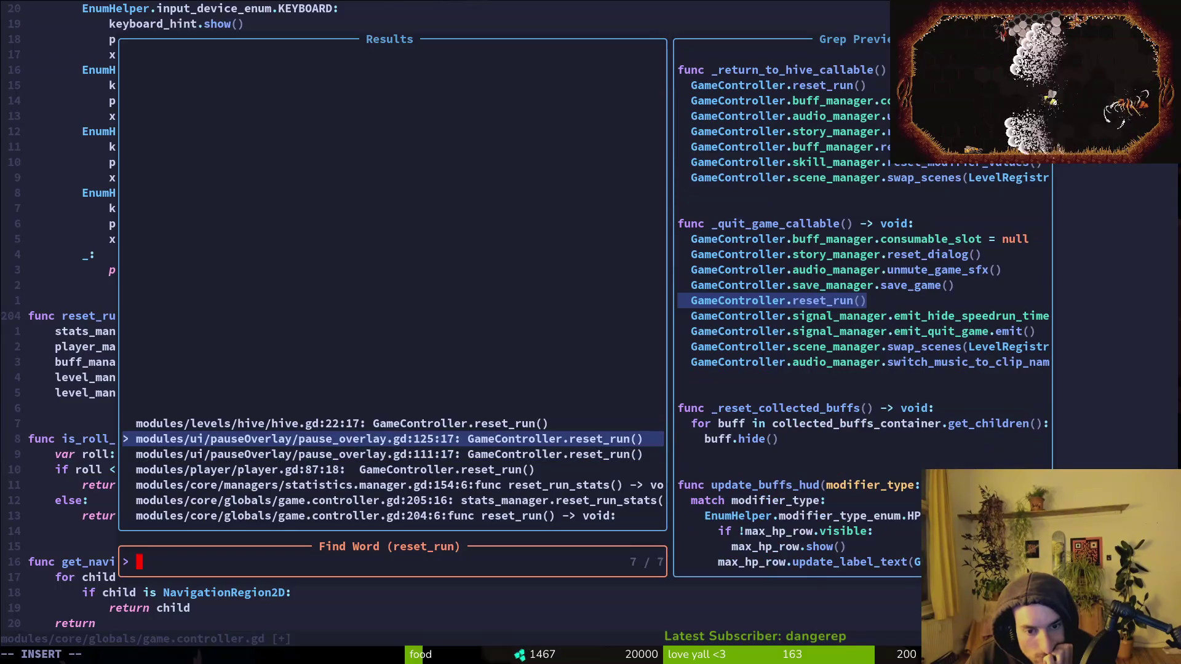
{"action": "key", "text": "Down"}
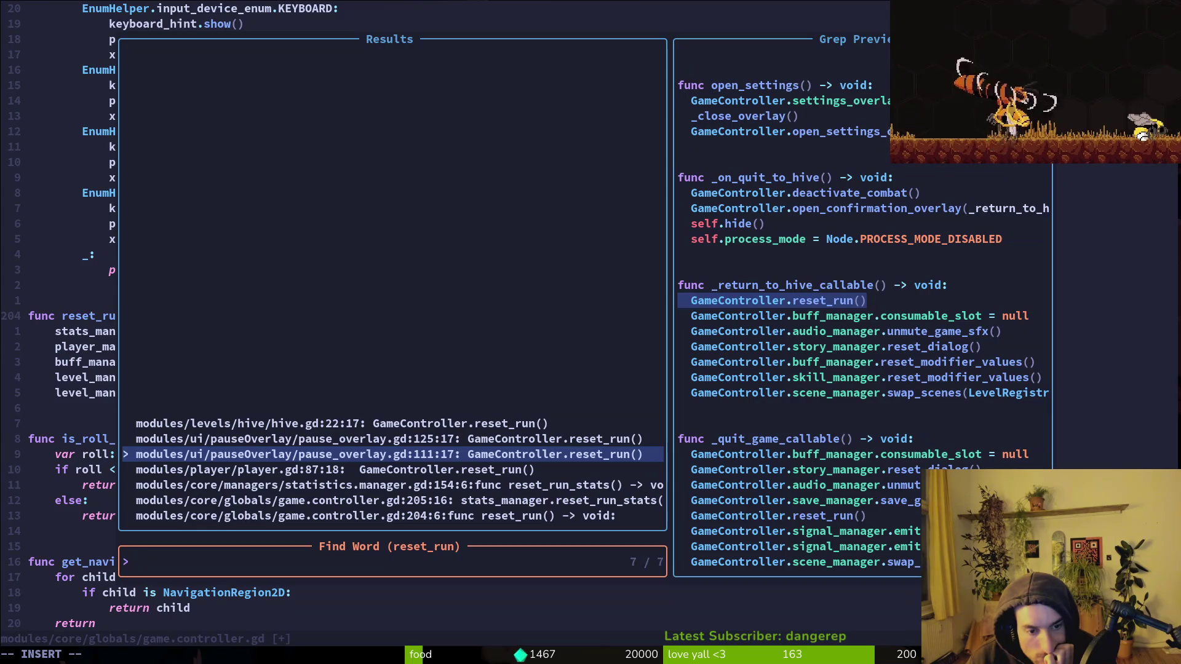
{"action": "key", "text": "Up"}
{"action": "key", "text": "Up"}
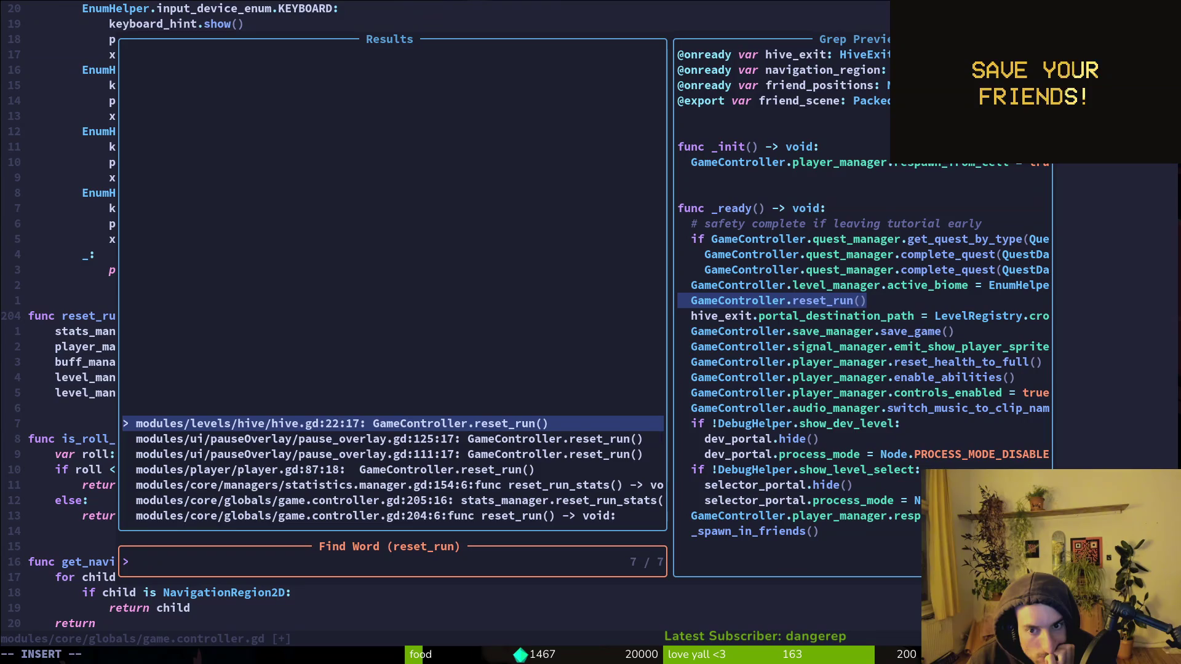
{"action": "key", "text": "Down"}
{"action": "key", "text": "Down"}
{"action": "key", "text": "Down"}
{"action": "key", "text": "Down"}
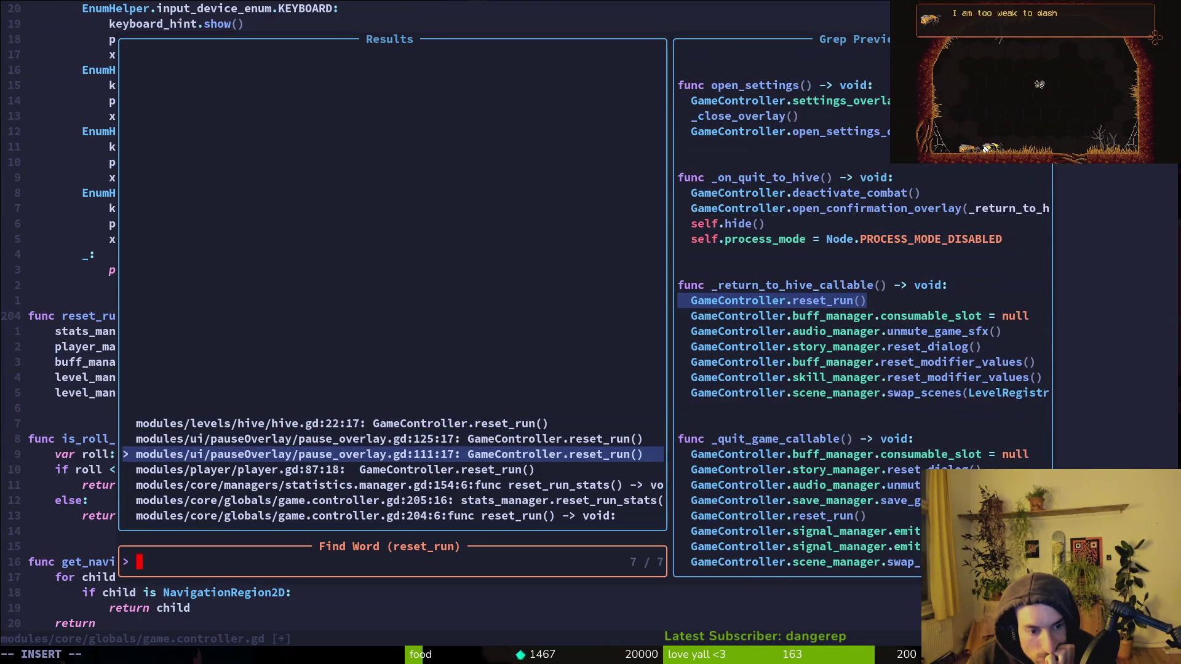
{"action": "key", "text": "Down"}
Step: Preview the player.gd and hive.gd calls, then open player.gd at its reset_run call
{"action": "key", "text": "Up"}
{"action": "key", "text": "Up"}
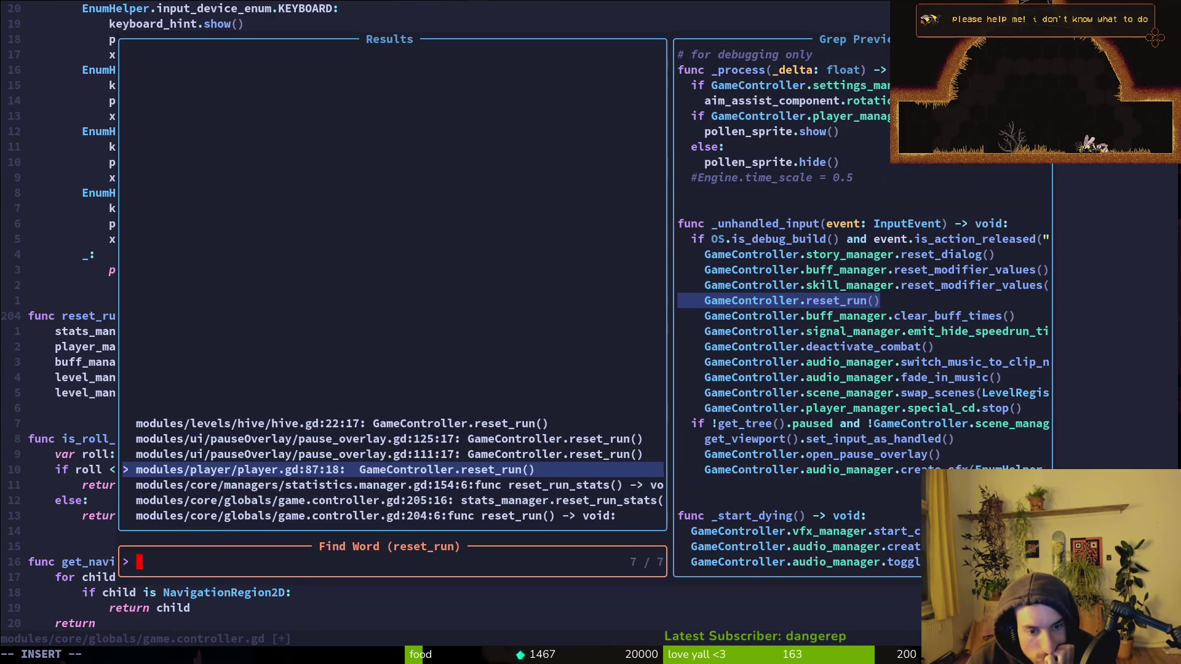
{"action": "key", "text": "Up"}
{"action": "key", "text": "Up"}
{"action": "key", "text": "Up"}
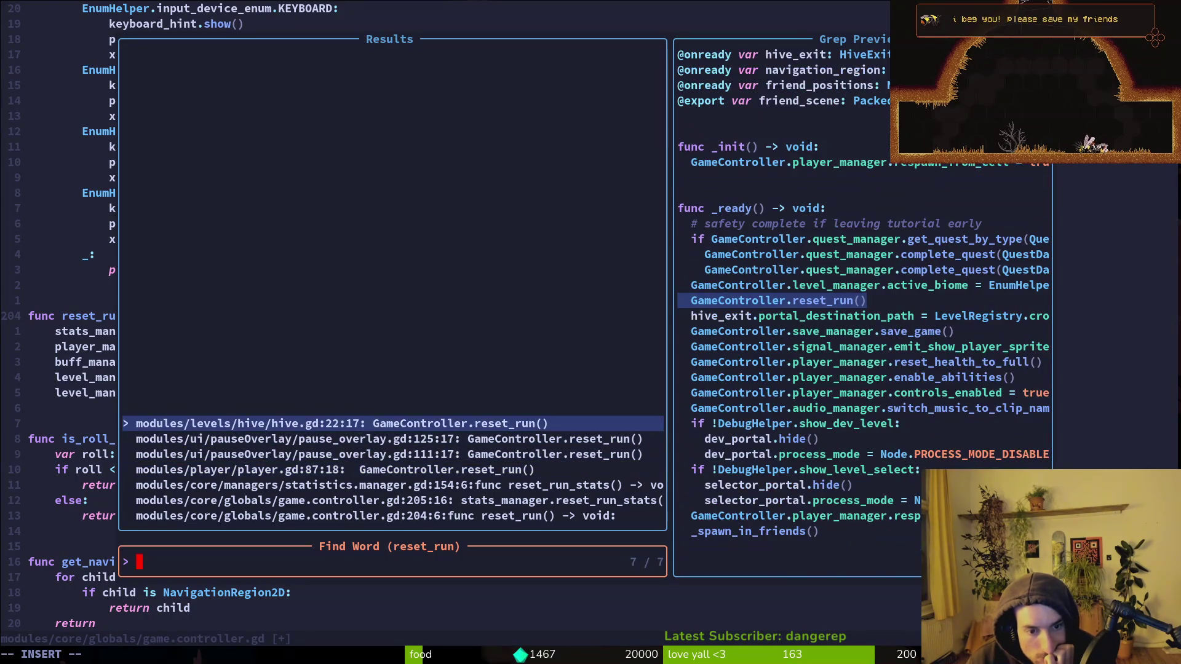
{"action": "key", "text": "Down"}
{"action": "key", "text": "Down"}
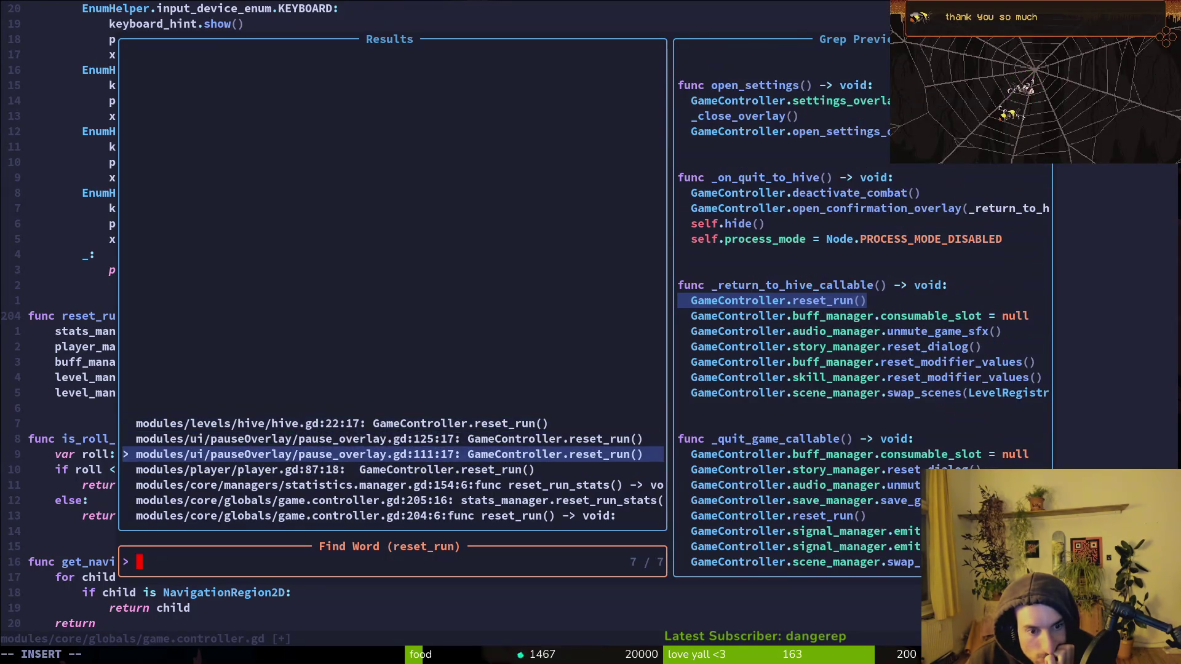
{"action": "key", "text": "Down"}
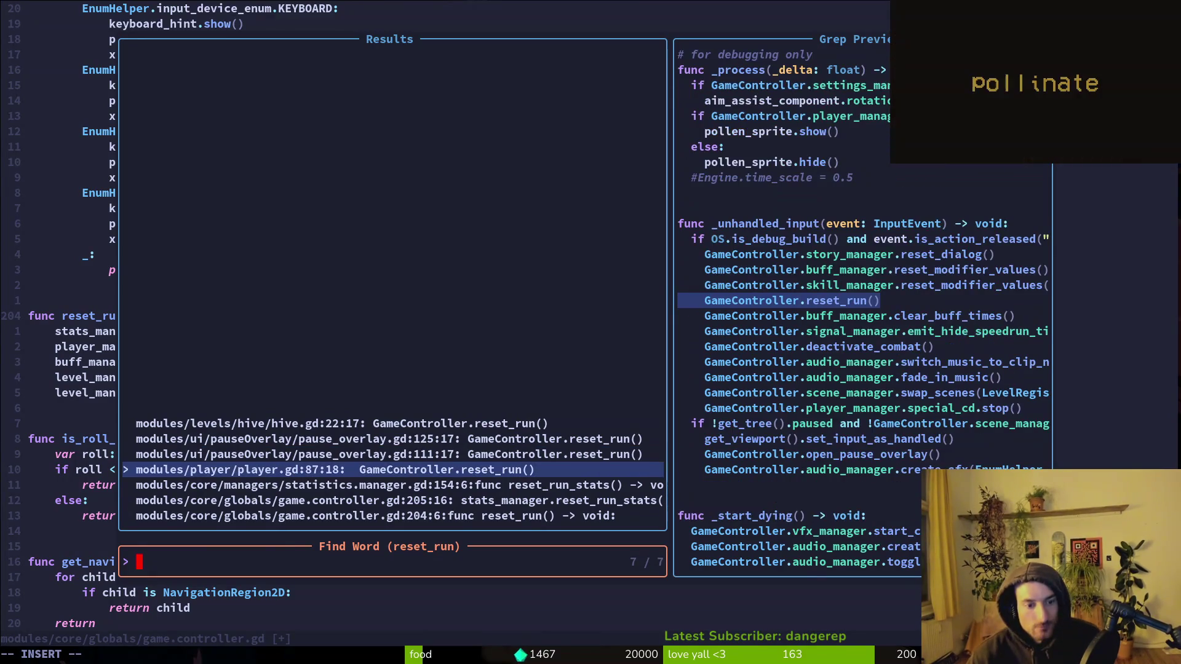
{"action": "key", "text": "Return"}
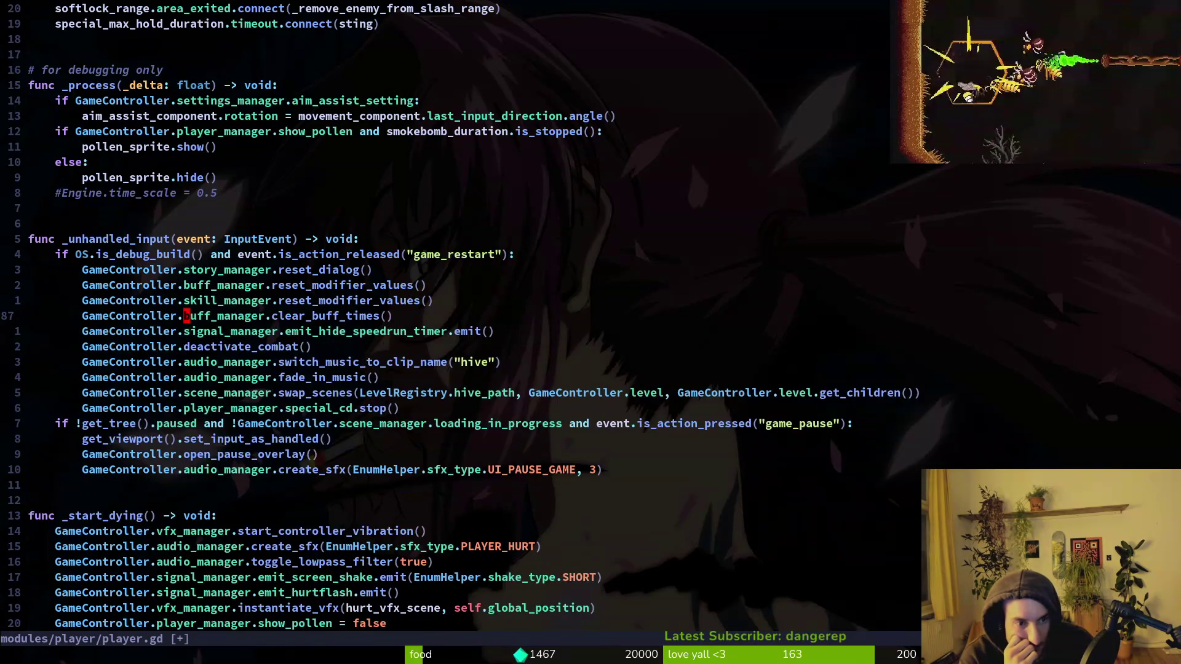
Step: Save player.gd and jump back to the reset_run definition
{"action": "key", "text": "ctrl+s"}
{"action": "key", "text": "g"}
{"action": "key", "text": "d"}
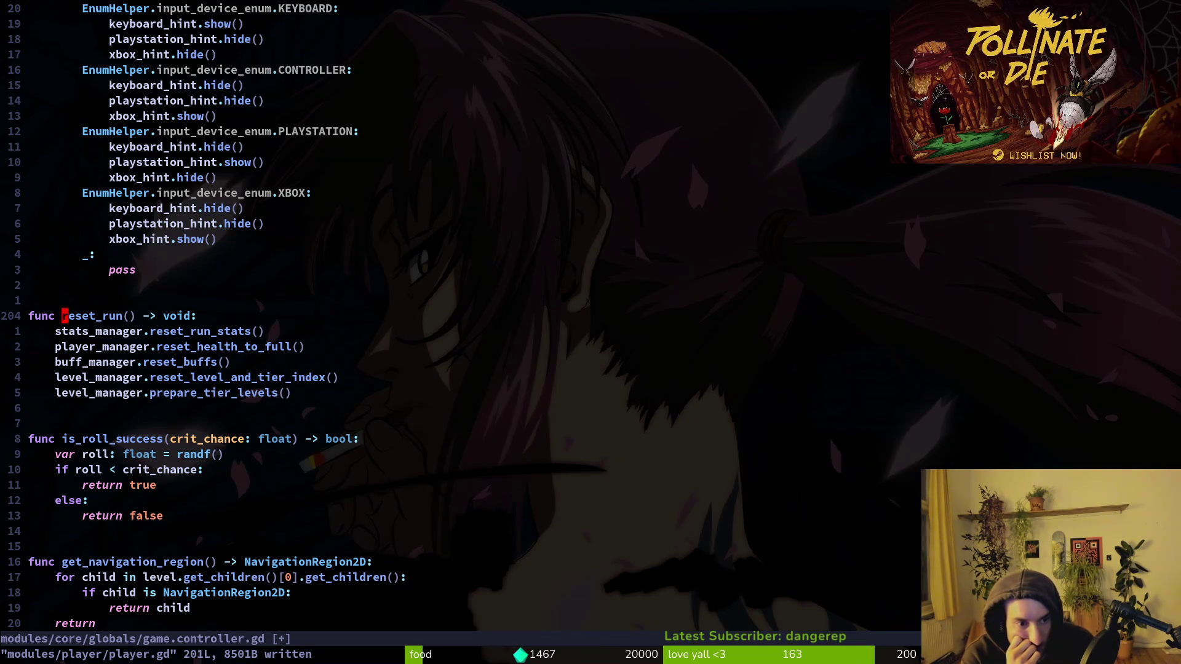
Step: Grep the project for every use of reset_level_and_tier_index
{"action": "key", "text": "j"}
{"action": "key", "text": "j"}
{"action": "key", "text": "j"}
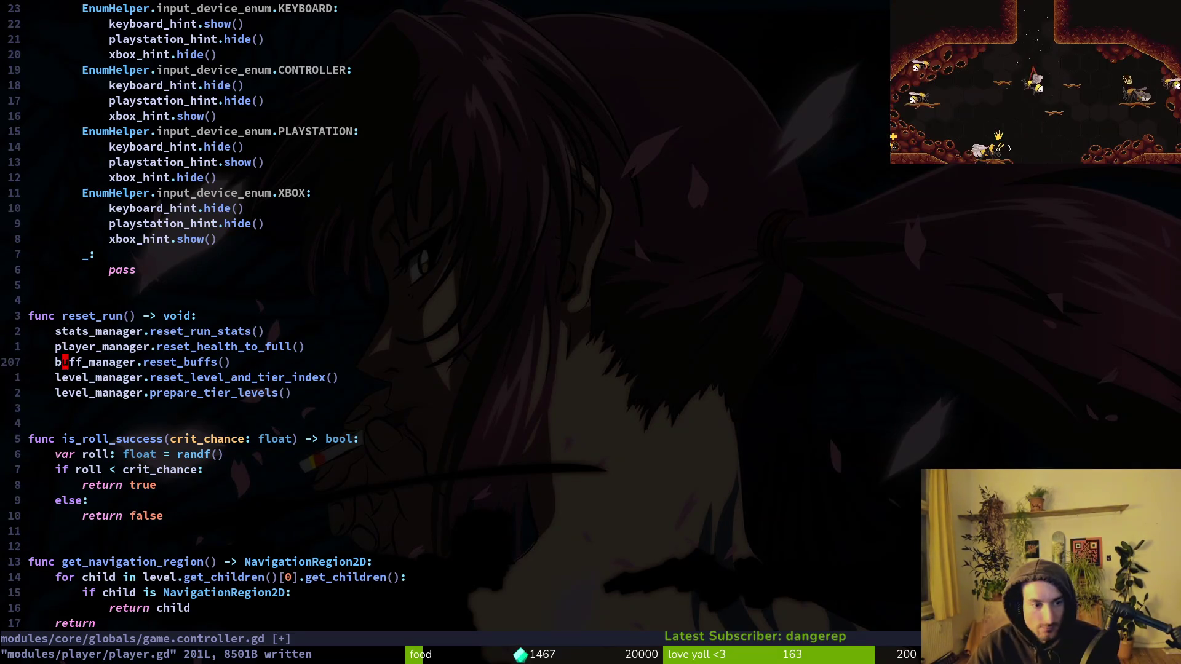
{"action": "key", "text": "w"}
{"action": "key", "text": "w"}
{"action": "key", "text": "space"}
{"action": "key", "text": "s"}
{"action": "key", "text": "g"}
{"action": "key", "text": "Return"}
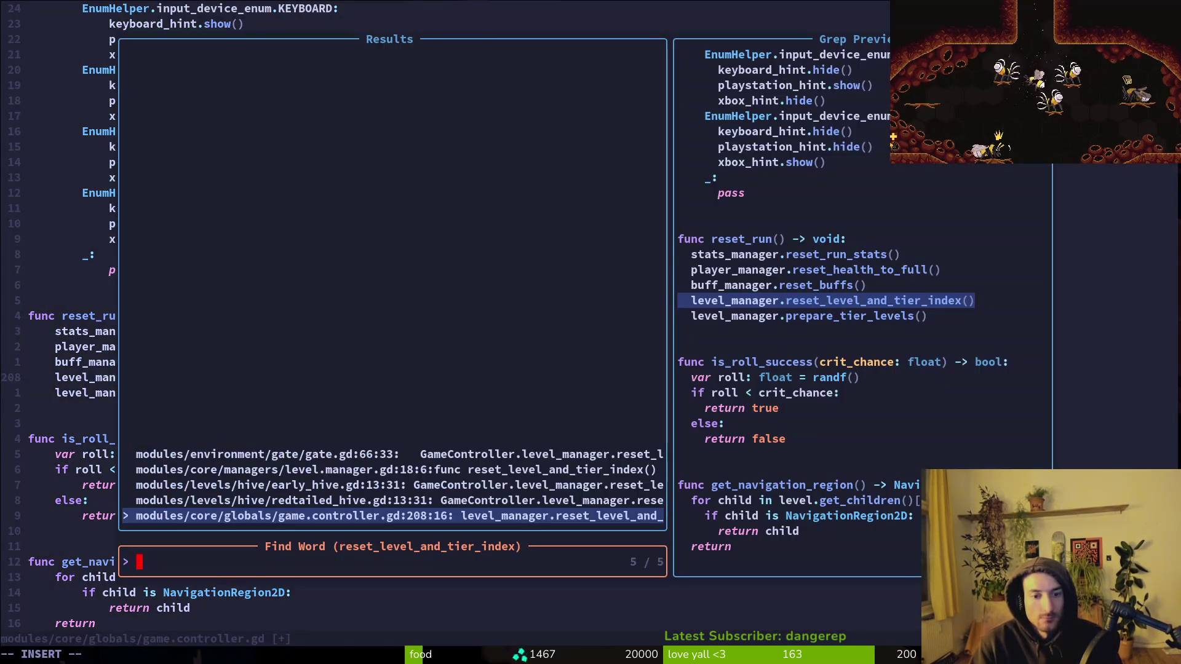
Step: Preview the matches in redtailed_hive.gd, early_hive.gd, level.manager.gd and the gate's switch_level
{"action": "key", "text": "ctrl+p"}
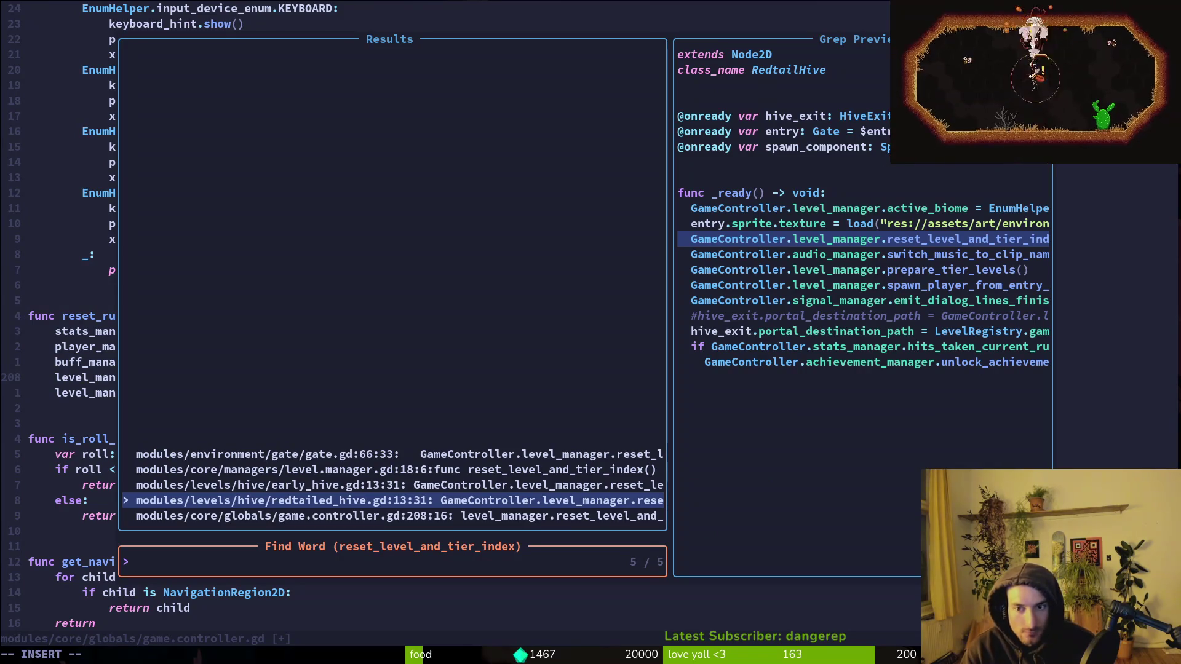
{"action": "key", "text": "ctrl+p"}
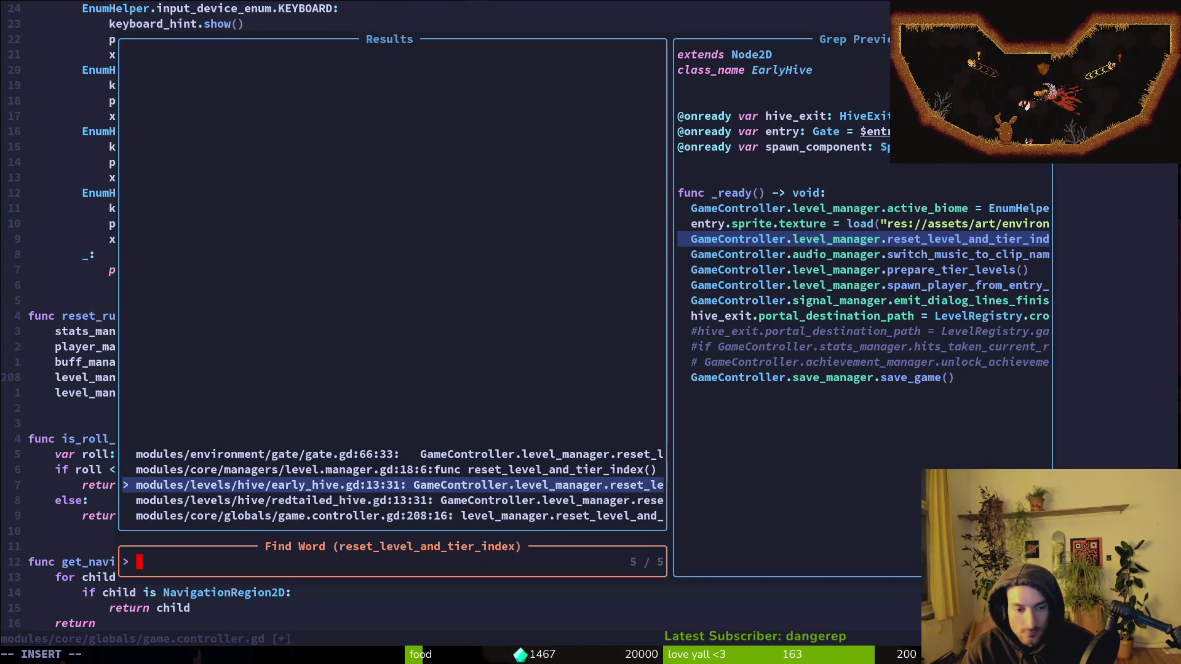
{"action": "key", "text": "ctrl+p"}
{"action": "key", "text": "ctrl+p"}
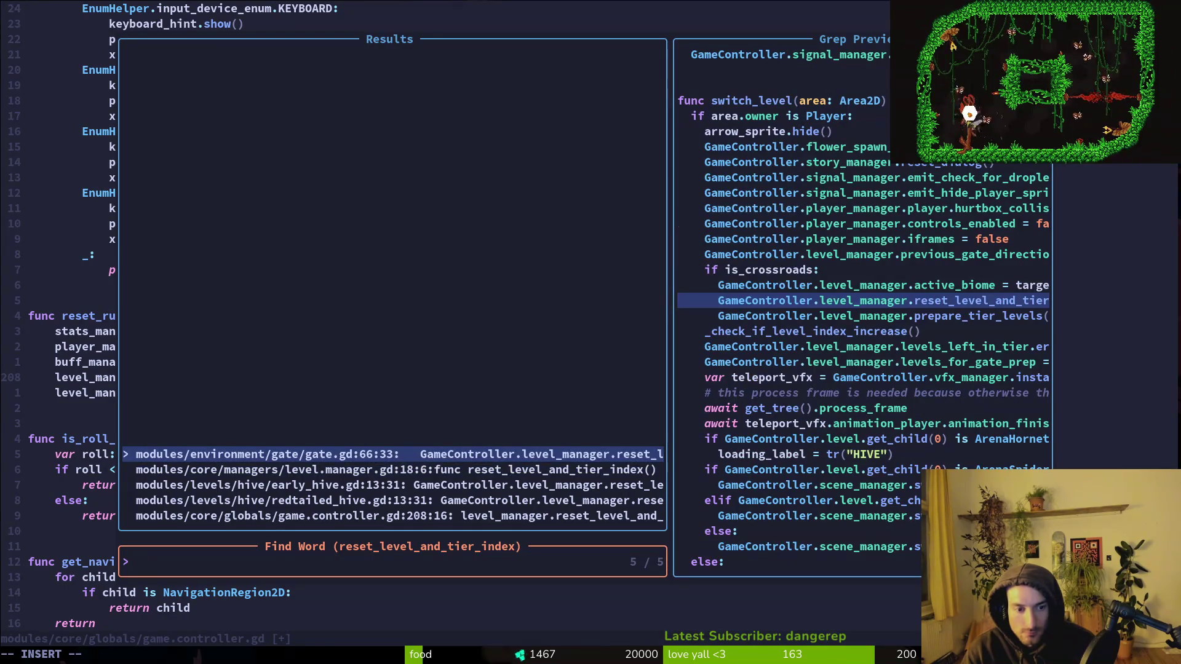
{"action": "key", "text": "ctrl+n"}
{"action": "key", "text": "ctrl+n"}
{"action": "key", "text": "ctrl+n"}
{"action": "key", "text": "Escape"}
Step: Open crossroads.gd and look over _ready and the code below _open_gate_by_progress
{"action": "key", "text": "space"}
{"action": "key", "text": "f"}
{"action": "key", "text": "f"}
{"action": "type", "text": "cros"}
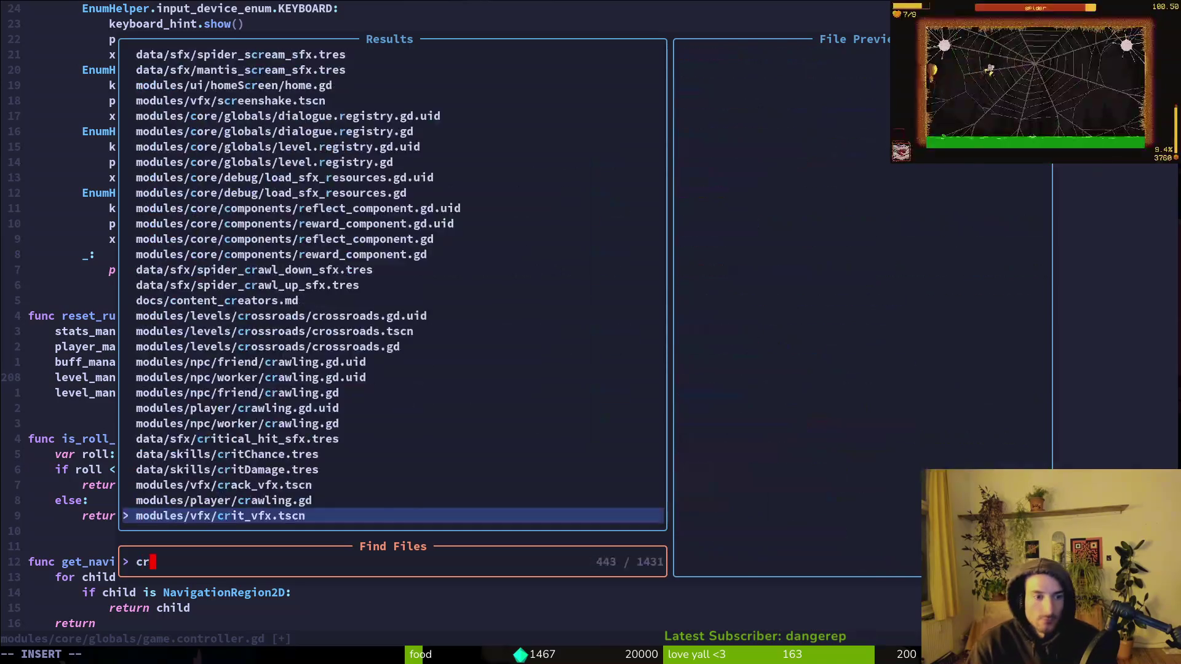
{"action": "key", "text": "Return"}
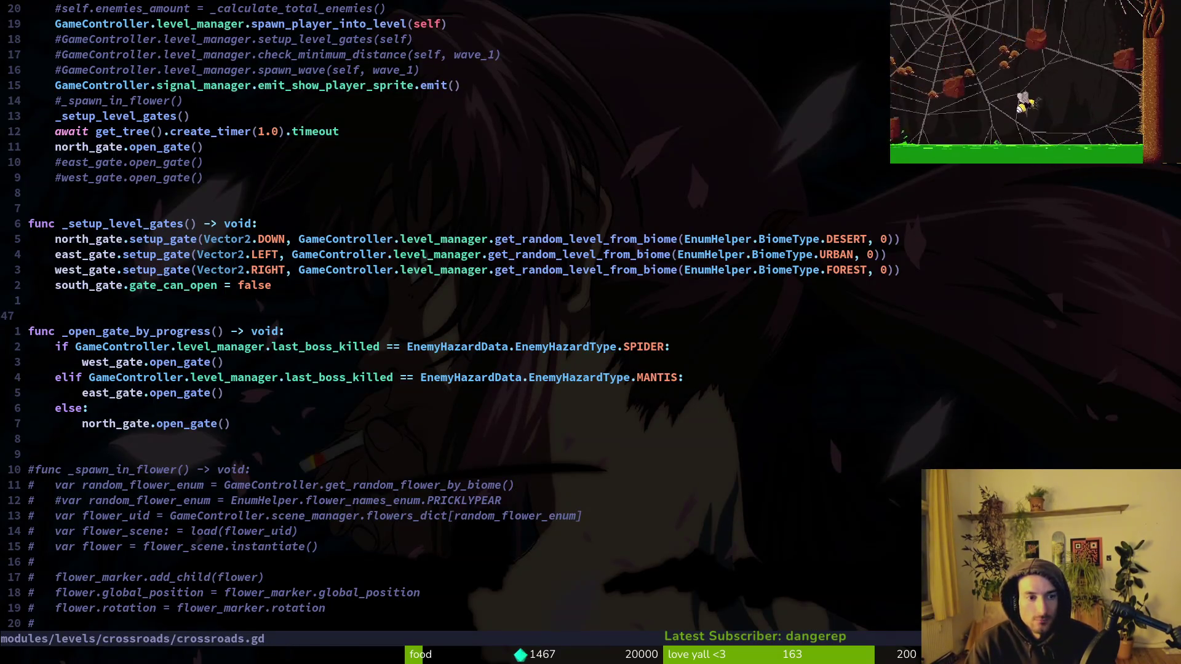
{"action": "key", "text": "ctrl+u"}
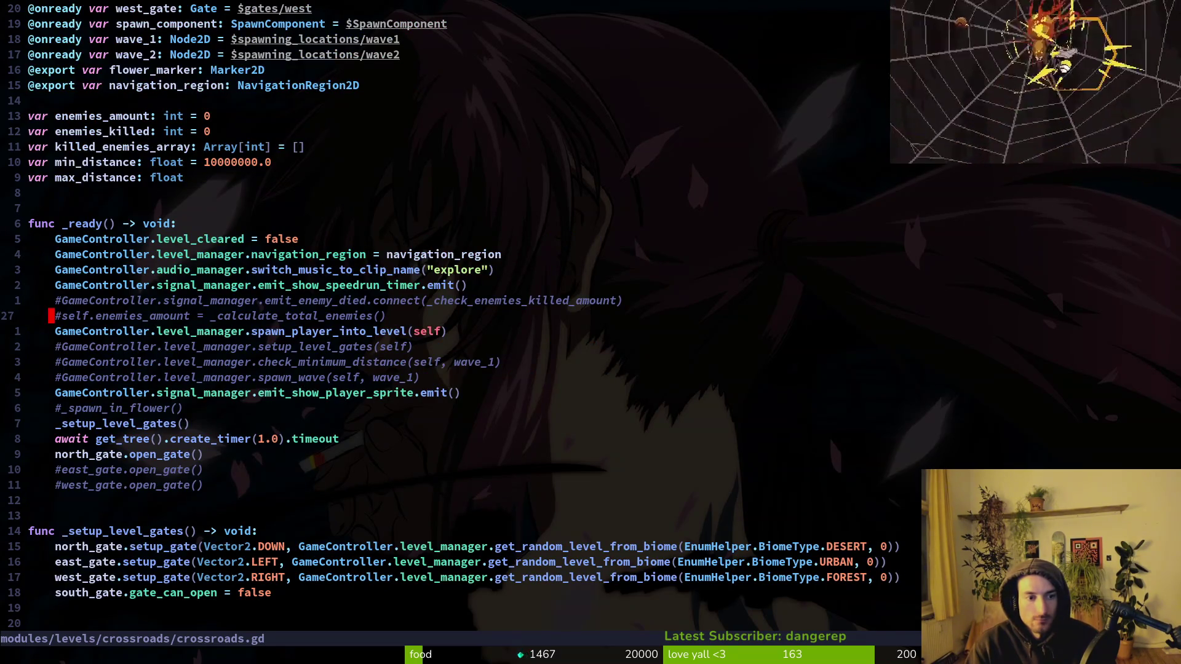
{"action": "key", "text": "ctrl+d"}
{"action": "key", "text": "ctrl+d"}
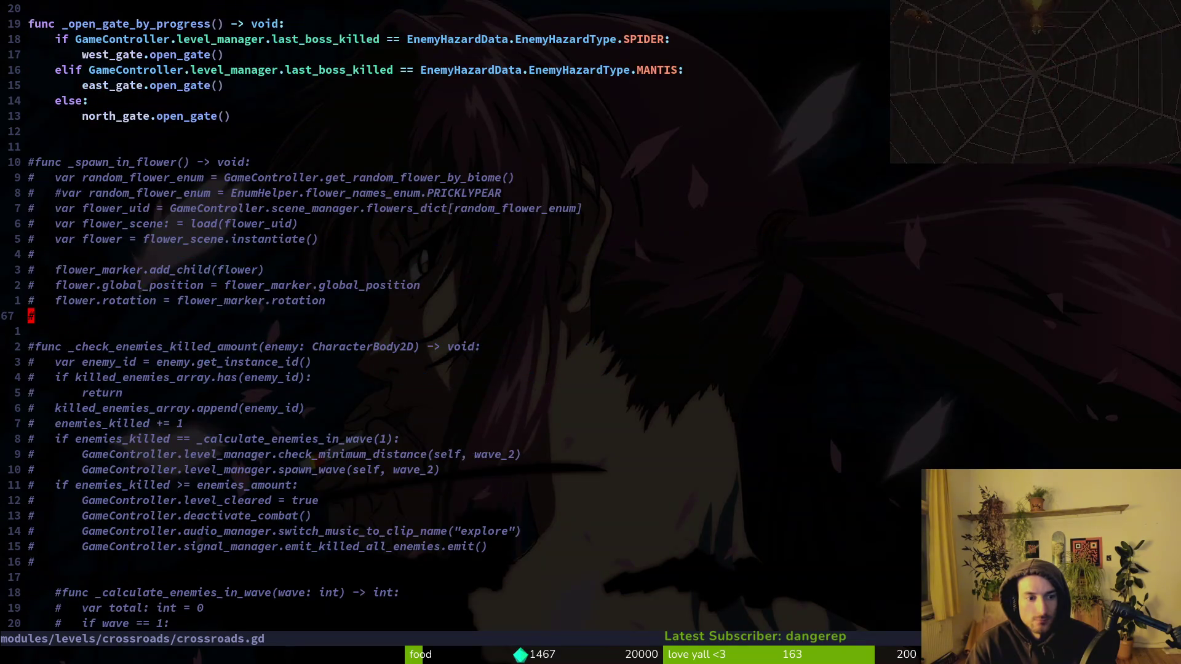
{"action": "key", "text": "ctrl+u"}
{"action": "key", "text": "ctrl+u"}
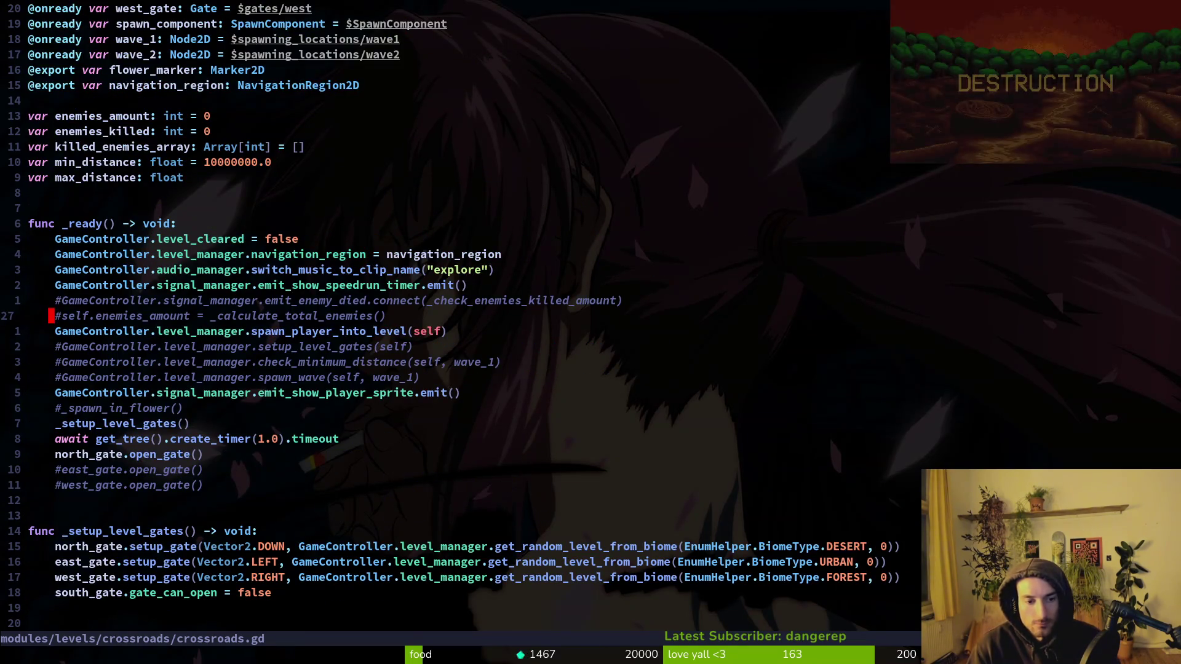
{"action": "type", "text": "reset"}
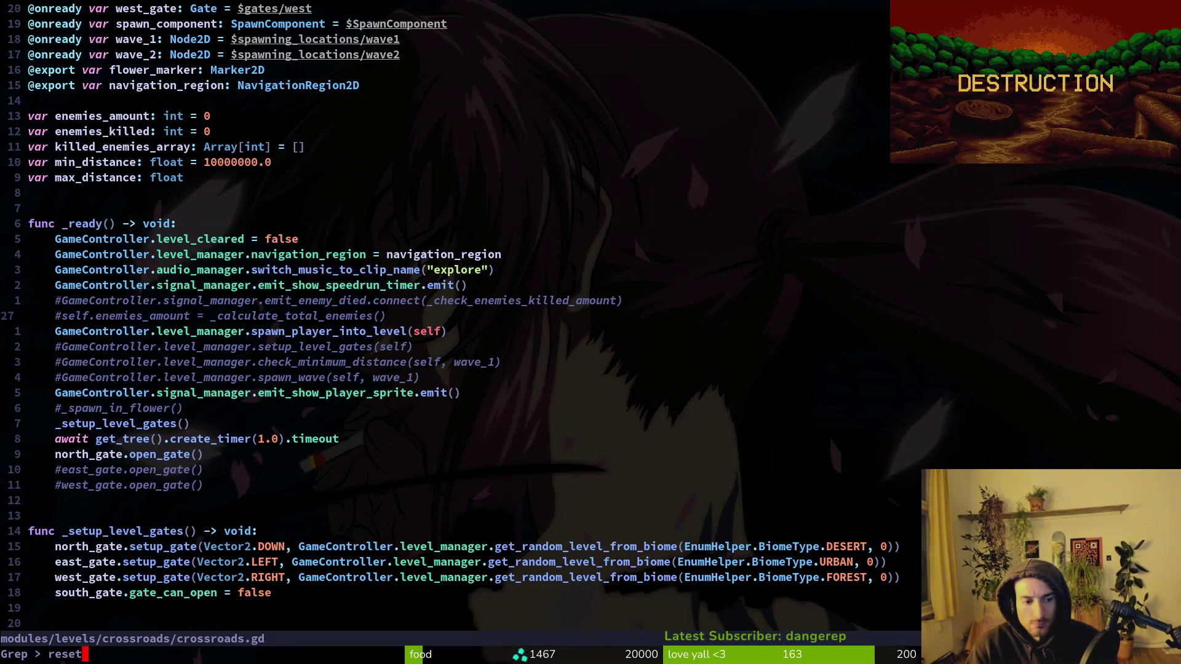
Step: List project matches for reset_run and preview the reset_run_stats definition
{"action": "type", "text": "_ru"}
{"action": "key", "text": "Return"}
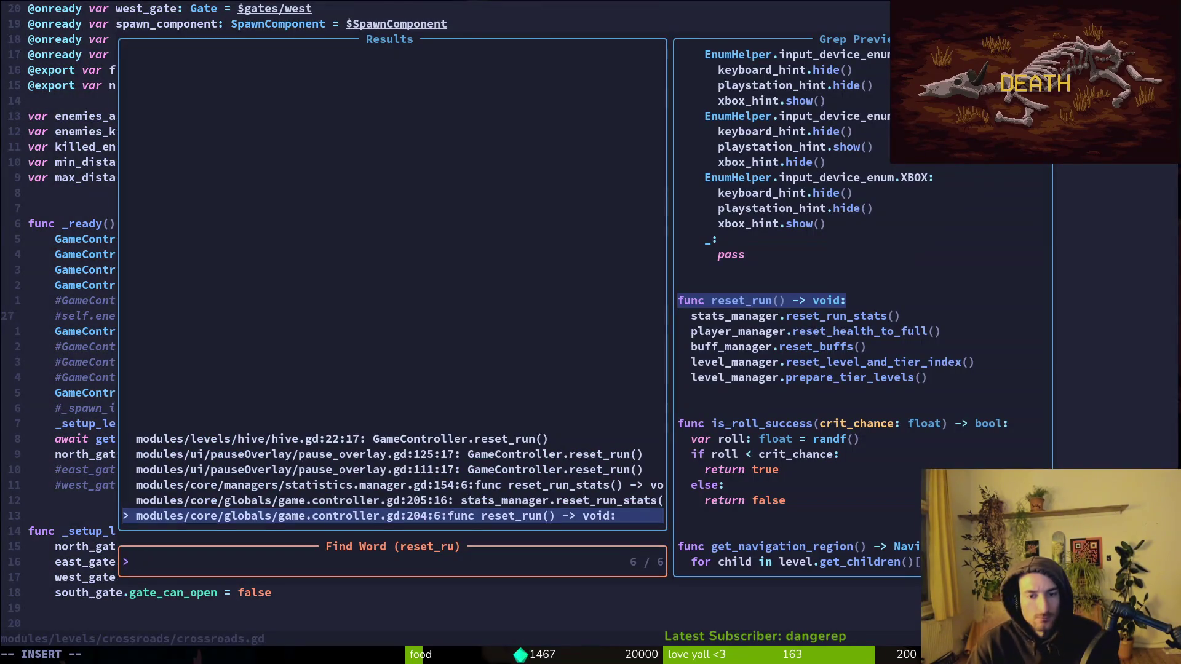
{"action": "key", "text": "Up"}
{"action": "key", "text": "Up"}
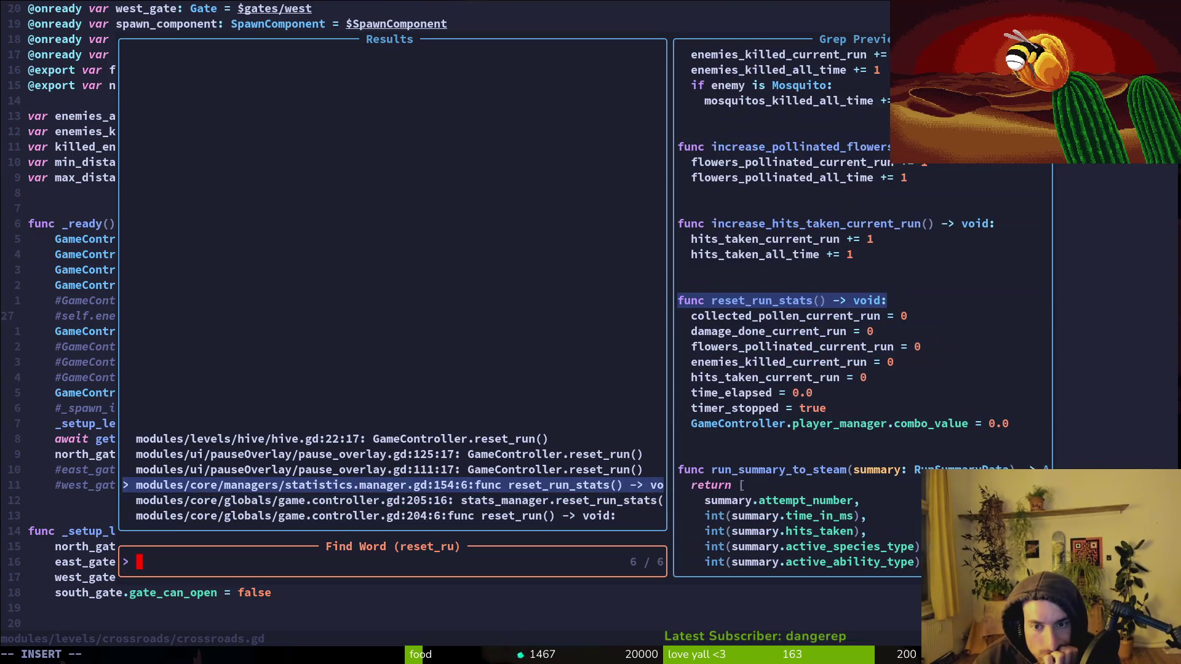
{"action": "key", "text": "Up"}
{"action": "key", "text": "Up"}
{"action": "key", "text": "Up"}
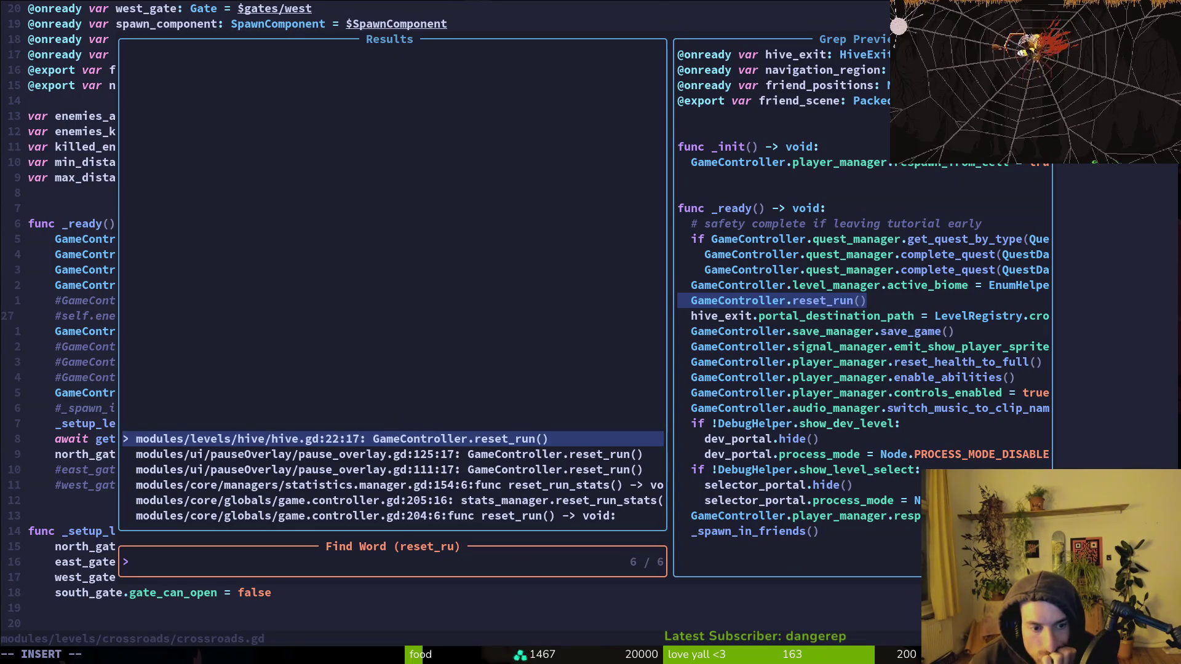
Step: Open level.manager.gd and jump to the end of the file
{"action": "key", "text": "Escape"}
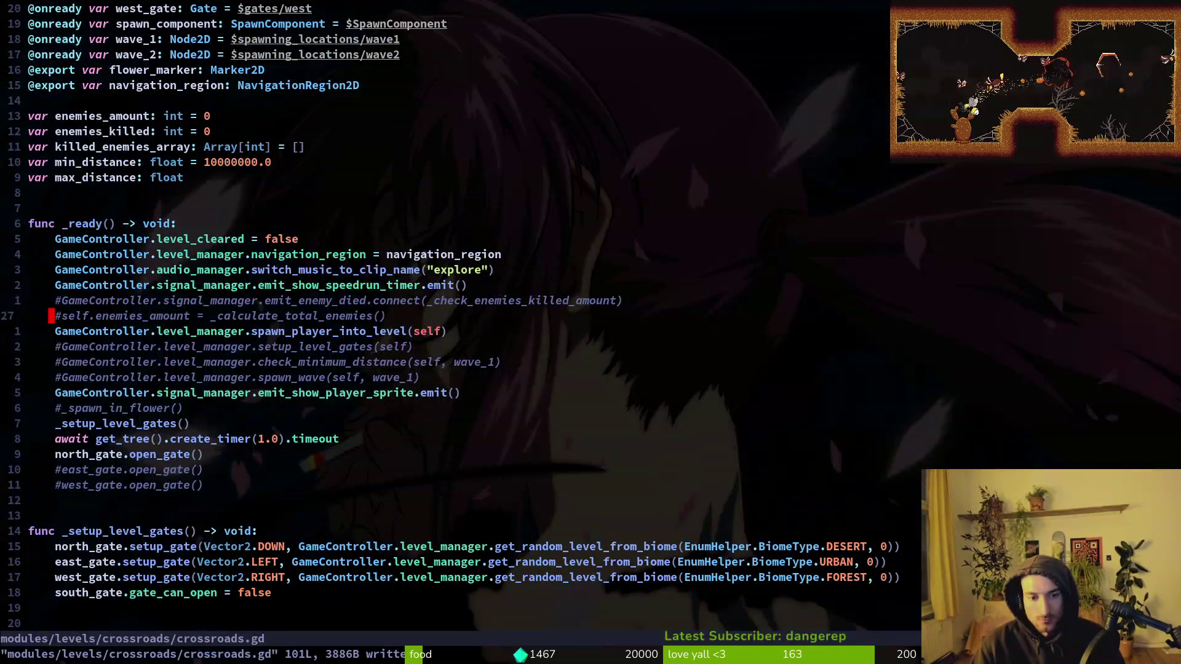
{"action": "key", "text": "space"}
{"action": "key", "text": "f"}
{"action": "key", "text": "f"}
{"action": "type", "text": "lemana"}
{"action": "key", "text": "Return"}
{"action": "key", "text": "G"}
Step: Open game.controller.gd and grep the project for uses of reset_run
{"action": "key", "text": "space"}
{"action": "key", "text": "f"}
{"action": "key", "text": "f"}
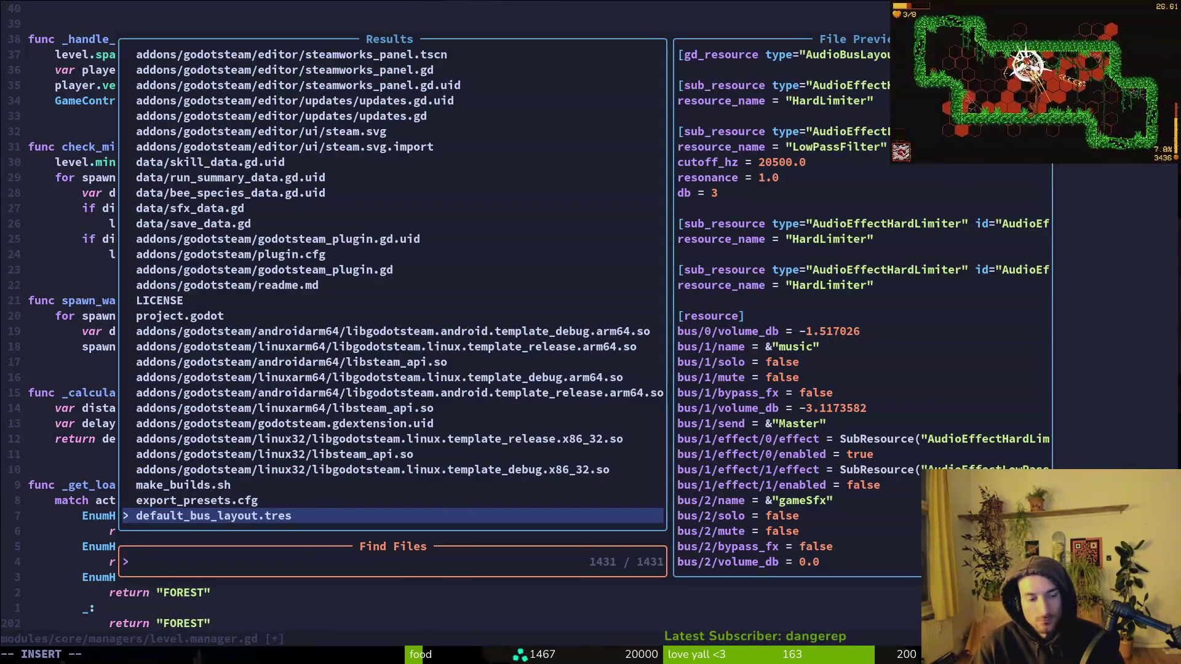
{"action": "type", "text": "gaco"}
{"action": "key", "text": "Return"}
{"action": "key", "text": "k"}
{"action": "key", "text": "k"}
{"action": "key", "text": "k"}
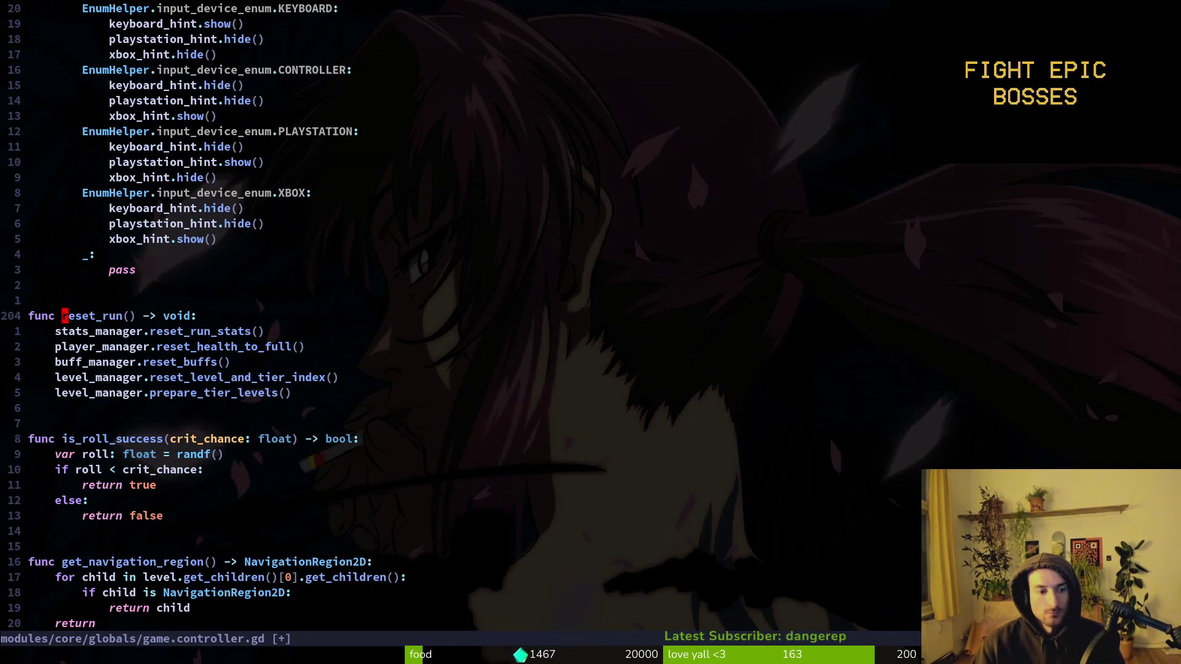
{"action": "key", "text": "space"}
{"action": "key", "text": "f"}
{"action": "key", "text": "w"}
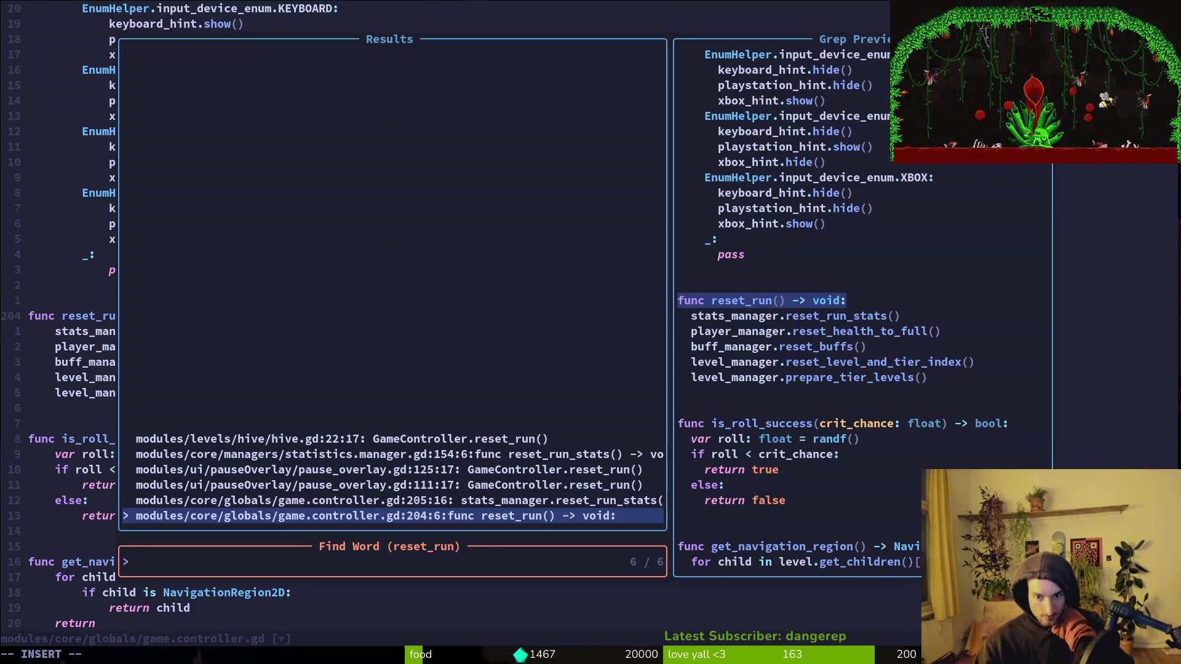
{"action": "key", "text": "Return"}
Step: Grep reset_level_and_tier_index and preview the gate script's use of it
{"action": "key", "text": "j"}
{"action": "key", "text": "j"}
{"action": "key", "text": "j"}
{"action": "key", "text": "space"}
{"action": "key", "text": "f"}
{"action": "key", "text": "w"}
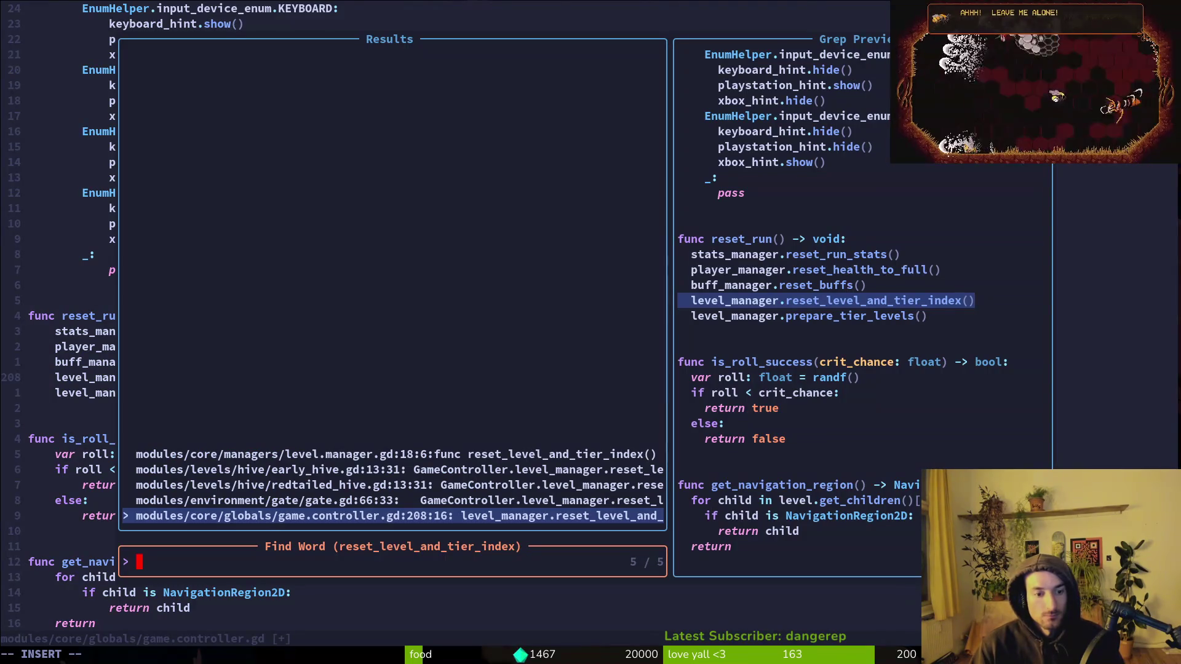
{"action": "key", "text": "Up"}
{"action": "key", "text": "Up"}
{"action": "key", "text": "Up"}
{"action": "key", "text": "Up"}
{"action": "key", "text": "Escape"}
{"action": "key", "text": "space"}
Step: Open crossroads.gd, undo and redo the last edit, and save it
{"action": "key", "text": "f"}
{"action": "key", "text": "f"}
{"action": "type", "text": "cros"}
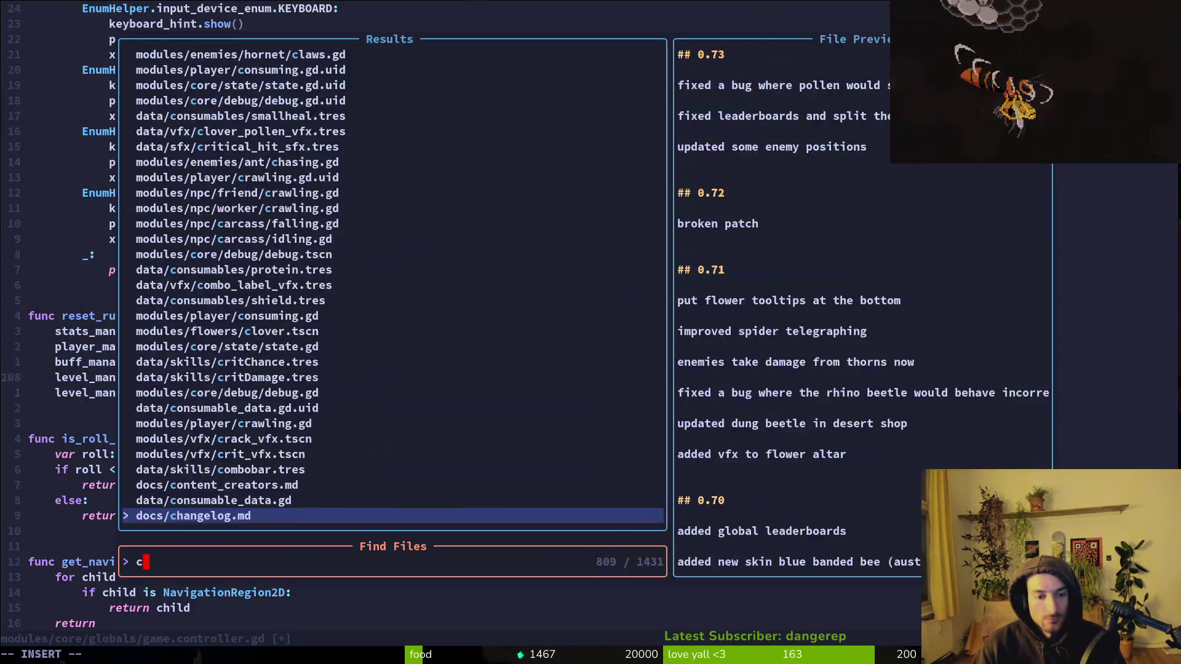
{"action": "key", "text": "Return"}
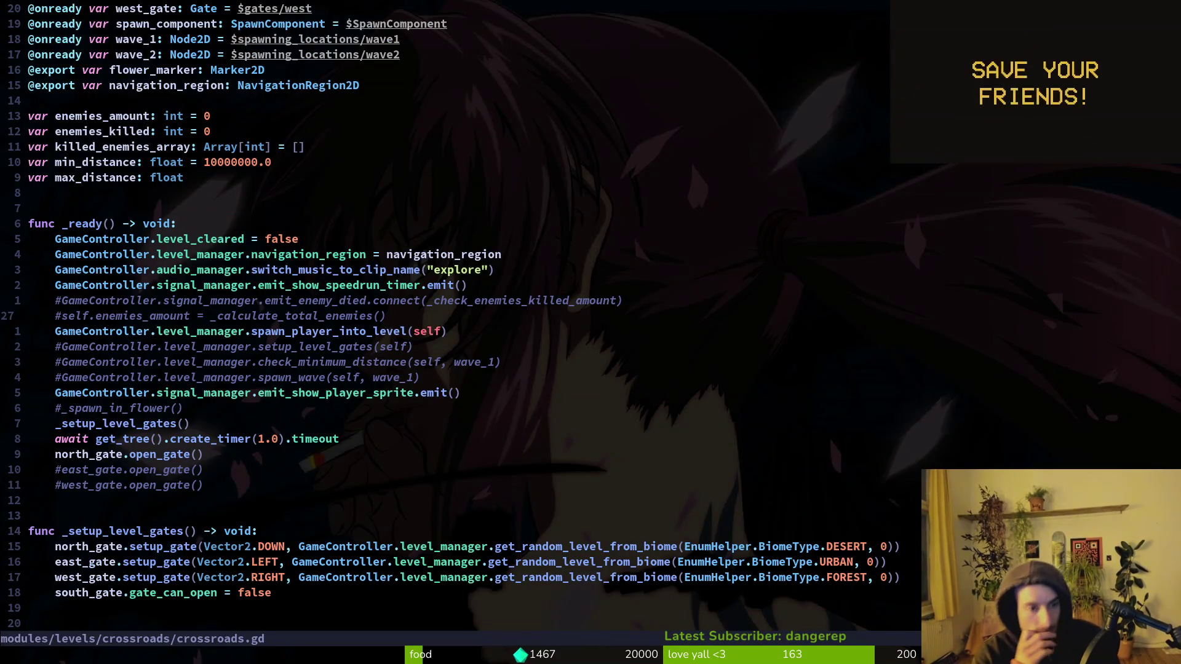
{"action": "key", "text": "u"}
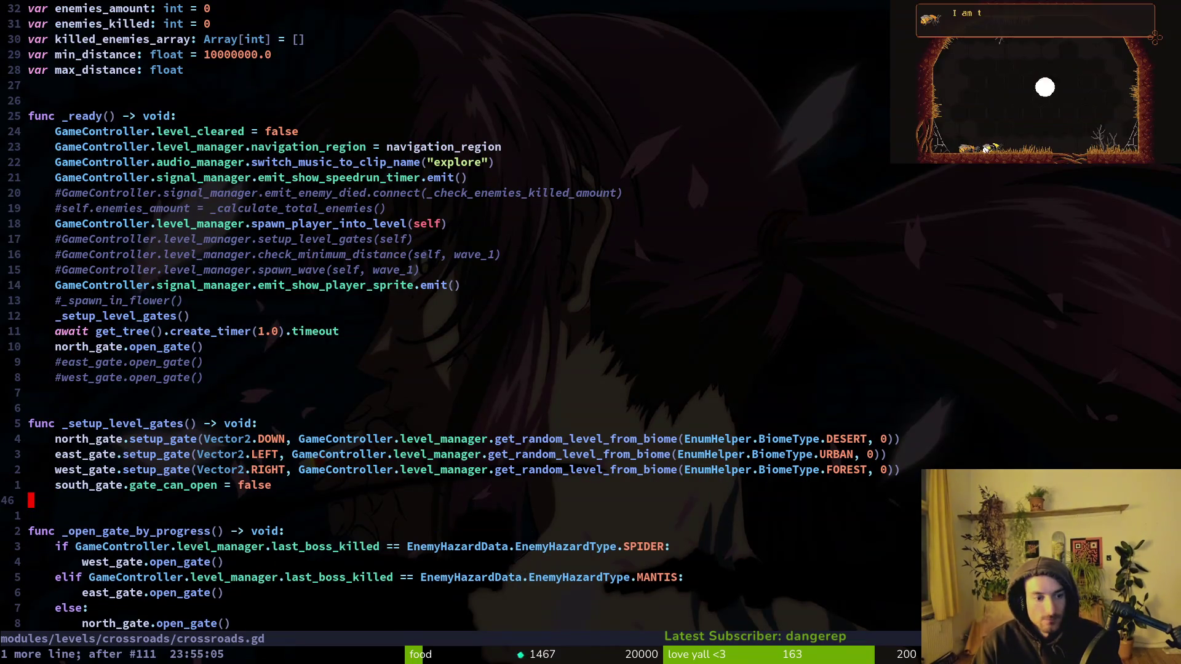
{"action": "key", "text": "ctrl+r"}
{"action": "type", "text": ":w"}
{"action": "key", "text": "Return"}
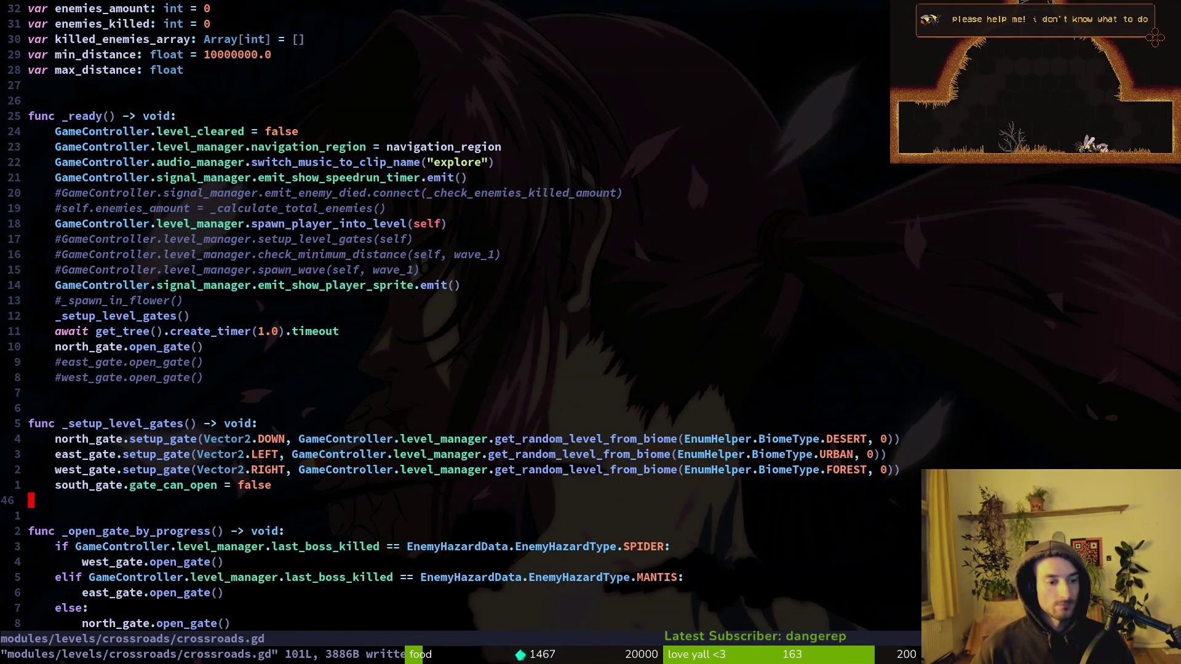
Step: Close the extra split of crossroads.gd and save the script again
{"action": "key", "text": "ctrl+w"}
{"action": "type", "text": "s"}
{"action": "type", "text": ":q"}
{"action": "key", "text": "Return"}
{"action": "type", "text": ":w"}
{"action": "key", "text": "Return"}
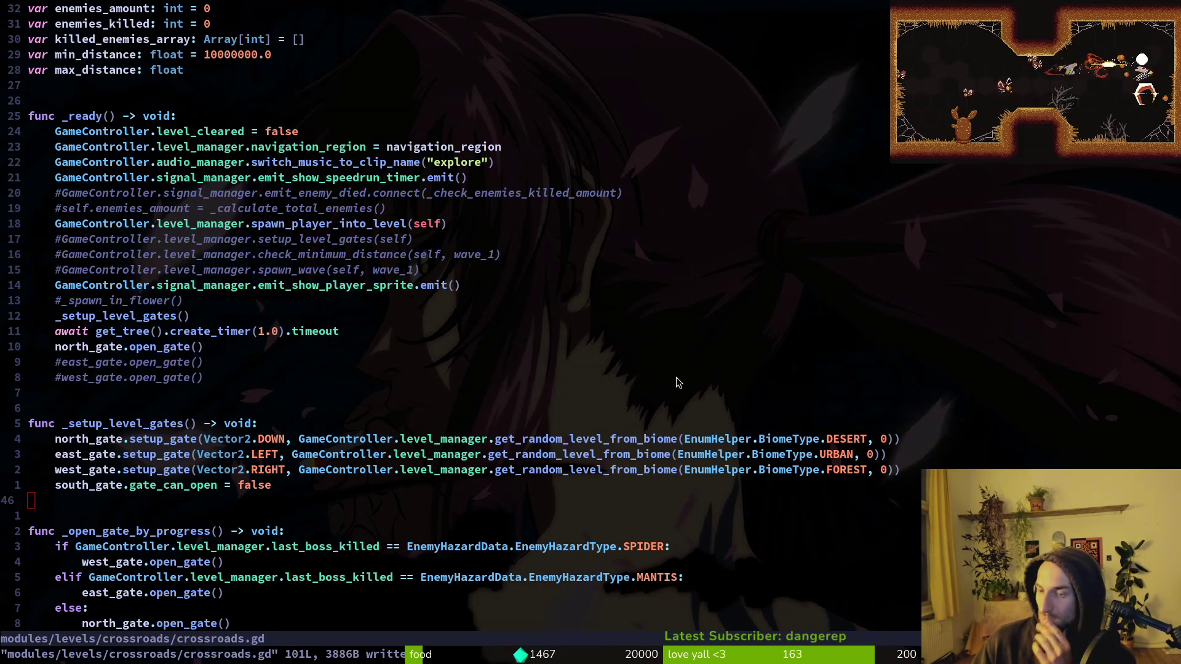
Step: Move to the east gate setup above _setup_level_gates, then return to game.controller.gd
{"action": "key", "text": "k"}
{"action": "key", "text": "k"}
{"action": "key", "text": "k"}
{"action": "key", "text": "f"}
{"action": "key", "text": "comma"}
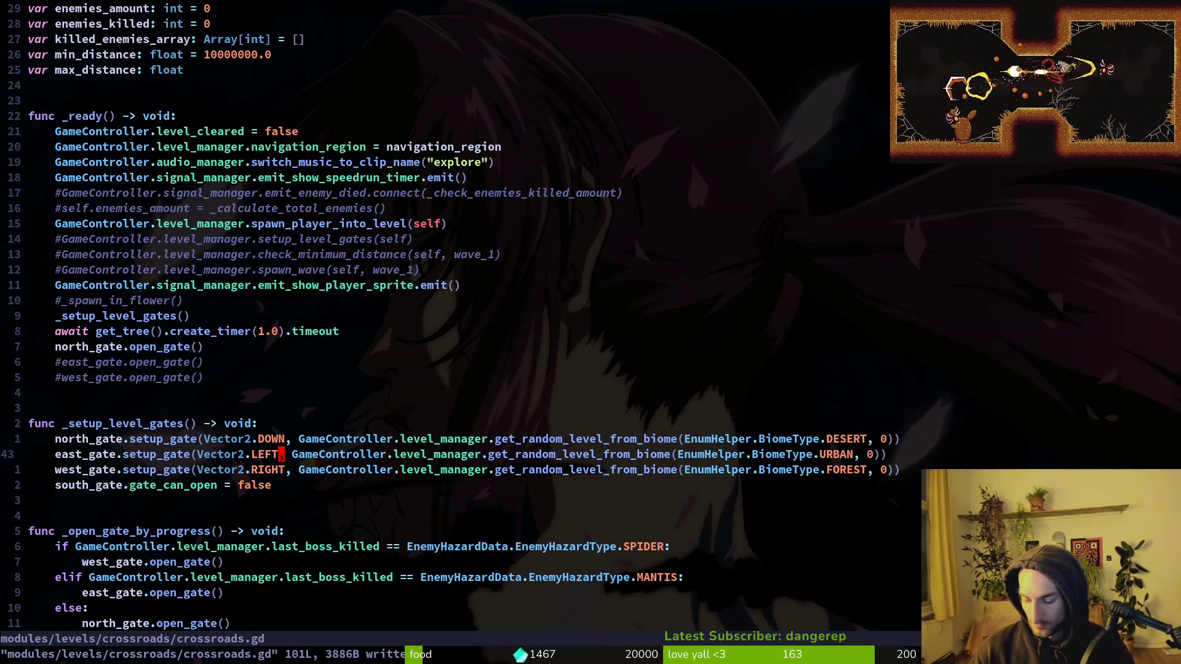
{"action": "scroll", "coordinate": [265, 356], "scroll_direction": "up", "scroll_amount": 2}
{"action": "key", "text": "{"}
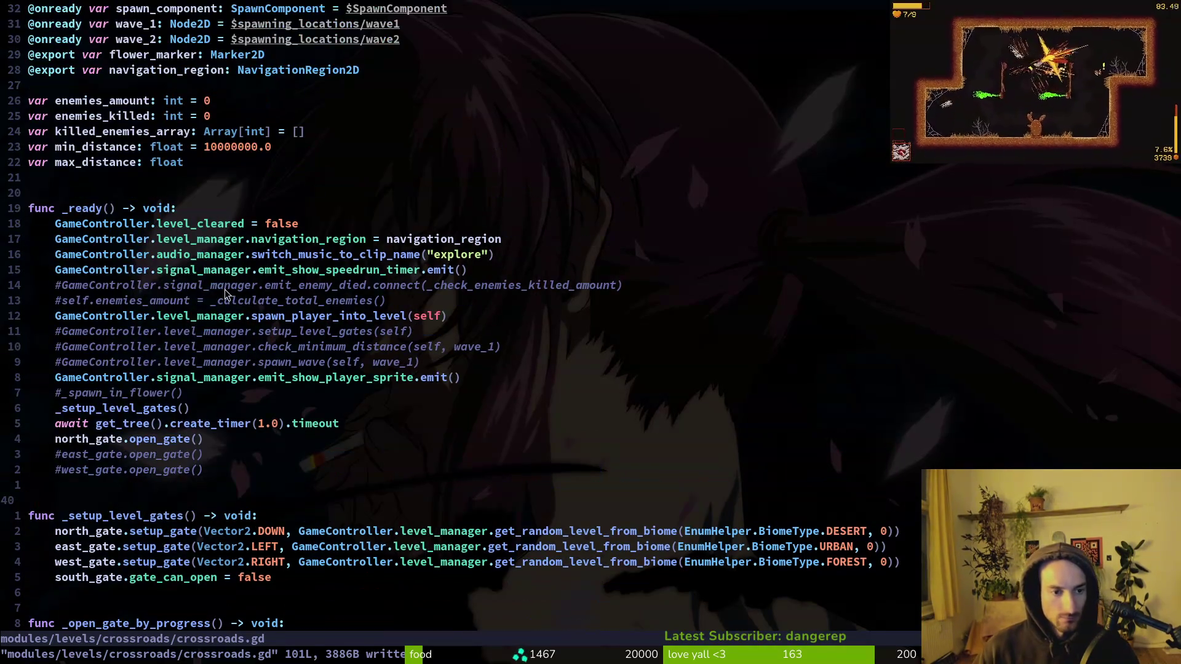
{"action": "key", "text": "ctrl+o"}
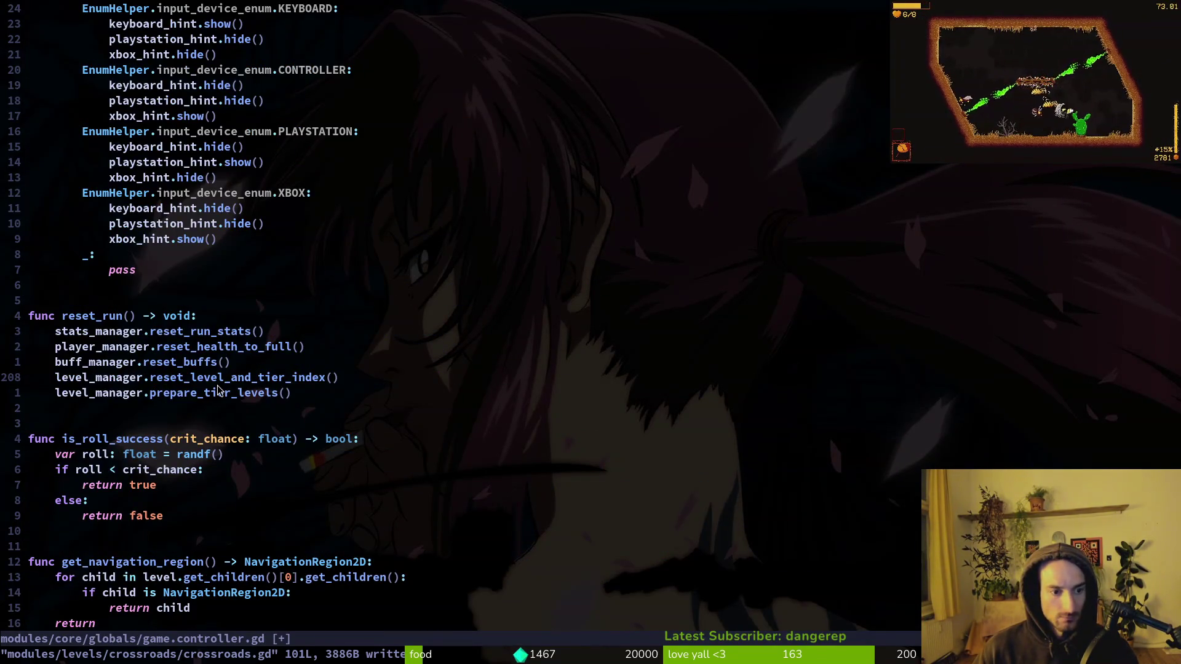
Step: Grep reset_level_and_tier_index and open redtailed_hive.gd at its reset call
{"action": "key", "text": "space"}
{"action": "key", "text": "s"}
{"action": "key", "text": "w"}
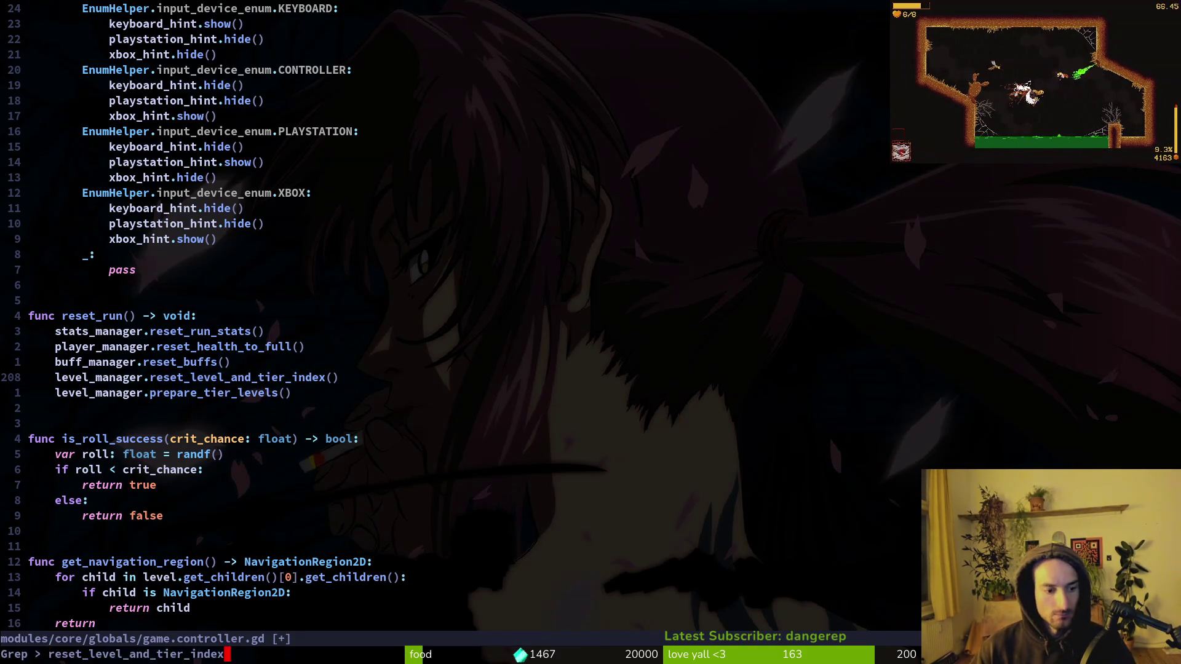
{"action": "key", "text": "Return"}
{"action": "key", "text": "Return"}
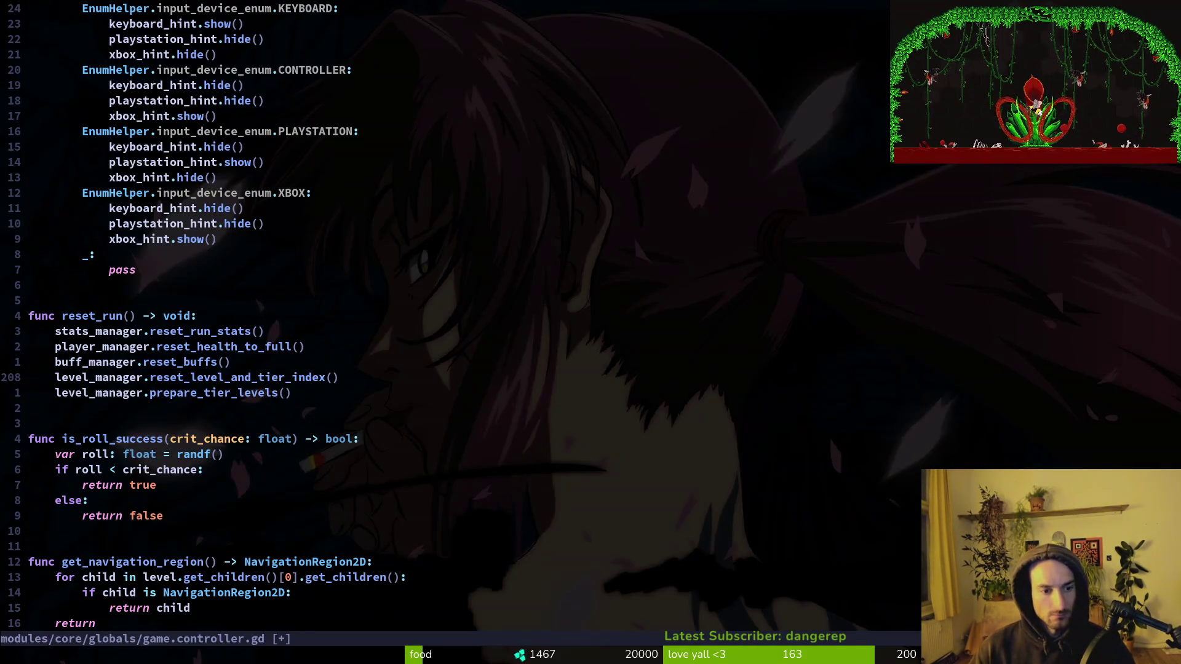
{"action": "key", "text": "space"}
{"action": "key", "text": "f"}
{"action": "key", "text": "w"}
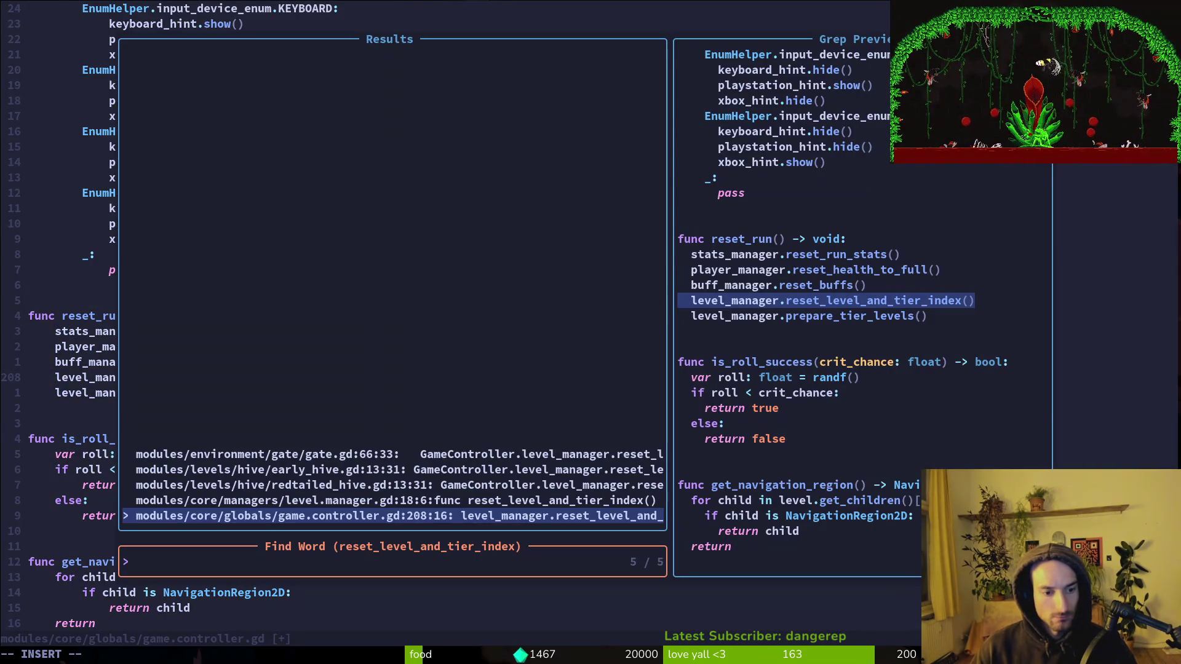
{"action": "key", "text": "Up"}
{"action": "key", "text": "Up"}
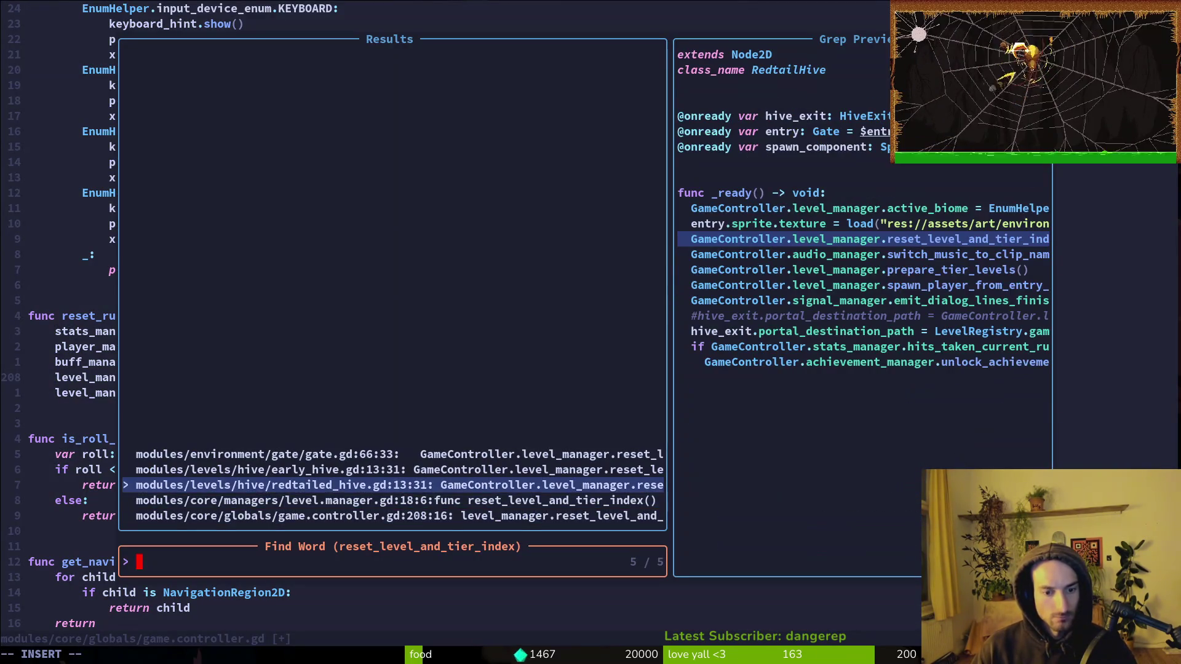
{"action": "key", "text": "Up"}
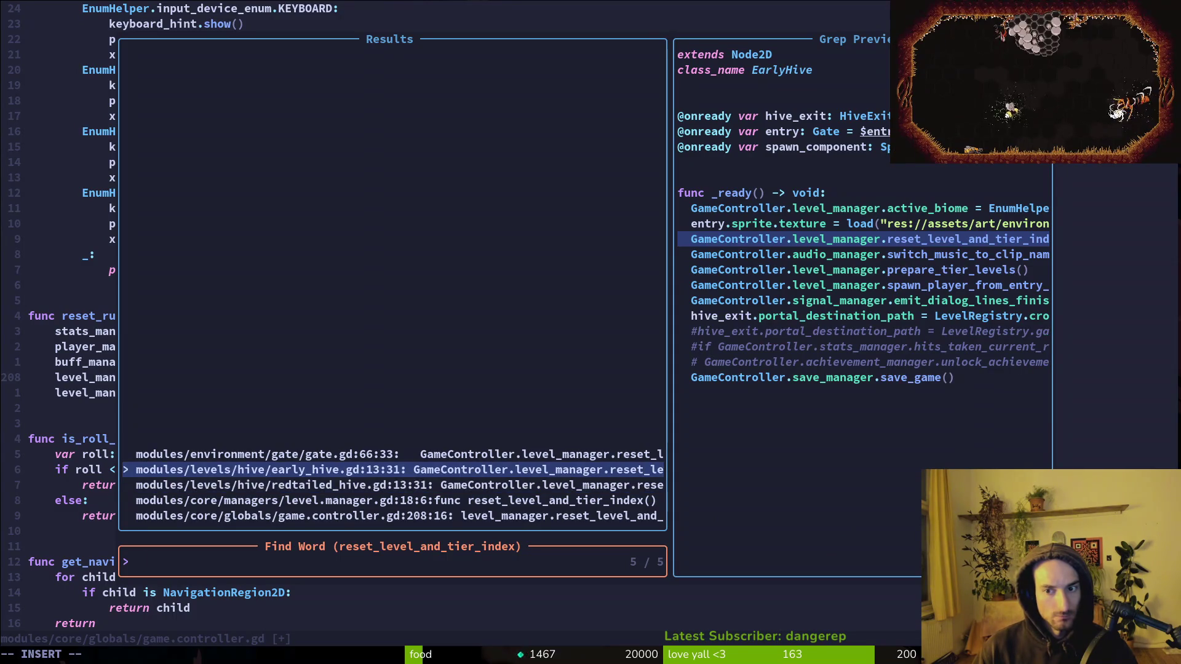
{"action": "key", "text": "Down"}
{"action": "key", "text": "Return"}
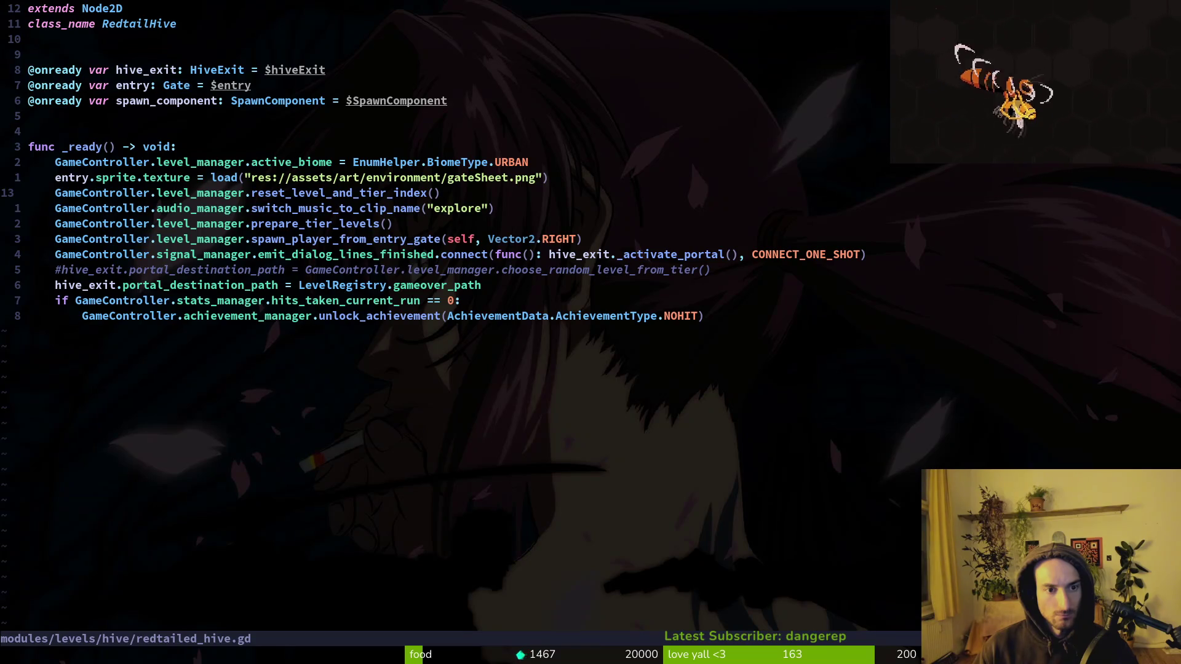
Step: Jump to the reset_level_and_tier_index definition and inspect its level_index reset line
{"action": "key", "text": "v"}
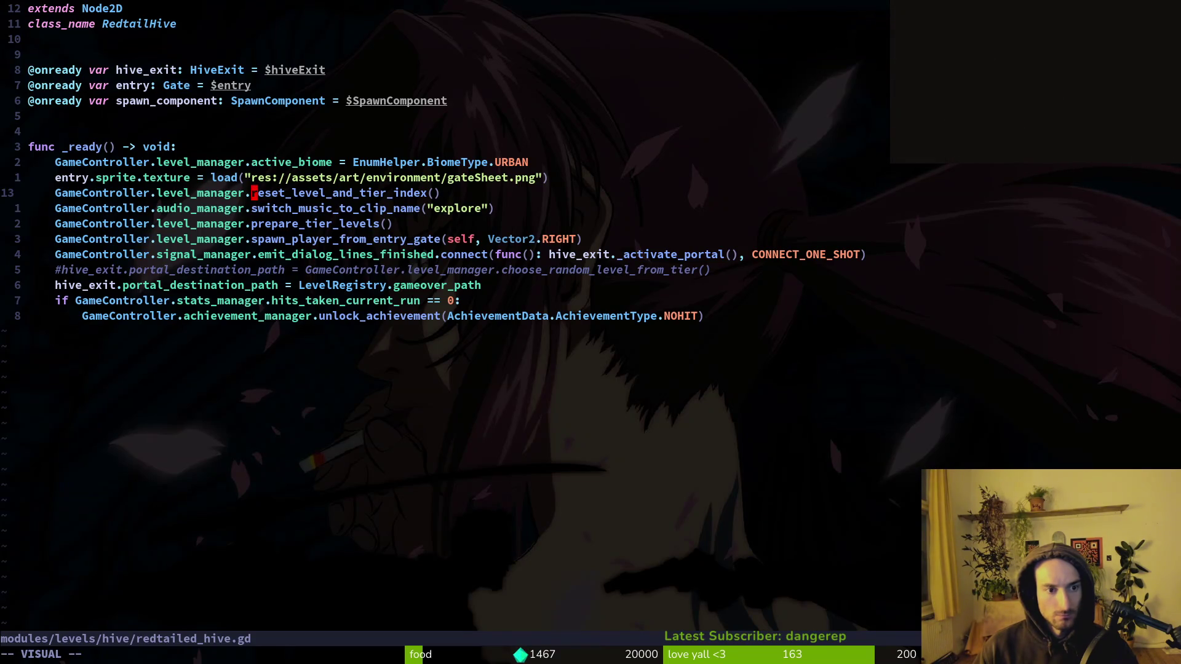
{"action": "key", "text": "e"}
{"action": "key", "text": "g"}
{"action": "key", "text": "d"}
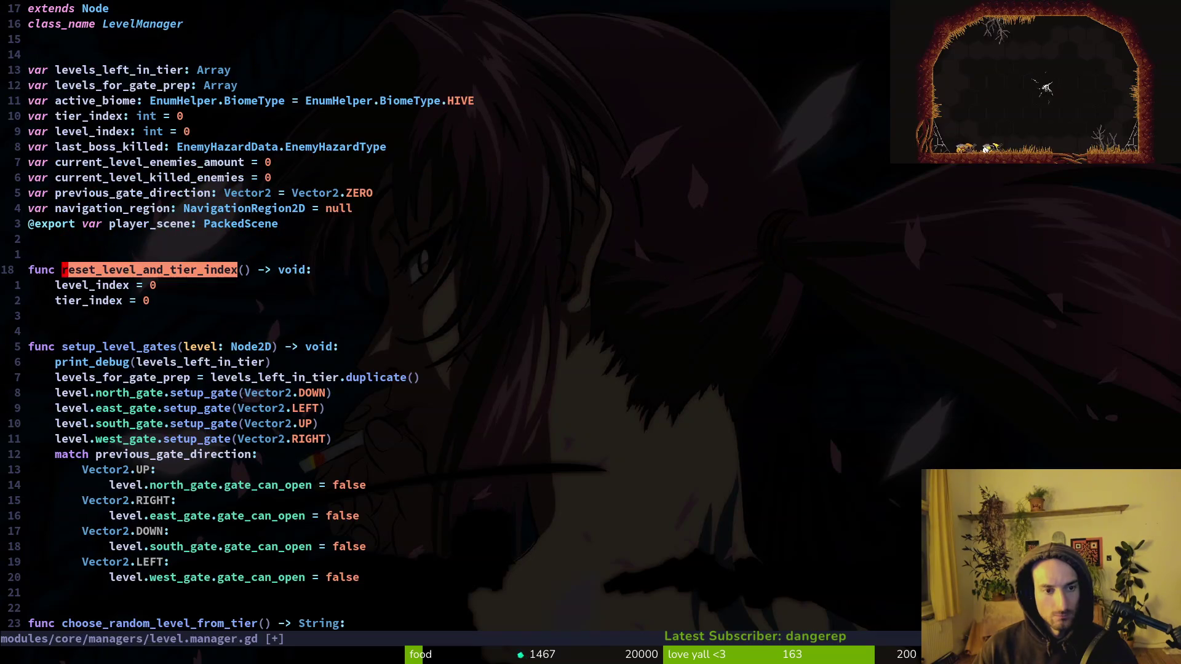
{"action": "key", "text": "j"}
{"action": "key", "text": "j"}
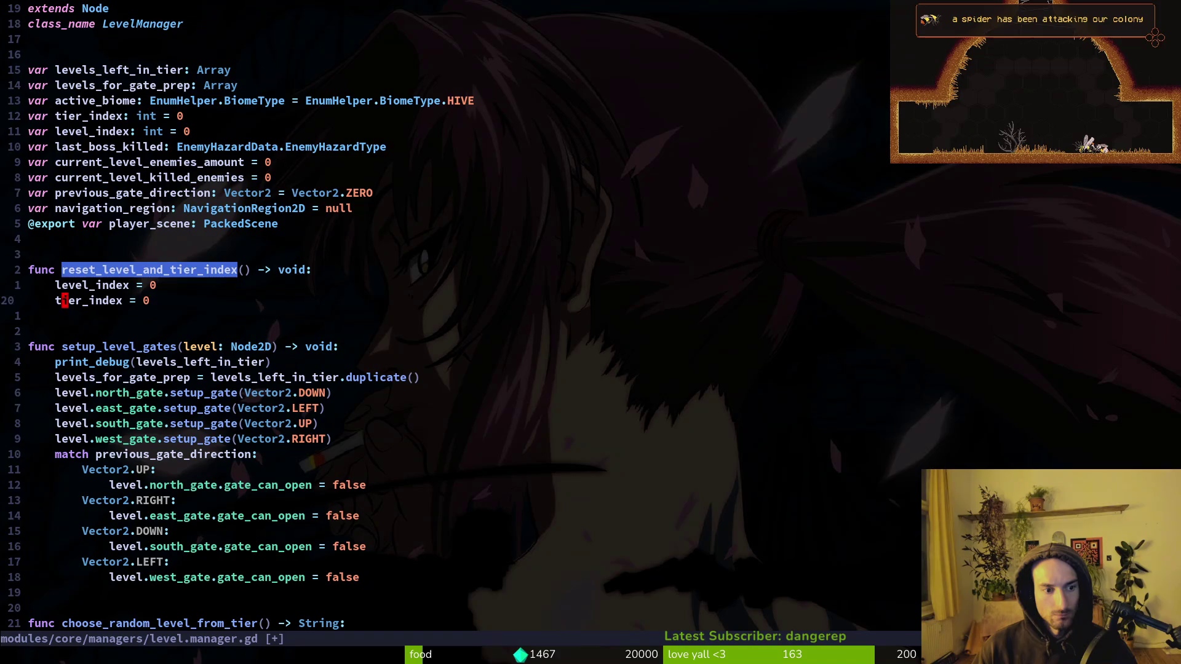
{"action": "key", "text": "k"}
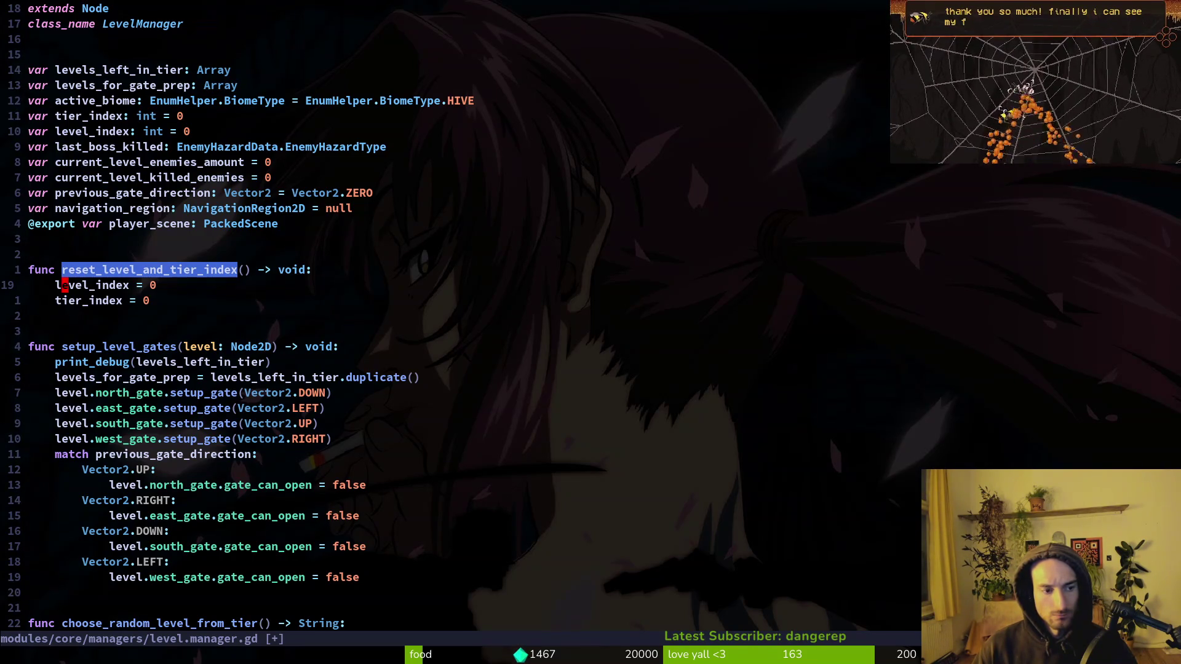
{"action": "key", "text": "g"}
{"action": "key", "text": "r"}
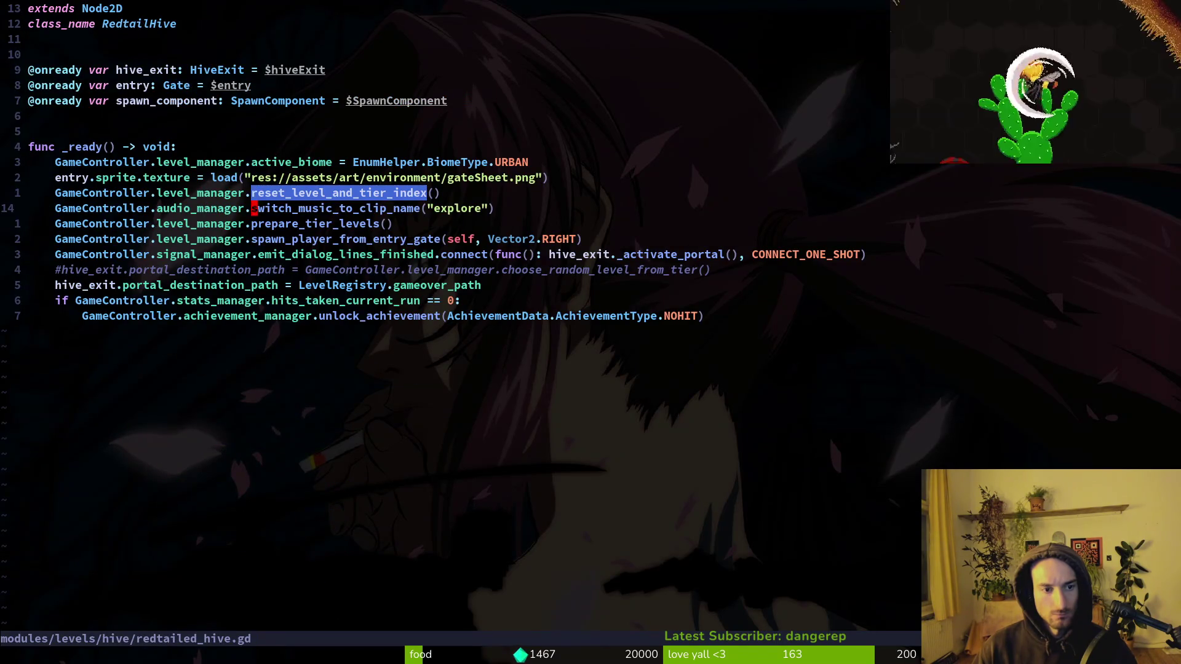
{"action": "key", "text": "ctrl+o"}
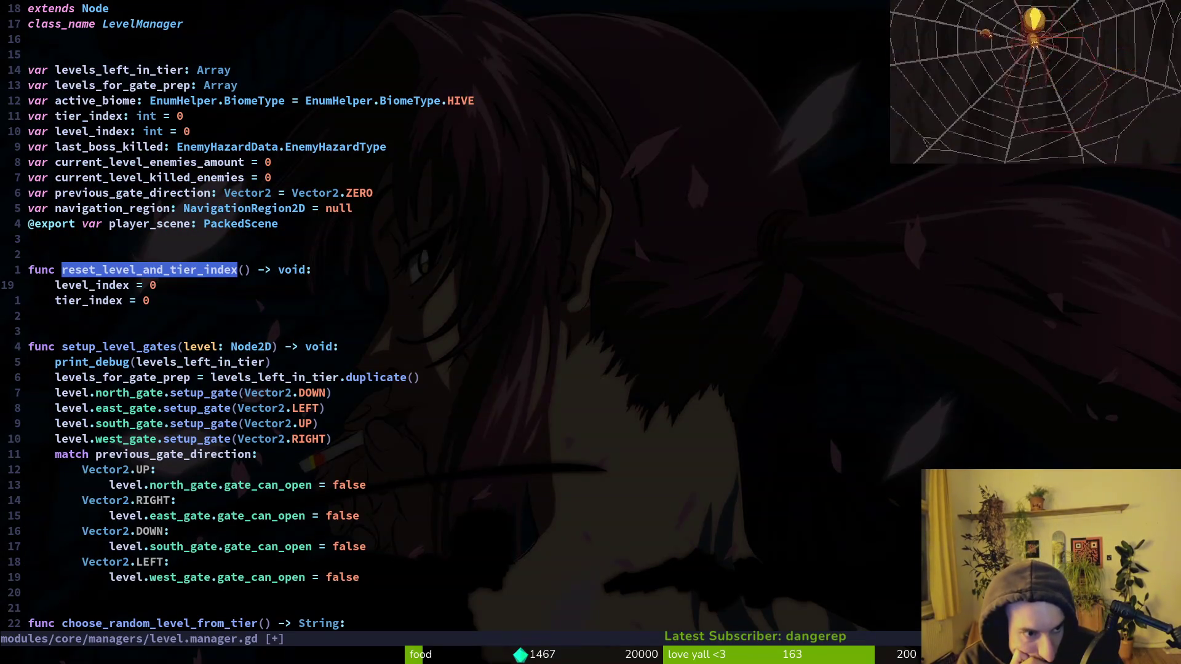
Step: Grep the project for level_index, then go back to redtailed_hive.gd
{"action": "key", "text": "v"}
{"action": "key", "text": "i"}
{"action": "key", "text": "w"}
{"action": "key", "text": "Escape"}
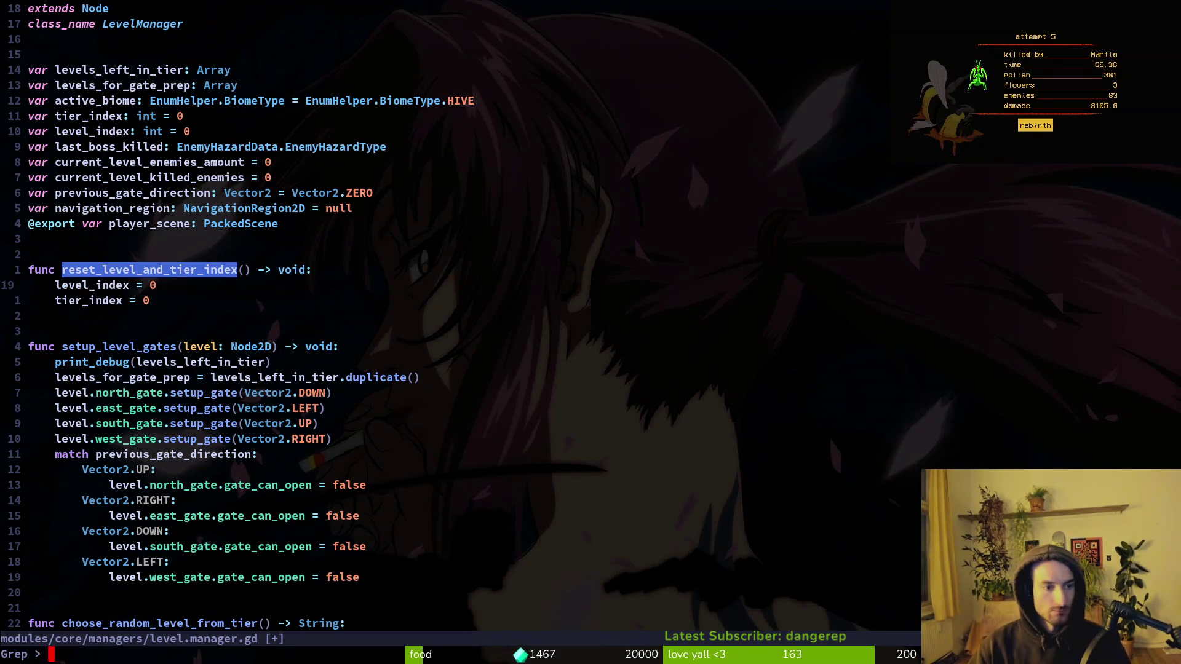
{"action": "key", "text": "space"}
{"action": "key", "text": "f"}
{"action": "key", "text": "w"}
{"action": "key", "text": "Escape"}
{"action": "key", "text": "ctrl+i"}
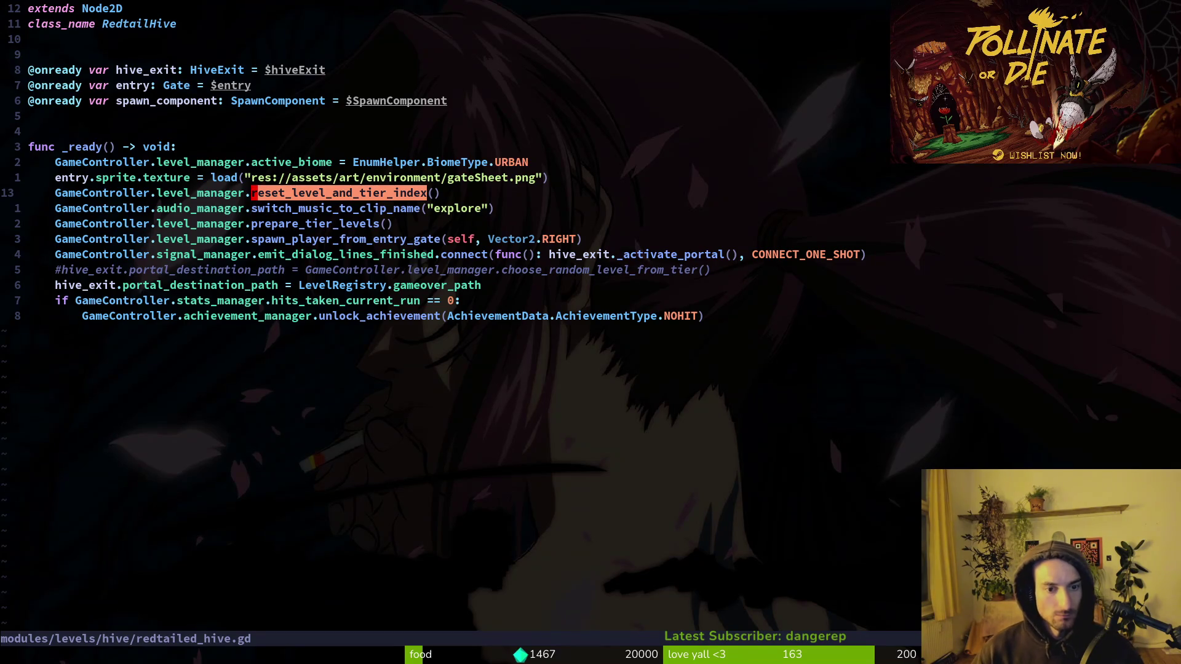
Step: Open early_hive.gd through the file finder with 'early'
{"action": "key", "text": "space"}
{"action": "key", "text": "f"}
{"action": "key", "text": "f"}
{"action": "type", "text": "early"}
{"action": "key", "text": "Return"}
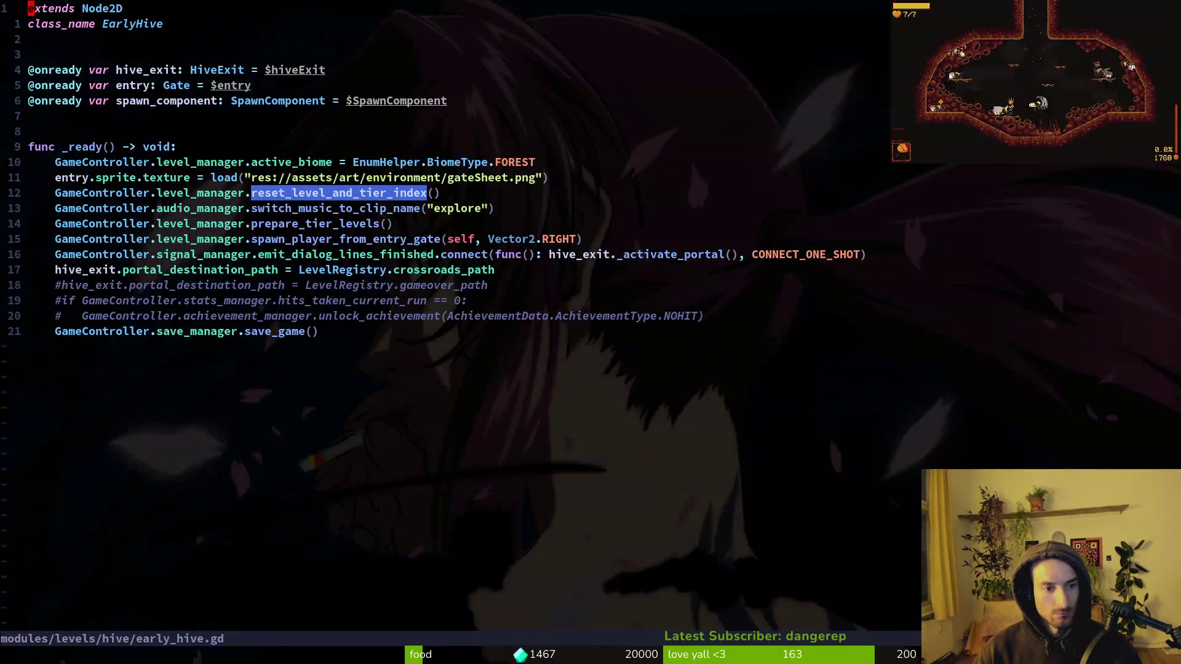
Step: In early_hive.gd, delete the reset_level_and_tier_index and prepare_tier_levels calls from _ready
{"action": "key", "text": "k"}
{"action": "key", "text": "1"}
{"action": "key", "text": "2"}
{"action": "key", "text": "j"}
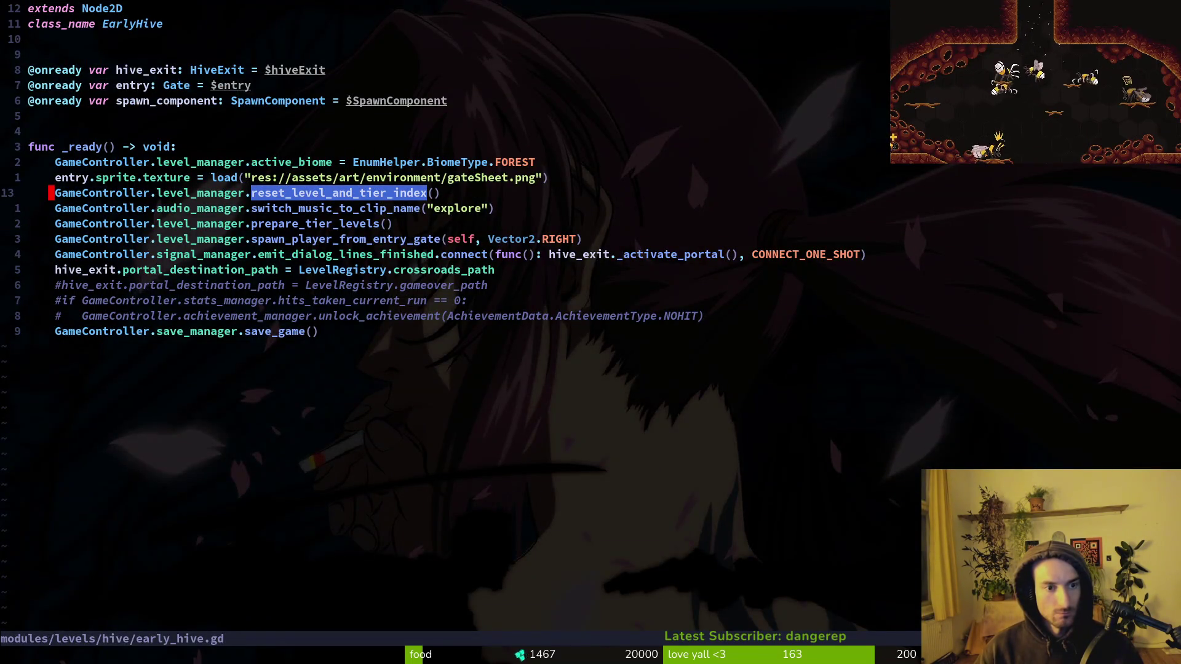
{"action": "key", "text": "d"}
{"action": "key", "text": "d"}
{"action": "type", "text": ":w"}
{"action": "key", "text": "Return"}
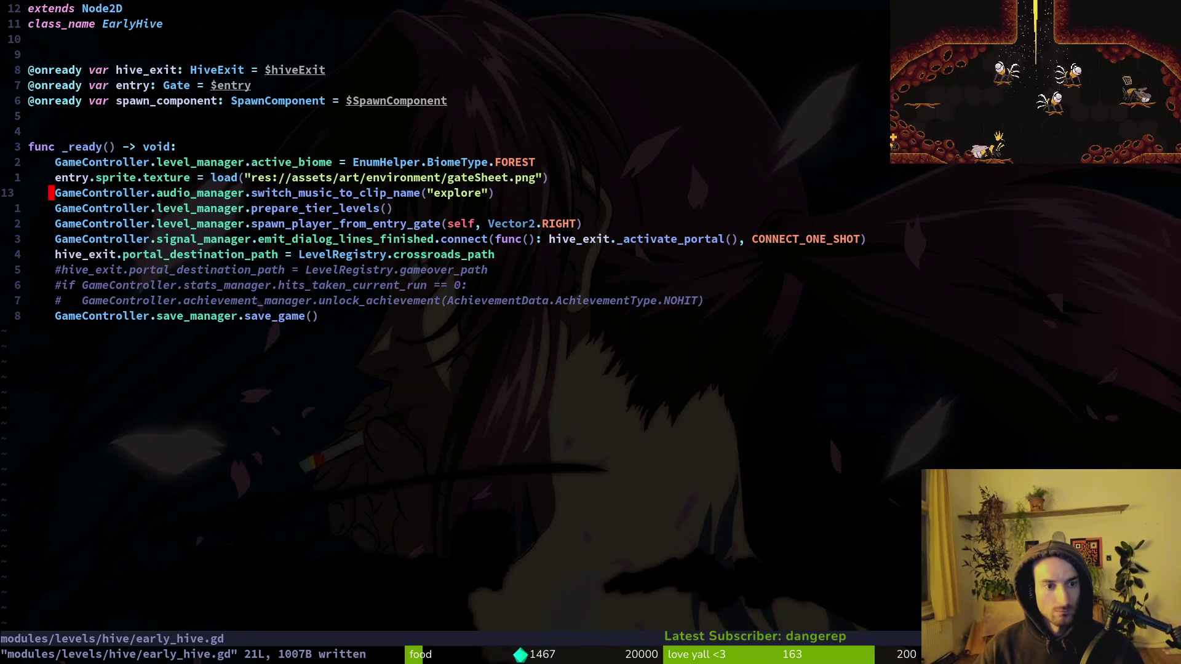
{"action": "key", "text": "u"}
{"action": "key", "text": "j"}
{"action": "key", "text": "j"}
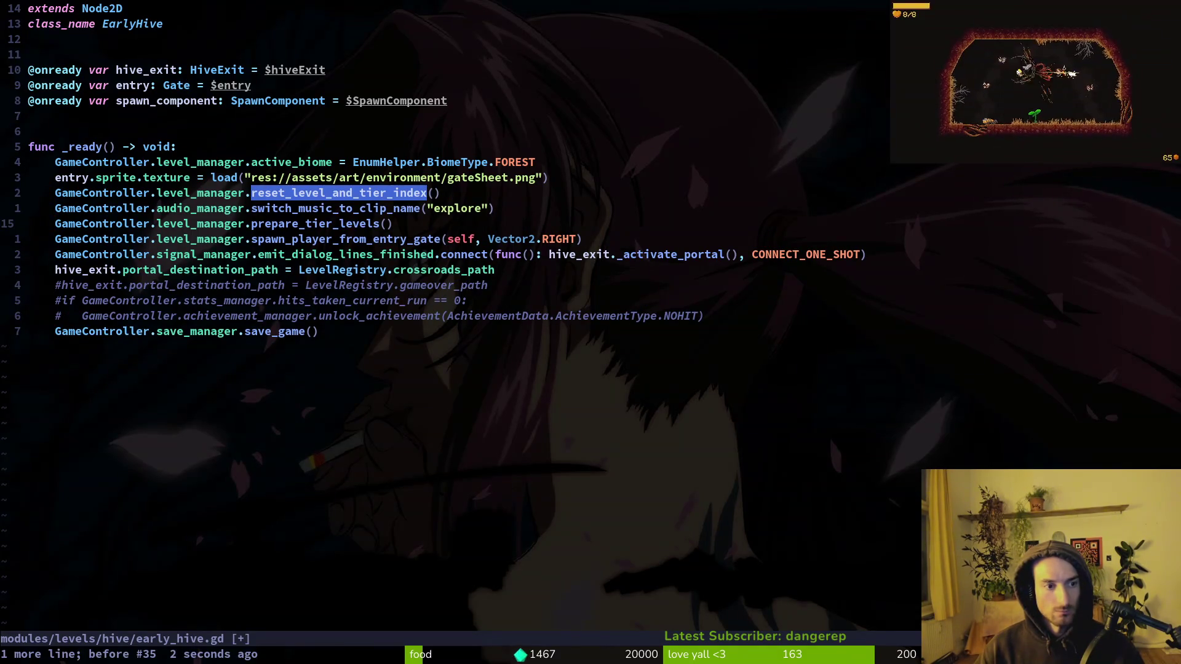
{"action": "key", "text": "d"}
{"action": "key", "text": "d"}
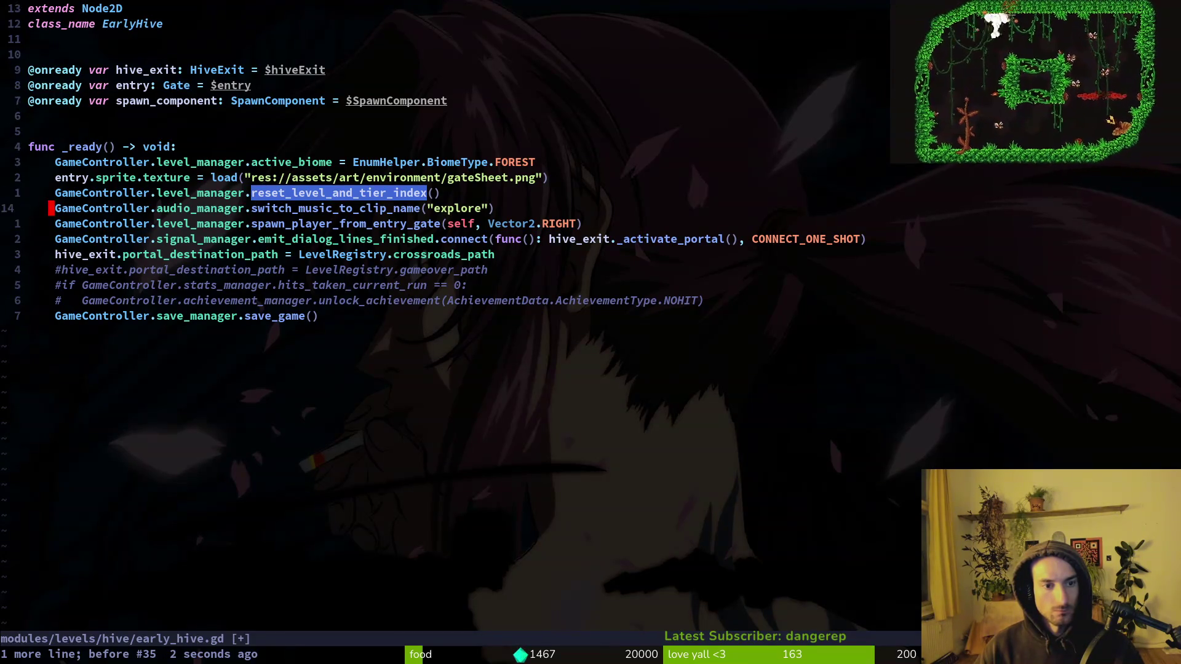
{"action": "key", "text": "d"}
{"action": "key", "text": "d"}
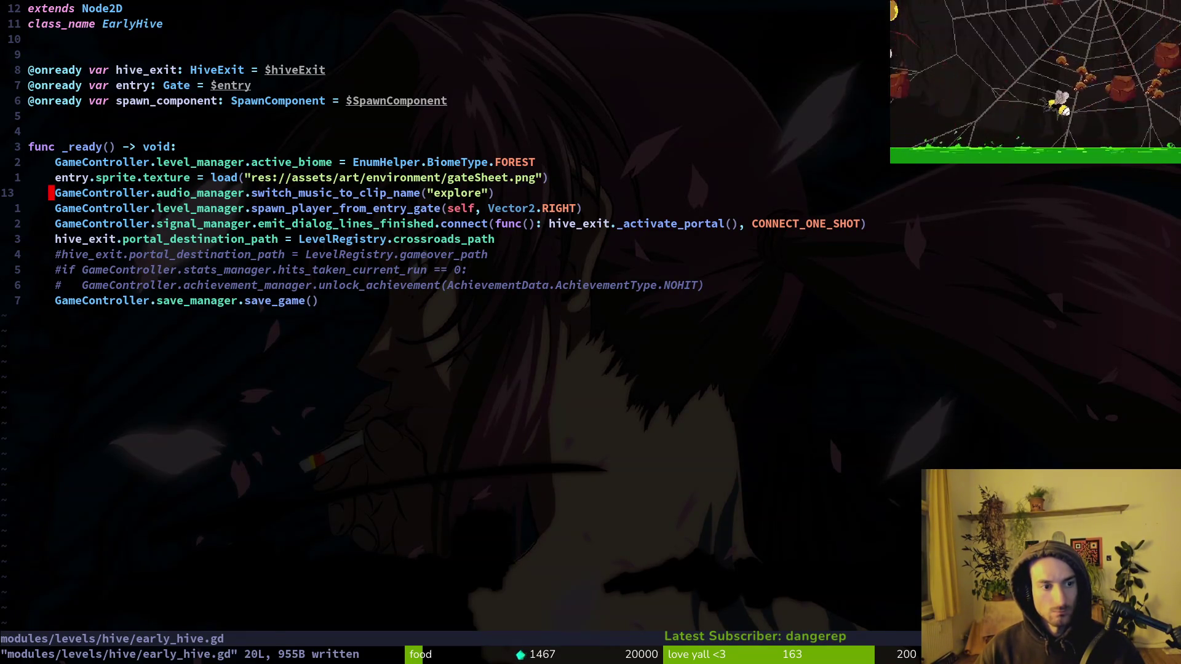
Step: Open redtailed_hive.gd and delete its reset_level_and_tier_index and prepare_tier_levels calls
{"action": "key", "text": "space"}
{"action": "key", "text": "f"}
{"action": "key", "text": "f"}
{"action": "type", "text": "redtail"}
{"action": "key", "text": "Return"}
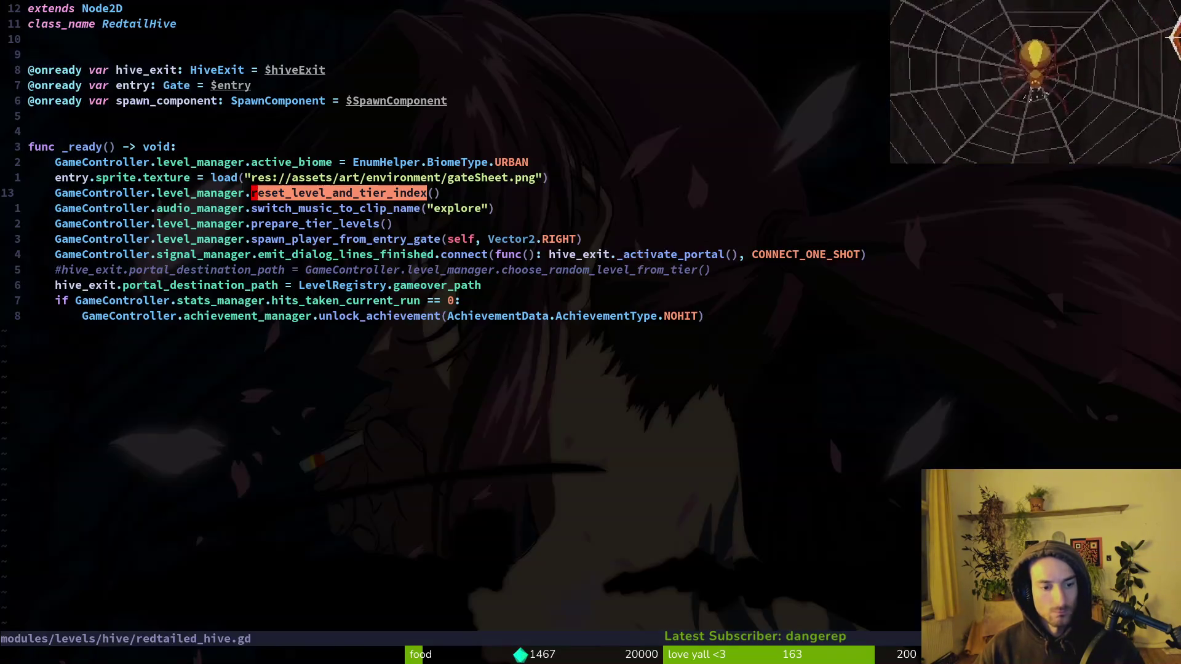
{"action": "key", "text": "d"}
{"action": "key", "text": "d"}
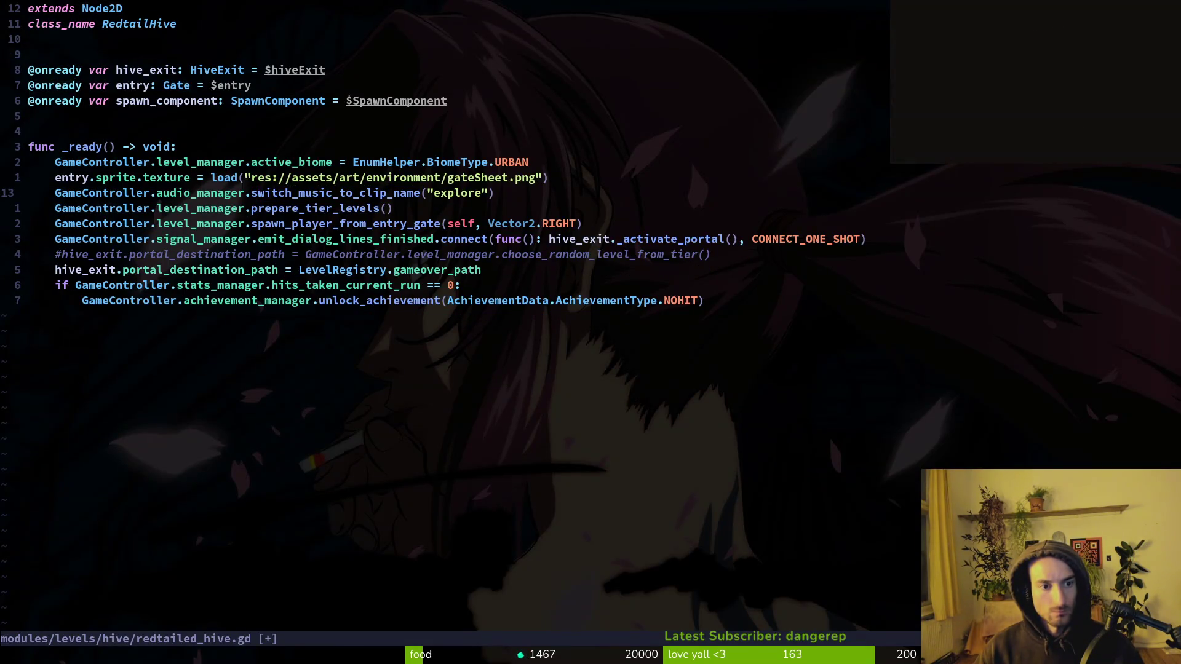
{"action": "key", "text": "j"}
{"action": "key", "text": "d"}
{"action": "key", "text": "d"}
Step: Delete the active_biome FOREST line in early_hive.gd, comparing against redtailed_hive.gd
{"action": "key", "text": "ctrl+6"}
{"action": "key", "text": "ctrl+6"}
{"action": "key", "text": "ctrl+6"}
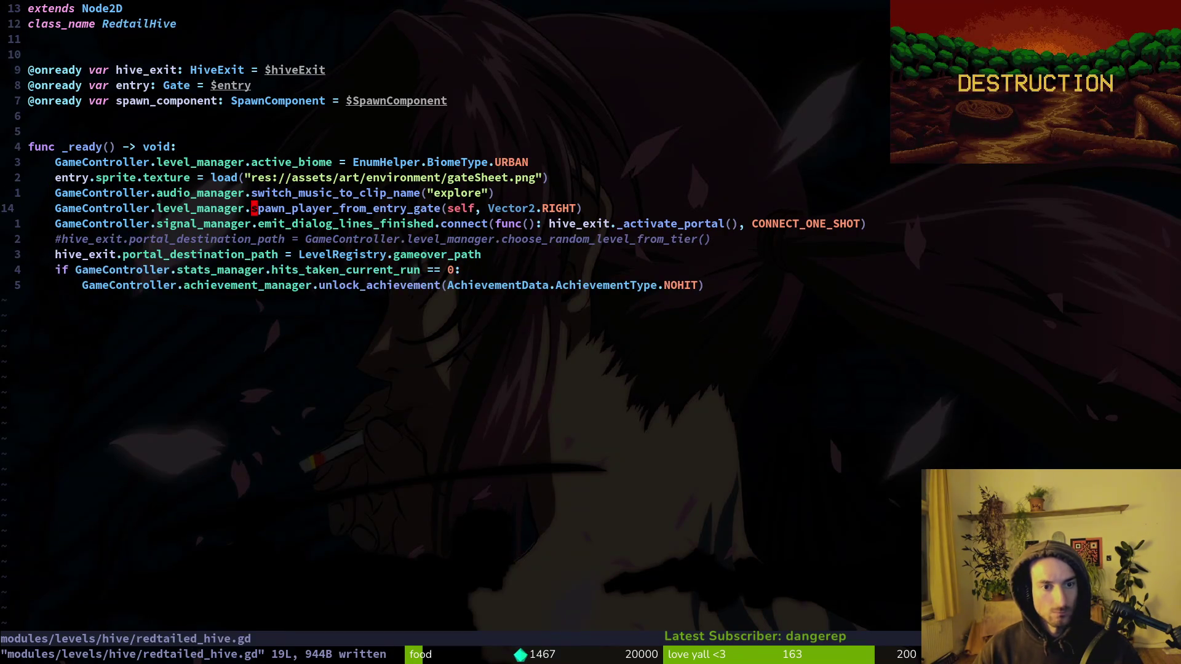
{"action": "key", "text": "ctrl+6"}
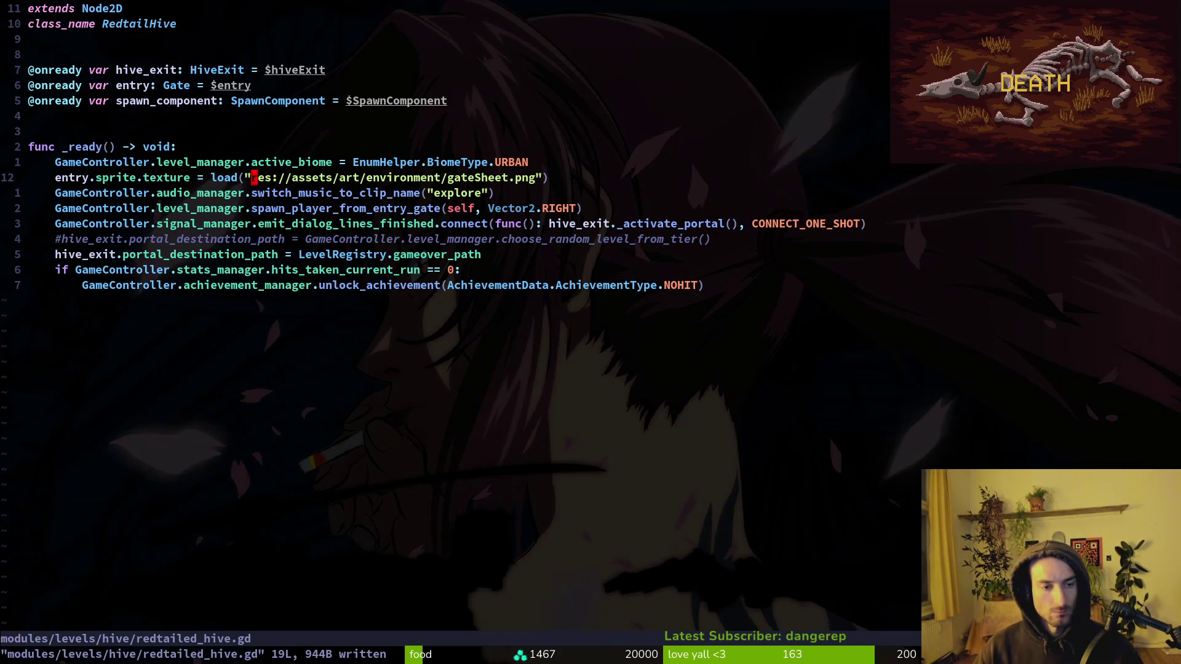
{"action": "key", "text": "ctrl+6"}
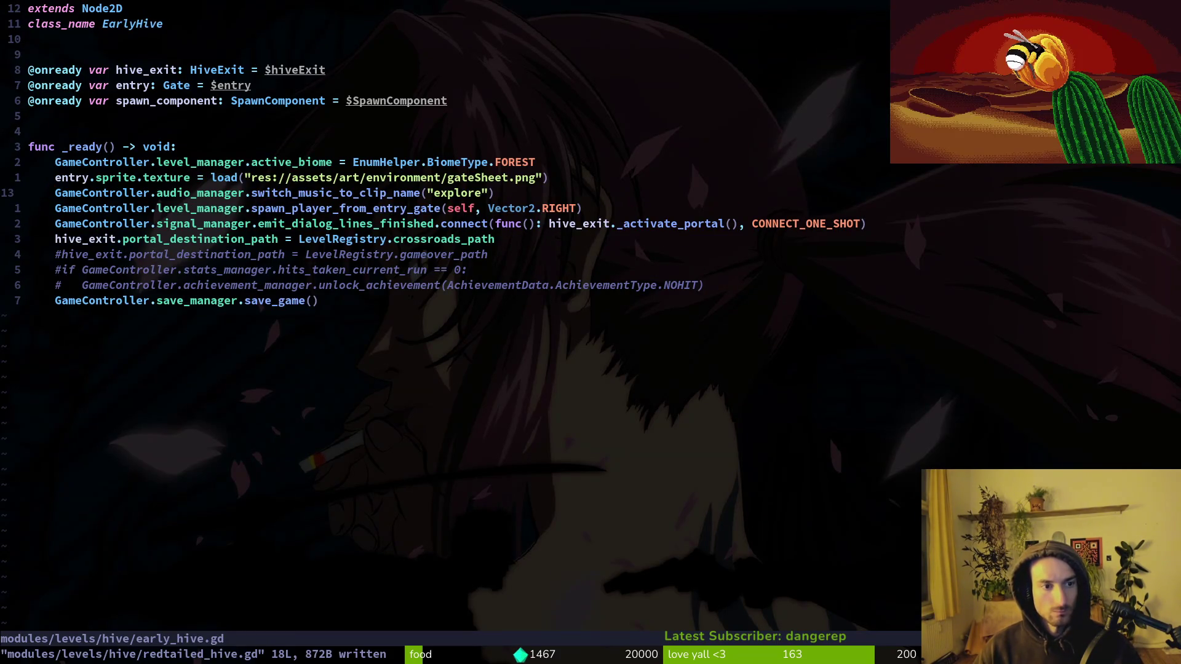
{"action": "key", "text": "d"}
{"action": "key", "text": "d"}
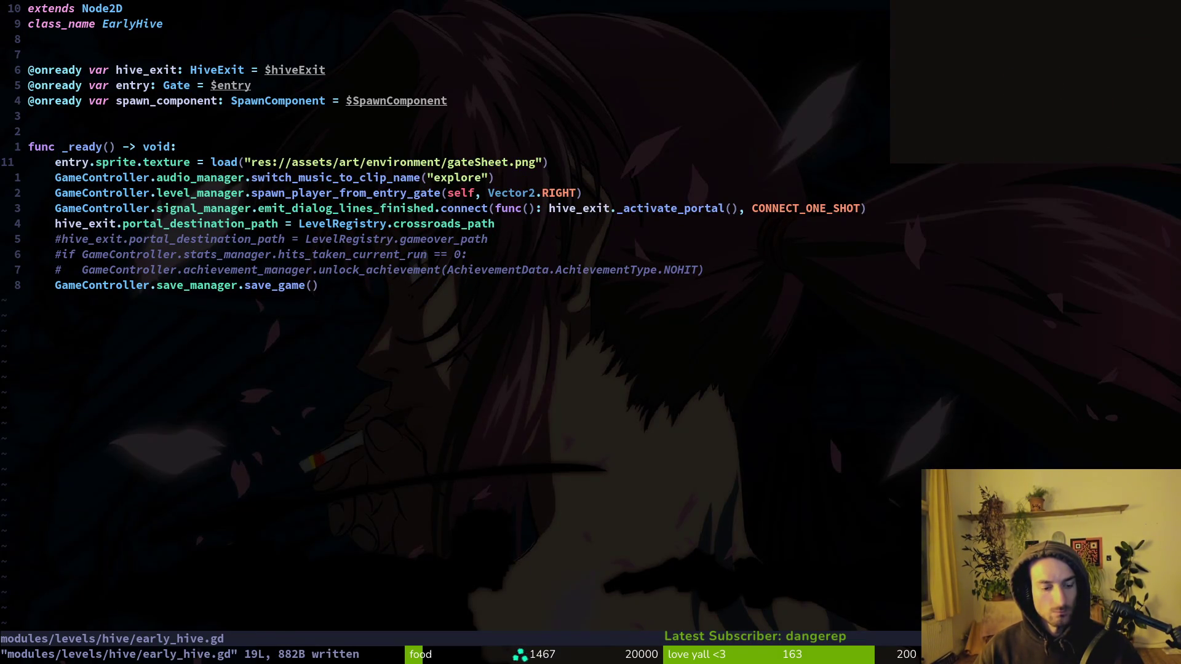
{"action": "key", "text": "ctrl+6"}
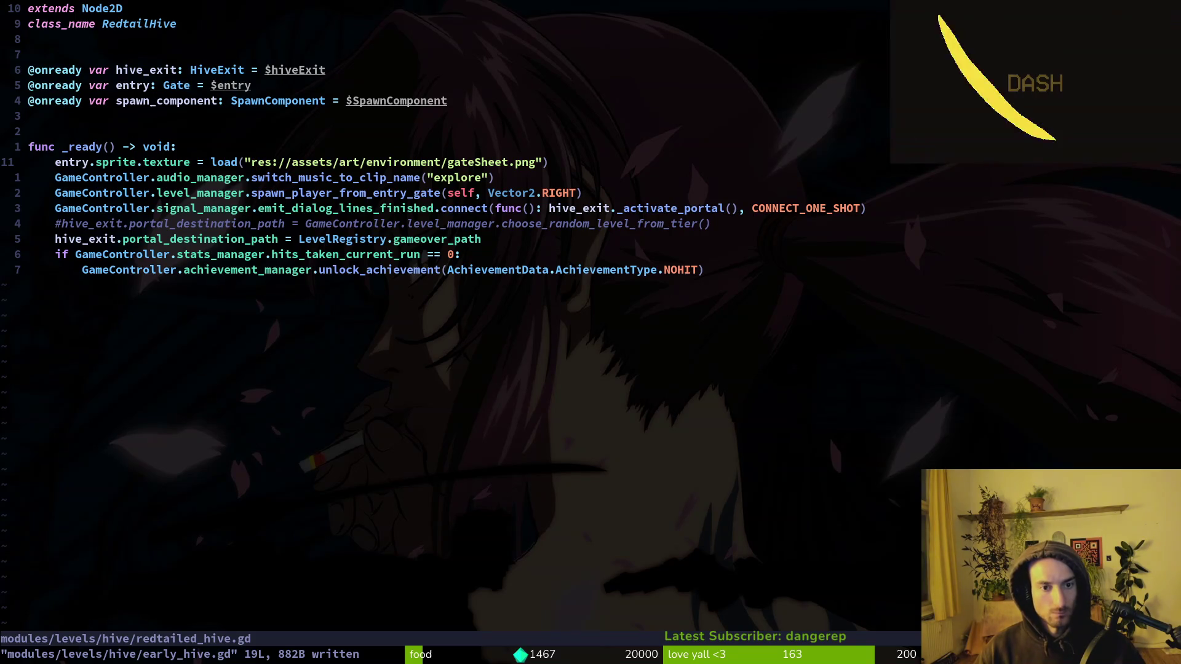
{"action": "key", "text": "ctrl+6"}
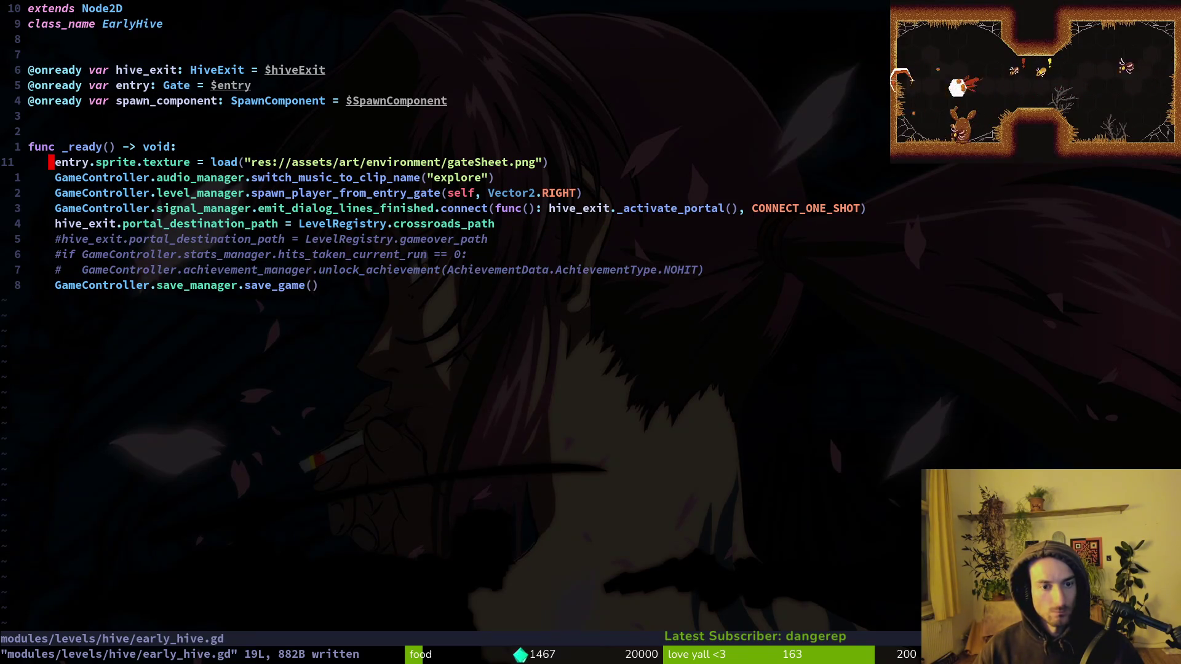
Step: Compare the exit destination lines of redtailed_hive.gd and early_hive.gd
{"action": "key", "text": "ctrl+6"}
{"action": "key", "text": "ctrl+6"}
{"action": "key", "text": "ctrl+6"}
{"action": "key", "text": "ctrl+6"}
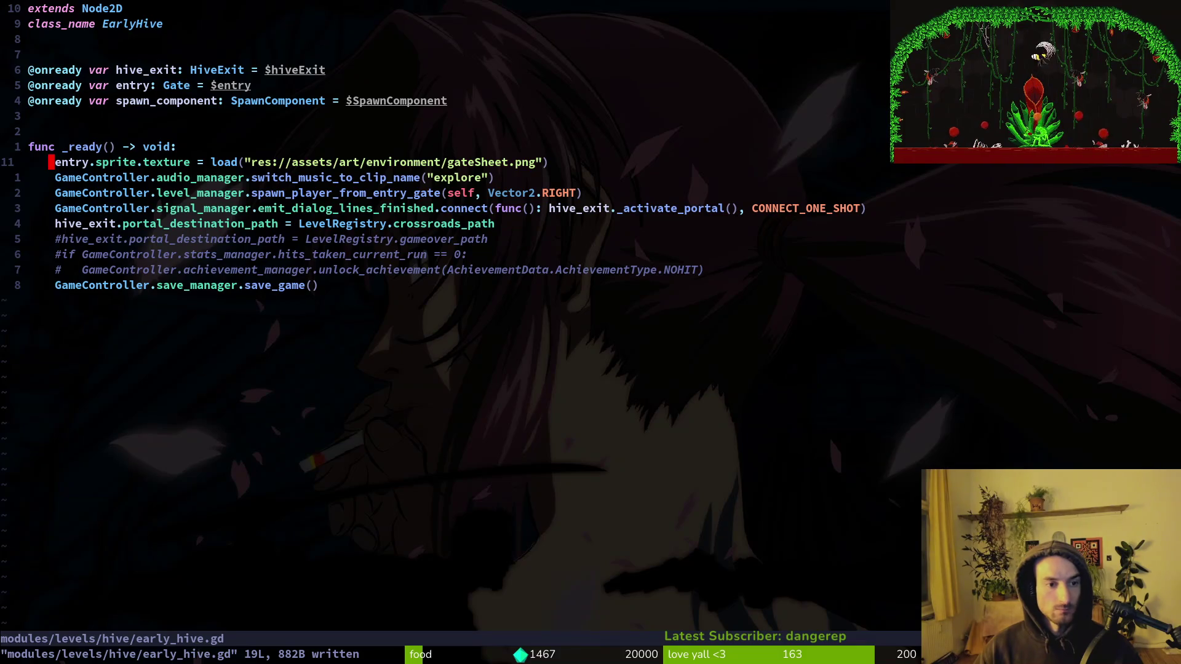
{"action": "key", "text": "ctrl+6"}
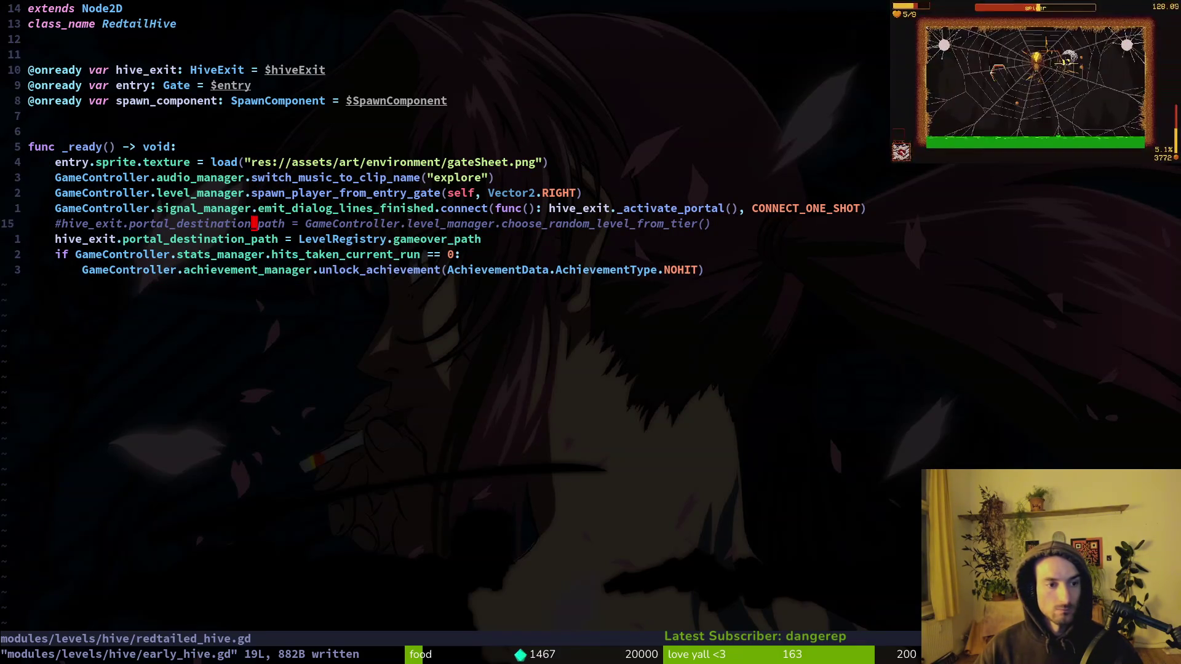
{"action": "key", "text": "j"}
{"action": "key", "text": "j"}
{"action": "key", "text": "j"}
{"action": "key", "text": "ctrl+6"}
{"action": "key", "text": "ctrl+6"}
{"action": "key", "text": "ctrl+6"}
{"action": "key", "text": "ctrl+6"}
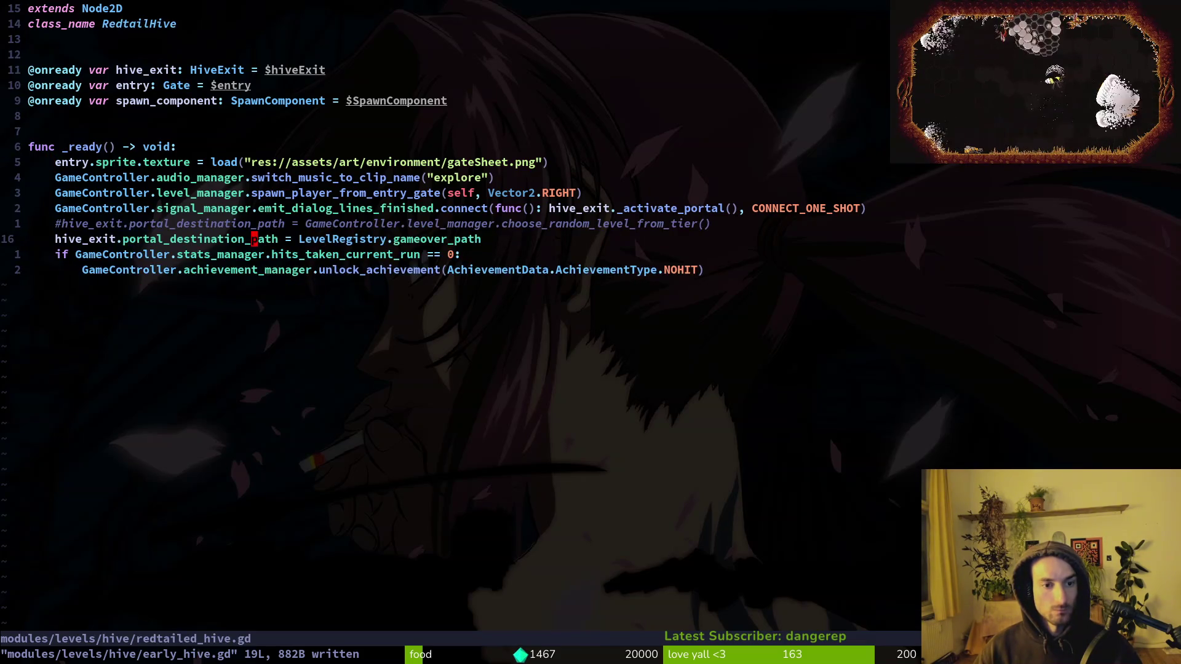
{"action": "key", "text": "ctrl+6"}
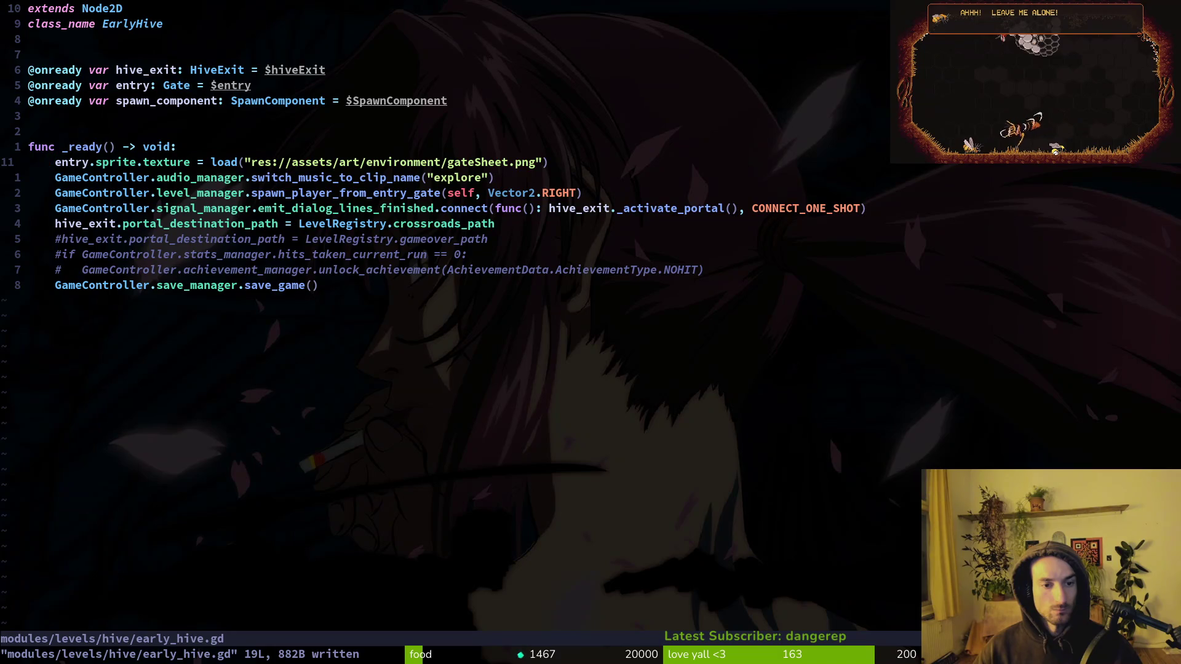
{"action": "key", "text": "ctrl+6"}
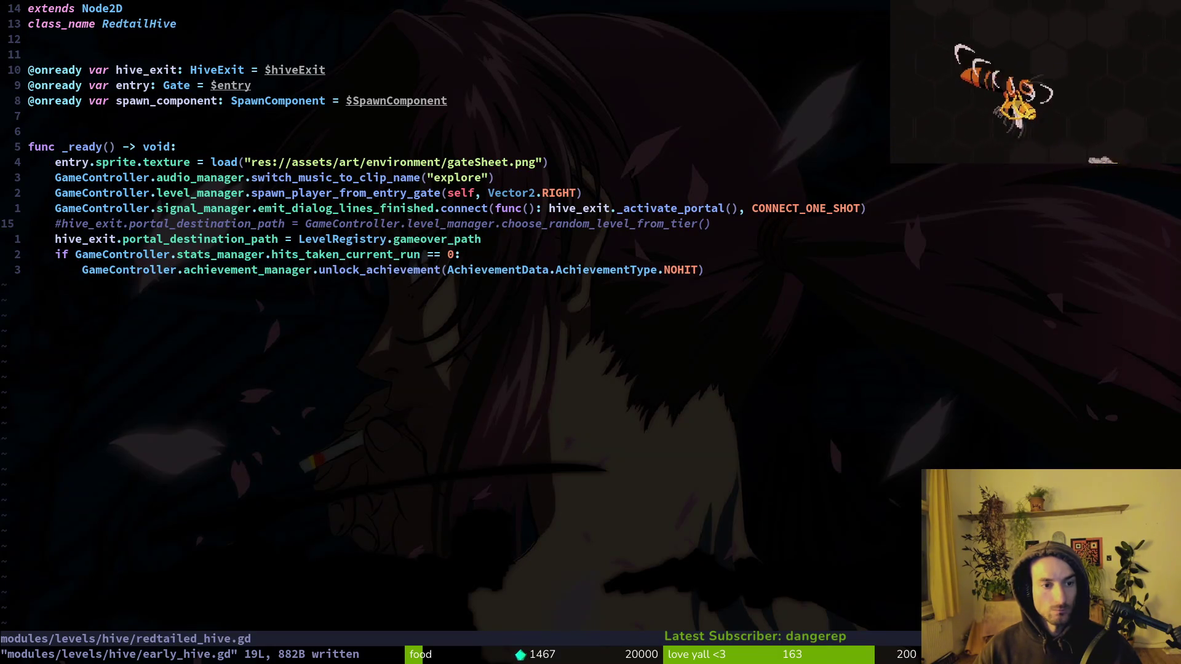
{"action": "key", "text": "ctrl+6"}
Step: Copy early_hive.gd's crossroads_path exit line into redtailed_hive.gd, replacing the random-tier comment
{"action": "key", "text": "V"}
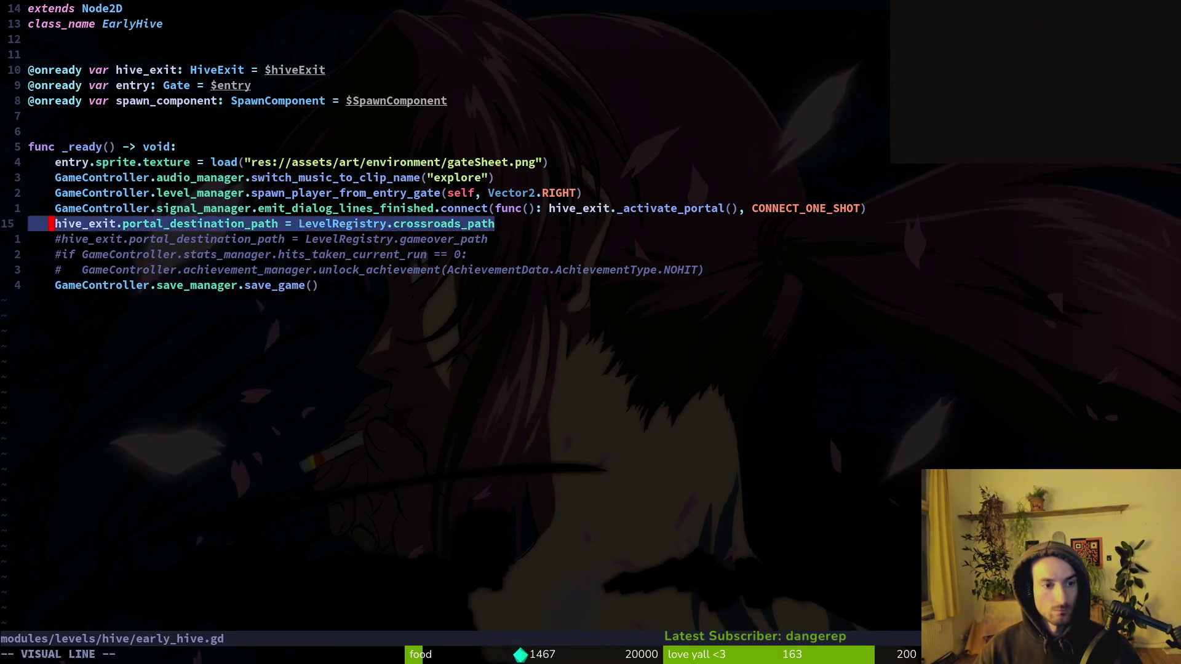
{"action": "key", "text": "y"}
{"action": "key", "text": "ctrl+6"}
{"action": "key", "text": "p"}
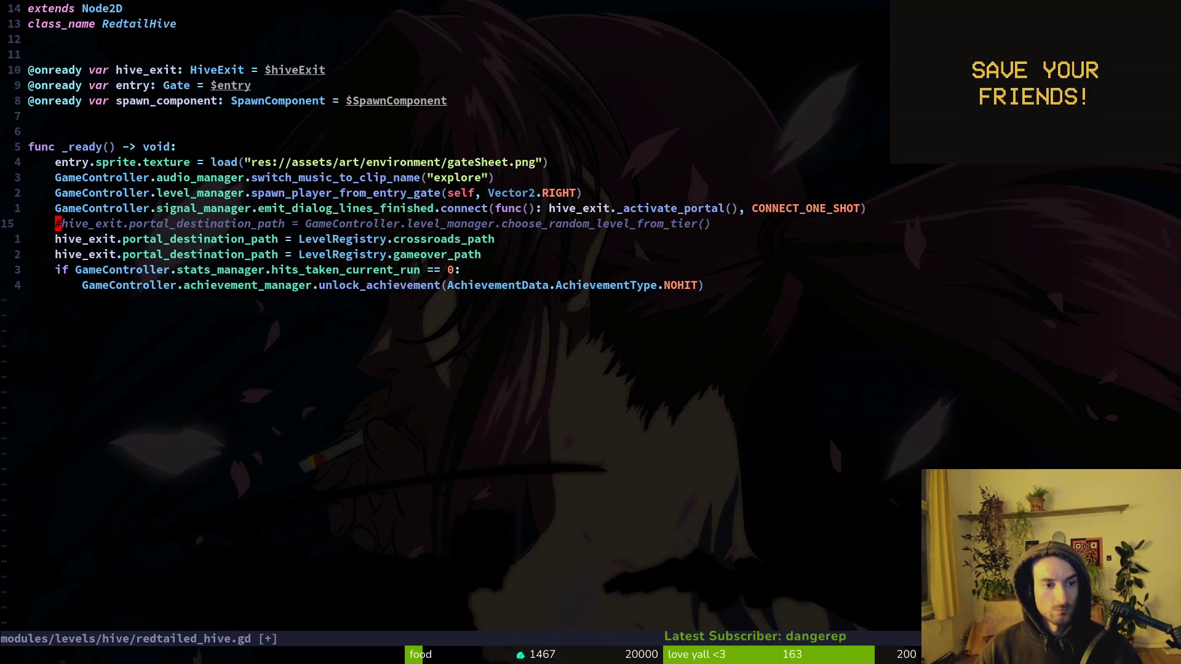
{"action": "key", "text": "d"}
{"action": "key", "text": "d"}
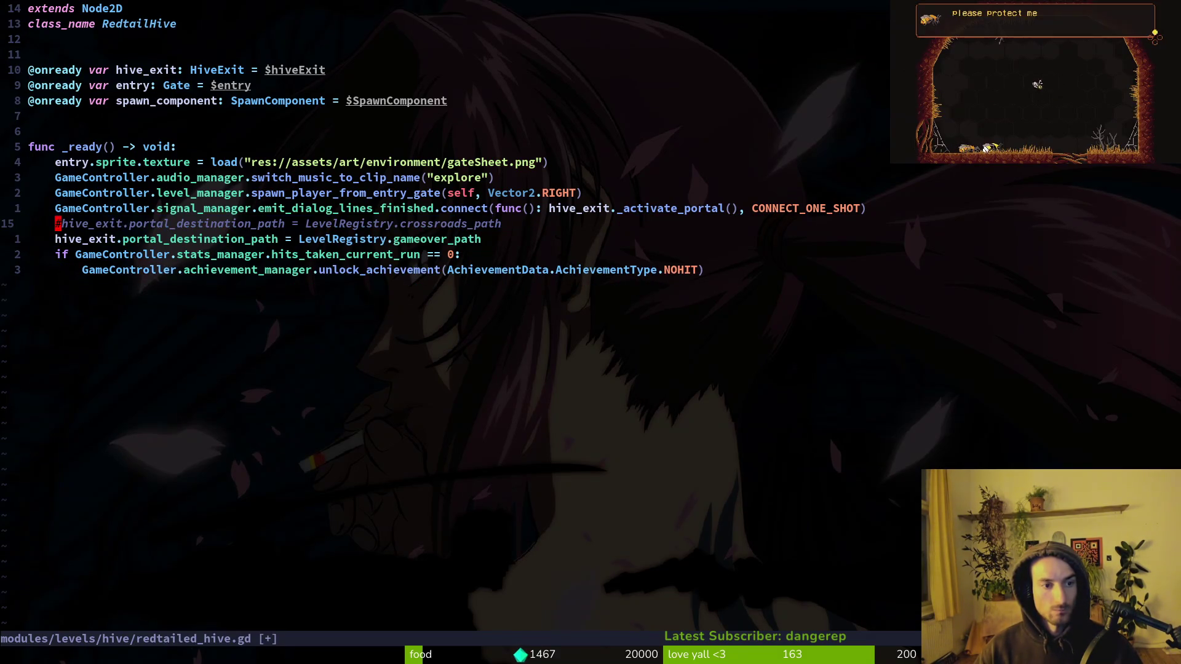
{"action": "key", "text": "ctrl+6"}
{"action": "key", "text": "ctrl+6"}
{"action": "key", "text": "ctrl+6"}
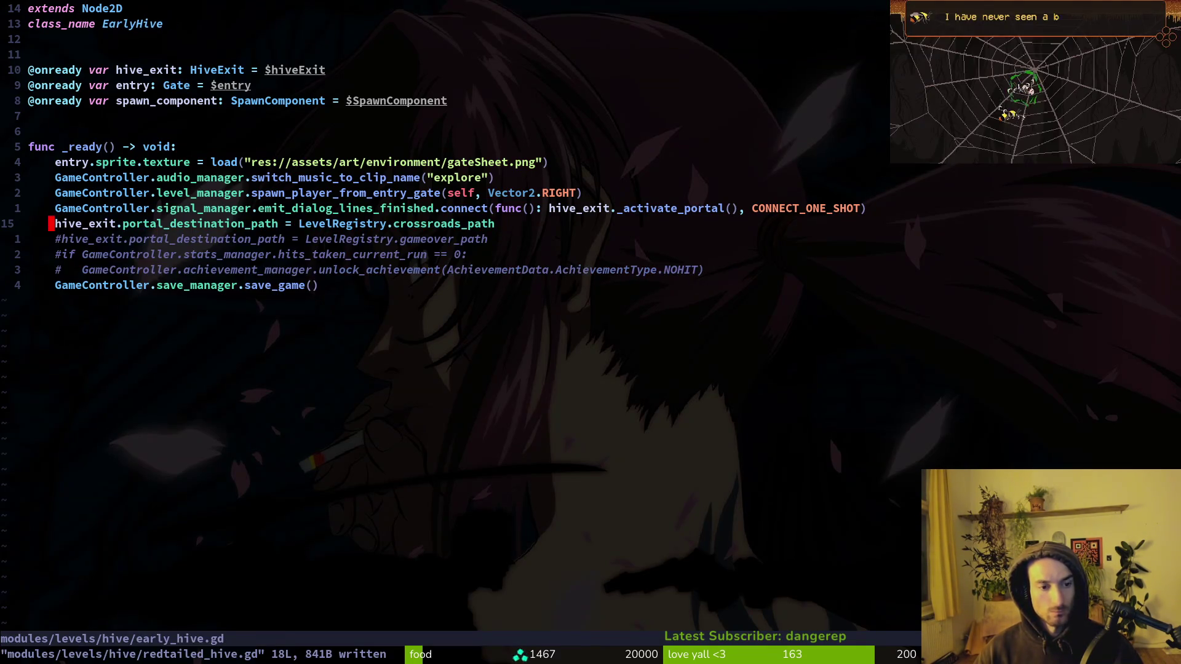
{"action": "key", "text": "ctrl+6"}
{"action": "key", "text": "ctrl+6"}
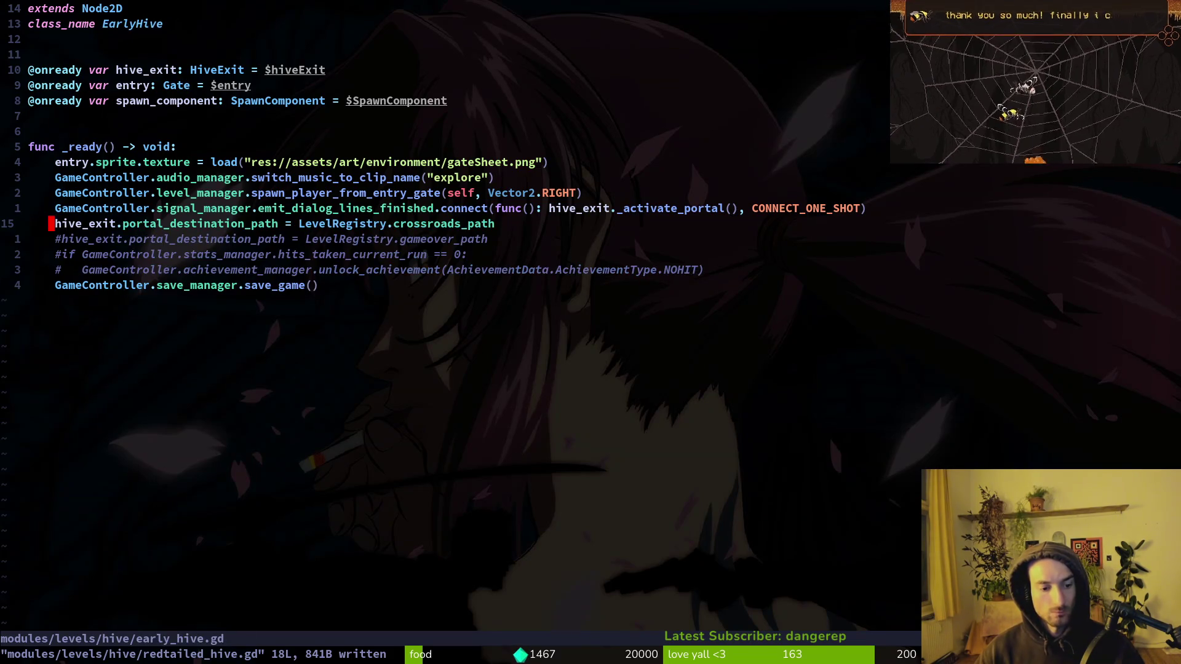
{"action": "key", "text": "ctrl+6"}
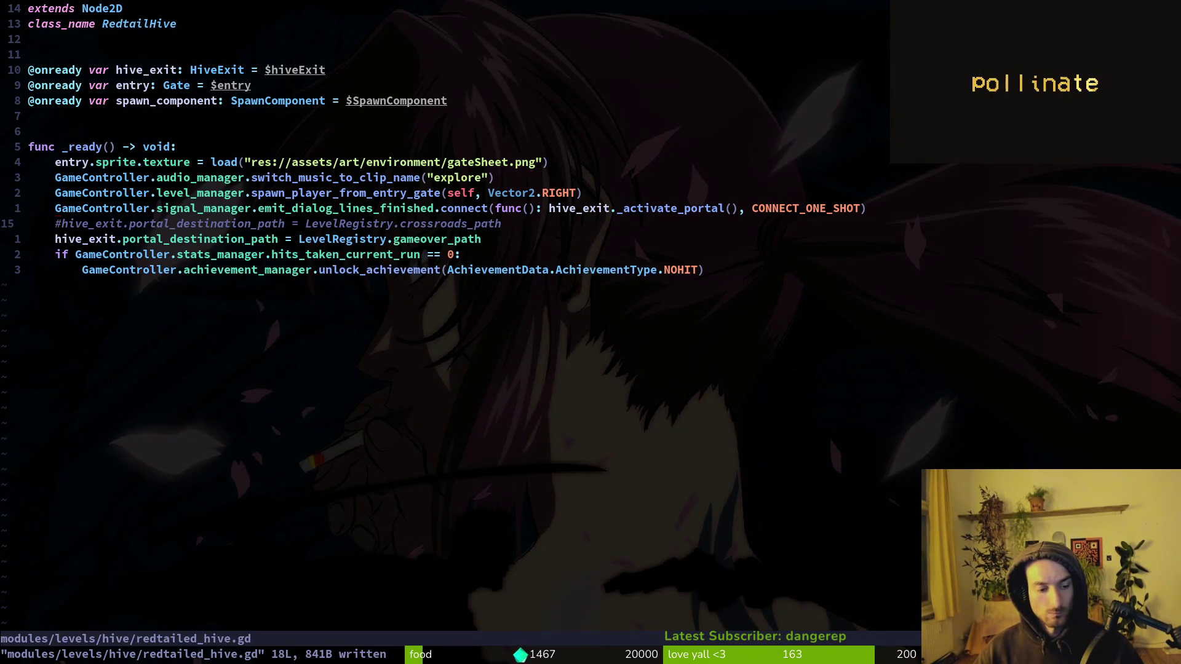
{"action": "key", "text": "ctrl+6"}
{"action": "key", "text": "space"}
Step: Open crossroads.gd from the project file finder
{"action": "key", "text": "f"}
{"action": "key", "text": "f"}
{"action": "type", "text": "cro"}
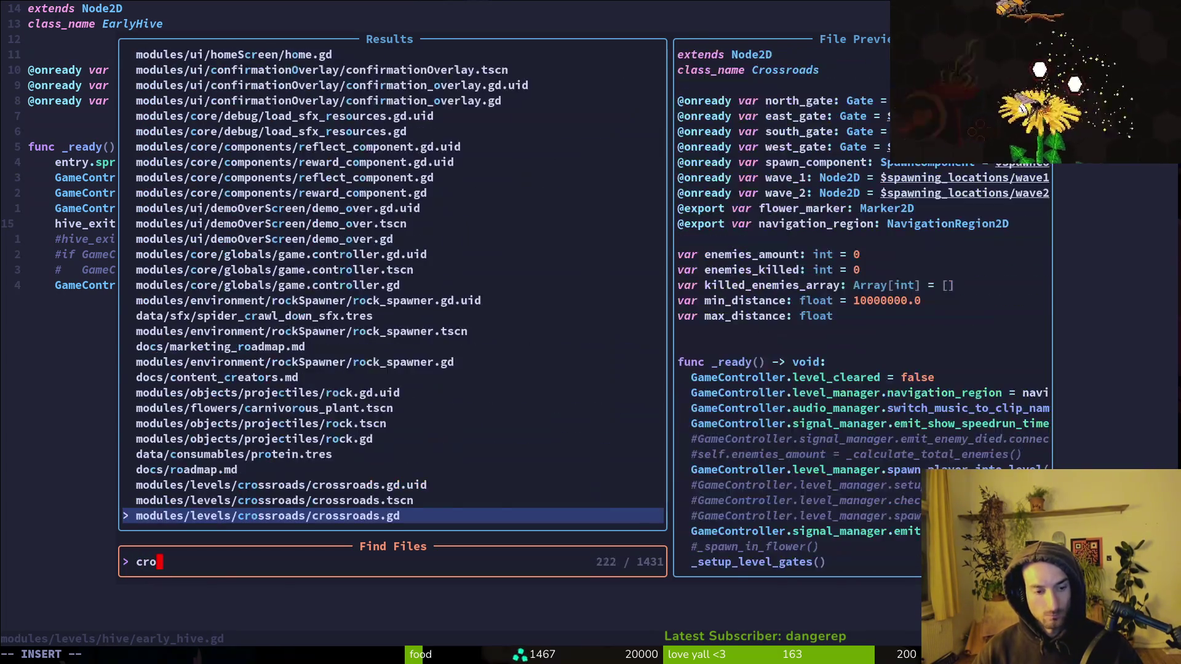
{"action": "key", "text": "Return"}
Step: Review the flower spawn, _setup_level_gates call and gate-opening timer lines, then return to Godot
{"action": "key", "text": "7"}
{"action": "key", "text": "k"}
{"action": "key", "text": "j"}
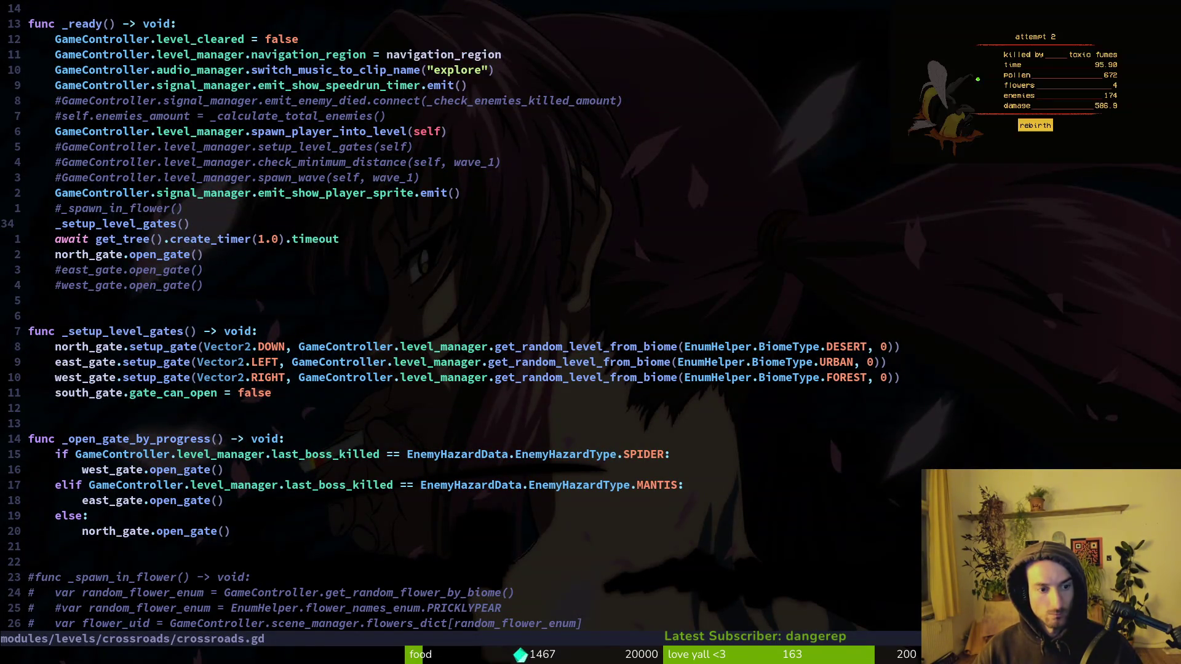
{"action": "key", "text": "j"}
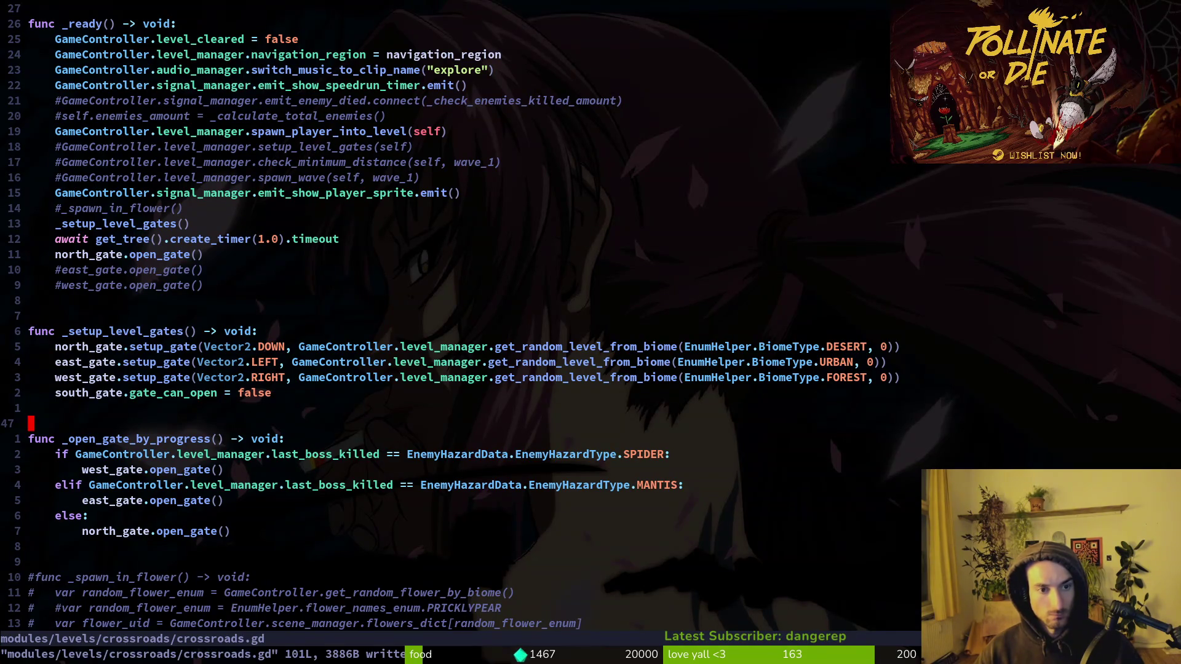
{"action": "key", "text": "alt+Tab"}
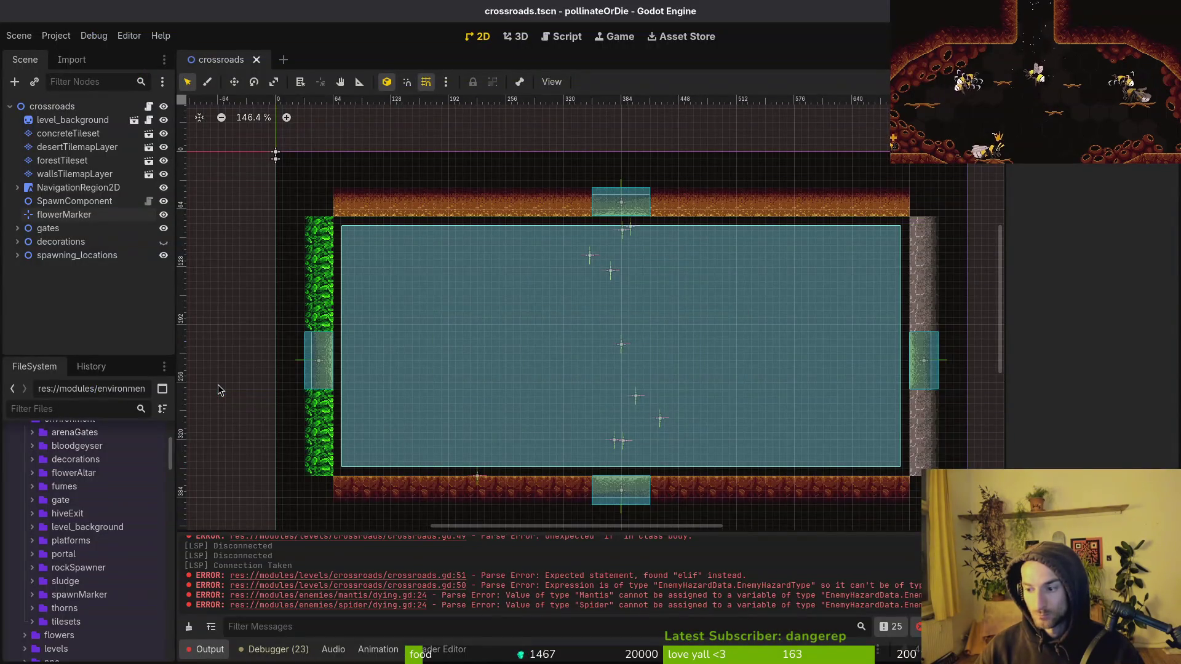
Step: Run the game and load the spider boss level from the debug level-select
{"action": "key", "text": "F5"}
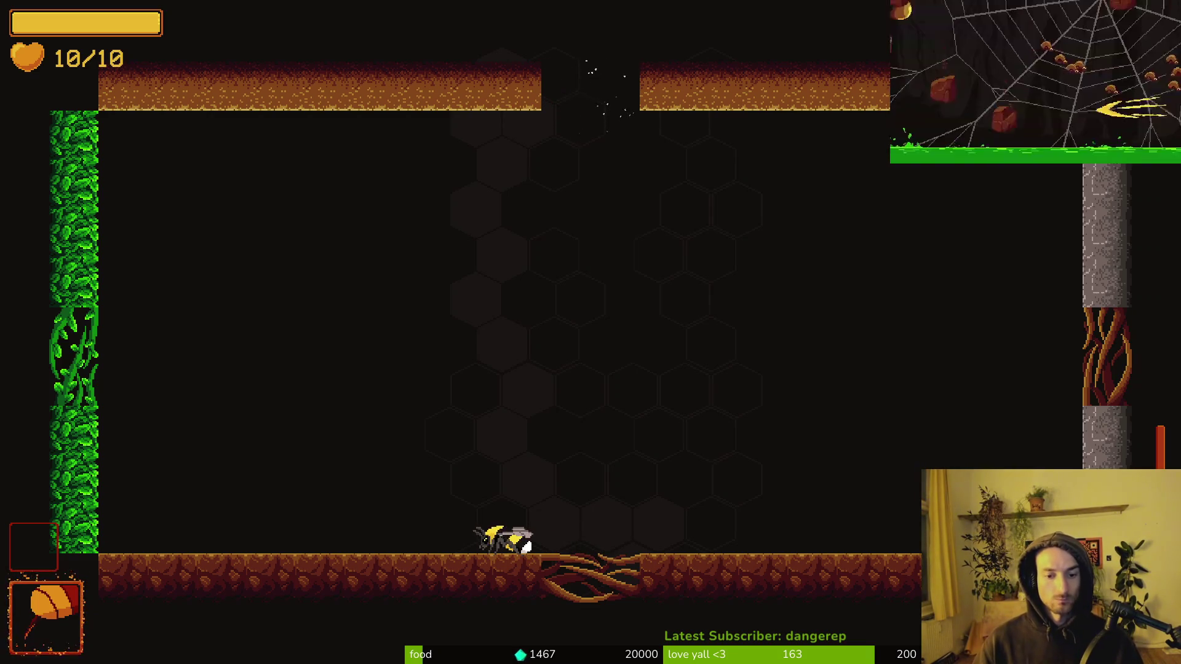
{"action": "key", "text": "Escape"}
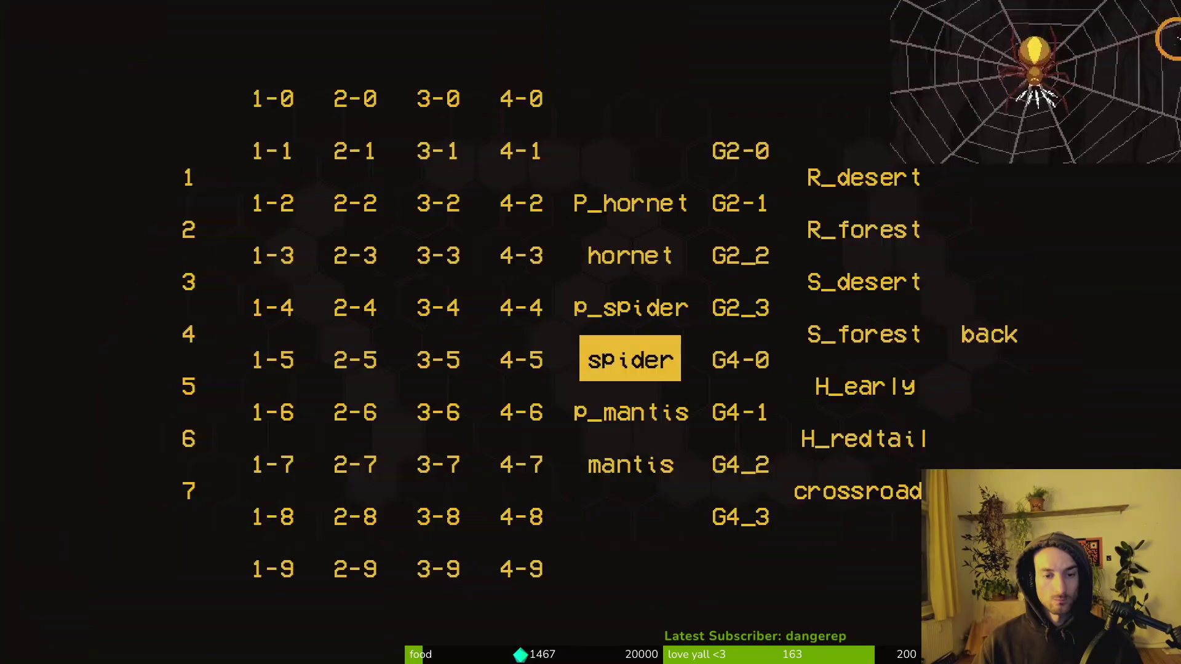
{"action": "key", "text": "Return"}
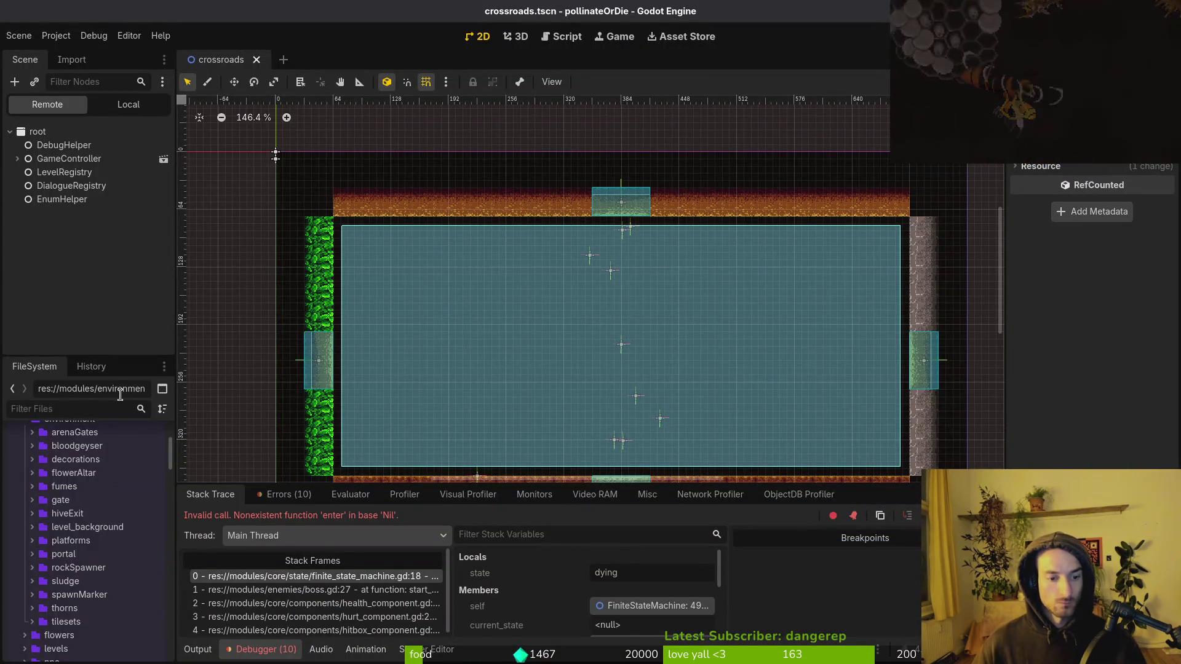
Step: Review the Spider-to-enemy-hazard-type parse error and stack trace, then resume the spider fight
{"action": "left_click", "coordinate": [286, 495]}
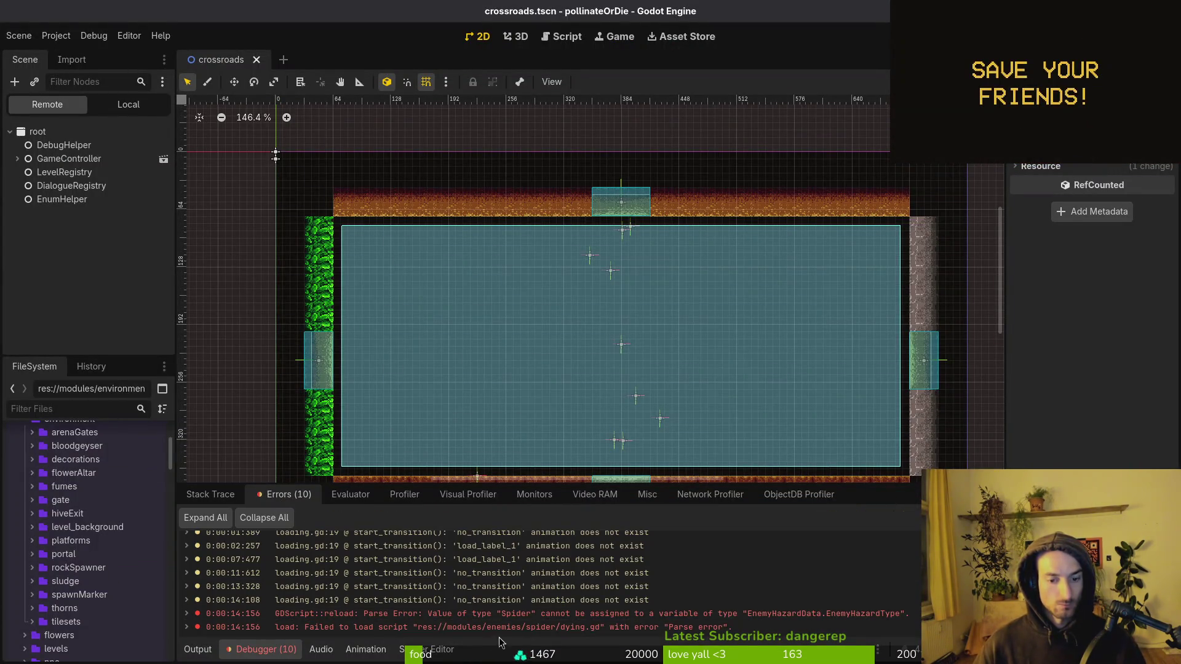
{"action": "left_click", "coordinate": [226, 495]}
{"action": "key", "text": "F12"}
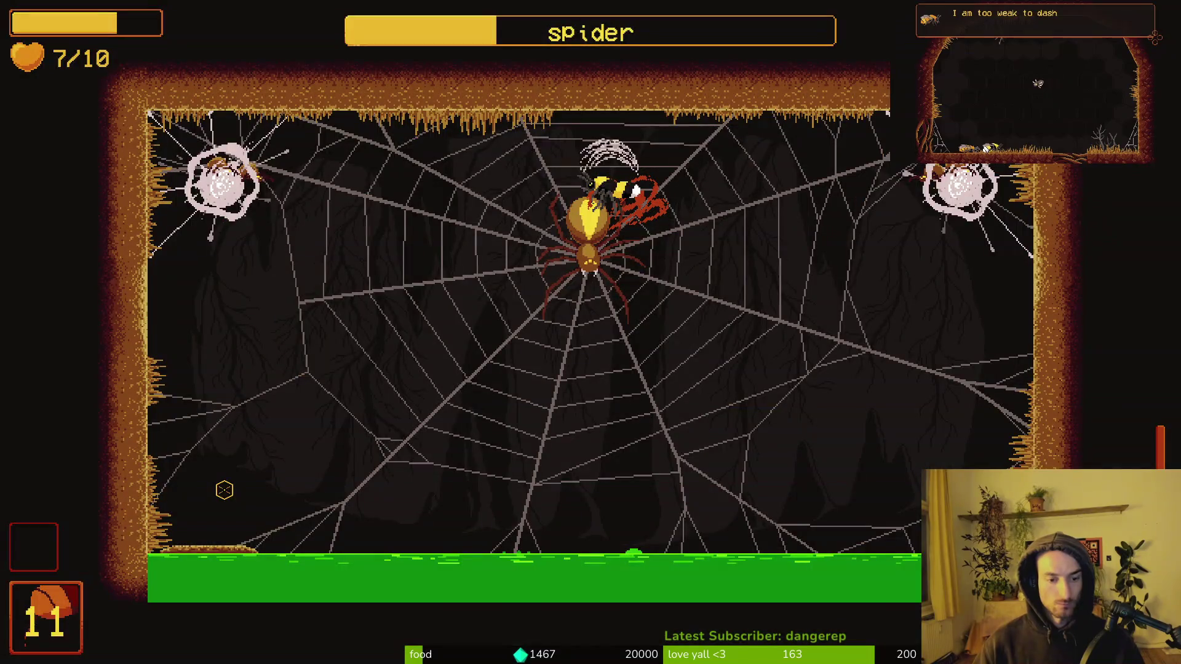
Step: In the spider's dying.gd, set last_boss_killed to EnemyHazardData.EnemyHazardType.SPIDER
{"action": "key", "text": "alt+Tab"}
{"action": "type", "text": "spd"}
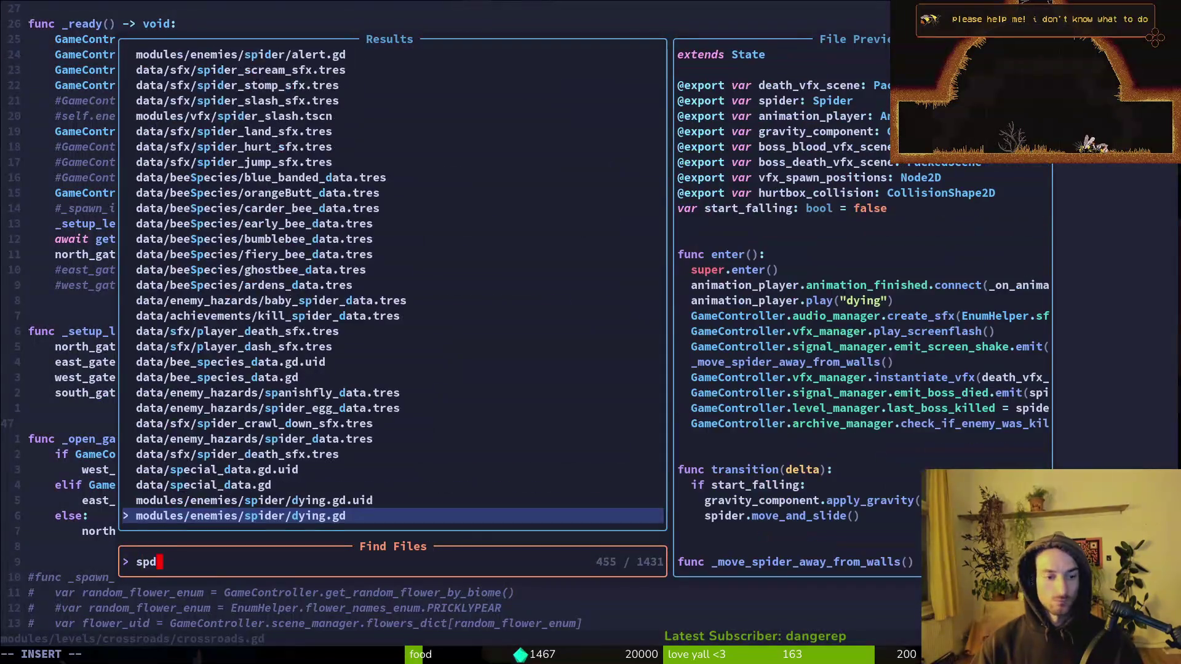
{"action": "key", "text": "Return"}
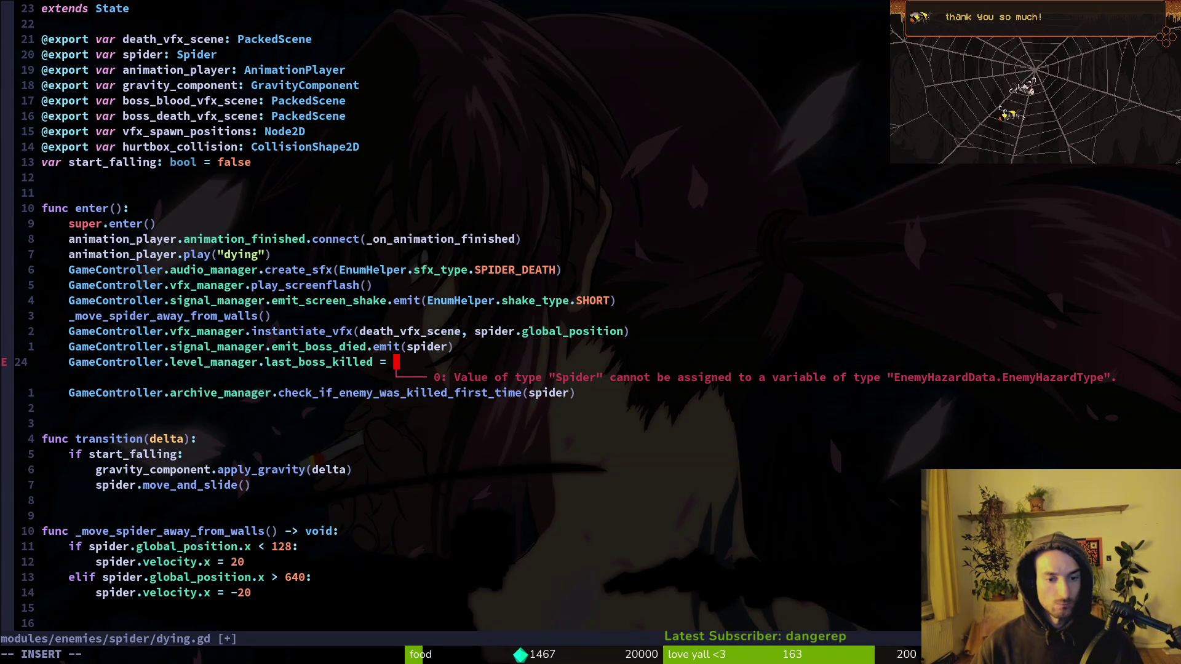
{"action": "type", "text": "EnemyHazardData."}
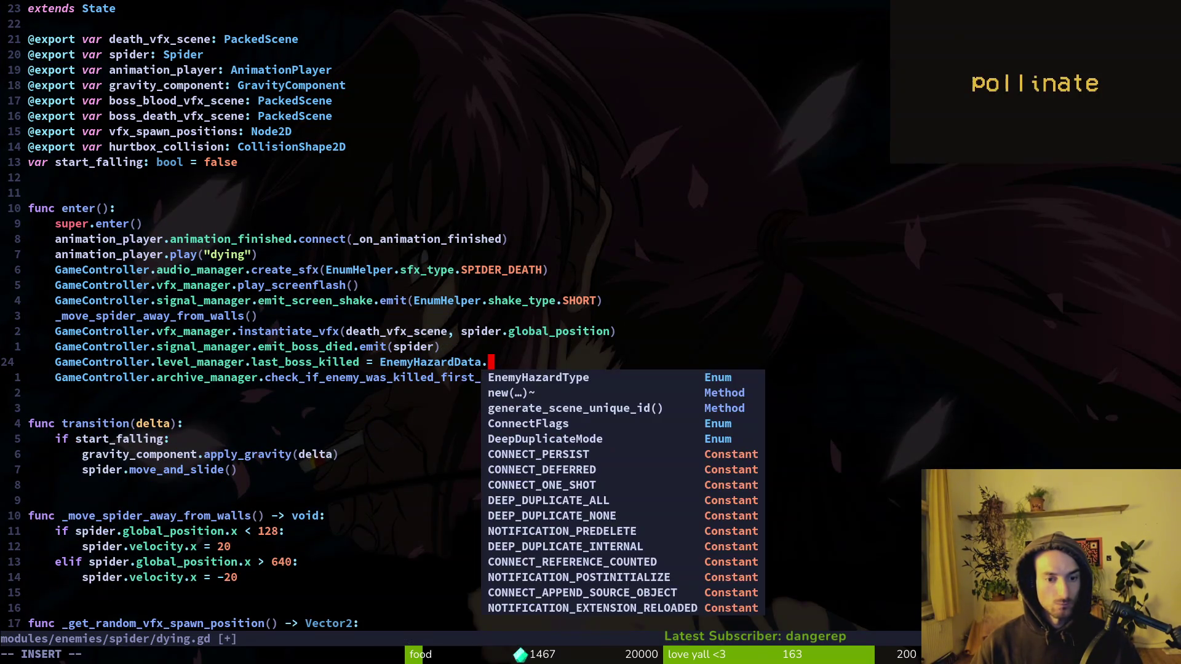
{"action": "type", "text": "EnemyHazardType.SPIDER"}
{"action": "key", "text": "Escape"}
Step: In the mantis dying.gd, replace the Mantis value with EnemyHazardData.EnemyHazardType.MANTIS
{"action": "key", "text": "ctrl+p"}
{"action": "type", "text": "mantis dying"}
{"action": "key", "text": "Return"}
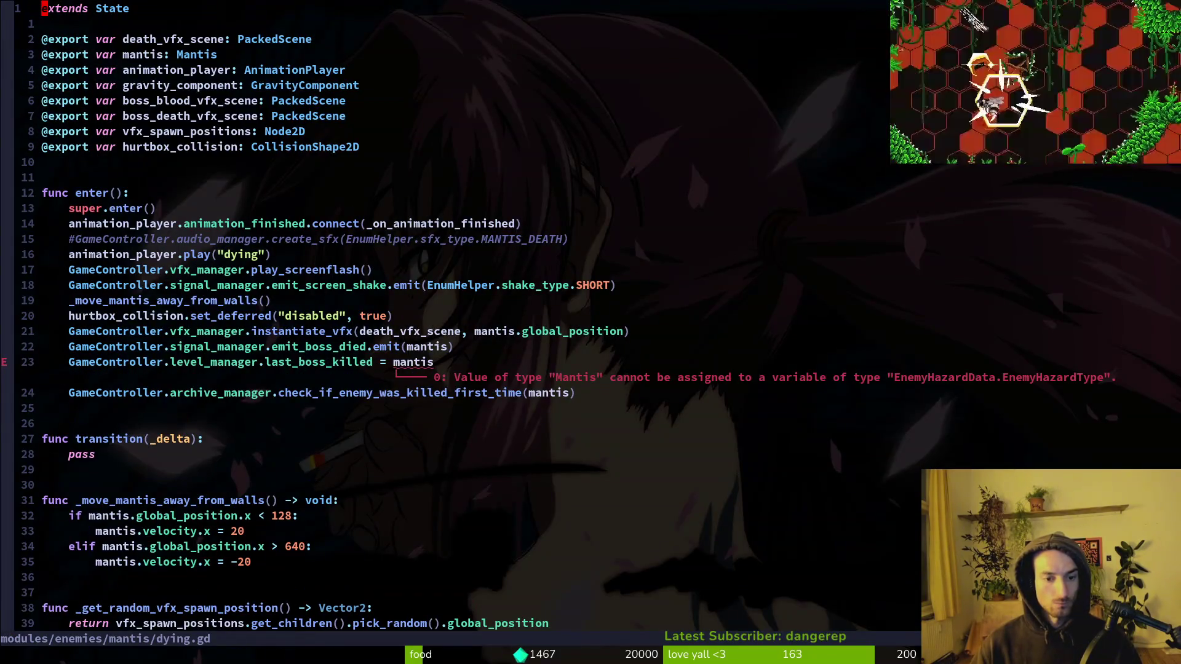
{"action": "left_click", "coordinate": [423, 362]}
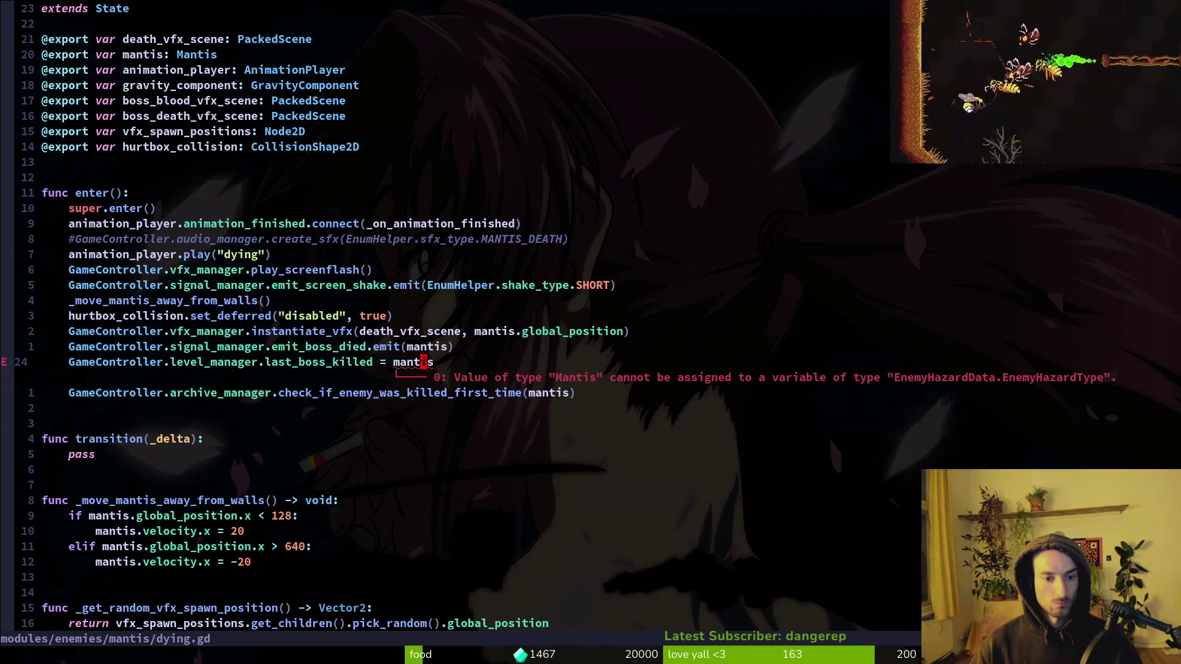
{"action": "type", "text": "ciwEnemyHazardData.EnemyHazardType."}
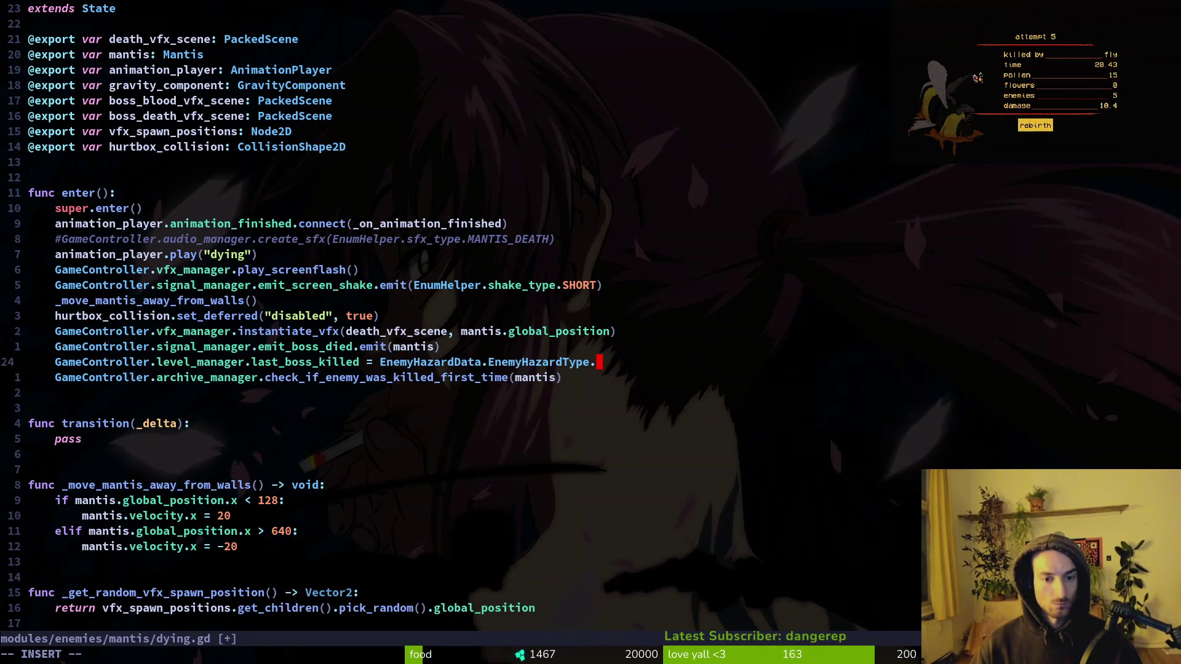
{"action": "type", "text": "MANTIS"}
{"action": "key", "text": "Escape"}
{"action": "key", "text": "Tab"}
{"action": "type", "text": ":wq"}
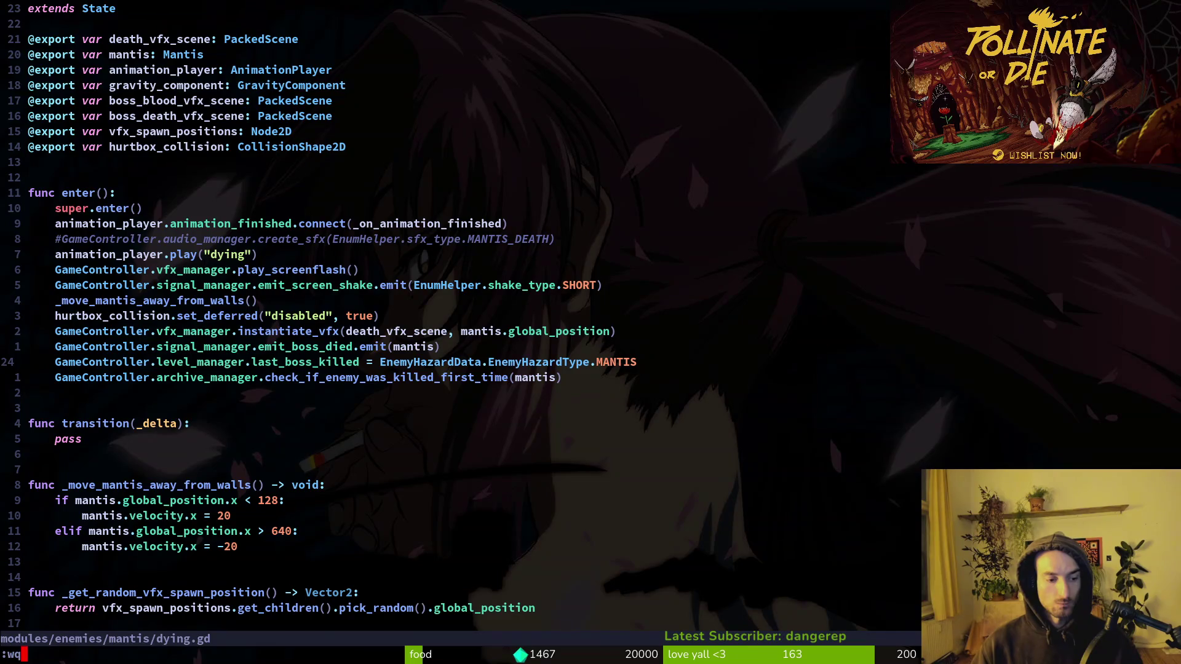
Step: Save and close the mantis and level manager scripts, then quit Neovim
{"action": "key", "text": "Return"}
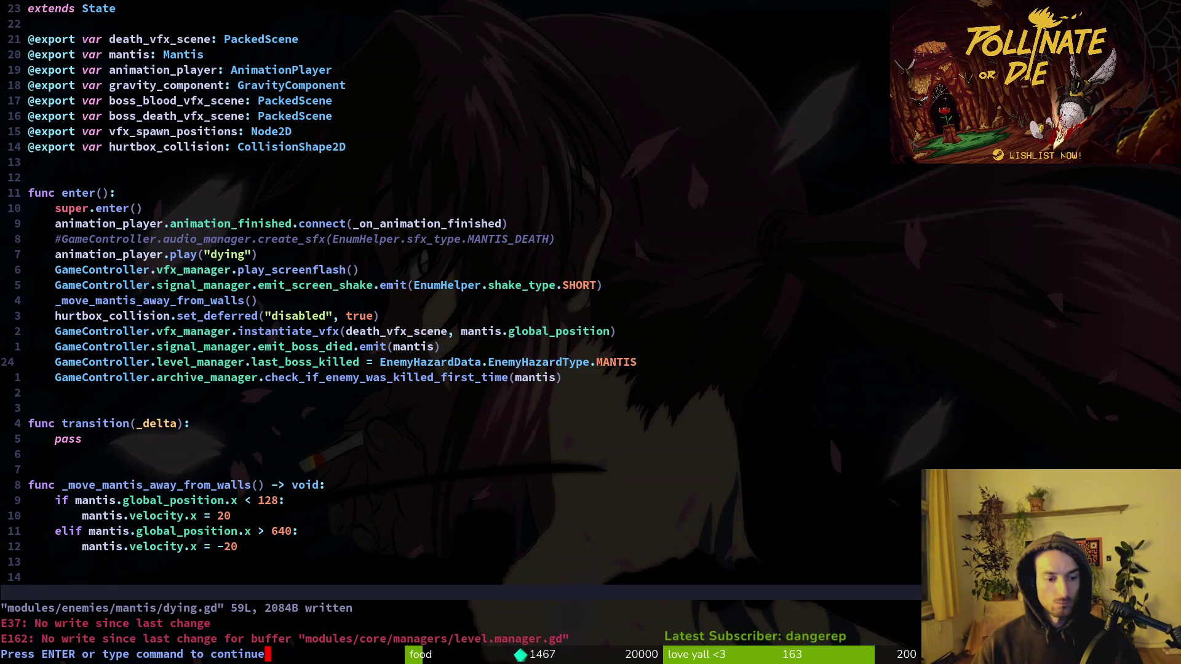
{"action": "key", "text": "Return"}
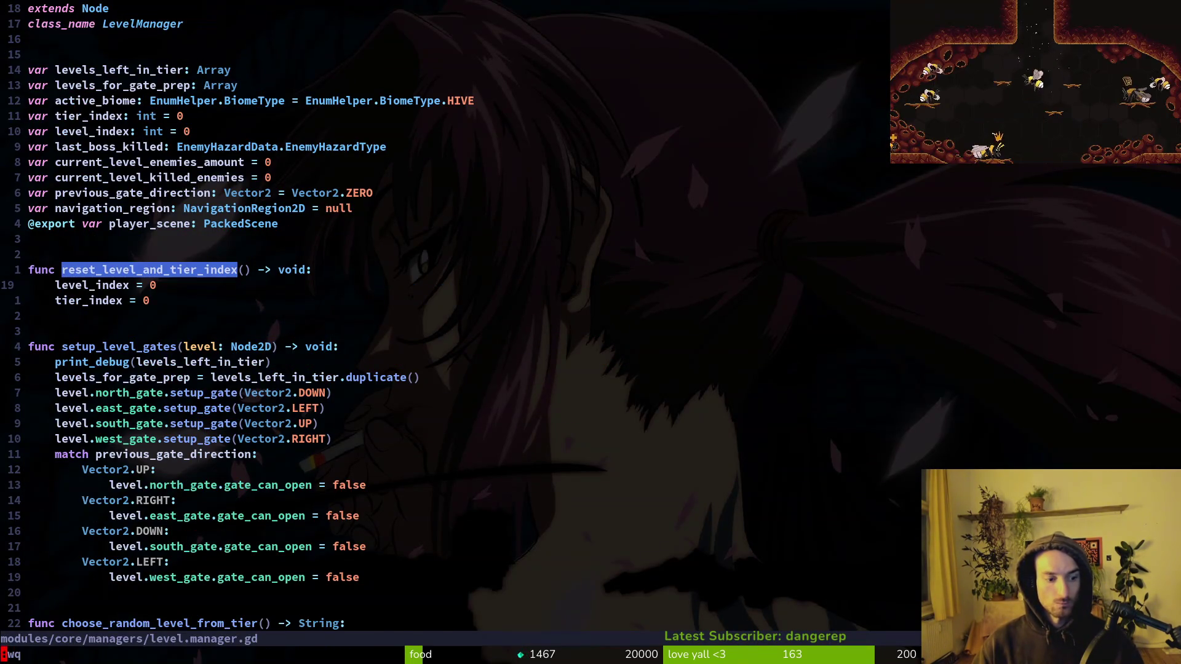
{"action": "key", "text": "Return"}
{"action": "key", "text": "Return"}
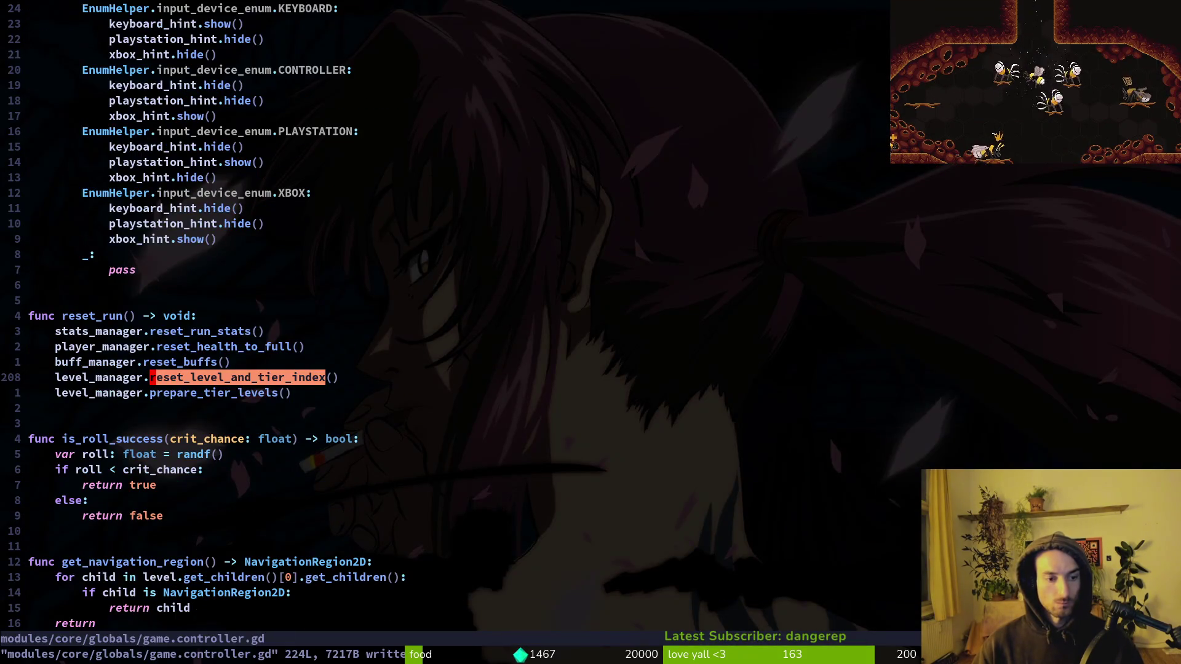
{"action": "type", "text": ":wq"}
{"action": "key", "text": "Return"}
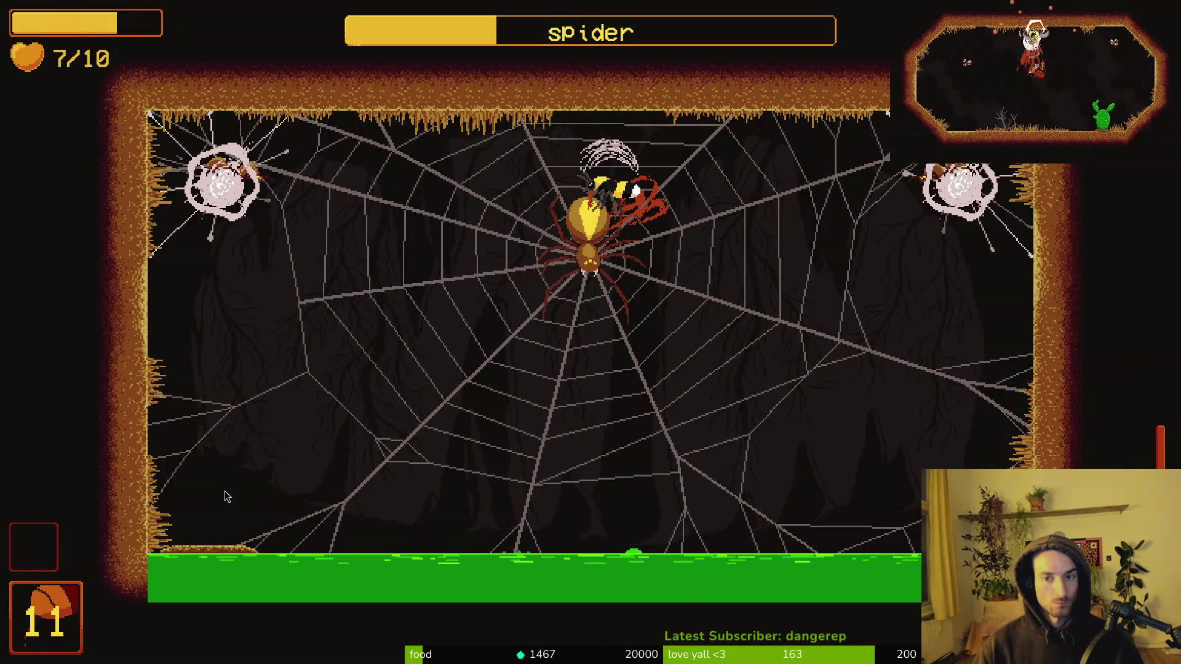
Step: Launch the game, continue the save and load the spider boss level
{"action": "key", "text": "F5"}
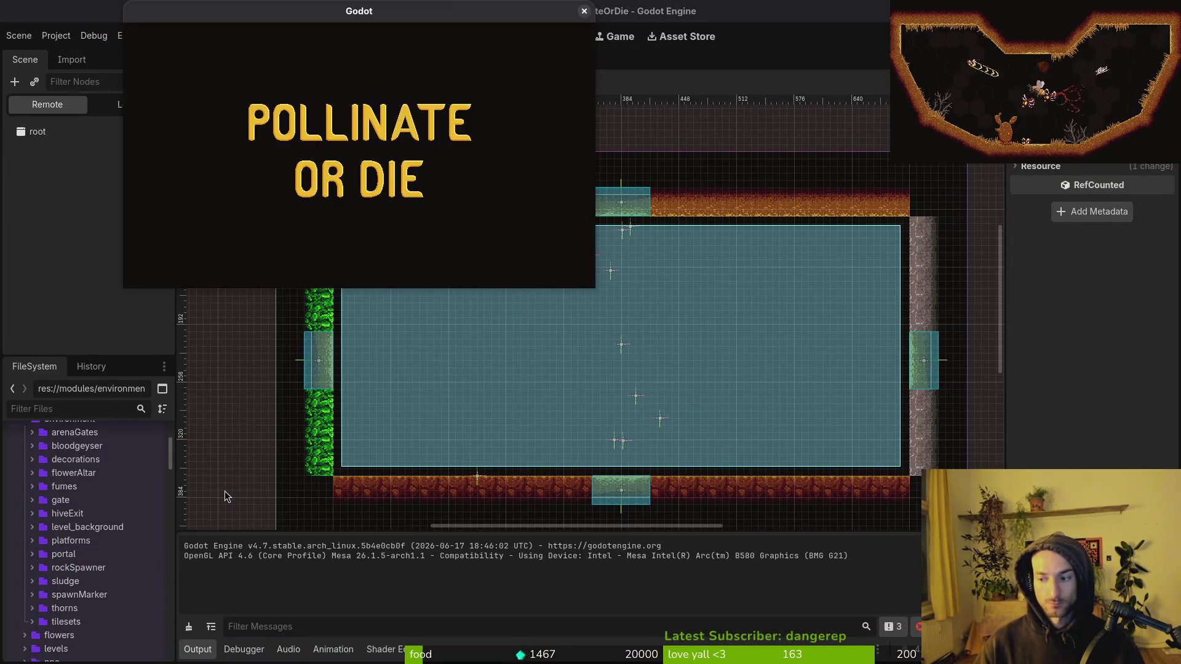
{"action": "key", "text": "Return"}
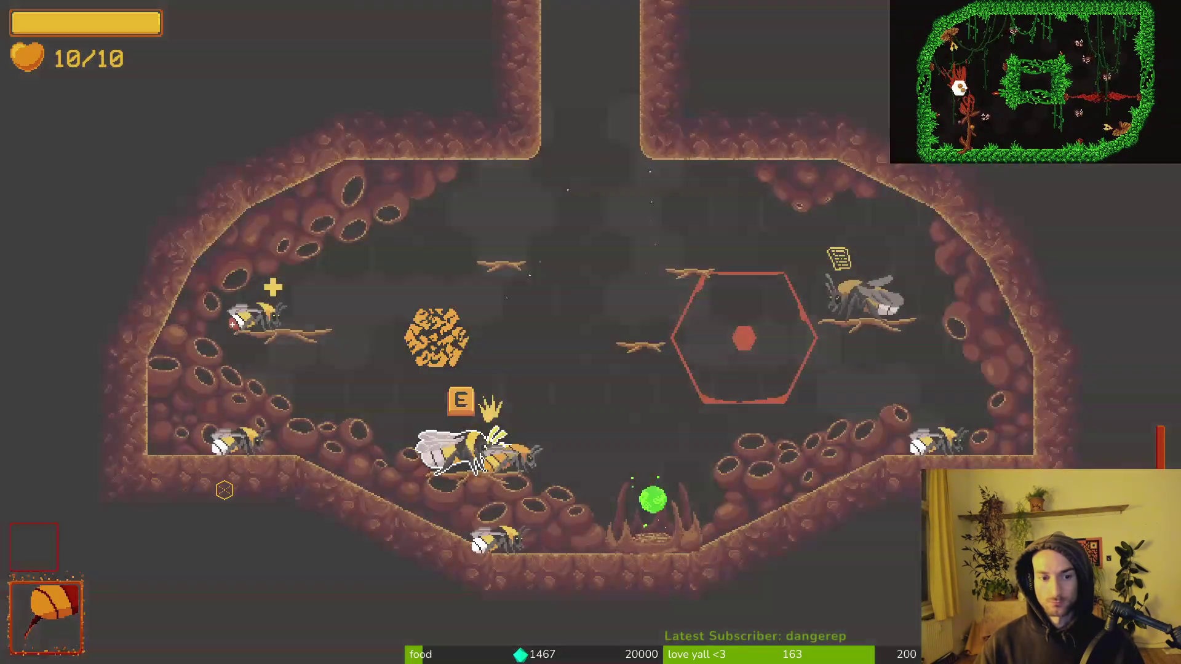
{"action": "key", "text": "Escape"}
{"action": "key", "text": "Return"}
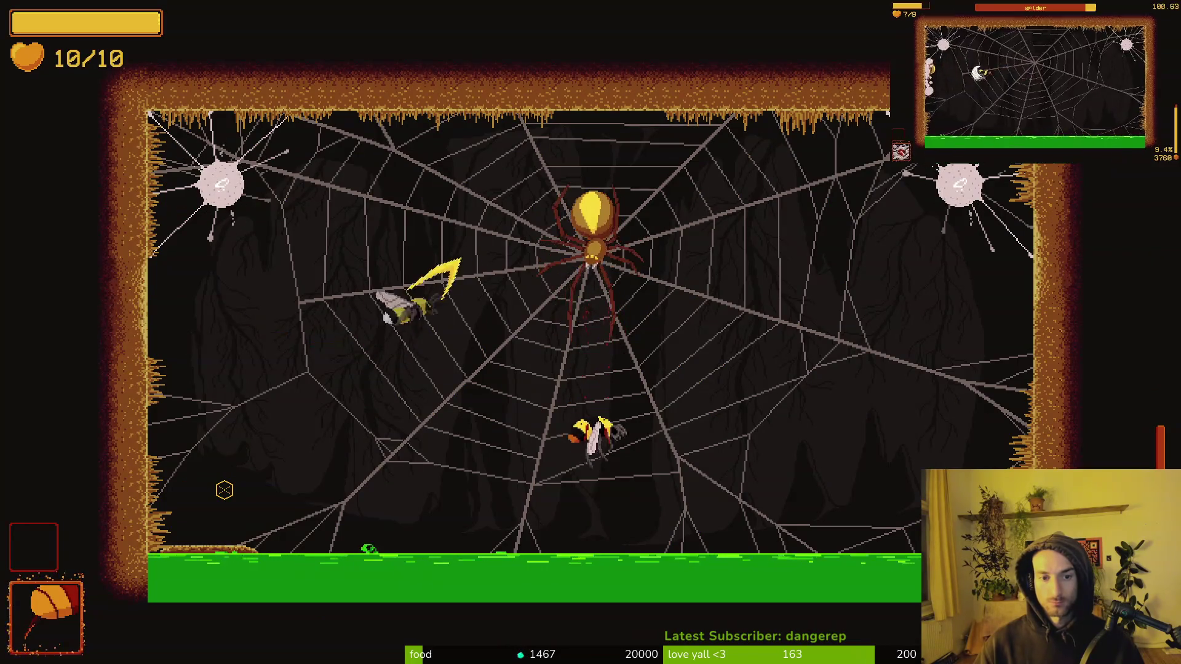
Step: Dash the bee around the web and into the spider
{"action": "key", "text": "Left"}
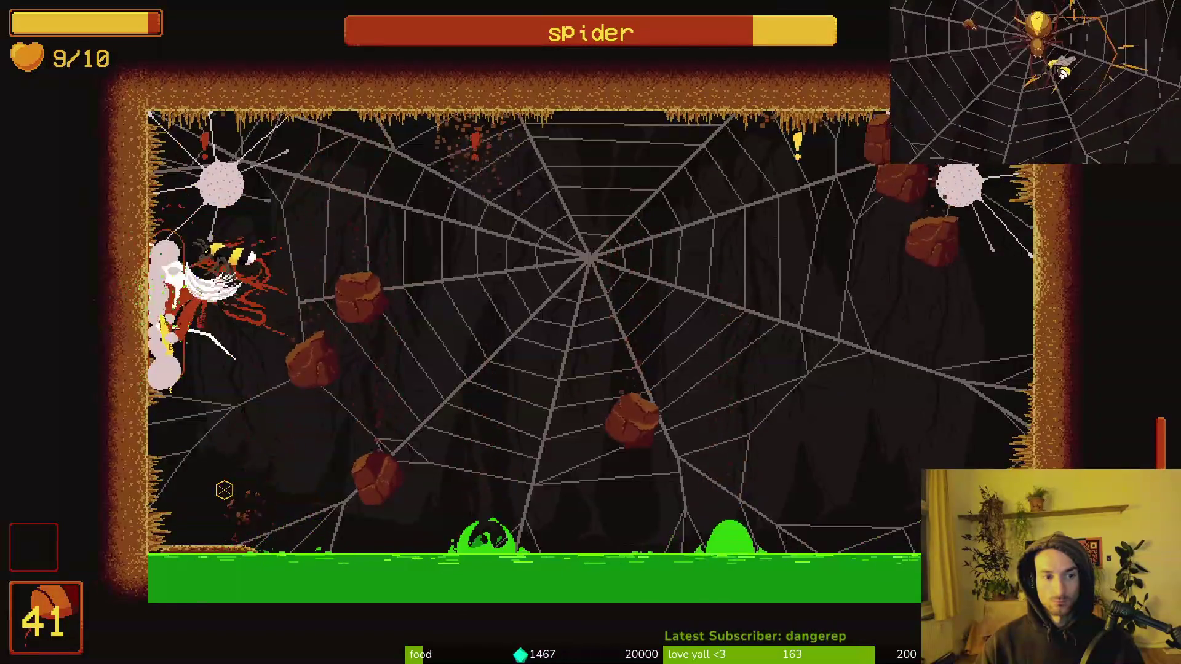
{"action": "key", "text": "Right"}
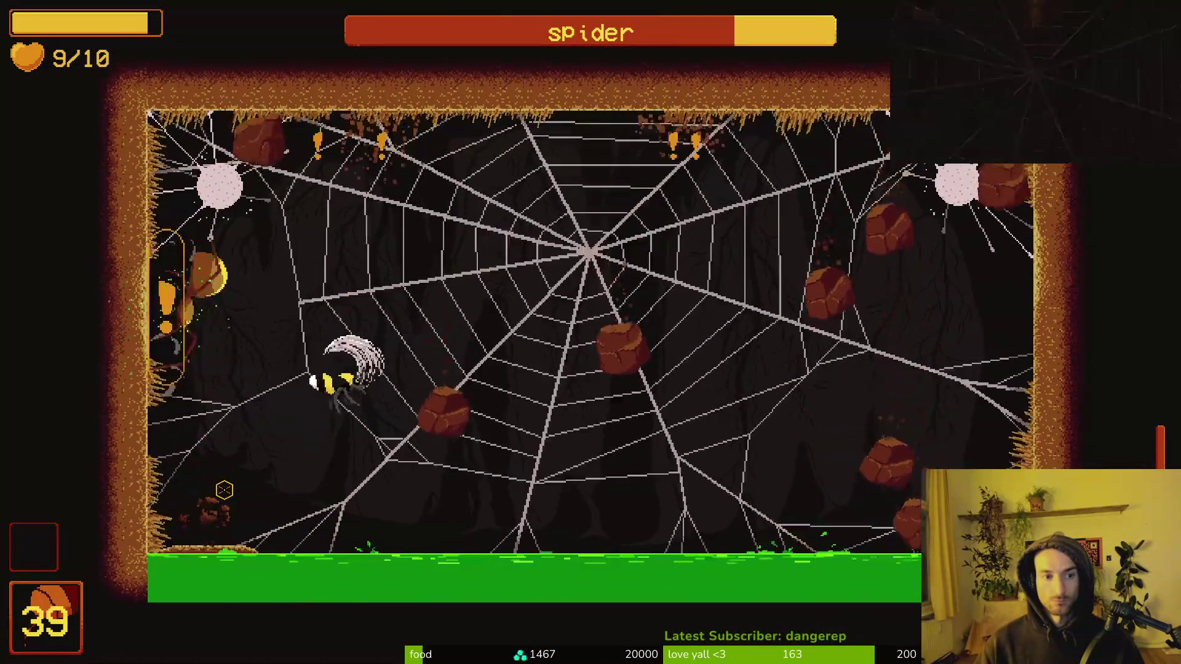
{"action": "key", "text": "Right"}
{"action": "key", "text": "Up"}
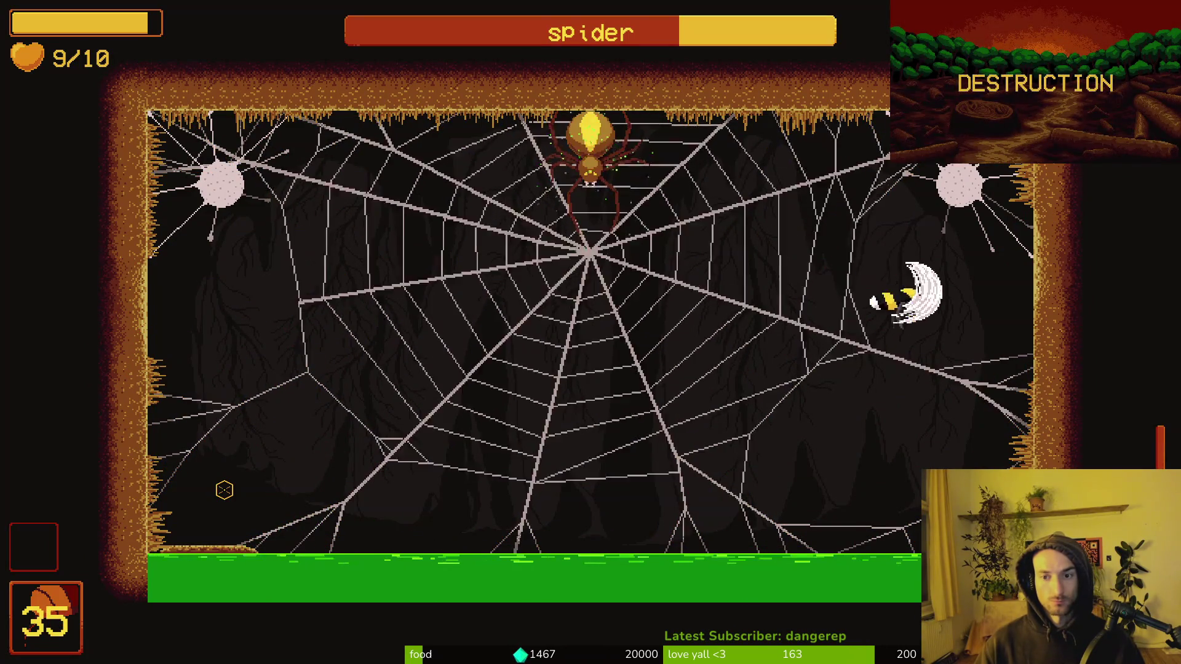
{"action": "key", "text": "Up"}
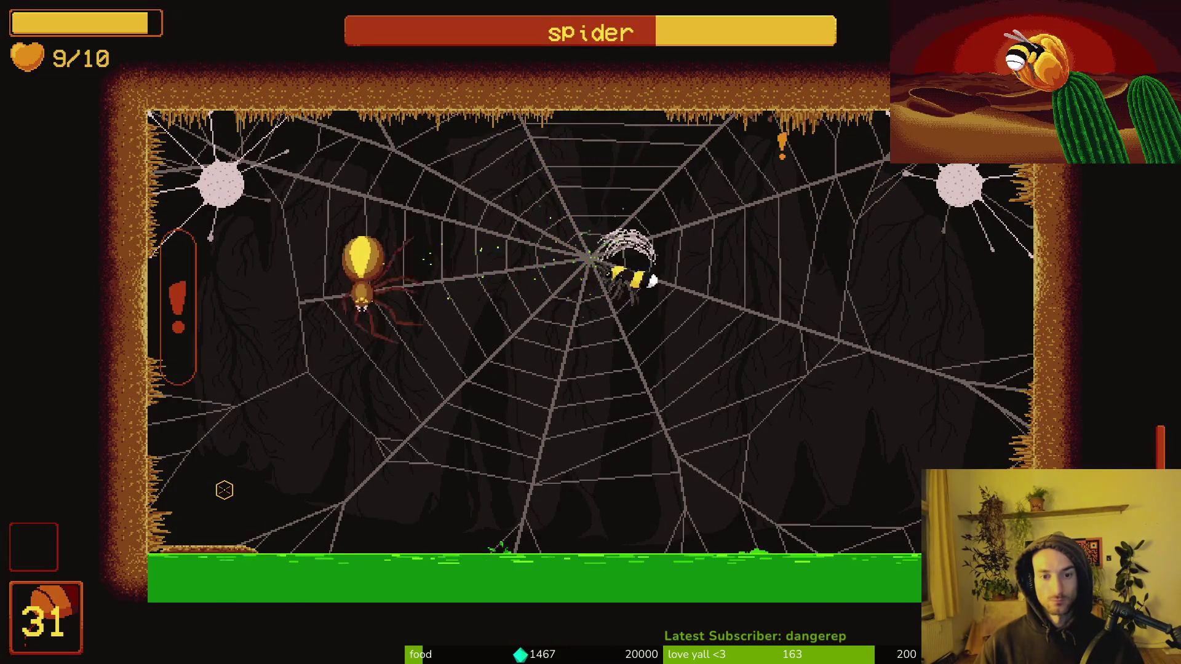
{"action": "key", "text": "Left"}
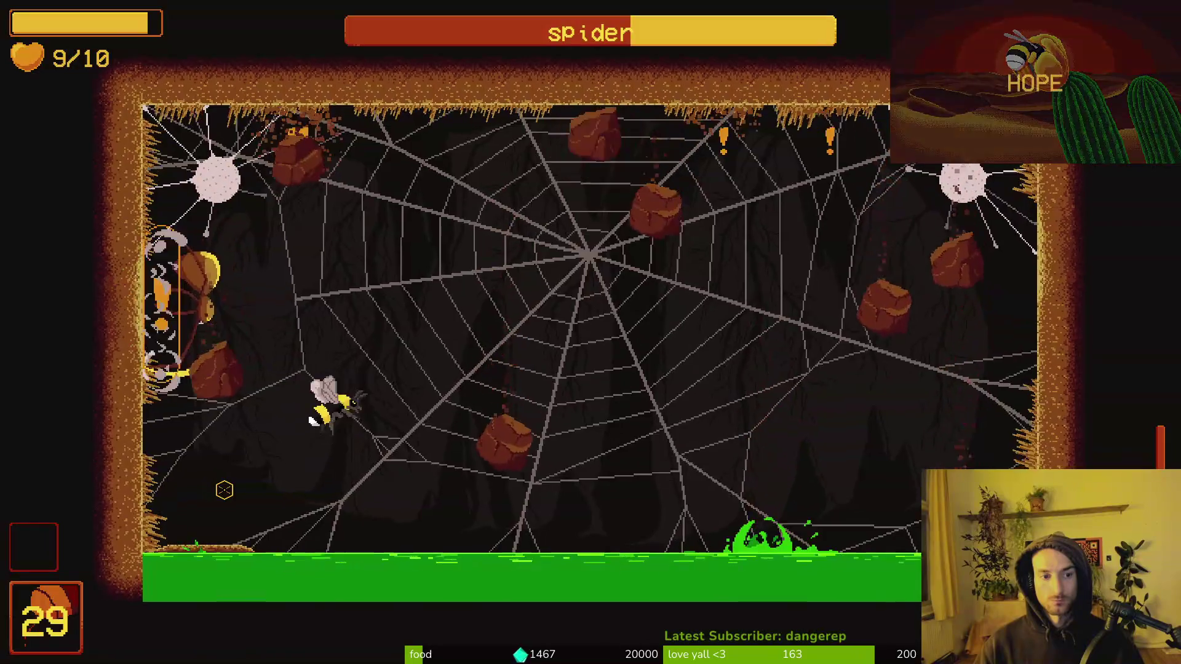
{"action": "key", "text": "Up"}
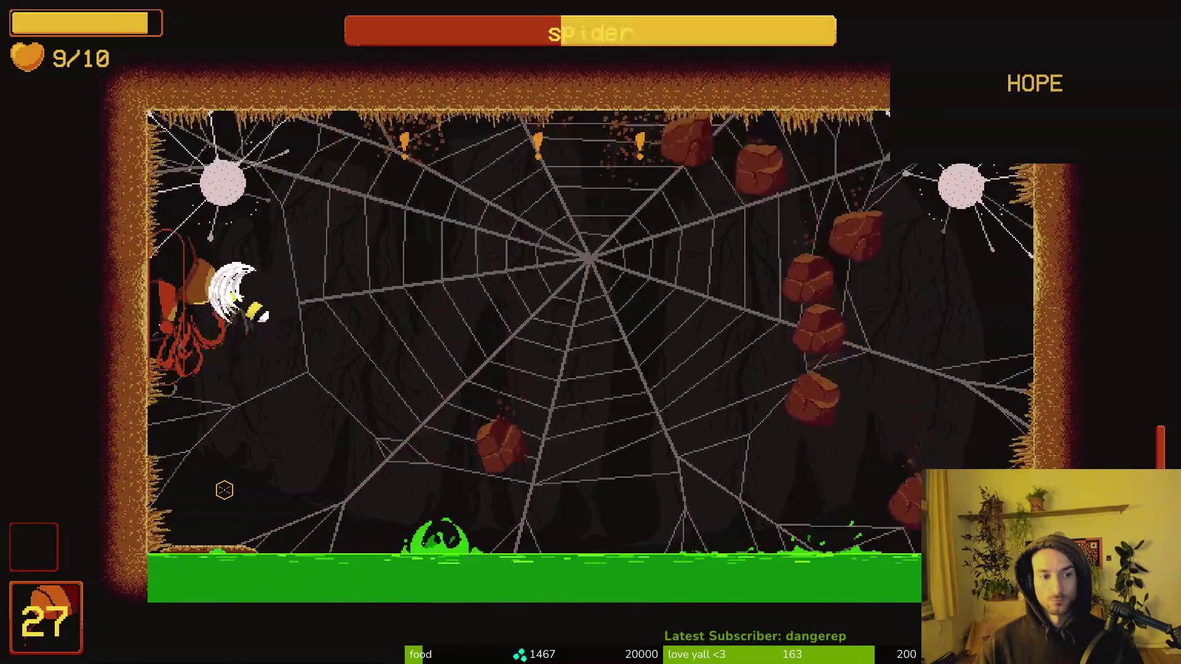
Step: Slash the spider repeatedly until its health is nearly empty
{"action": "left_click", "coordinate": [224, 490]}
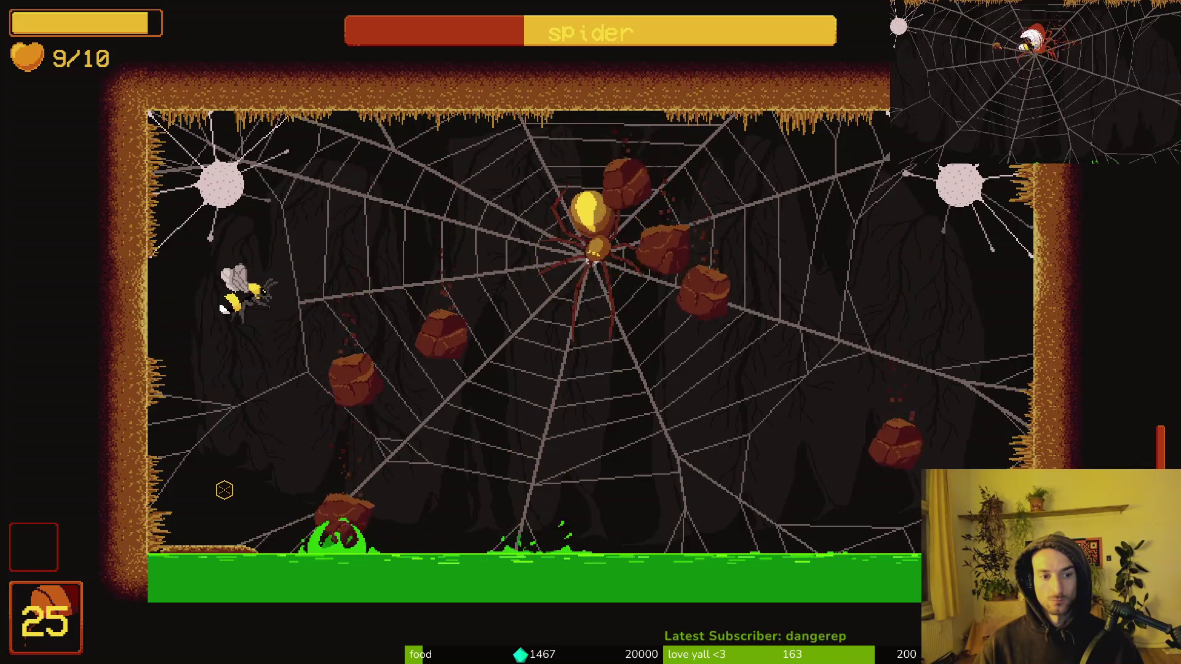
{"action": "key", "text": "space"}
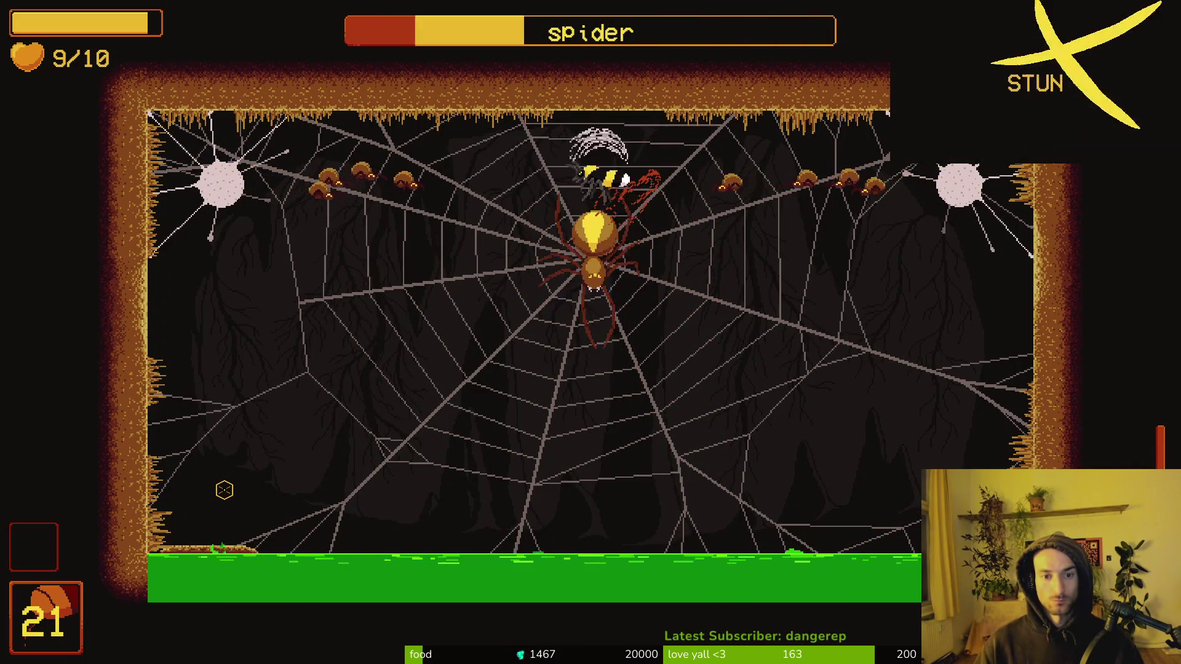
{"action": "left_click", "coordinate": [224, 490]}
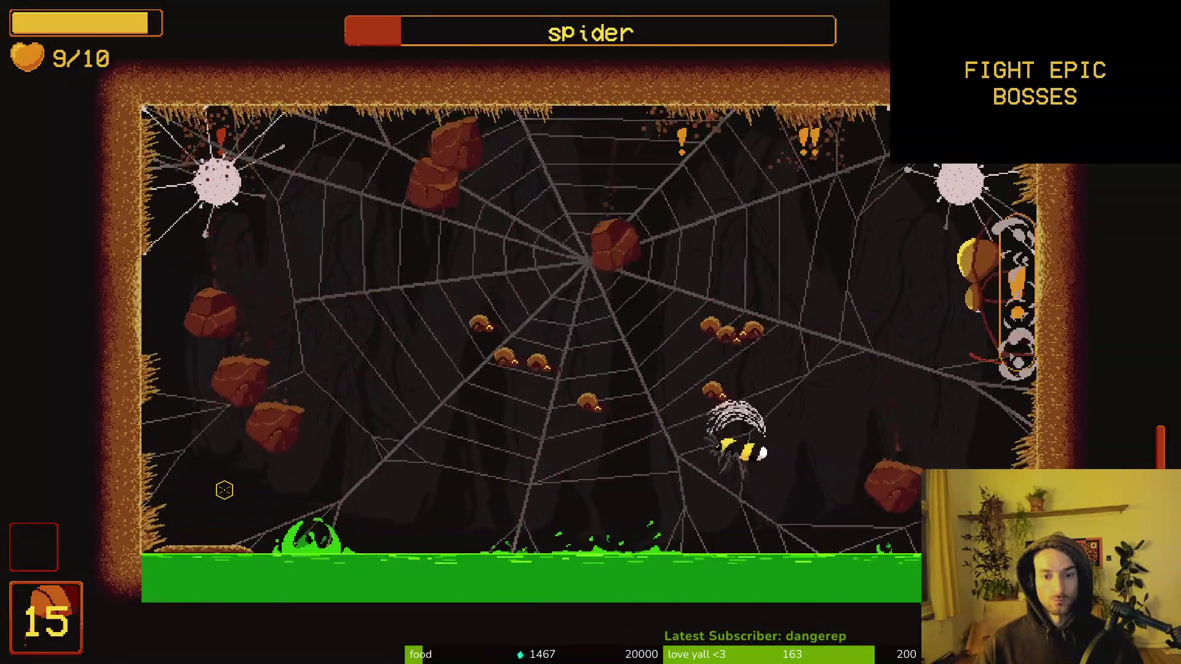
{"action": "left_click", "coordinate": [224, 490]}
{"action": "left_click", "coordinate": [225, 490]}
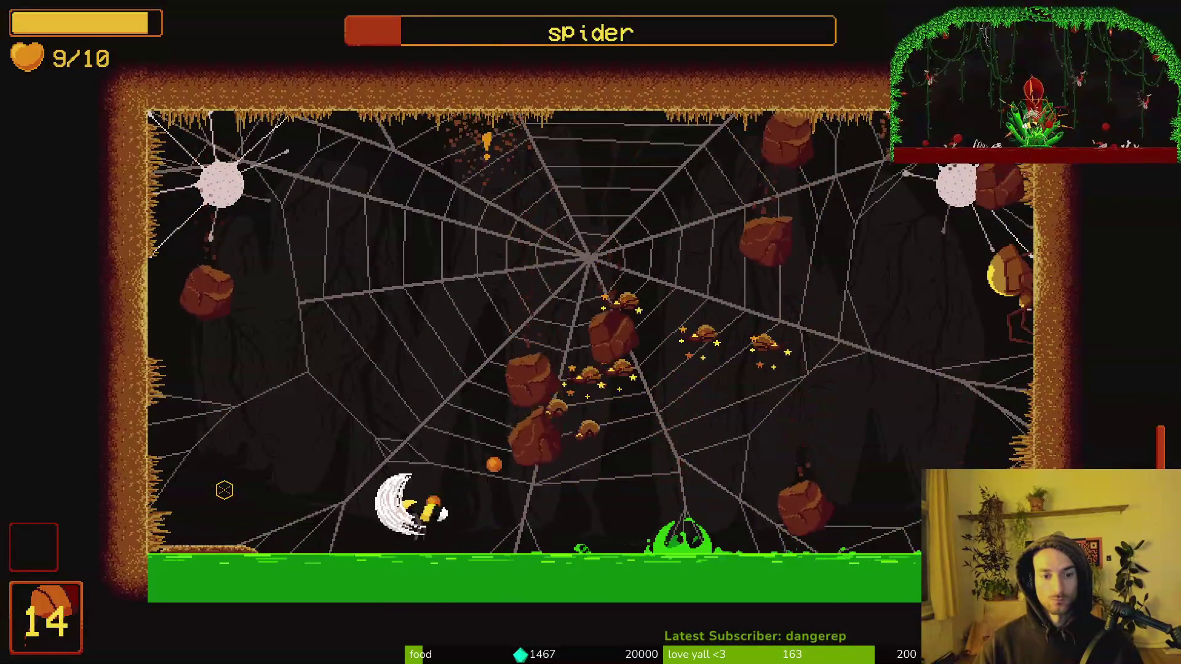
{"action": "left_click", "coordinate": [224, 490]}
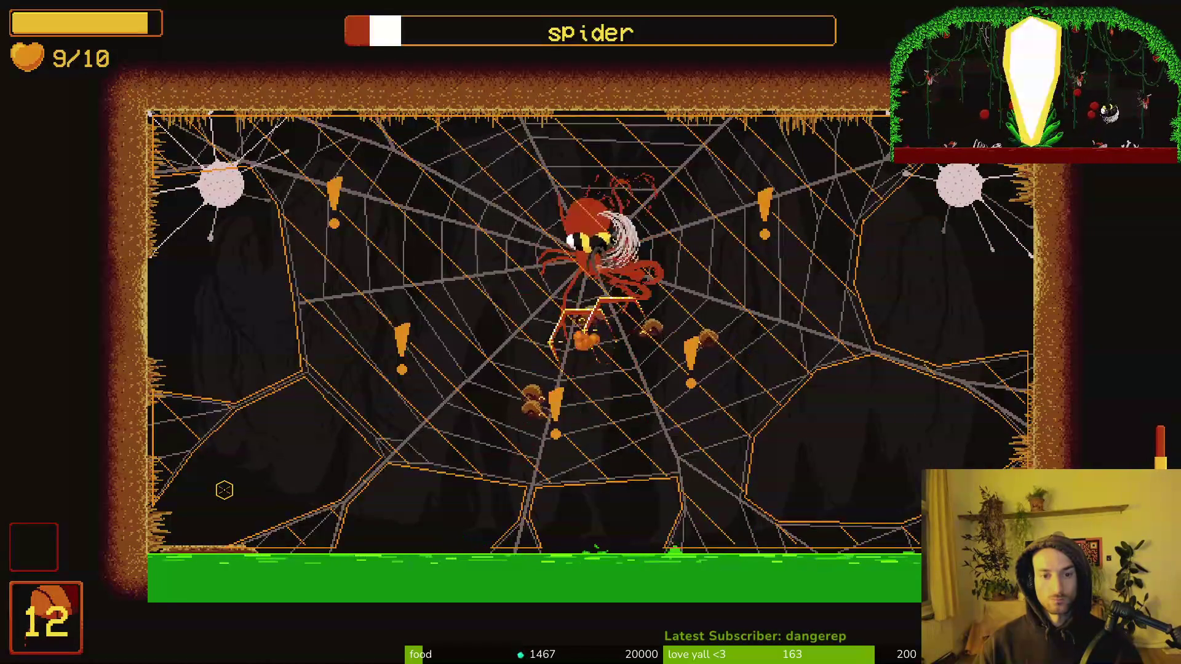
{"action": "left_click", "coordinate": [224, 490]}
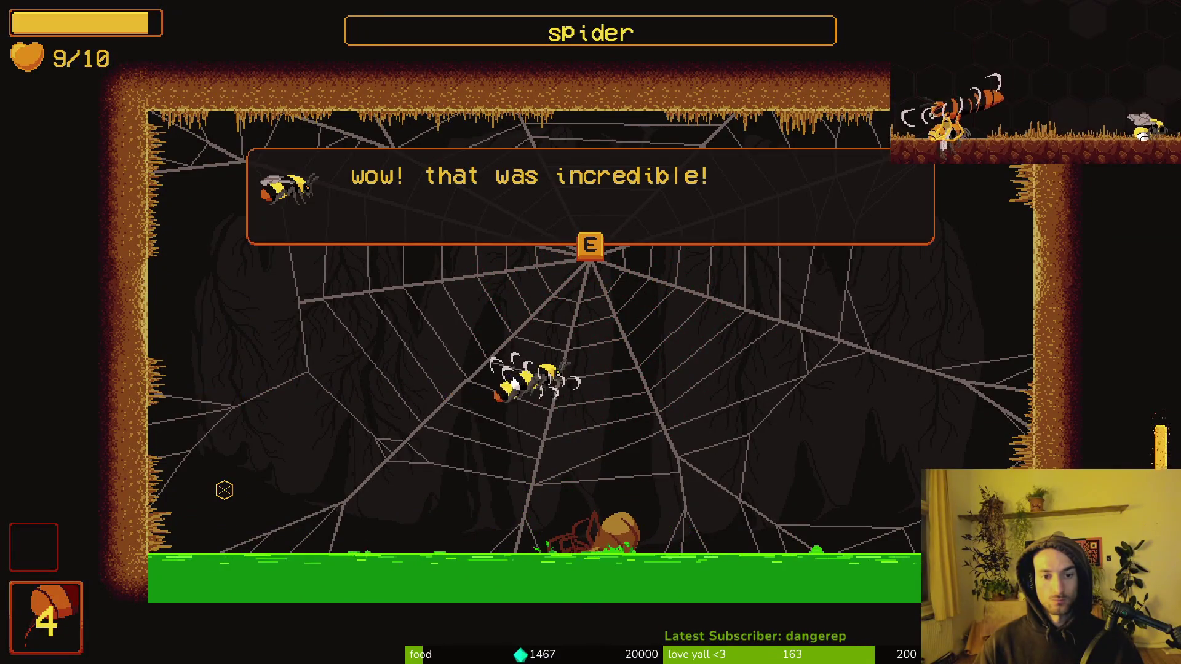
Step: Advance through the rescued bee's thank-you dialogue
{"action": "key", "text": "e"}
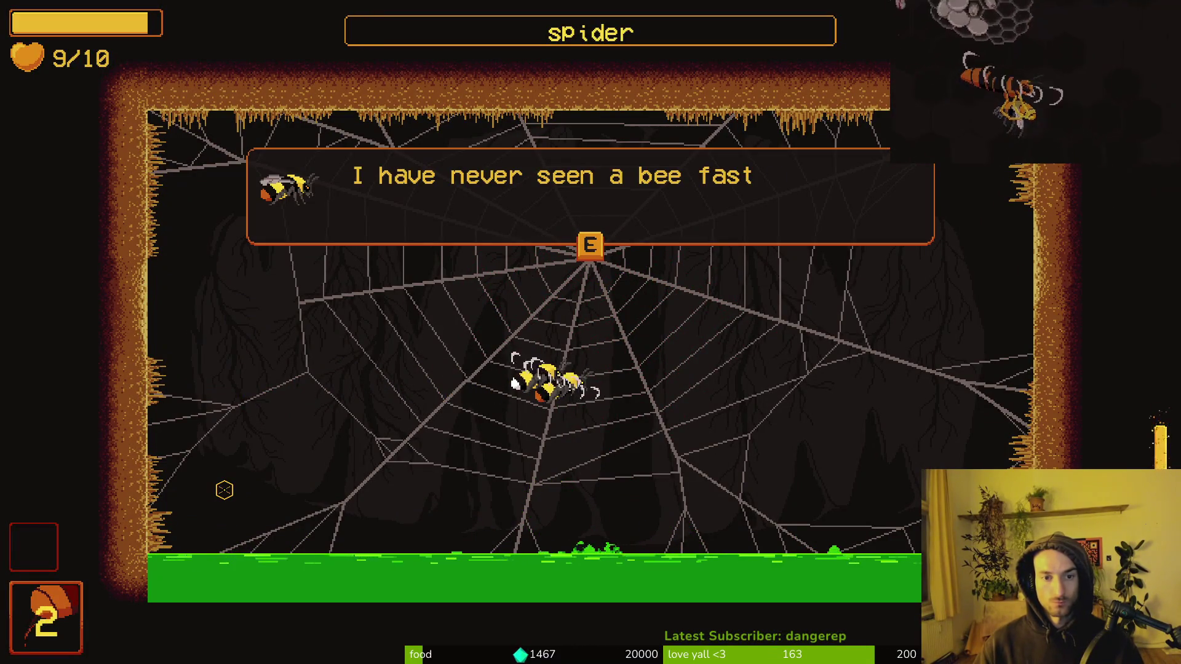
{"action": "key", "text": "e"}
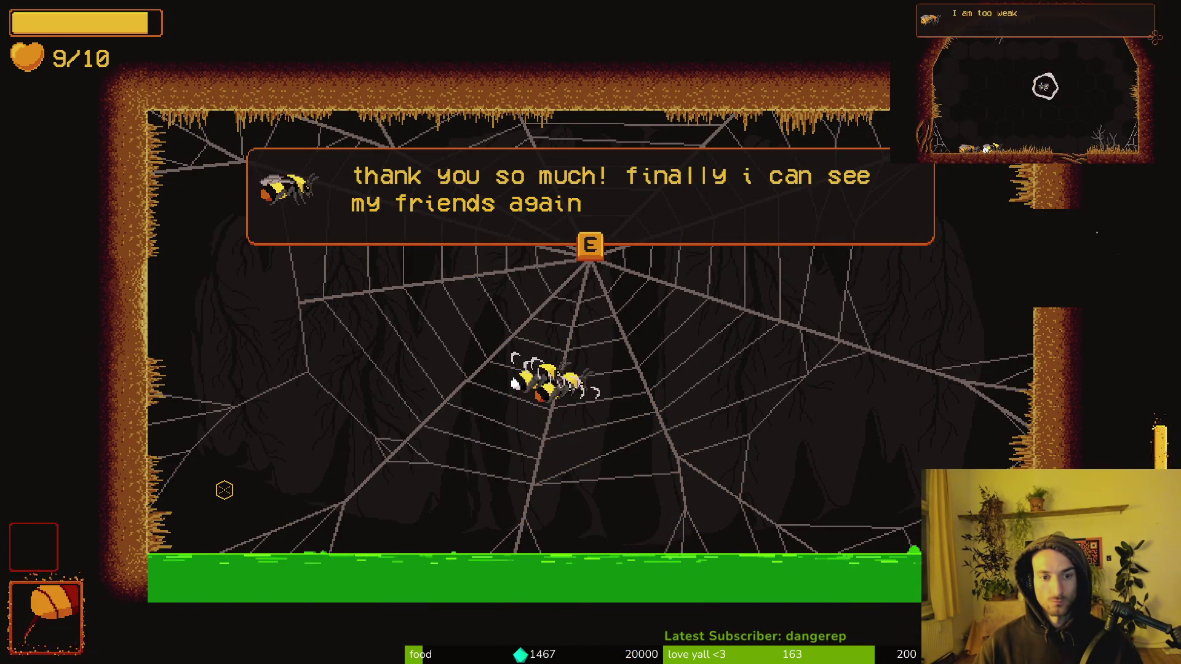
{"action": "key", "text": "e"}
Step: Fly out of the spider room to the gated room and skip the hive bee's dialogue
{"action": "key", "text": "d"}
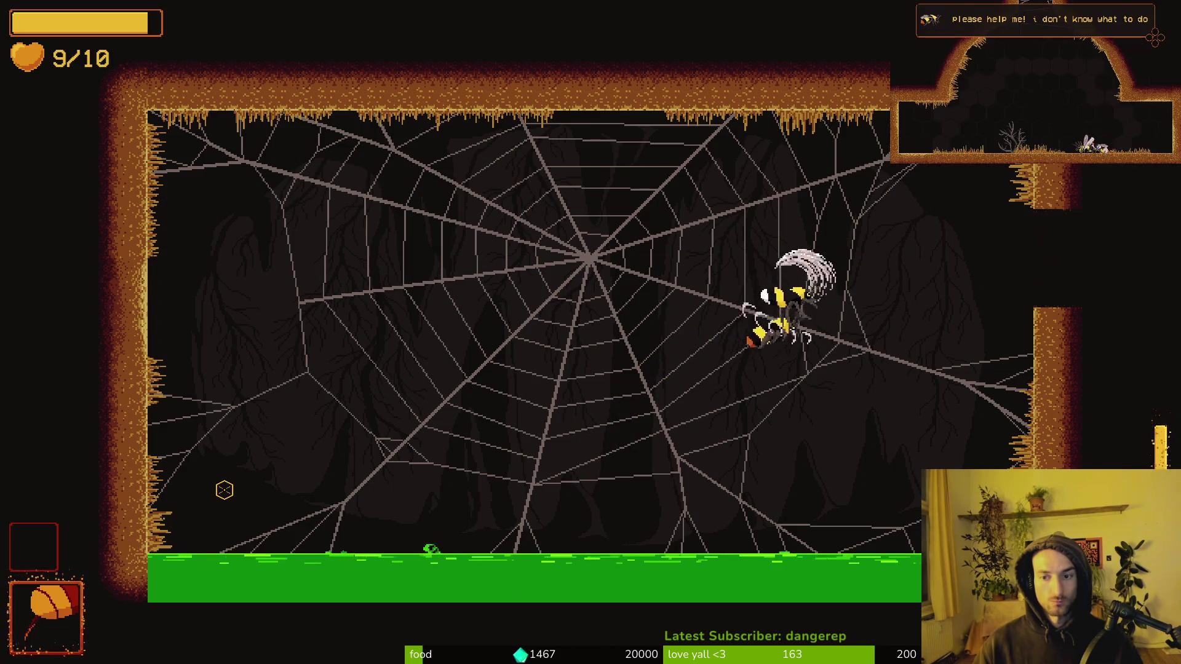
{"action": "key", "text": "a"}
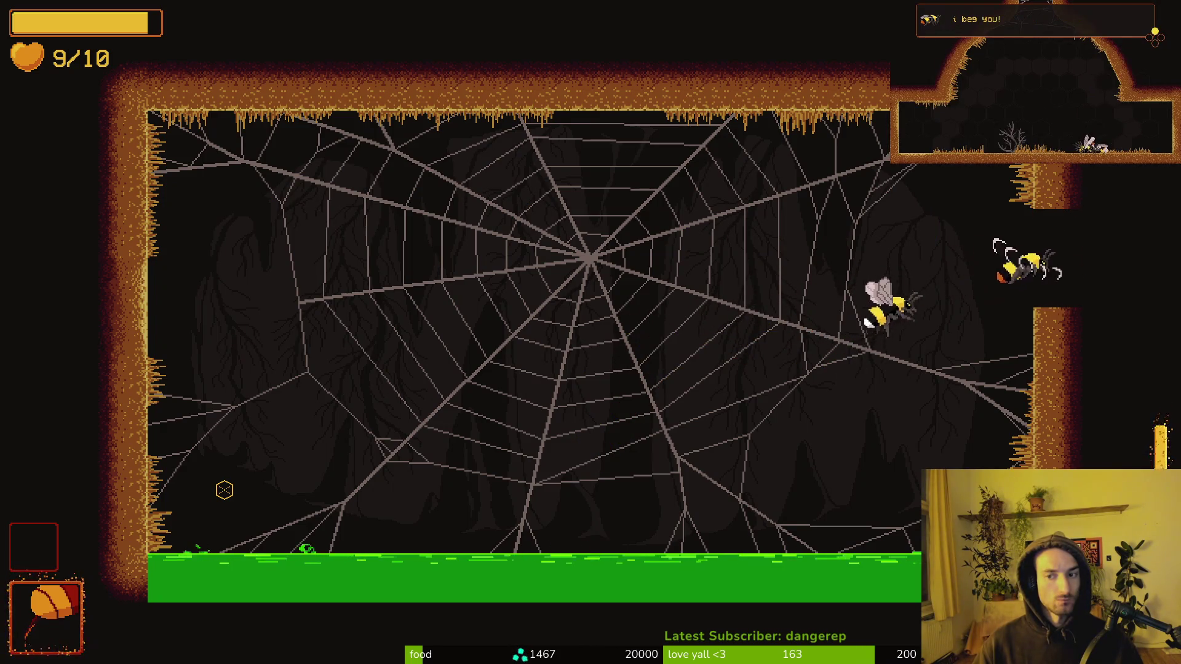
{"action": "key", "text": "a"}
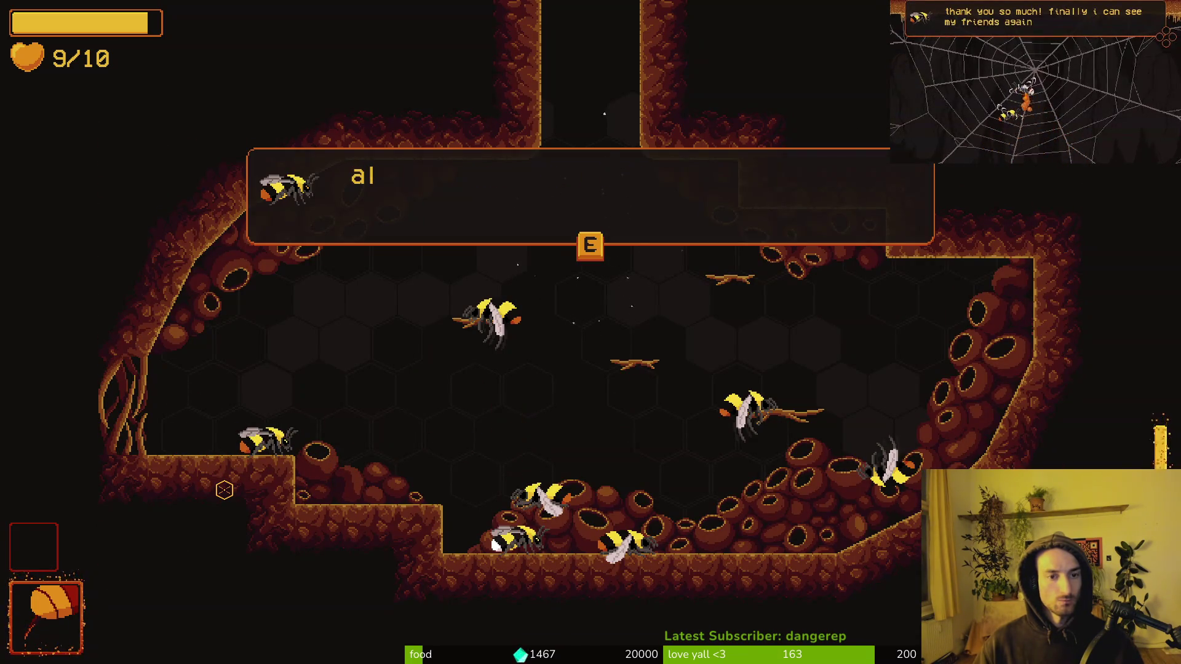
{"action": "key", "text": "e"}
{"action": "key", "text": "e"}
{"action": "key", "text": "e"}
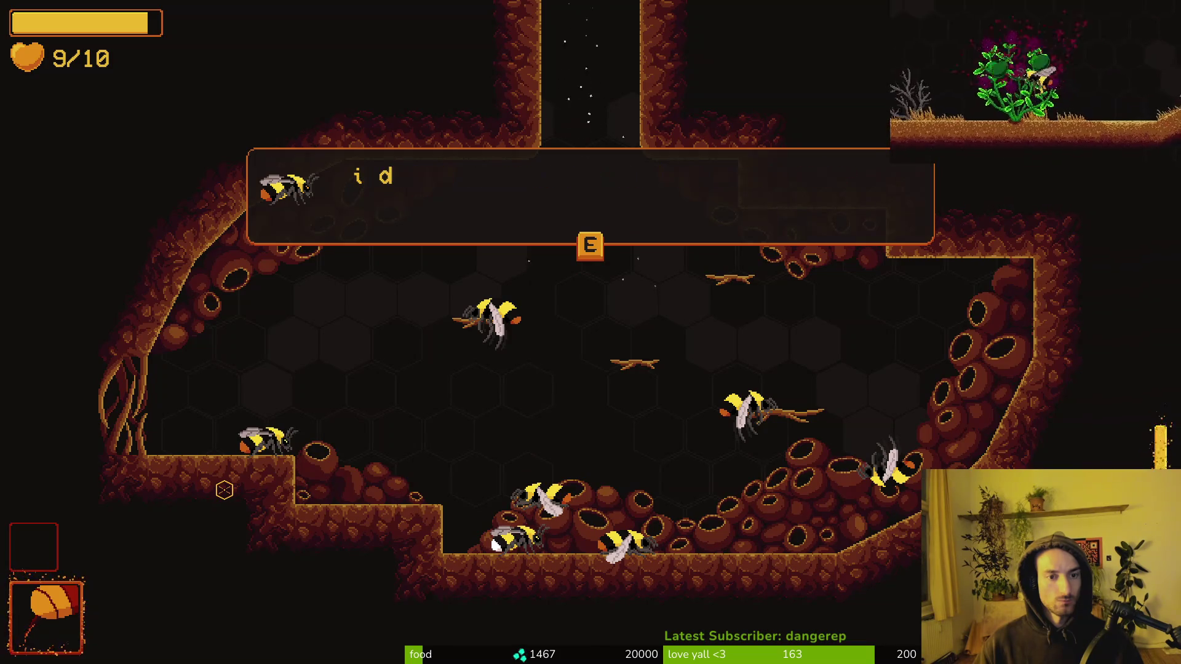
{"action": "key", "text": "e"}
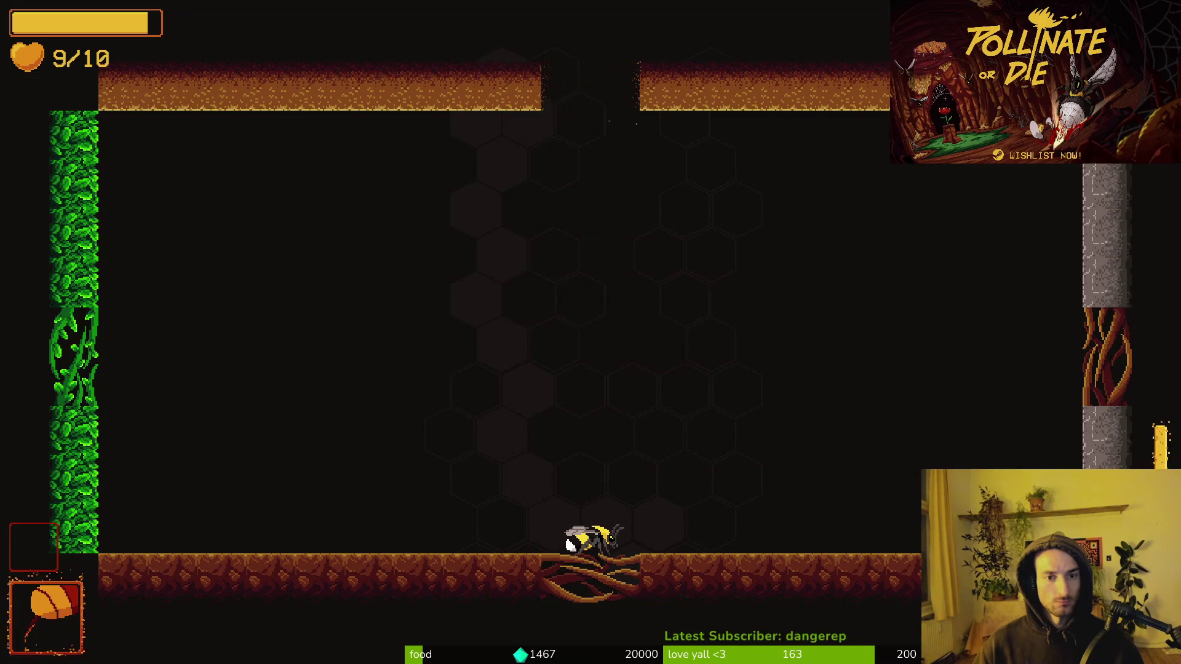
Step: Quit the game back to the terminal
{"action": "key", "text": "Escape"}
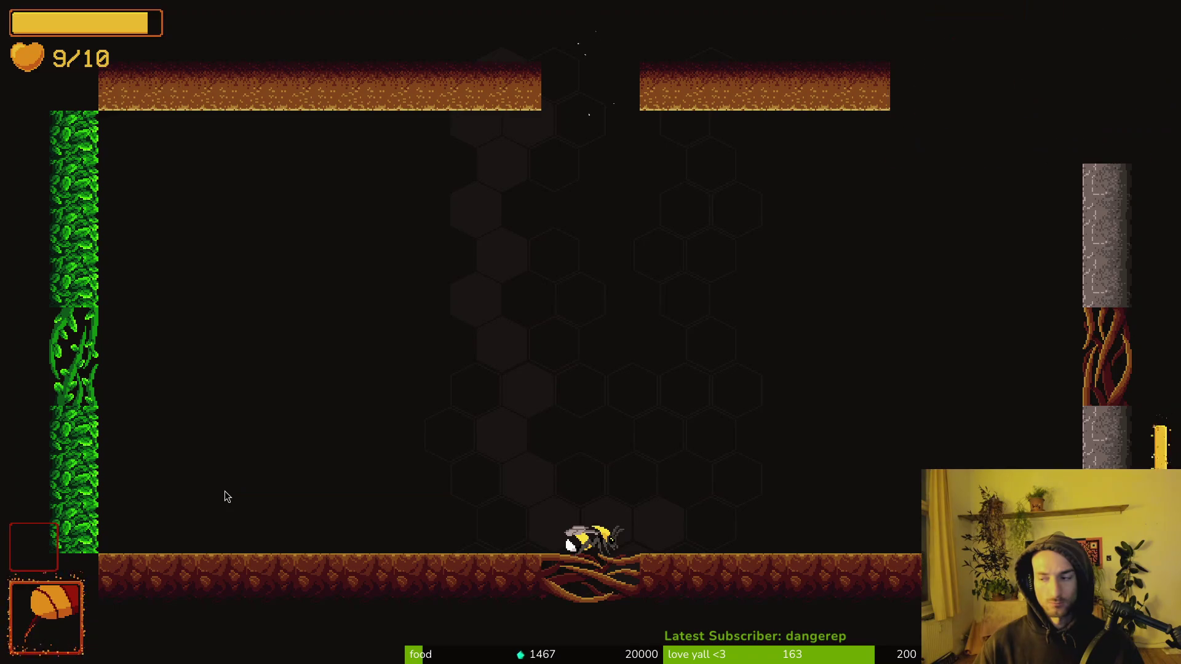
{"action": "key", "text": "Escape"}
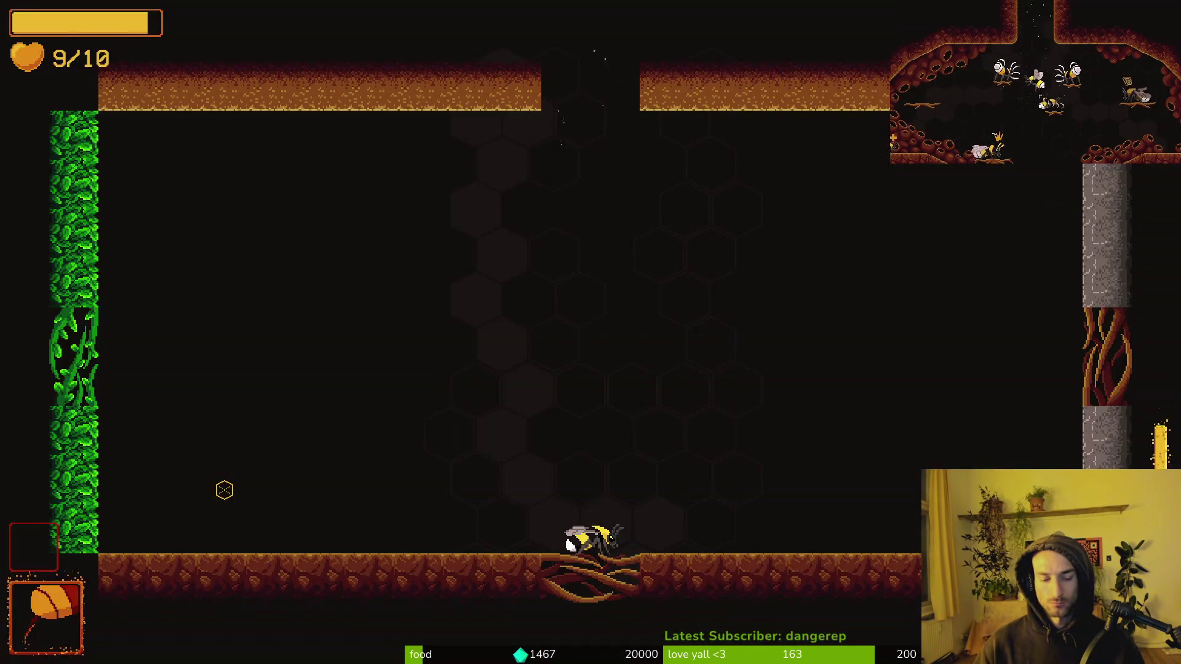
{"action": "key", "text": "Escape"}
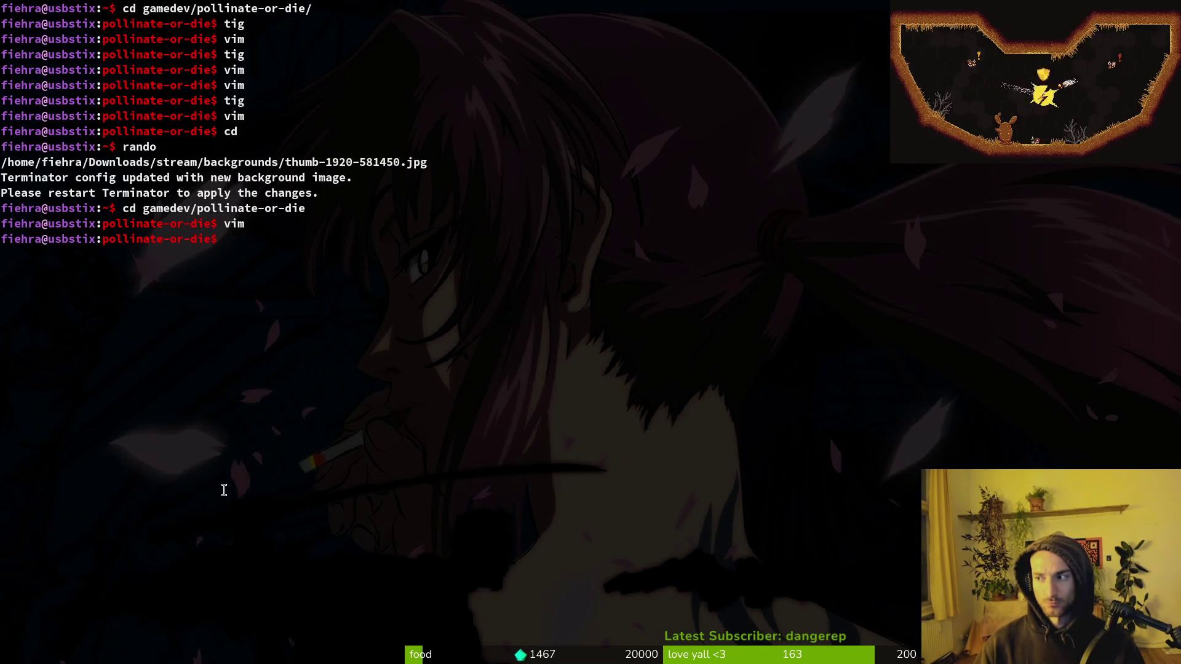
Step: Start Neovim from the shell and open crossroads.gd
{"action": "type", "text": "tig"}
{"action": "key", "text": "Return"}
{"action": "type", "text": "q"}
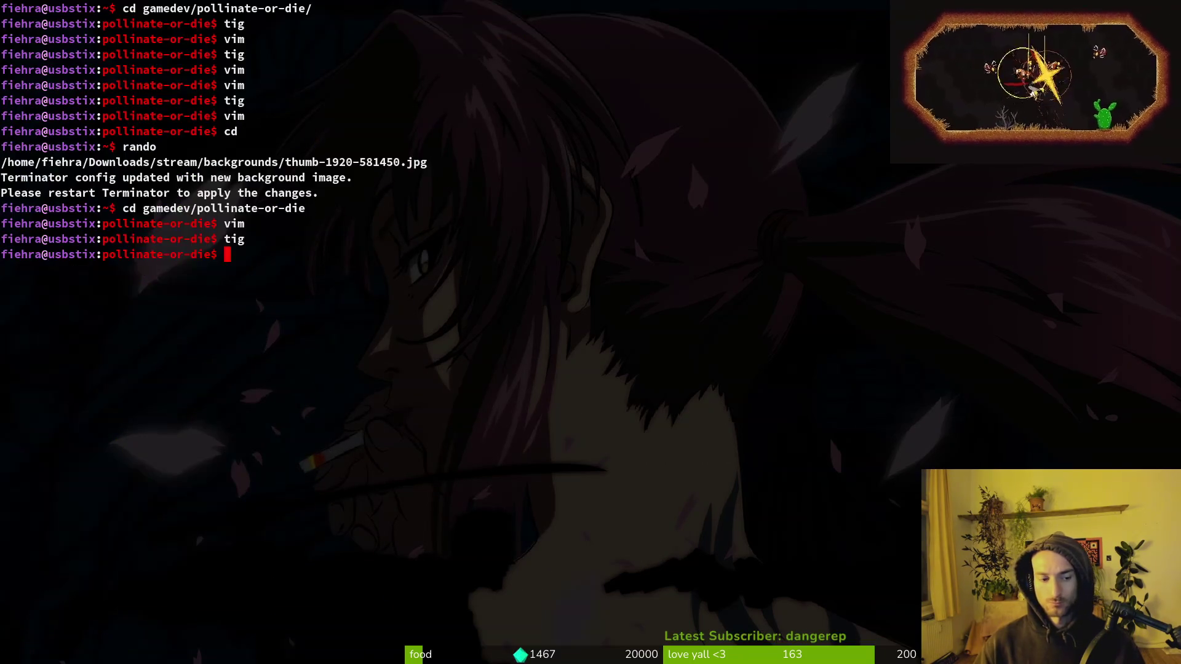
{"action": "type", "text": "vim"}
{"action": "key", "text": "Return"}
{"action": "key", "text": "space"}
{"action": "key", "text": "f"}
{"action": "key", "text": "f"}
{"action": "type", "text": "cros"}
{"action": "key", "text": "Return"}
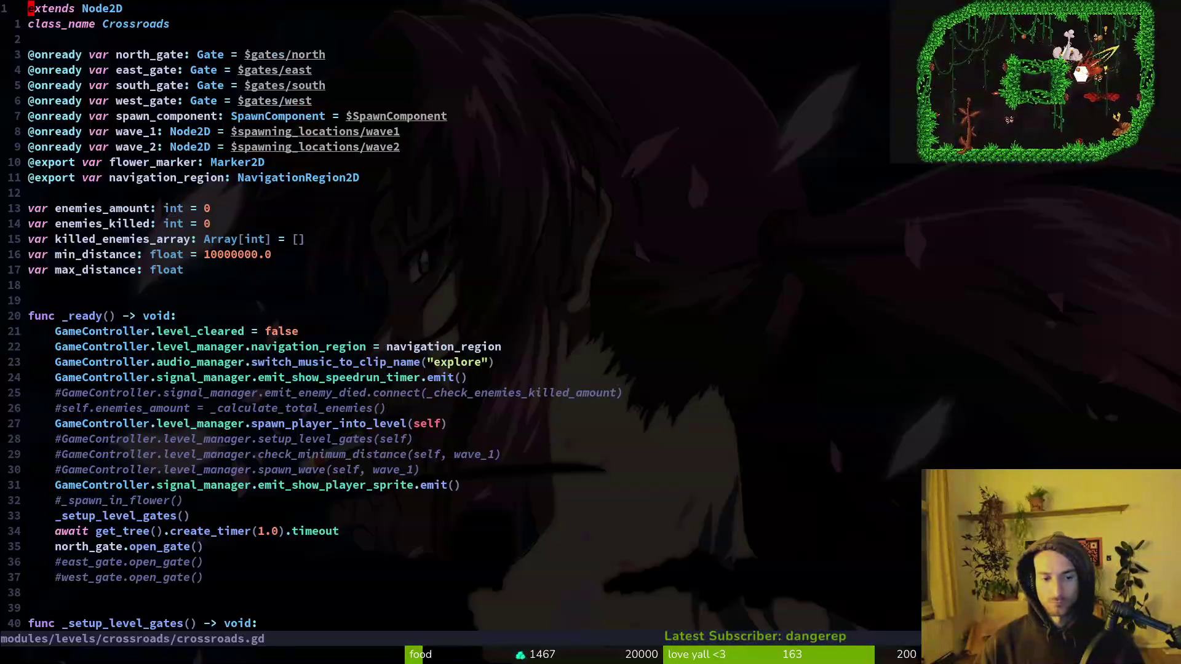
Step: Add an indented _open_gate_by_progress() call inside _ready
{"action": "key", "text": "ctrl+d"}
{"action": "key", "text": "ctrl+d"}
{"action": "key", "text": "ctrl+d"}
{"action": "key", "text": "ctrl+u"}
{"action": "key", "text": "ctrl+u"}
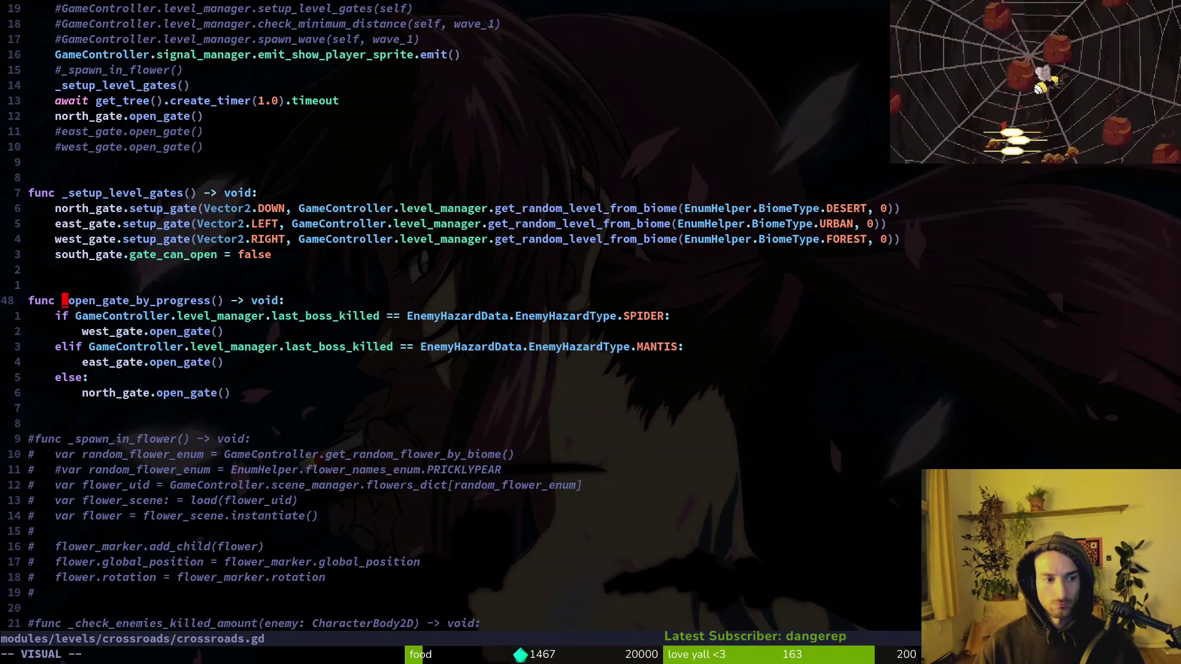
{"action": "key", "text": "ctrl+u"}
{"action": "key", "text": "ctrl+u"}
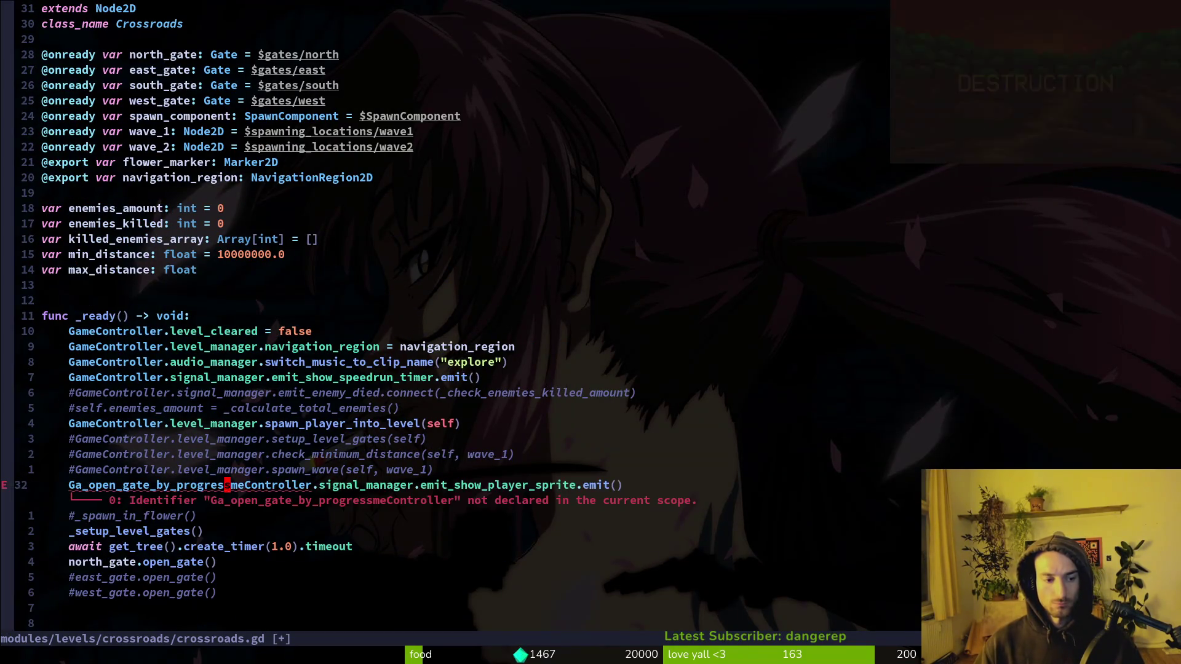
{"action": "key", "text": "u"}
{"action": "key", "text": "o"}
{"action": "key", "text": "Escape"}
{"action": "key", "text": "p"}
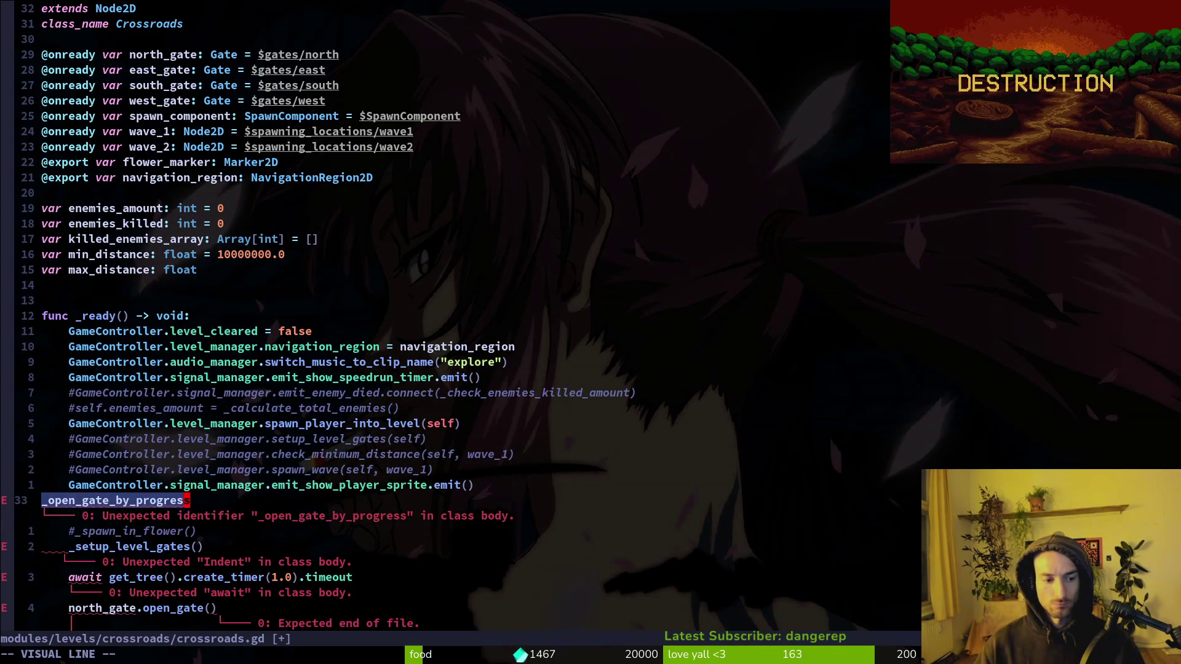
{"action": "key", "text": ">>"}
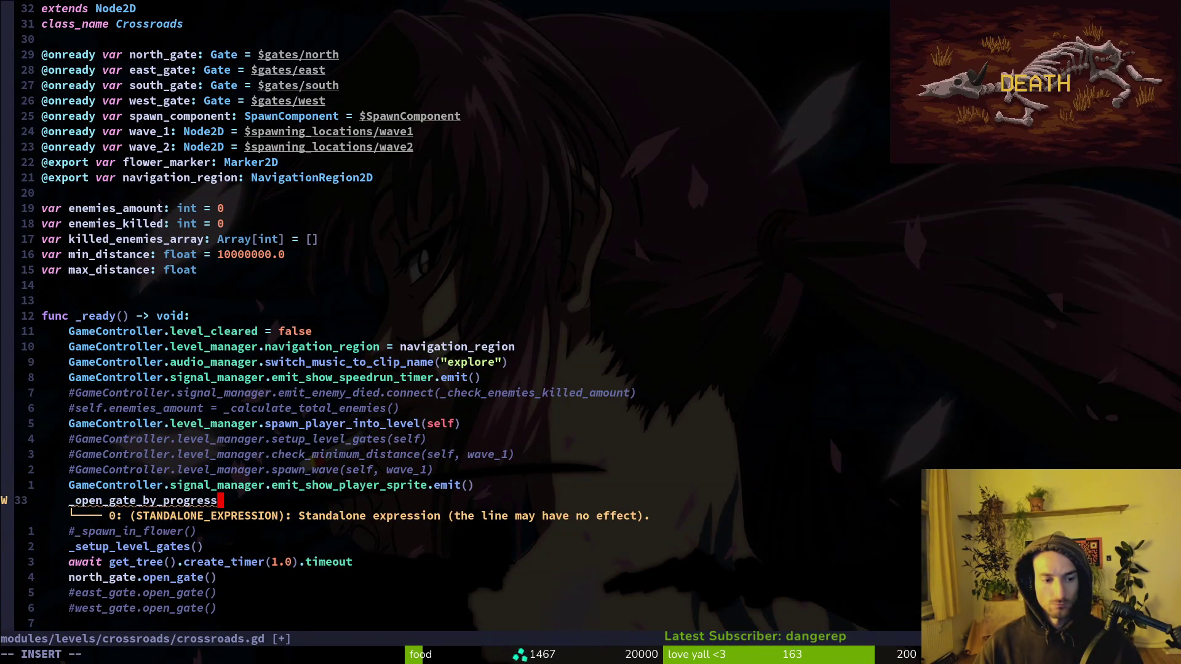
{"action": "type", "text": "f"}
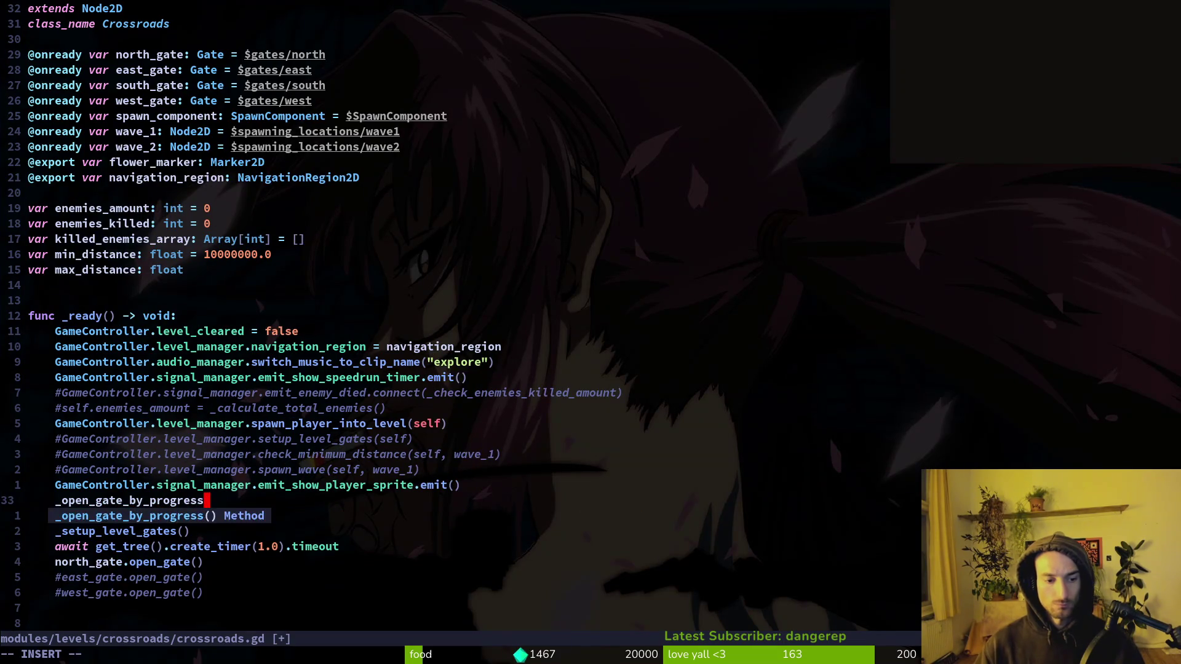
{"action": "key", "text": "Escape"}
Step: Delete north_gate.open_gate() and the commented east/west gate lines, keeping the call after the timer
{"action": "key", "text": "j"}
{"action": "key", "text": "j"}
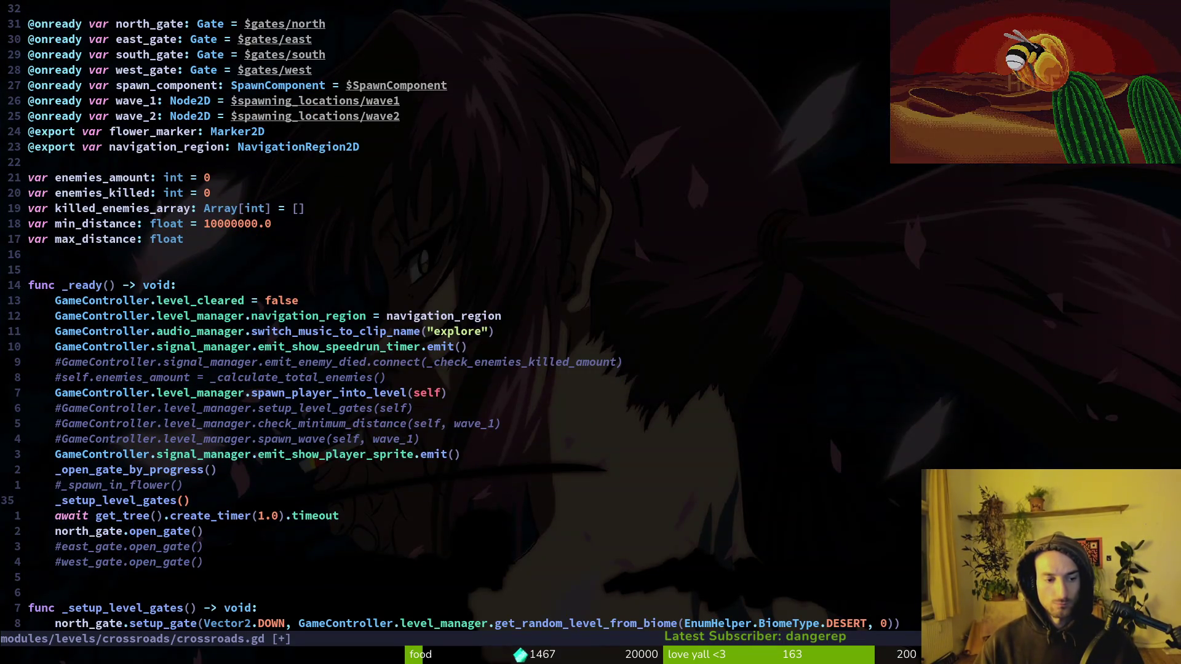
{"action": "key", "text": "j"}
{"action": "key", "text": "j"}
{"action": "key", "text": "d"}
{"action": "key", "text": "d"}
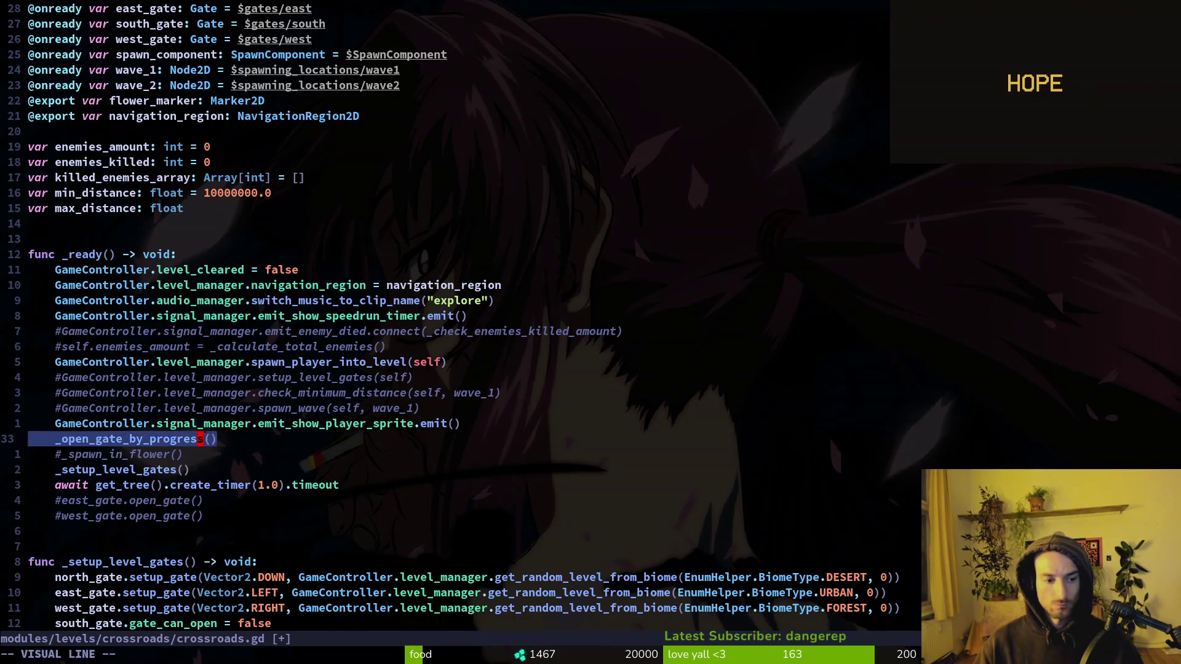
{"action": "key", "text": "J"}
{"action": "key", "text": "J"}
{"action": "key", "text": "J"}
{"action": "key", "text": "j"}
{"action": "key", "text": "shift+v"}
{"action": "key", "text": "j"}
{"action": "key", "text": "d"}
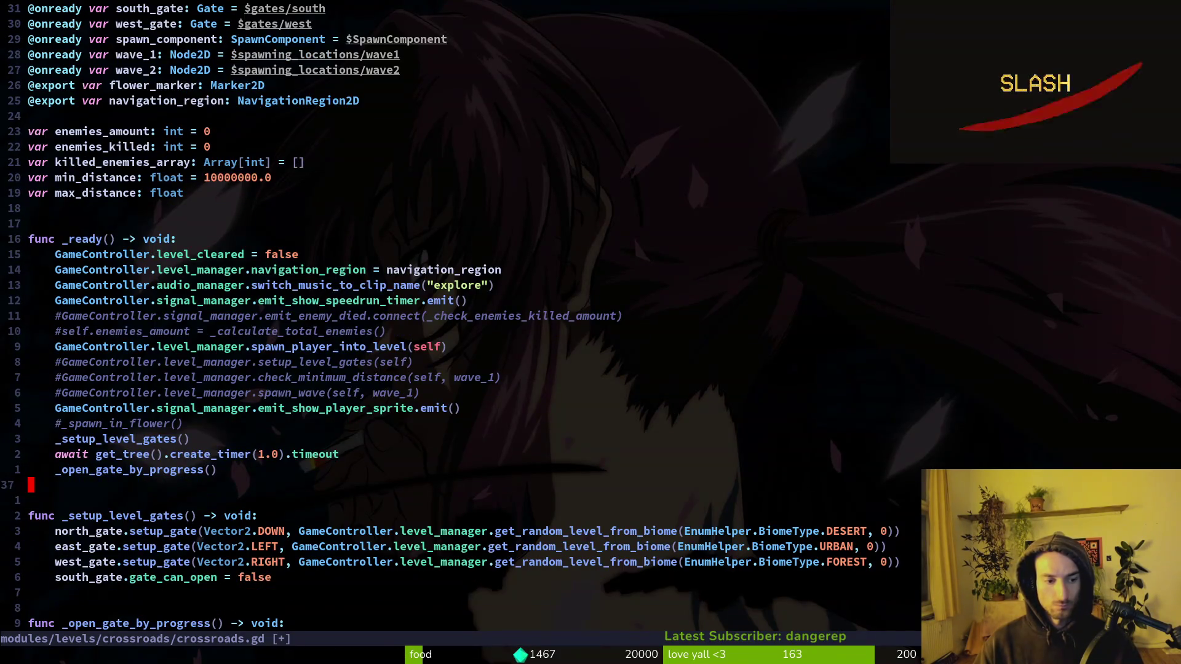
{"action": "key", "text": "alt+Tab"}
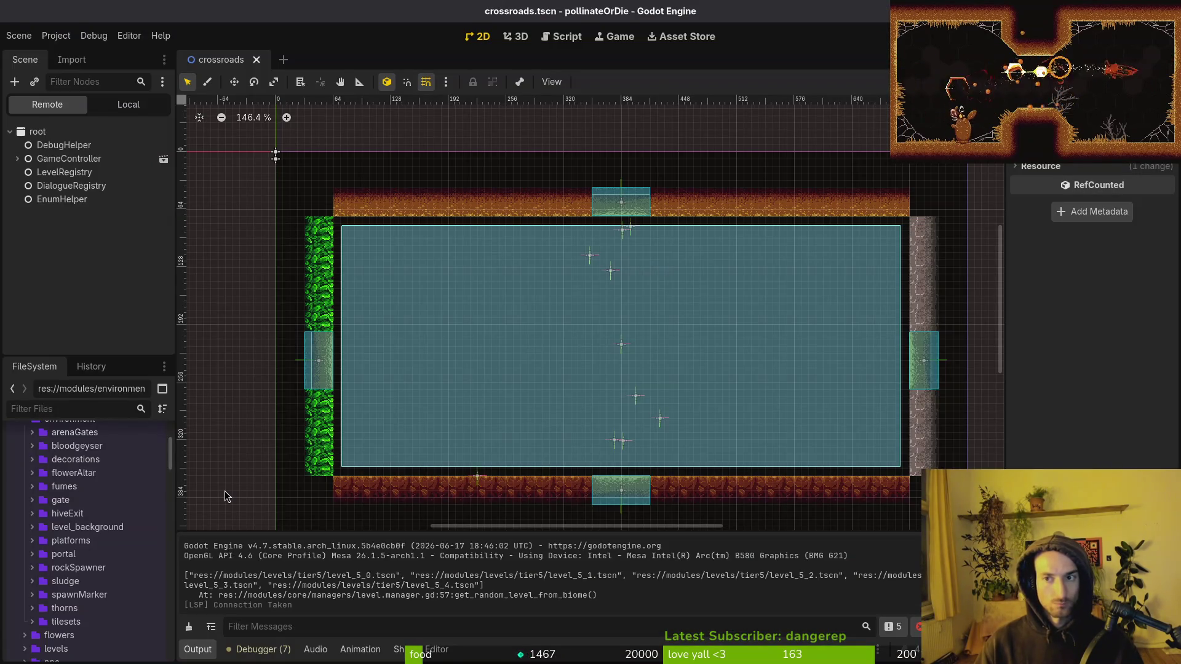
Step: Run the project, continue into the hive and choose spider from the debug level-select
{"action": "key", "text": "F5"}
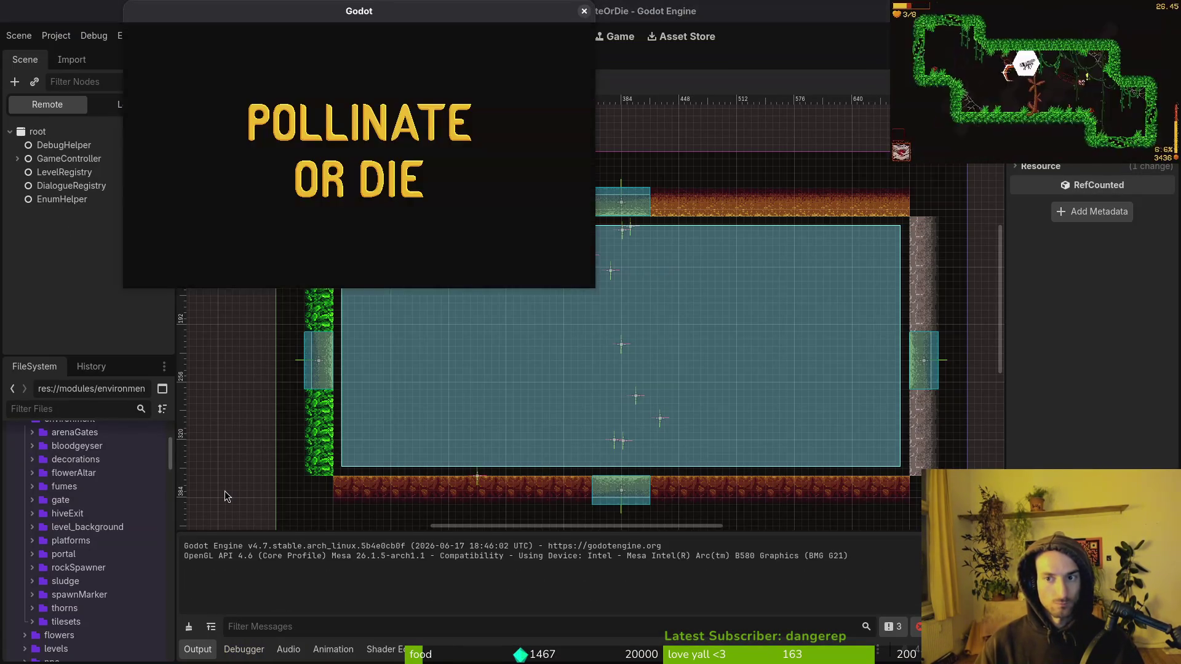
{"action": "key", "text": "Return"}
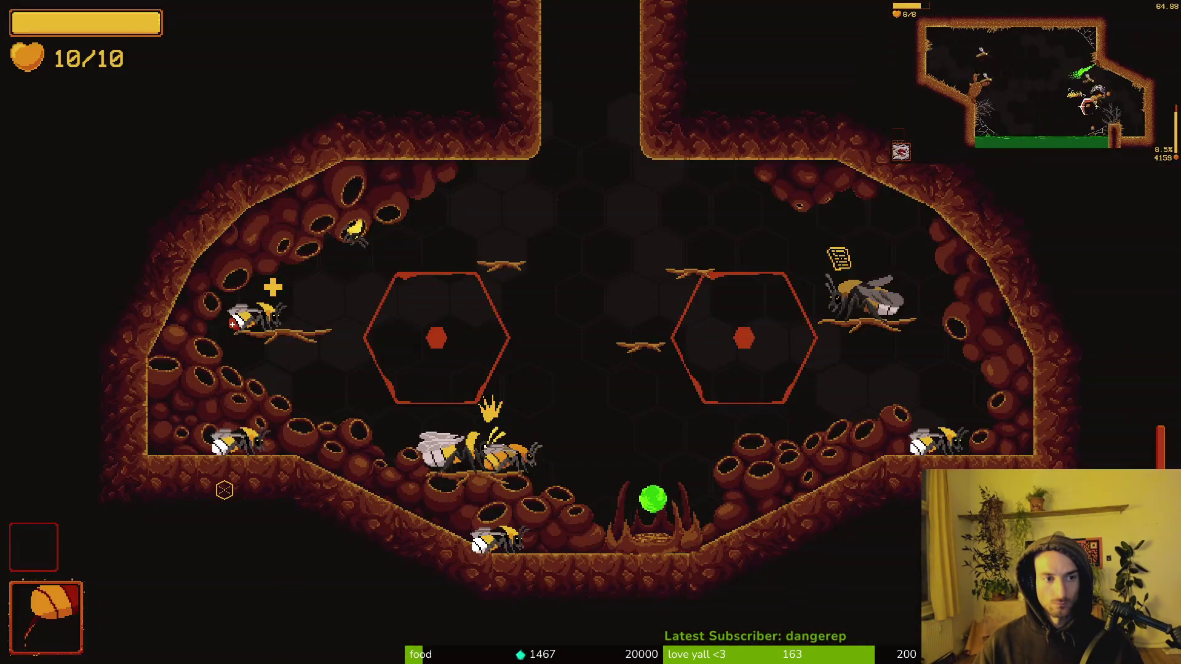
{"action": "key", "text": "Escape"}
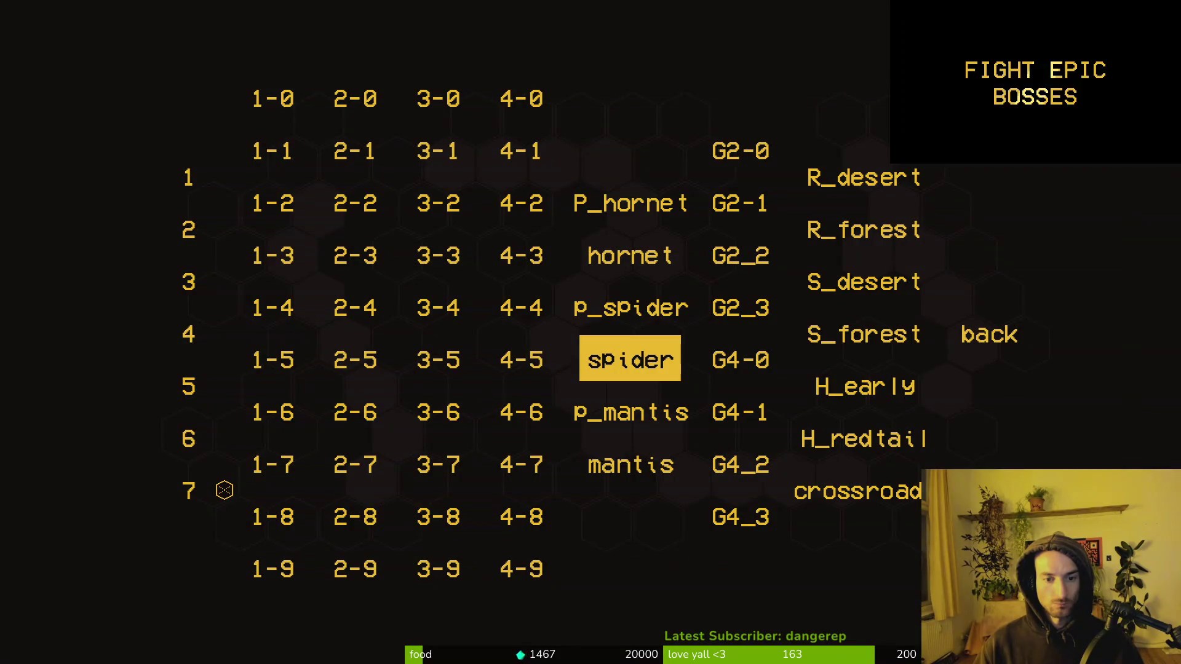
{"action": "key", "text": "Return"}
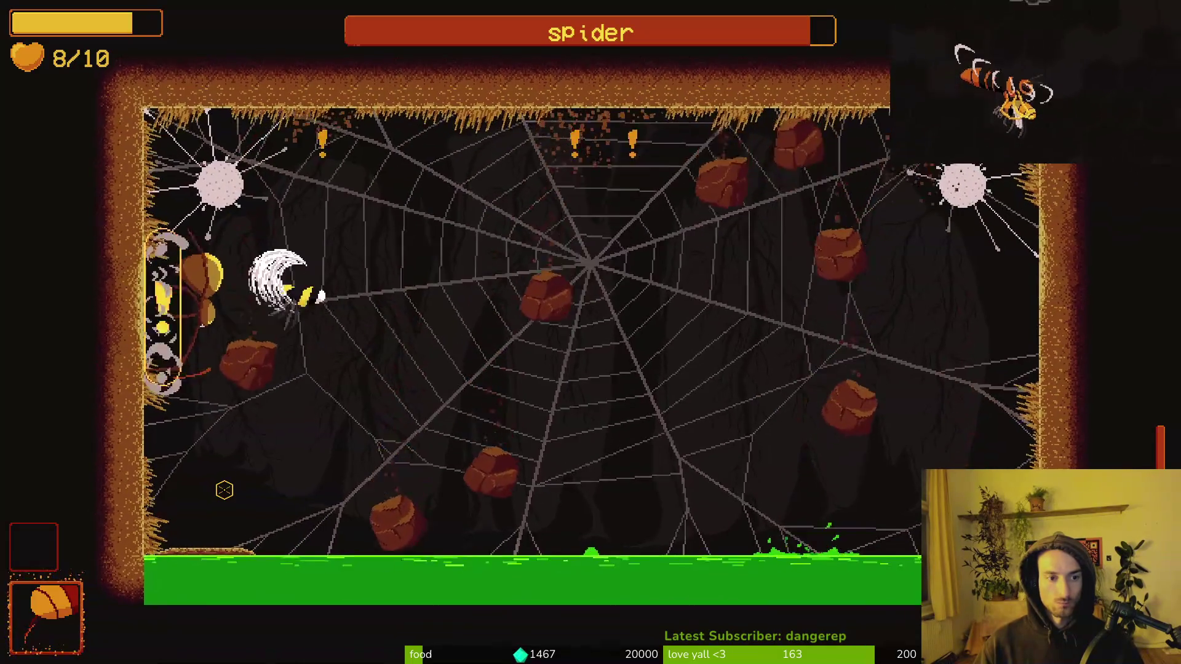
Step: Use the held item on the spider until it dies, then close the freed bee's dialogue
{"action": "right_click", "coordinate": [225, 490]}
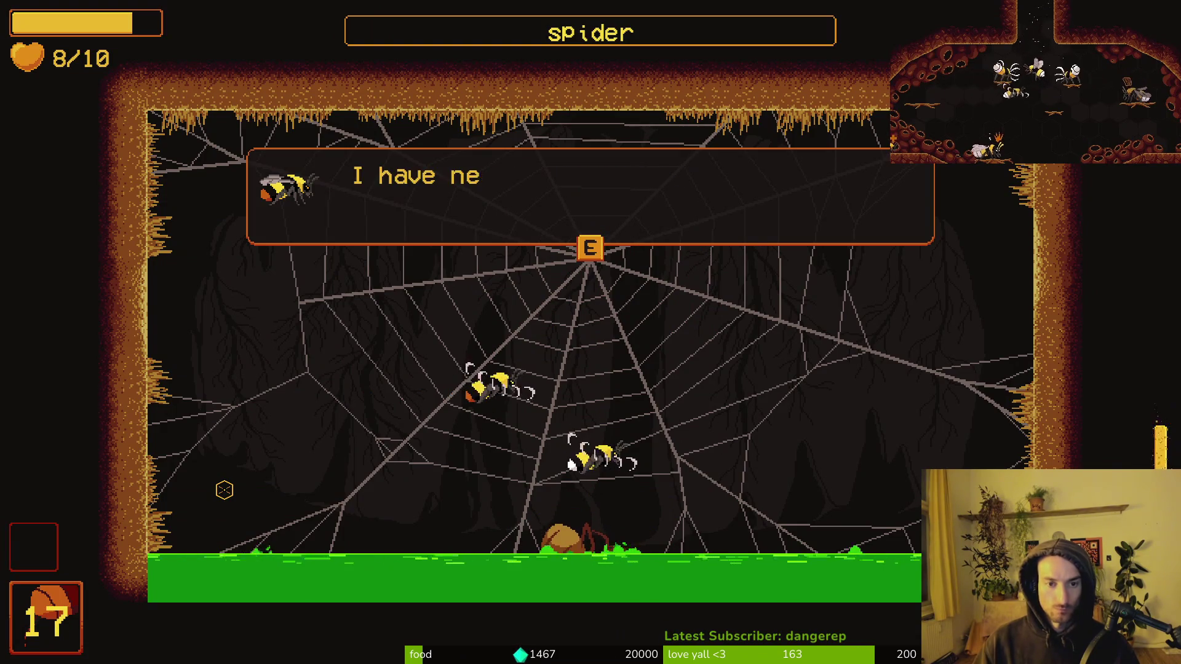
{"action": "key", "text": "e"}
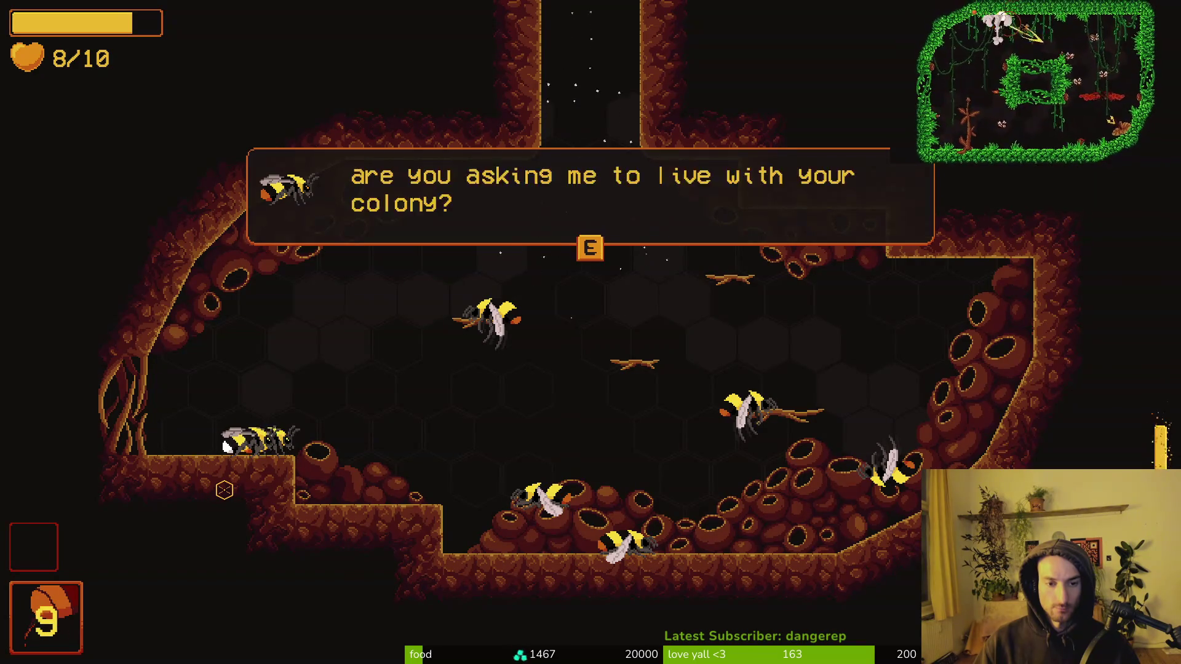
Step: Close the hive bee's dialogue and fly up through the gated corridor into the forest room
{"action": "key", "text": "e"}
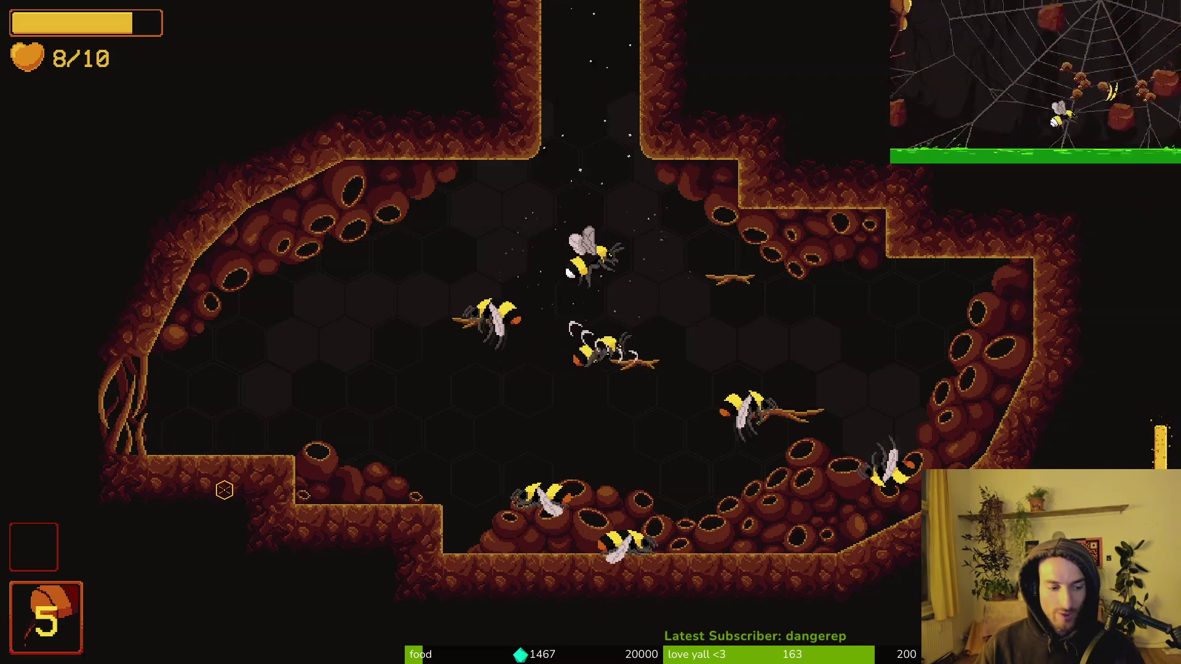
{"action": "key", "text": "w"}
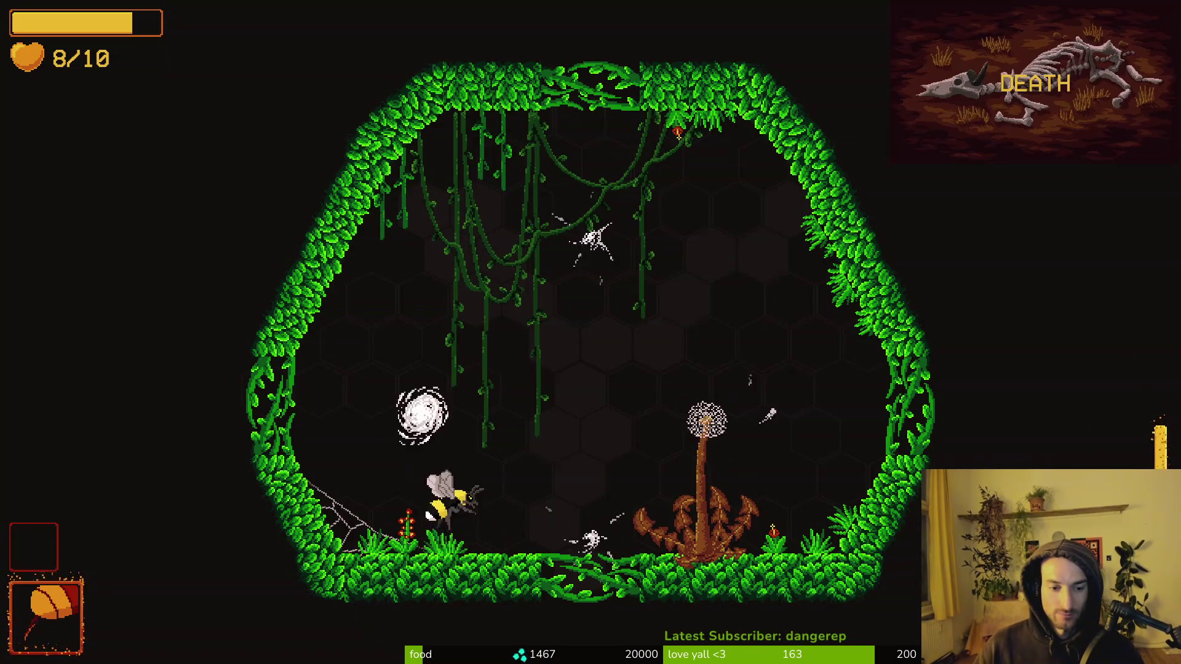
Step: Clear the hexagonal vine room's mosquitoes, dandelion and mushroom with slashes and dashes
{"action": "key", "text": "d"}
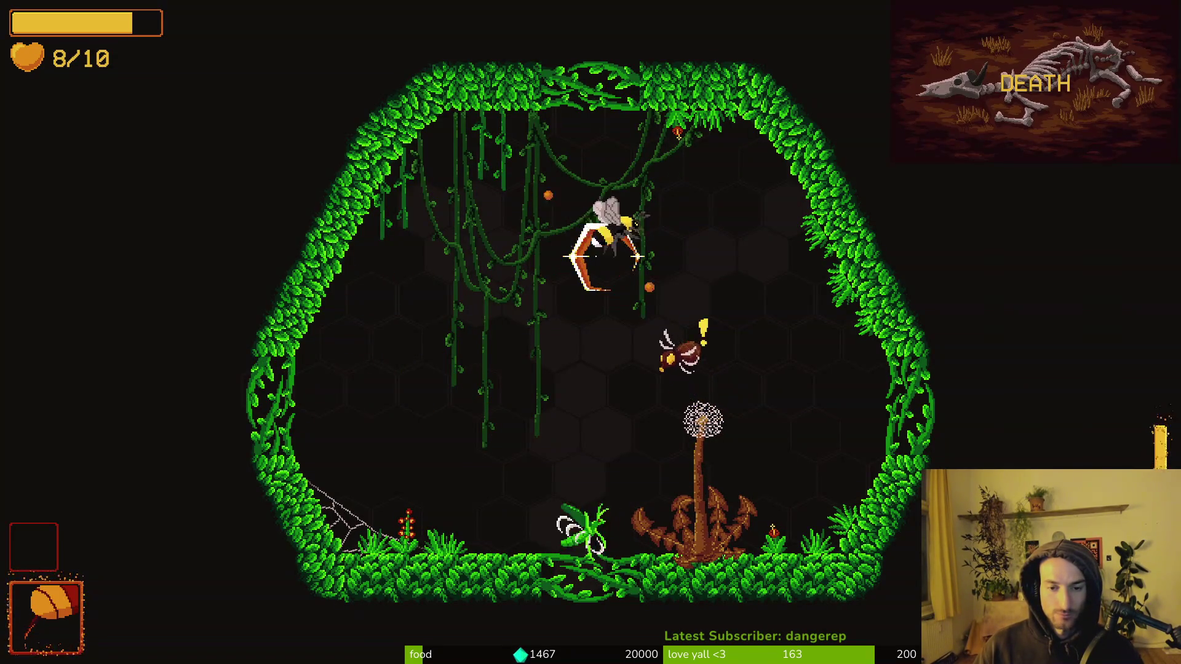
{"action": "key", "text": "s"}
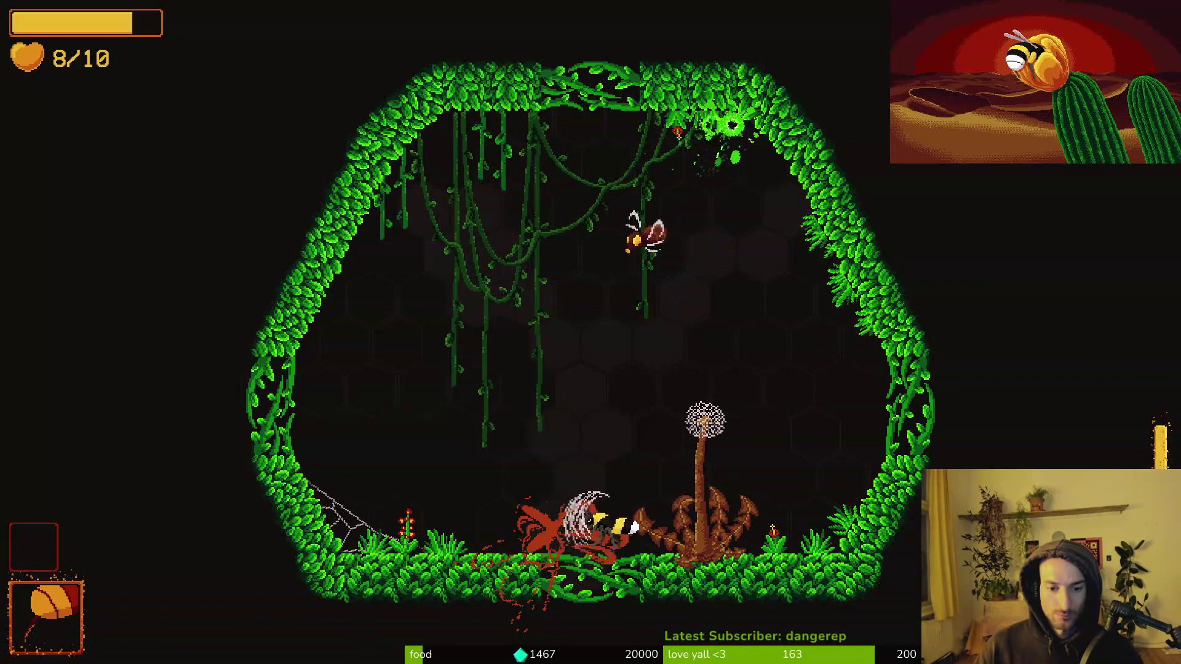
{"action": "left_click", "coordinate": [624, 301]}
{"action": "key", "text": "a"}
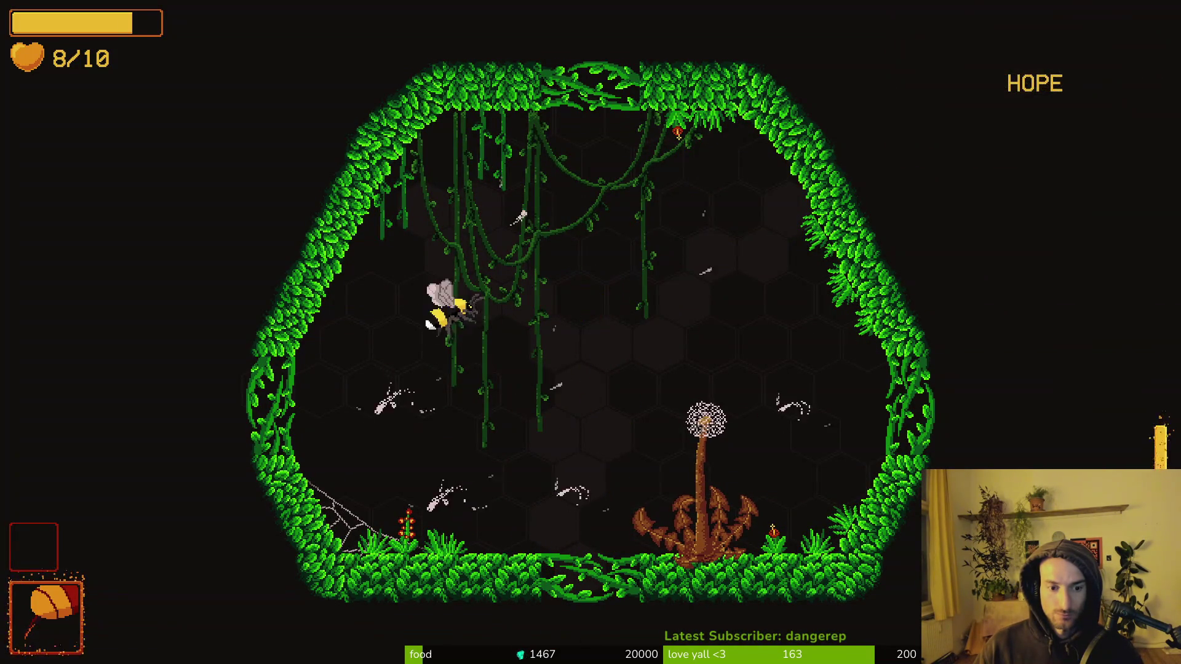
{"action": "key", "text": "s"}
{"action": "key", "text": "w"}
{"action": "key", "text": "space"}
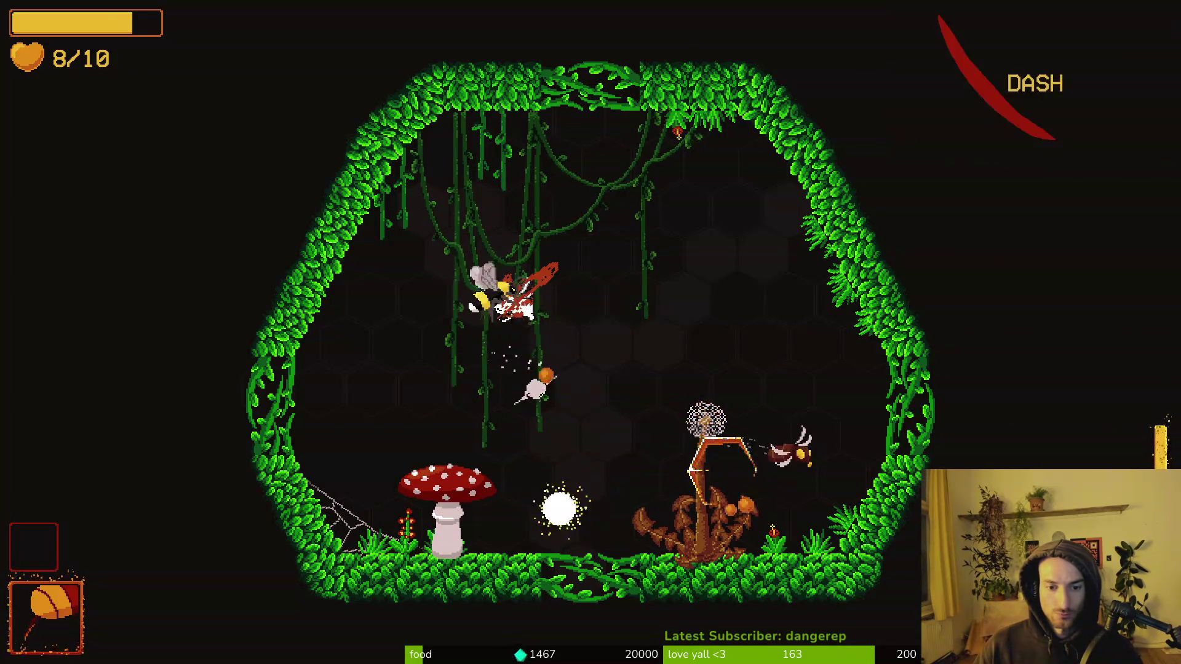
{"action": "key", "text": "space"}
{"action": "key", "text": "space"}
{"action": "key", "text": "w"}
{"action": "key", "text": "space"}
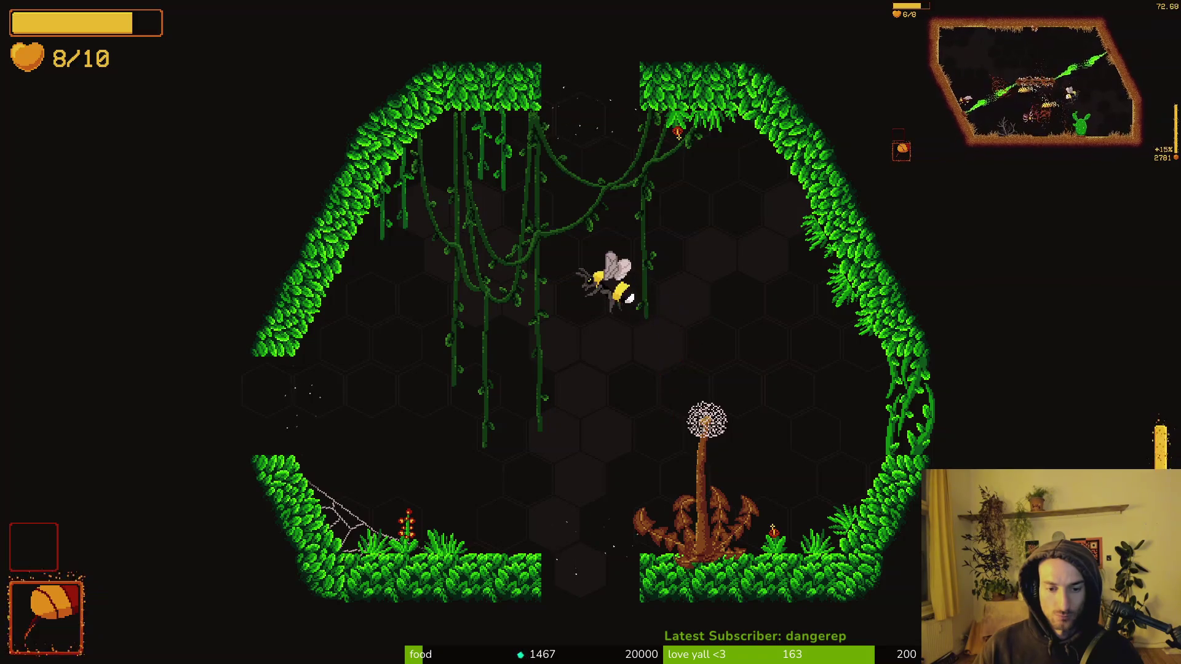
Step: Fight through the wide jungle room and defeat the green beetle to open the exits
{"action": "key", "text": "space"}
{"action": "key", "text": "space"}
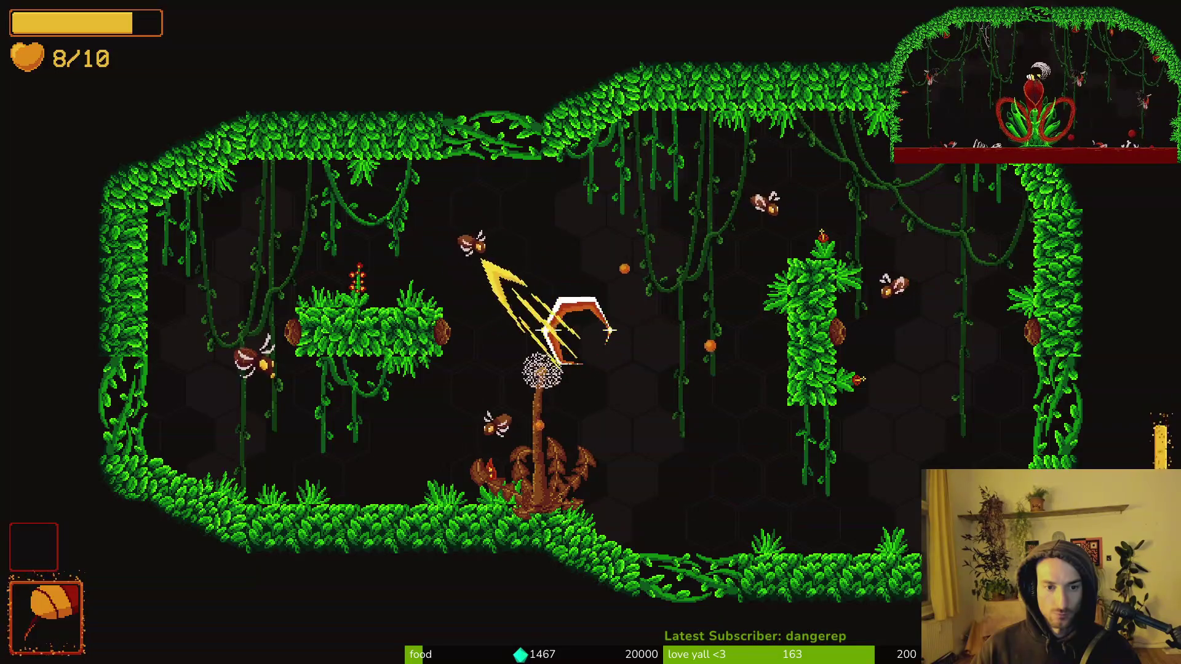
{"action": "key", "text": "space"}
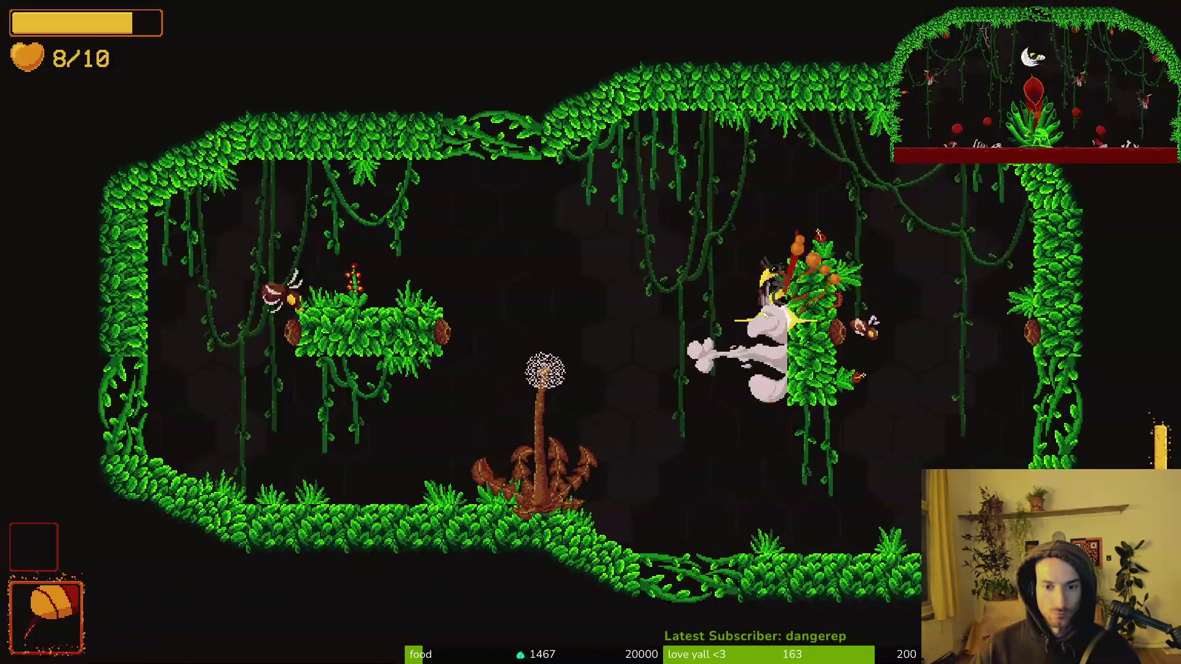
{"action": "key", "text": "space"}
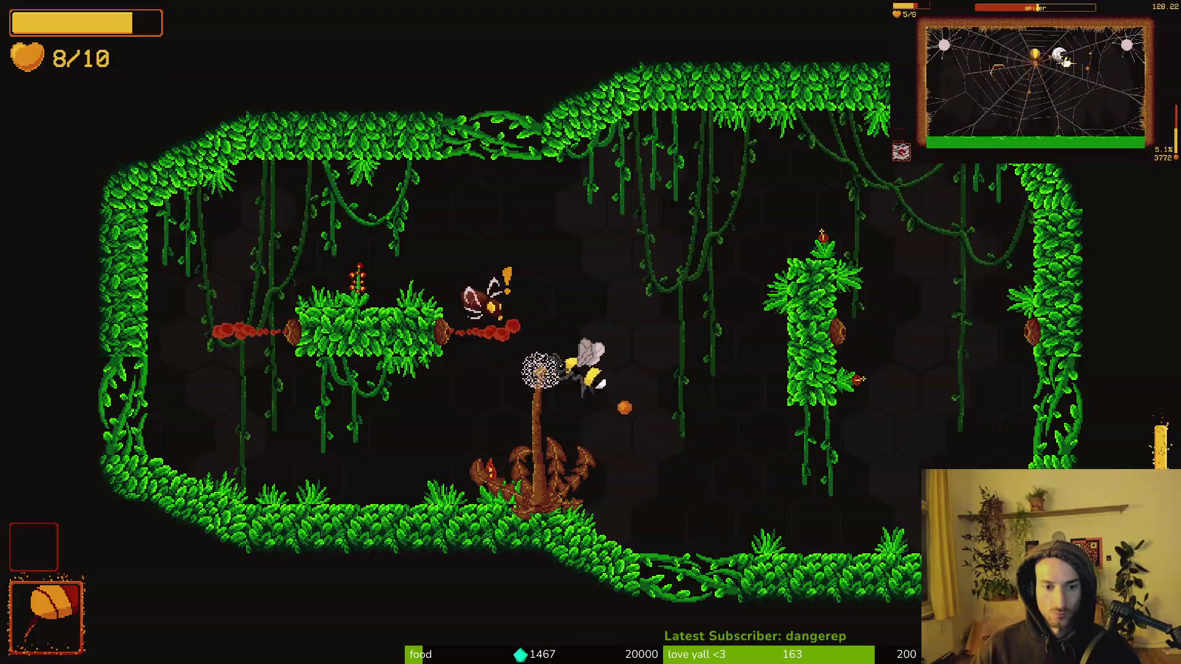
{"action": "key", "text": "d"}
{"action": "key", "text": "a"}
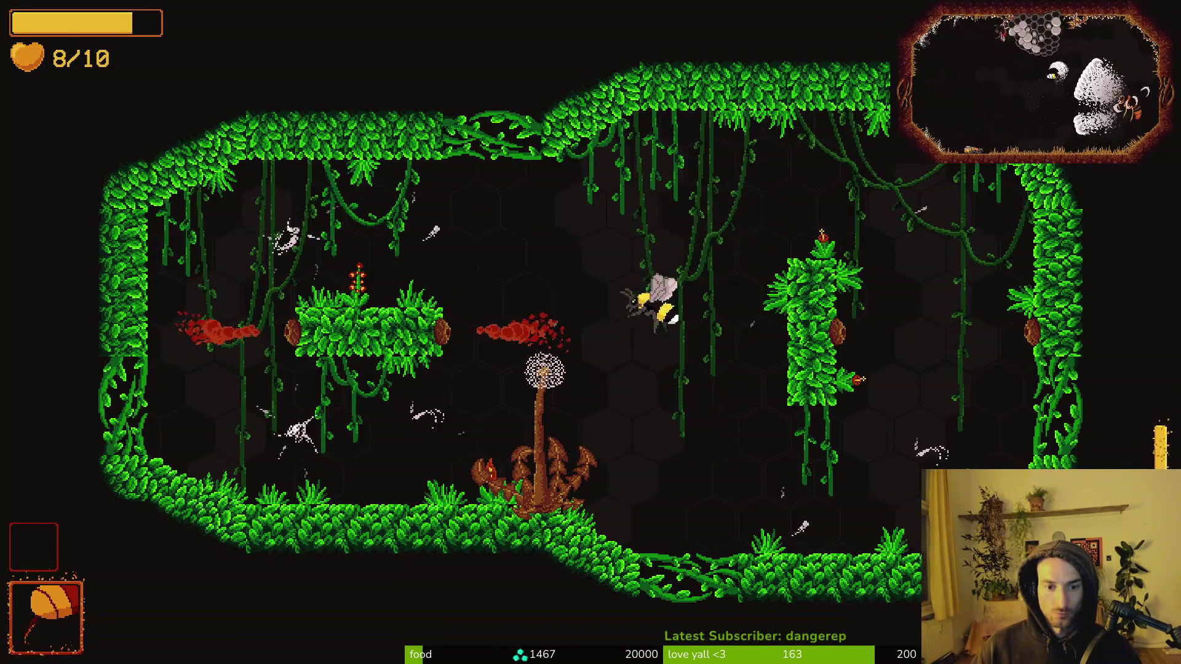
{"action": "key", "text": "a"}
{"action": "key", "text": "d"}
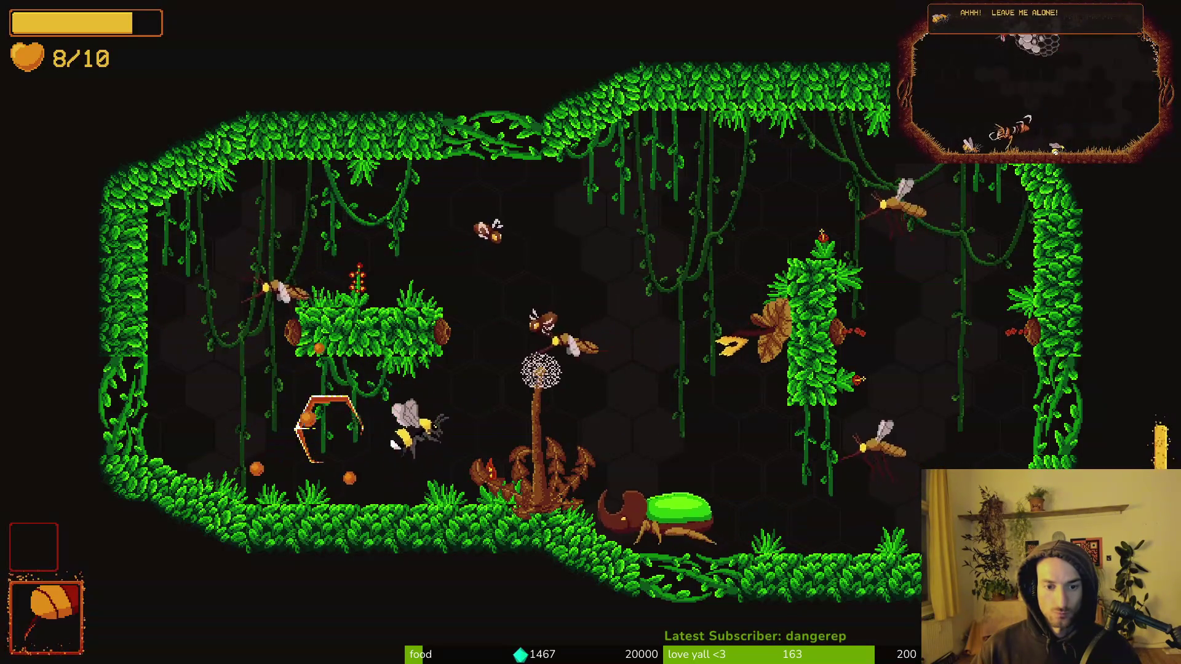
{"action": "key", "text": "a"}
{"action": "key", "text": "d"}
{"action": "key", "text": "d"}
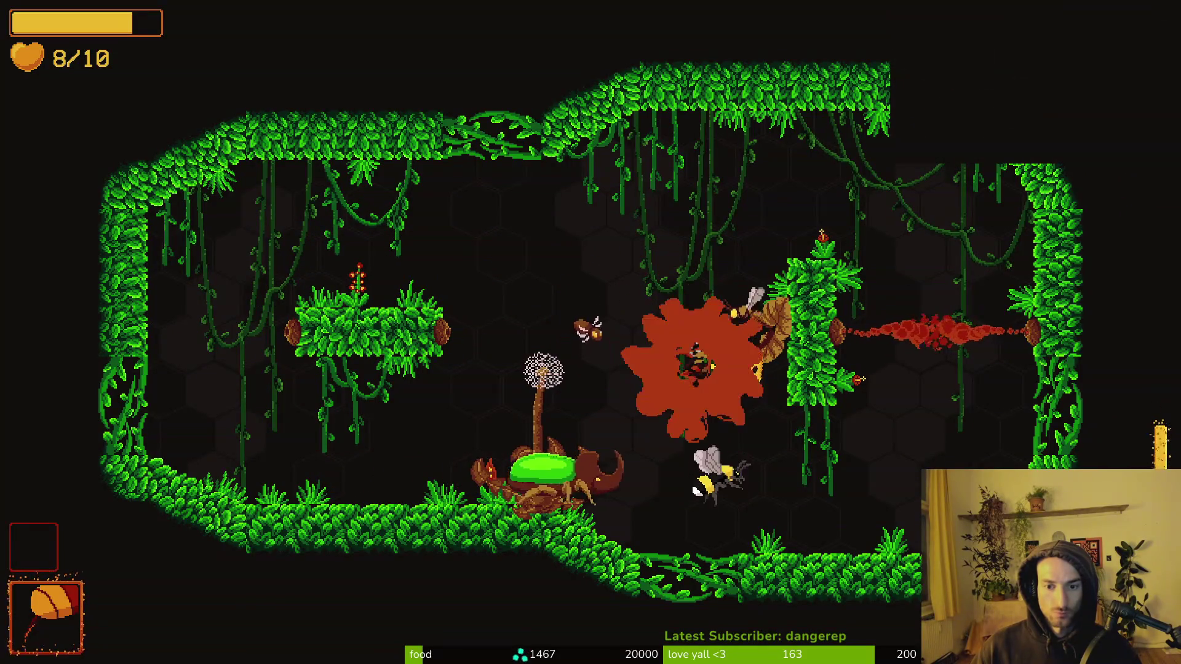
{"action": "key", "text": "a"}
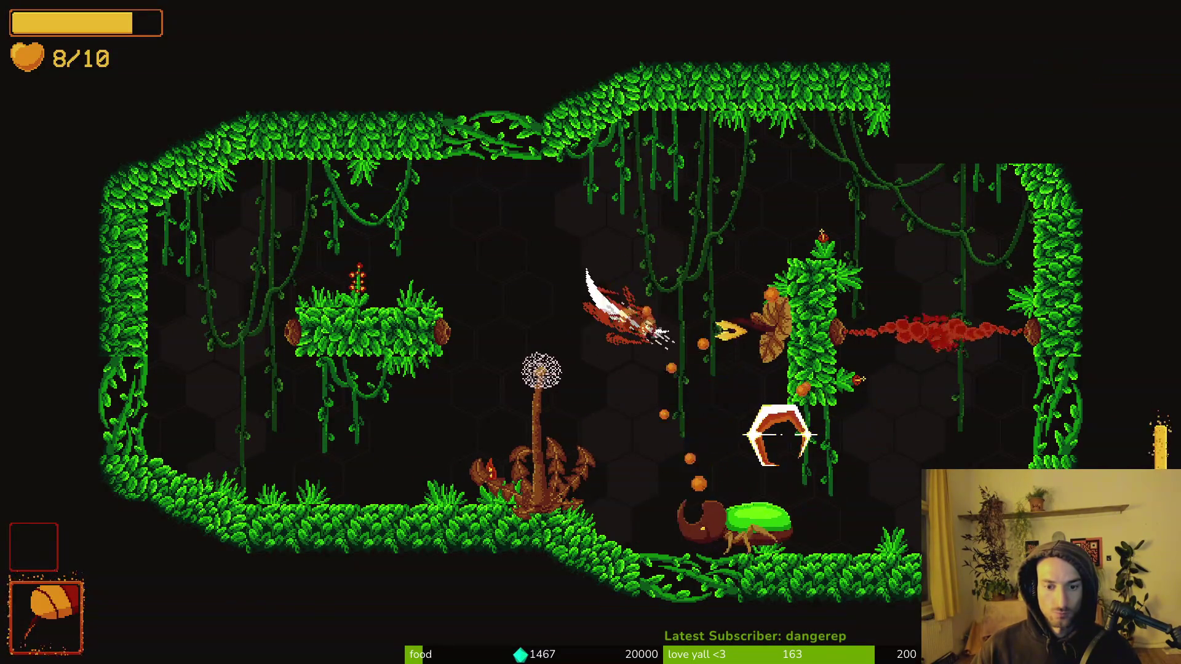
{"action": "key", "text": "s"}
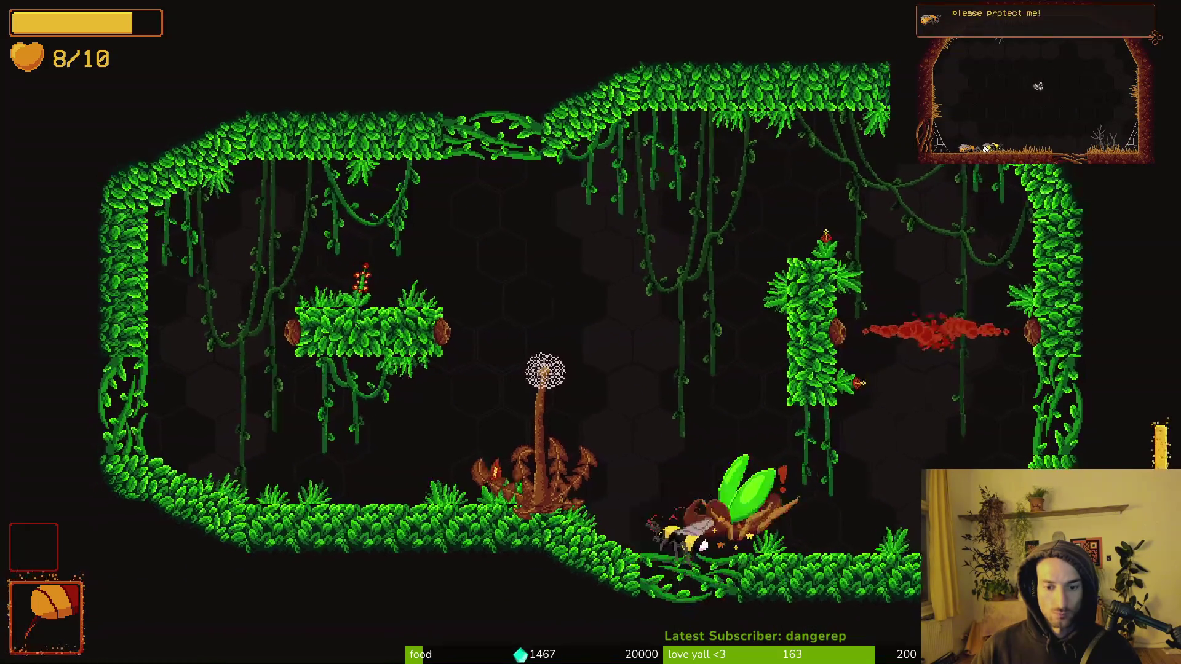
{"action": "key", "text": "j"}
{"action": "key", "text": "j"}
{"action": "key", "text": "j"}
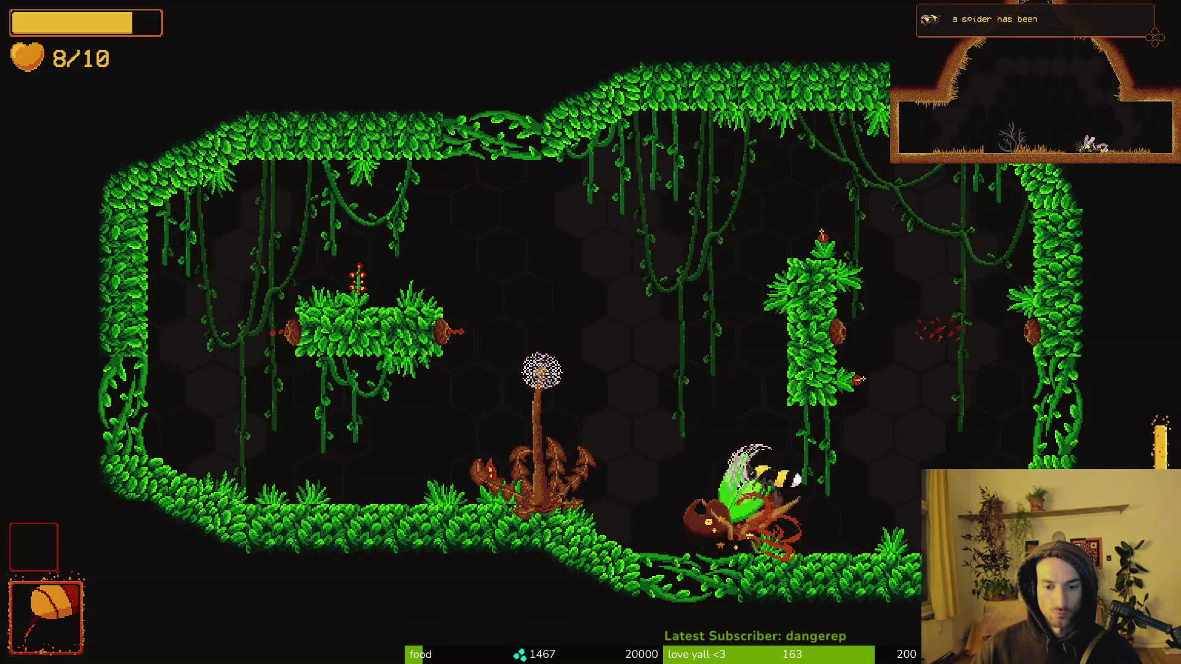
{"action": "key", "text": "w"}
{"action": "key", "text": "a"}
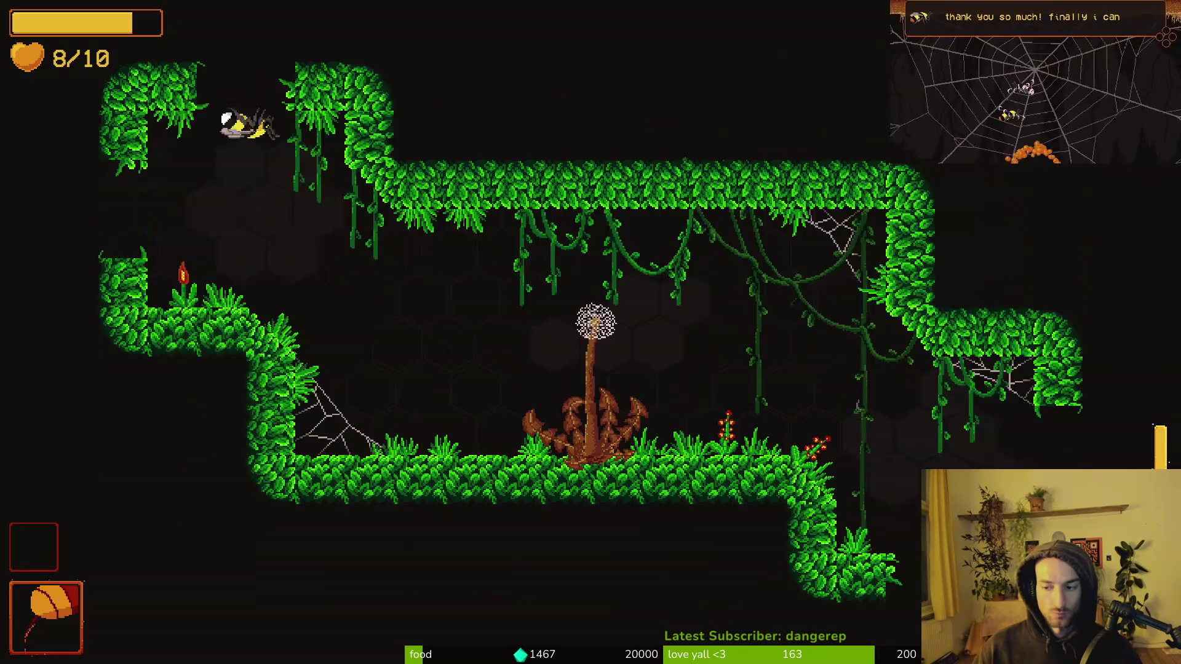
Step: Slash the beetles around the dandelion and up to the left in the stepped cave
{"action": "key", "text": "d"}
{"action": "key", "text": "j"}
{"action": "key", "text": "a"}
{"action": "key", "text": "j"}
{"action": "key", "text": "d"}
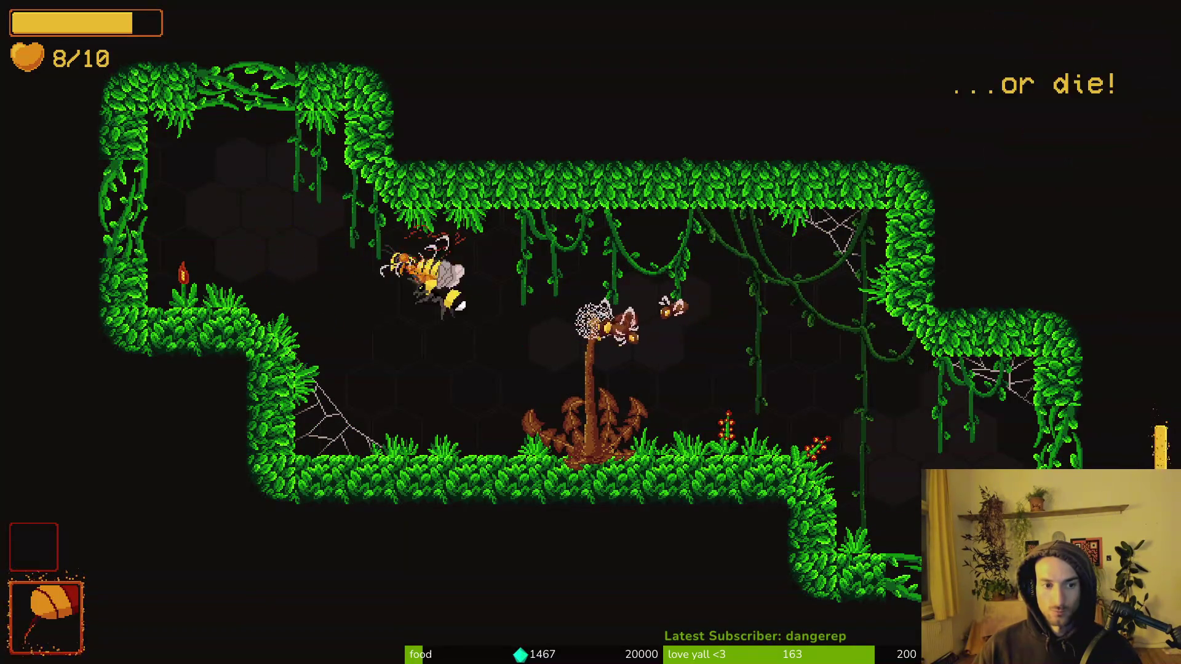
{"action": "key", "text": "j"}
{"action": "key", "text": "d"}
{"action": "key", "text": "j"}
Step: Dart back and forth past the dandelion, slashing enemies along the floor and upper left
{"action": "key", "text": "d"}
{"action": "key", "text": "j"}
{"action": "key", "text": "a"}
{"action": "key", "text": "d"}
{"action": "key", "text": "j"}
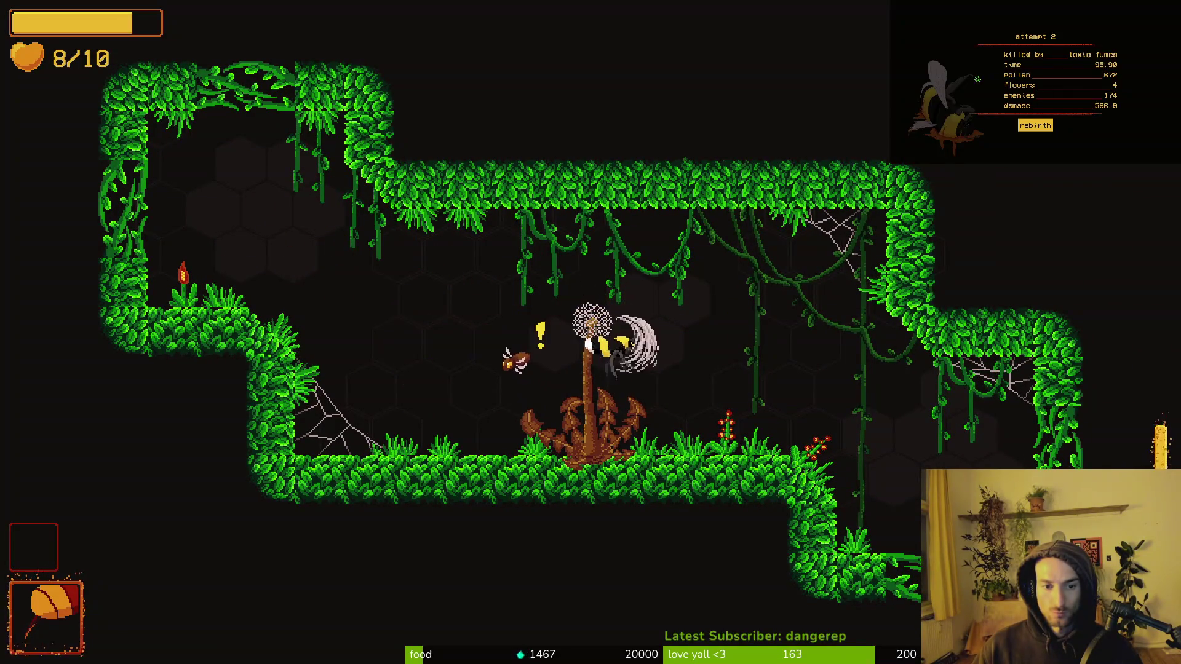
{"action": "key", "text": "d"}
{"action": "key", "text": "j"}
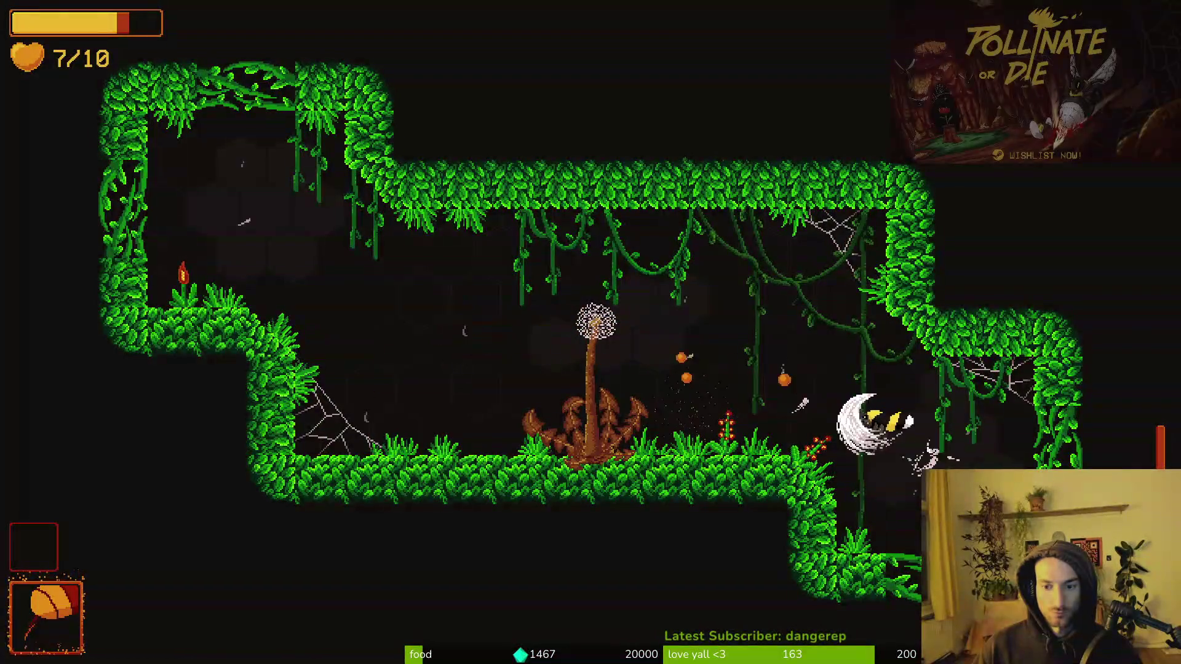
{"action": "key", "text": "a"}
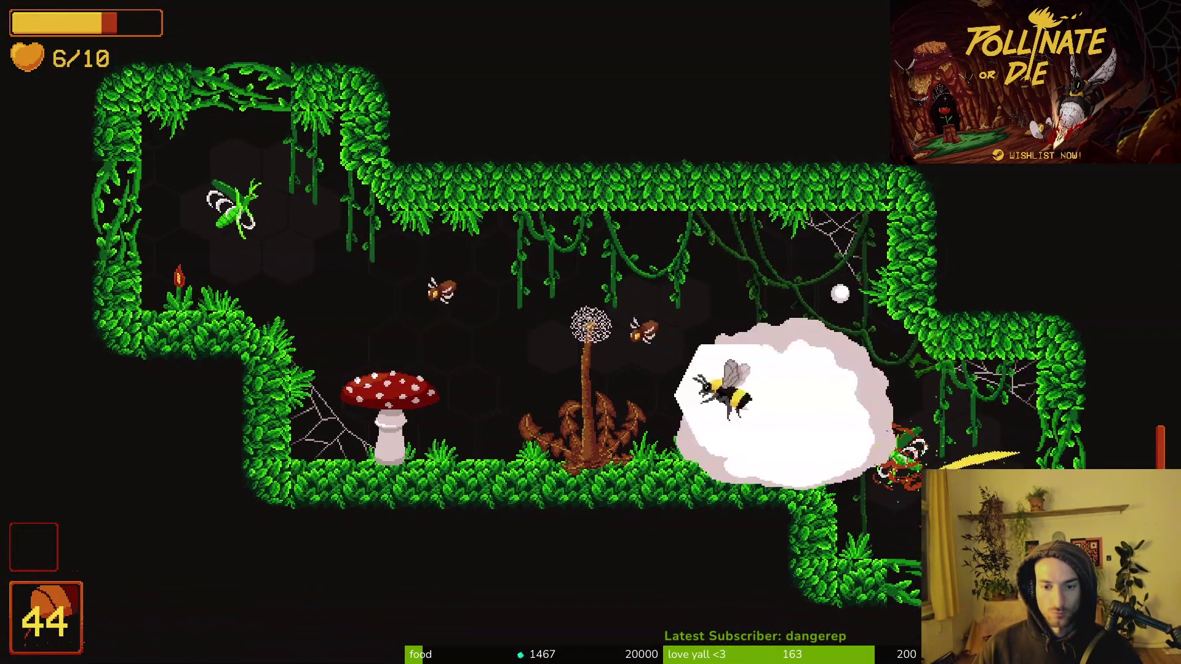
{"action": "key", "text": "j"}
{"action": "key", "text": "j"}
{"action": "key", "text": "a"}
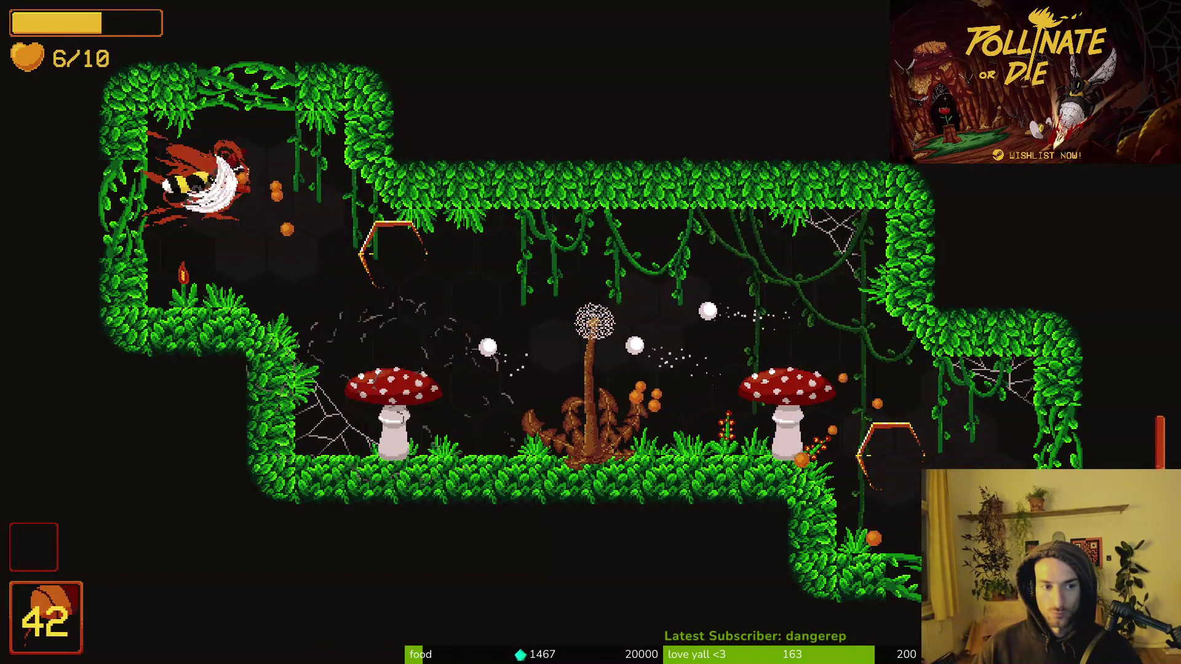
{"action": "key", "text": "j"}
Step: Strike the left mushroom, then teleport-swap with the mushrooms to blow them up, ending at 4/10 hearts
{"action": "key", "text": "s"}
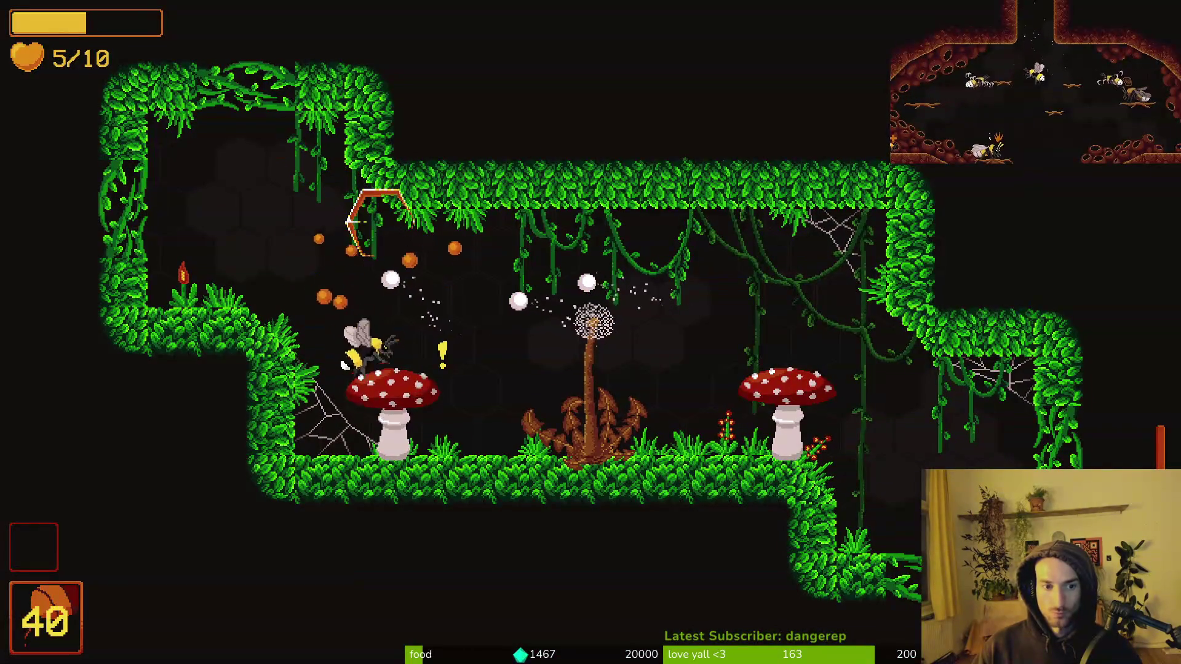
{"action": "key", "text": "d"}
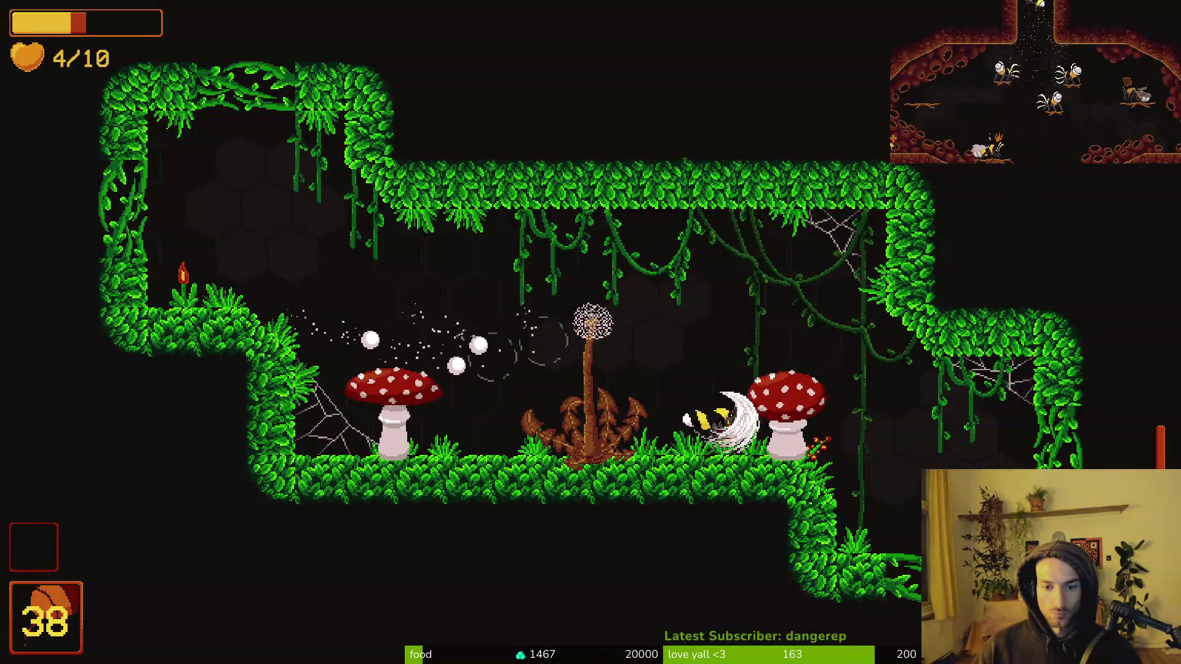
{"action": "key", "text": "a"}
{"action": "key", "text": "j"}
{"action": "key", "text": "e"}
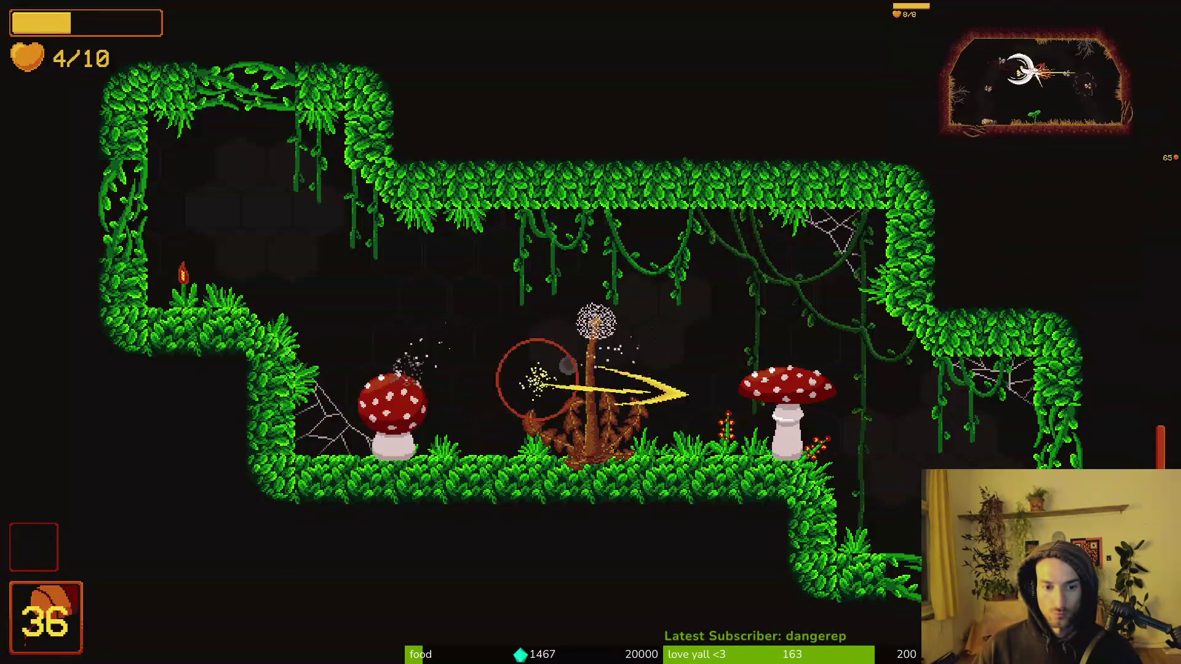
{"action": "key", "text": "e"}
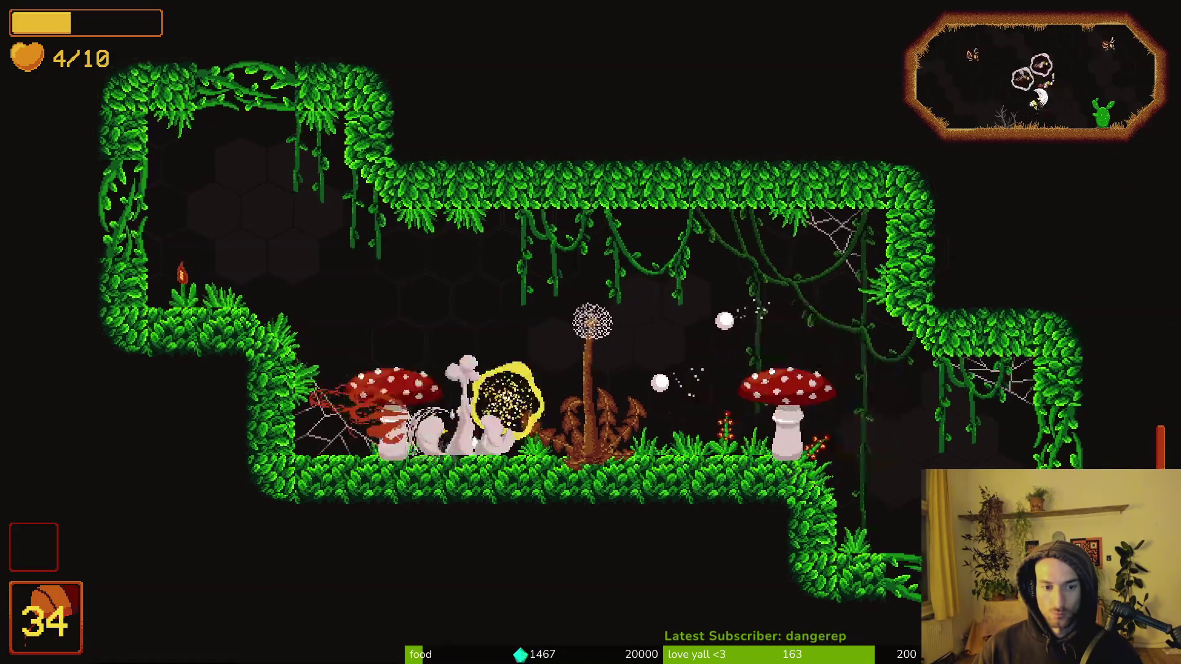
{"action": "key", "text": "e"}
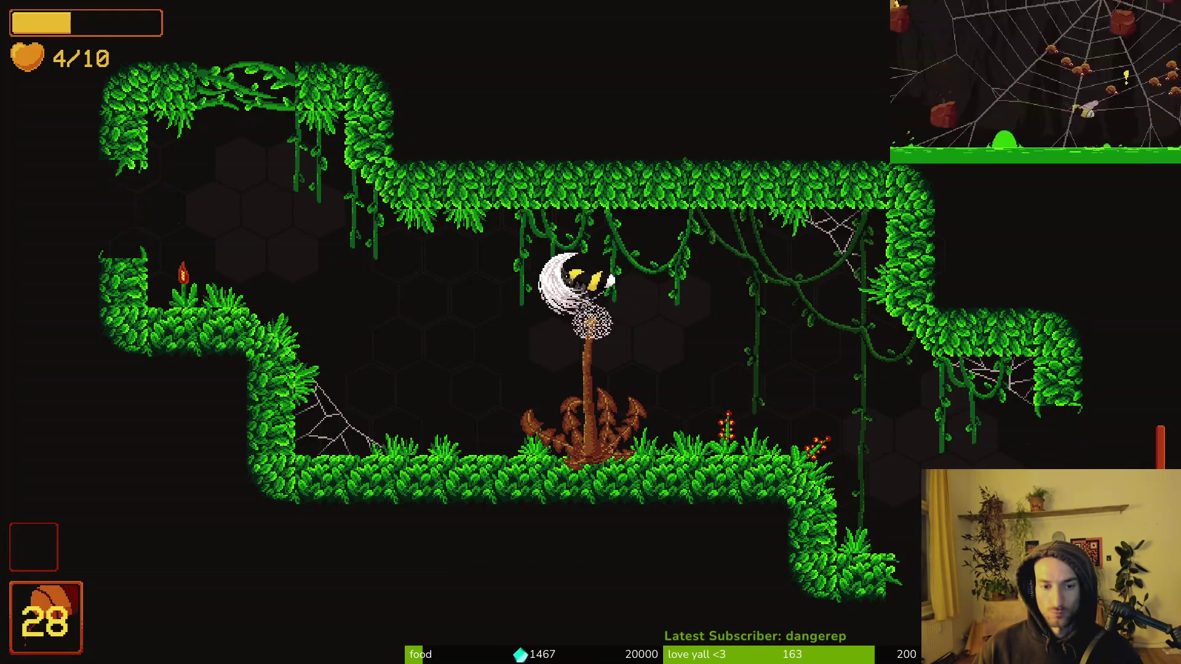
{"action": "key", "text": "e"}
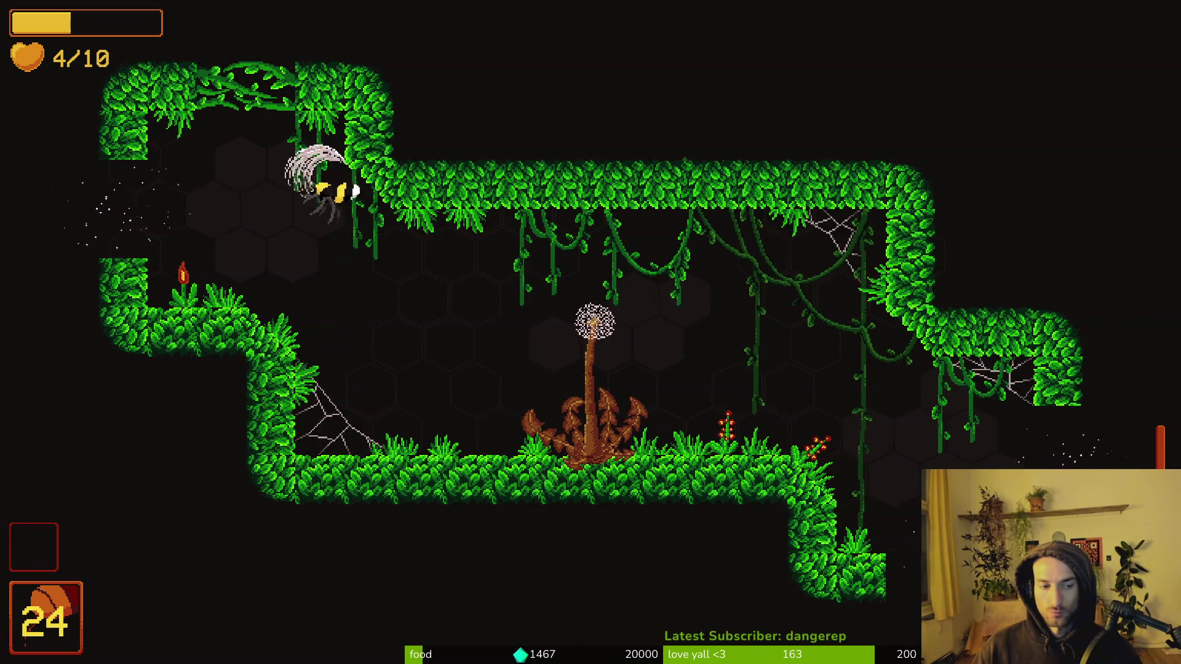
Step: Enter the mushroom room and teleport beside the spider and other enemies to attack them
{"action": "key", "text": "e"}
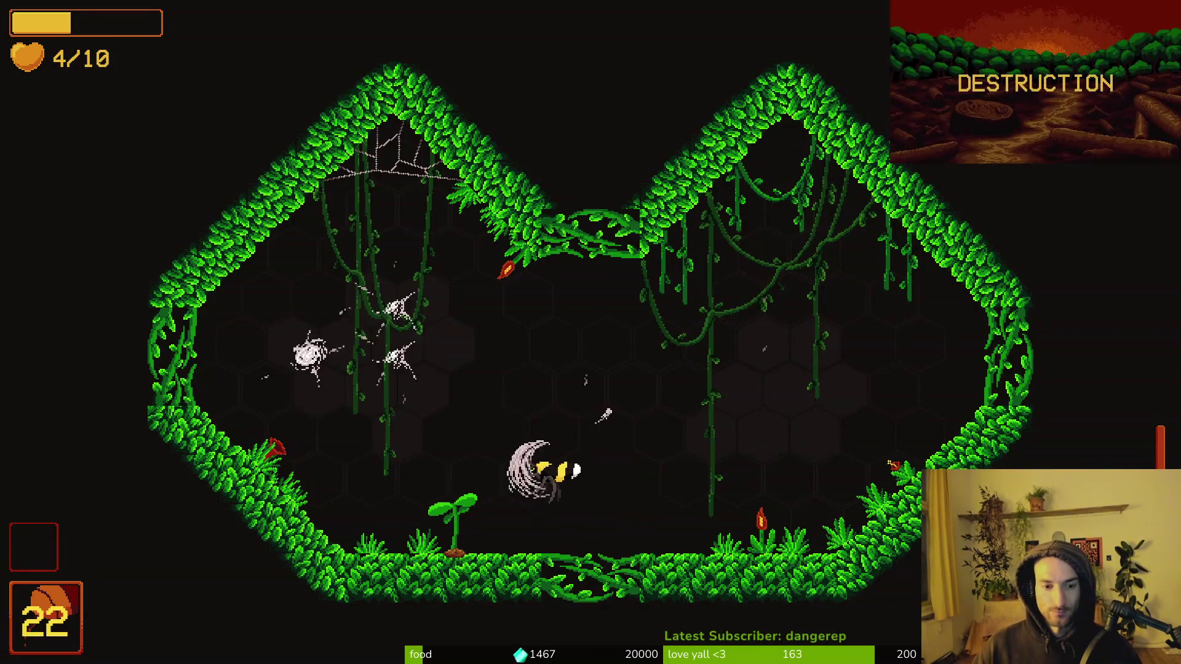
{"action": "key", "text": "e"}
{"action": "key", "text": "e"}
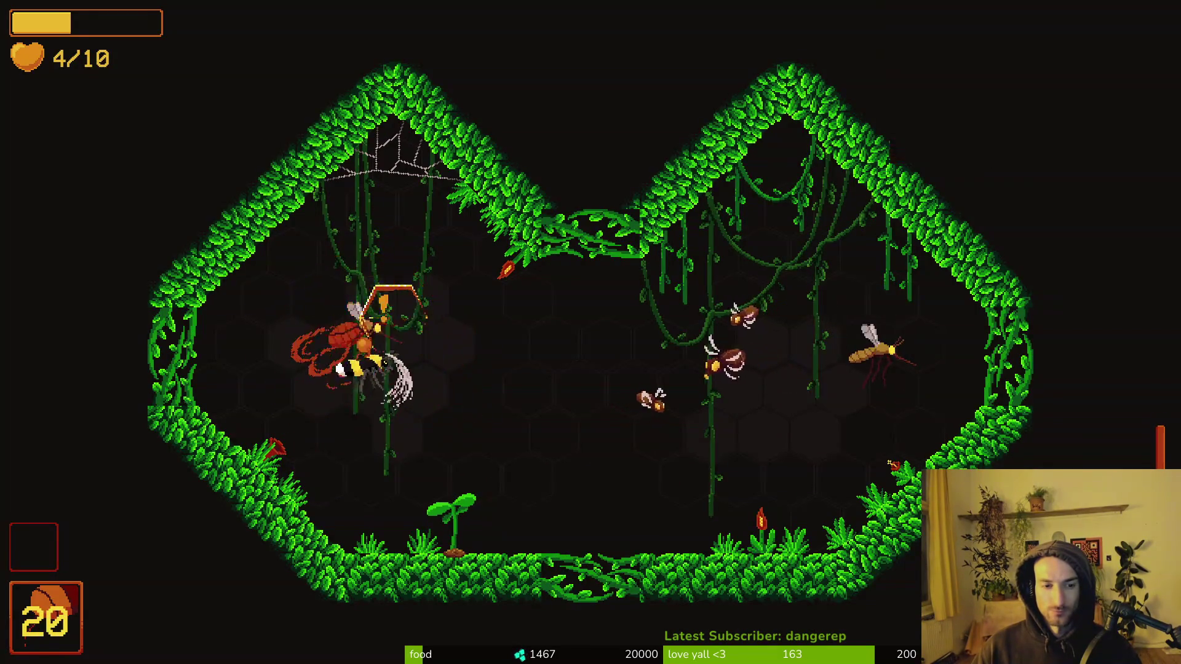
{"action": "key", "text": "e"}
{"action": "key", "text": "e"}
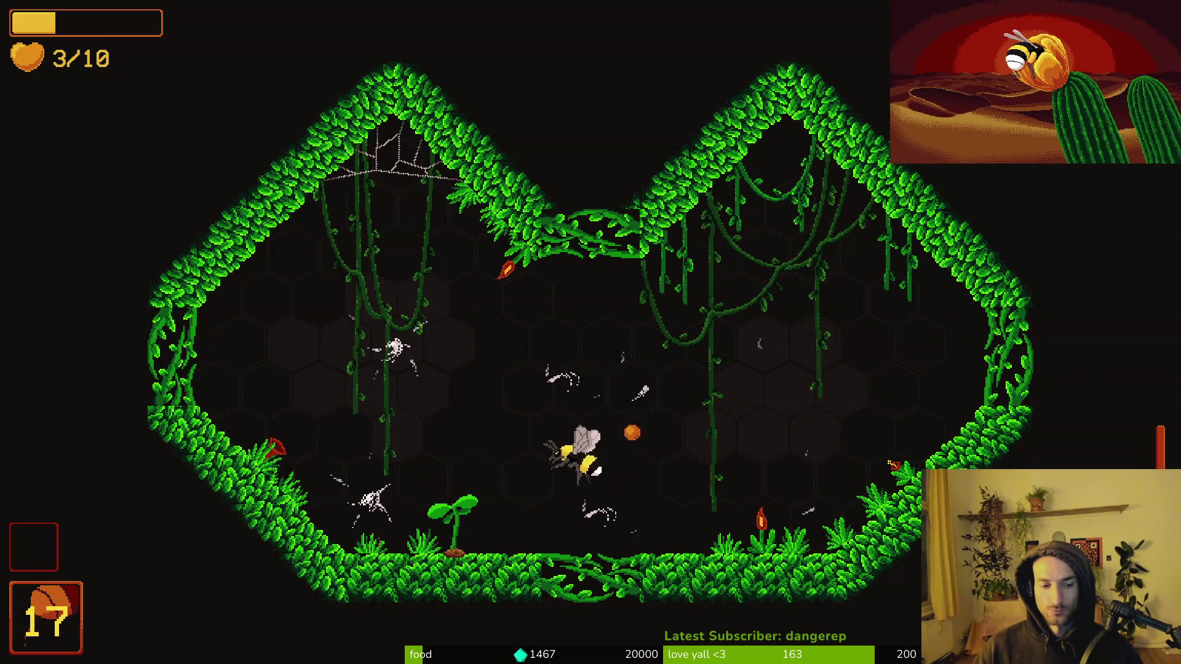
{"action": "key", "text": "e"}
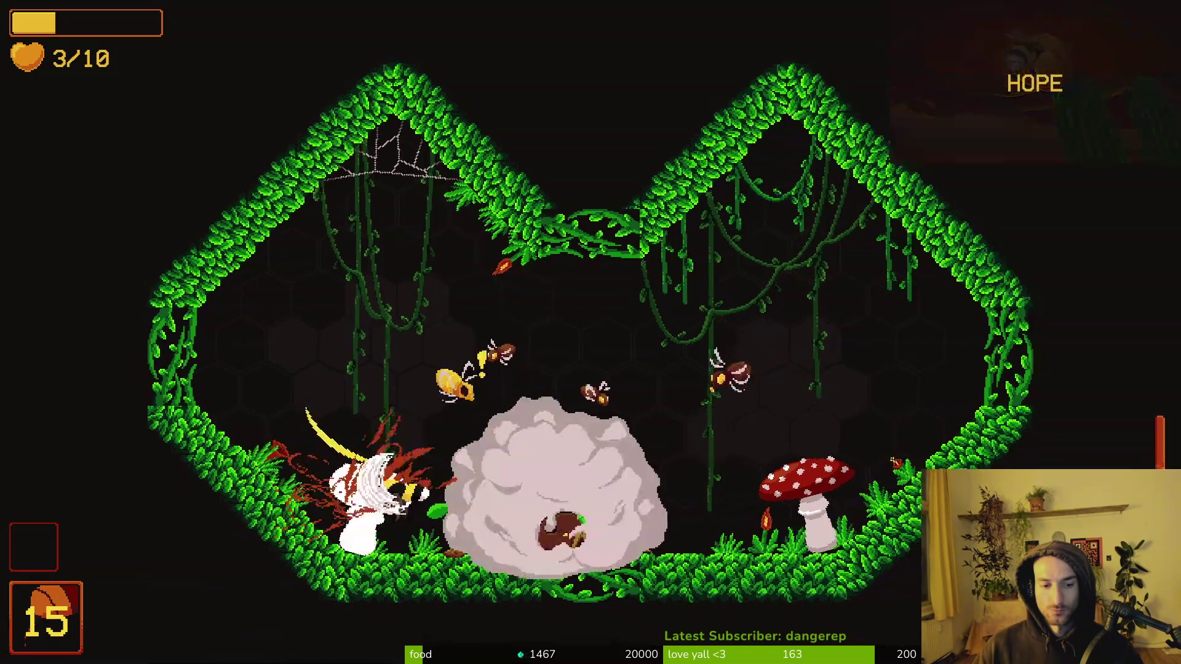
{"action": "key", "text": "e"}
{"action": "key", "text": "e"}
{"action": "key", "text": "e"}
{"action": "key", "text": "e"}
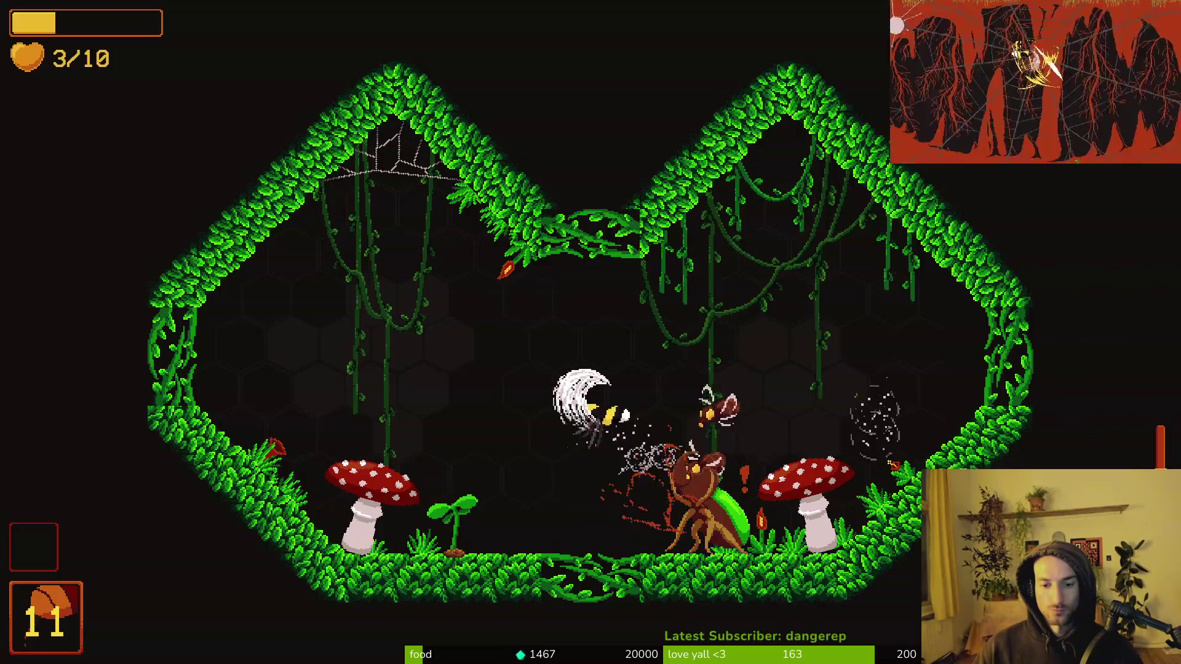
{"action": "key", "text": "e"}
{"action": "key", "text": "e"}
{"action": "key", "text": "e"}
{"action": "key", "text": "e"}
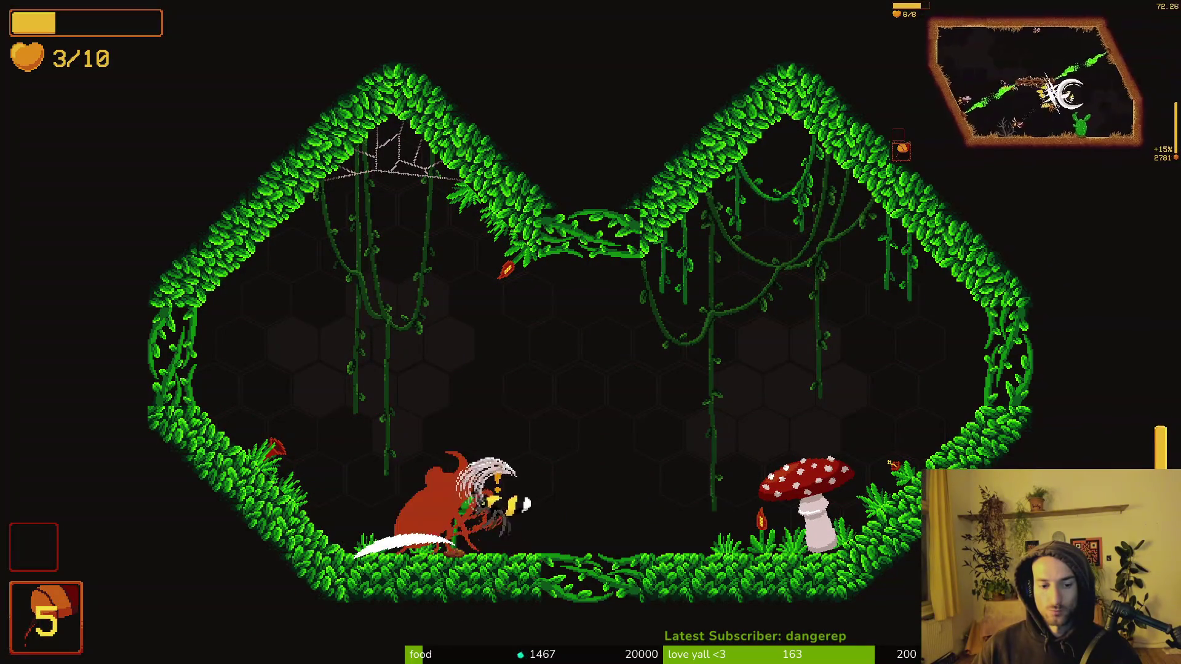
Step: Use the special ability on the beetle, then dive onto the mushroom and beetle to finish them
{"action": "key", "text": "e"}
{"action": "key", "text": "e"}
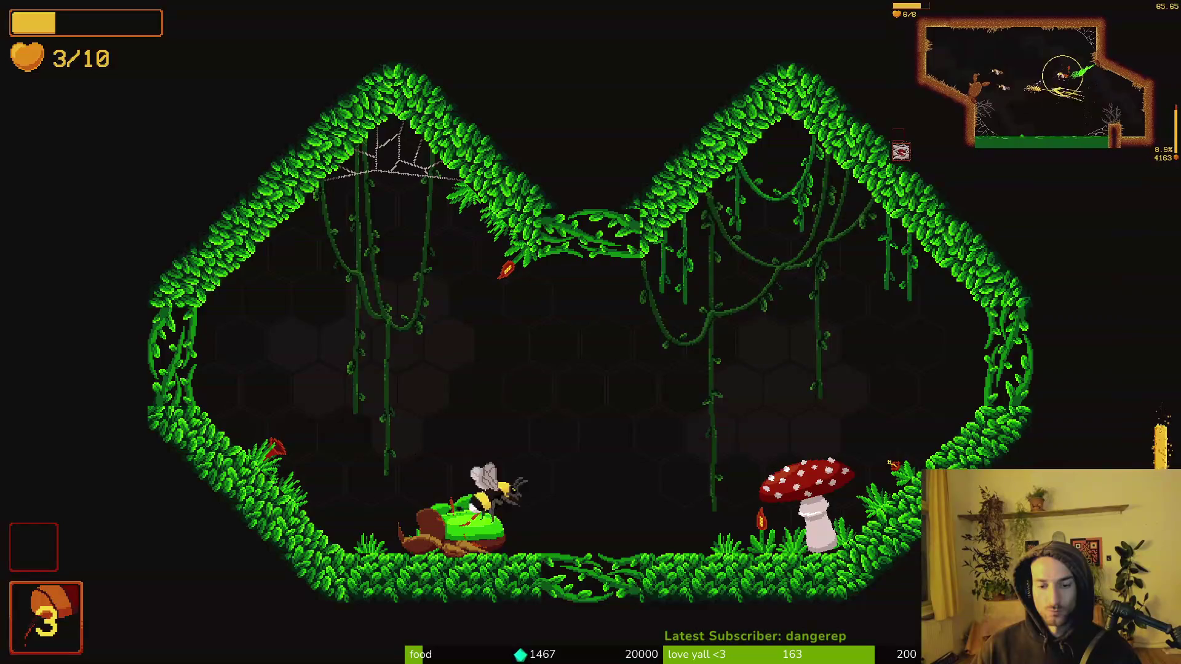
{"action": "key", "text": "e"}
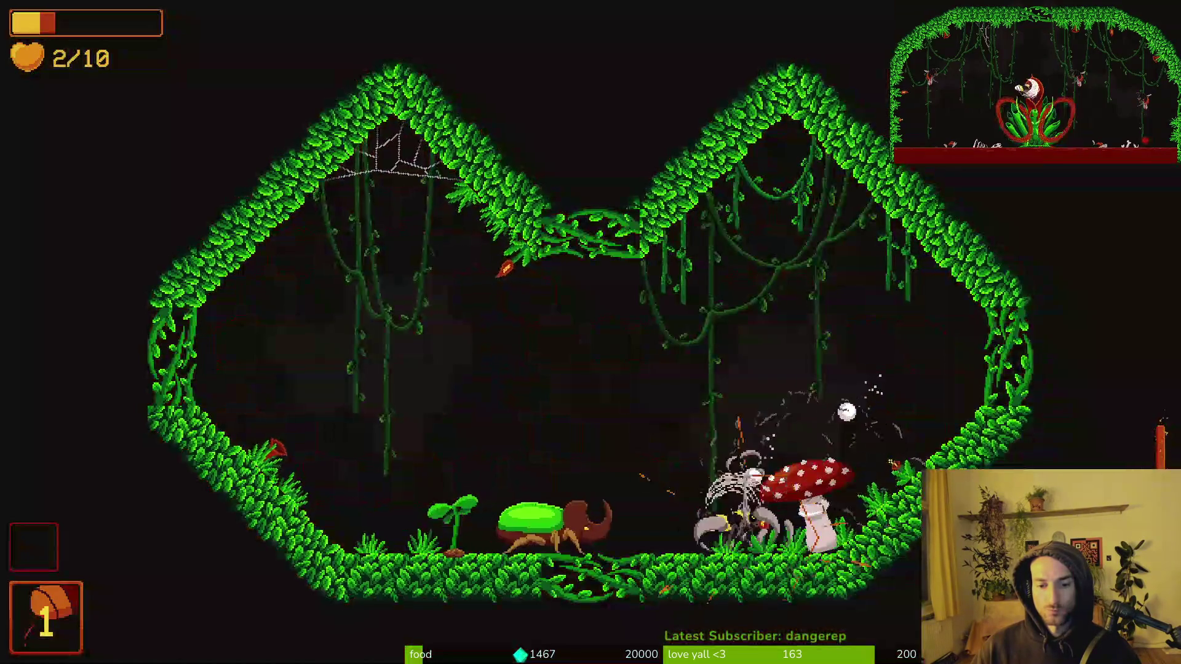
{"action": "key", "text": "w"}
{"action": "key", "text": "a"}
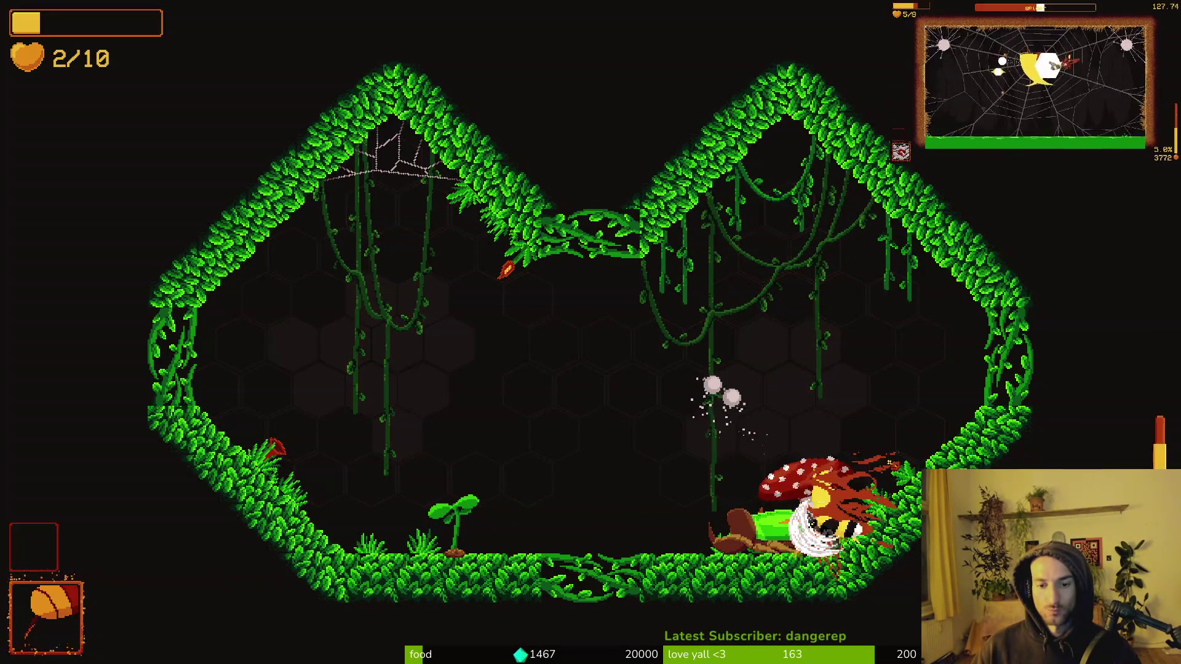
{"action": "key", "text": "e"}
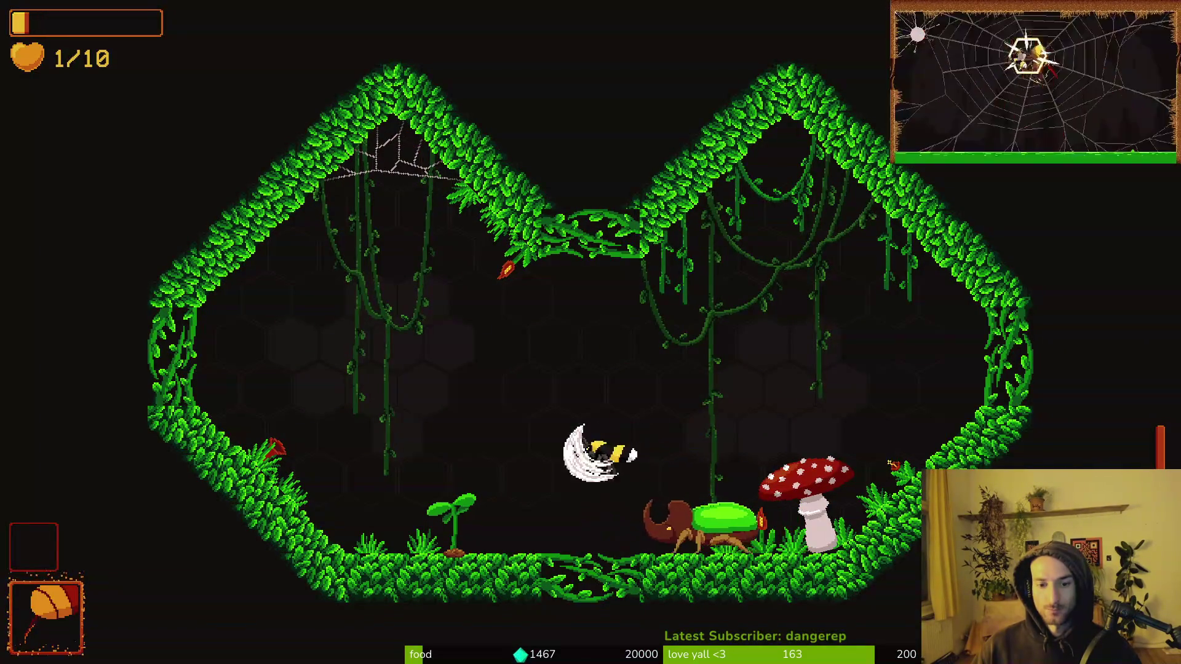
{"action": "key", "text": "e"}
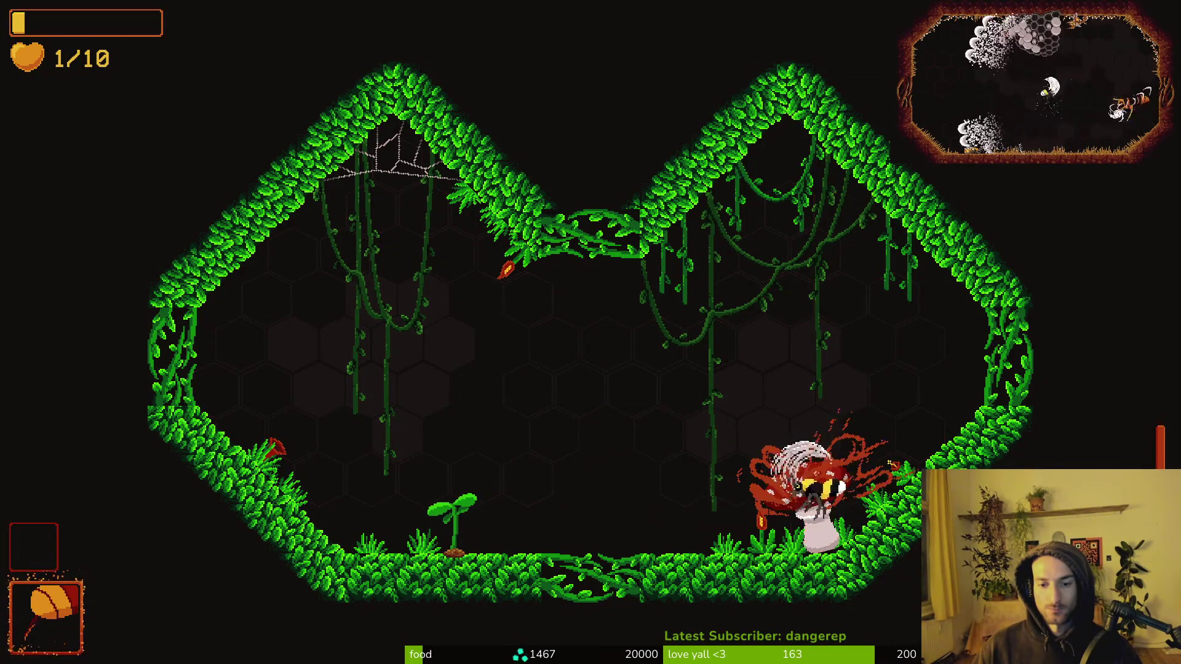
Step: Pollinate the tall plant, take the heal 1 health upgrade, and exit through the top opening
{"action": "key", "text": "a"}
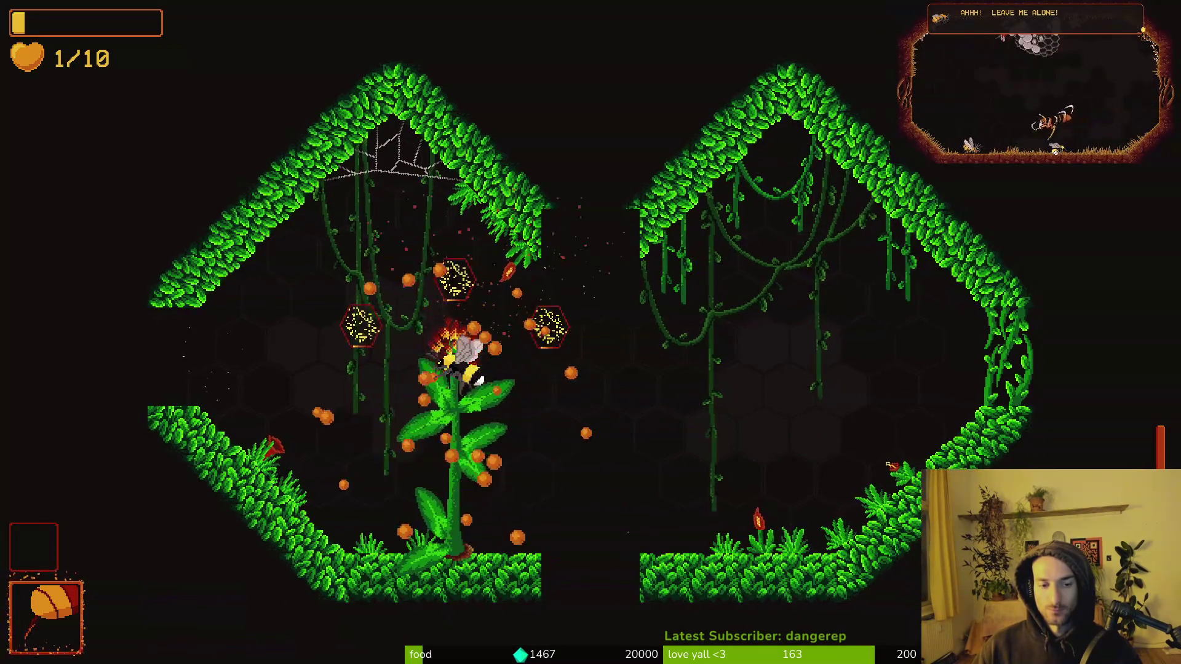
{"action": "key", "text": "w"}
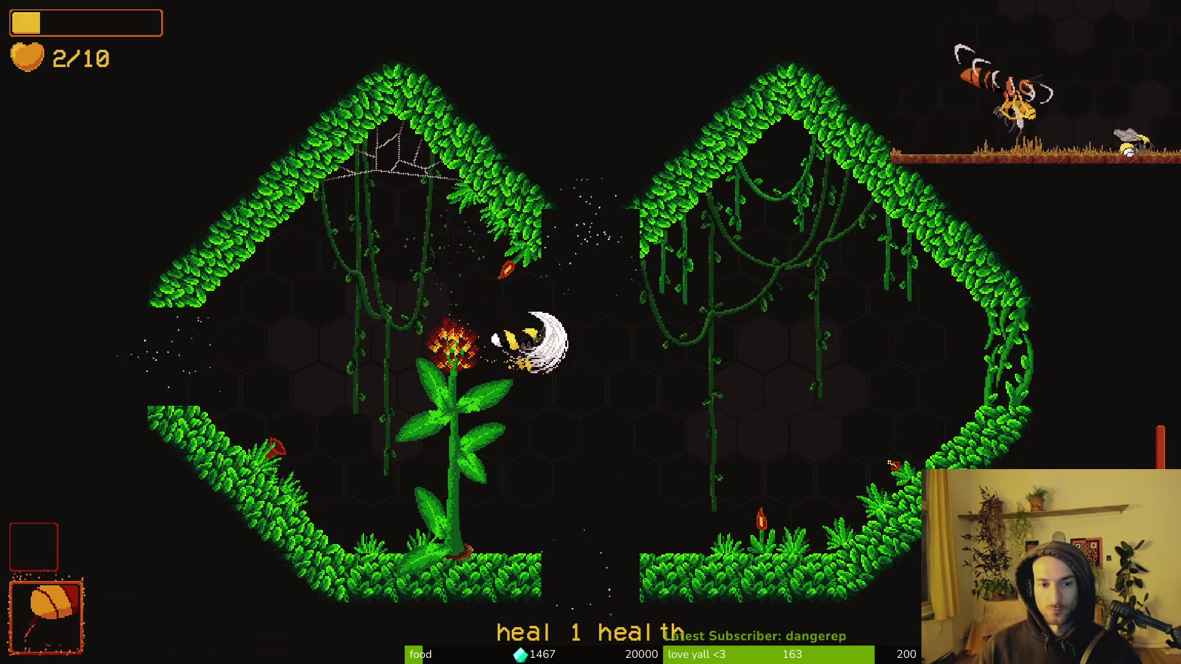
{"action": "key", "text": "w"}
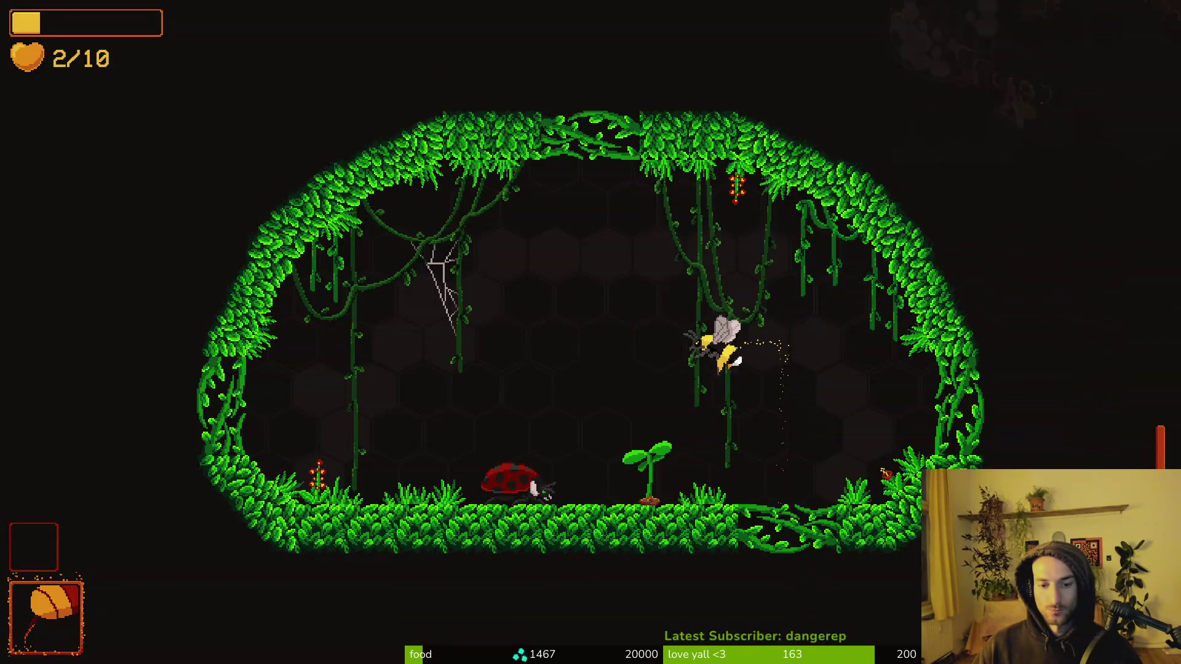
Step: Close the items shop, pollinate the dandelion, and take the heal 2 health upgrade
{"action": "key", "text": "d"}
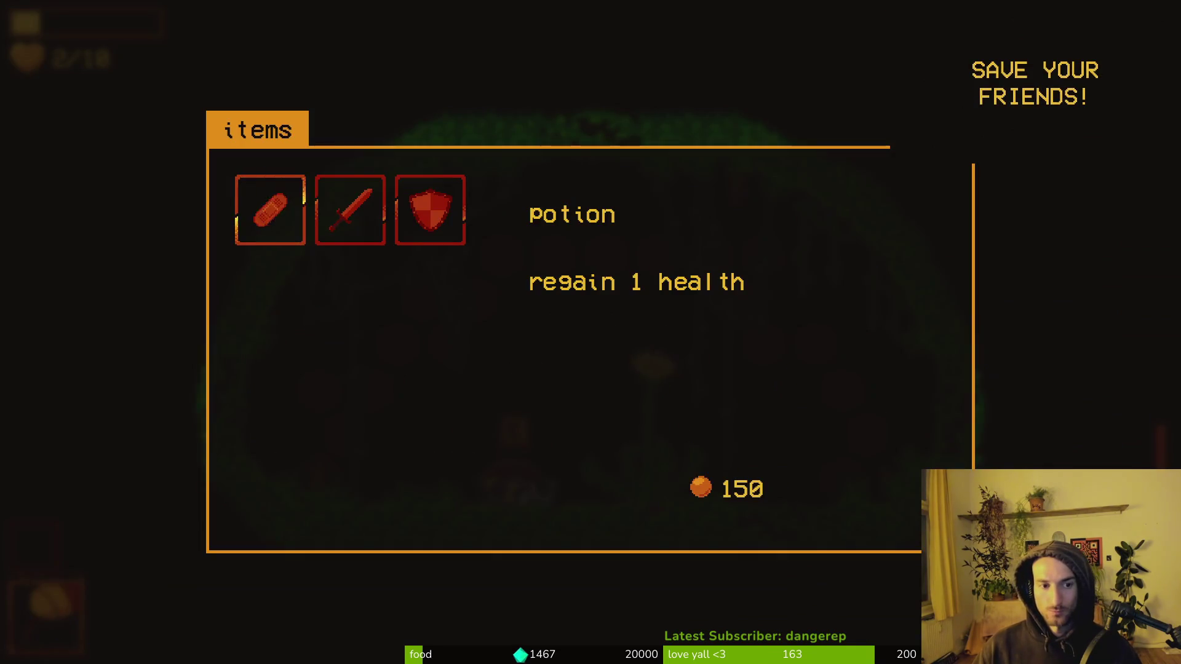
{"action": "key", "text": "Escape"}
{"action": "key", "text": "d"}
{"action": "key", "text": "s"}
{"action": "key", "text": "w"}
{"action": "key", "text": "d"}
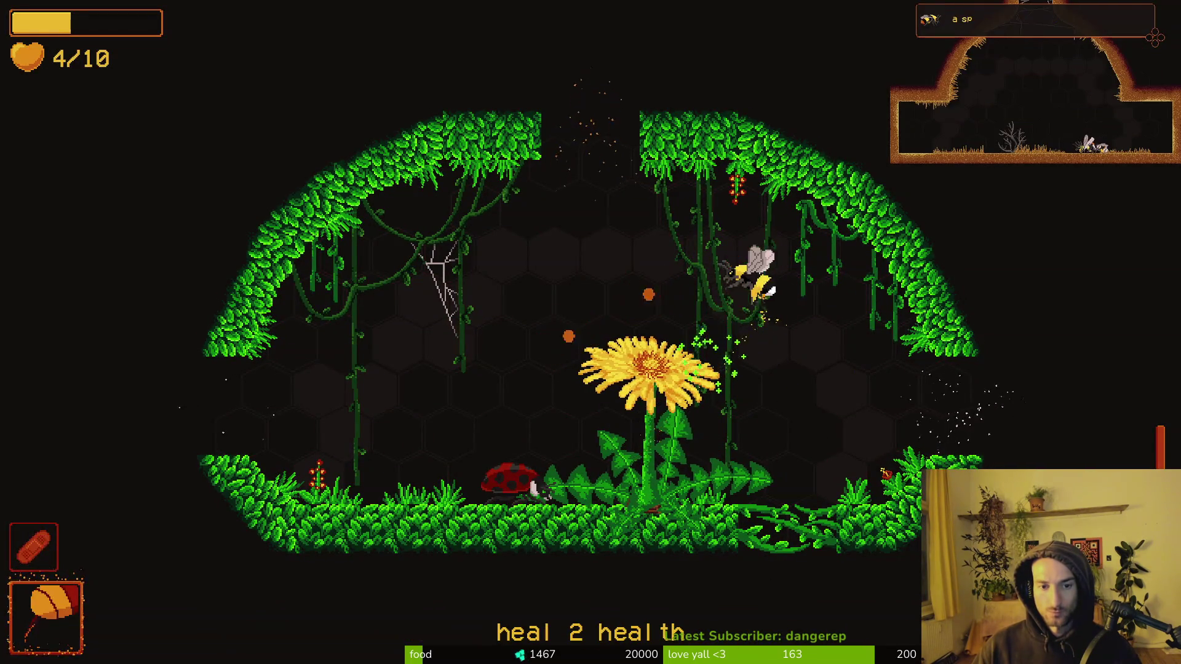
Step: Enter the right-hand room and attack the spawned enemies around the central platform and floor
{"action": "key", "text": "d"}
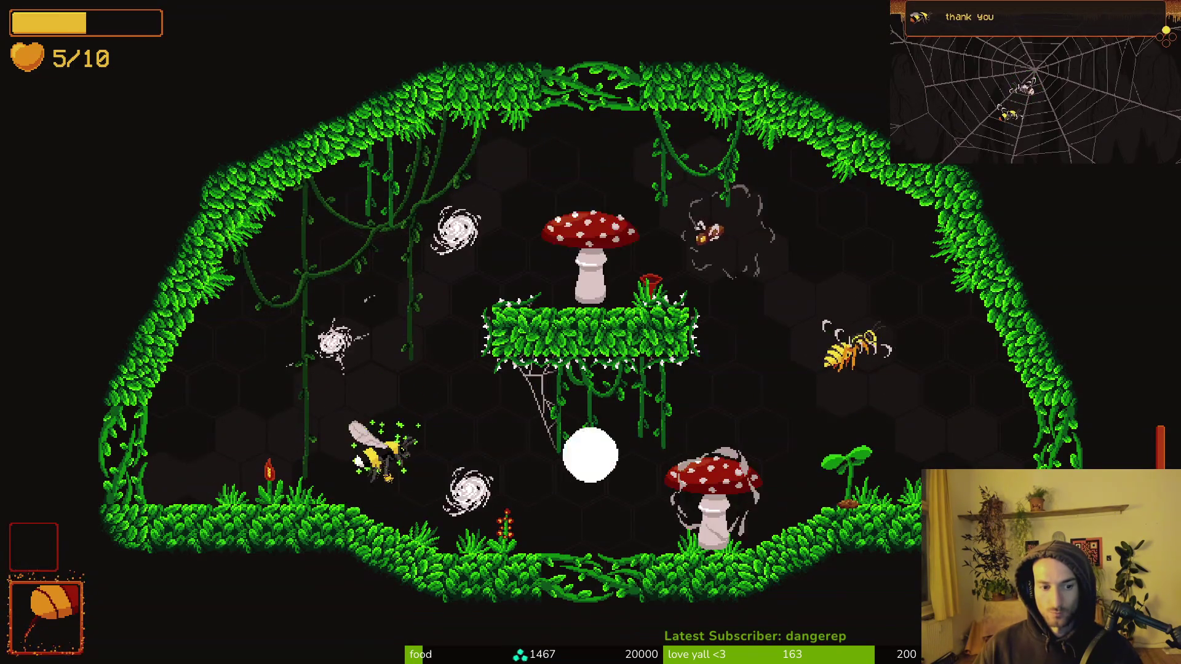
{"action": "key", "text": "a"}
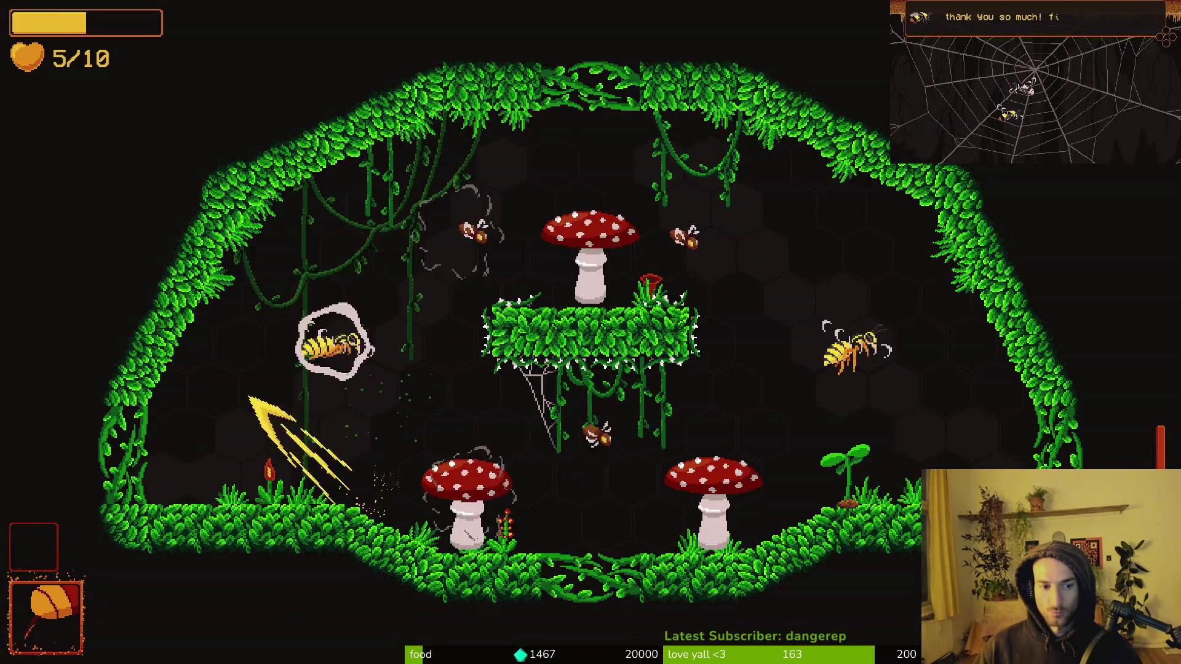
{"action": "key", "text": "d"}
{"action": "key", "text": "w"}
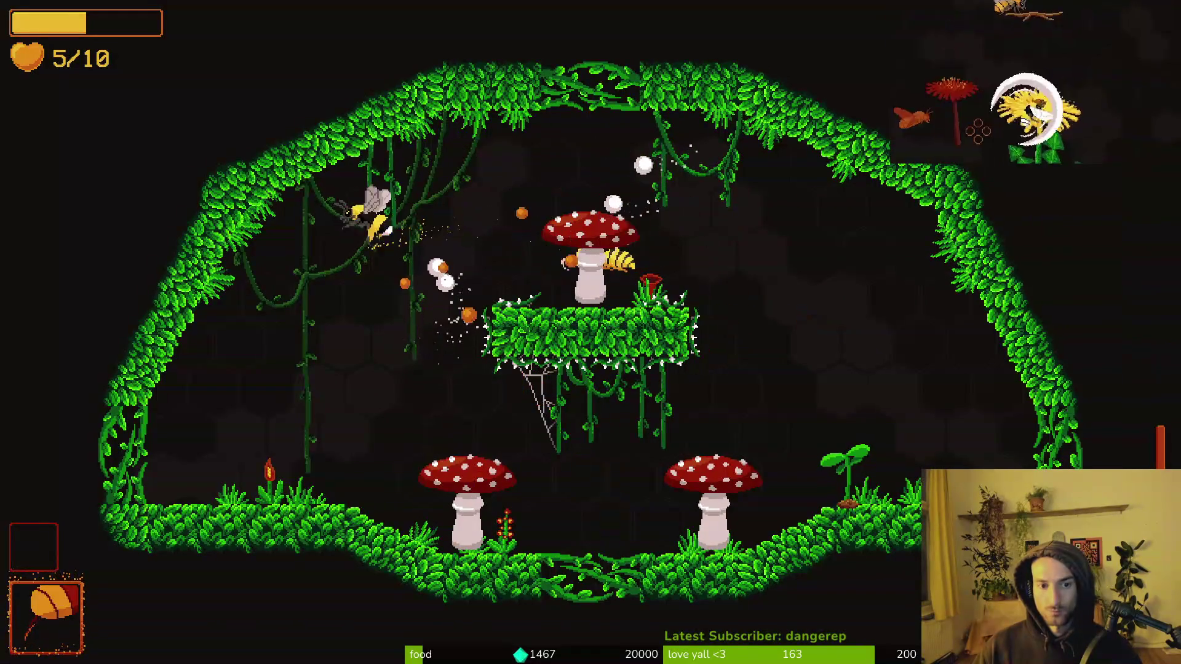
{"action": "key", "text": "d"}
{"action": "key", "text": "s"}
{"action": "key", "text": "a"}
{"action": "key", "text": "d"}
Step: Slash the lower-left, right and white mushroom enemies, then reposition around the room
{"action": "key", "text": "a"}
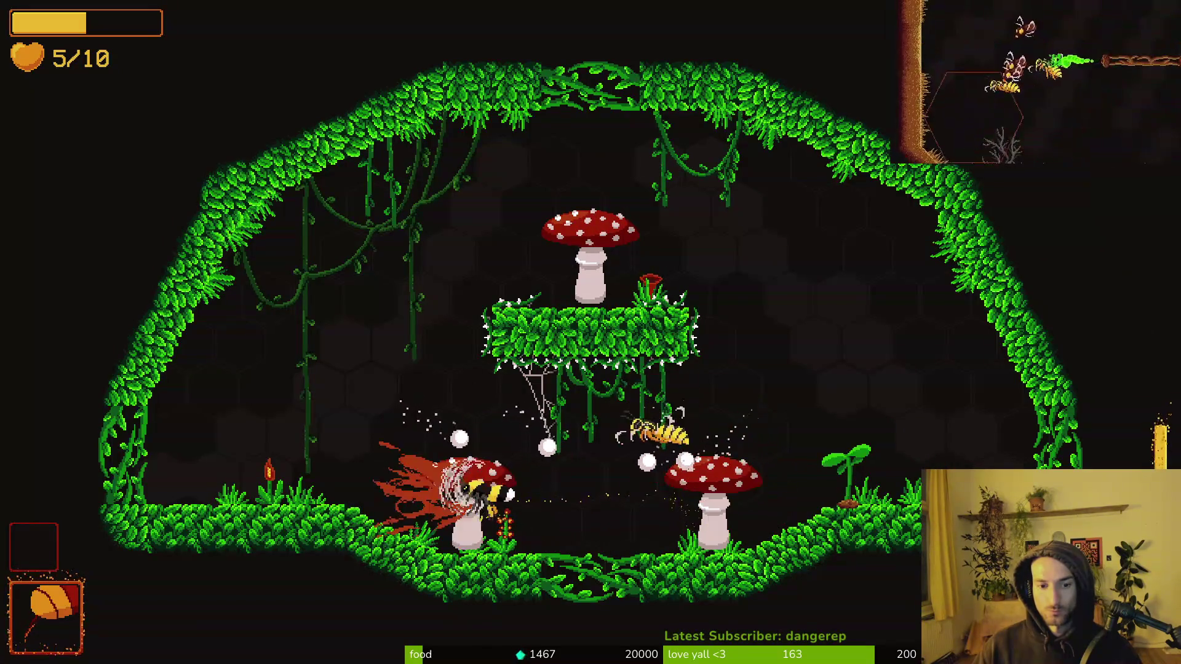
{"action": "key", "text": "w"}
{"action": "key", "text": "d"}
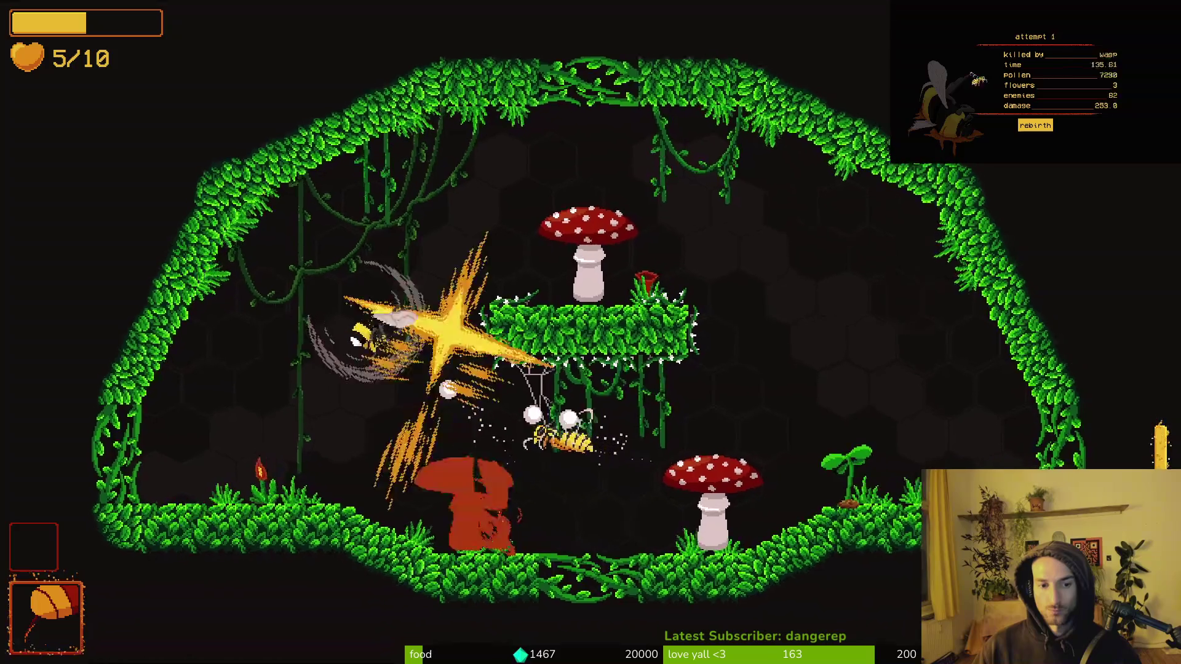
{"action": "key", "text": "d"}
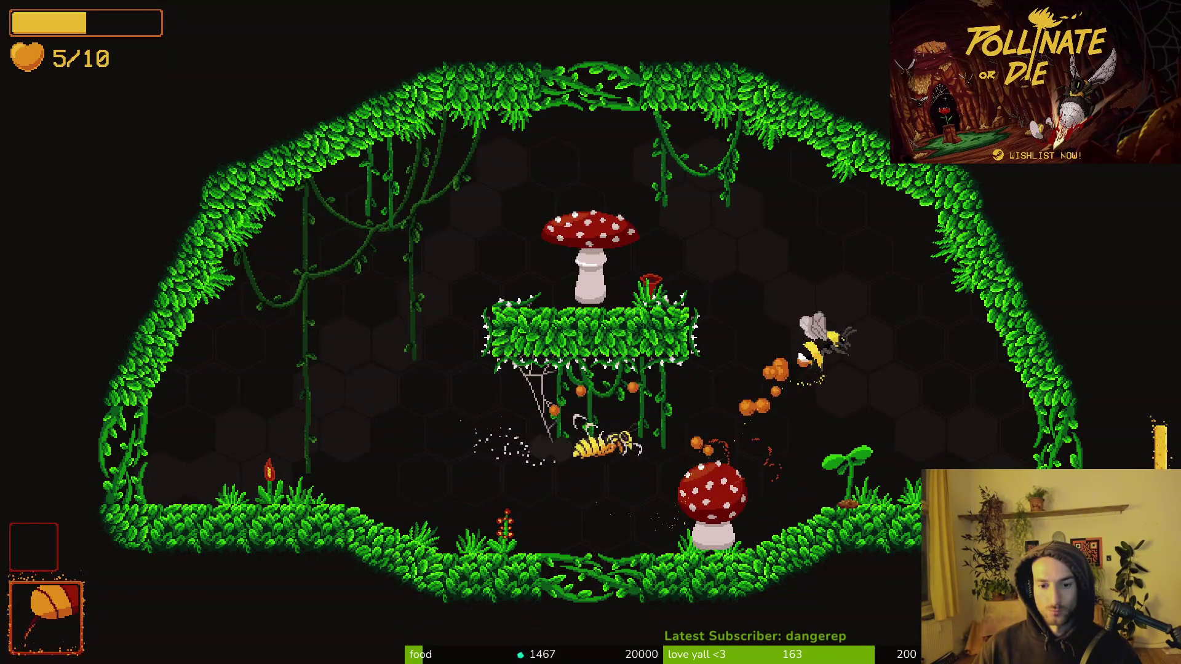
{"action": "key", "text": "d"}
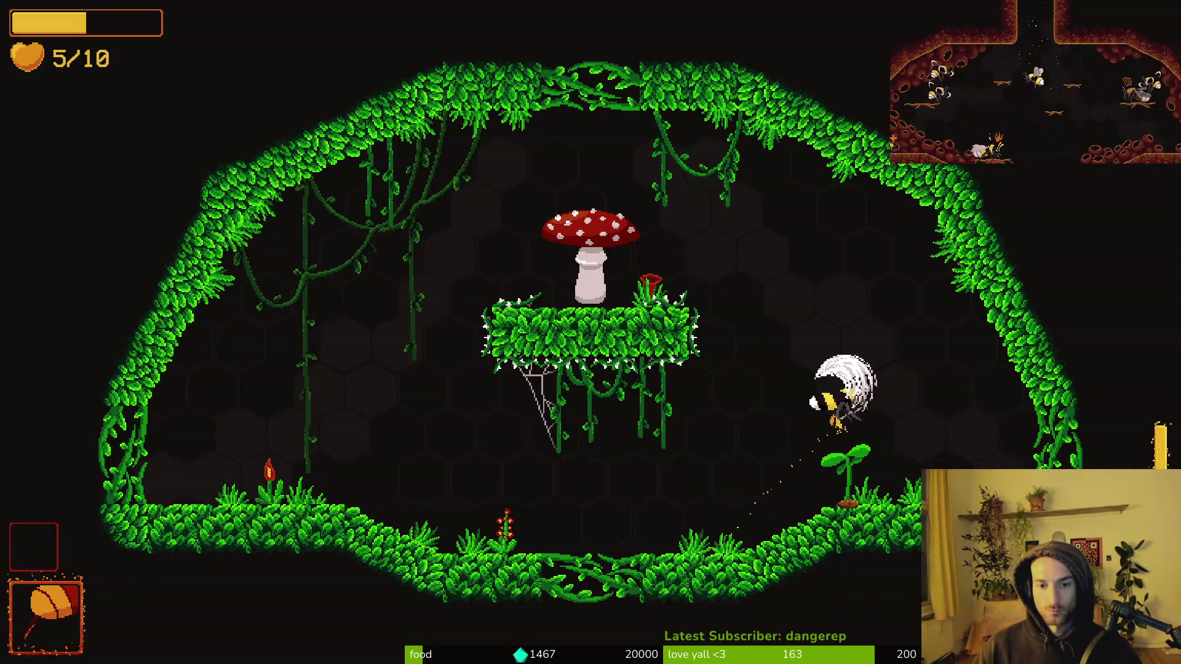
{"action": "key", "text": "a"}
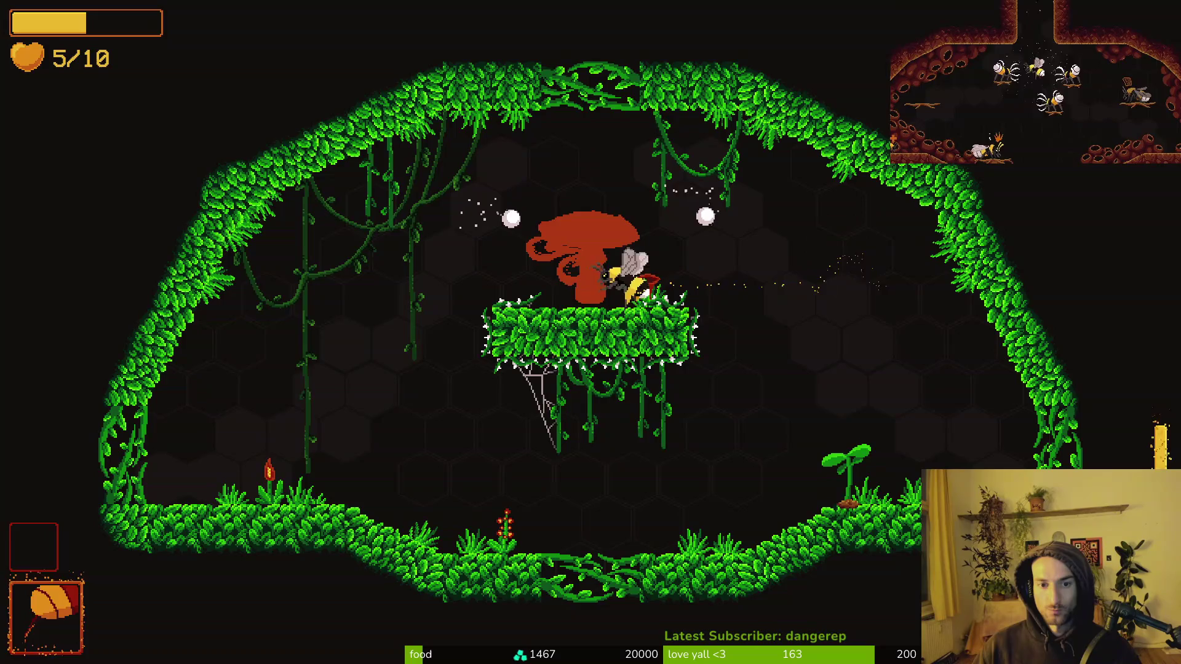
{"action": "key", "text": "d"}
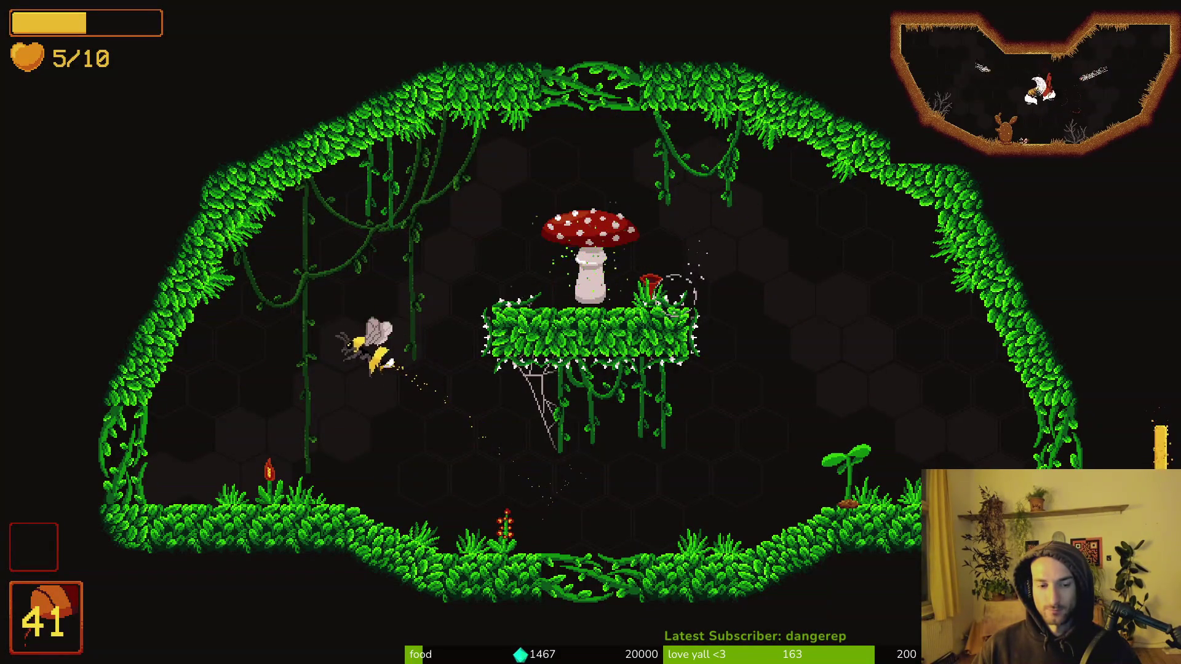
{"action": "key", "text": "a"}
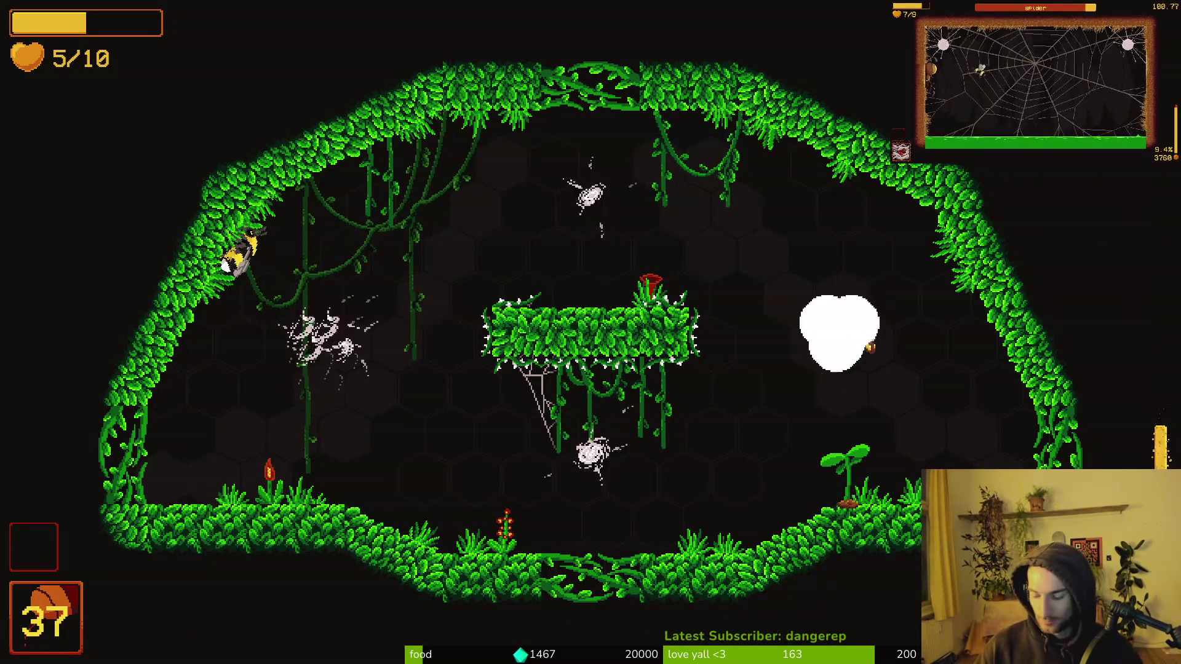
Step: Dash through the spiders and last enemies to open the exits, then pollinate the flame flower for a heal
{"action": "key", "text": "d"}
{"action": "key", "text": "a"}
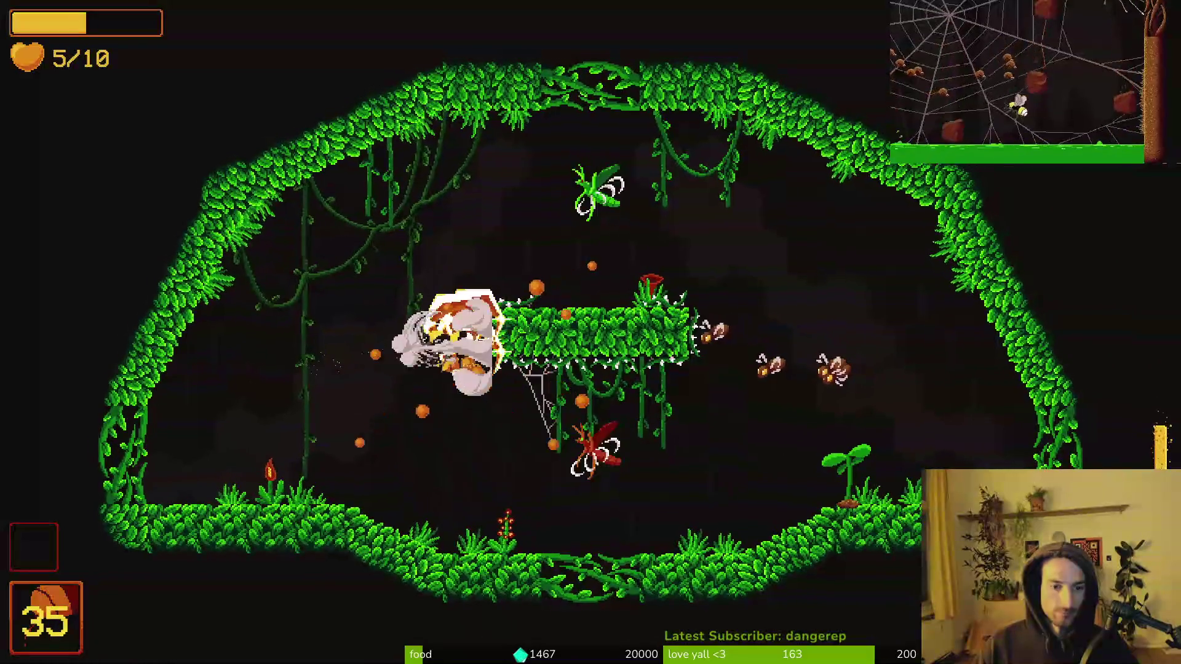
{"action": "key", "text": "d"}
{"action": "key", "text": "w"}
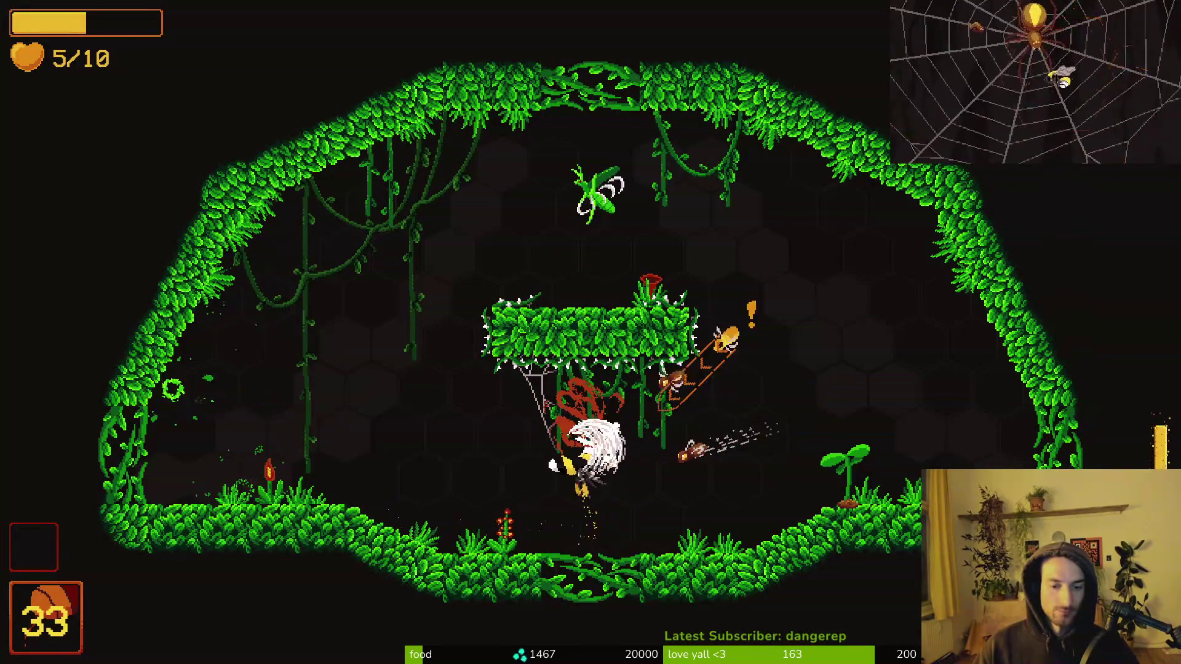
{"action": "key", "text": "d"}
{"action": "key", "text": "d"}
{"action": "key", "text": "a"}
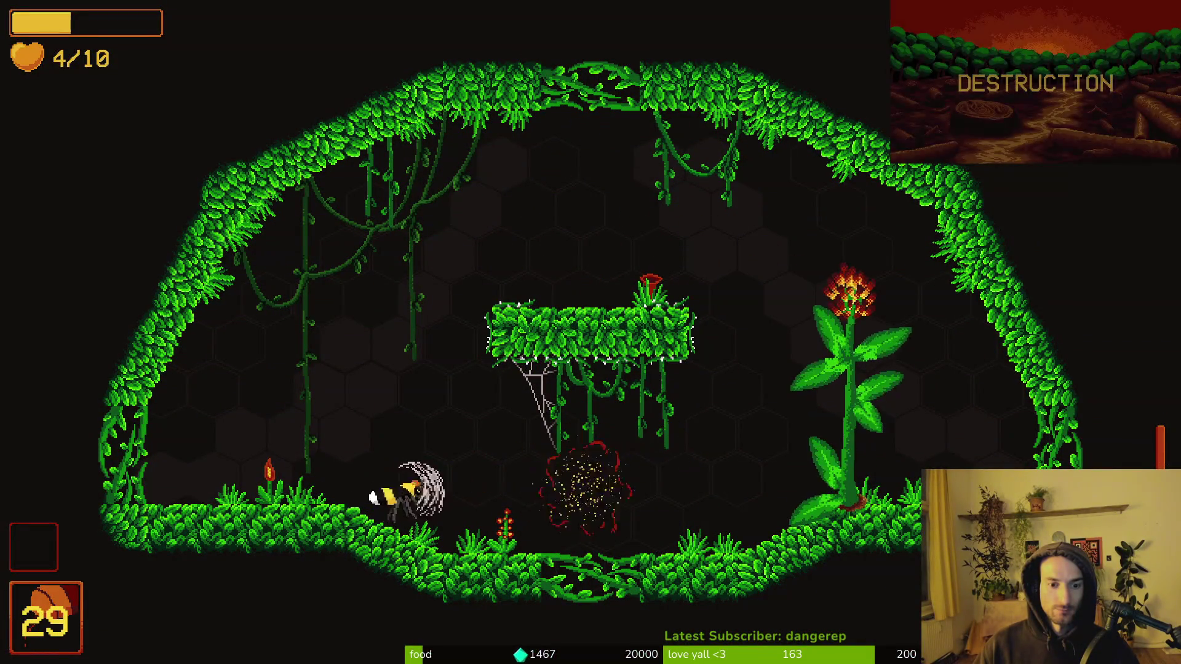
{"action": "key", "text": "d"}
{"action": "key", "text": "d"}
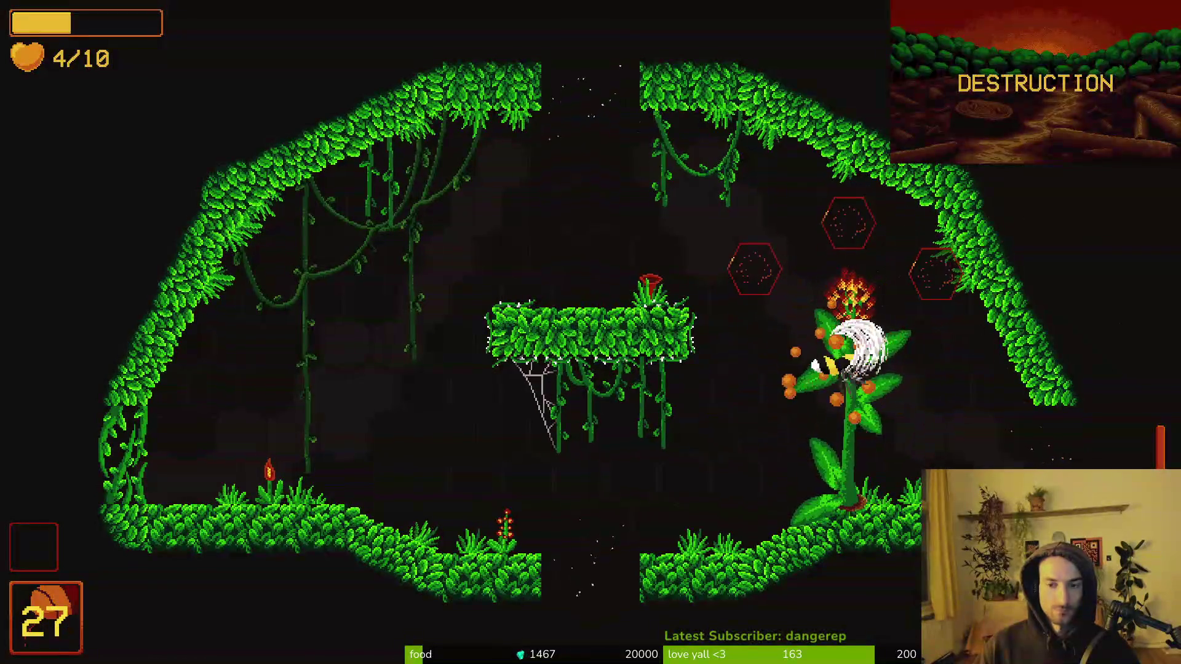
{"action": "key", "text": "d"}
{"action": "key", "text": "a"}
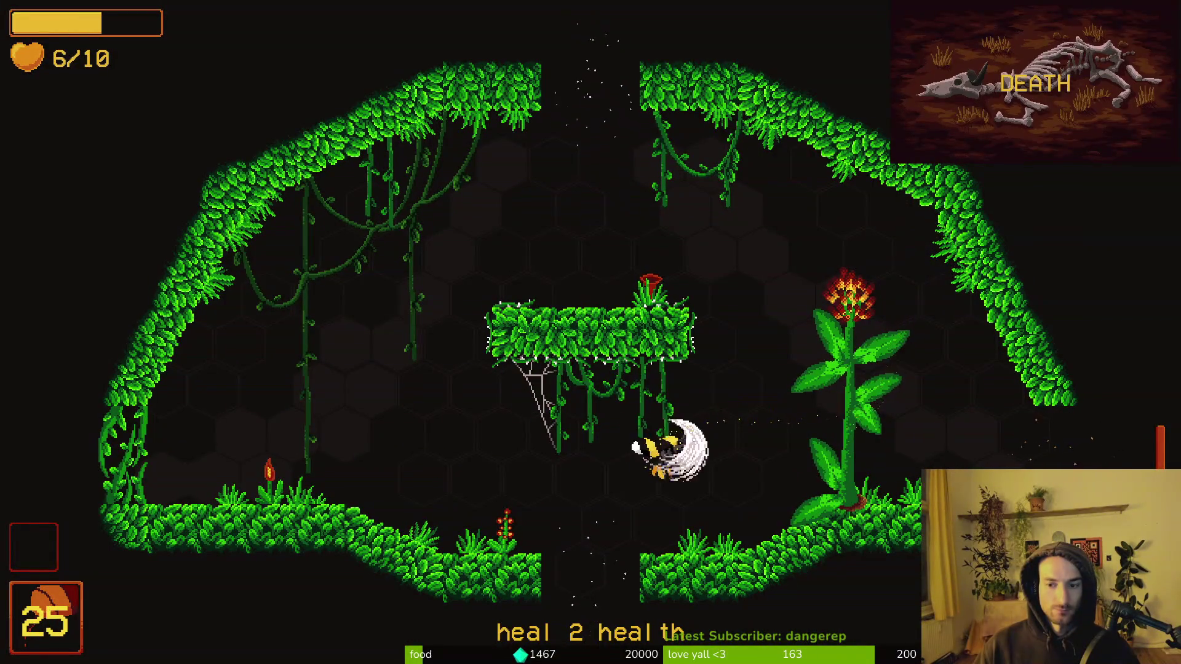
Step: Go through the top exit, attack the white swirl enemies, and kill the beetle
{"action": "key", "text": "w"}
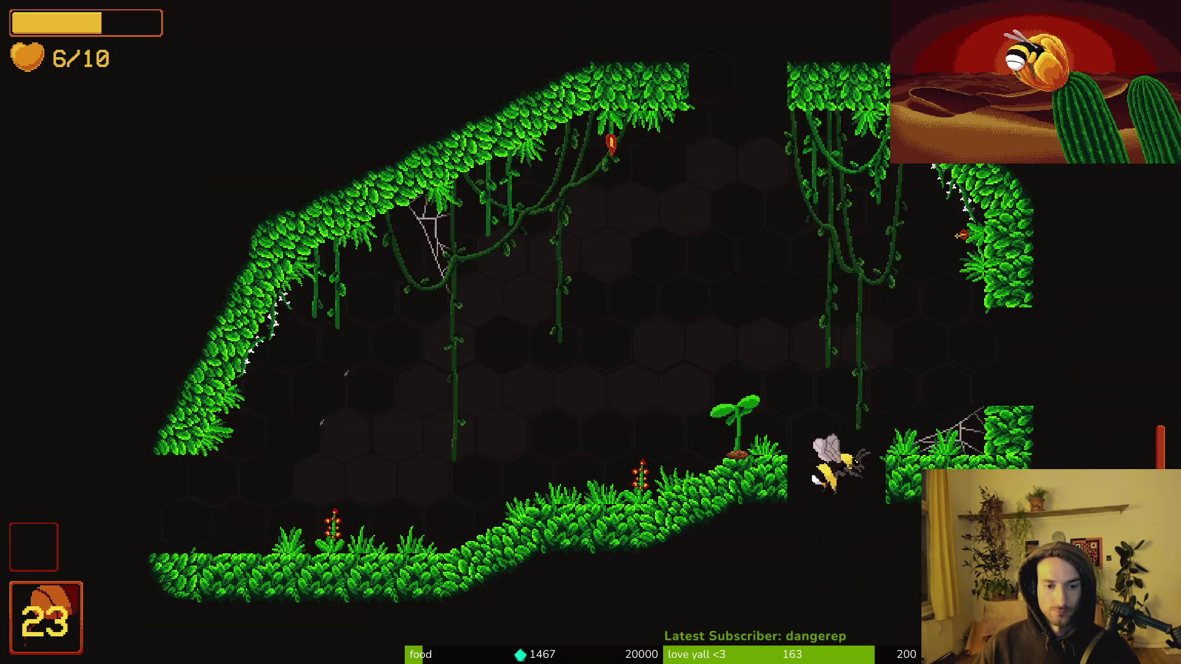
{"action": "key", "text": "a"}
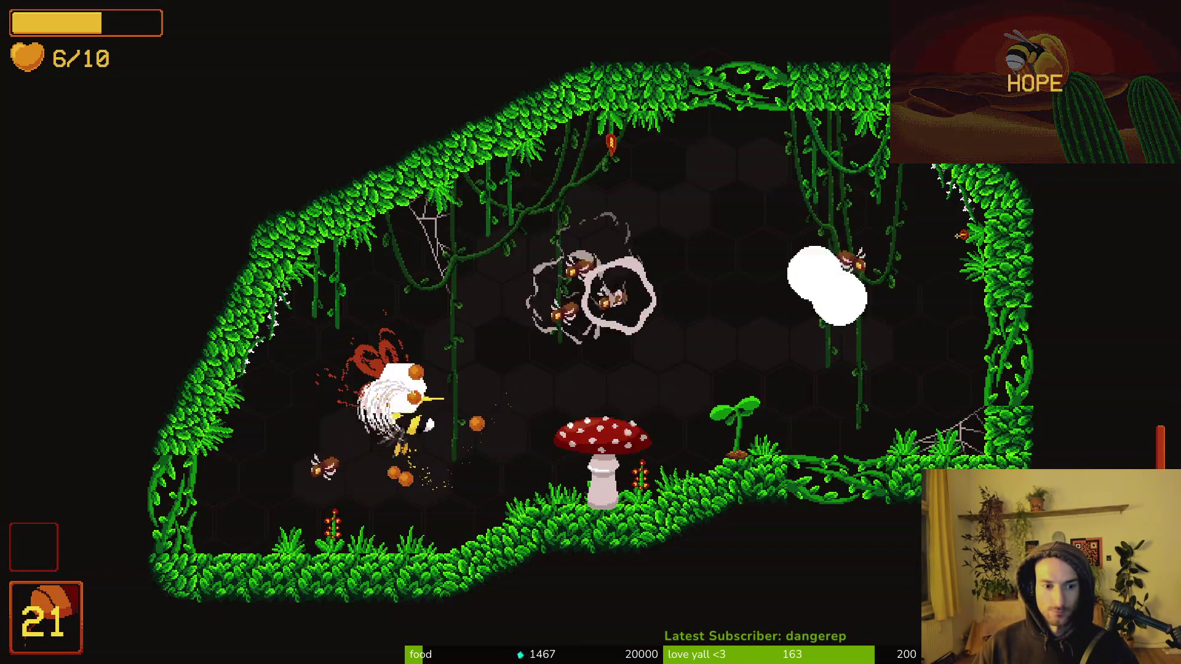
{"action": "key", "text": "a"}
{"action": "key", "text": "d"}
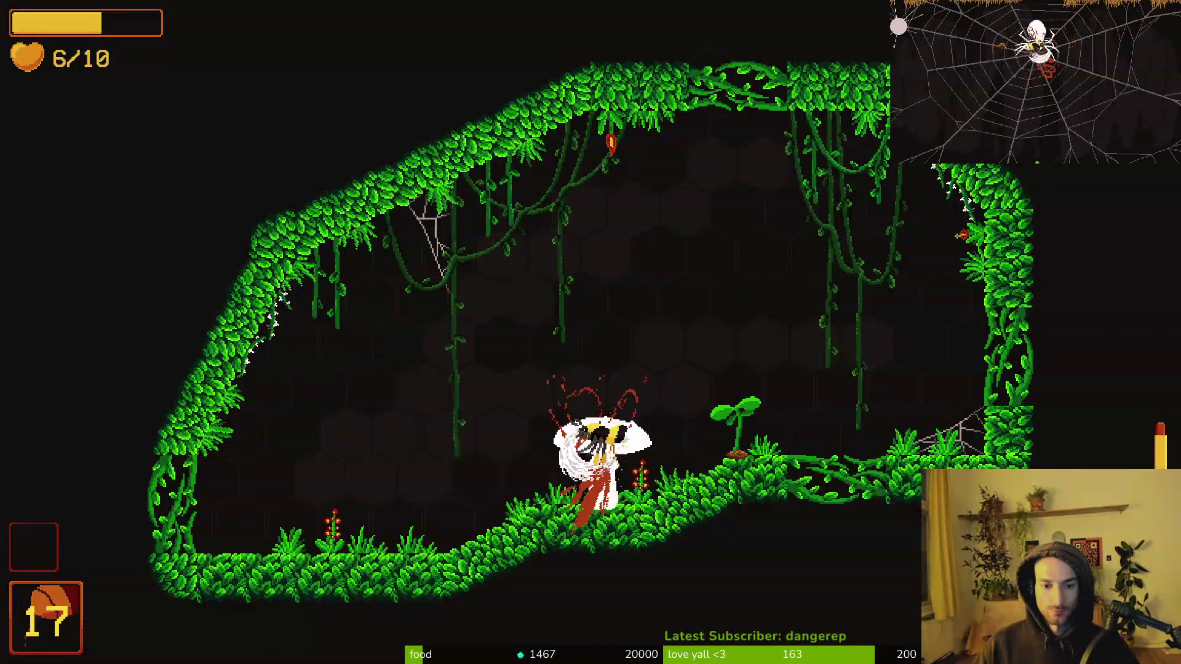
{"action": "key", "text": "space"}
{"action": "key", "text": "space"}
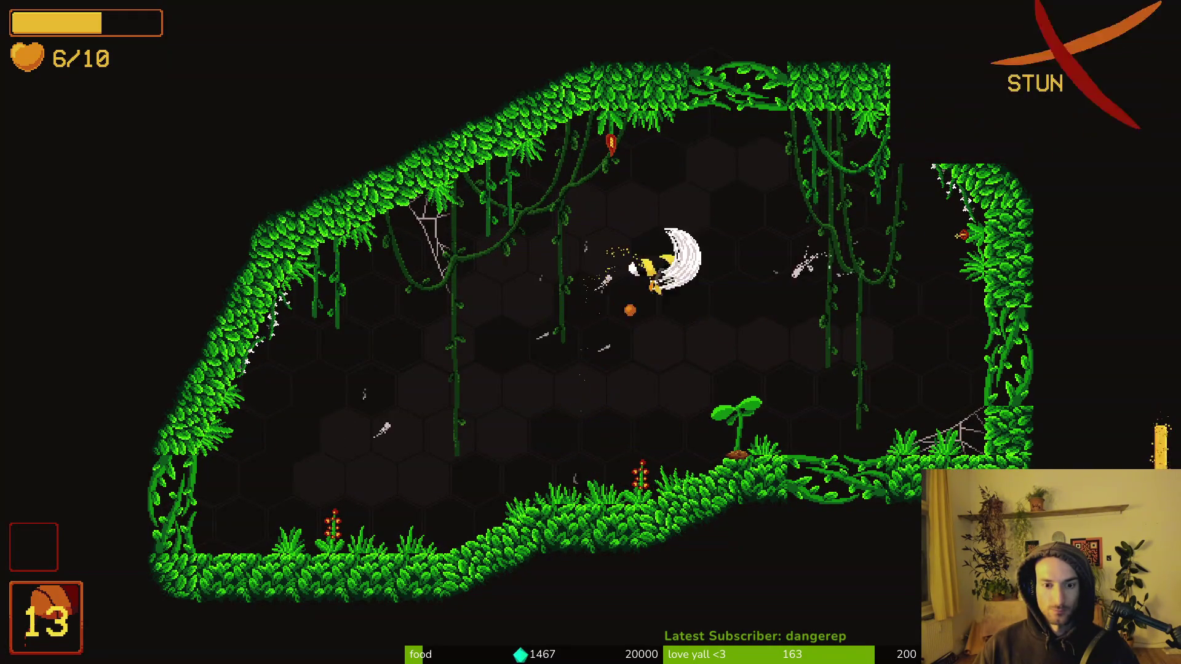
{"action": "key", "text": "space"}
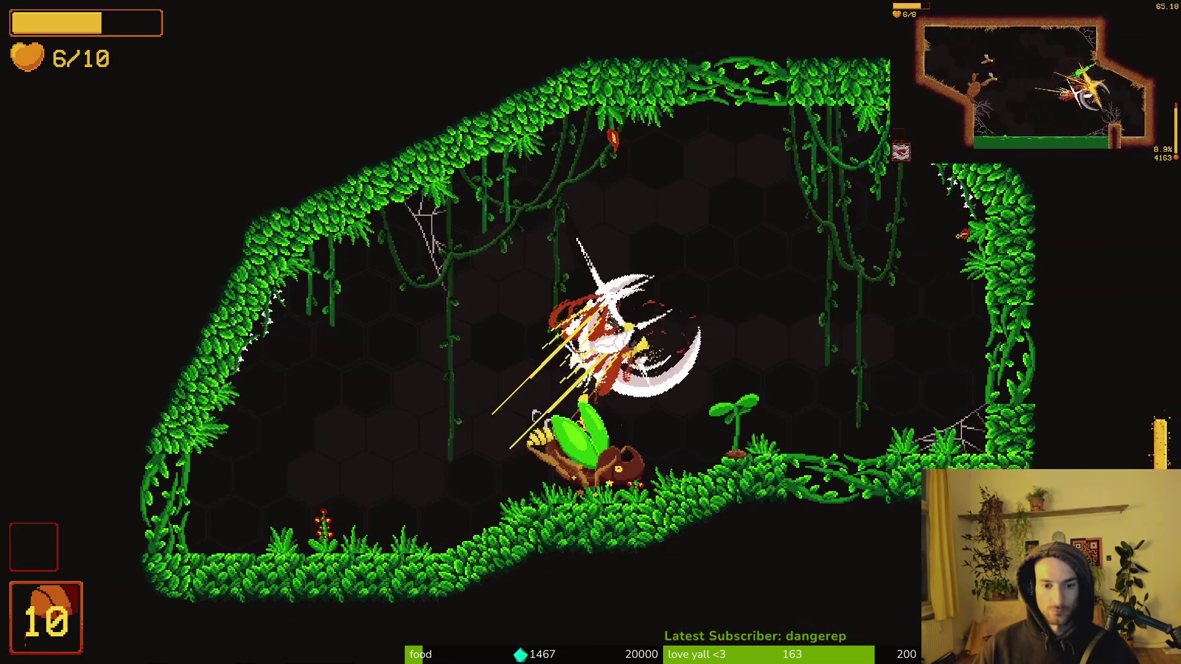
{"action": "key", "text": "space"}
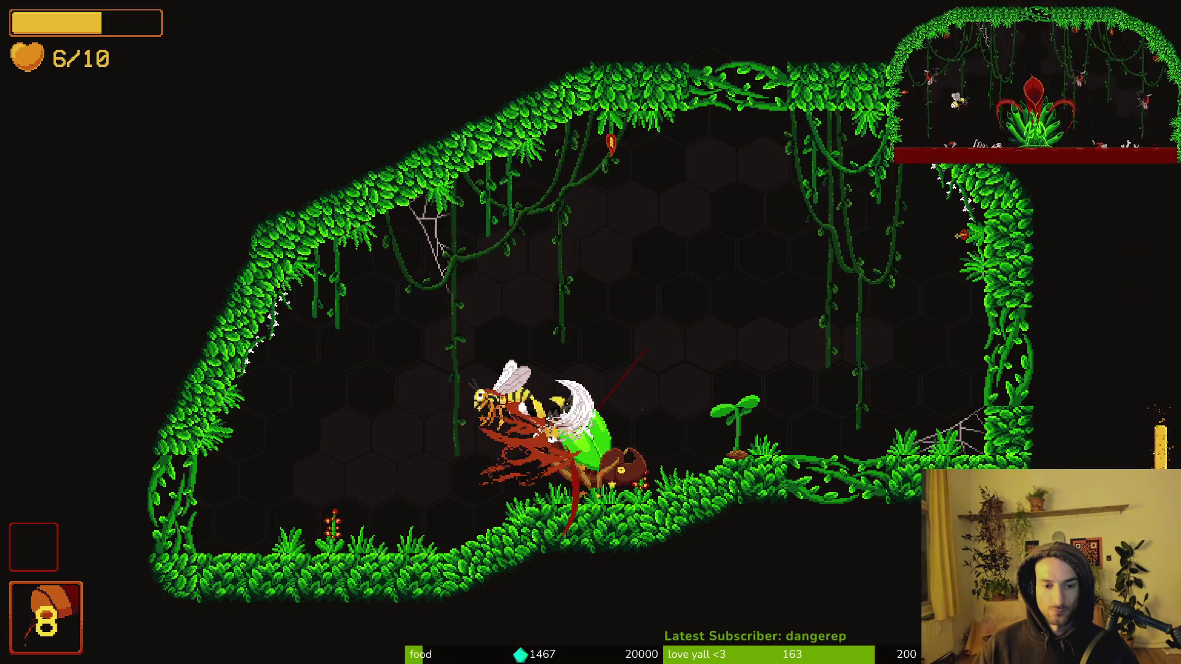
{"action": "key", "text": "space"}
{"action": "key", "text": "space"}
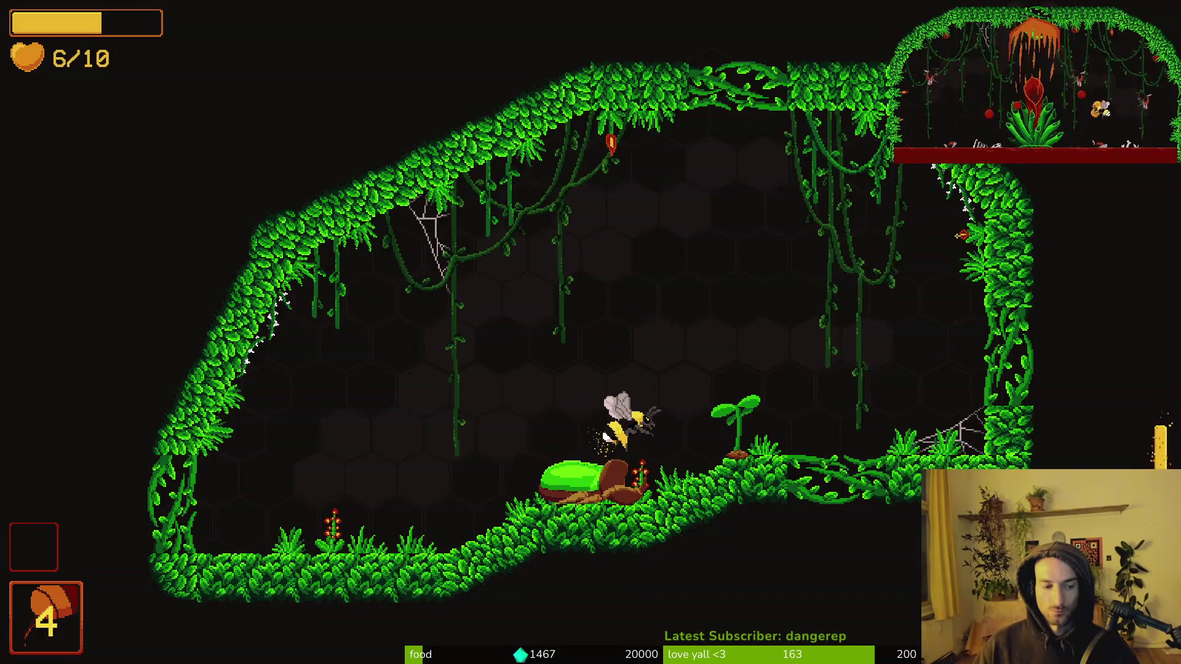
{"action": "key", "text": "space"}
{"action": "key", "text": "space"}
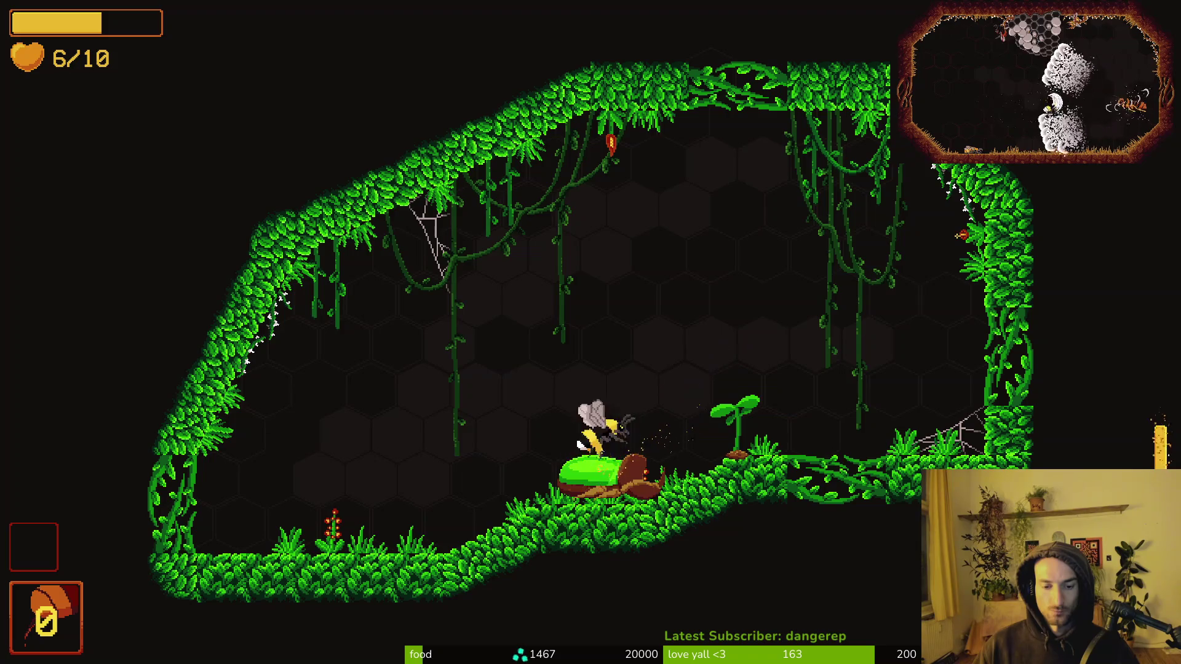
Step: Pollinate the plant into a tall flower and take the +10% slash damage upgrade
{"action": "key", "text": "space"}
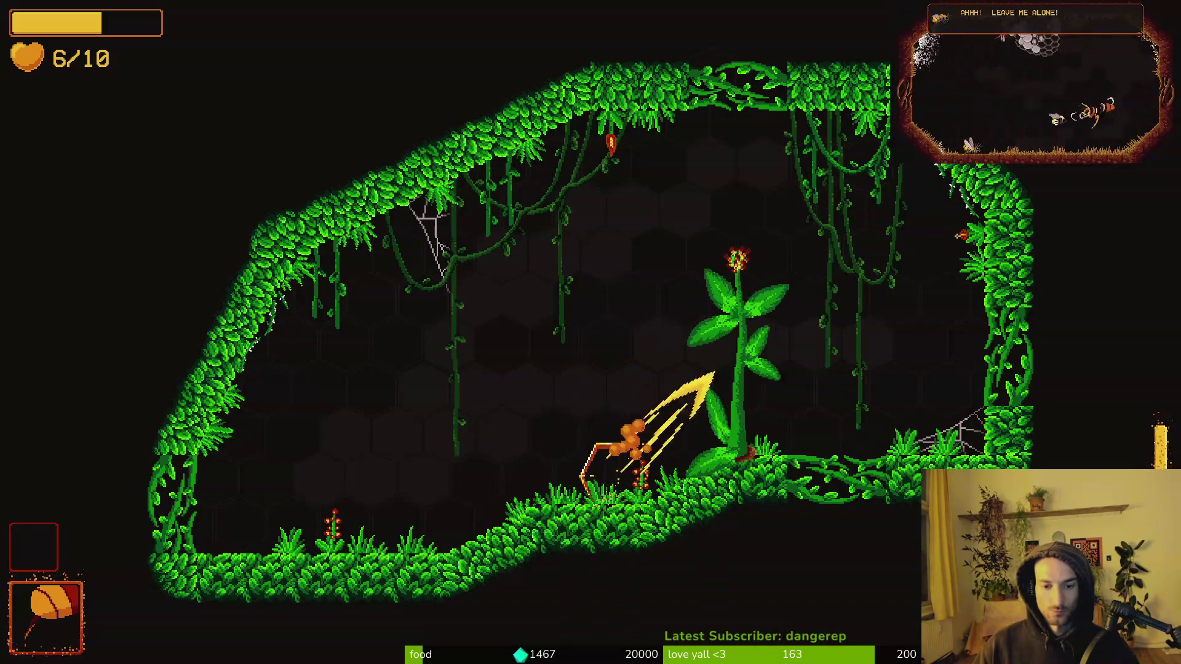
{"action": "key", "text": "space"}
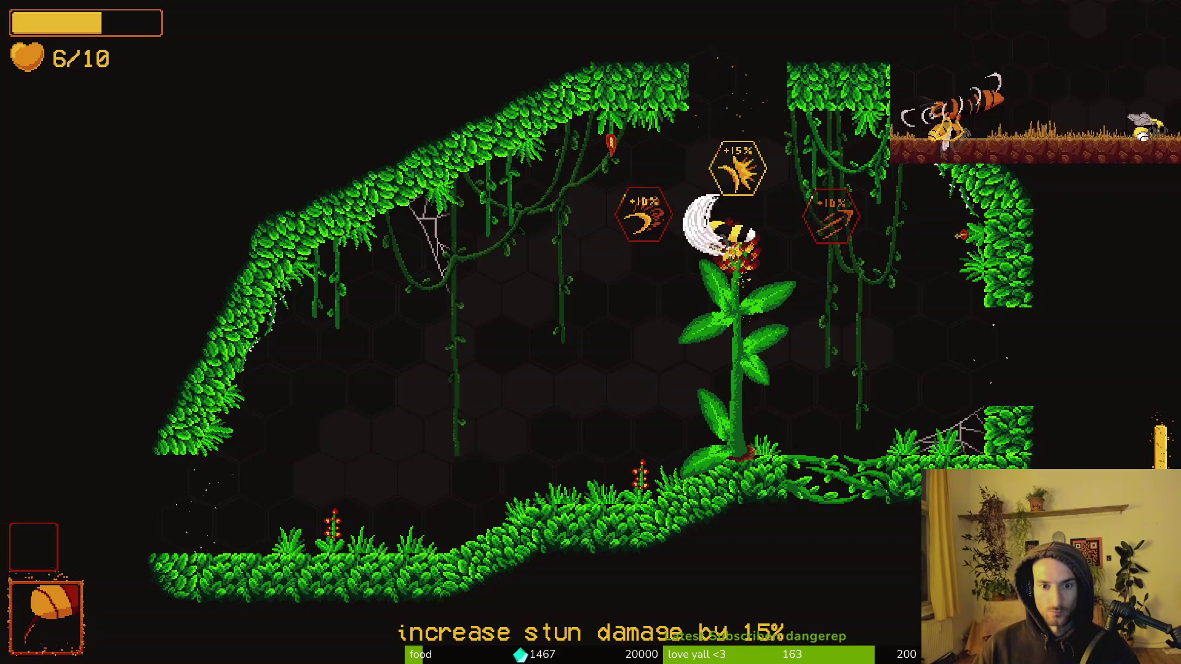
{"action": "key", "text": "space"}
{"action": "key", "text": "space"}
{"action": "key", "text": "space"}
{"action": "key", "text": "space"}
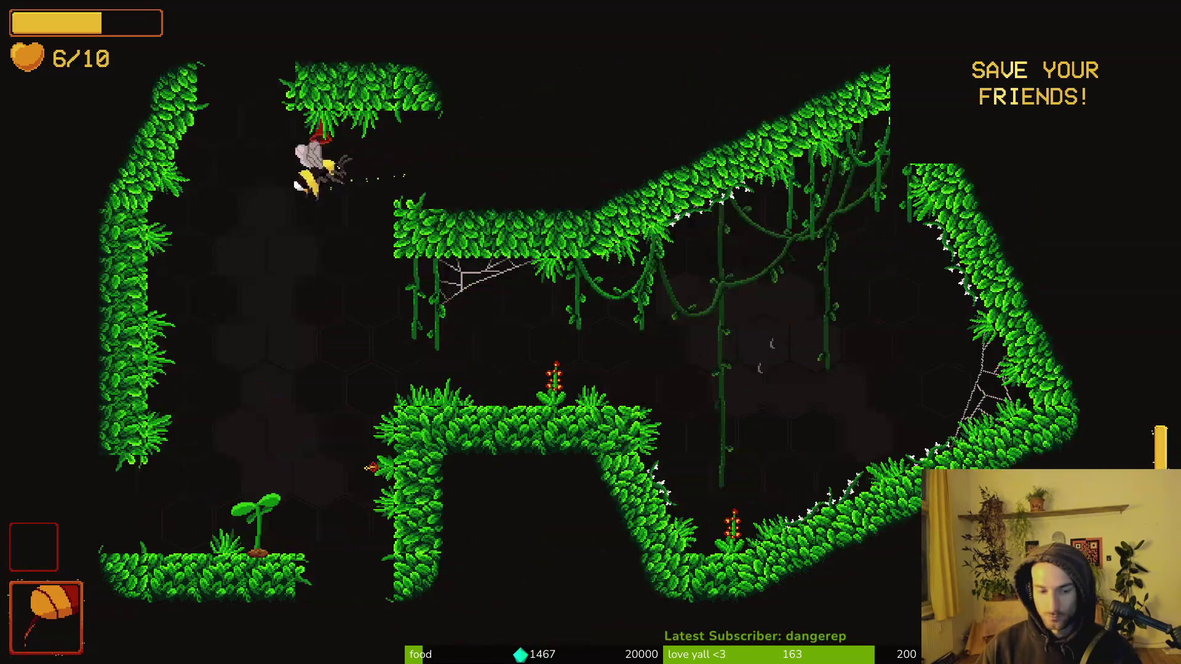
Step: Dash between the chambers, striking the flies swarming around the mushroom
{"action": "key", "text": "space"}
{"action": "key", "text": "space"}
{"action": "key", "text": "space"}
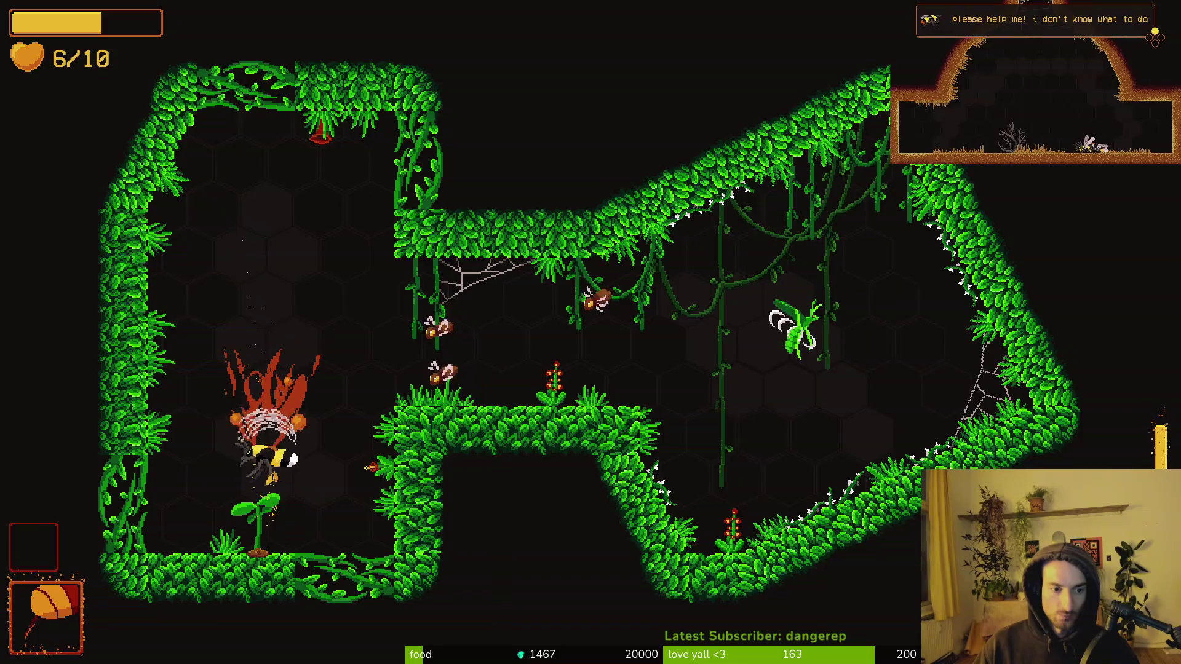
{"action": "key", "text": "space"}
{"action": "key", "text": "space"}
{"action": "key", "text": "space"}
{"action": "key", "text": "space"}
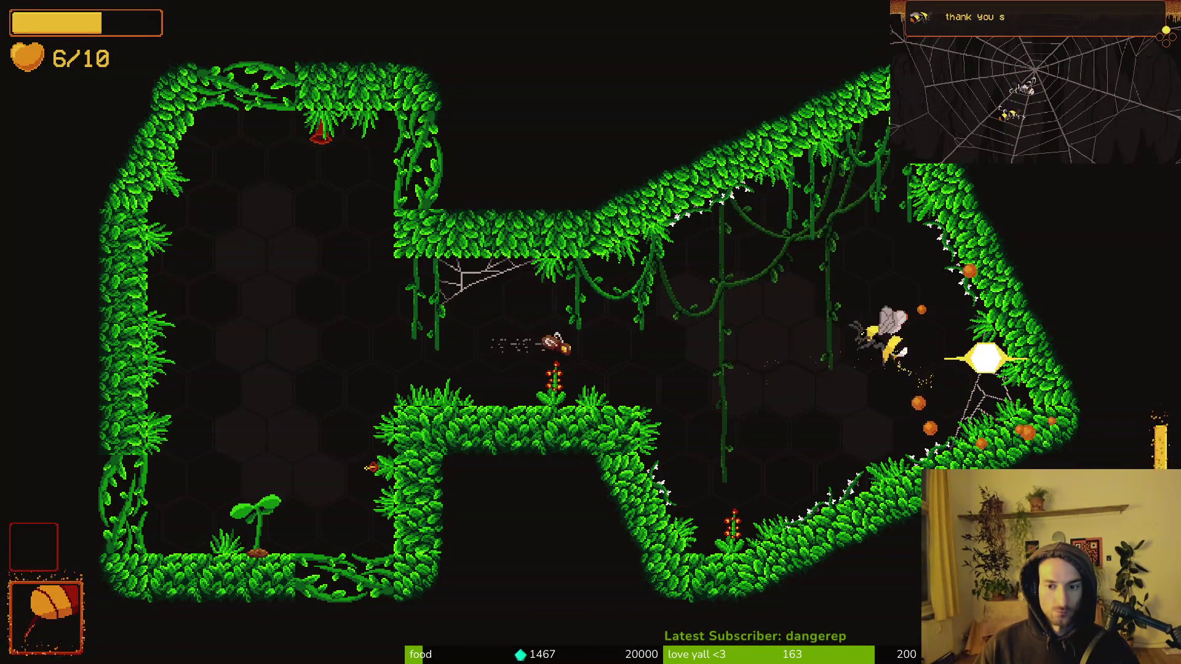
{"action": "key", "text": "space"}
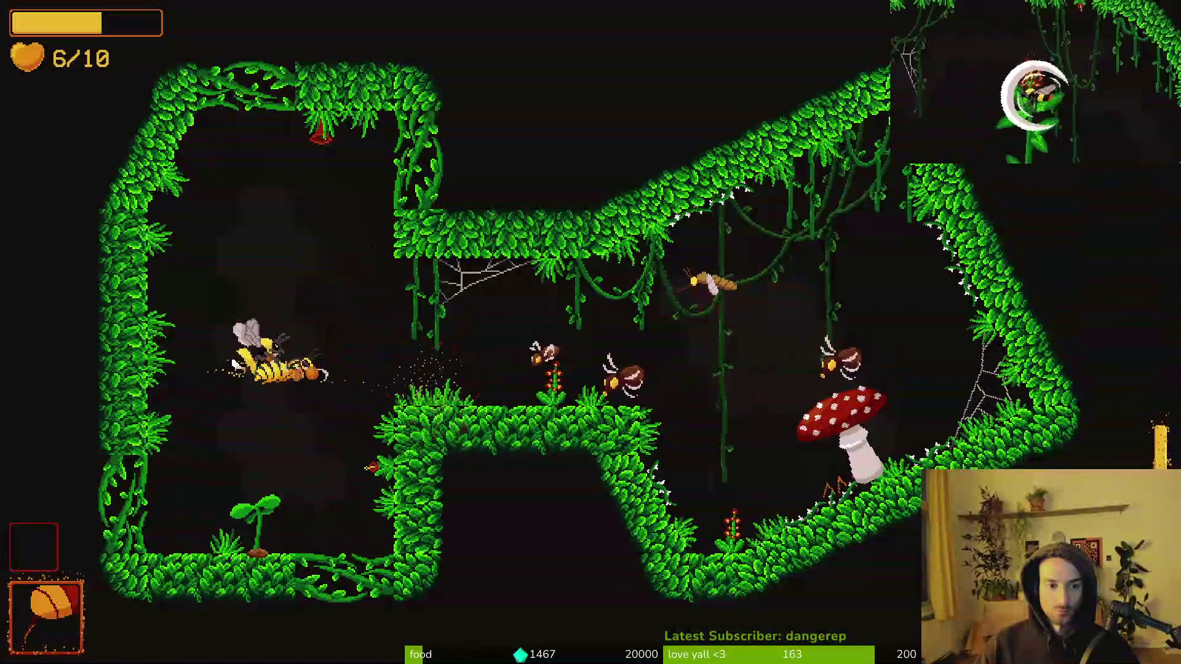
{"action": "key", "text": "space"}
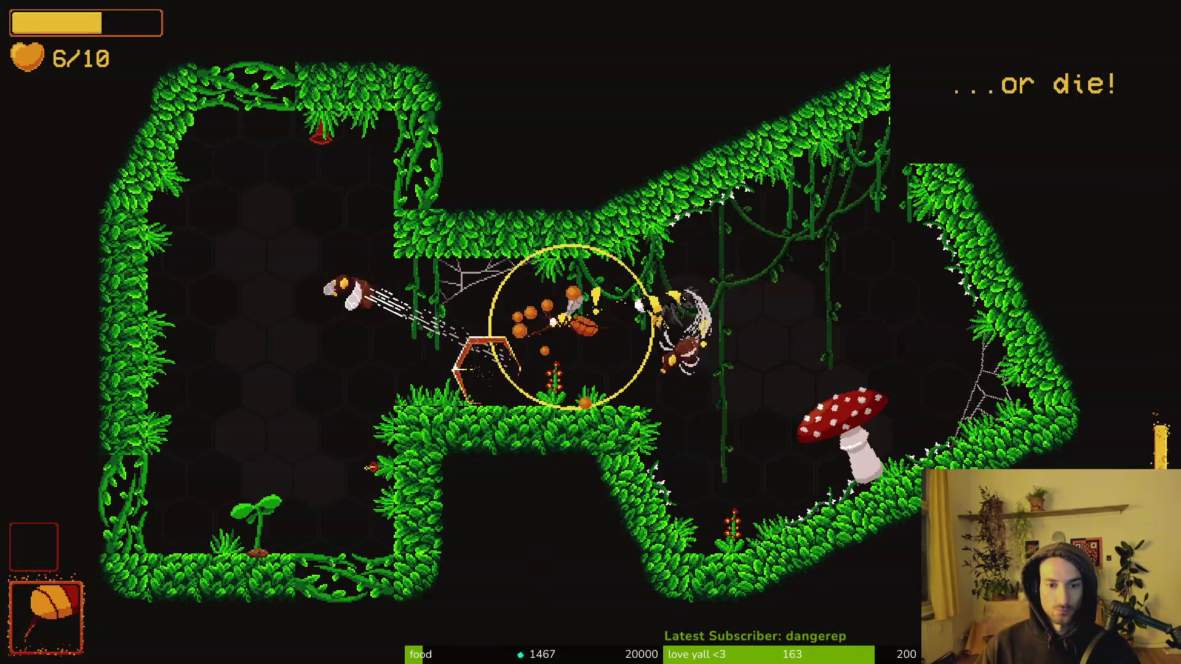
{"action": "key", "text": "space"}
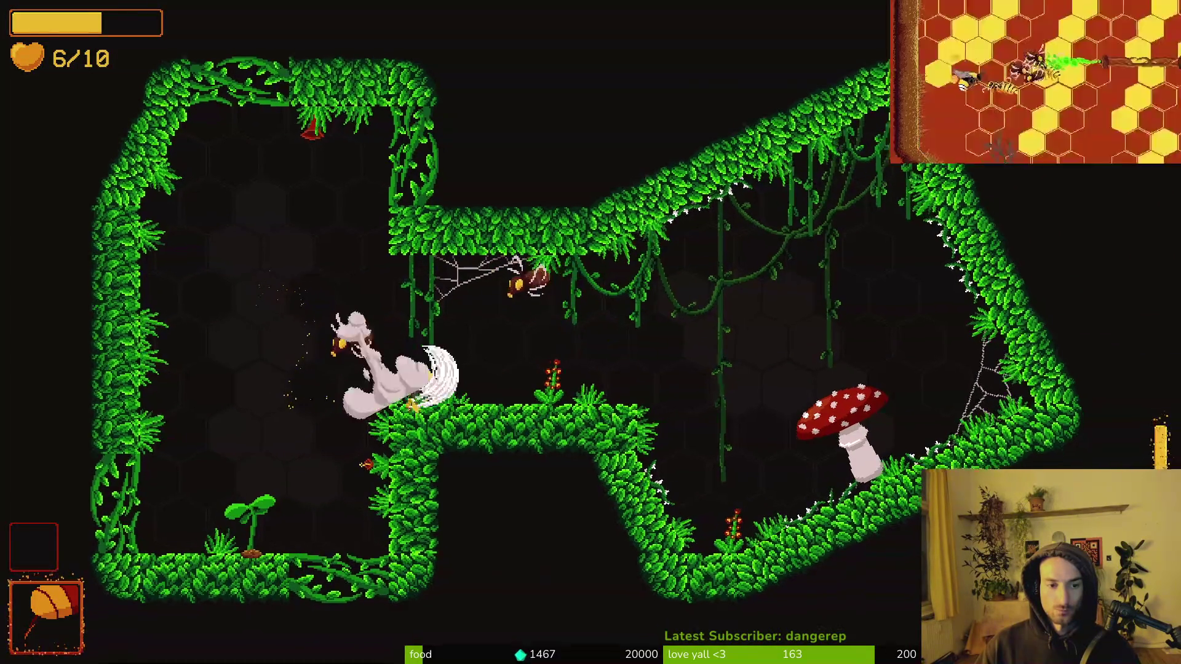
{"action": "key", "text": "space"}
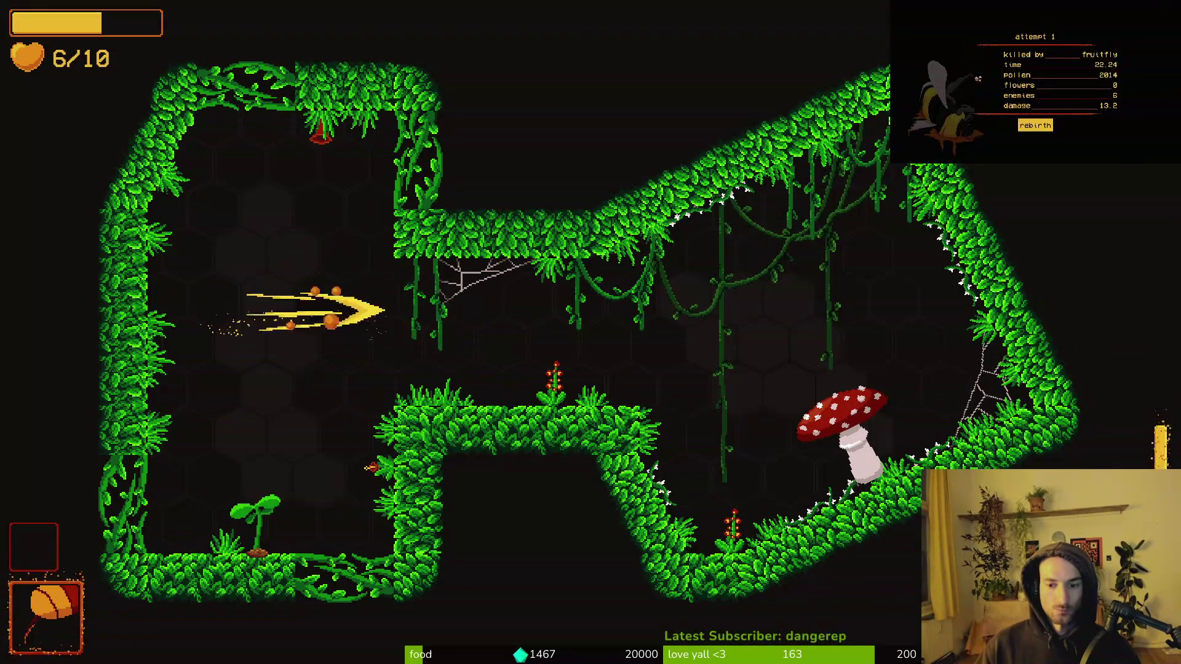
{"action": "key", "text": "space"}
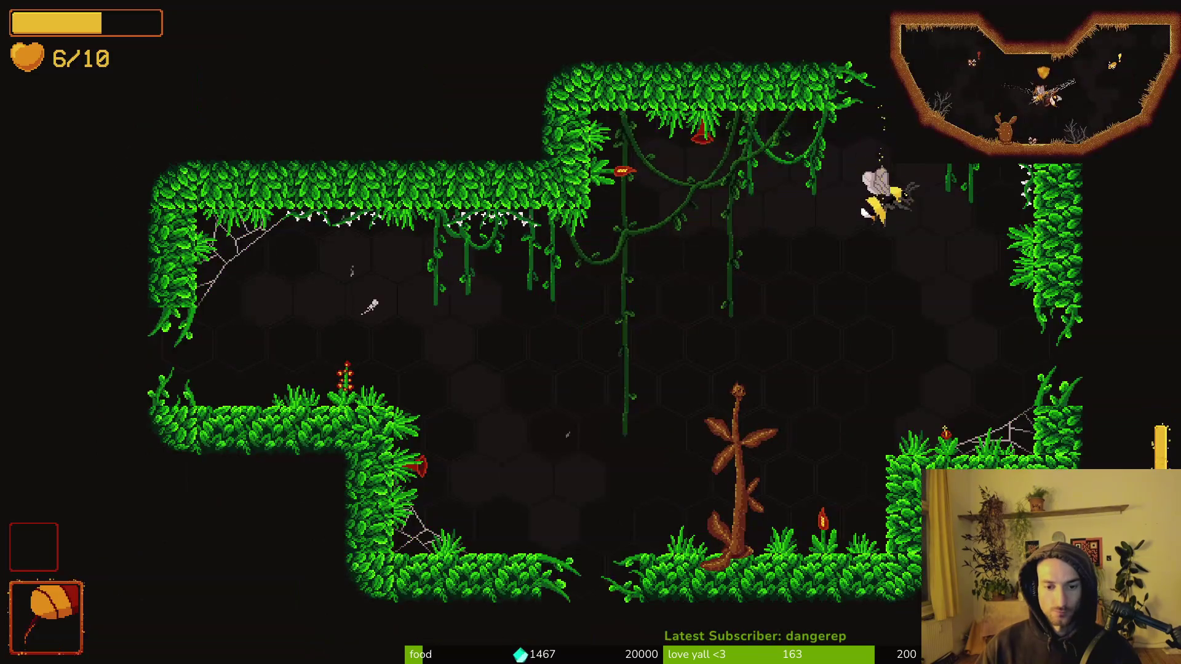
Step: Slash the newly spawned enemies, kill the mantis, and hit enemies near the brown tree
{"action": "key", "text": "space"}
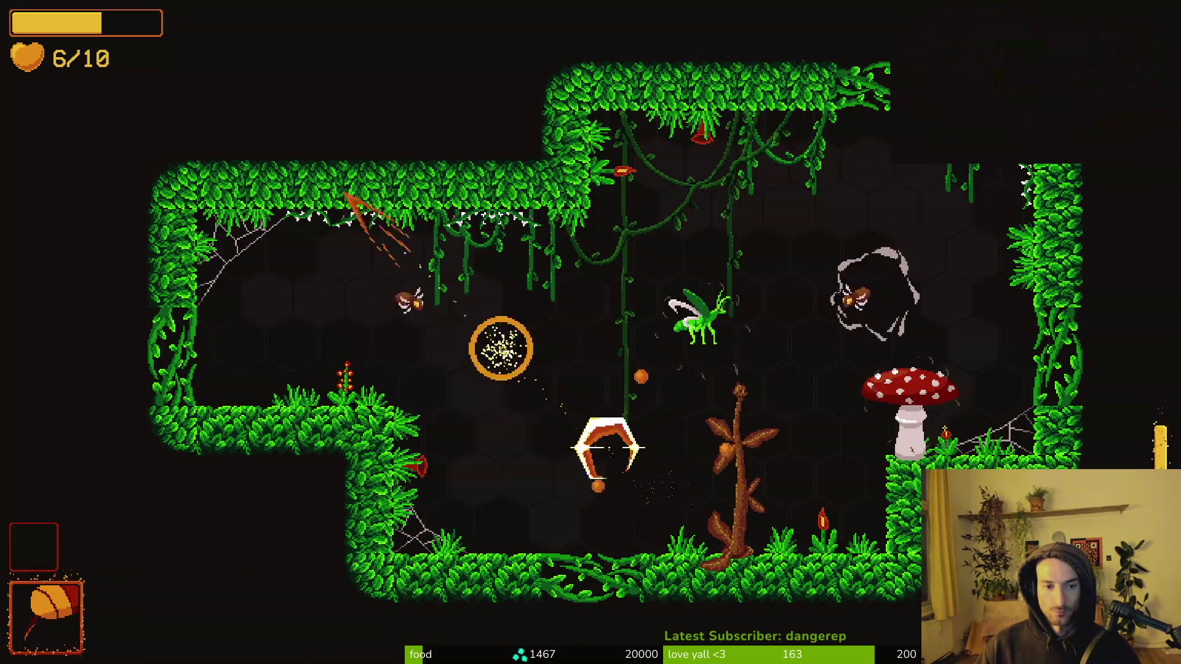
{"action": "key", "text": "space"}
{"action": "key", "text": "space"}
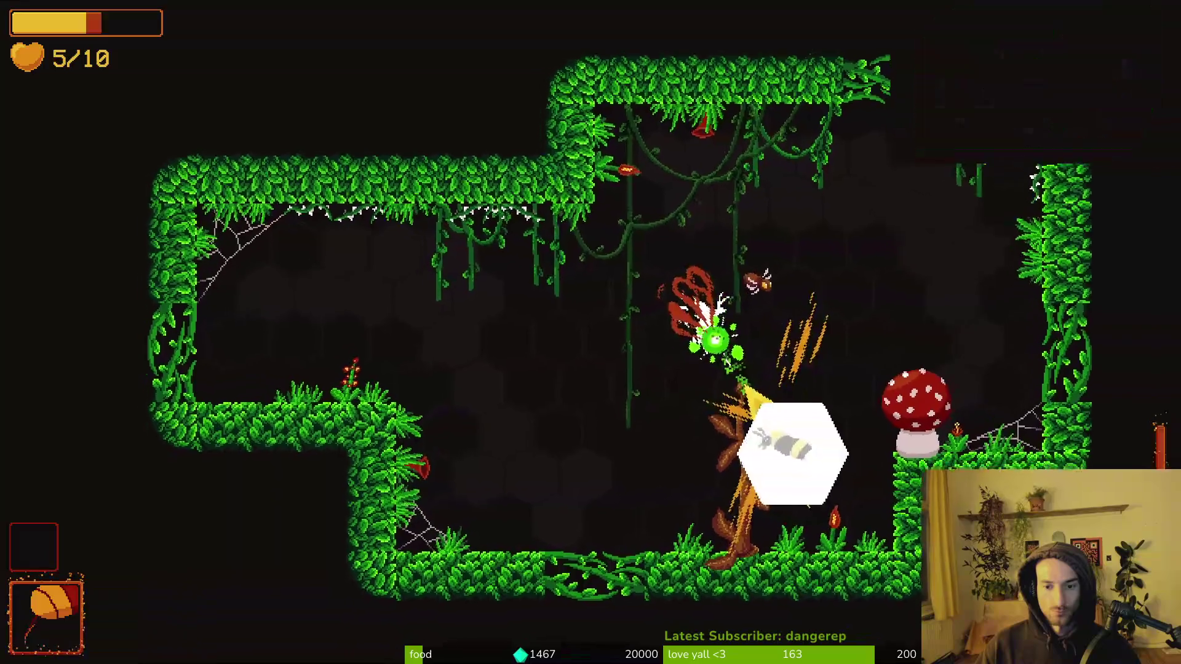
{"action": "key", "text": "space"}
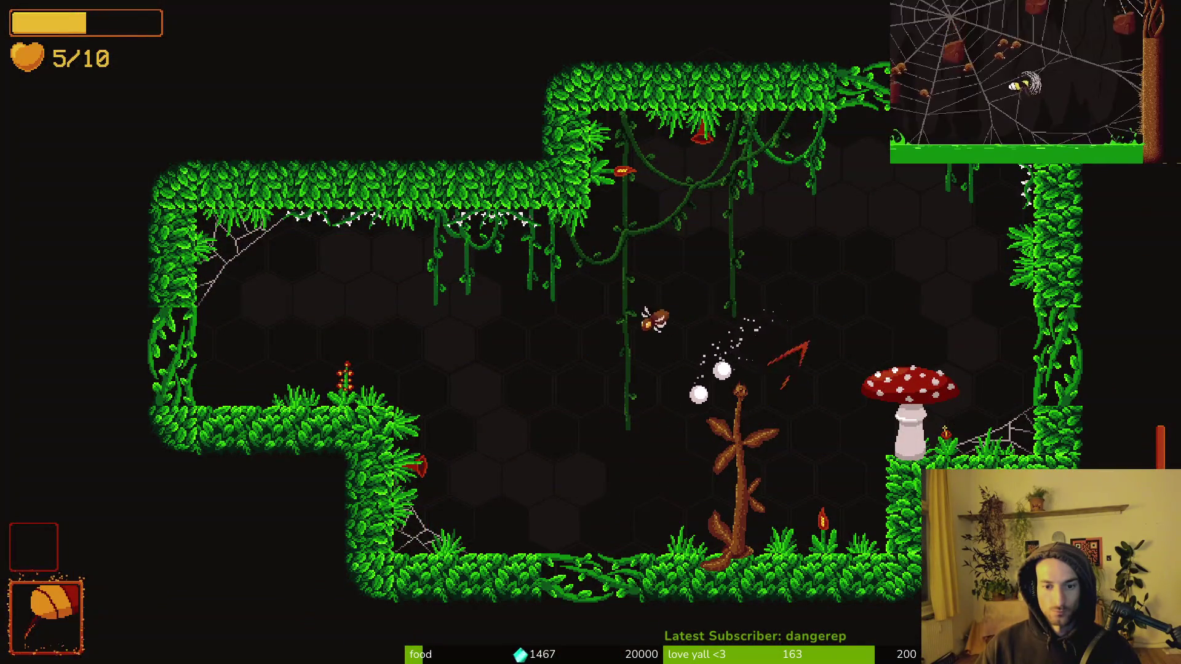
{"action": "key", "text": "space"}
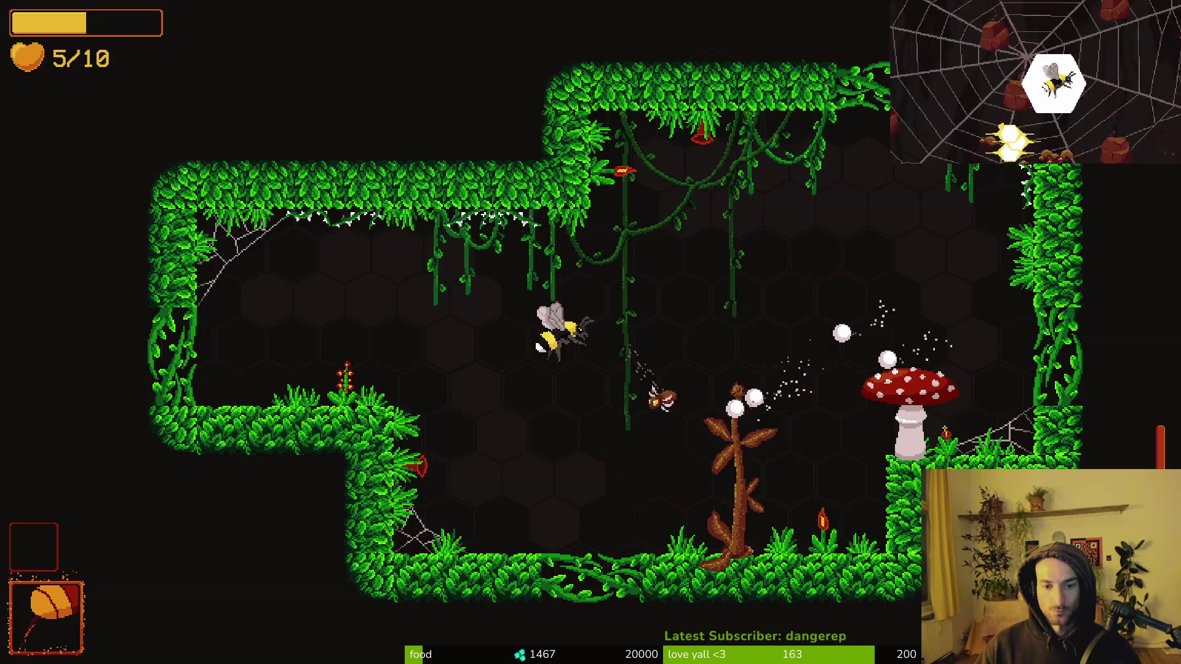
{"action": "key", "text": "space"}
{"action": "key", "text": "space"}
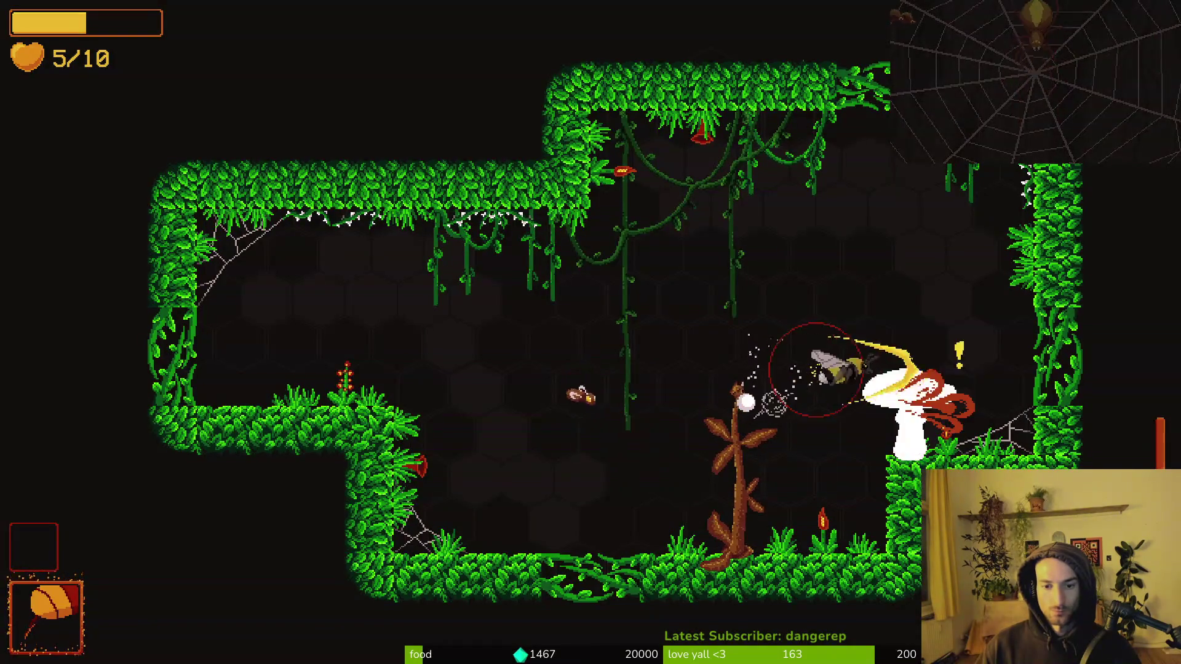
{"action": "key", "text": "space"}
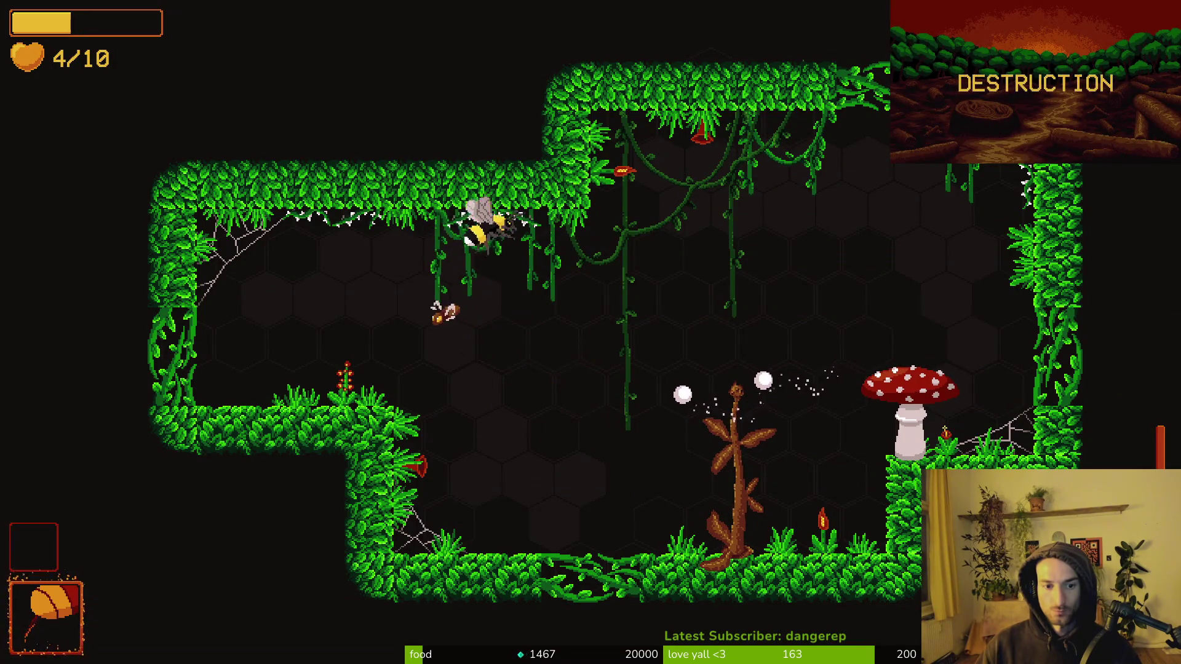
Step: Slash down the red-flashing mushroom and the wasps while dodging spores, ending at 3/10 health
{"action": "key", "text": "space"}
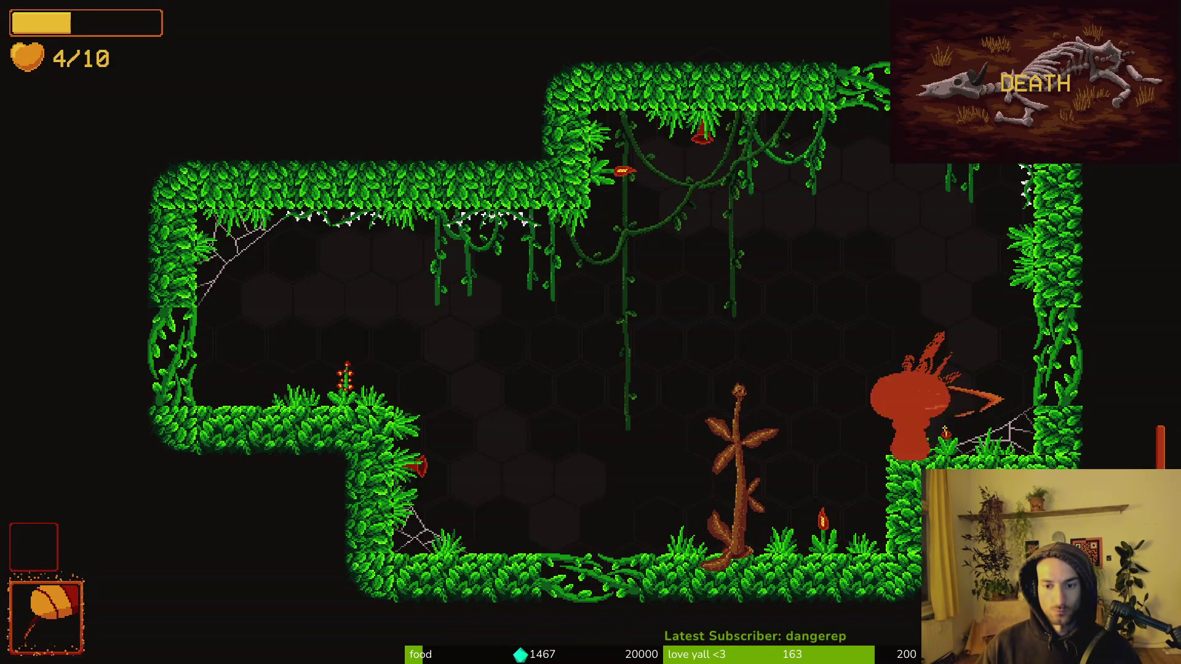
{"action": "key", "text": "space"}
{"action": "key", "text": "space"}
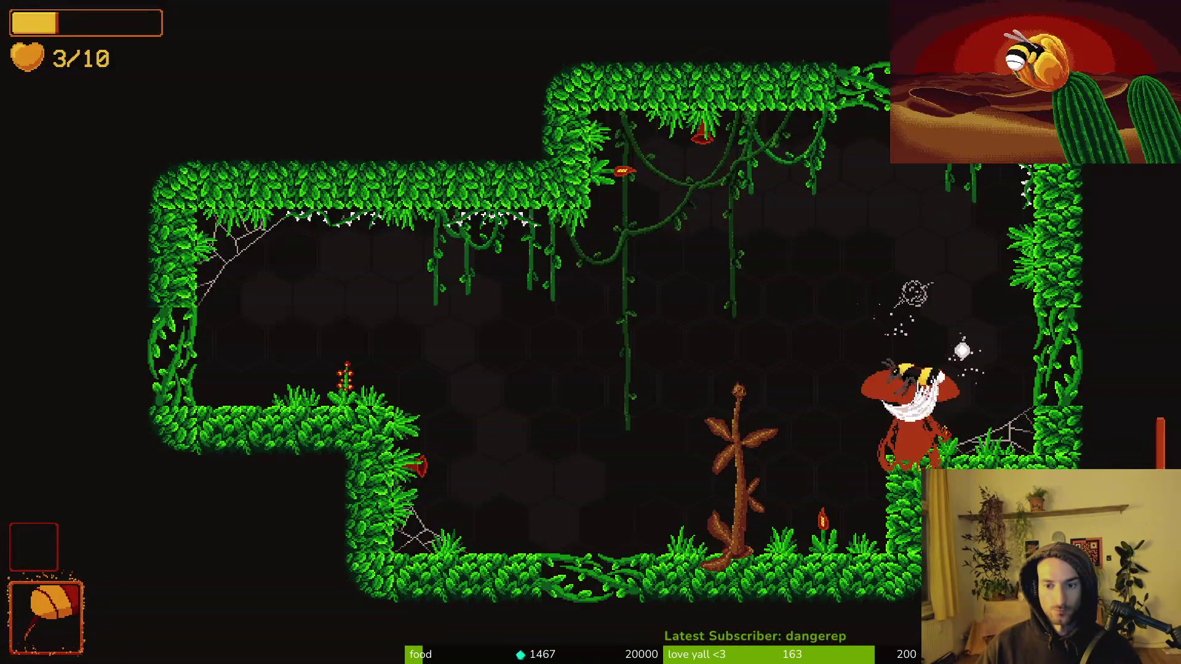
{"action": "key", "text": "space"}
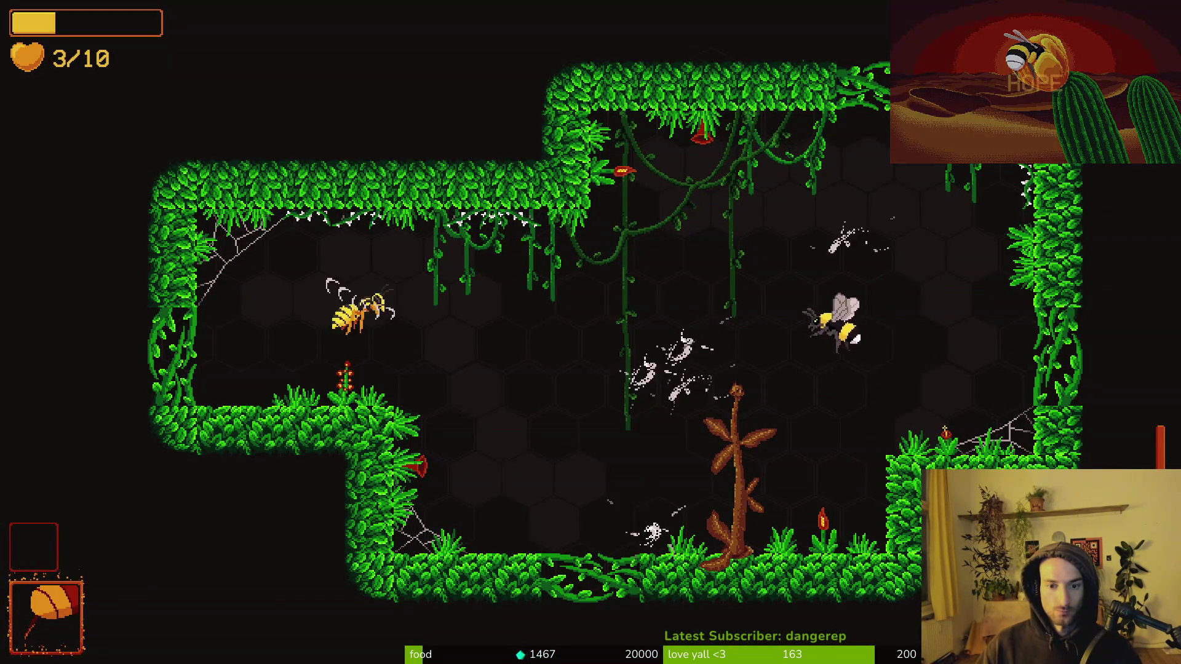
{"action": "key", "text": "space"}
{"action": "key", "text": "space"}
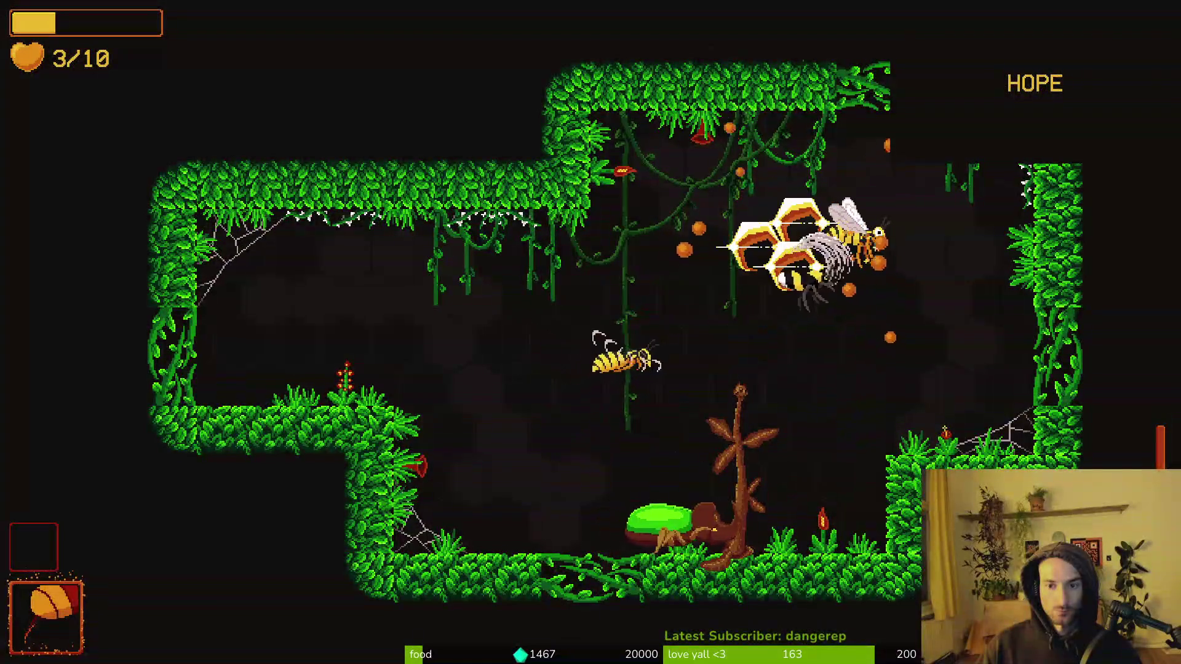
{"action": "key", "text": "space"}
{"action": "key", "text": "space"}
{"action": "key", "text": "space"}
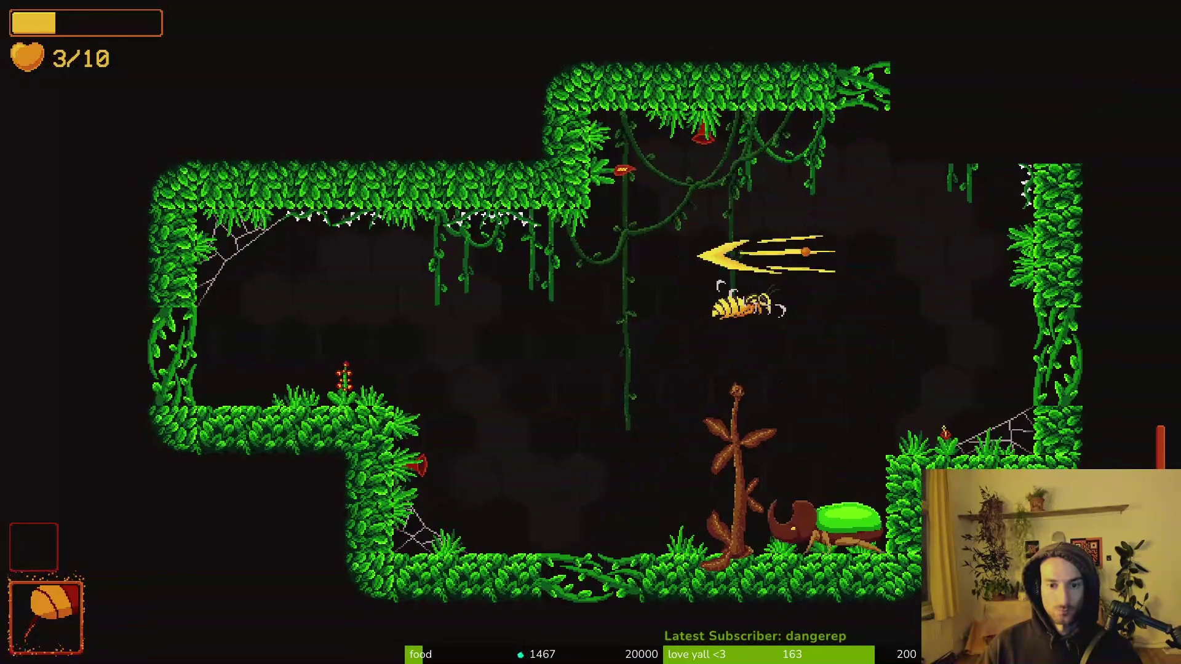
{"action": "key", "text": "space"}
{"action": "key", "text": "space"}
{"action": "key", "text": "space"}
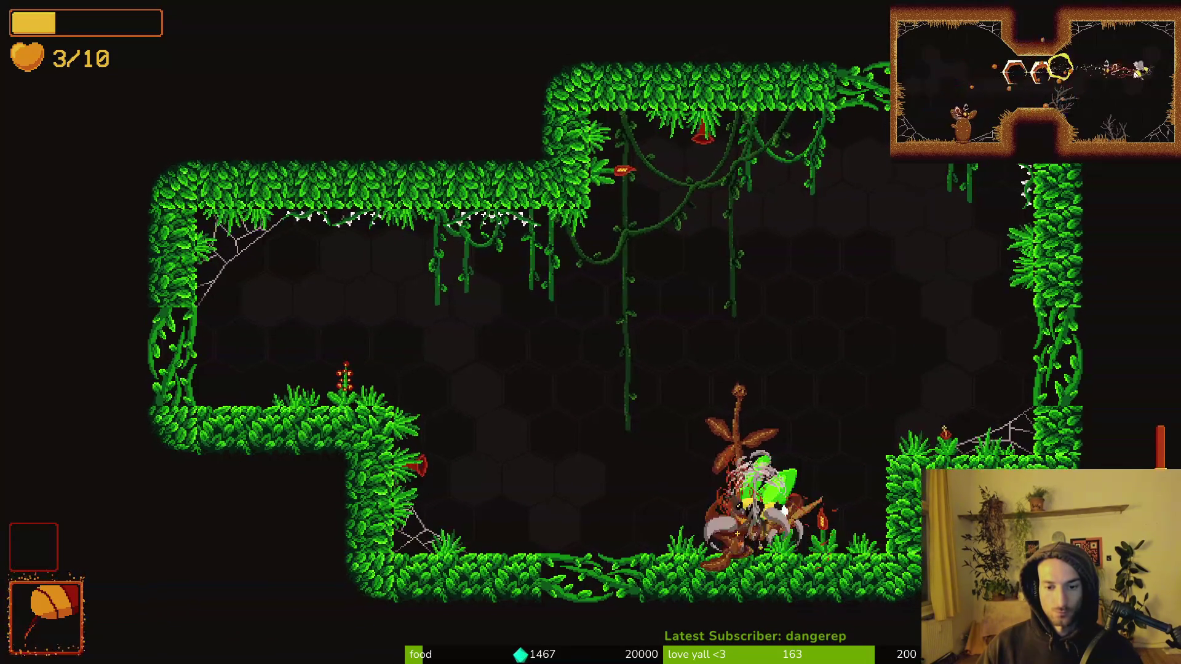
{"action": "key", "text": "space"}
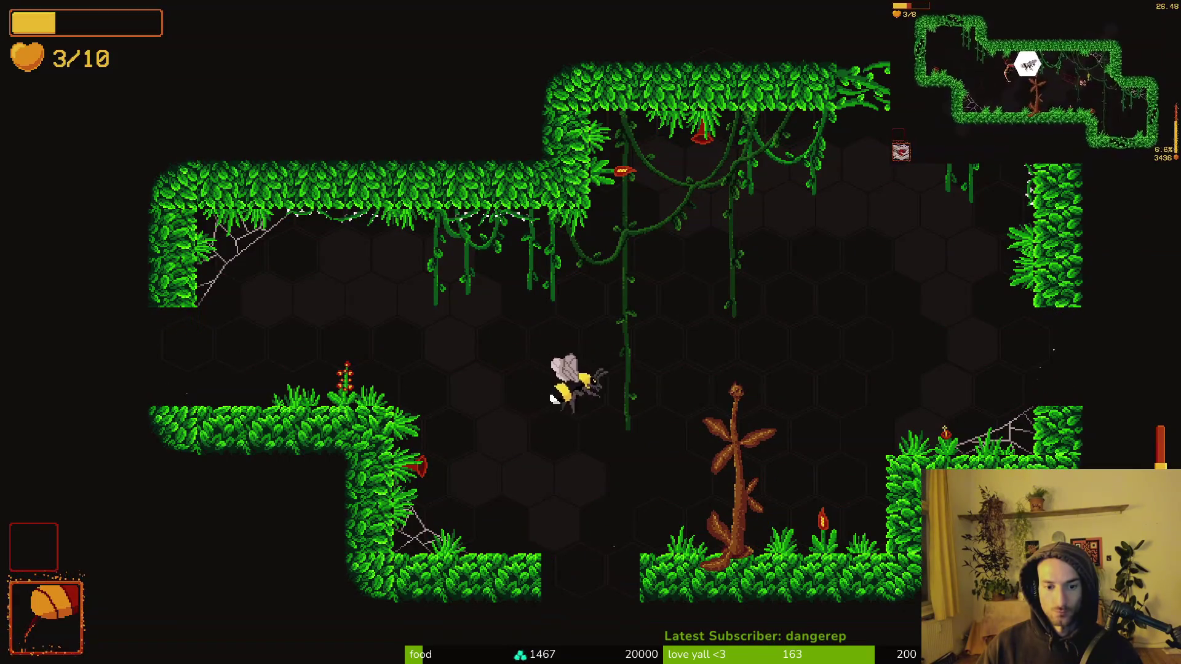
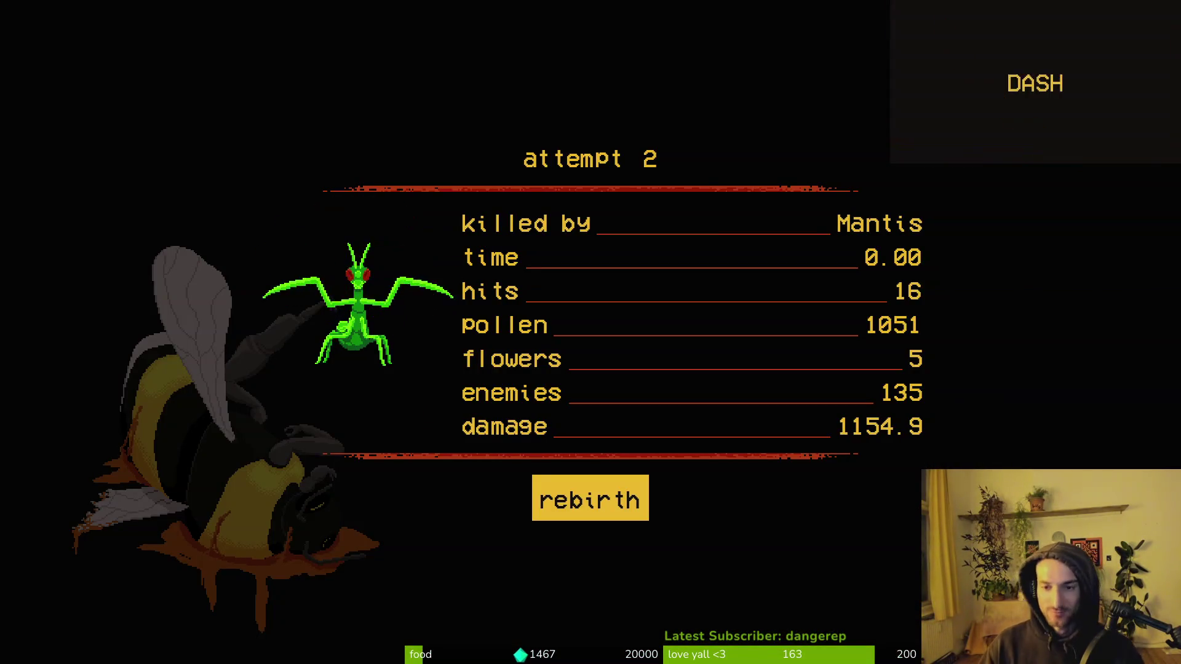
Step: Dismiss the death screen and quit the run through the pause and main menus back to Godot
{"action": "key", "text": "Return"}
{"action": "key", "text": "Escape"}
{"action": "key", "text": "Return"}
{"action": "key", "text": "Left"}
{"action": "key", "text": "Return"}
{"action": "key", "text": "Up"}
{"action": "key", "text": "Return"}
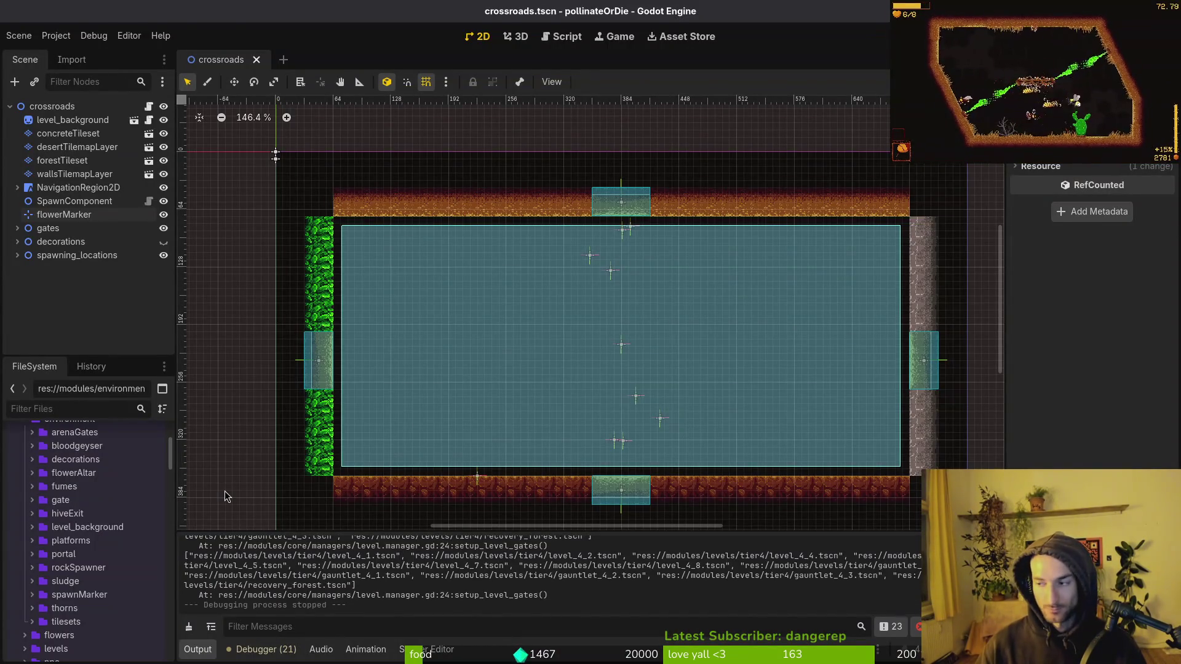
Step: Switch to the terminal and save and close crossroads.gd
{"action": "key", "text": "alt+Tab"}
{"action": "type", "text": "q"}
{"action": "key", "text": "Return"}
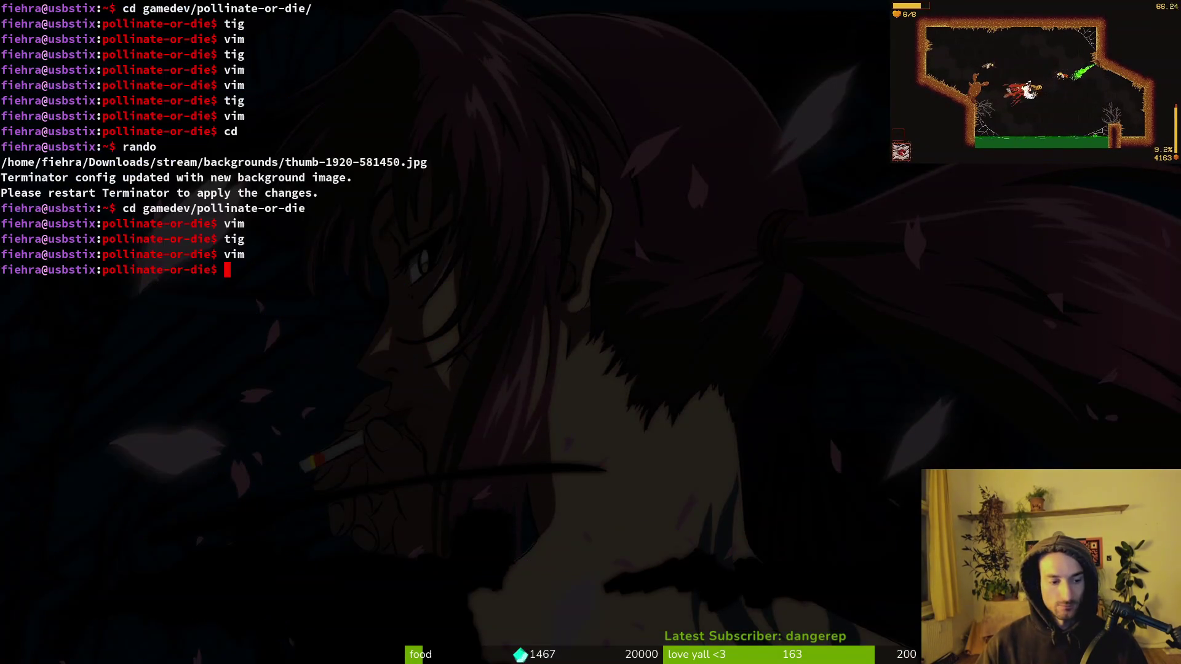
Step: Review the data/save_data.gd diff in tig
{"action": "type", "text": "tig"}
{"action": "key", "text": "Return"}
{"action": "key", "text": "s"}
{"action": "key", "text": "j"}
{"action": "key", "text": "j"}
{"action": "key", "text": "Return"}
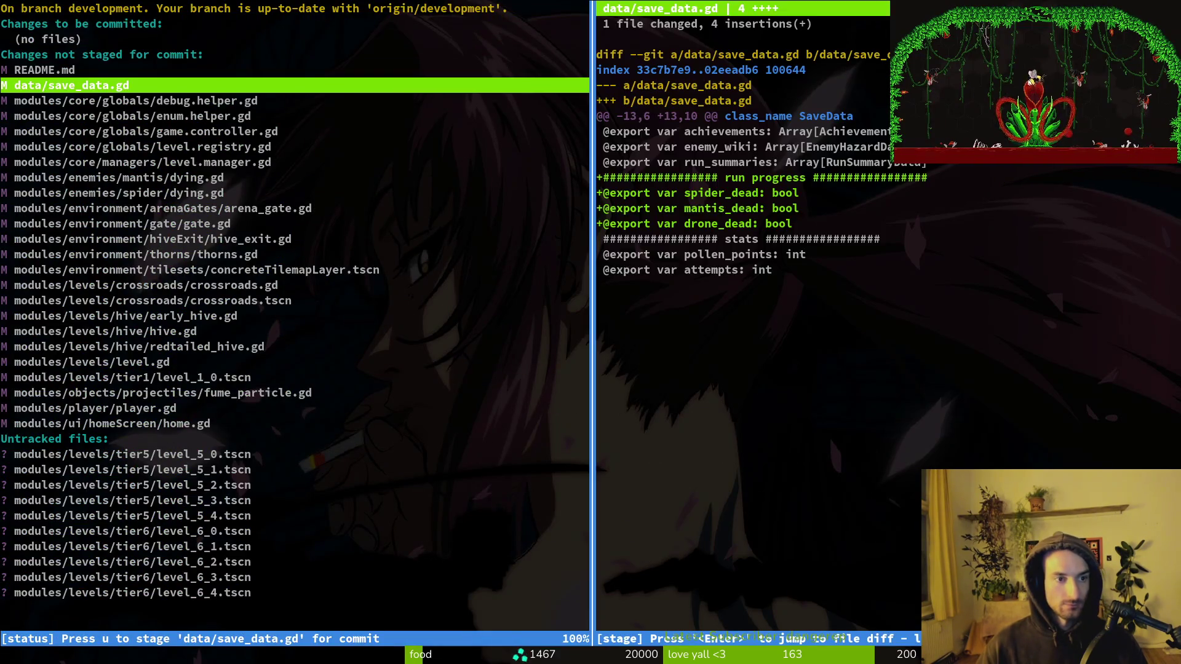
{"action": "key", "text": "q"}
{"action": "key", "text": "q"}
Step: Open the project in Vim and load data/save_data.gd
{"action": "type", "text": "vim ."}
{"action": "key", "text": "Return"}
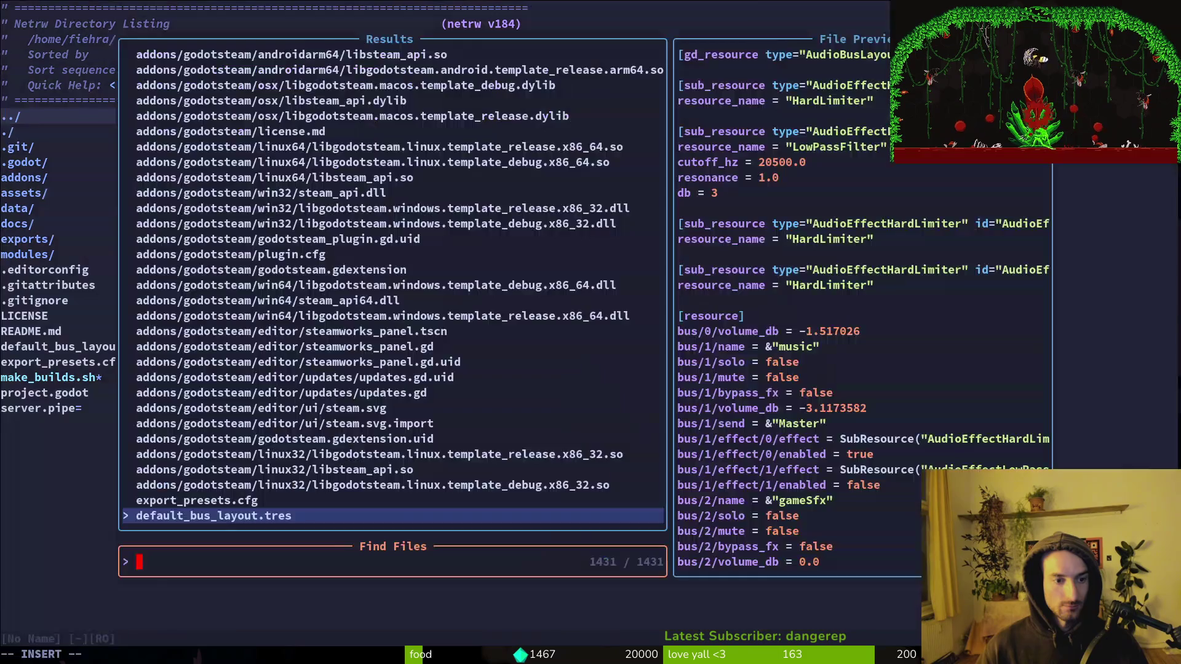
{"action": "type", "text": "sad"}
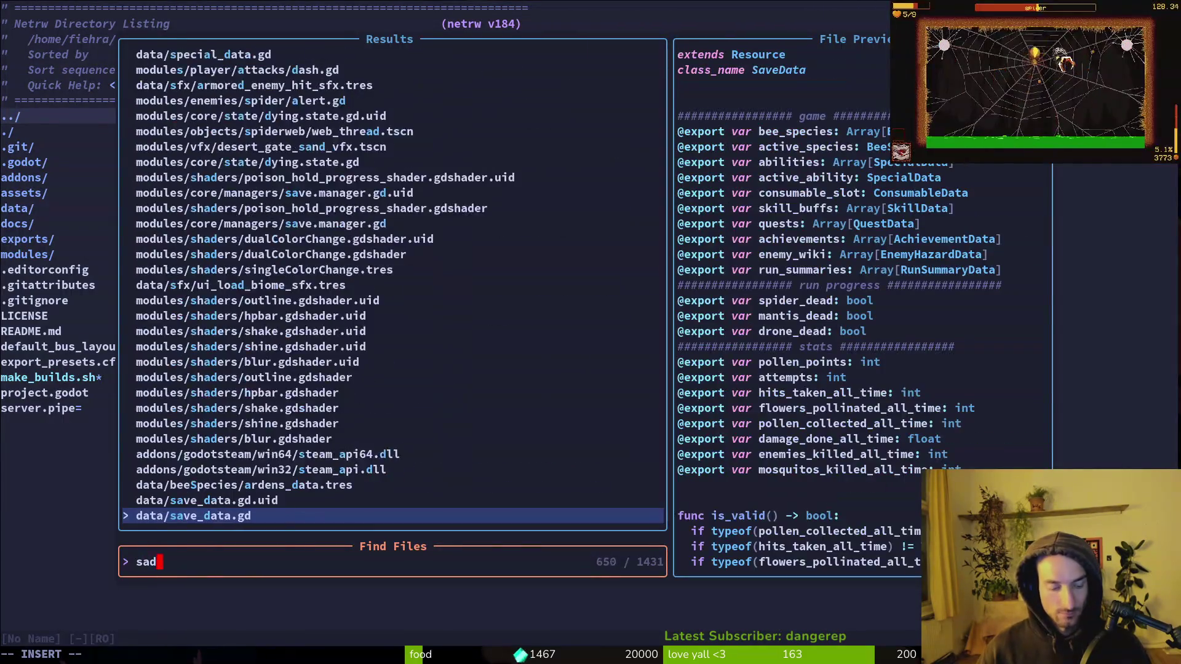
{"action": "key", "text": "Return"}
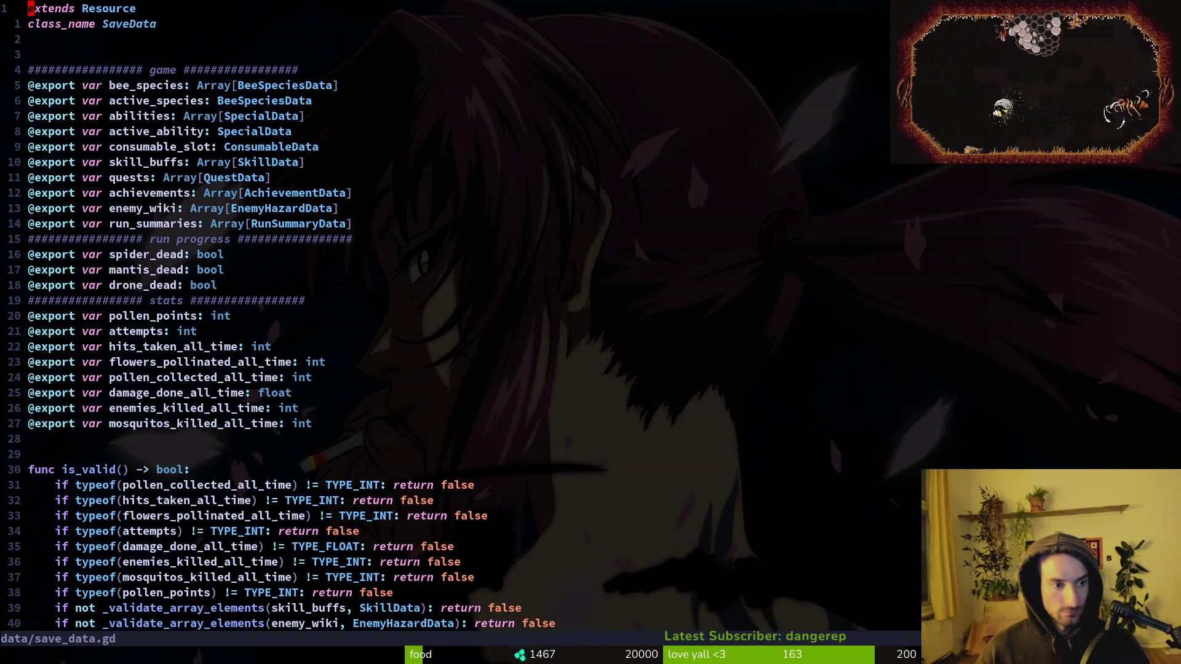
Step: Replace the spider, mantis and drone dead flags with last_boss_killed: EnemyHazardData.EnemyHazardType, then save
{"action": "key", "text": "j"}
{"action": "key", "text": "V"}
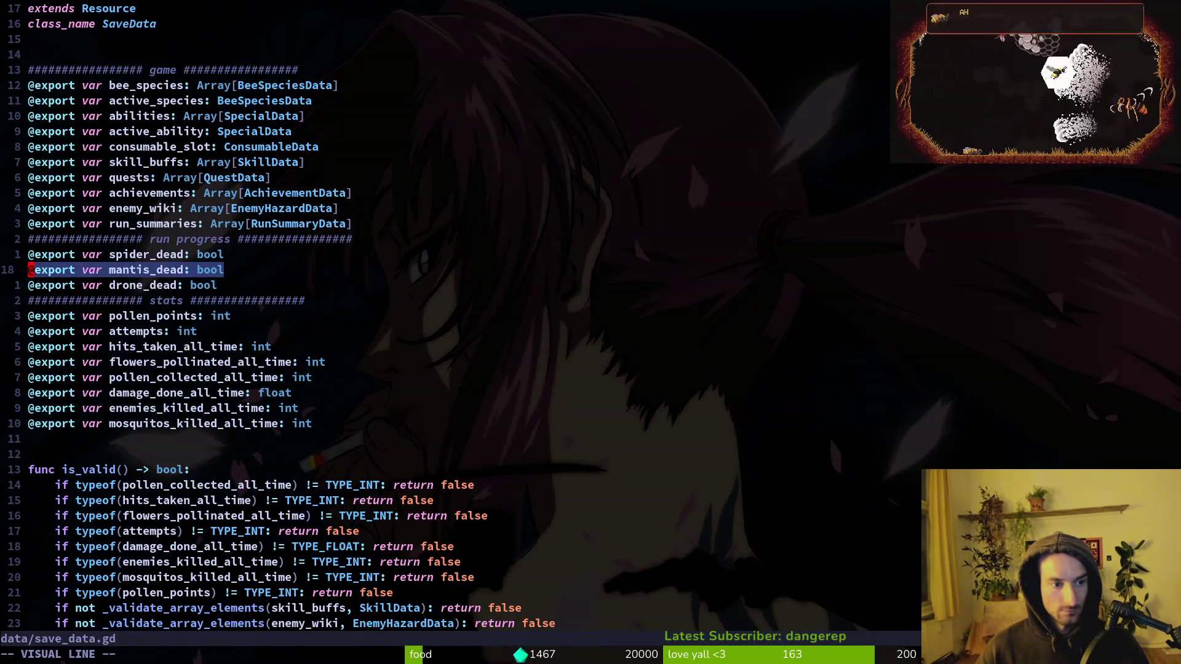
{"action": "key", "text": "j"}
{"action": "key", "text": "d"}
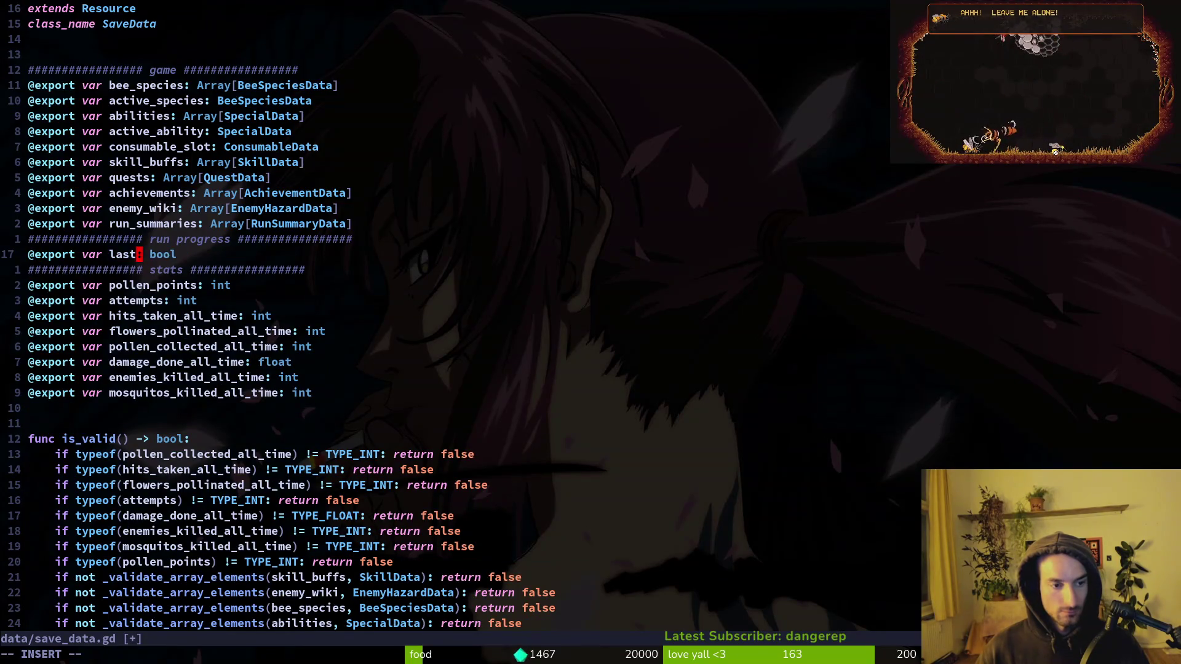
{"action": "type", "text": "_boss_killed"}
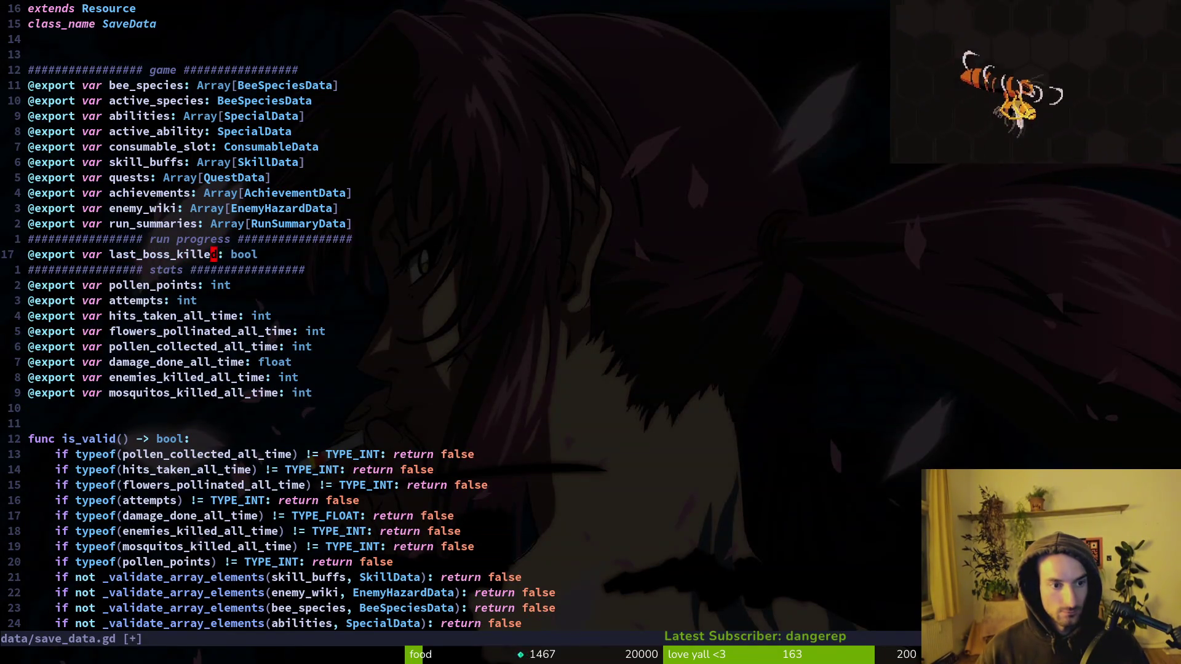
{"action": "type", "text": "E"}
{"action": "key", "text": "Return"}
{"action": "key", "text": "Escape"}
{"action": "key", "text": "ctrl+s"}
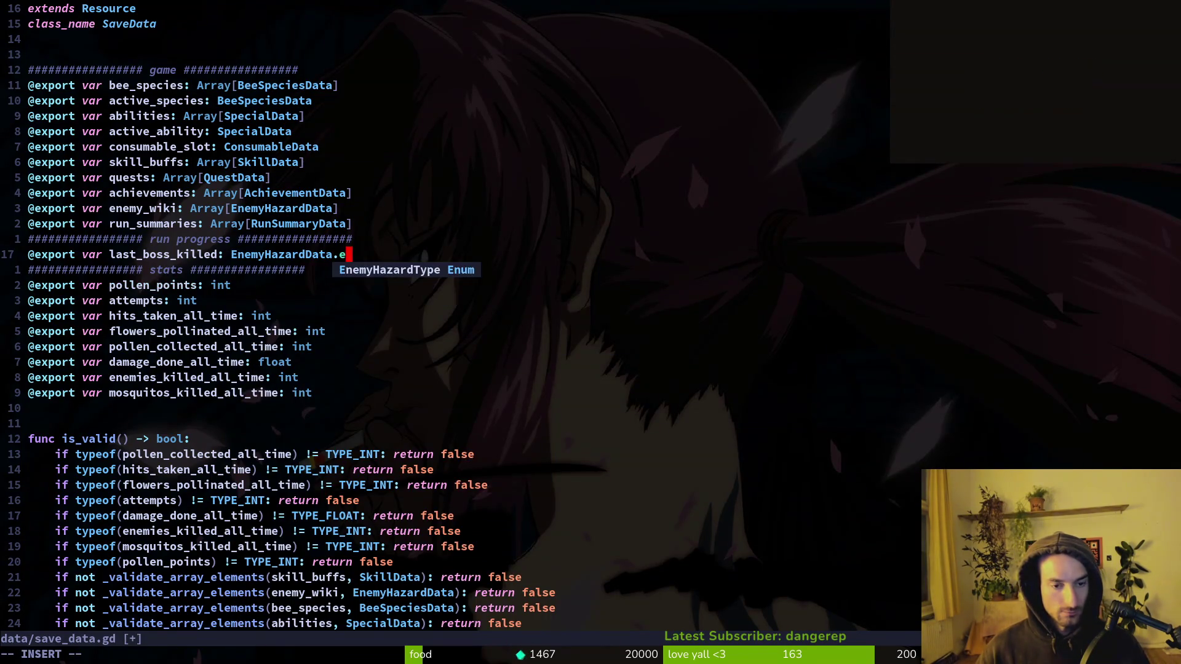
{"action": "key", "text": "Return"}
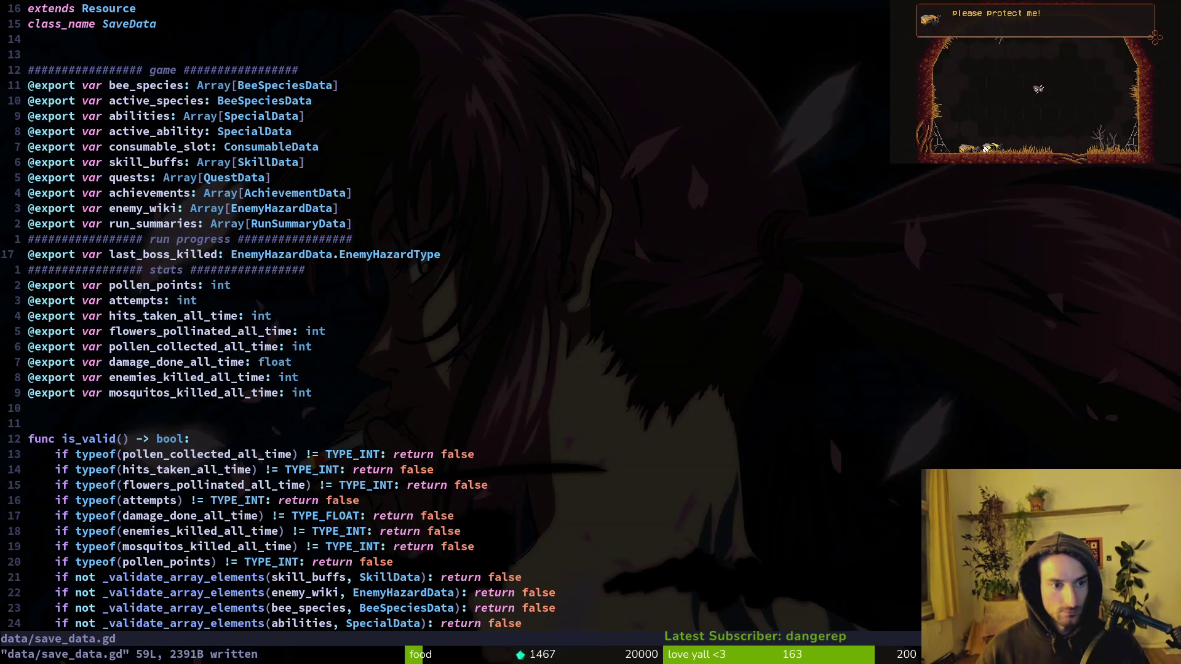
{"action": "key", "text": "Escape"}
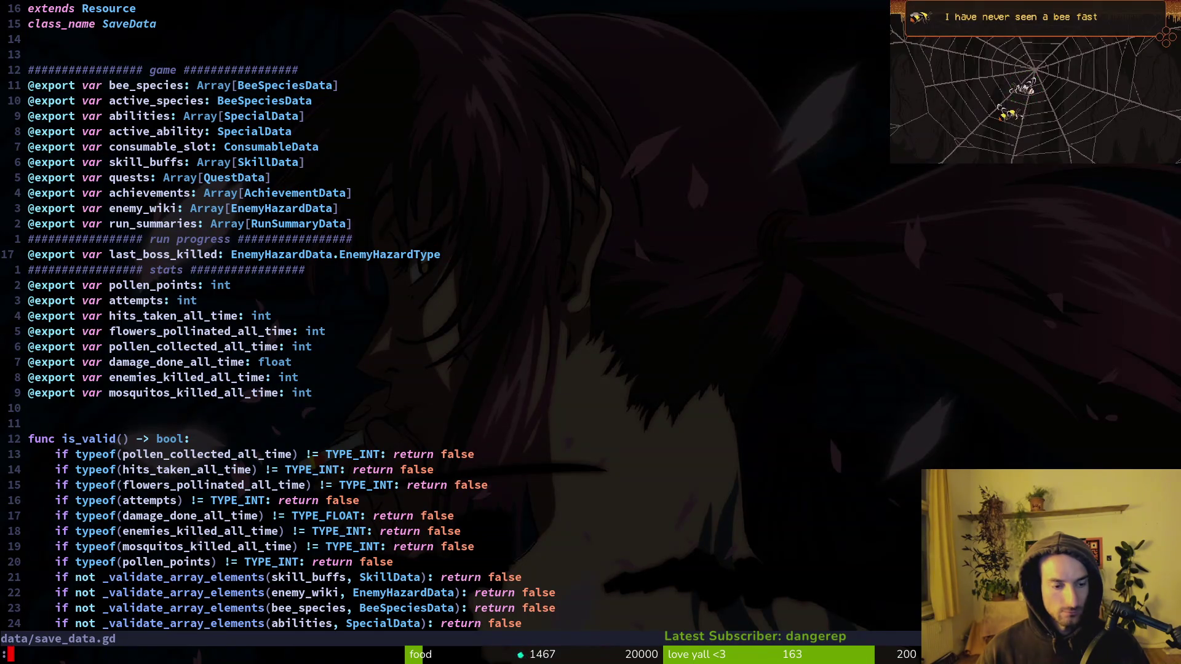
{"action": "key", "text": "Return"}
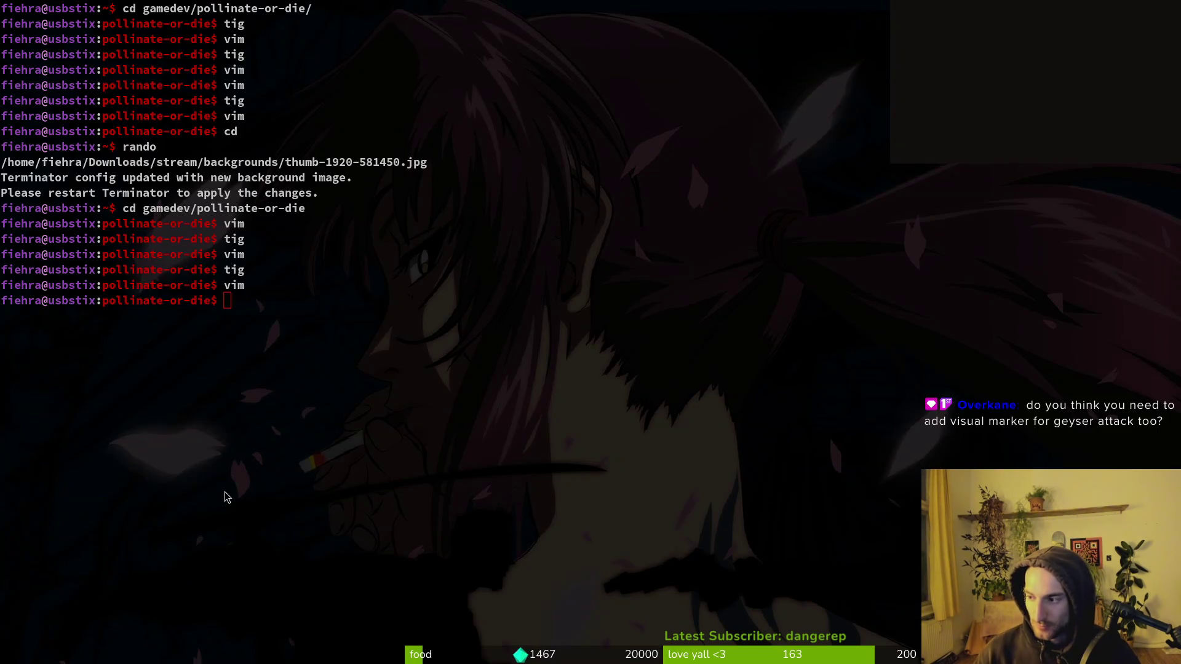
{"action": "key", "text": "alt+Tab"}
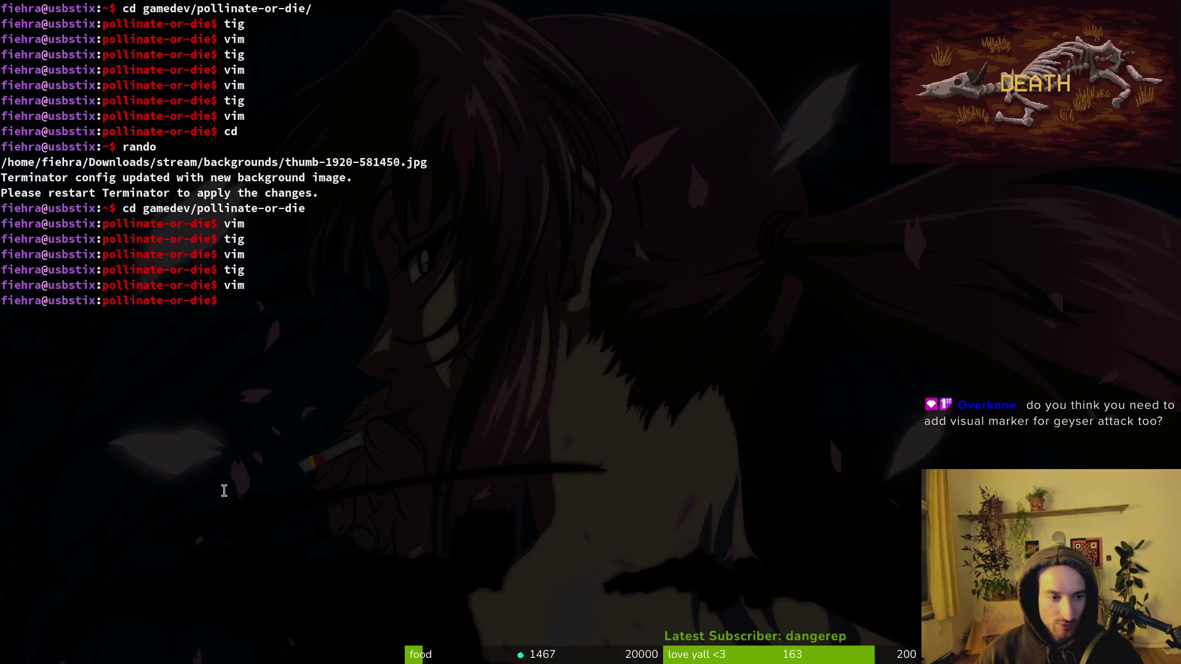
Step: Launch Vim in the project folder and open spawn_geyser.gd
{"action": "type", "text": "vim"}
{"action": "key", "text": "Return"}
{"action": "key", "text": "ctrl+p"}
{"action": "type", "text": "geyser"}
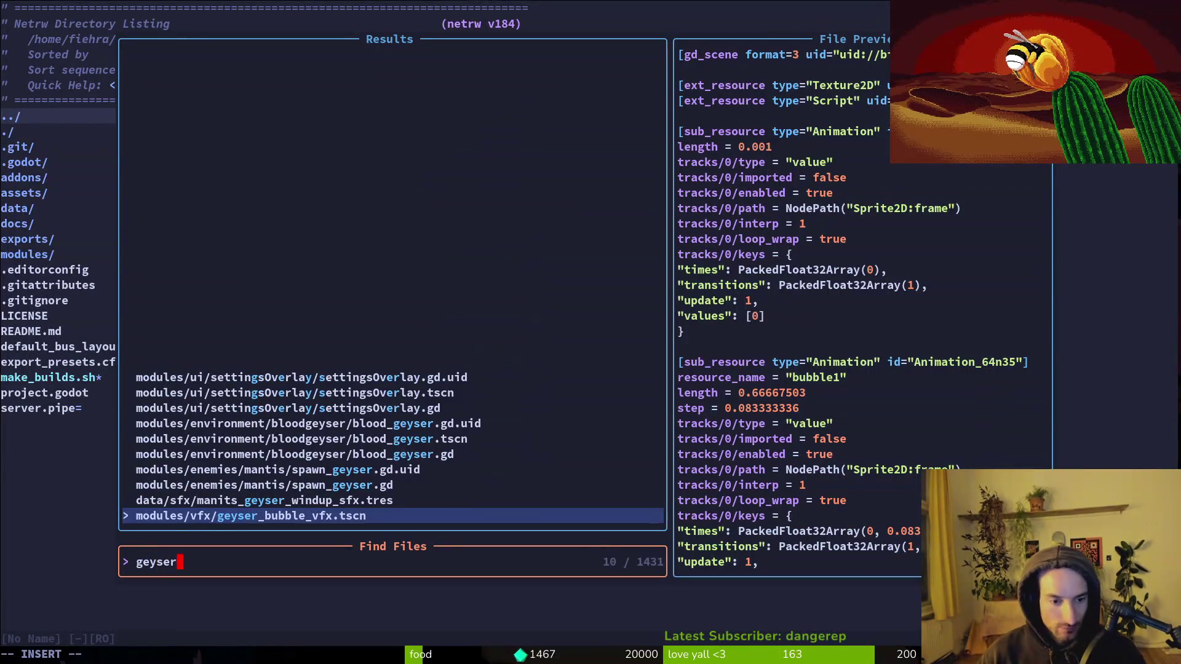
{"action": "key", "text": "Up"}
{"action": "key", "text": "Up"}
{"action": "key", "text": "Return"}
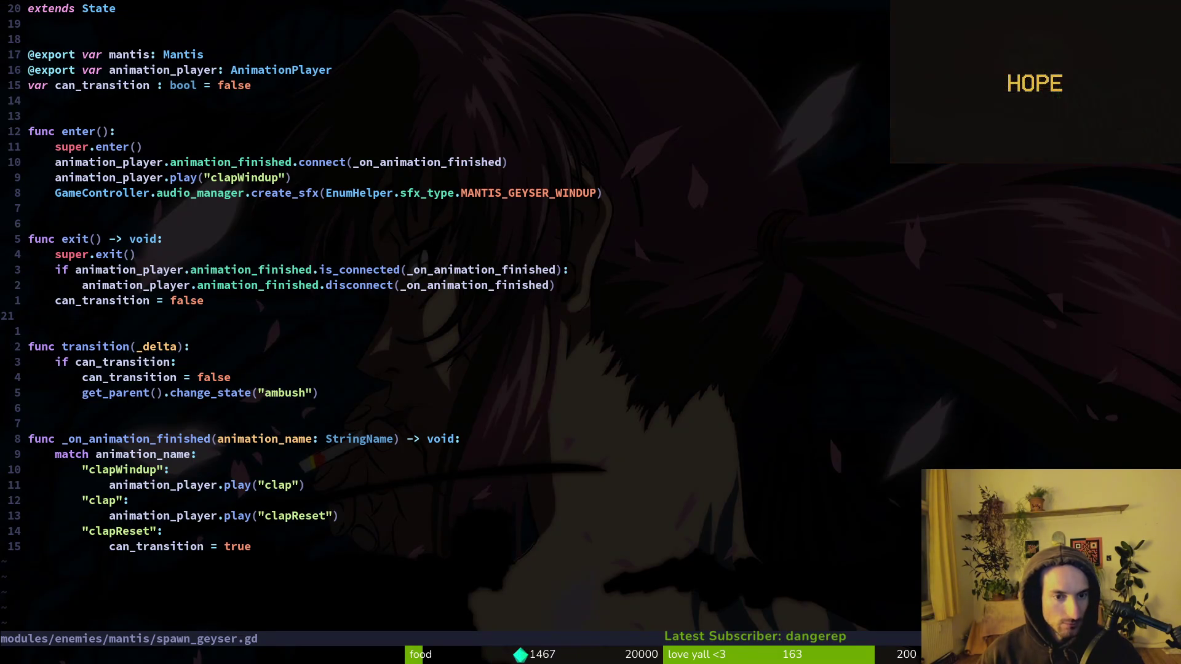
Step: Open blood_geyser.gd, change randi_range(-80, 80) to randi_range(-60, 60), and run the game in Godot
{"action": "key", "text": "ctrl+p"}
{"action": "type", "text": "geyser"}
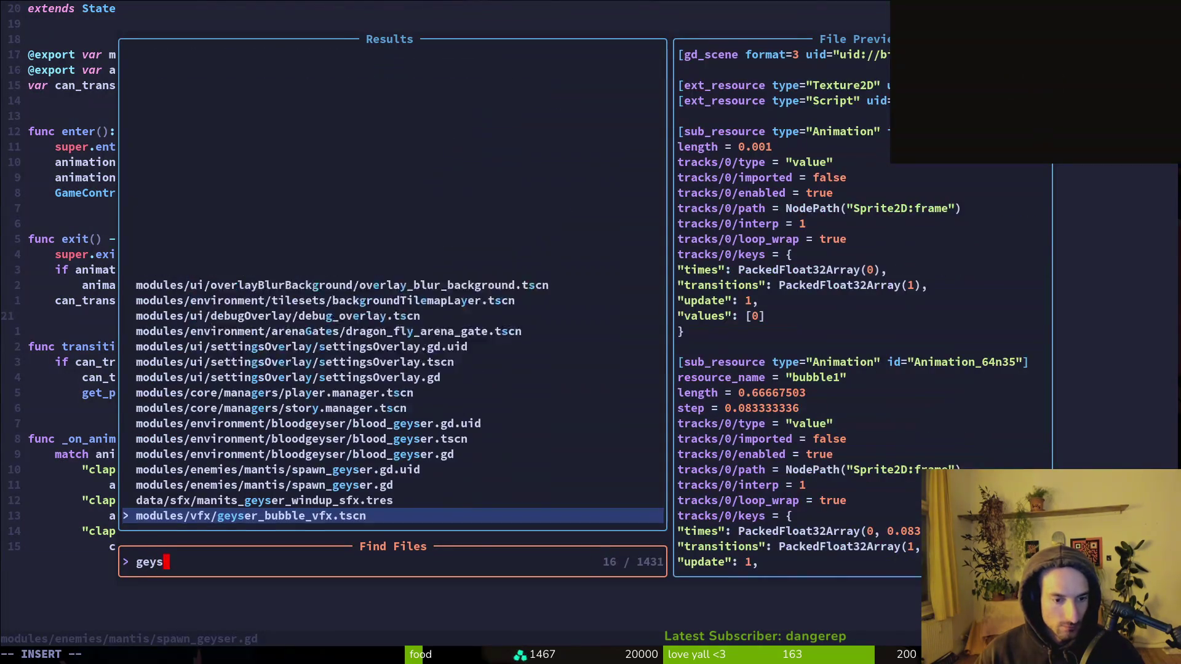
{"action": "key", "text": "Up"}
{"action": "key", "text": "Up"}
{"action": "key", "text": "Up"}
{"action": "key", "text": "Return"}
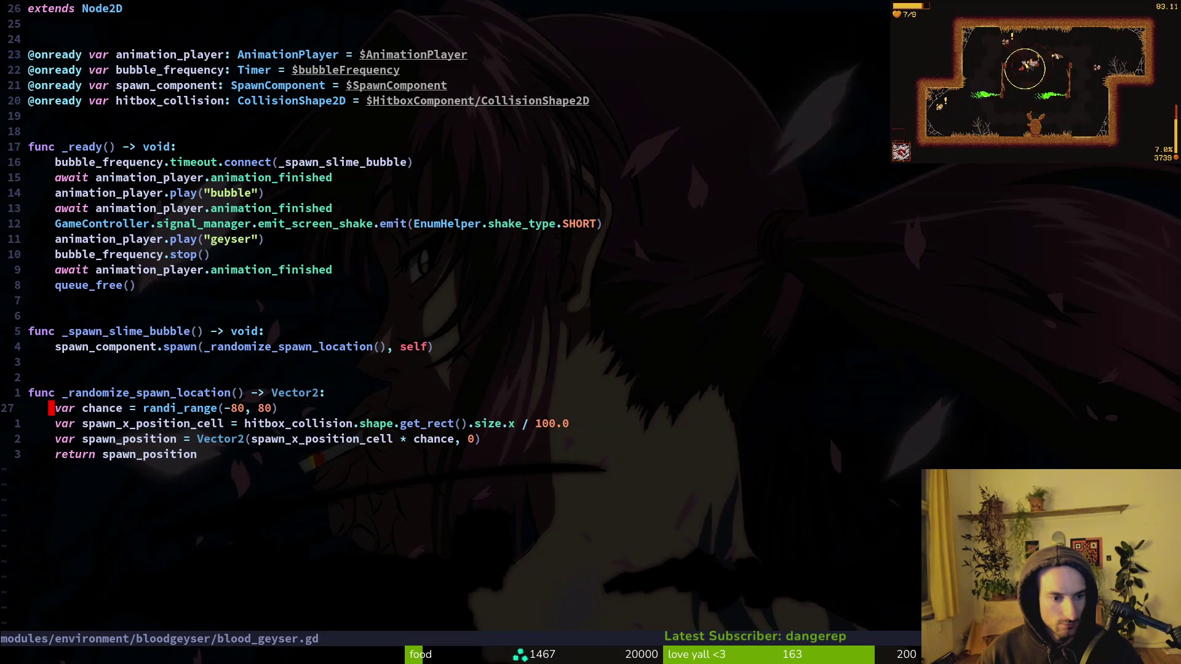
{"action": "left_click", "coordinate": [268, 408]}
{"action": "type", "text": "6"}
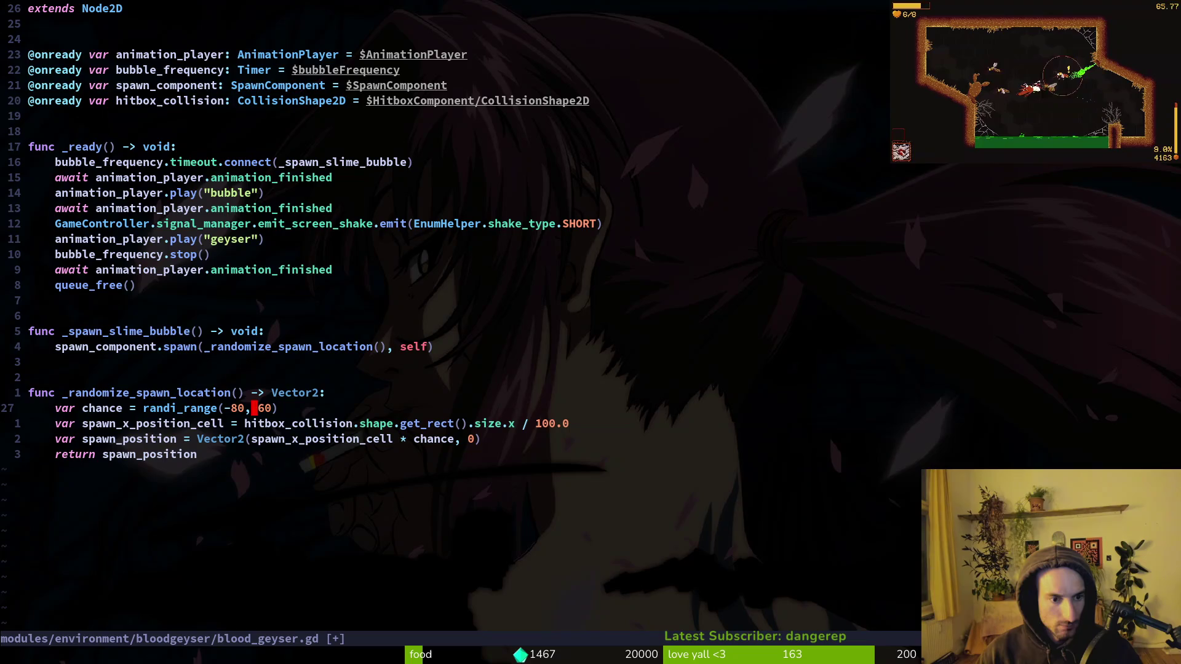
{"action": "type", "text": "s6"}
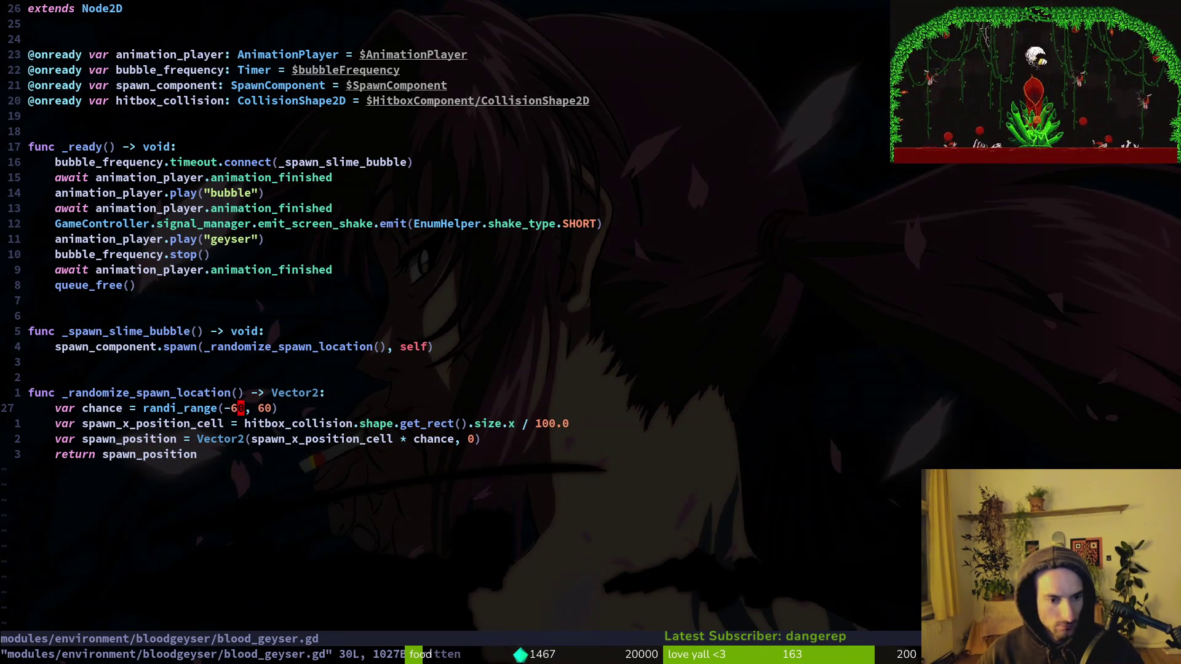
{"action": "key", "text": "alt+Tab"}
{"action": "key", "text": "F5"}
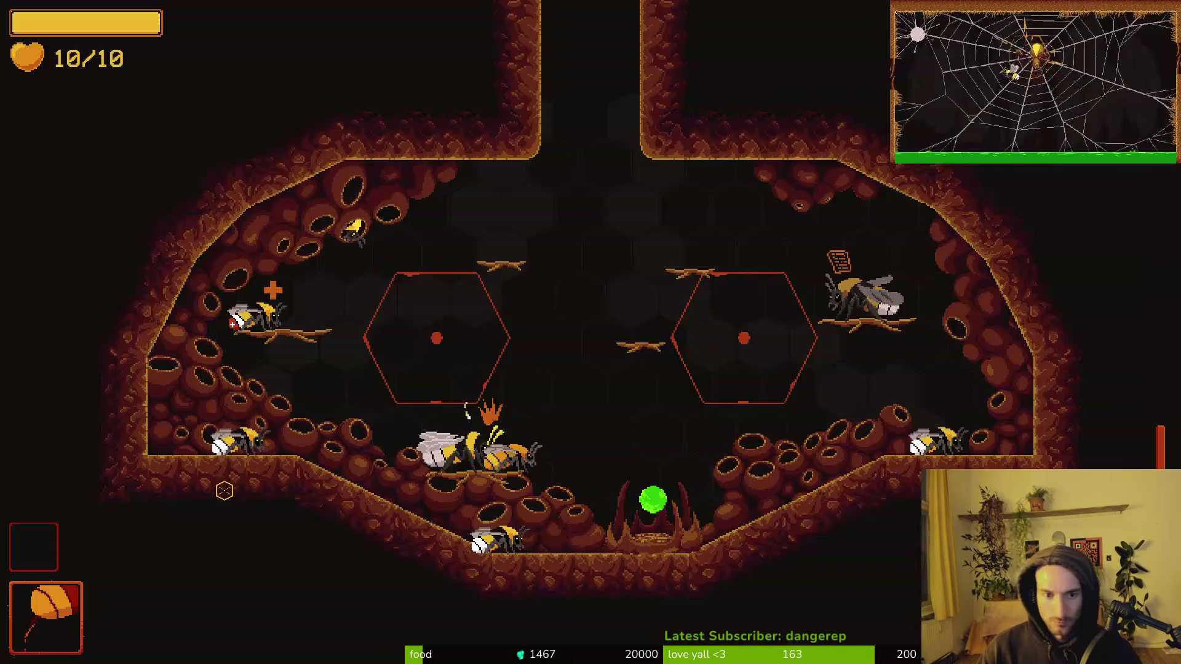
Step: Pick and start the Mantis level from the level select menu
{"action": "key", "text": "Escape"}
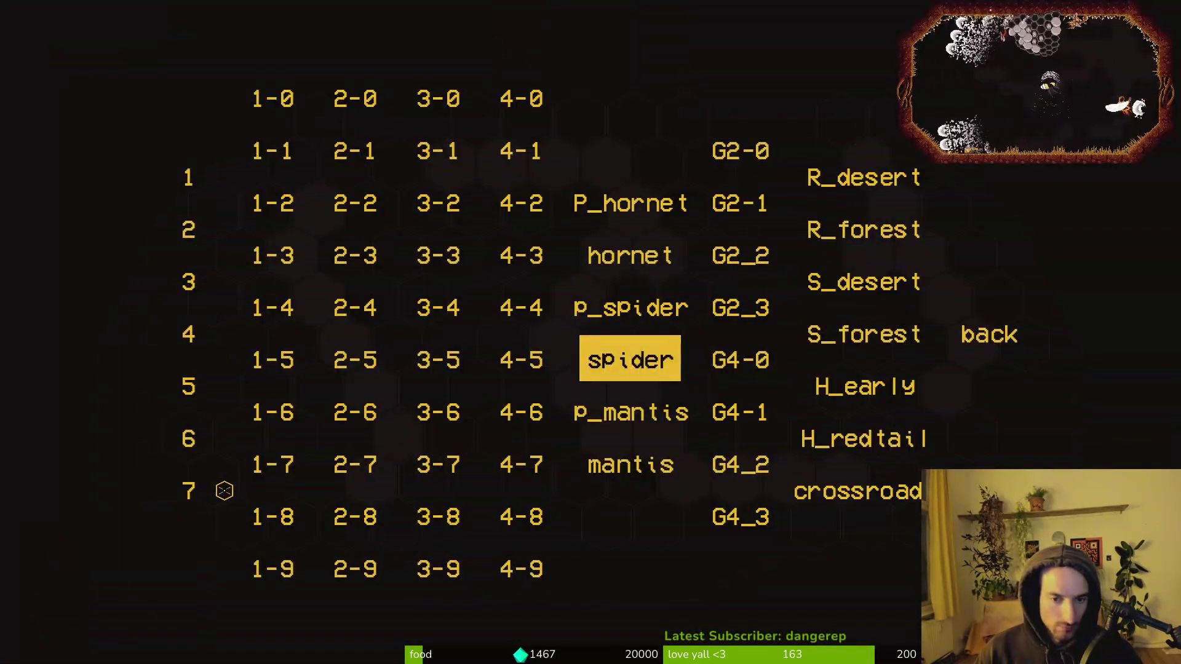
{"action": "key", "text": "Down"}
{"action": "key", "text": "Down"}
{"action": "key", "text": "Return"}
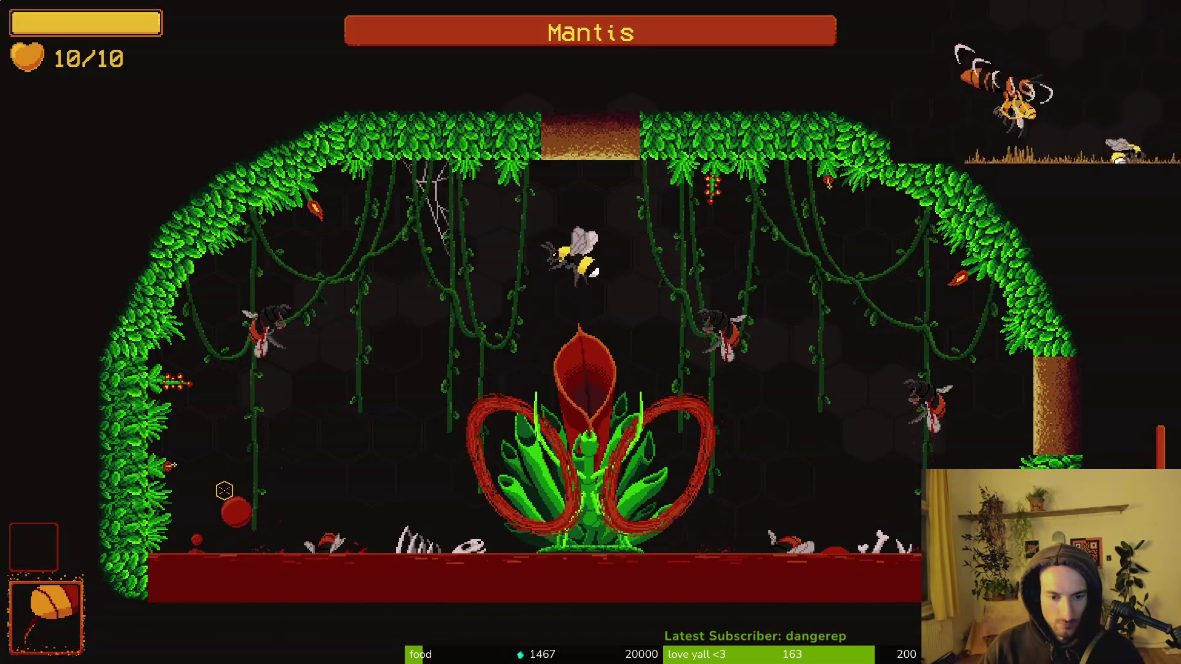
Step: Fight the Mantis with dives and dashes across the arena, chipping its health
{"action": "key", "text": "Down"}
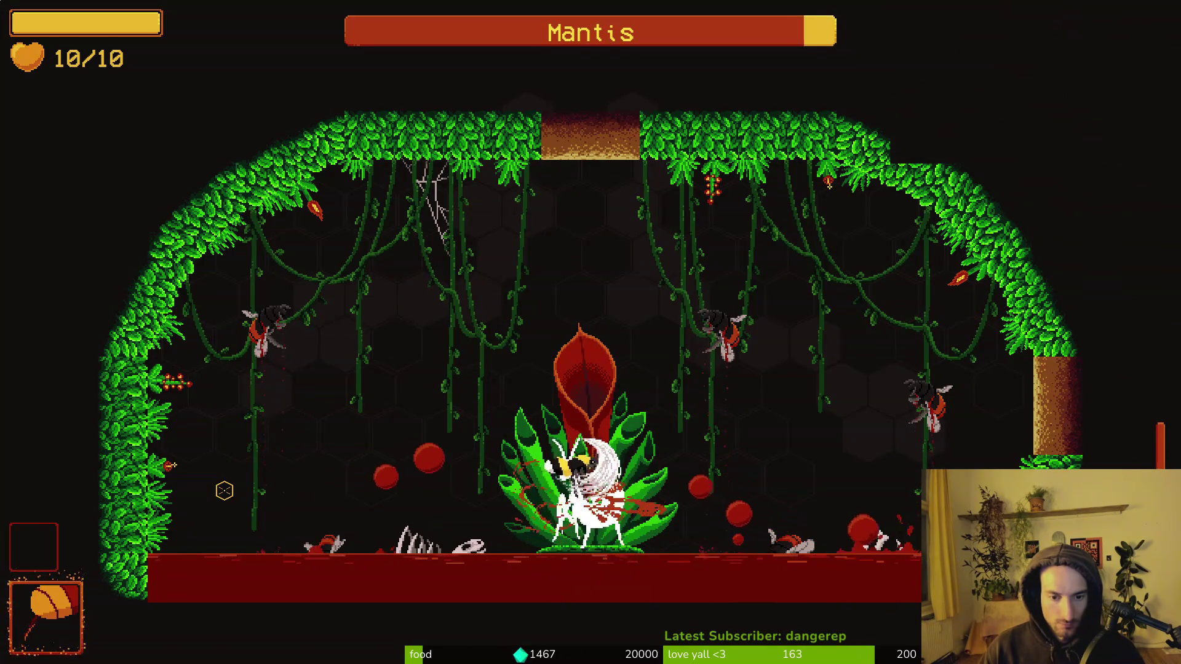
{"action": "key", "text": "Down"}
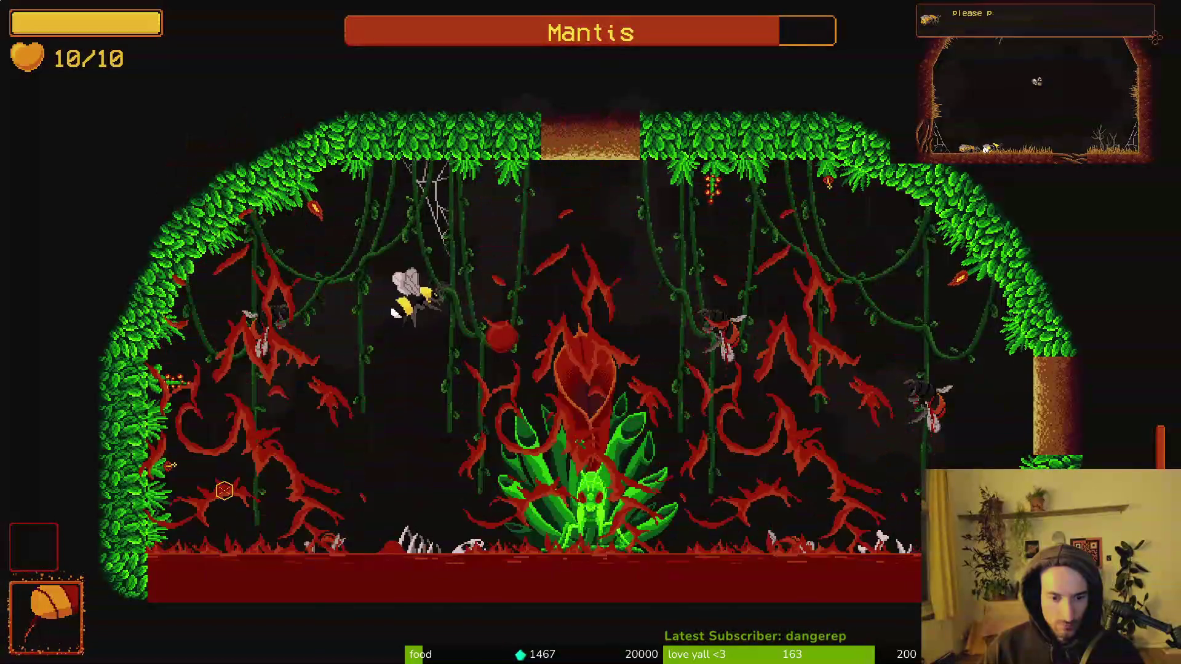
{"action": "key", "text": "Down"}
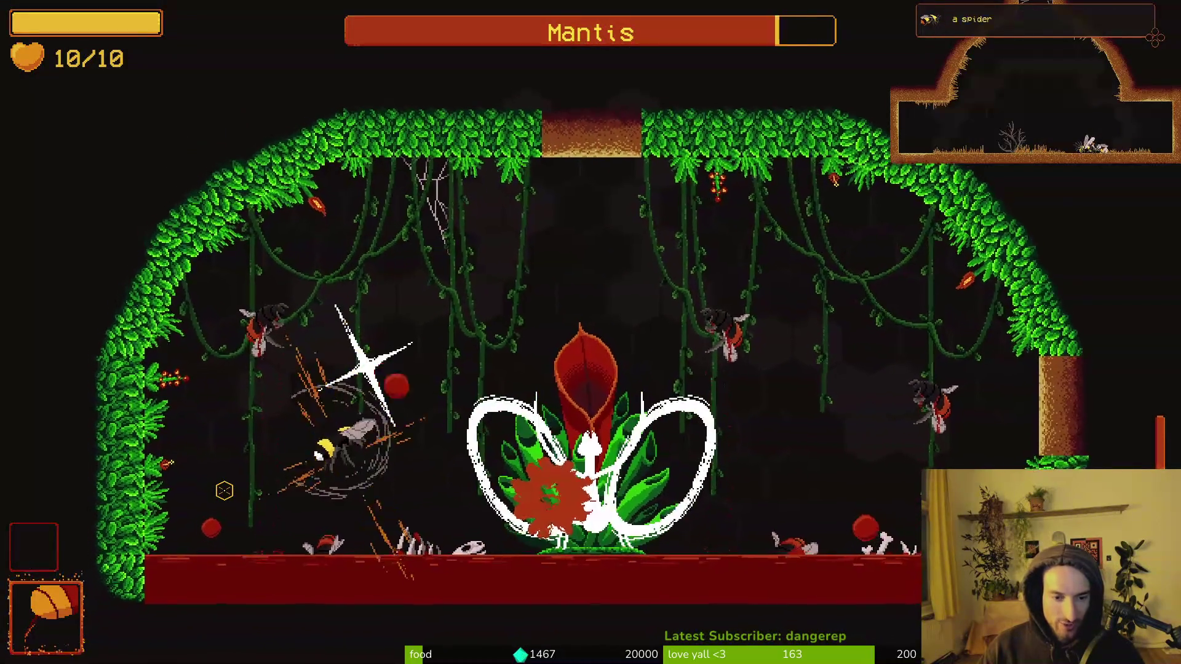
{"action": "key", "text": "Right"}
{"action": "key", "text": "Up"}
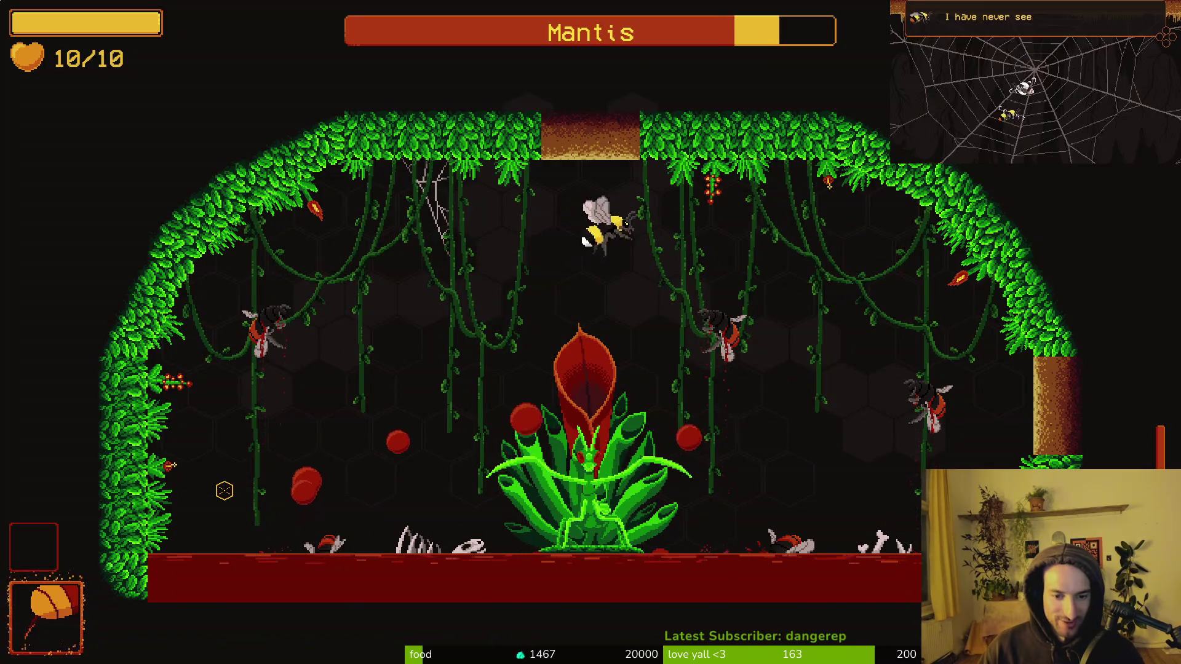
{"action": "key", "text": "Down"}
{"action": "key", "text": "Up"}
{"action": "key", "text": "Down"}
{"action": "key", "text": "Right"}
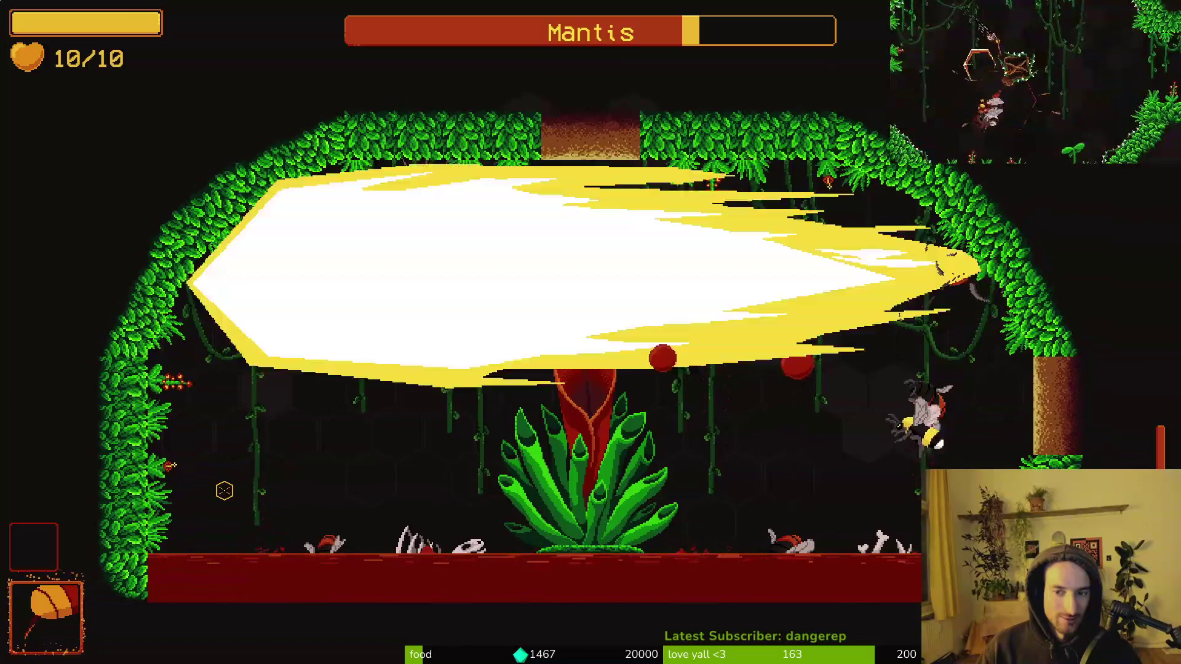
{"action": "key", "text": "Left"}
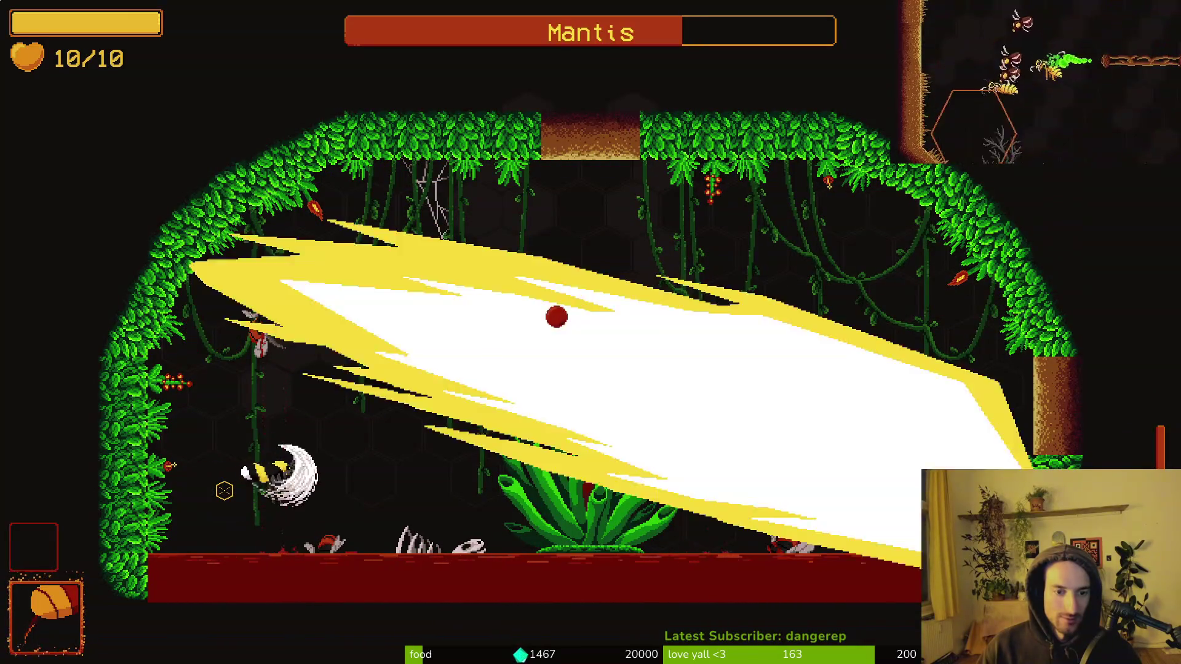
{"action": "key", "text": "Up"}
{"action": "key", "text": "Right"}
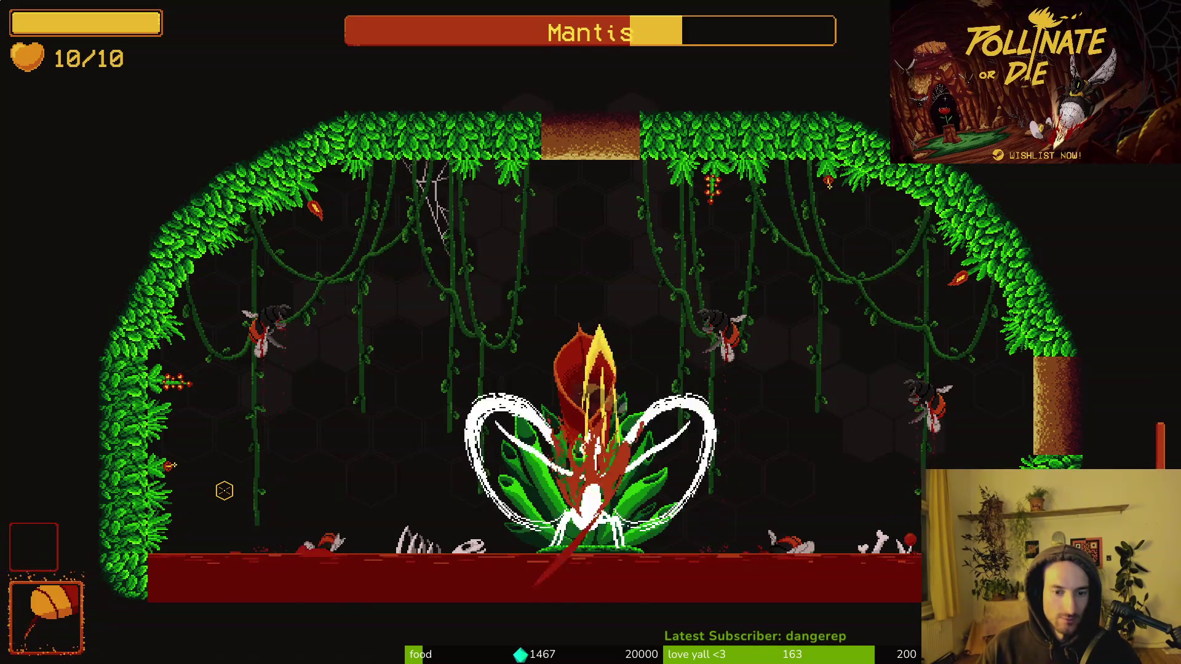
{"action": "key", "text": "Right"}
{"action": "key", "text": "Left"}
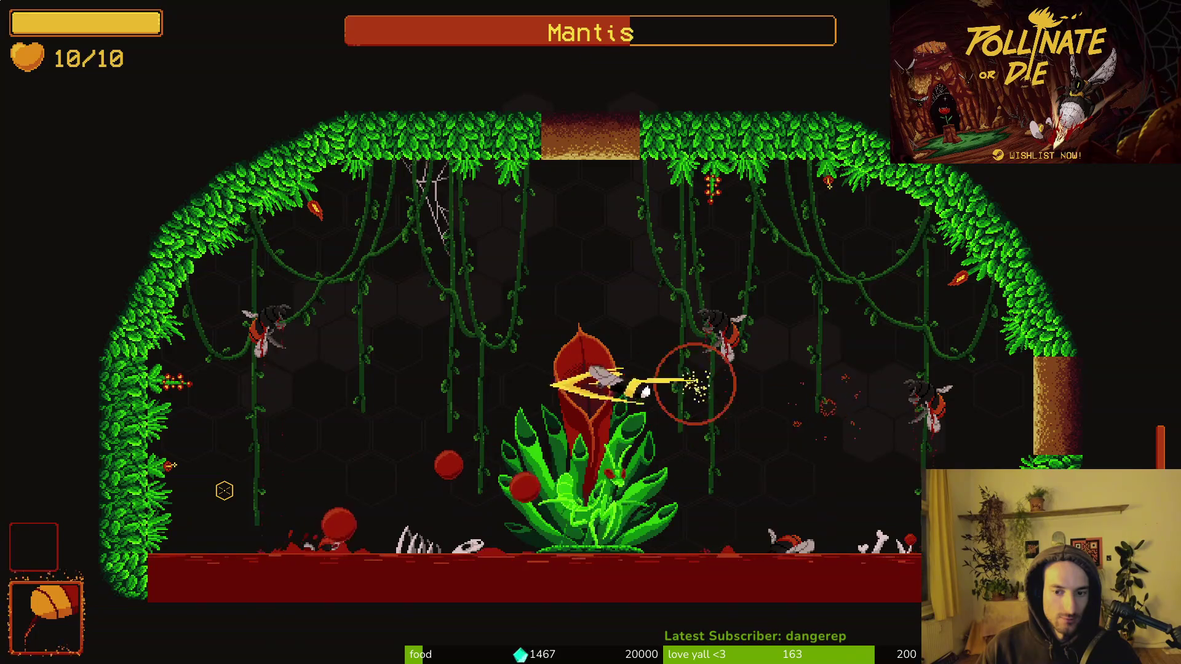
{"action": "key", "text": "Right"}
{"action": "key", "text": "Left"}
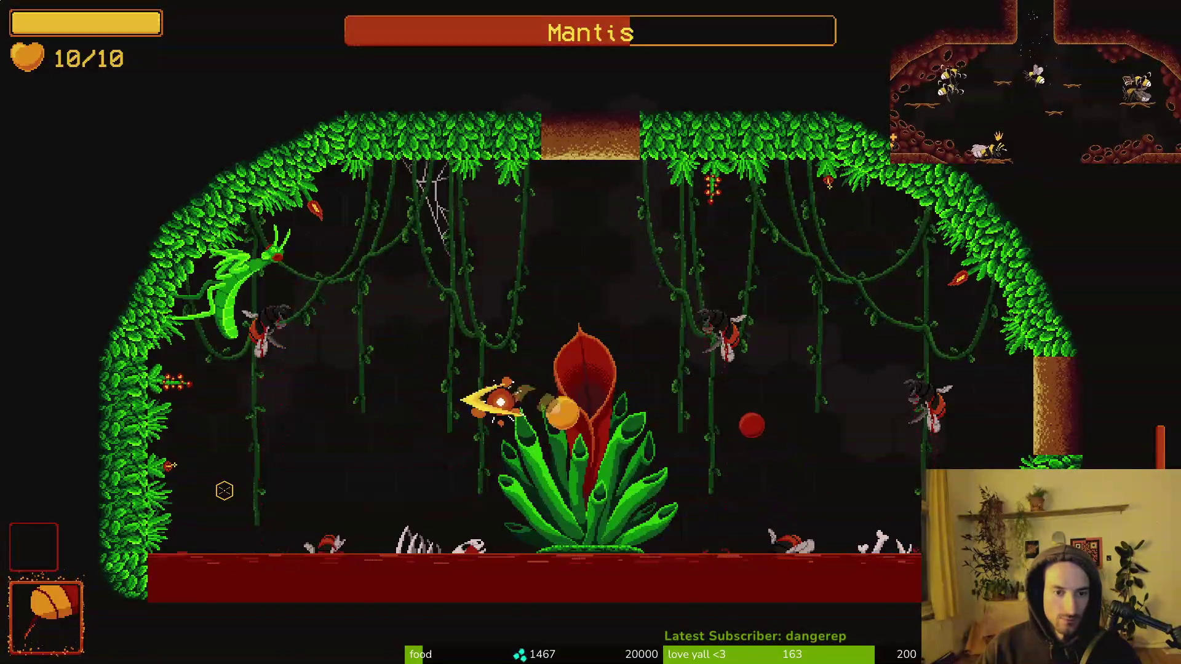
{"action": "key", "text": "Right"}
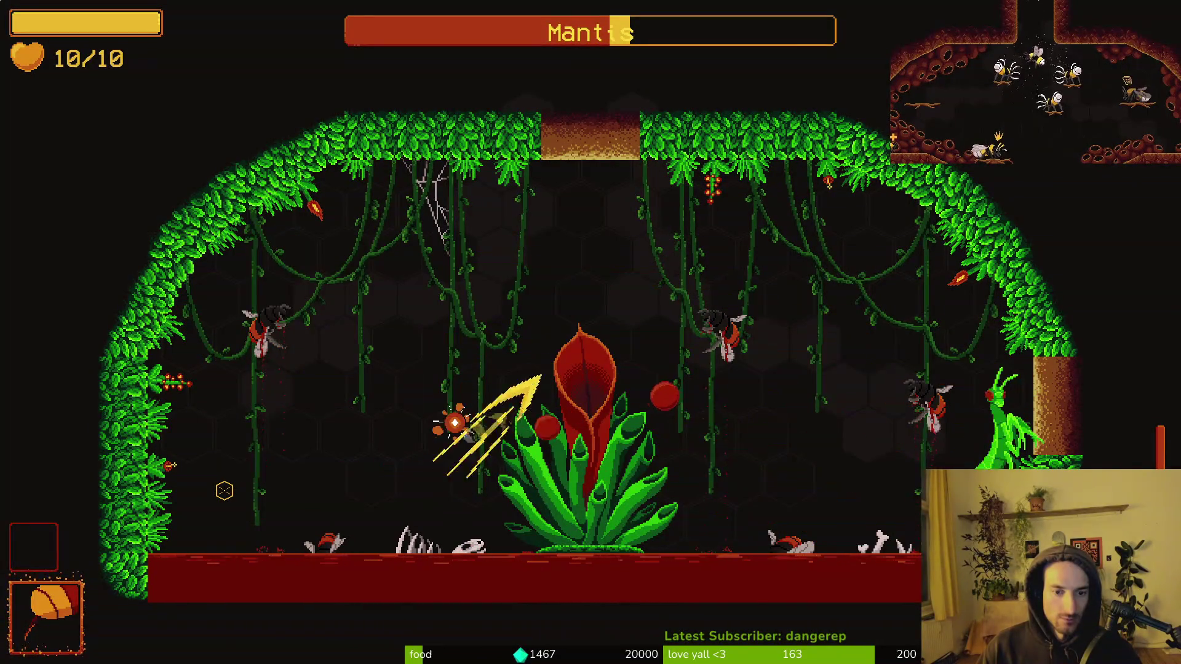
{"action": "key", "text": "Left"}
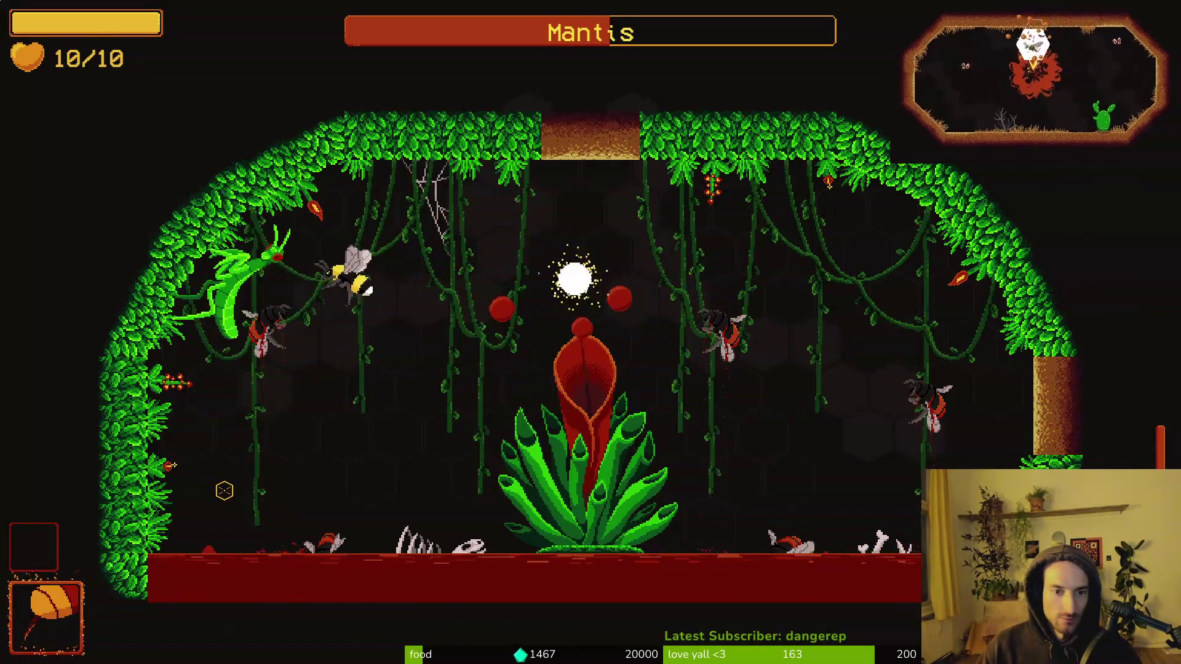
{"action": "key", "text": "Right"}
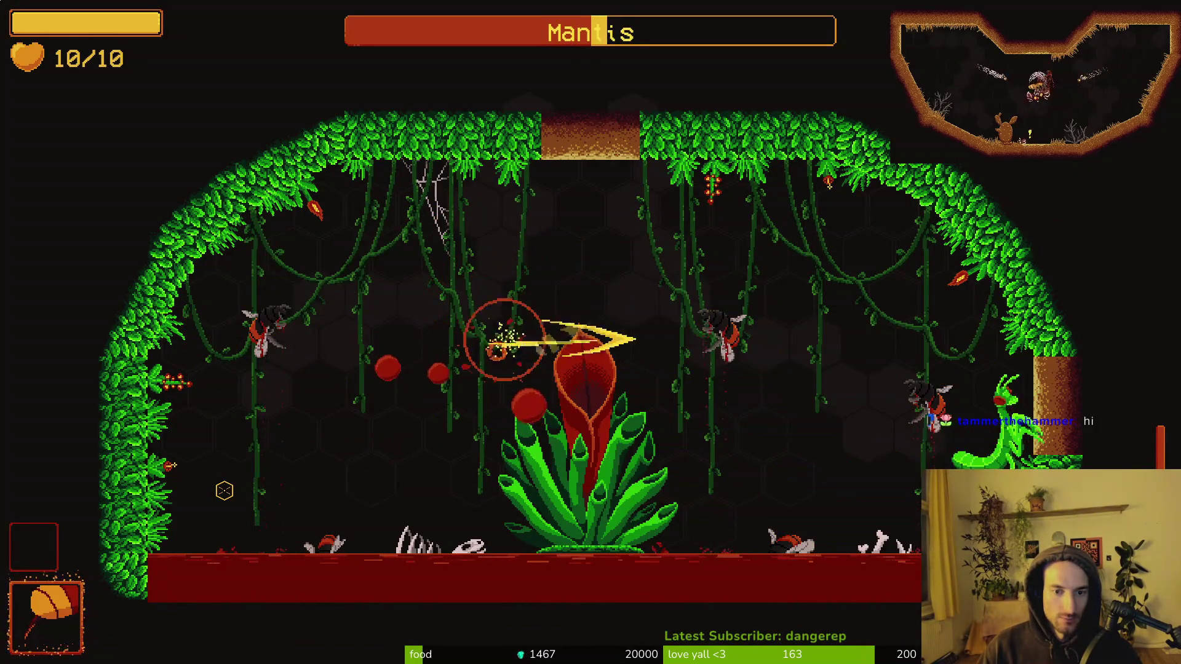
Step: Keep slashing the Mantis around the central plant while dodging its attacks
{"action": "key", "text": "x"}
{"action": "key", "text": "Left"}
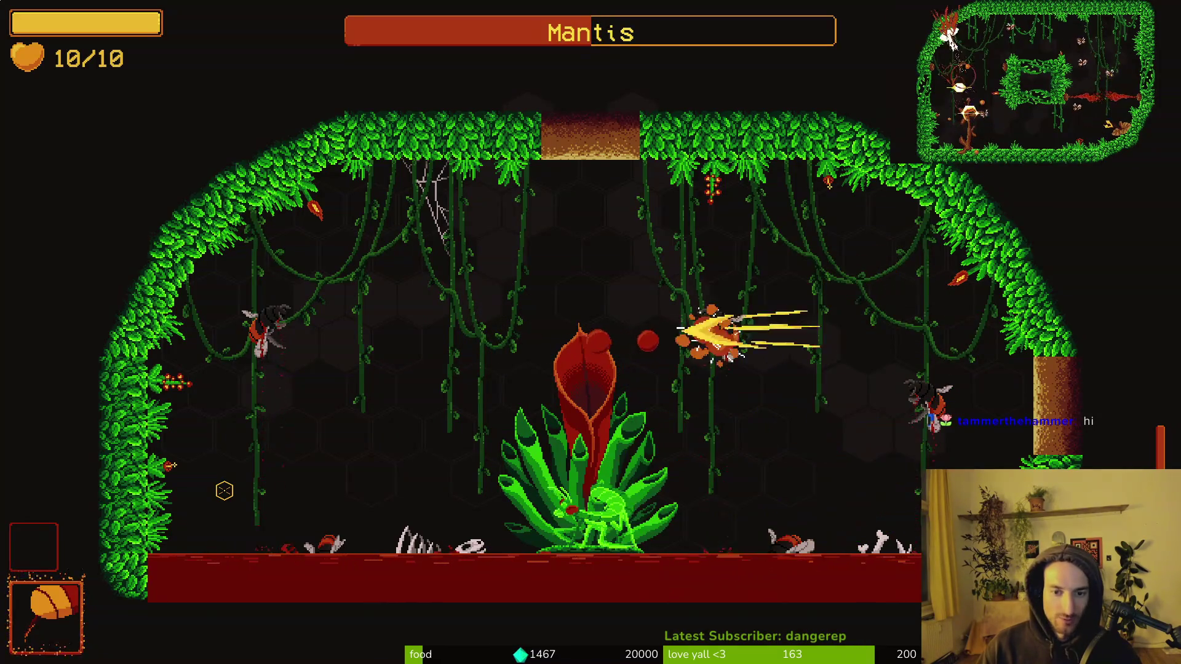
{"action": "key", "text": "Right"}
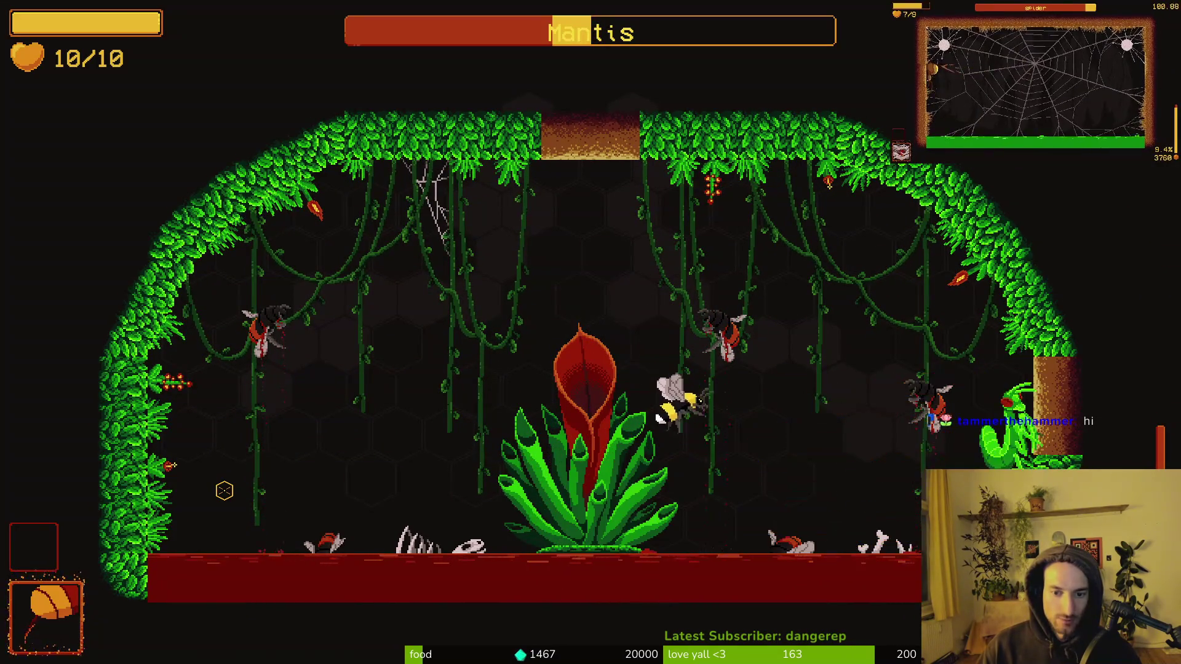
{"action": "key", "text": "Left"}
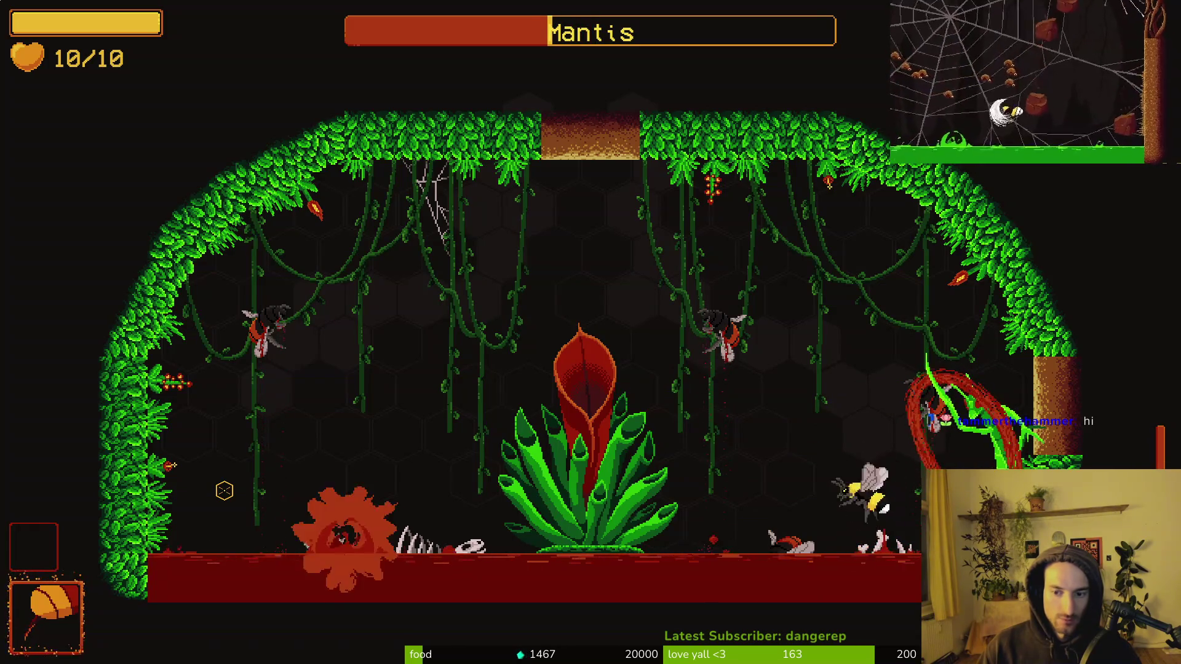
{"action": "key", "text": "Left"}
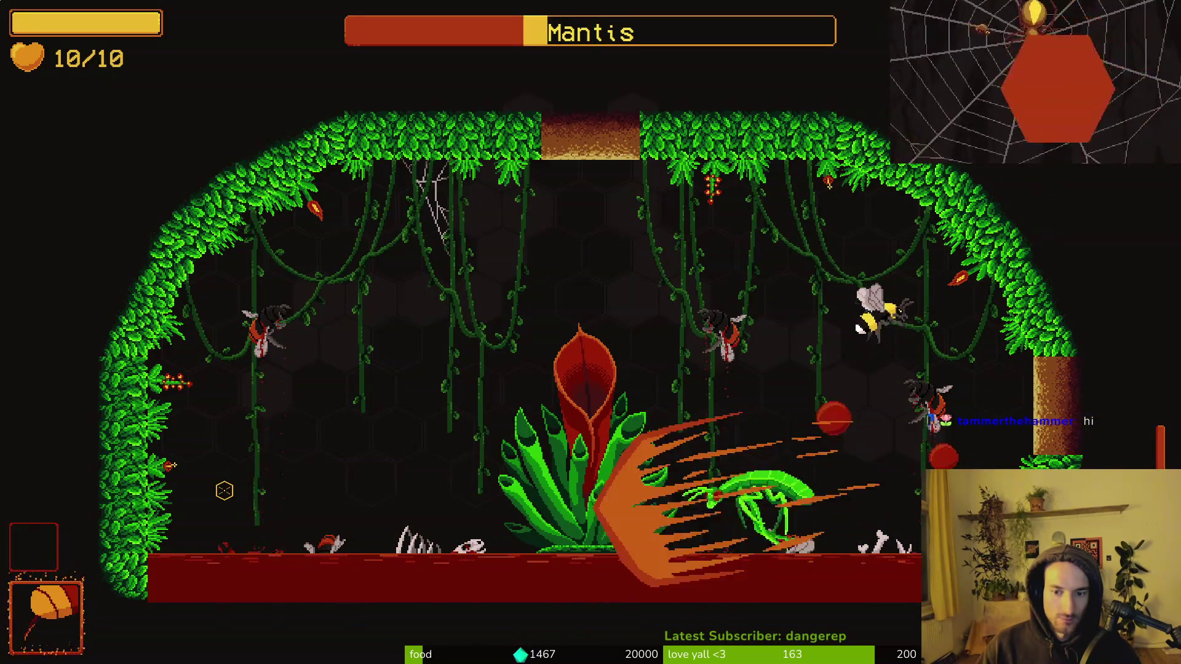
{"action": "key", "text": "Up"}
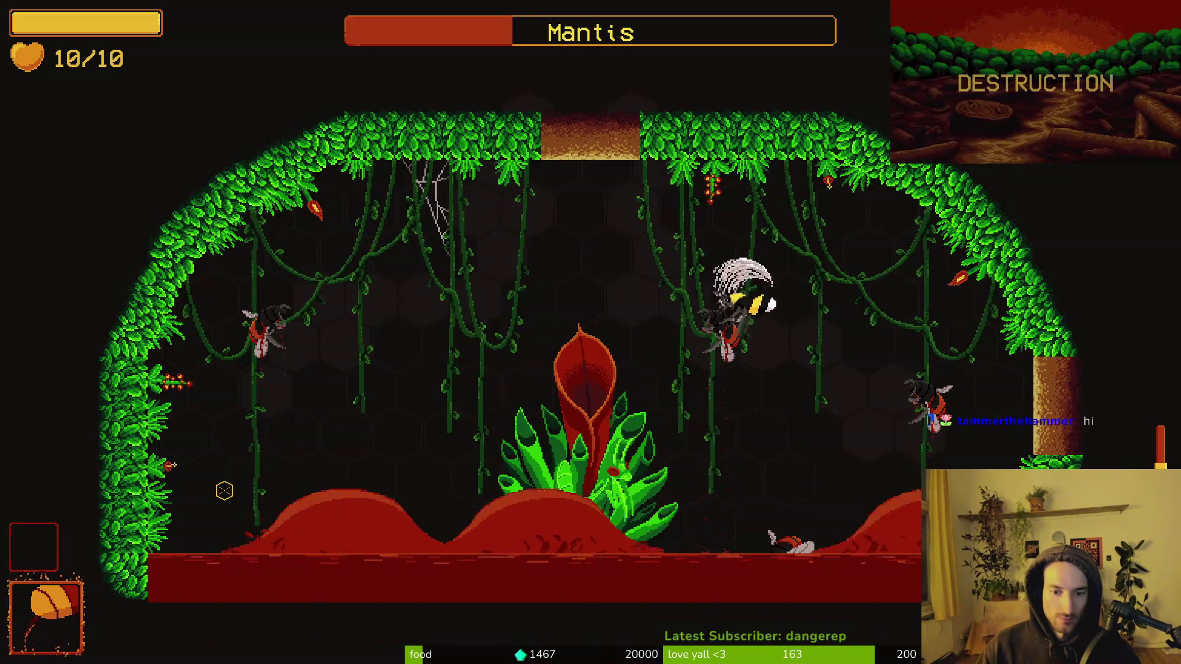
{"action": "key", "text": "Left"}
{"action": "key", "text": "Right"}
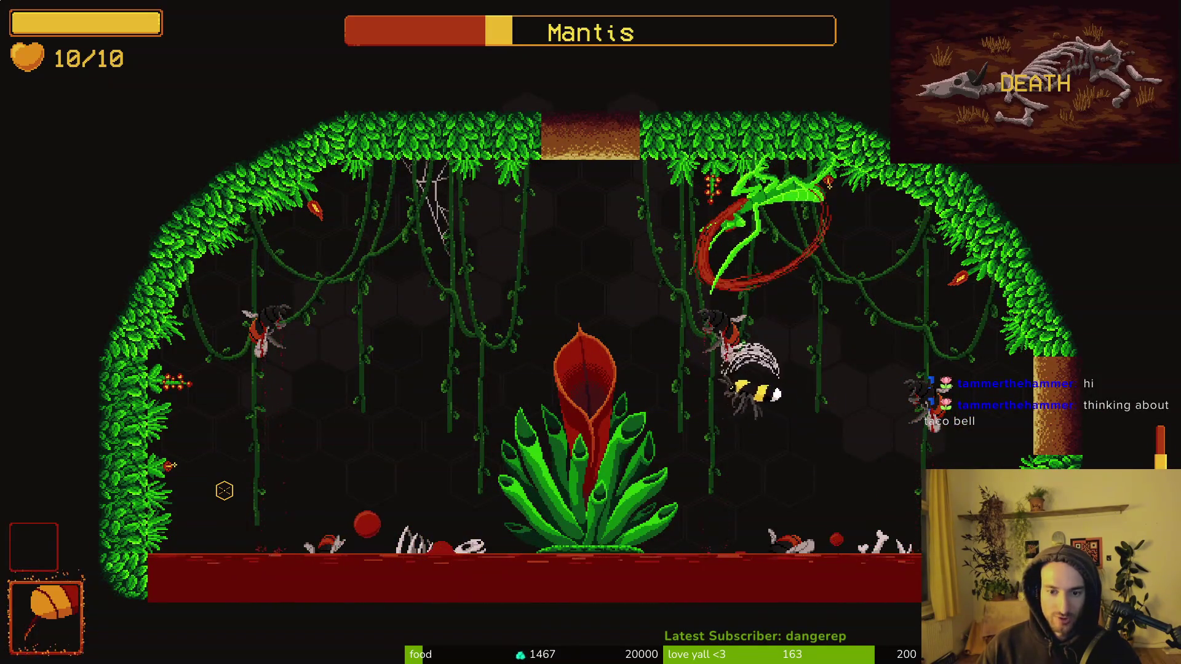
{"action": "key", "text": "Up"}
{"action": "key", "text": "Left"}
{"action": "key", "text": "x"}
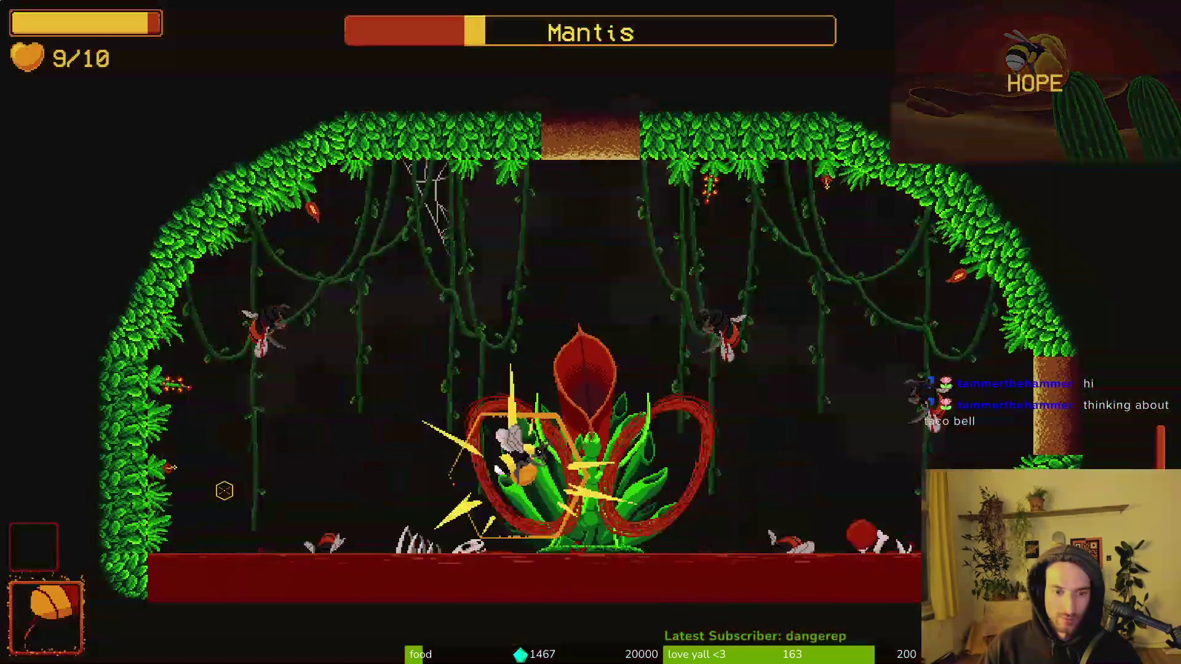
{"action": "key", "text": "x"}
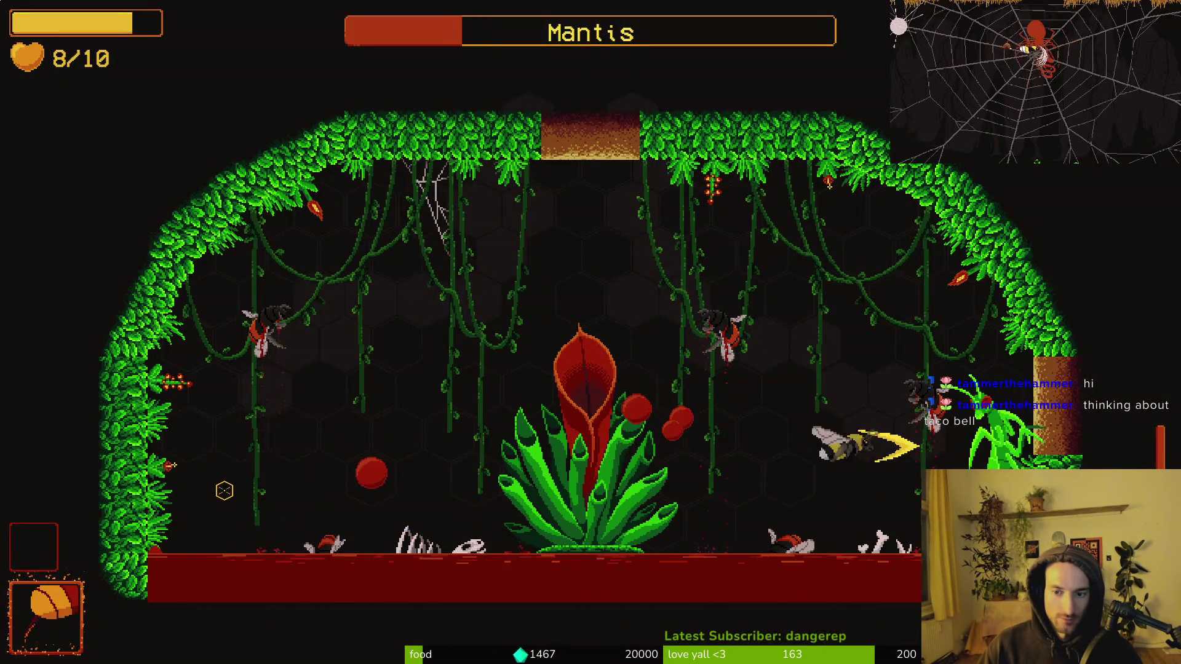
{"action": "key", "text": "x"}
{"action": "key", "text": "x"}
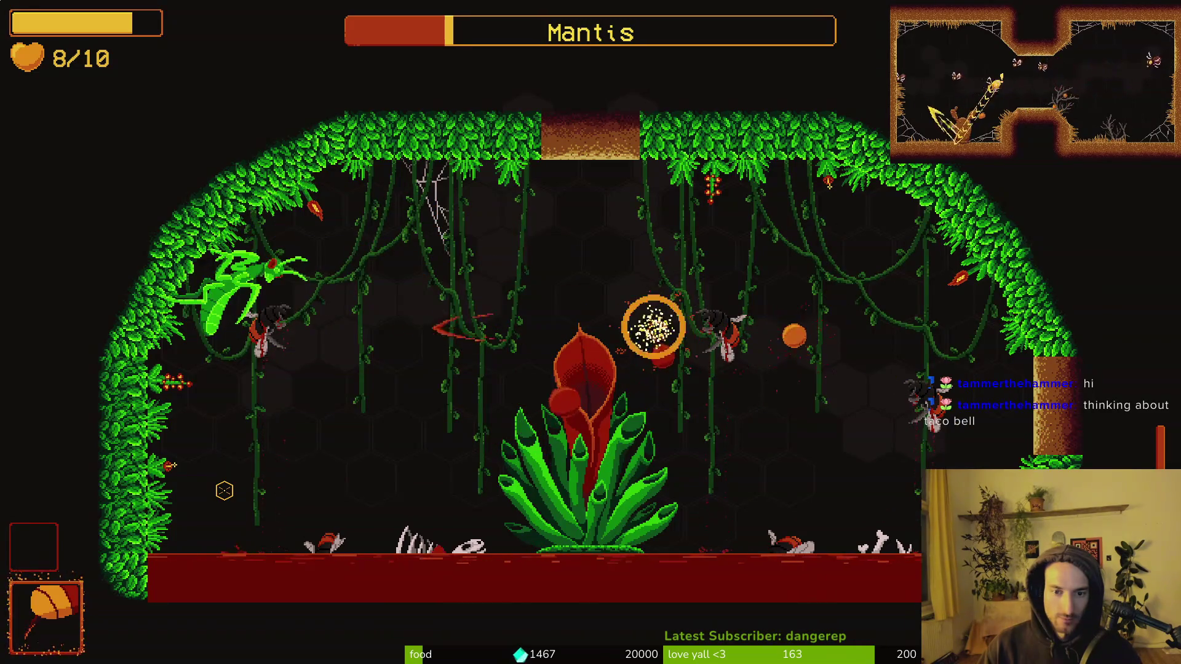
{"action": "key", "text": "x"}
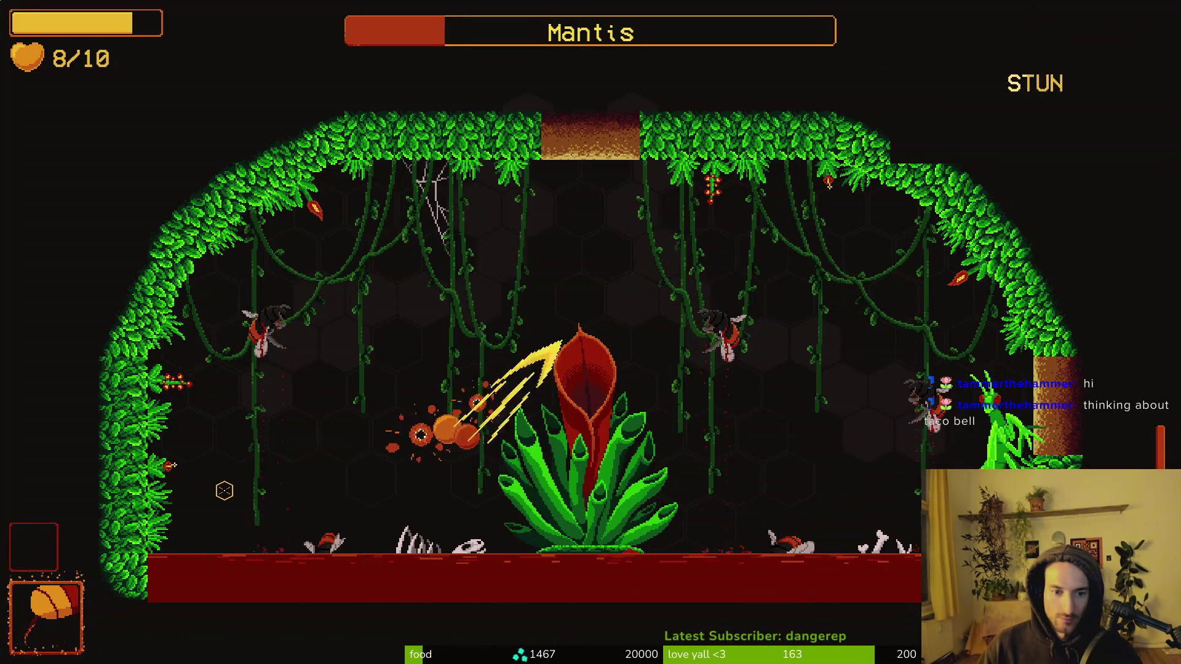
{"action": "key", "text": "x"}
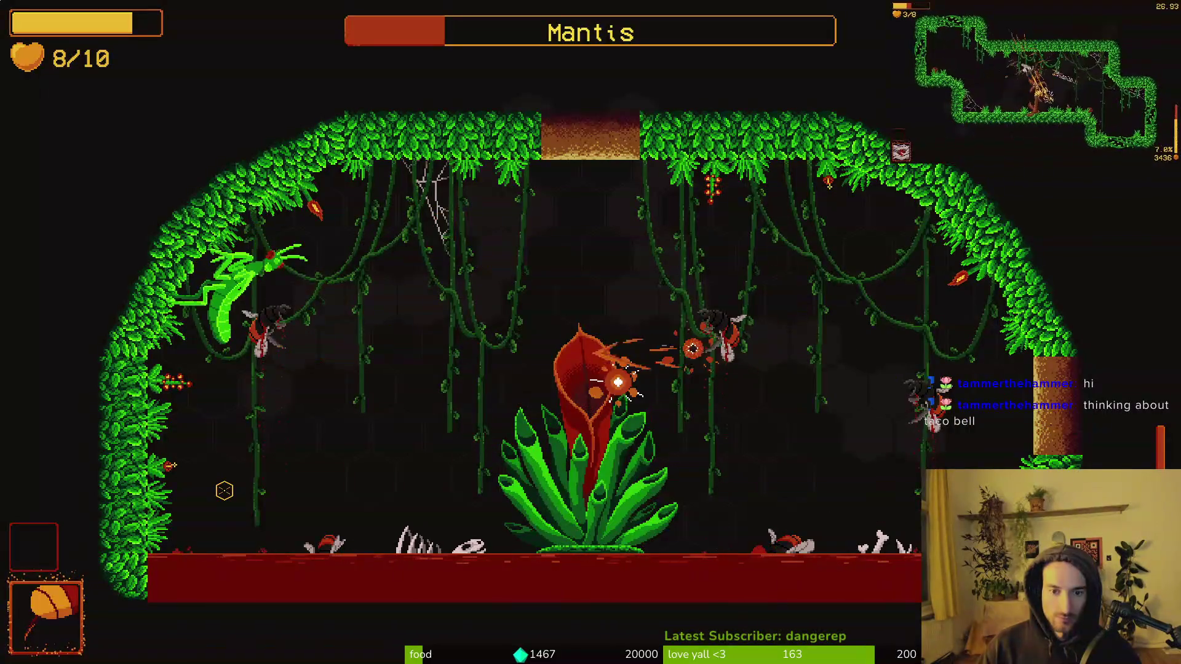
{"action": "key", "text": "x"}
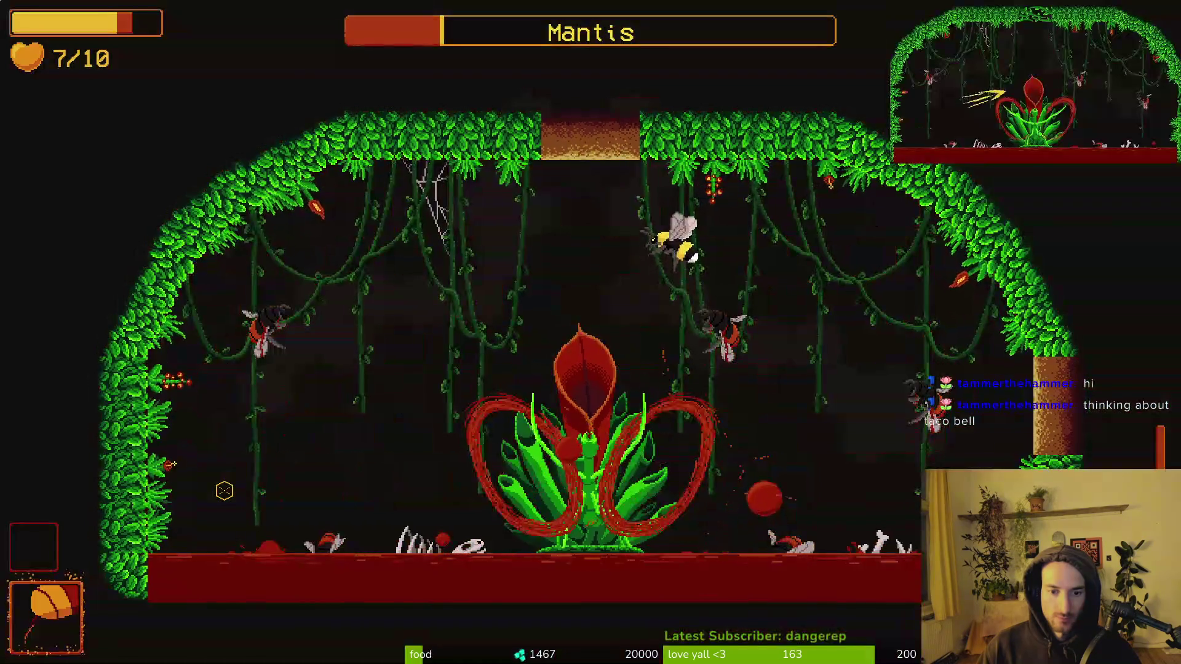
{"action": "key", "text": "x"}
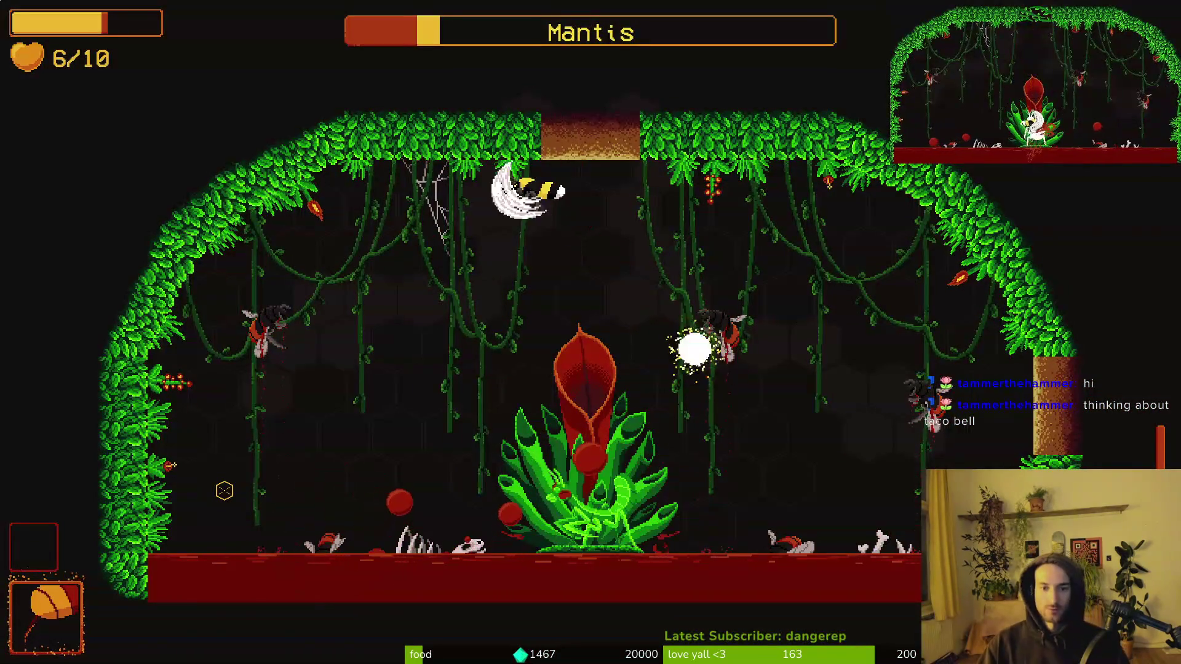
Step: Pause the game and back out of the quit prompt to resume the fight
{"action": "key", "text": "Escape"}
{"action": "key", "text": "Return"}
{"action": "key", "text": "Left"}
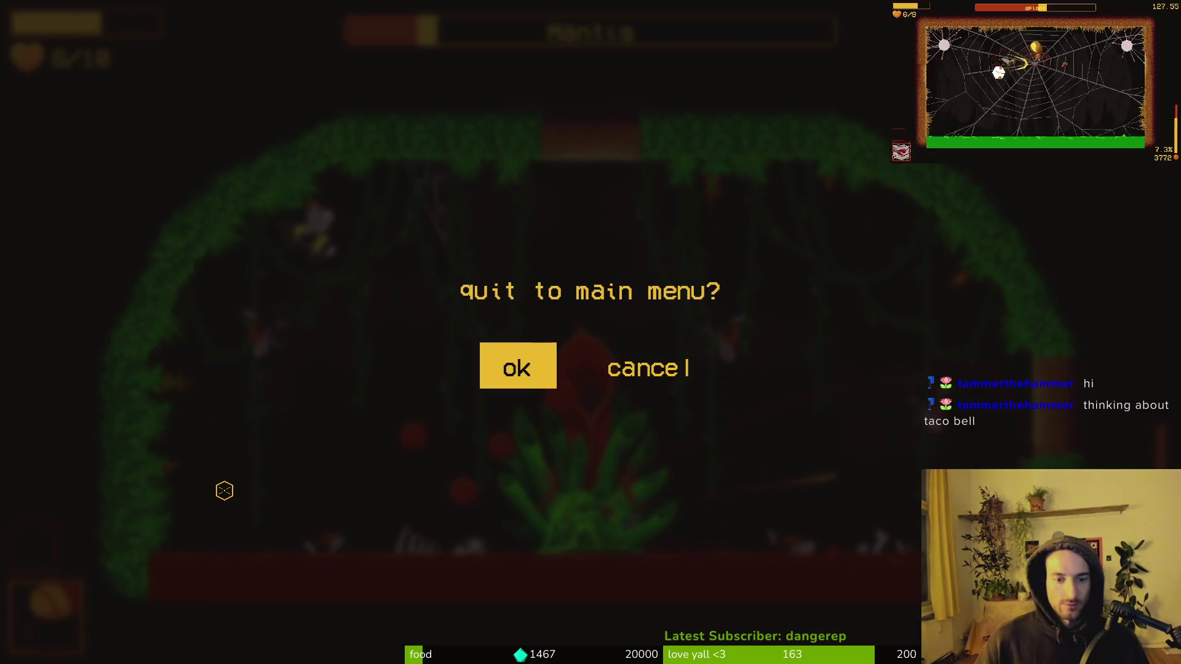
{"action": "key", "text": "Return"}
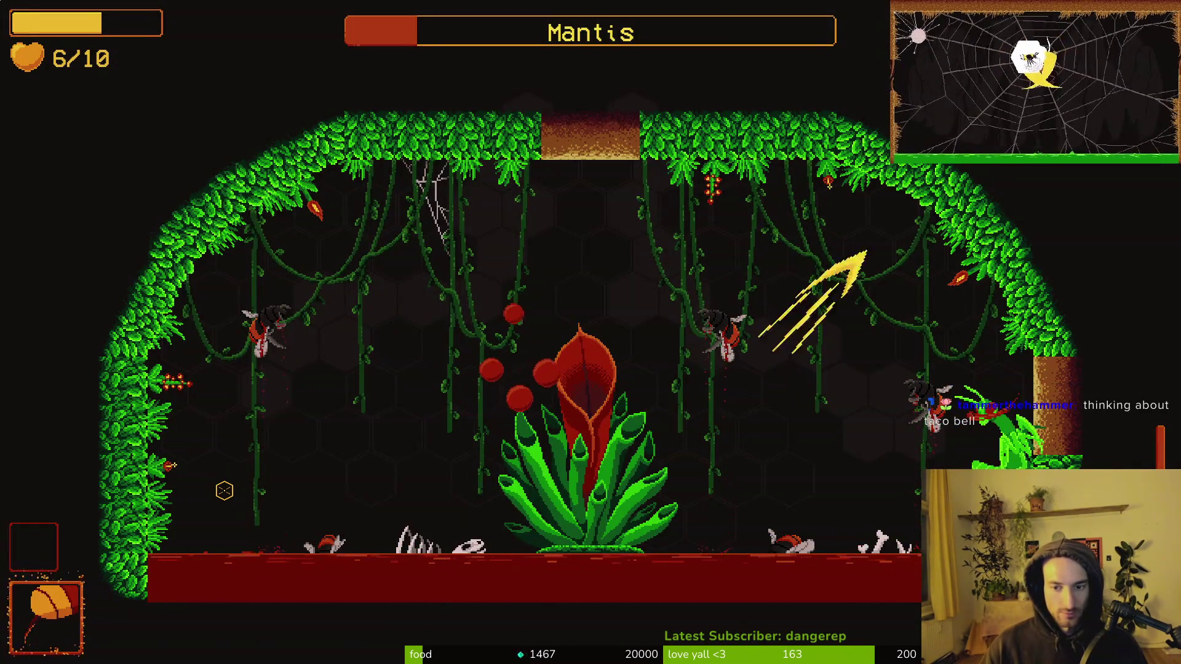
Step: Dash through the Mantis in its final phase and land the killing blow
{"action": "key", "text": "space"}
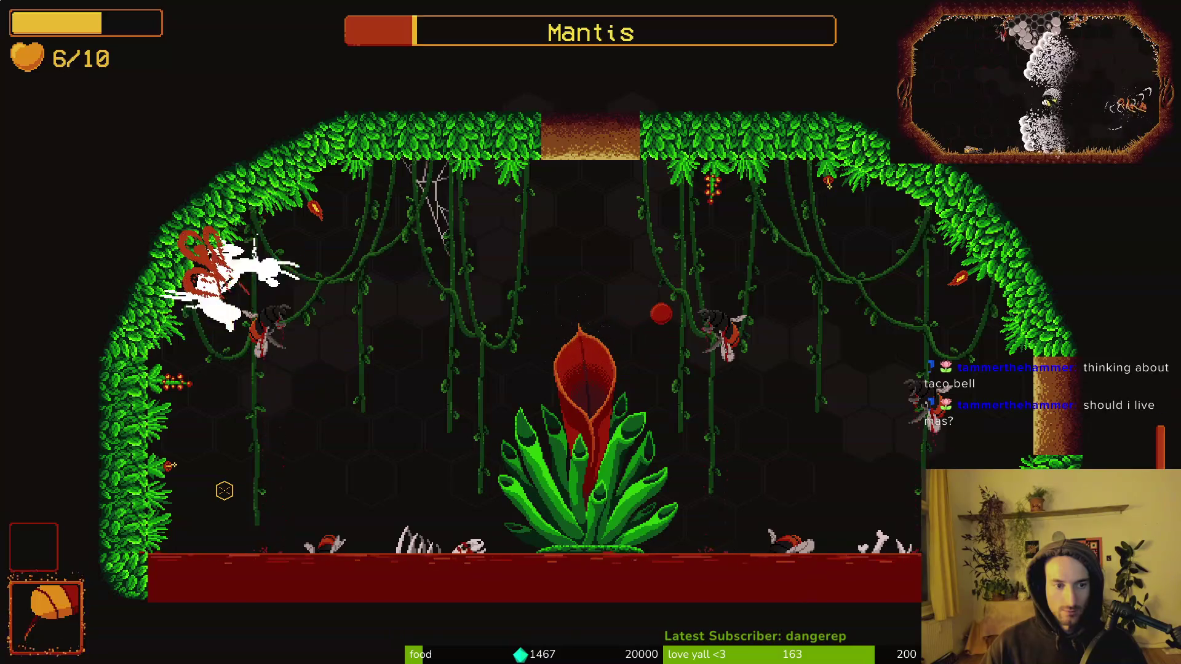
{"action": "key", "text": "space"}
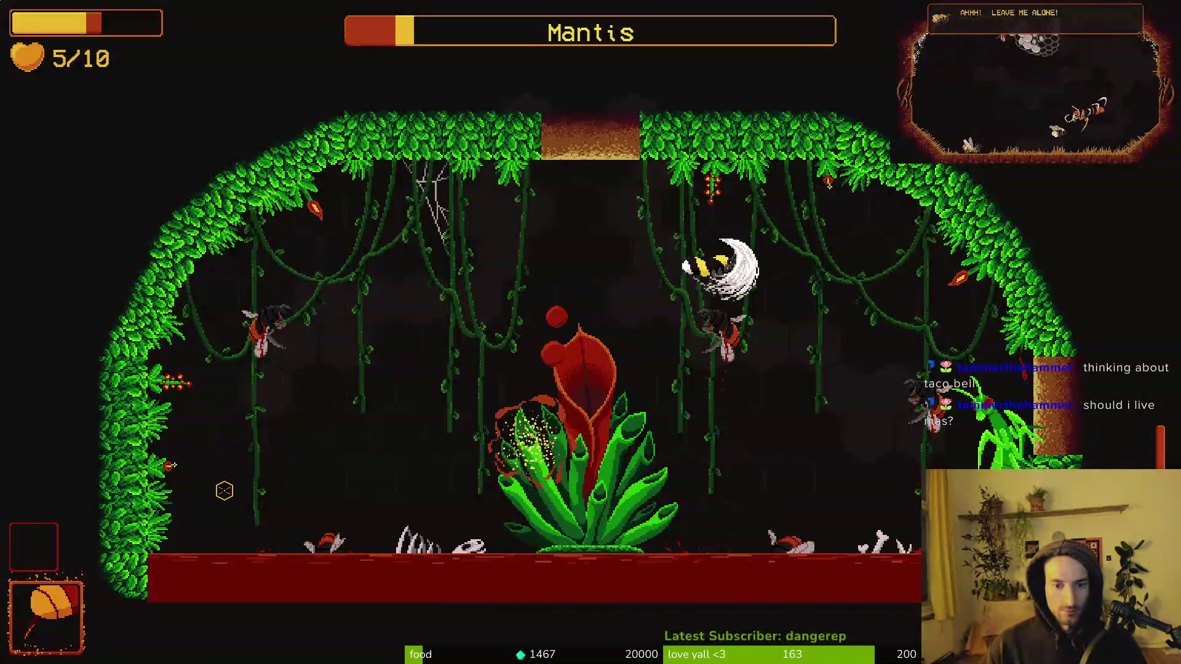
{"action": "key", "text": "space"}
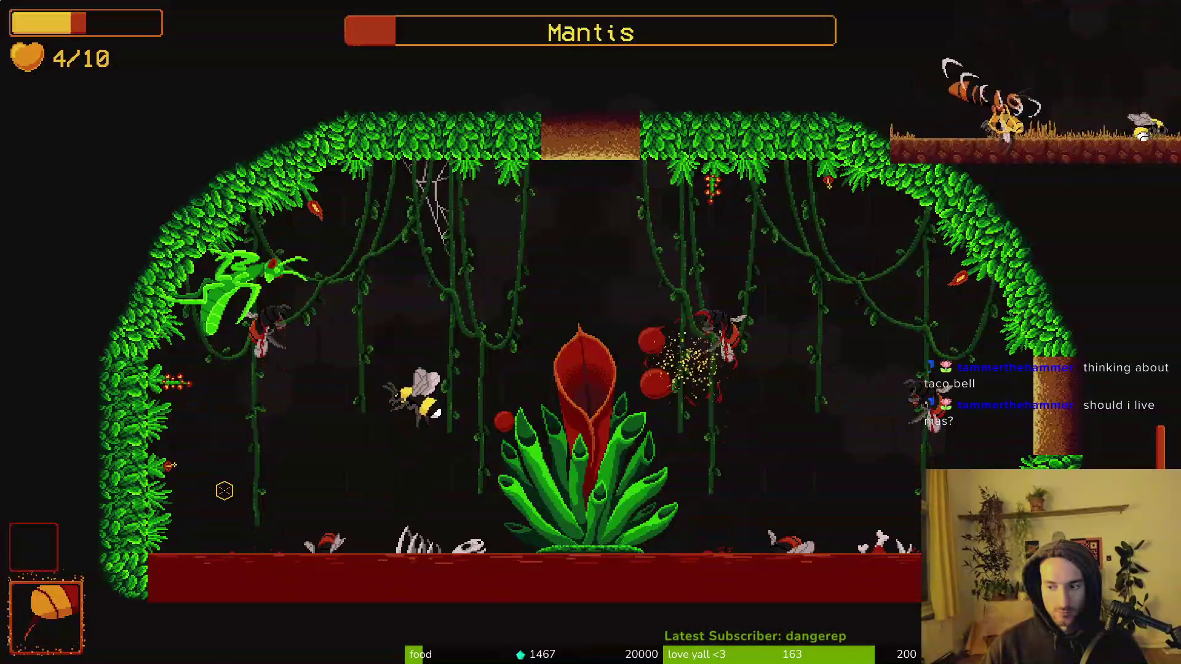
{"action": "key", "text": "space"}
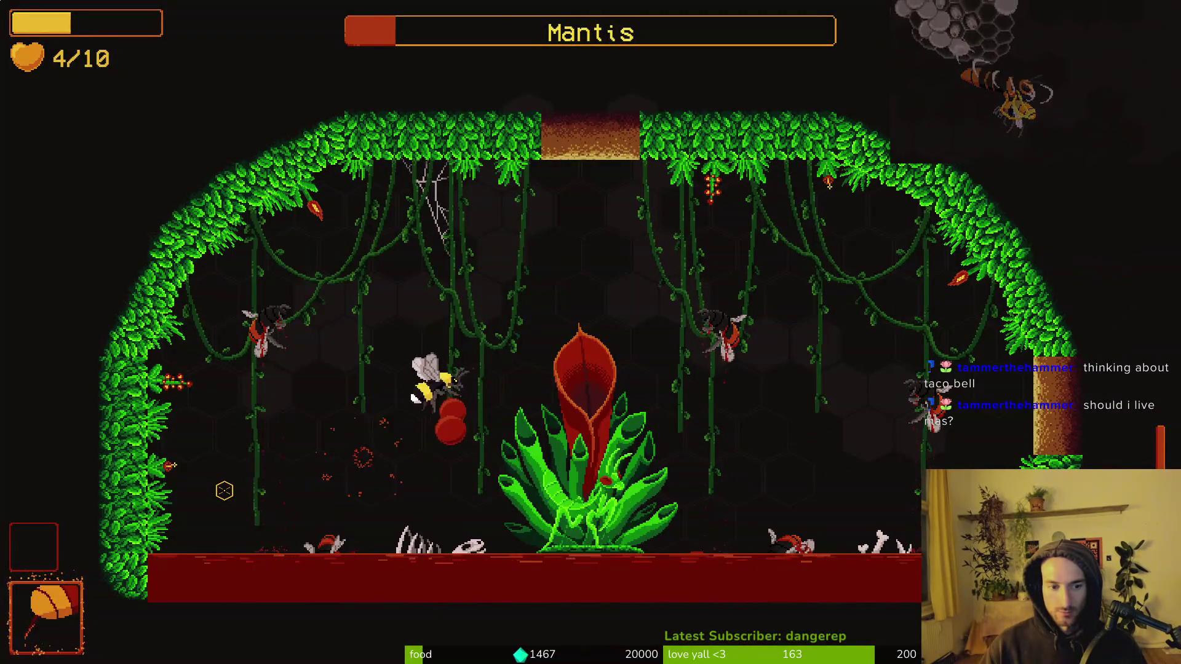
{"action": "key", "text": "space"}
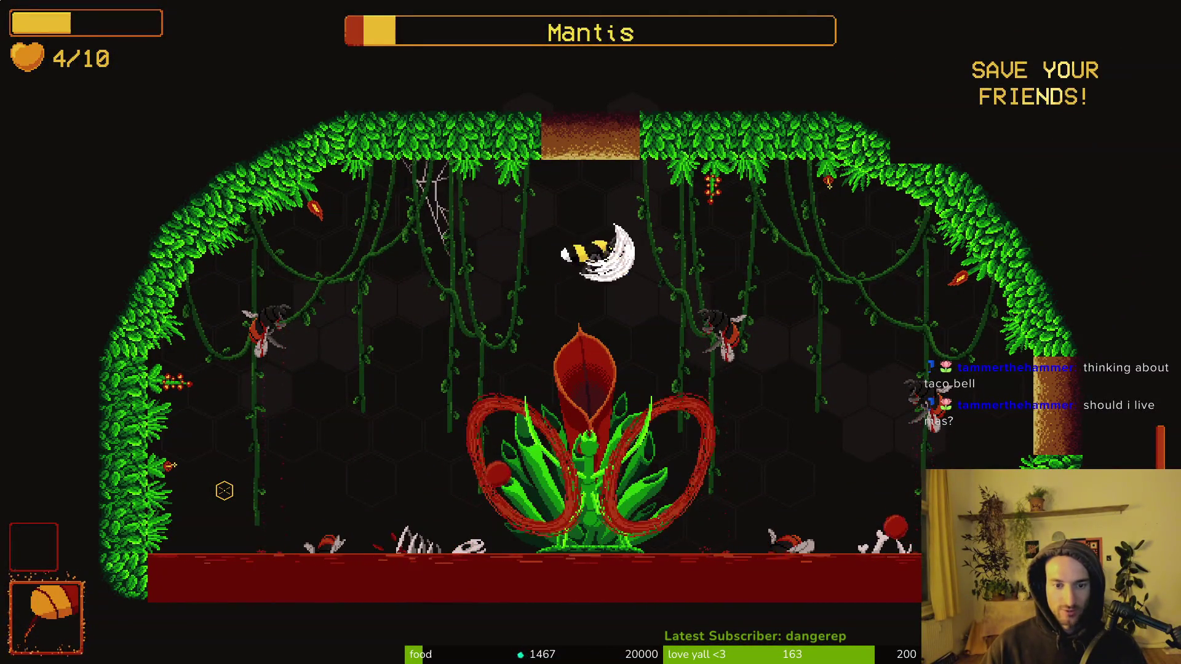
{"action": "key", "text": "space"}
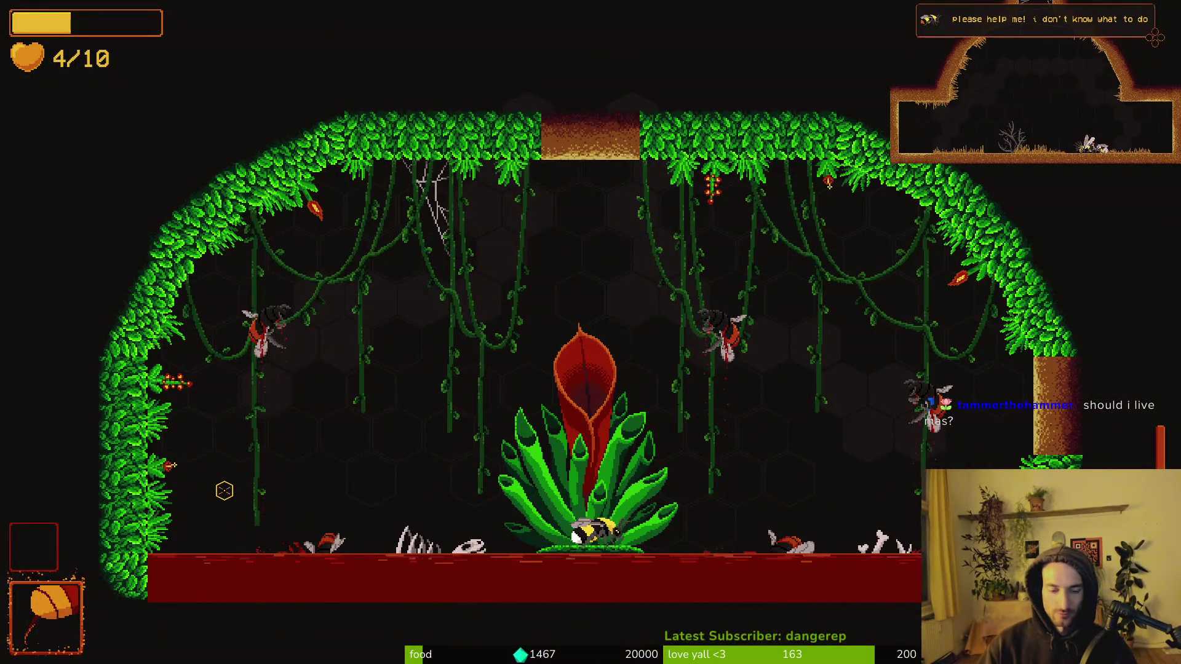
Step: Quit from the pause menu to the main menu and close the game back to Godot
{"action": "key", "text": "Escape"}
{"action": "key", "text": "Up"}
{"action": "key", "text": "Return"}
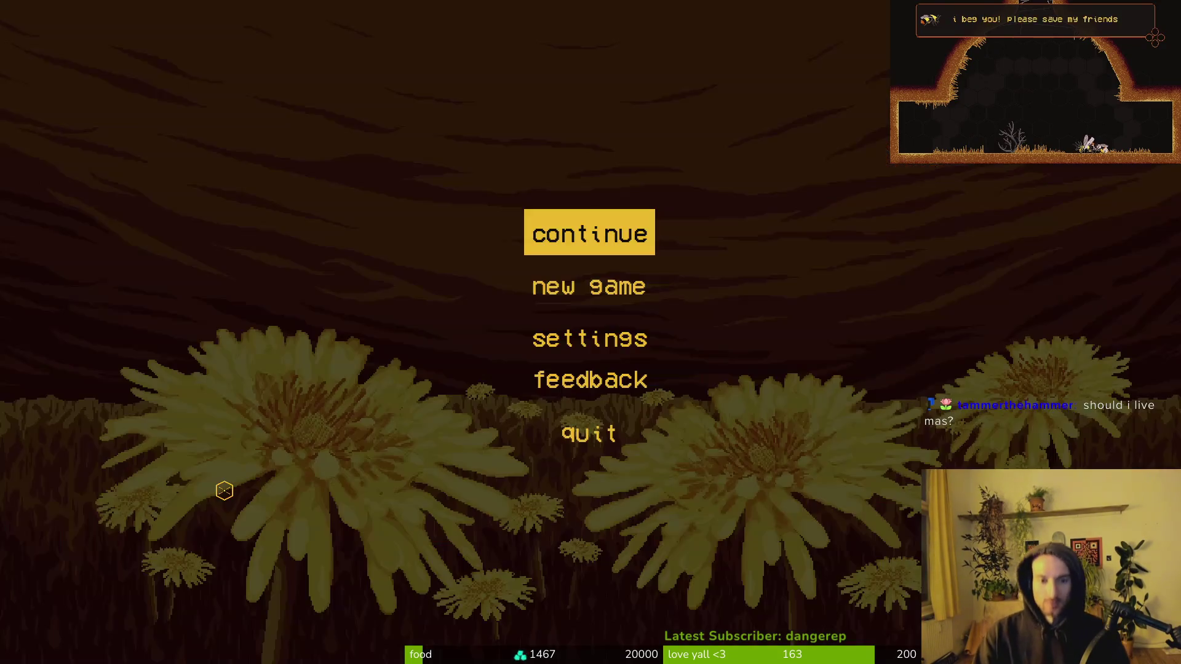
{"action": "key", "text": "Up"}
{"action": "key", "text": "Return"}
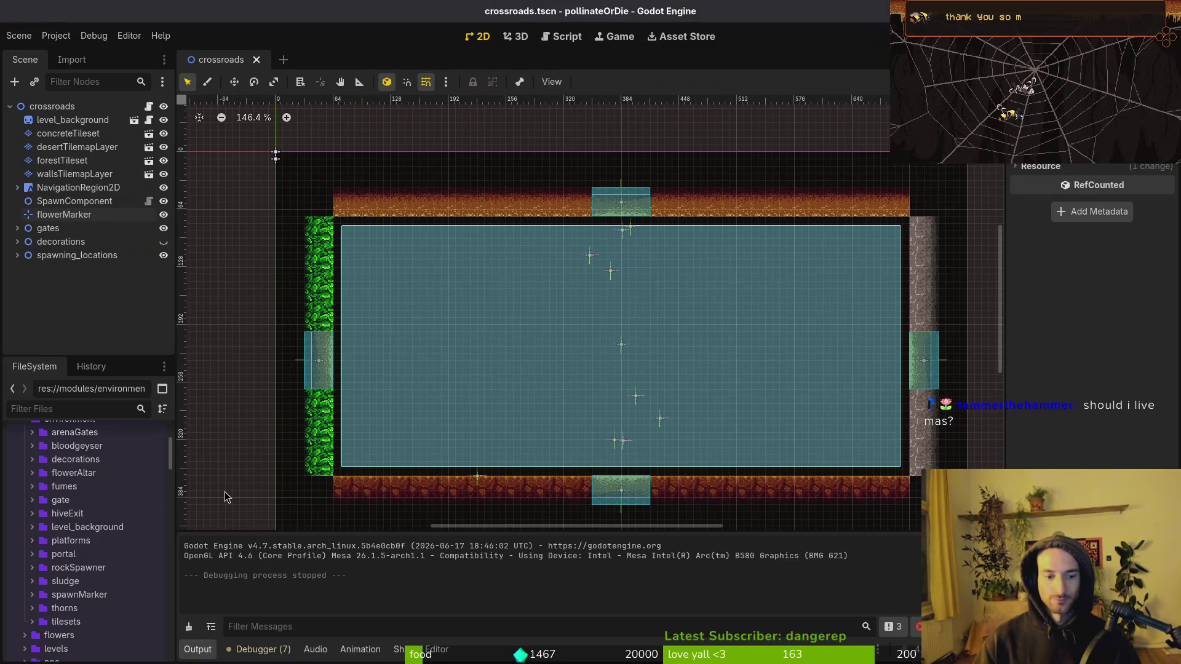
{"action": "key", "text": "alt+Tab"}
{"action": "type", "text": ":"}
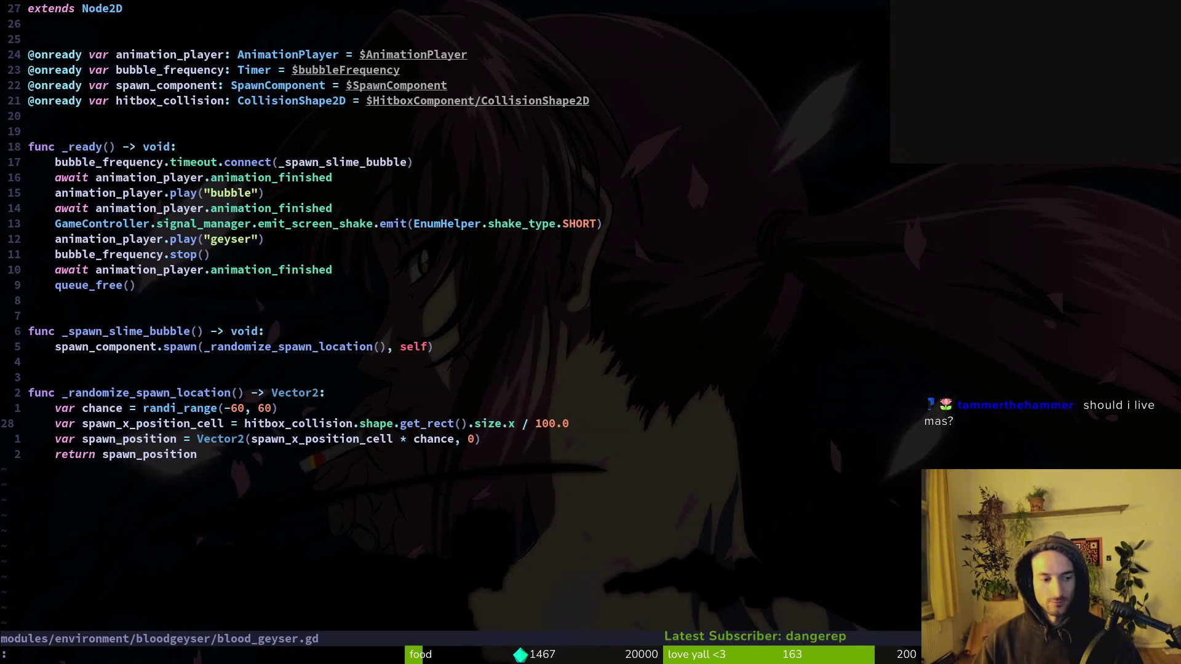
{"action": "key", "text": "Return"}
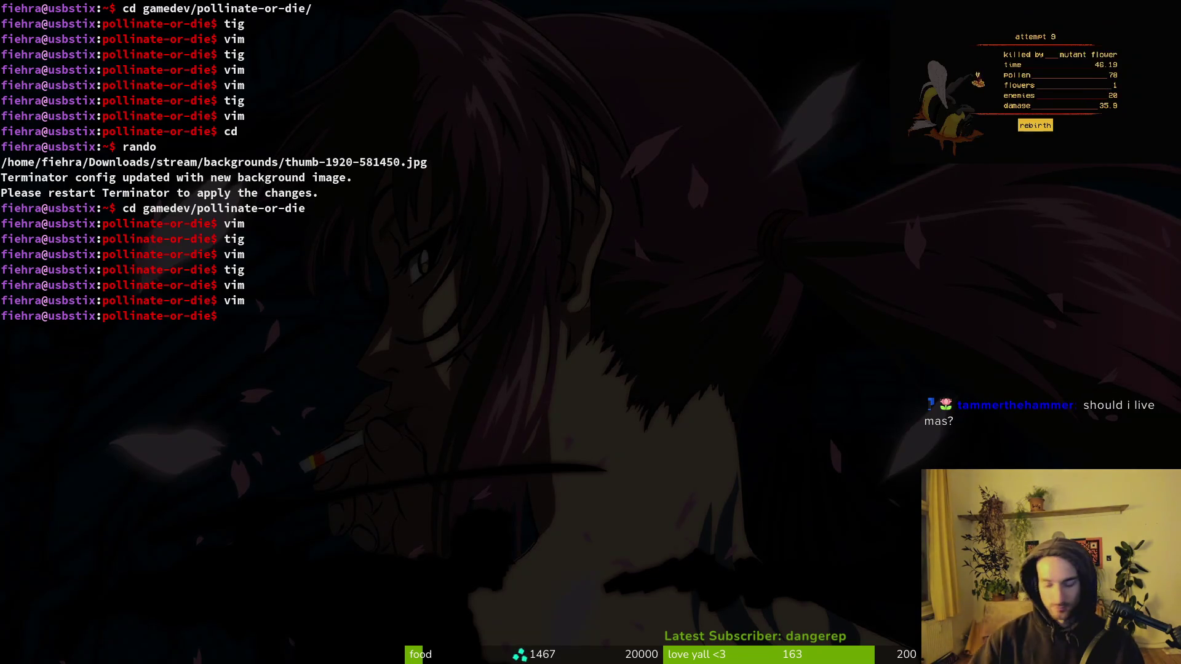
{"action": "type", "text": "tig"}
{"action": "key", "text": "Return"}
{"action": "key", "text": "Down"}
{"action": "key", "text": "Down"}
{"action": "key", "text": "Down"}
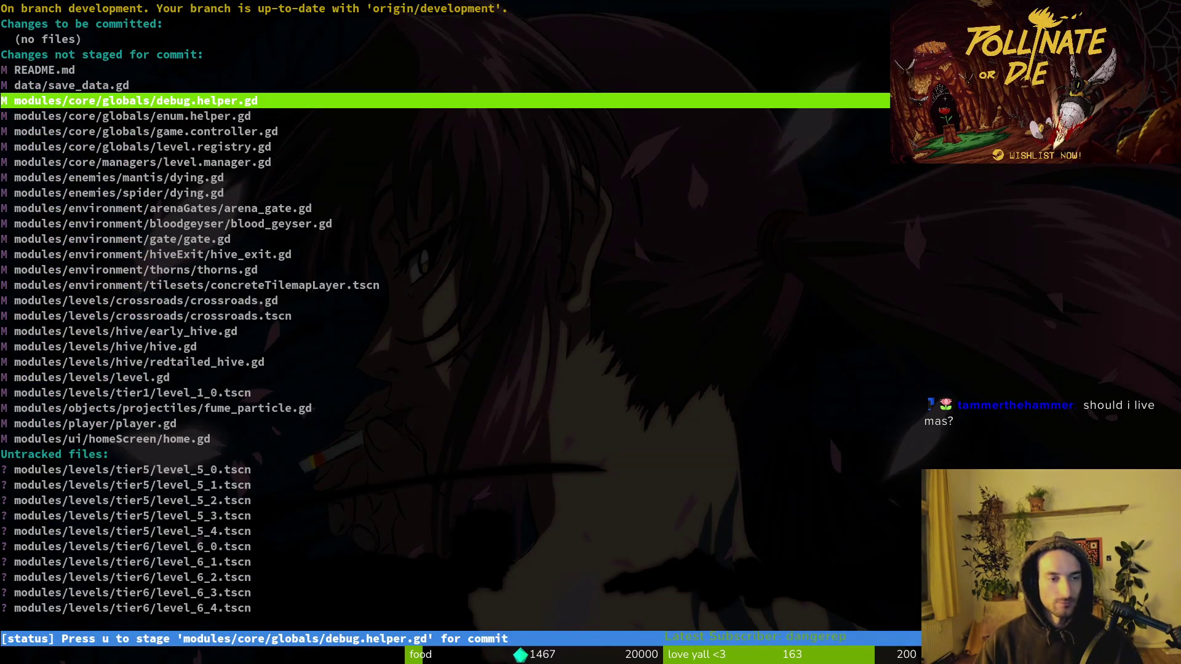
{"action": "key", "text": "Down"}
{"action": "key", "text": "Down"}
{"action": "key", "text": "Return"}
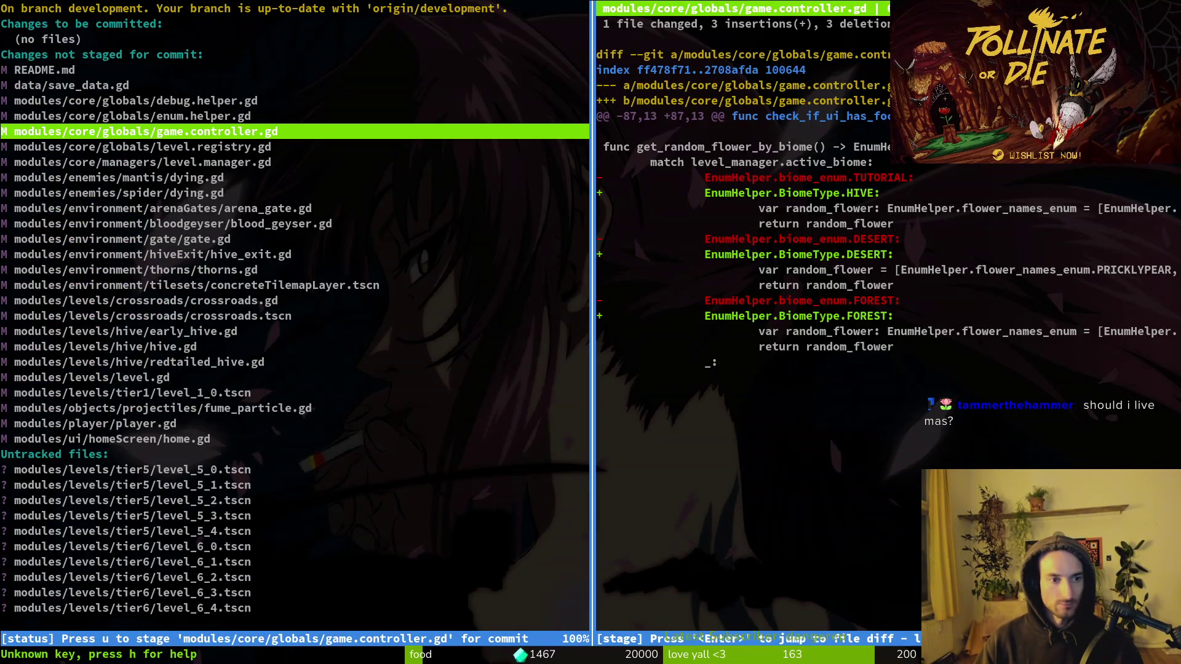
{"action": "key", "text": "q"}
{"action": "key", "text": "q"}
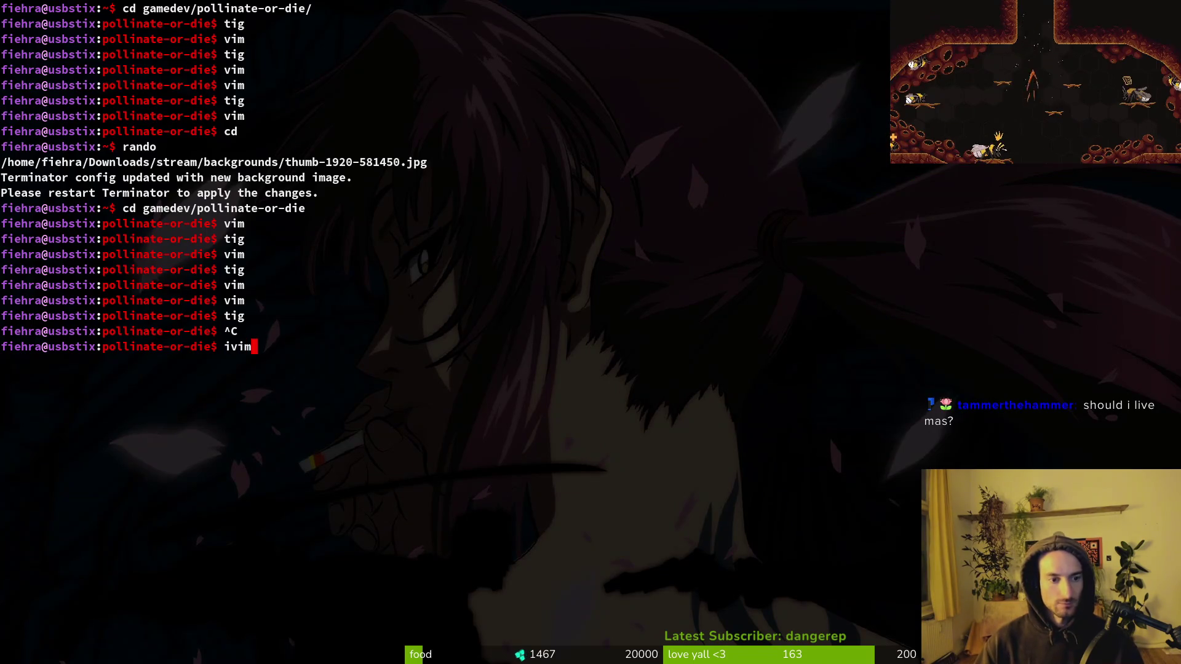
{"action": "key", "text": "Return"}
Step: Open hive_exit.gd and inspect the visual effects handler and scene-swap line
{"action": "type", "text": "hiveex"}
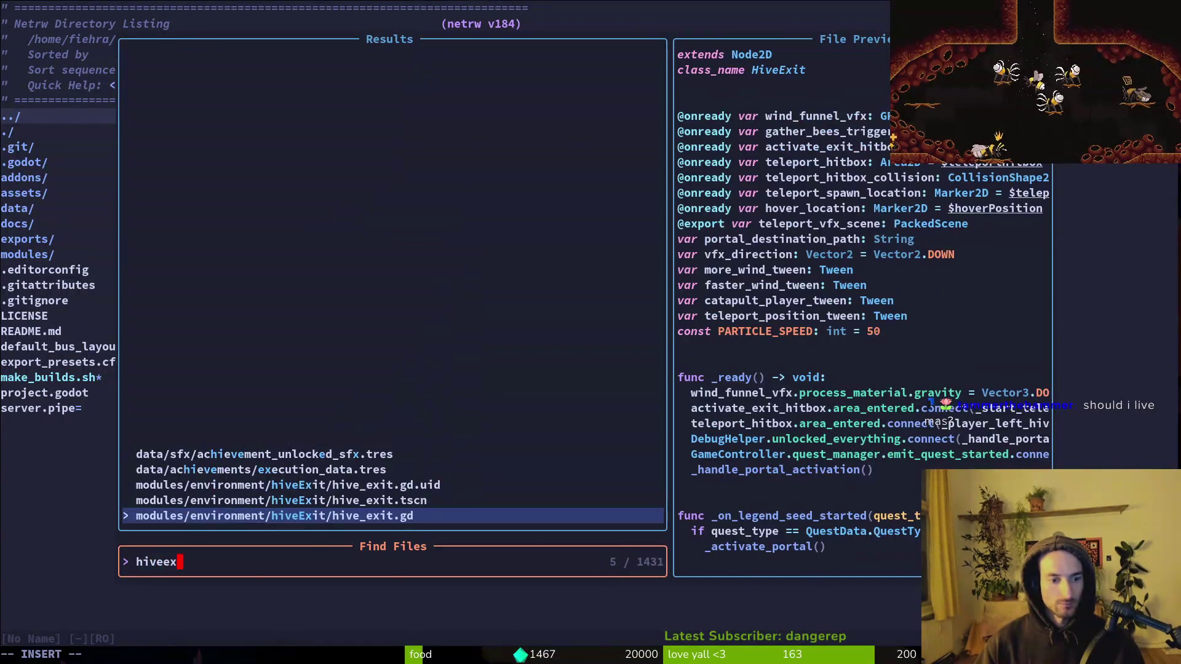
{"action": "key", "text": "Return"}
{"action": "key", "text": "ctrl+d"}
{"action": "key", "text": "ctrl+d"}
{"action": "key", "text": "ctrl+d"}
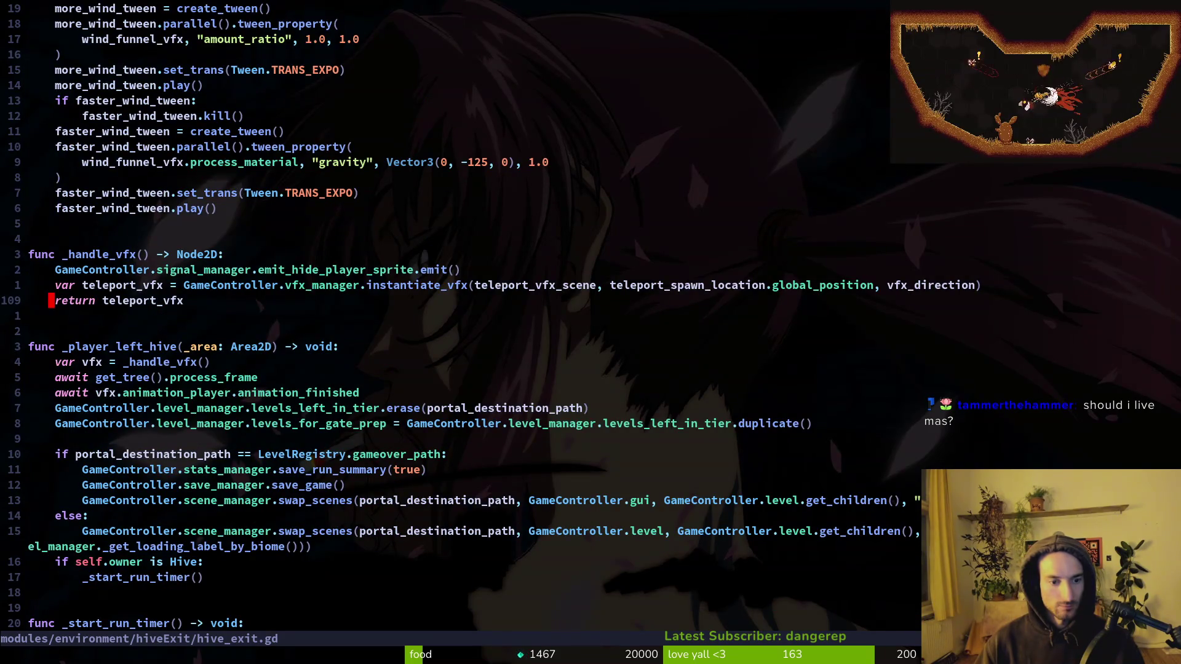
{"action": "key", "text": "j"}
{"action": "key", "text": "j"}
{"action": "key", "text": "j"}
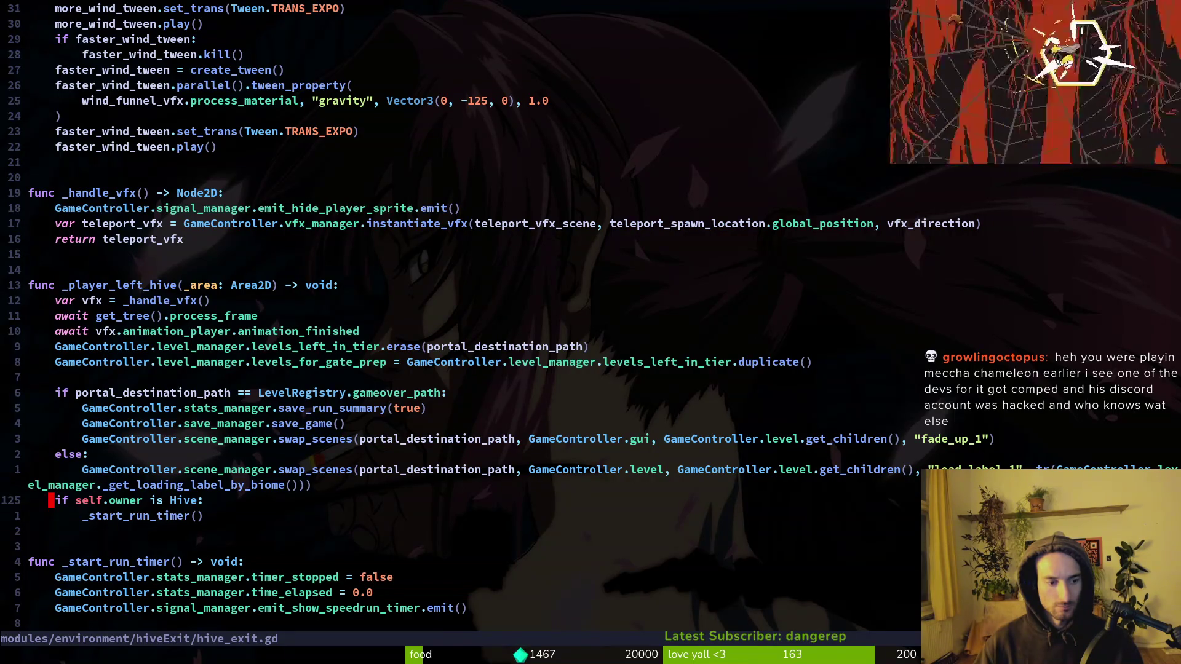
{"action": "key", "text": "shift+v"}
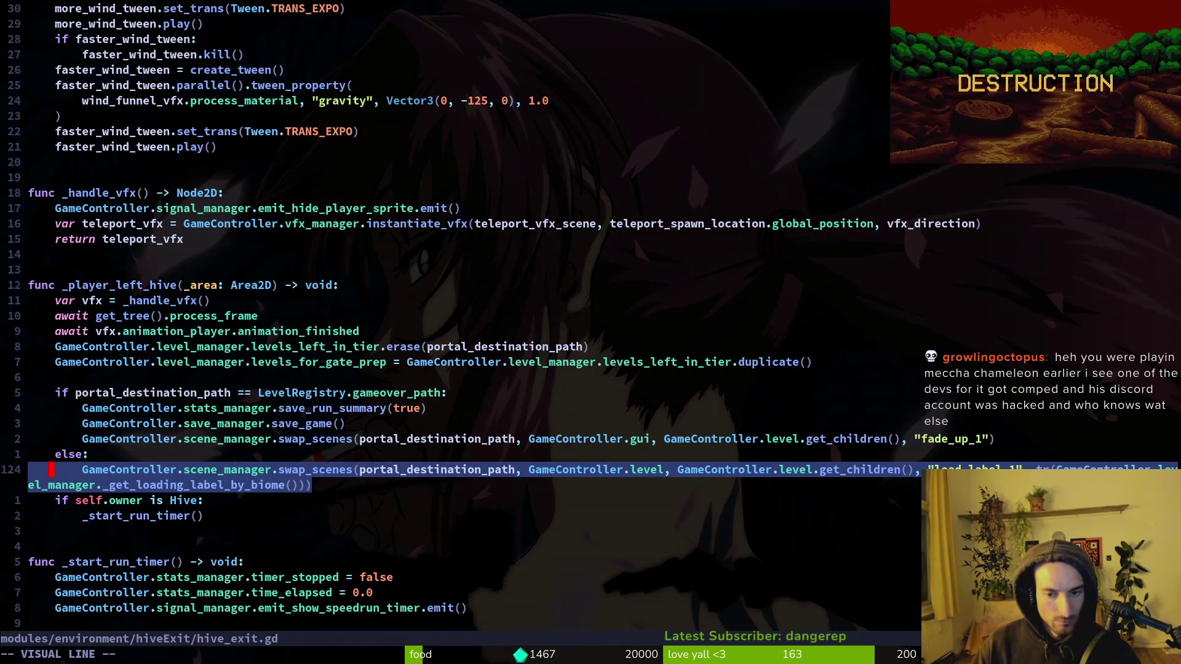
{"action": "key", "text": "Escape"}
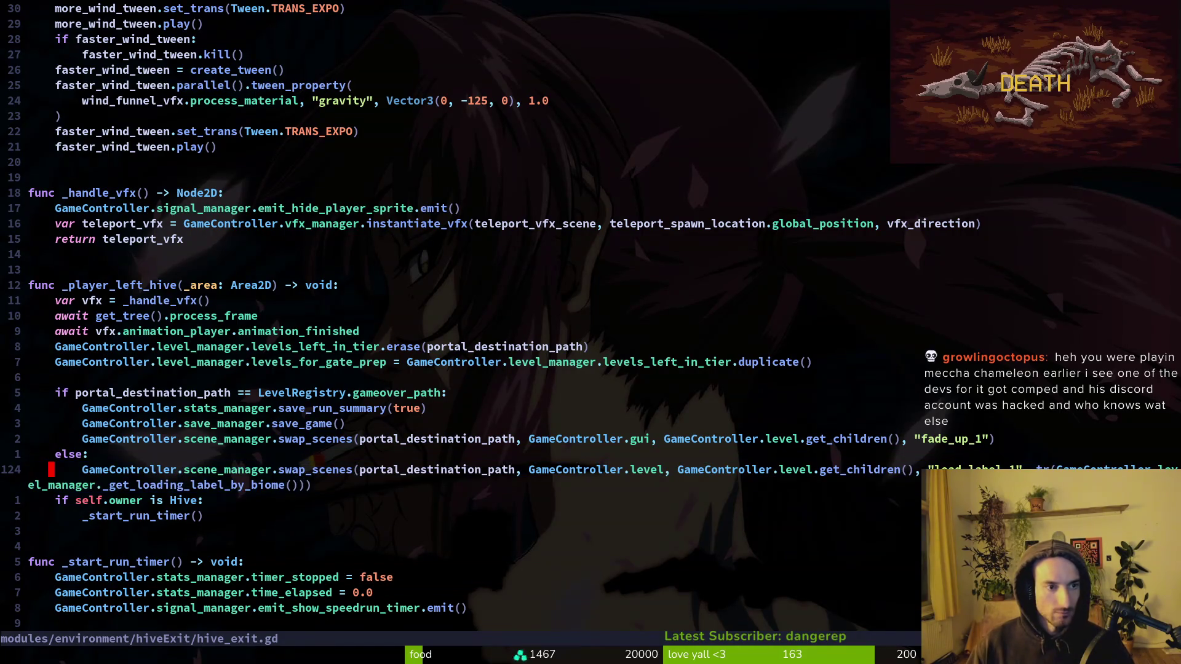
Step: Page through hive_exit.gd from the tween functions down to the hive-leaving function
{"action": "key", "text": "ctrl+d"}
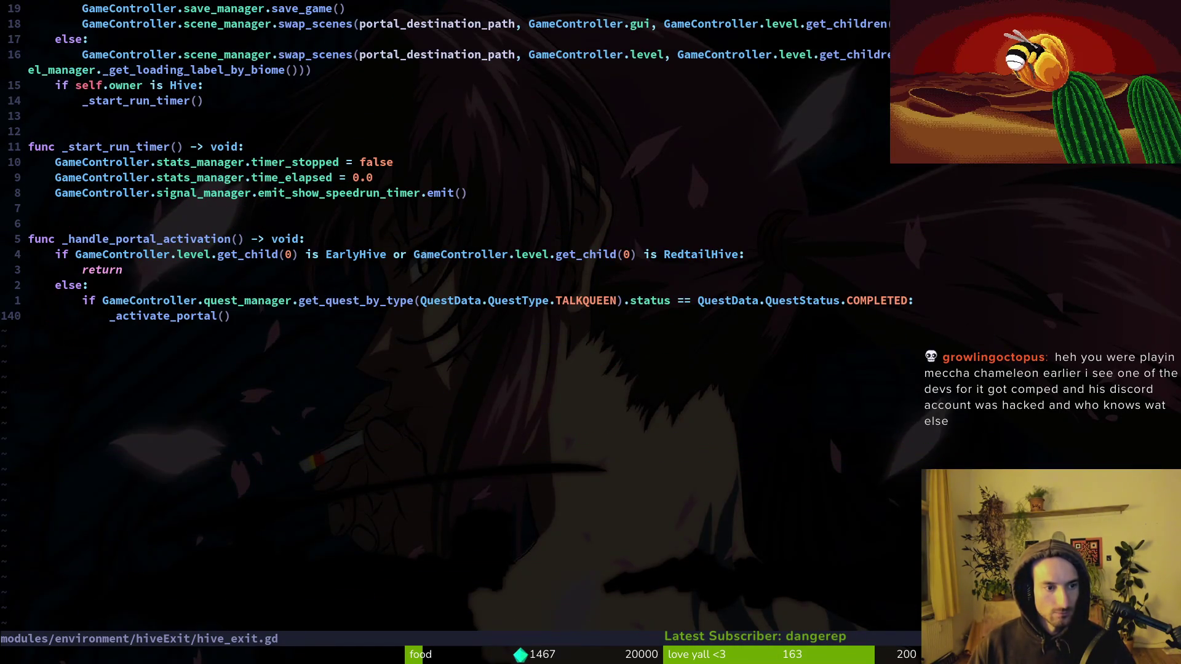
{"action": "key", "text": "ctrl+u"}
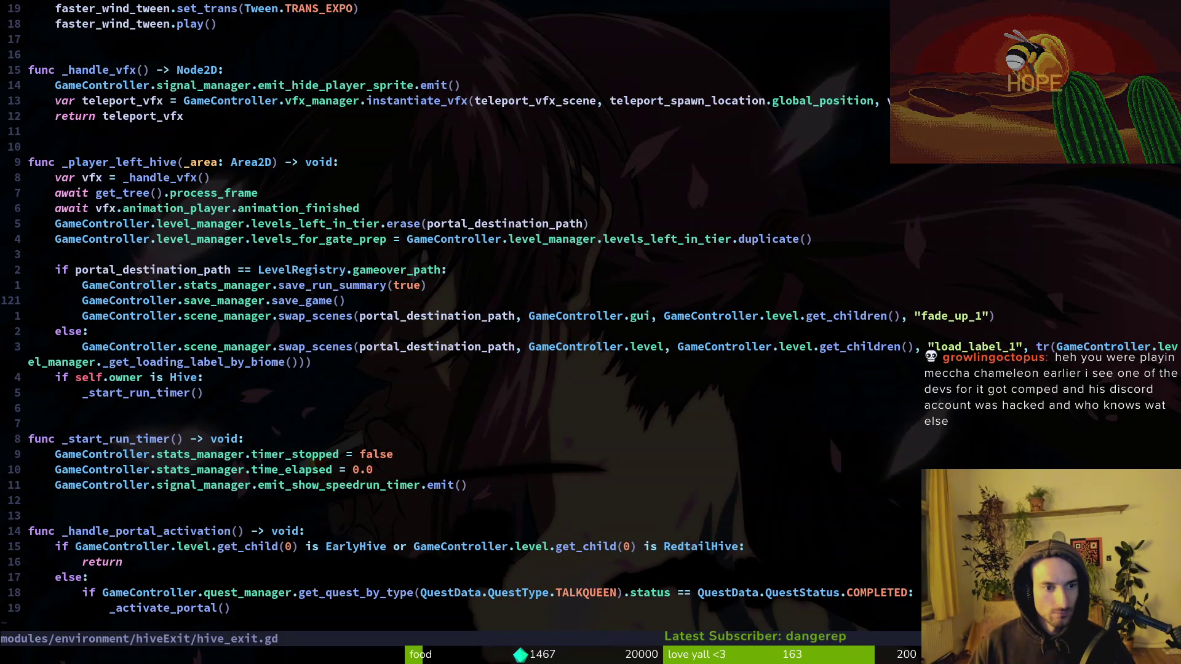
{"action": "key", "text": "ctrl+u"}
{"action": "key", "text": "ctrl+u"}
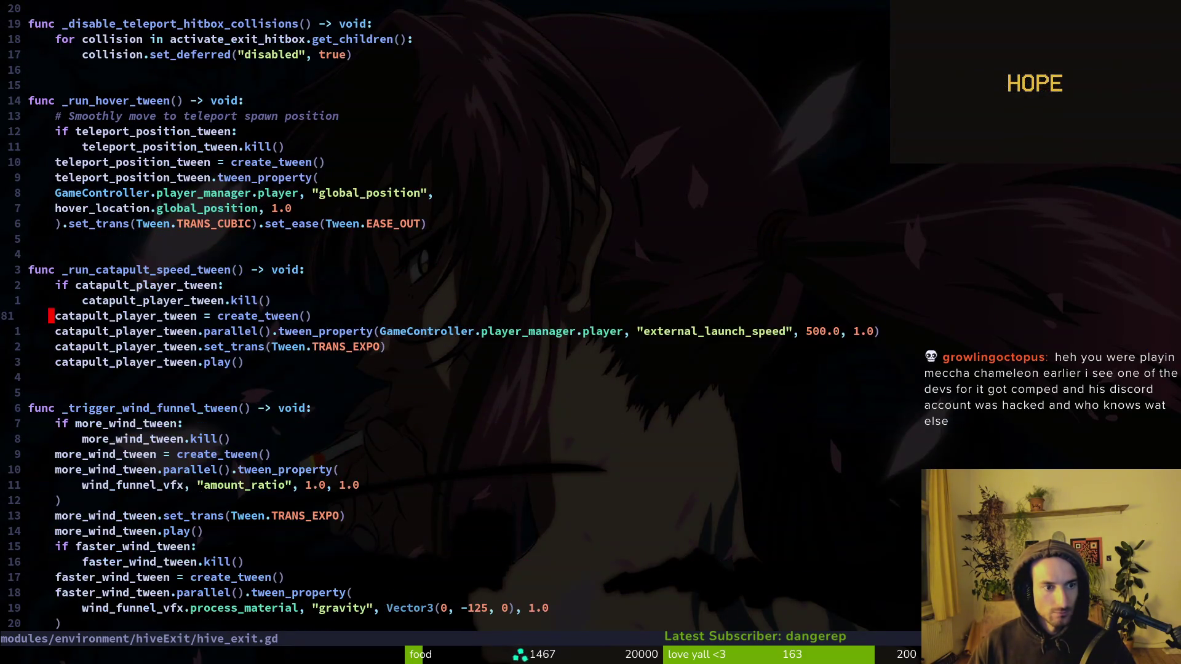
{"action": "key", "text": "ctrl+u"}
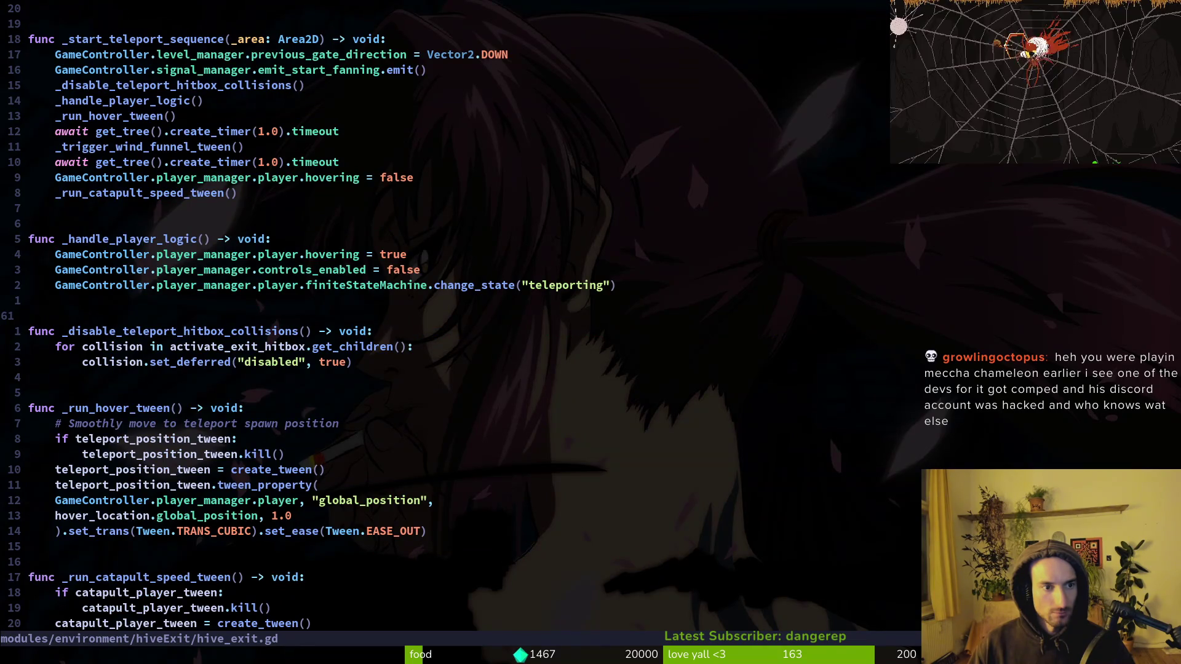
{"action": "key", "text": "ctrl+u"}
{"action": "key", "text": "ctrl+u"}
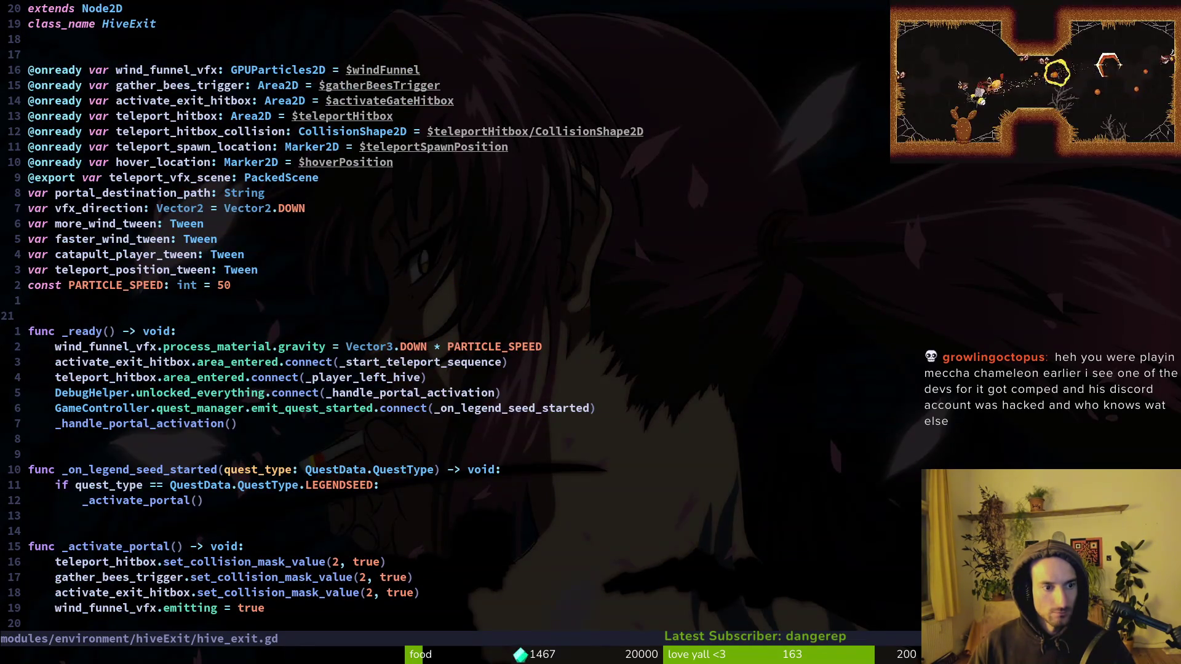
{"action": "key", "text": "ctrl+d"}
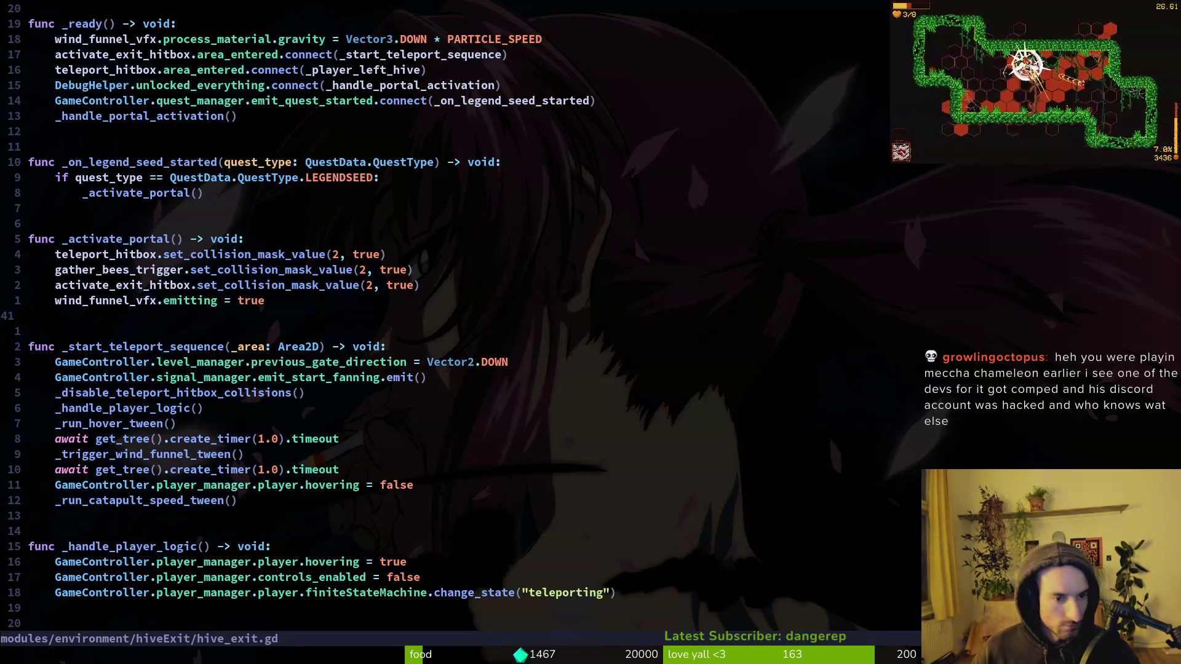
{"action": "key", "text": "ctrl+d"}
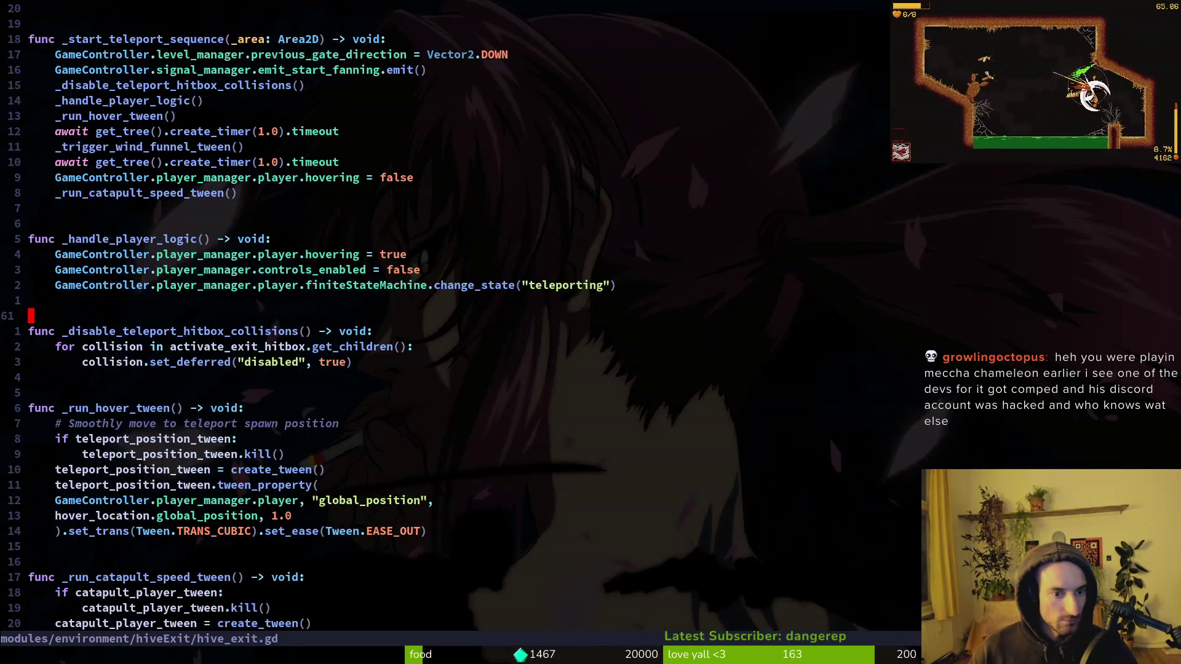
{"action": "key", "text": "ctrl+d"}
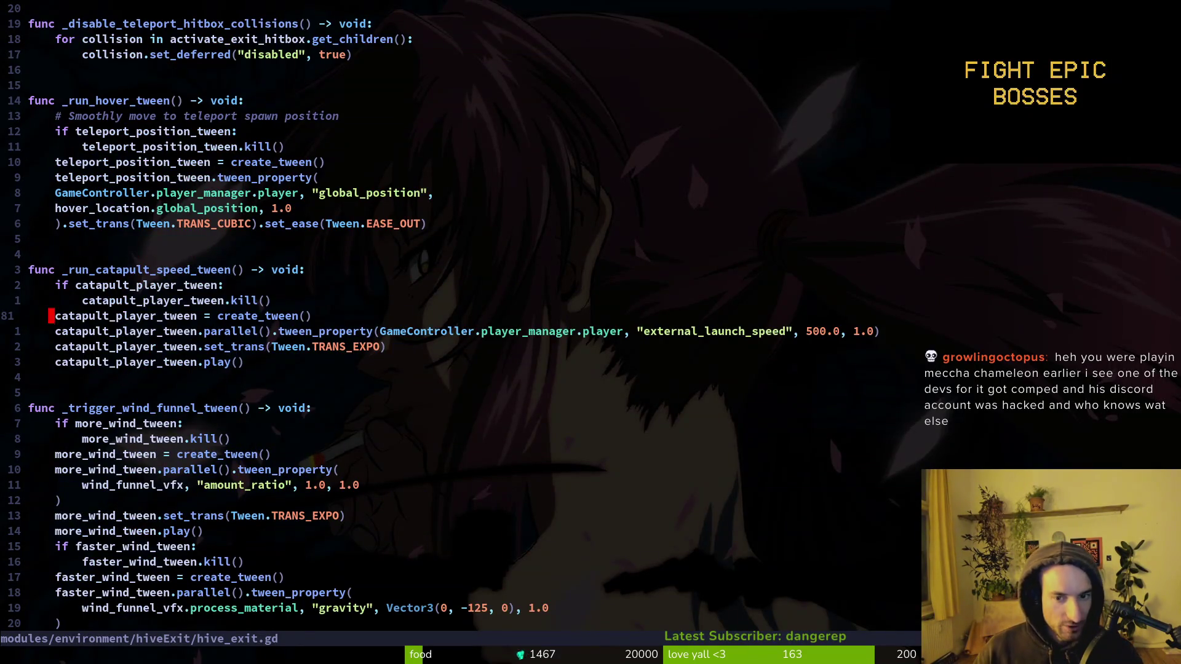
{"action": "key", "text": "ctrl+d"}
{"action": "key", "text": "ctrl+d"}
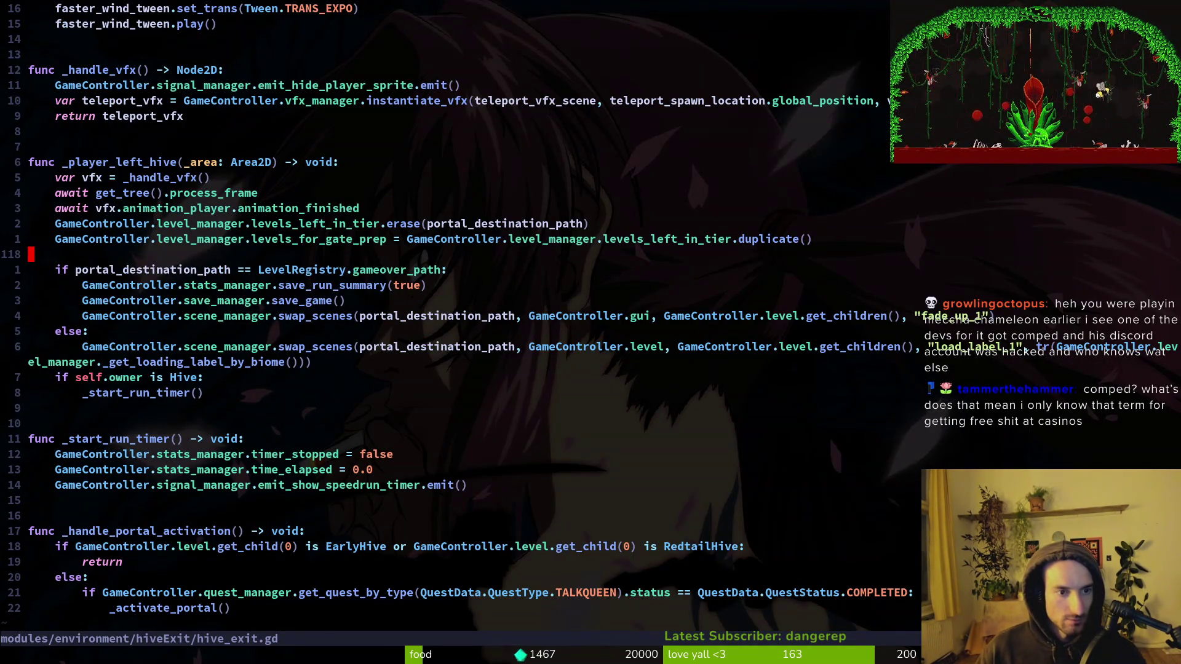
Step: Check the levels_left_in_tier erase line and search the script for portal_des
{"action": "key", "text": "k"}
{"action": "key", "text": "k"}
{"action": "key", "text": "shift+v"}
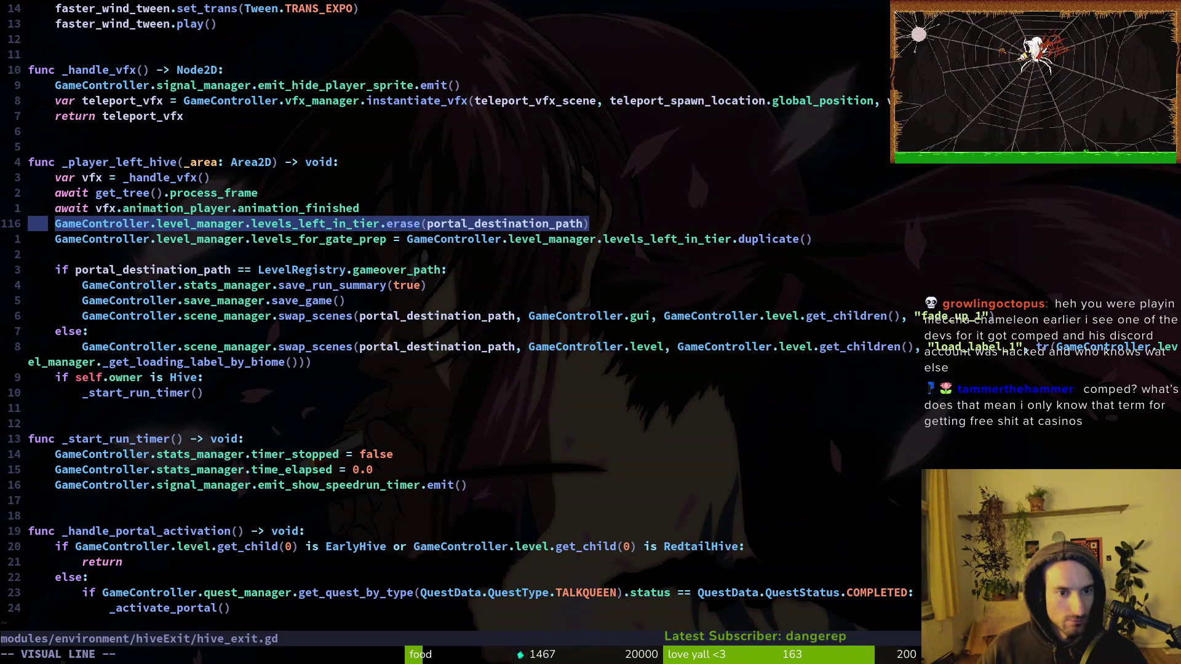
{"action": "key", "text": "Escape"}
{"action": "key", "text": "k"}
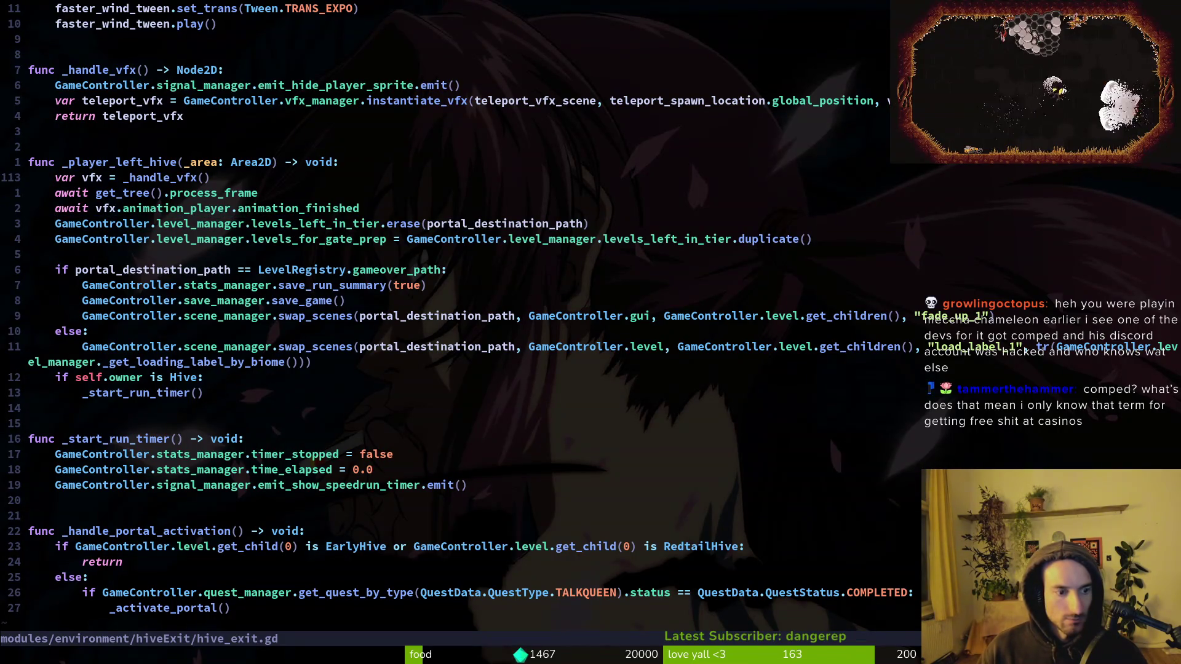
{"action": "left_click", "coordinate": [203, 654]}
{"action": "type", "text": "/po"}
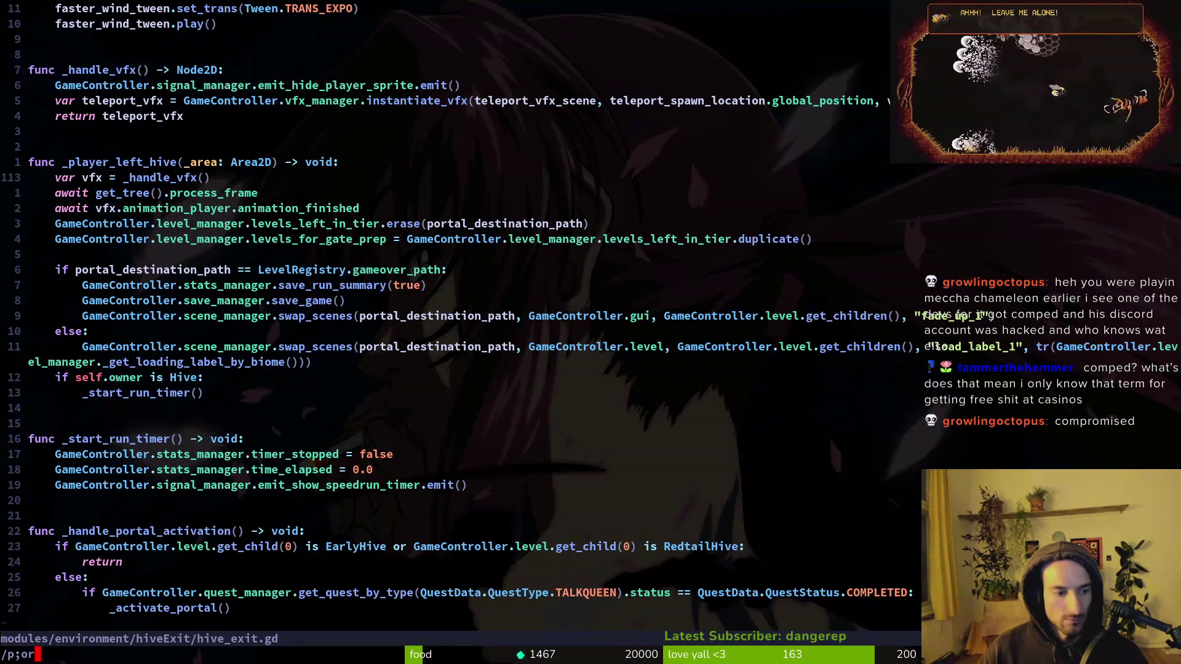
{"action": "type", "text": "rtal_desc"}
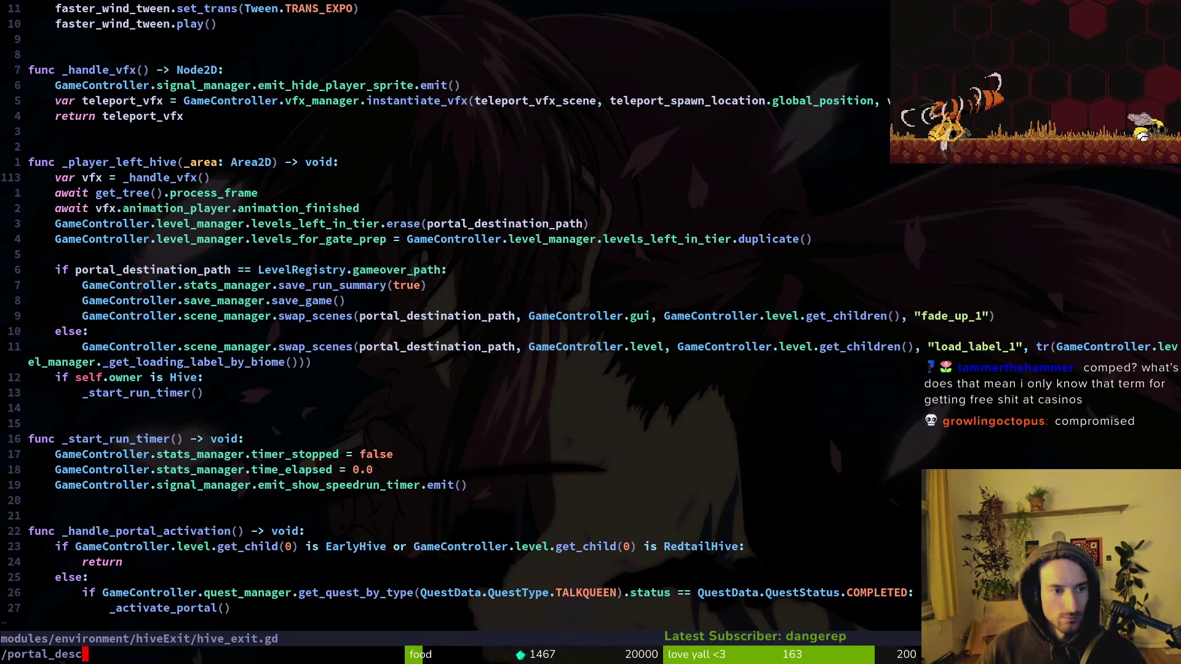
{"action": "key", "text": "BackSpace"}
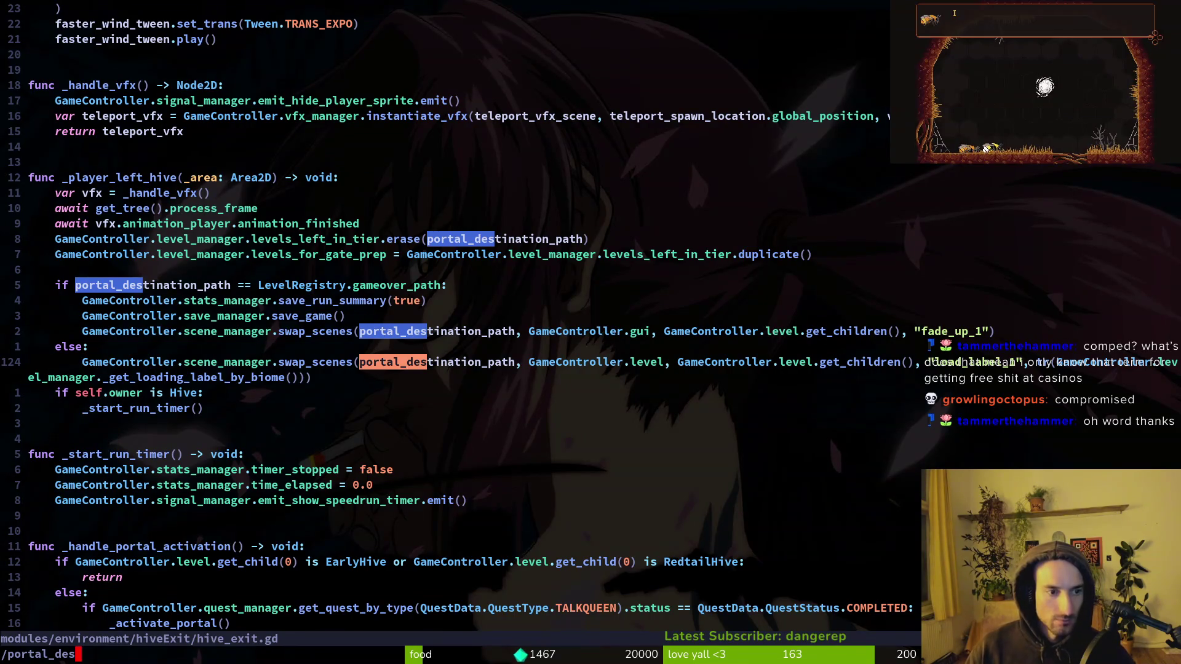
{"action": "key", "text": "ctrl+o"}
{"action": "key", "text": "Escape"}
Step: Find and open hive.gd with the file finder
{"action": "key", "text": "ctrl+p"}
{"action": "type", "text": "hiv"}
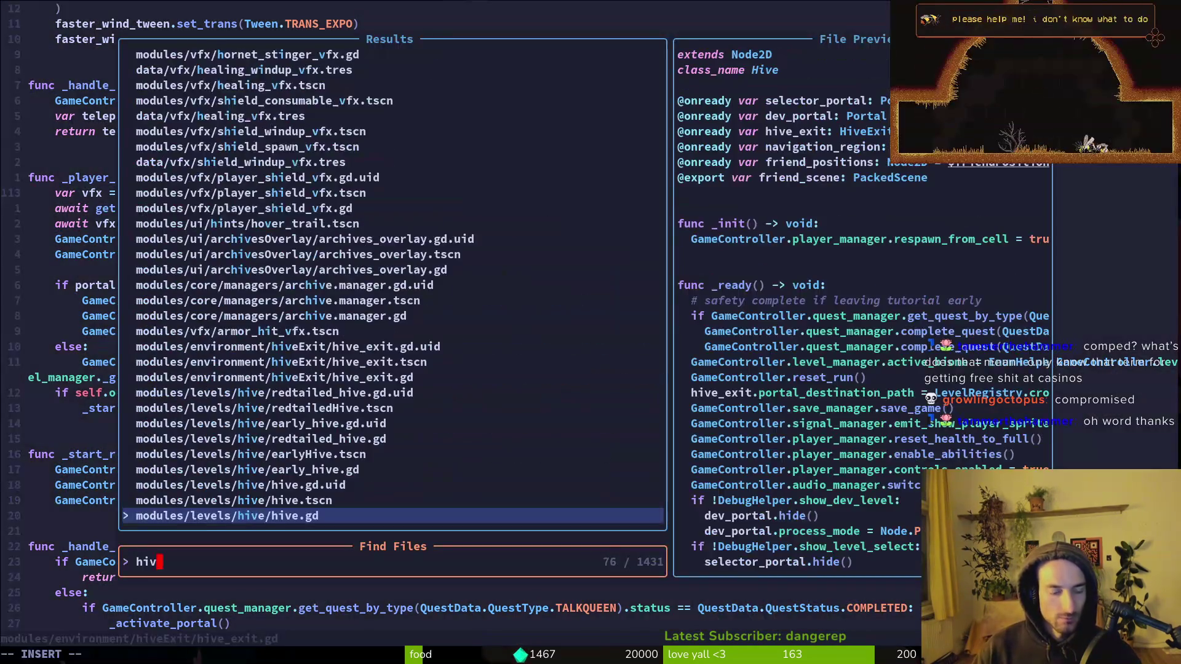
{"action": "key", "text": "Return"}
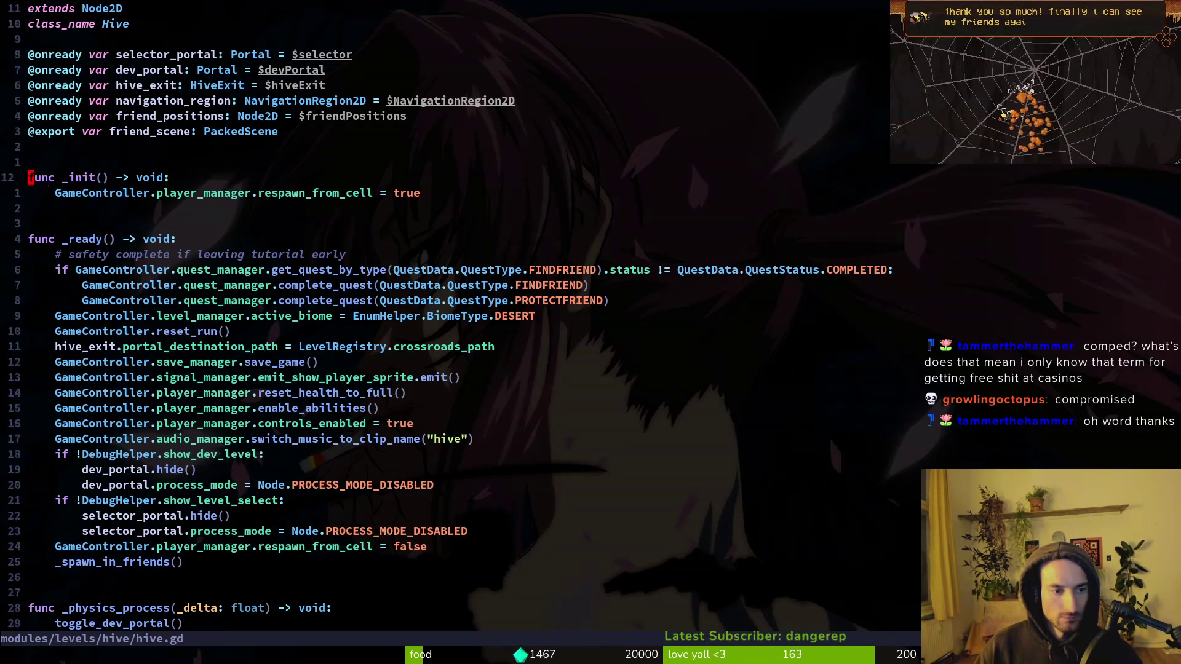
Step: In hive.gd, undo the earlier edits and restore the crossroads portal destination line
{"action": "key", "text": "2"}
{"action": "key", "text": "2"}
{"action": "key", "text": "j"}
{"action": "key", "text": "Escape"}
{"action": "key", "text": "u"}
{"action": "key", "text": "u"}
{"action": "key", "text": "u"}
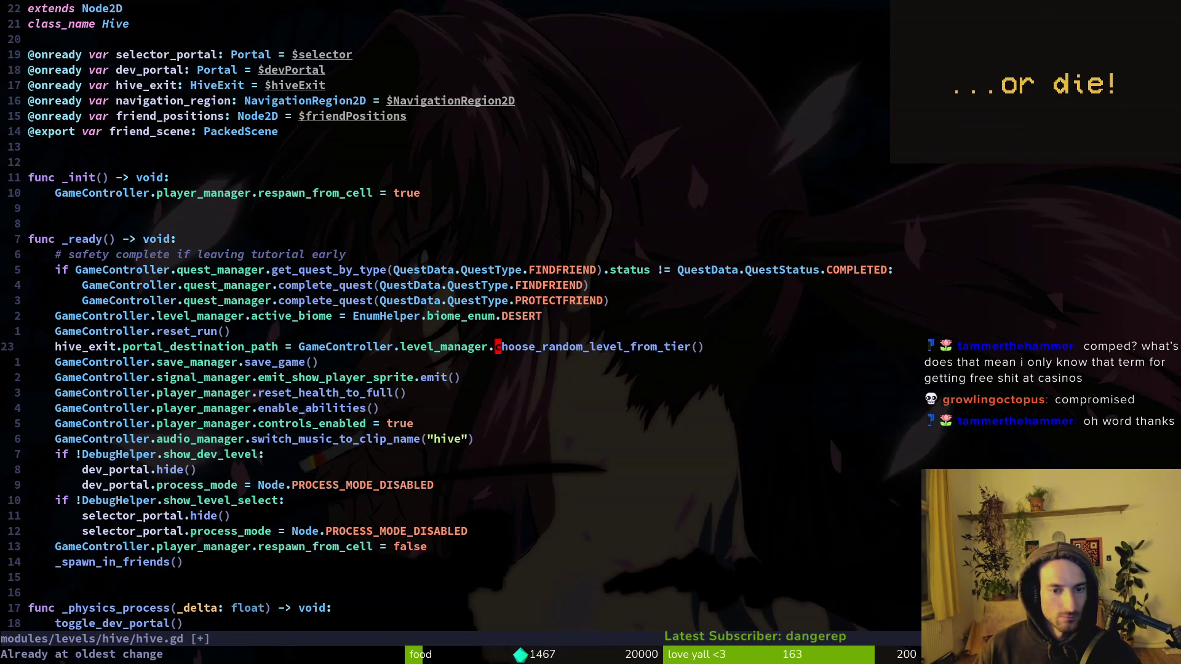
{"action": "key", "text": "ctrl+r"}
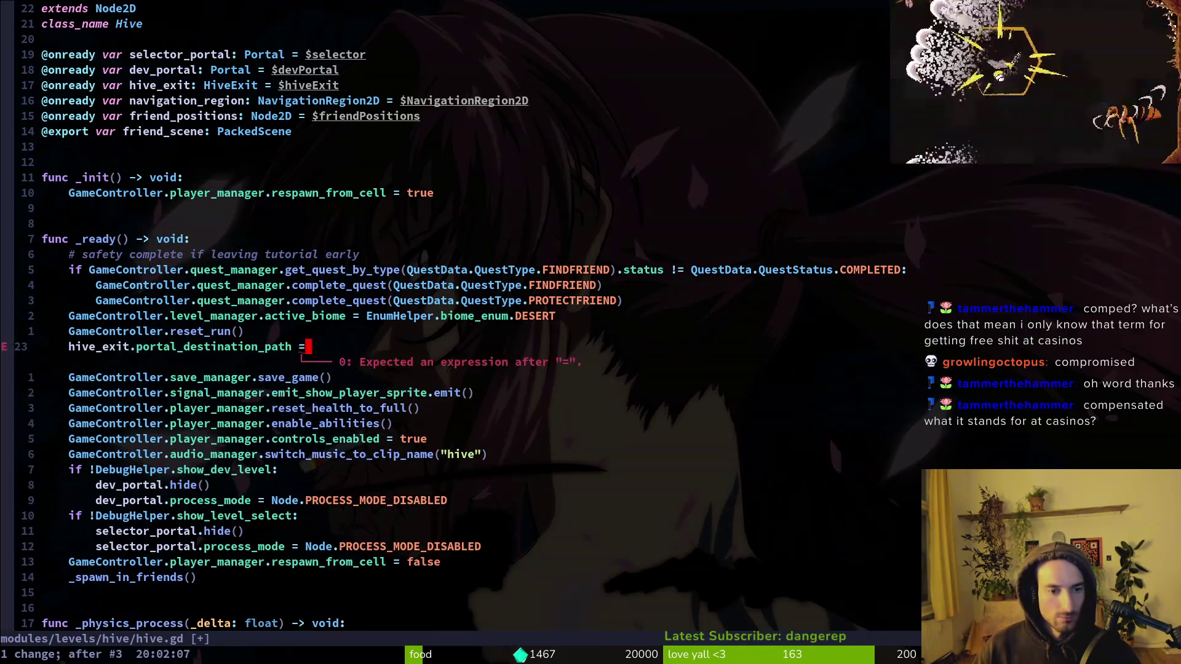
{"action": "key", "text": "ctrl+r"}
{"action": "key", "text": "ctrl+r"}
{"action": "key", "text": "ctrl+r"}
Step: Paste the random-tier destination line below, save hive.gd, and comment that line out
{"action": "key", "text": "j"}
{"action": "key", "text": "p"}
{"action": "key", "text": "V"}
{"action": "key", "text": "Escape"}
{"action": "type", "text": ":w"}
{"action": "key", "text": "Return"}
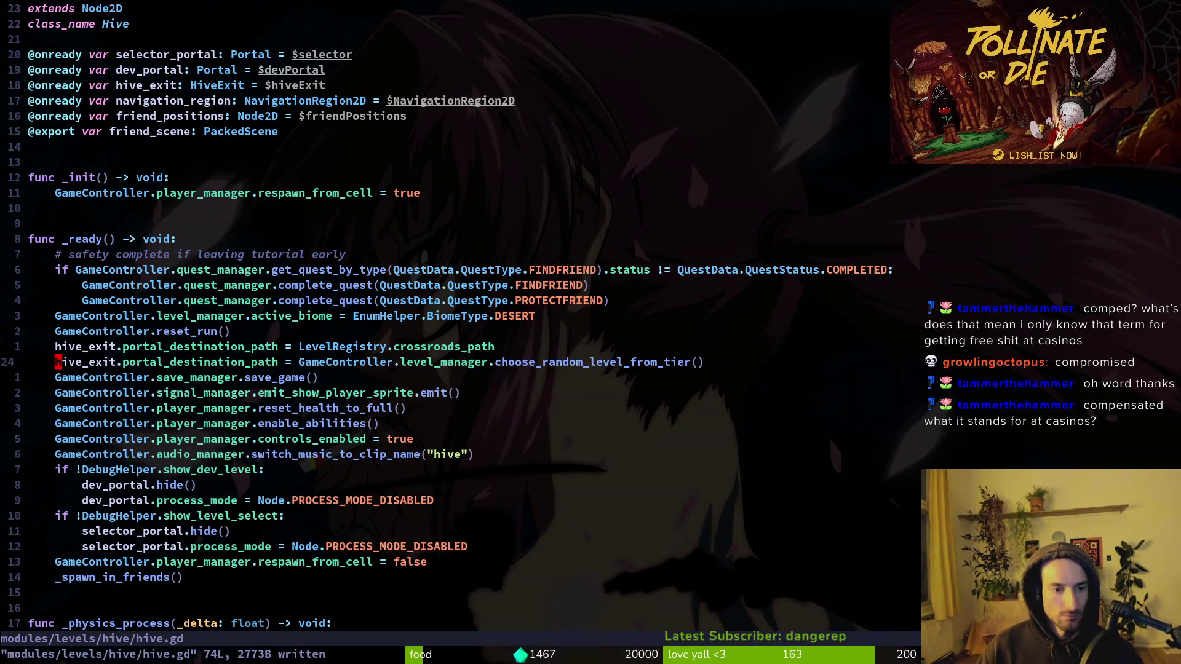
{"action": "type", "text": "#"}
{"action": "key", "text": "Escape"}
Step: Run the game from Godot with F5 and continue the saved game
{"action": "key", "text": "alt+Tab"}
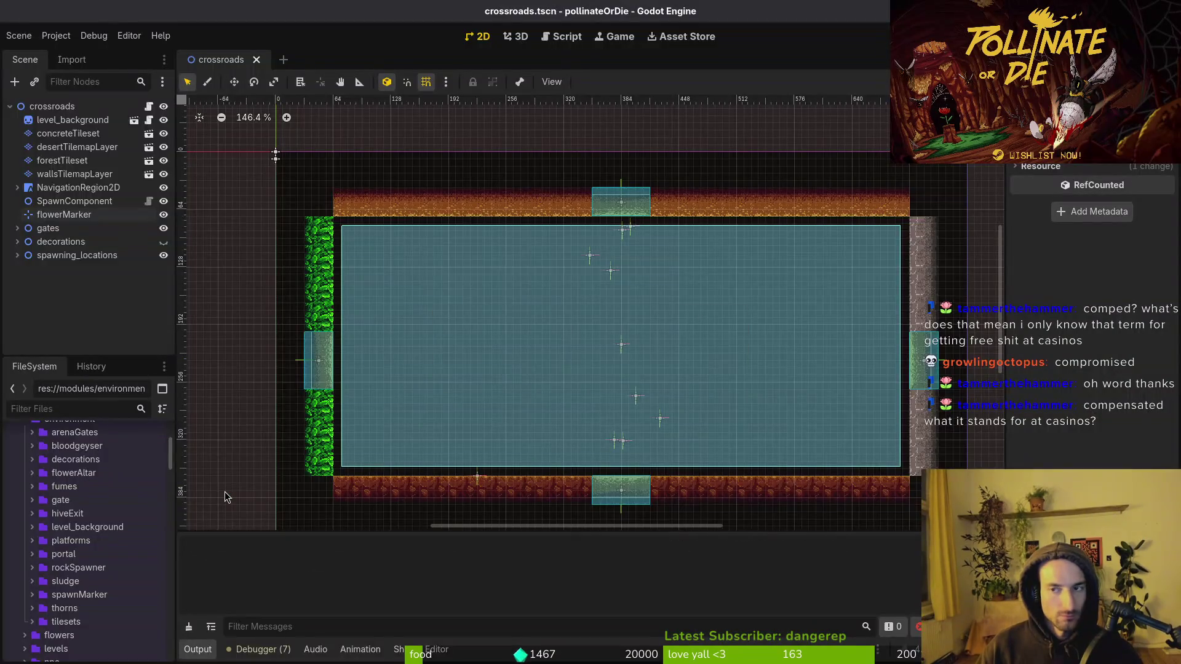
{"action": "key", "text": "F5"}
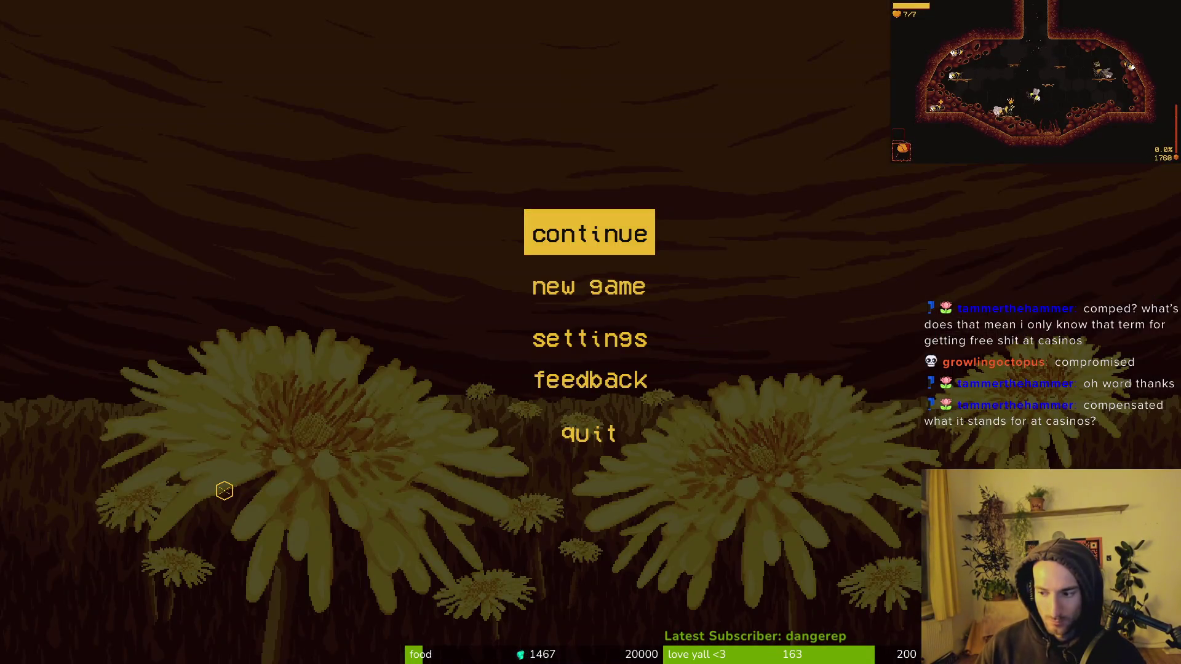
{"action": "key", "text": "Return"}
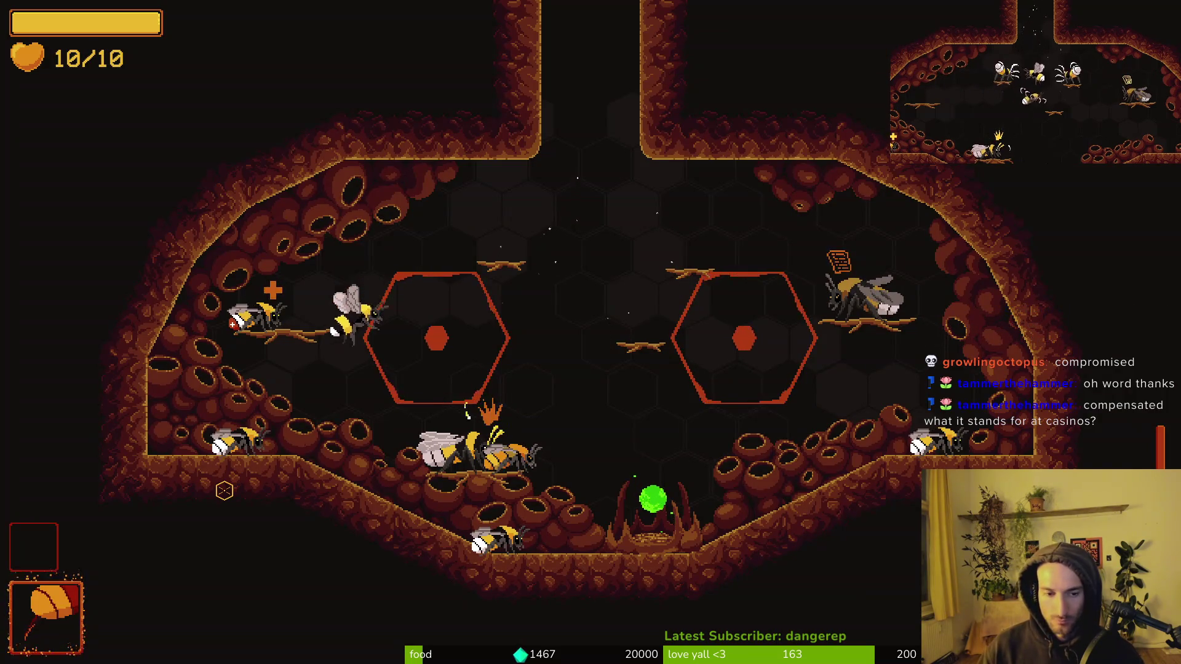
Step: Back in Vim, find and open early_hive.gd by searching 'ear'
{"action": "key", "text": "alt+Tab"}
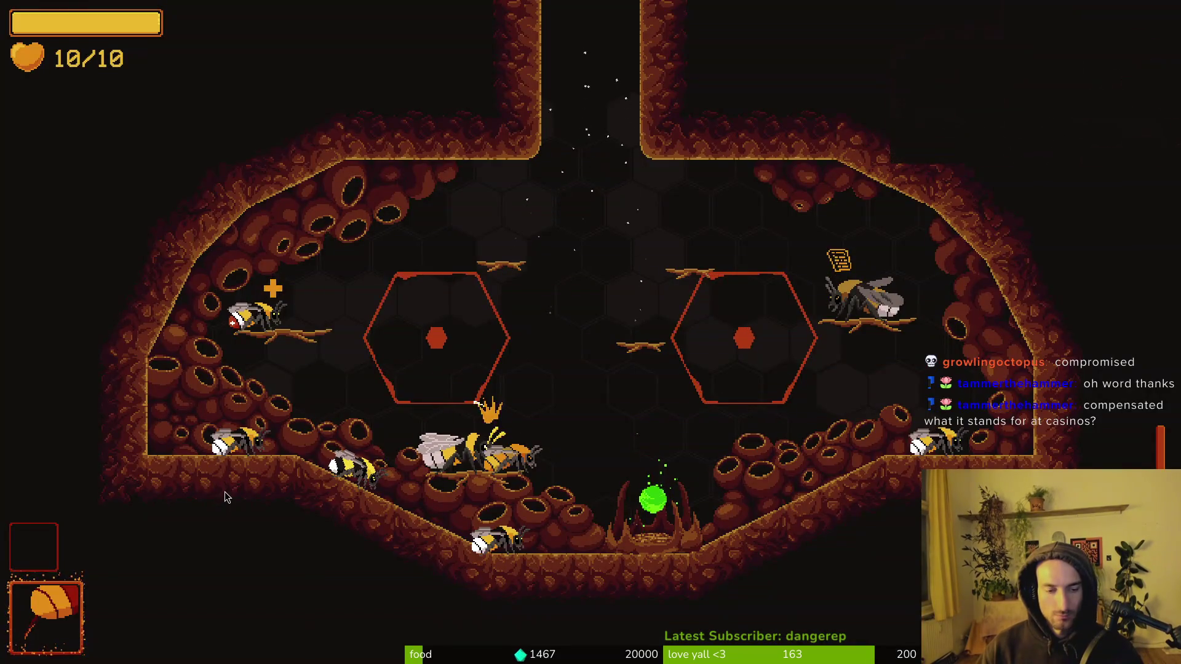
{"action": "key", "text": "alt+Tab"}
{"action": "key", "text": "ctrl+p"}
{"action": "type", "text": "ear"}
{"action": "key", "text": "Return"}
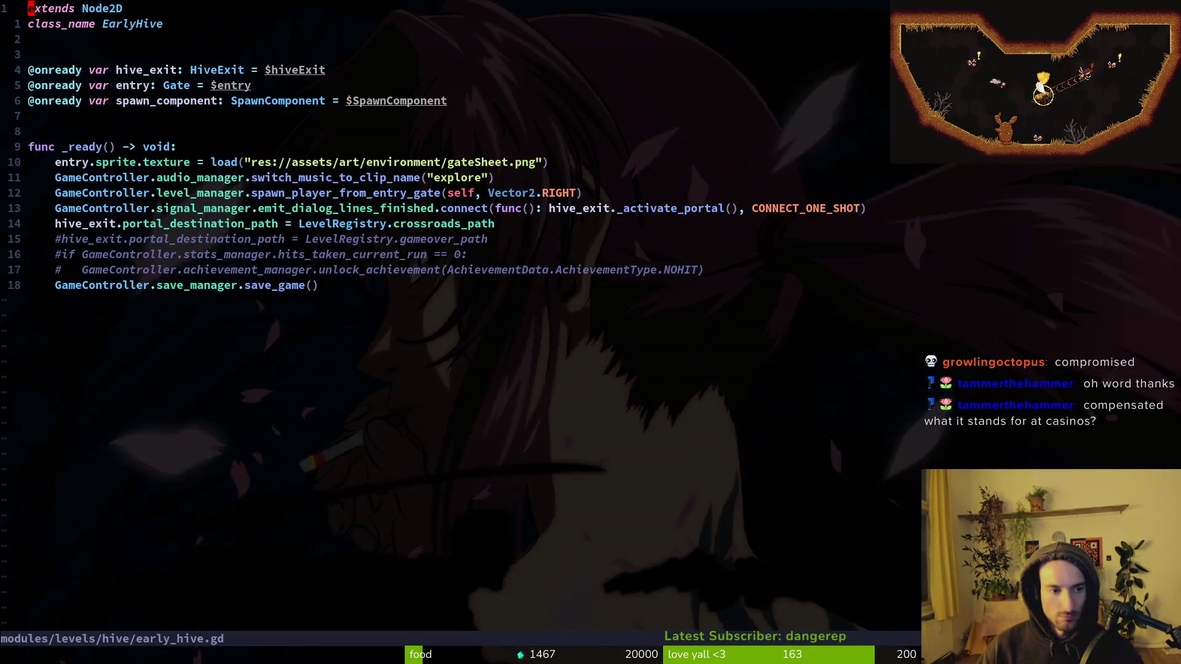
Step: Restore the two deleted lines and move reset_level_and_tier_index() and prepare_tier_levels() below signal_manager
{"action": "key", "text": "u"}
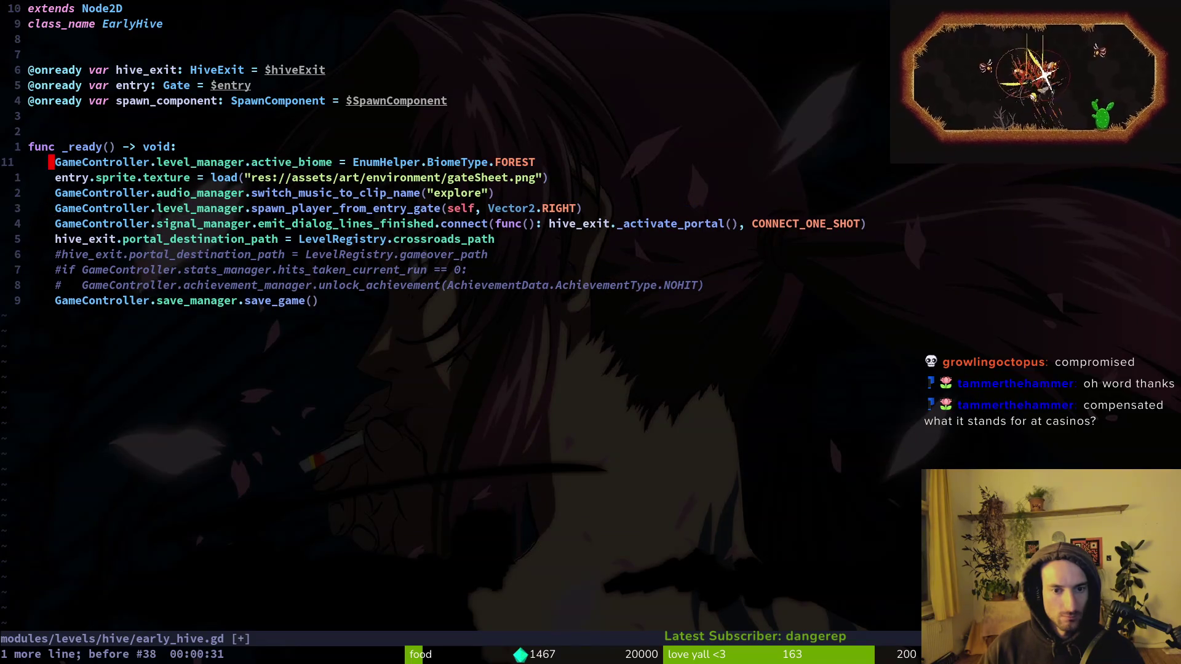
{"action": "key", "text": "u"}
{"action": "key", "text": "u"}
{"action": "key", "text": "u"}
{"action": "key", "text": "u"}
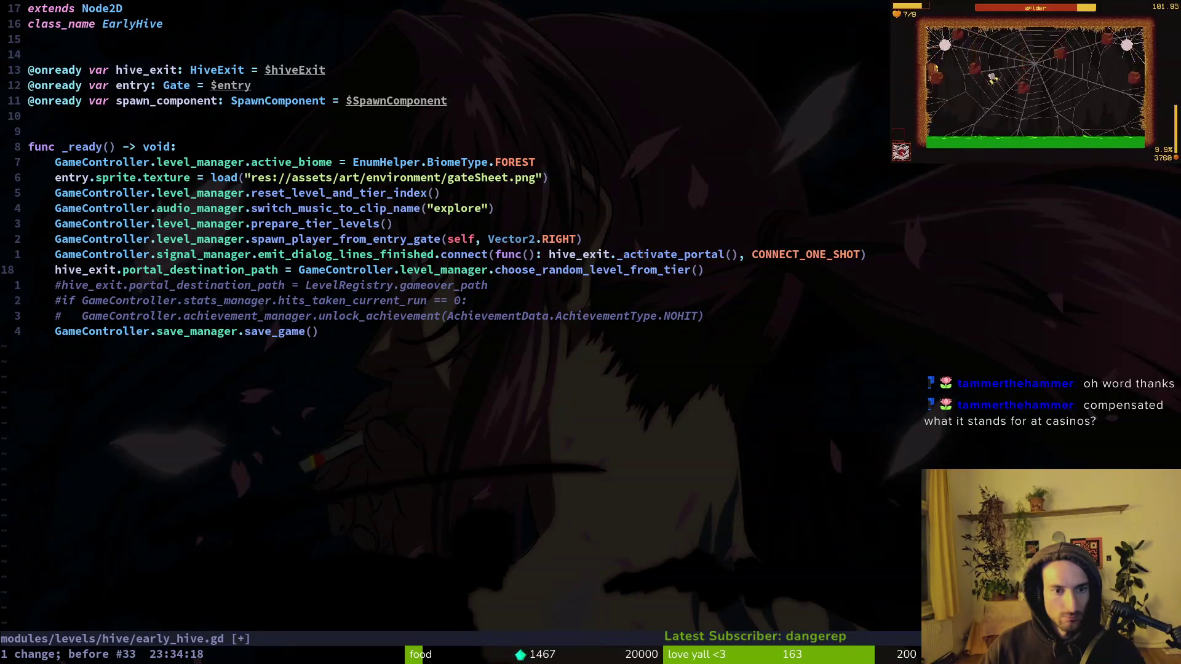
{"action": "left_click", "coordinate": [302, 223]}
{"action": "left_click", "coordinate": [301, 193]}
{"action": "key", "text": "alt+j"}
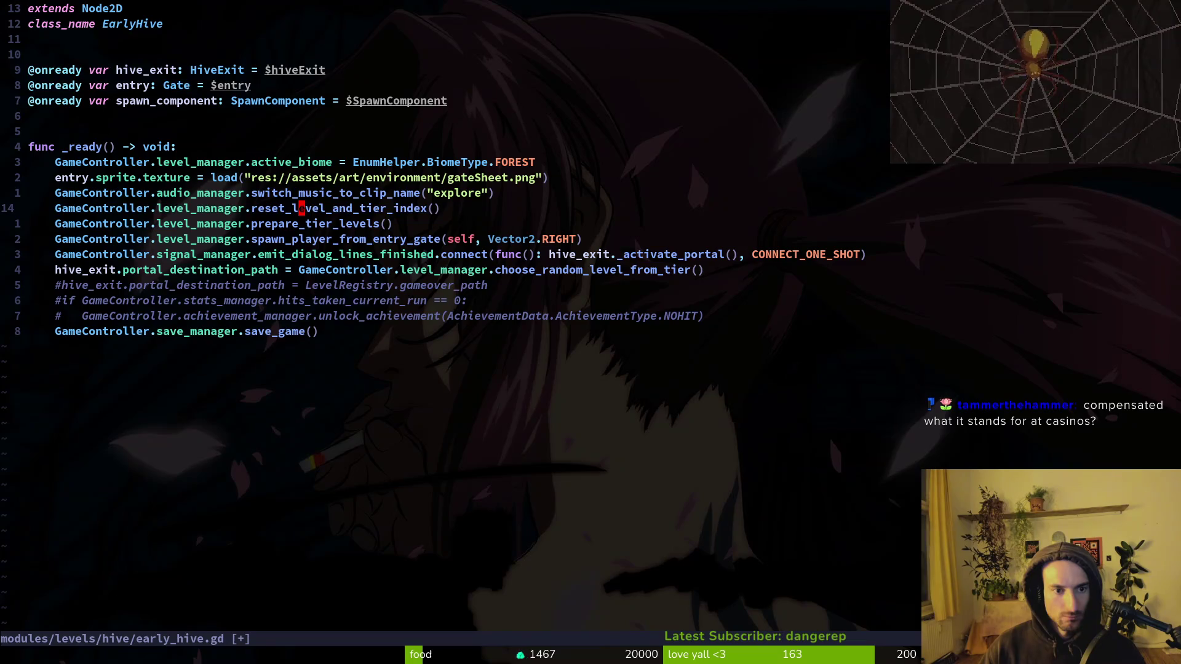
{"action": "key", "text": "V"}
{"action": "key", "text": "j"}
{"action": "key", "text": "alt+j"}
{"action": "key", "text": "alt+j"}
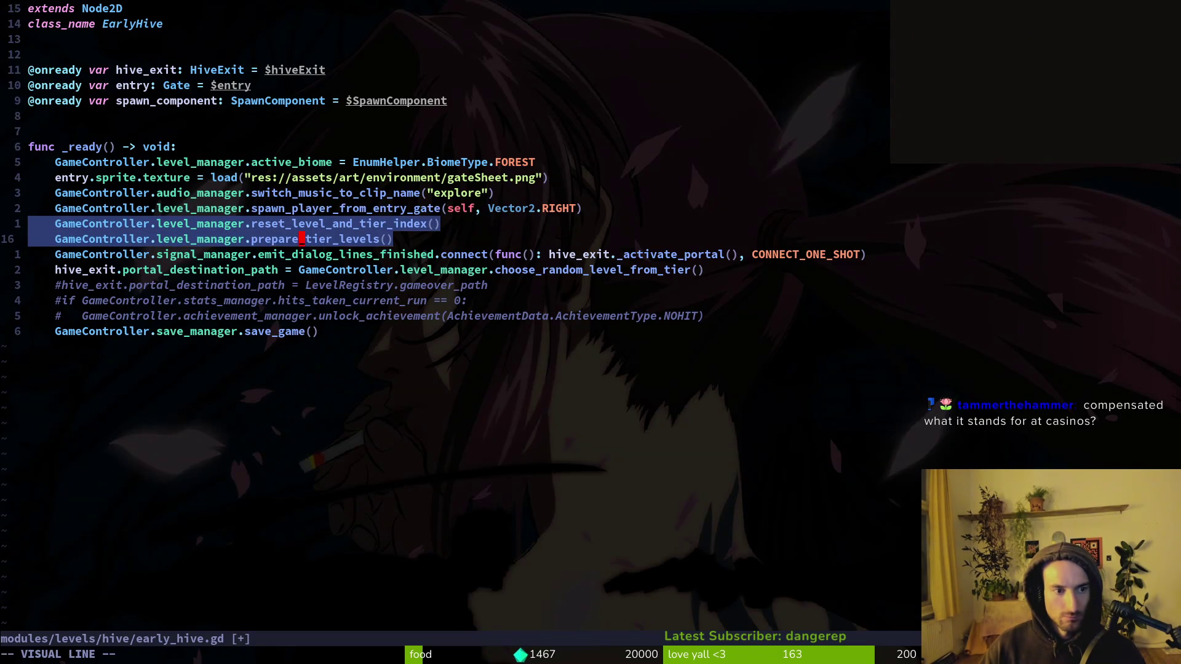
{"action": "key", "text": "Escape"}
Step: Comment out the three tier and portal setup lines with a block-inserted #
{"action": "key", "text": "V"}
{"action": "key", "text": "j"}
{"action": "key", "text": "j"}
{"action": "key", "text": "y"}
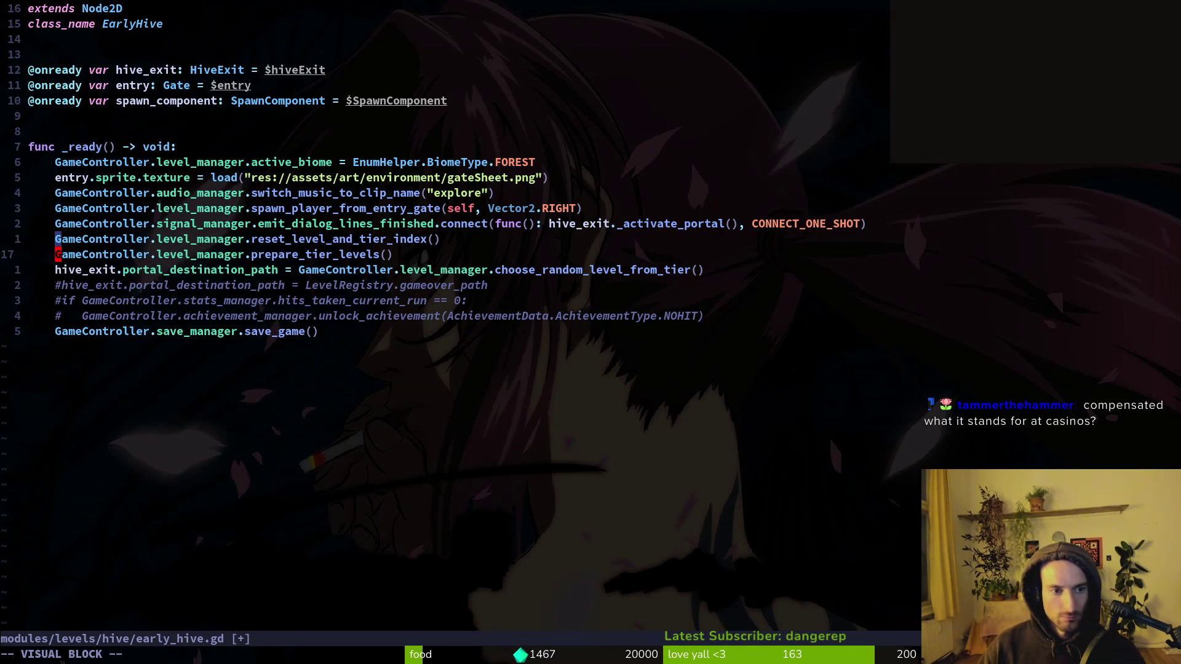
{"action": "type", "text": "#"}
{"action": "key", "text": "Escape"}
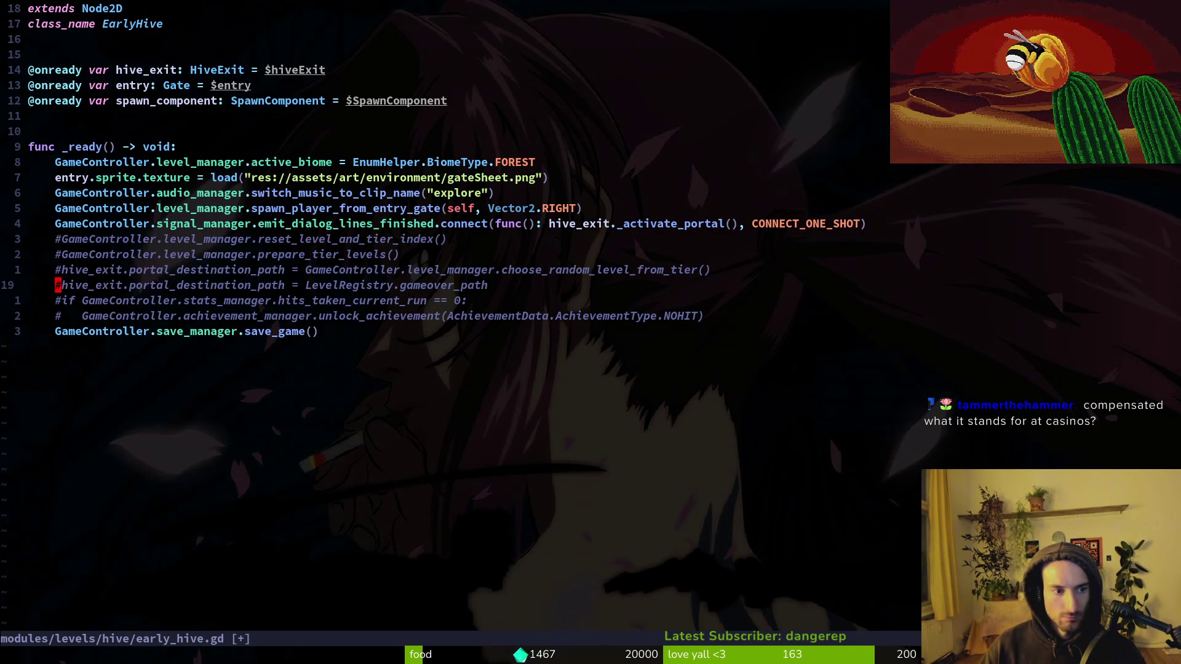
Step: Uncomment the portal line, change gameover_path to crossroads_path, then save and quit
{"action": "key", "text": "s"}
{"action": "key", "text": "Escape"}
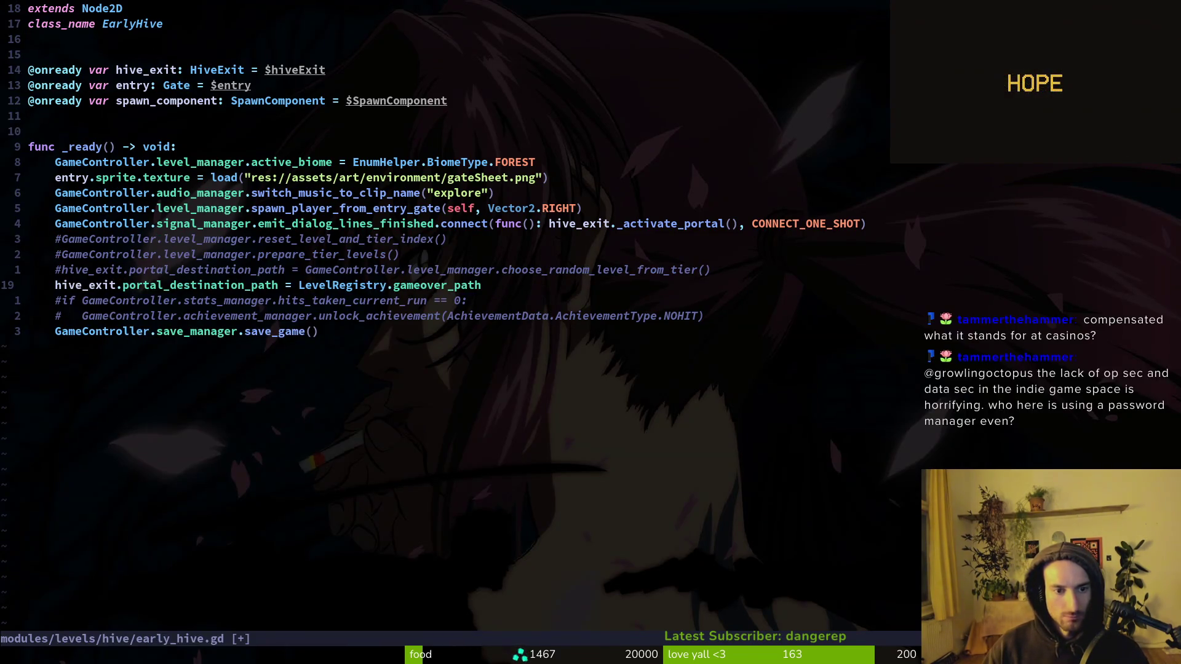
{"action": "type", "text": "ciwcross"}
{"action": "key", "text": "Return"}
{"action": "key", "text": "Escape"}
{"action": "type", "text": ":w"}
{"action": "key", "text": "Return"}
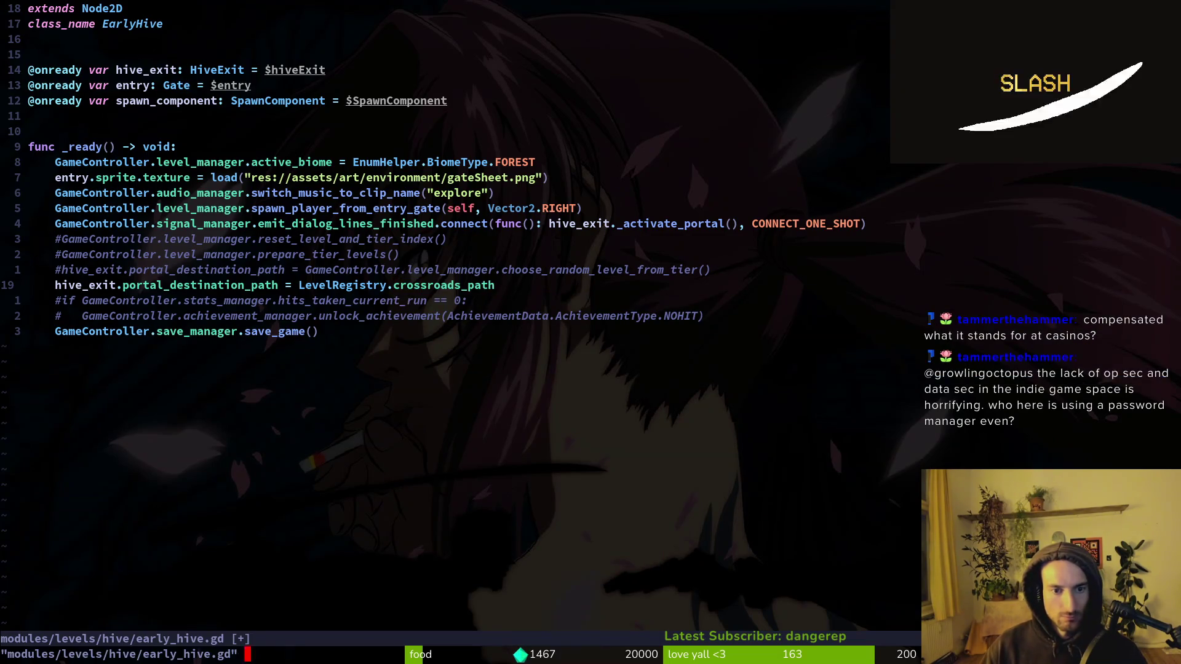
{"action": "type", "text": ":q"}
{"action": "key", "text": "Return"}
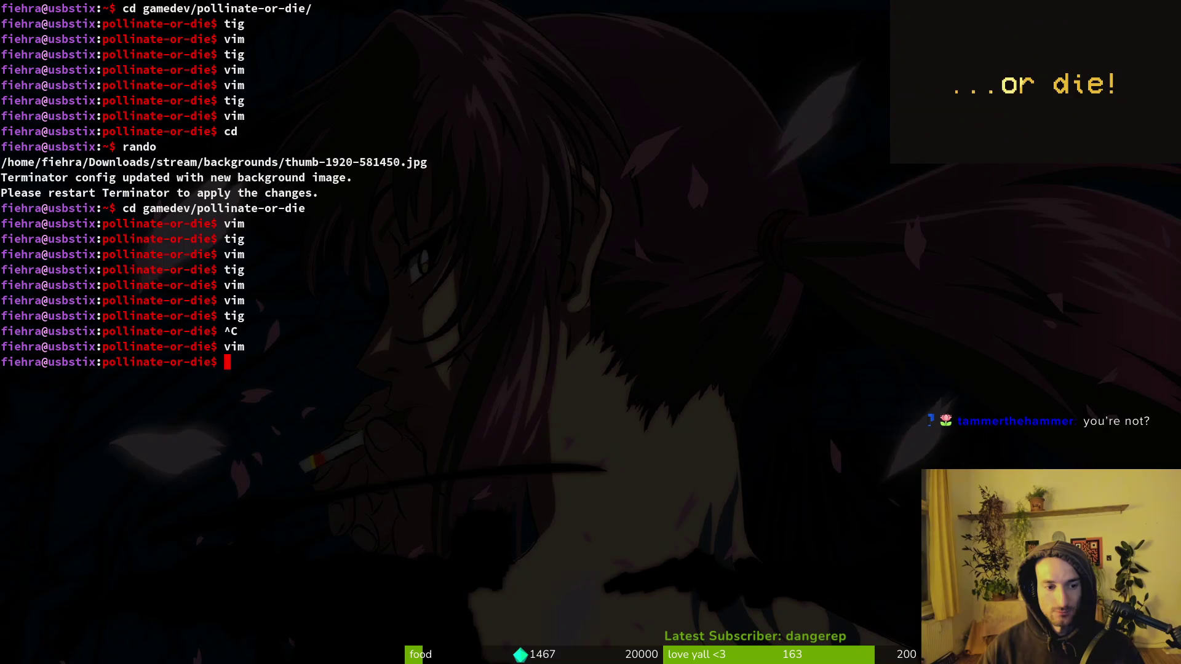
Step: Launch tig and review the level.manager.gd, debug.helper.gd, save_data.gd and enum.helper.gd diffs
{"action": "type", "text": "tig"}
{"action": "key", "text": "Return"}
{"action": "key", "text": "Down"}
{"action": "key", "text": "Down"}
{"action": "key", "text": "Down"}
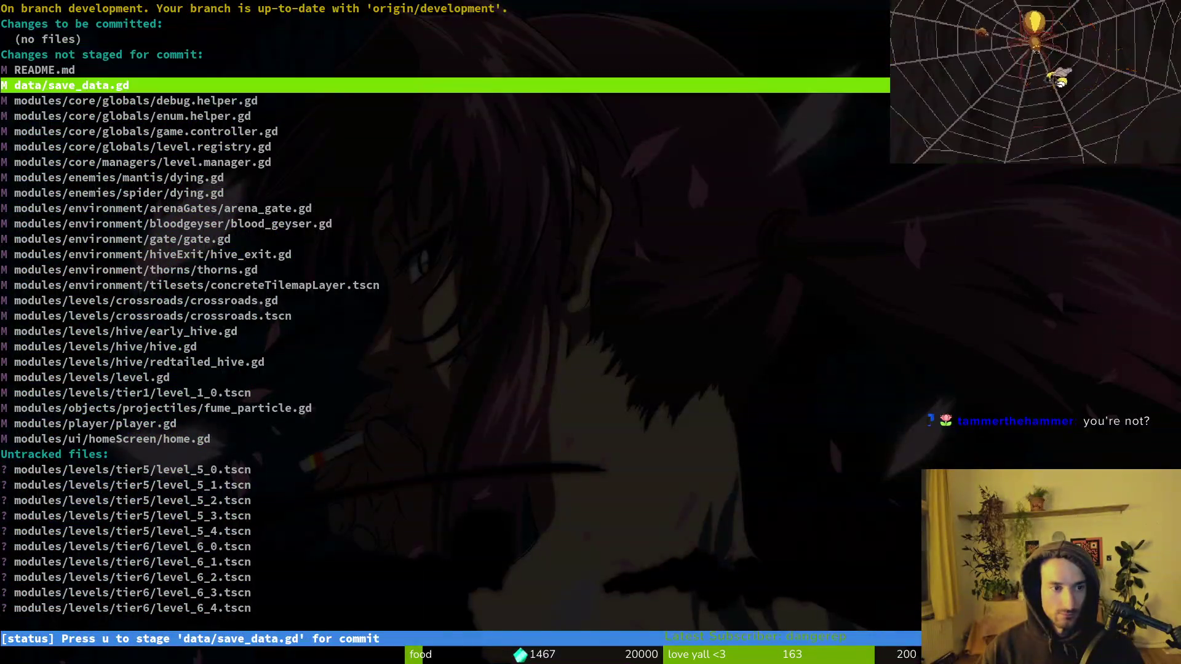
{"action": "key", "text": "Down"}
{"action": "key", "text": "Down"}
{"action": "key", "text": "Return"}
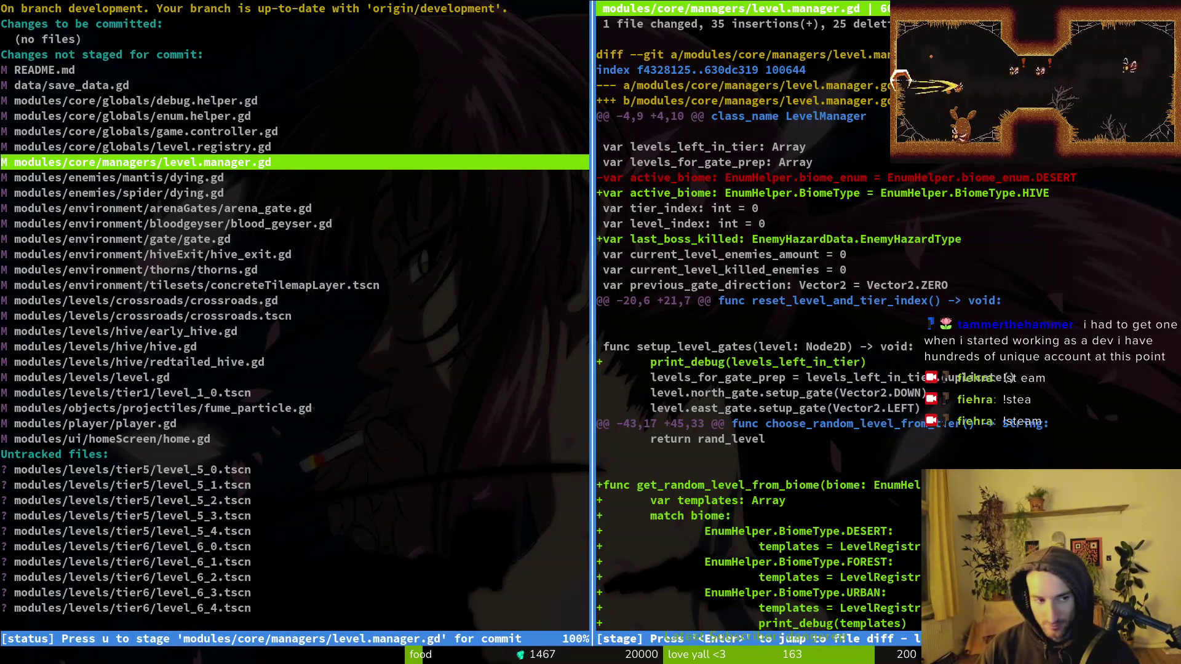
{"action": "key", "text": "Up"}
{"action": "key", "text": "Up"}
{"action": "key", "text": "Up"}
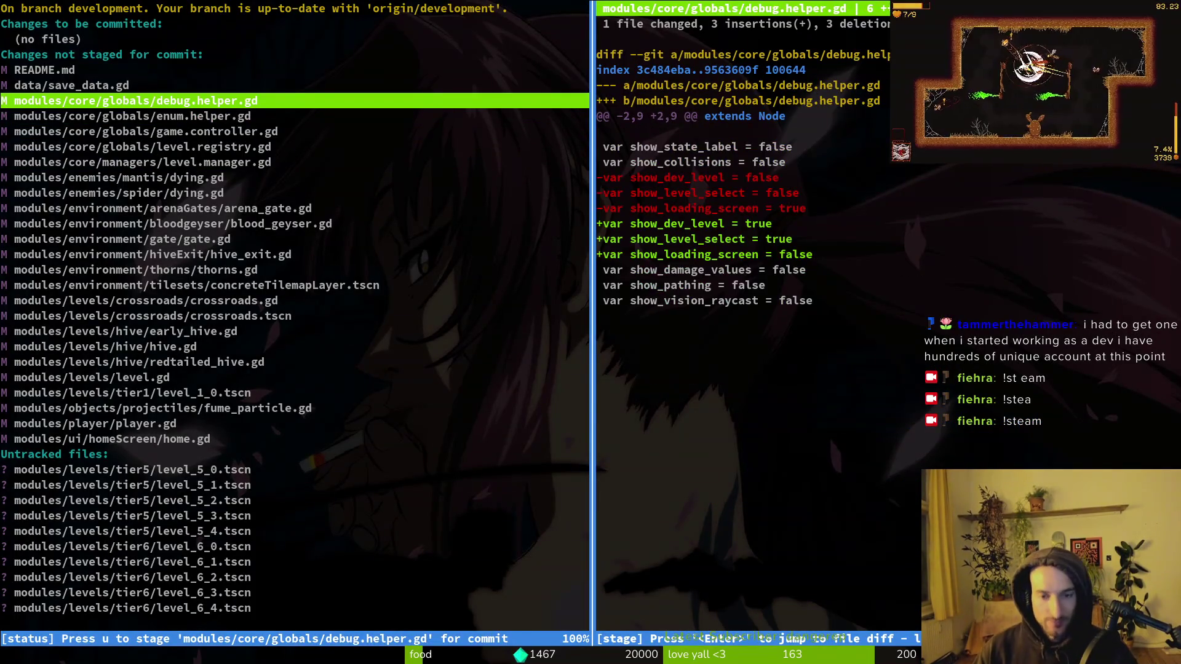
{"action": "key", "text": "Down"}
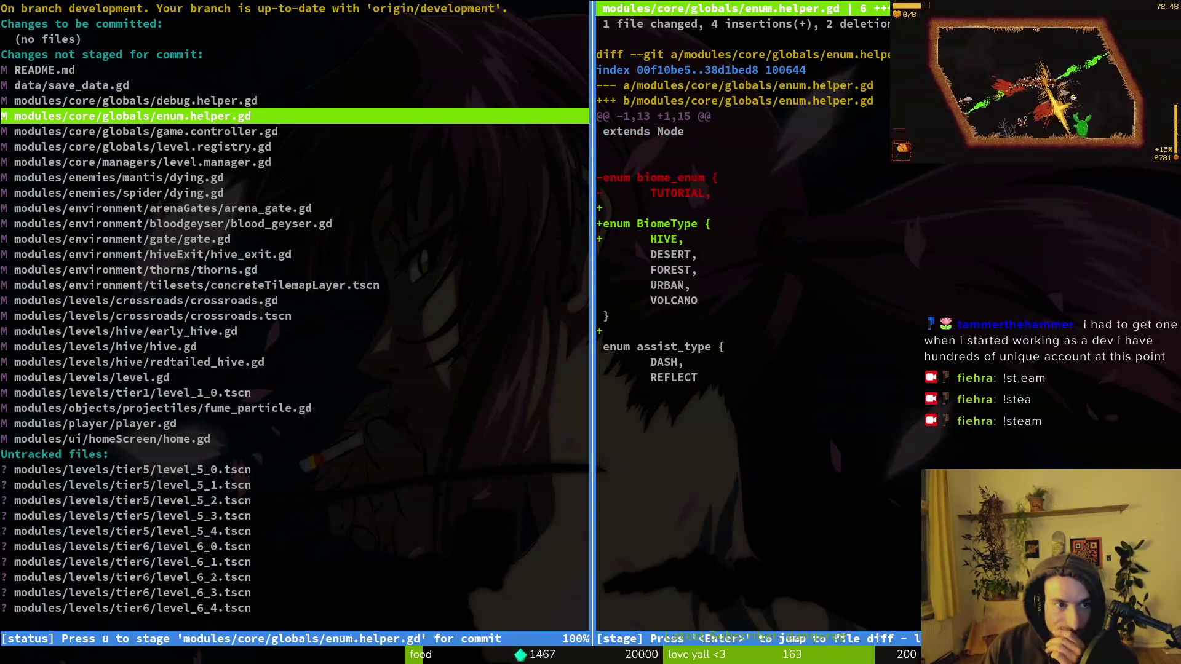
{"action": "key", "text": "Up"}
{"action": "key", "text": "Up"}
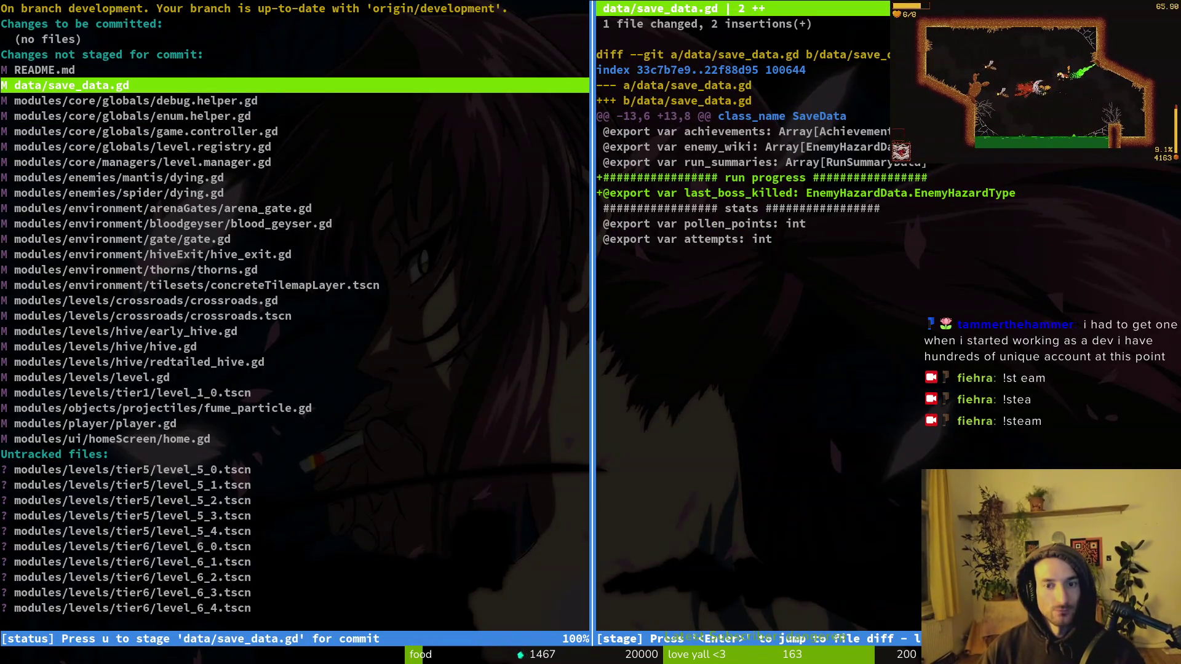
{"action": "key", "text": "Down"}
{"action": "key", "text": "Down"}
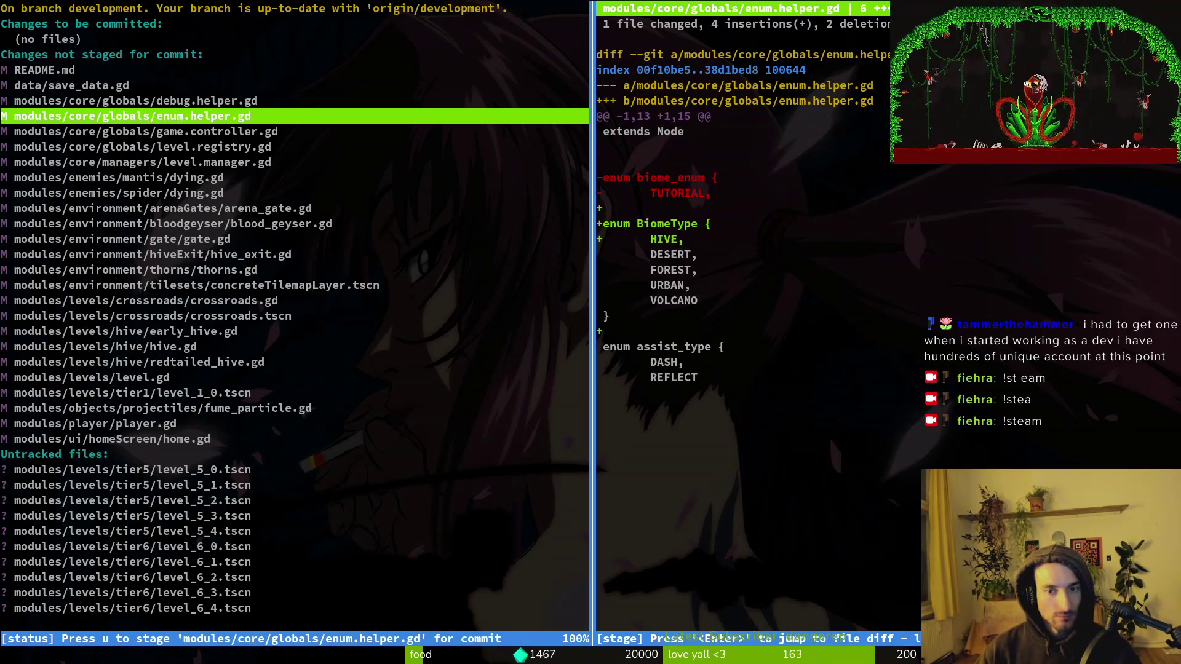
Step: Stage enum.helper.gd and game.controller.gd, leaving level.registry.gd unstaged
{"action": "key", "text": "u"}
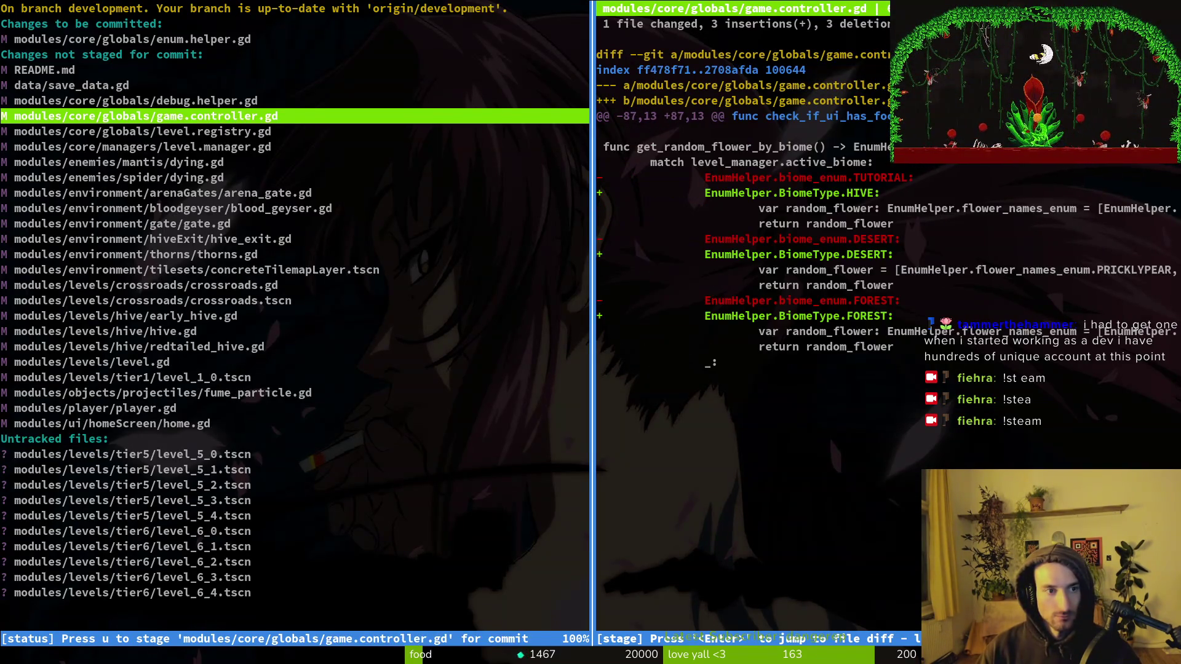
{"action": "key", "text": "u"}
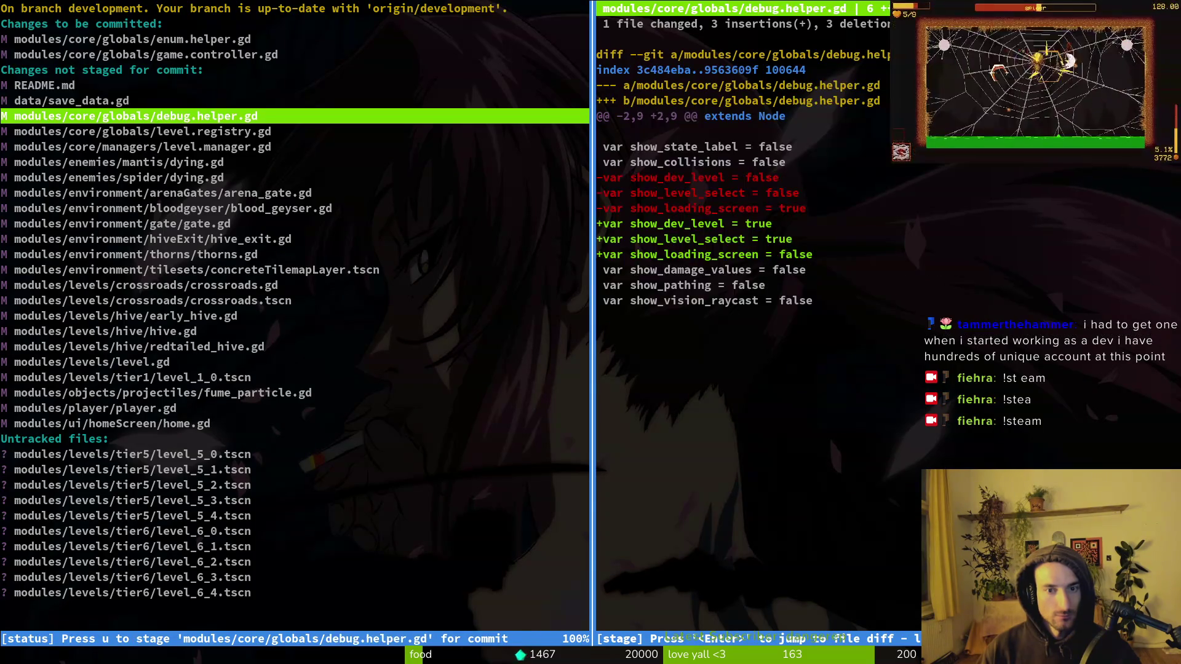
{"action": "key", "text": "Down"}
{"action": "key", "text": "u"}
{"action": "key", "text": "Down"}
{"action": "key", "text": "Up"}
{"action": "key", "text": "Up"}
{"action": "key", "text": "Up"}
{"action": "key", "text": "u"}
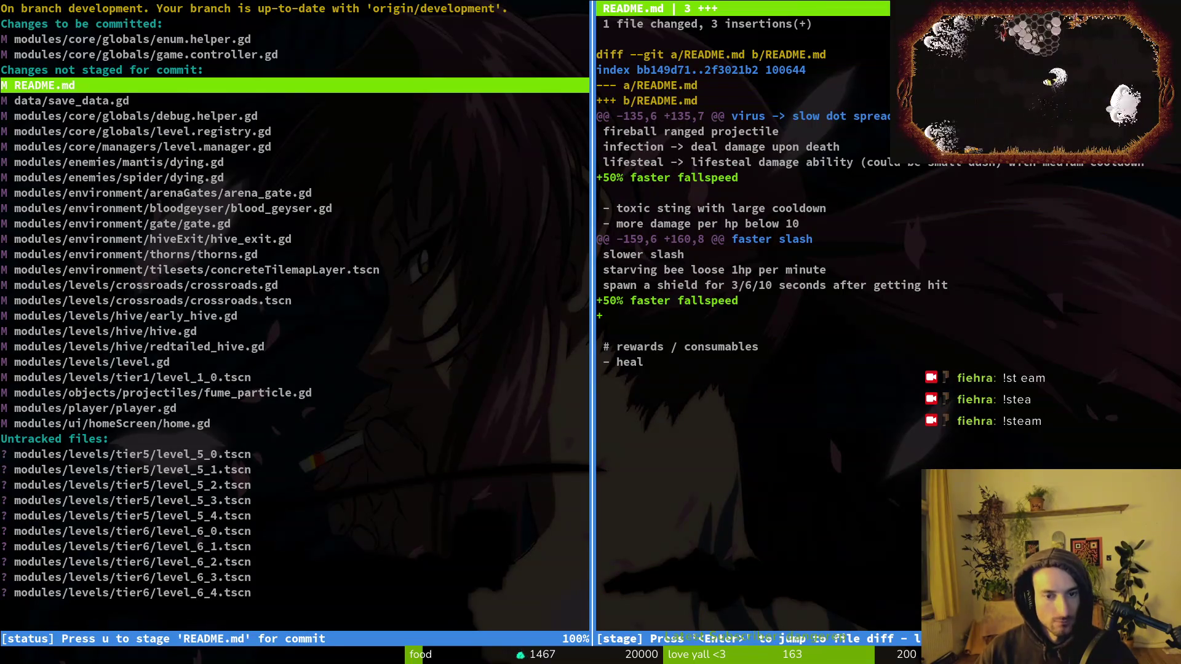
{"action": "key", "text": "Up"}
{"action": "key", "text": "Up"}
{"action": "key", "text": "Up"}
Step: Read the level.registry.gd, level.manager.gd and mantis dying.gd diffs
{"action": "key", "text": "Down"}
{"action": "key", "text": "Down"}
{"action": "key", "text": "Down"}
{"action": "key", "text": "Down"}
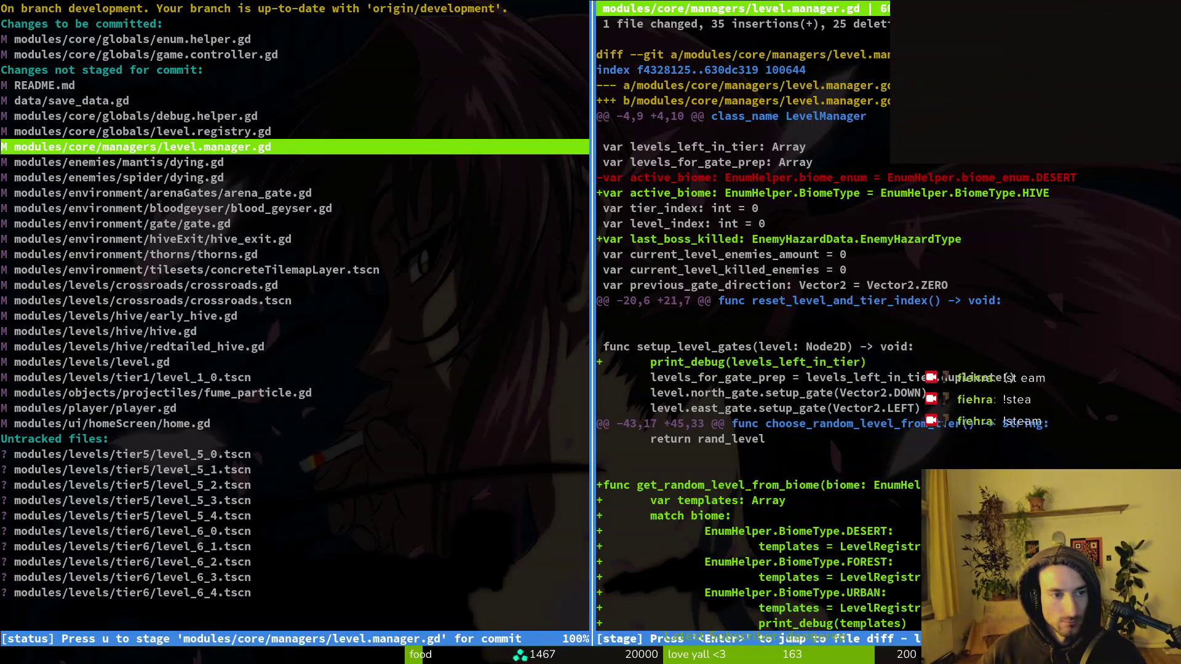
{"action": "key", "text": "Down"}
{"action": "key", "text": "Down"}
{"action": "key", "text": "Down"}
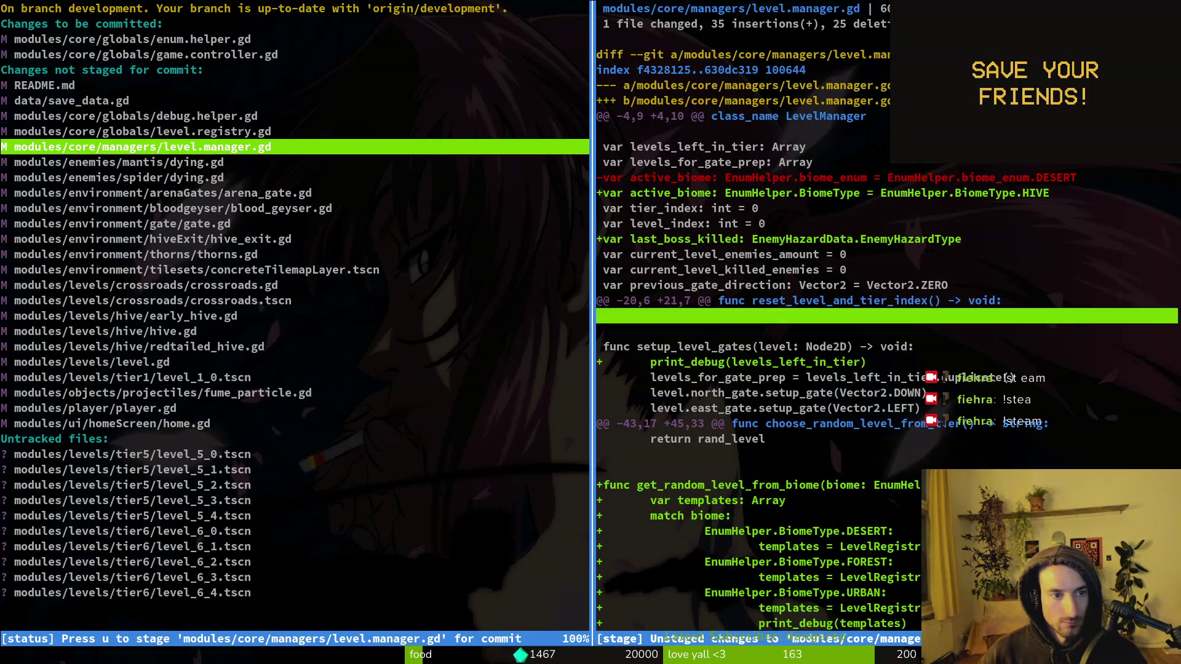
{"action": "key", "text": "Down"}
{"action": "key", "text": "Down"}
{"action": "key", "text": "Down"}
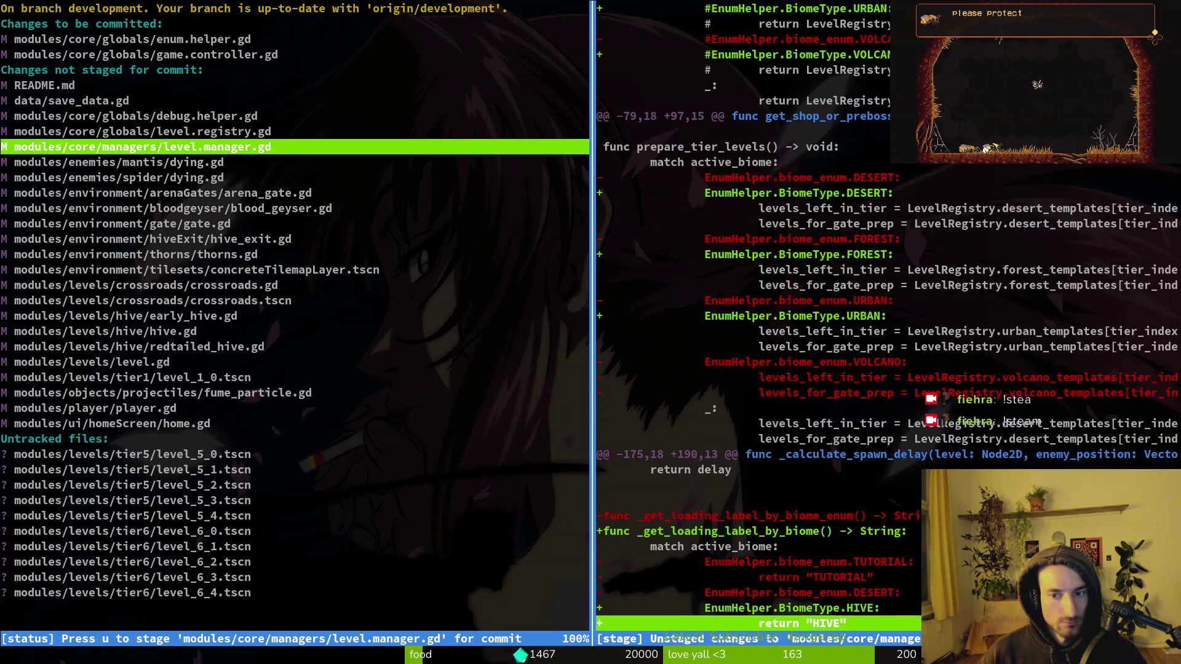
{"action": "key", "text": "Down"}
{"action": "key", "text": "Down"}
{"action": "key", "text": "Down"}
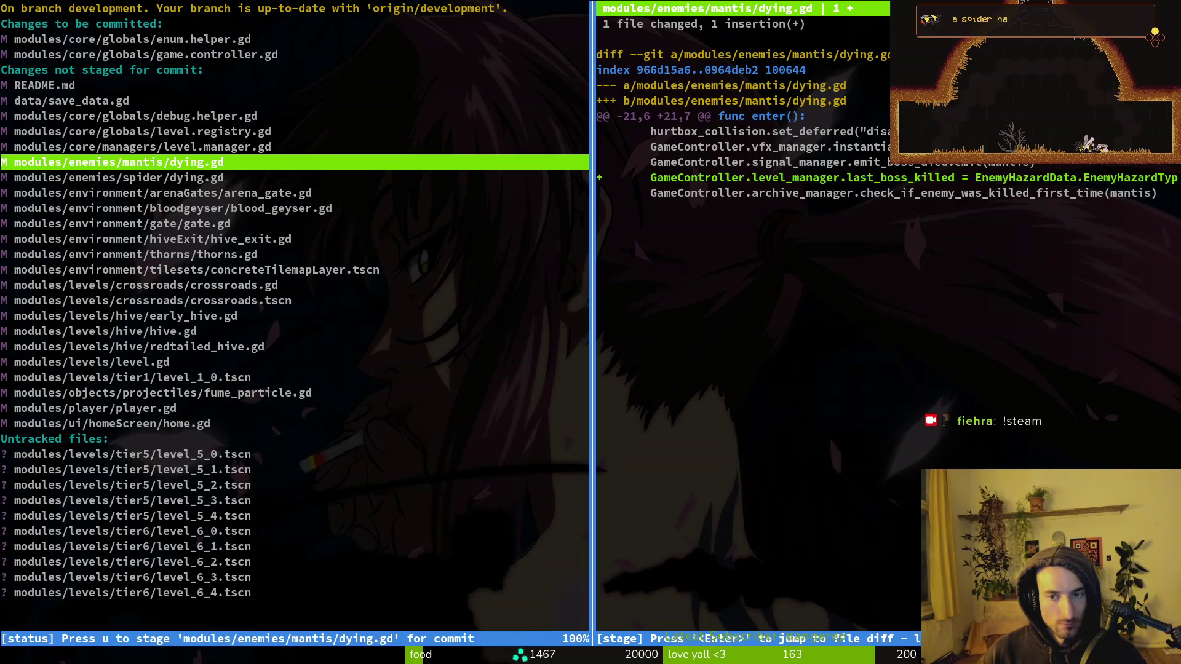
{"action": "key", "text": "Down"}
{"action": "key", "text": "Down"}
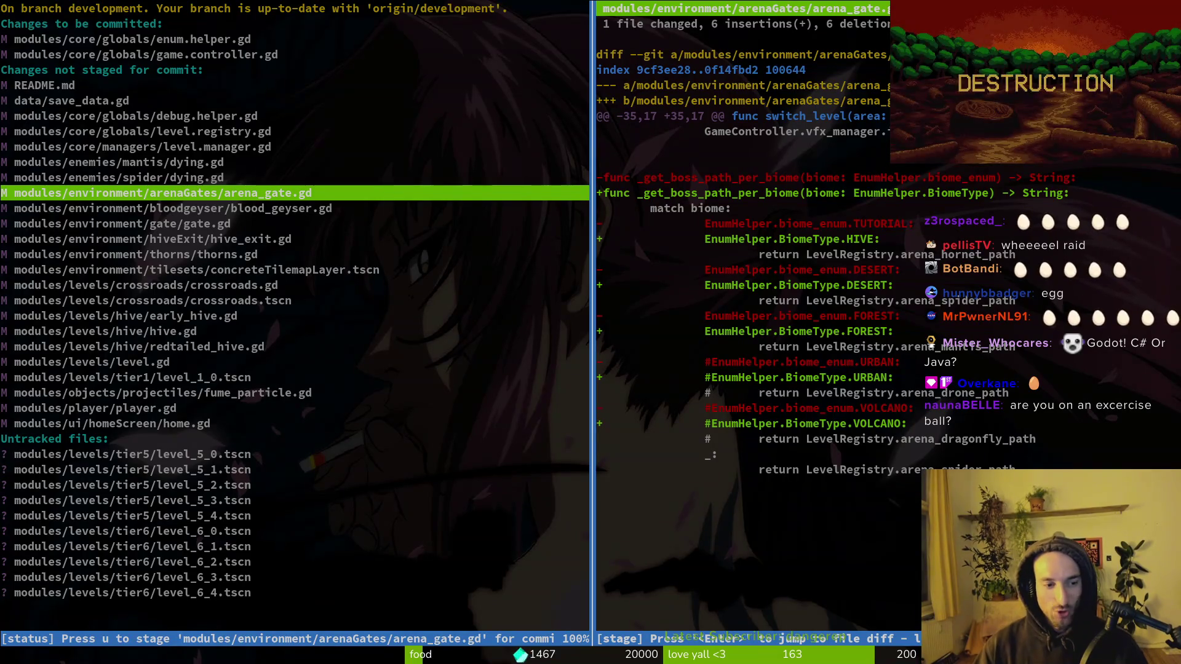
Step: Quit tig to the shell prompt after reading the dying-script and arena_gate.gd diffs
{"action": "key", "text": "q"}
{"action": "key", "text": "q"}
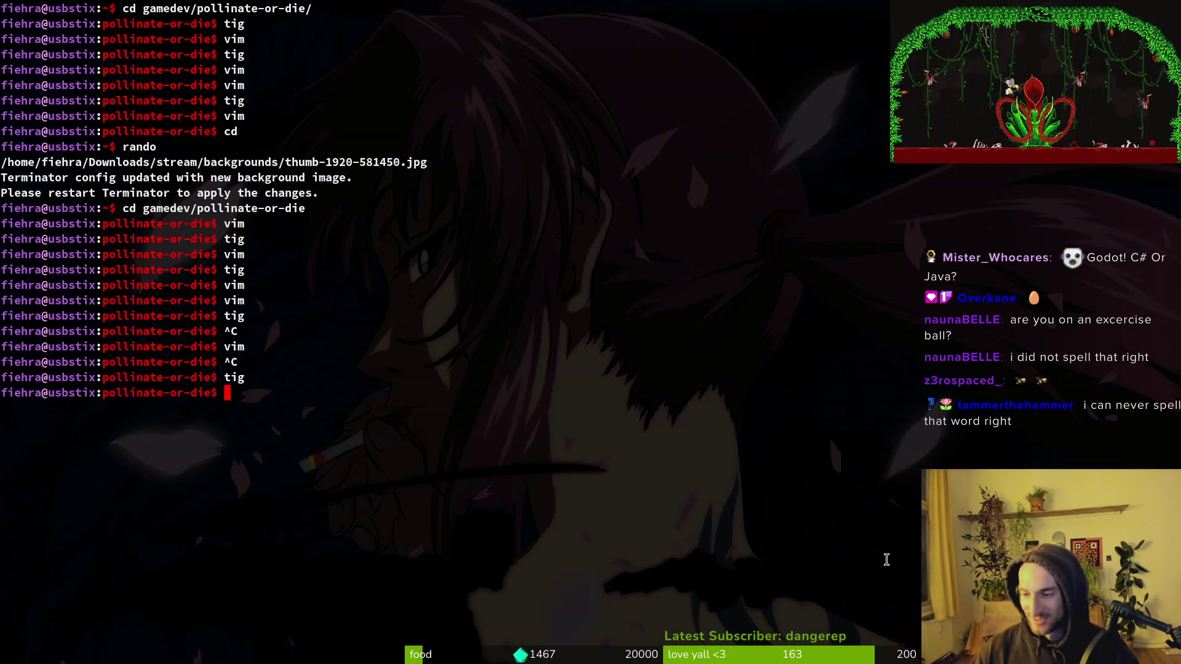
Step: Play the game, save and quit the run to the main menu, then quit to the editor
{"action": "key", "text": "alt+Tab"}
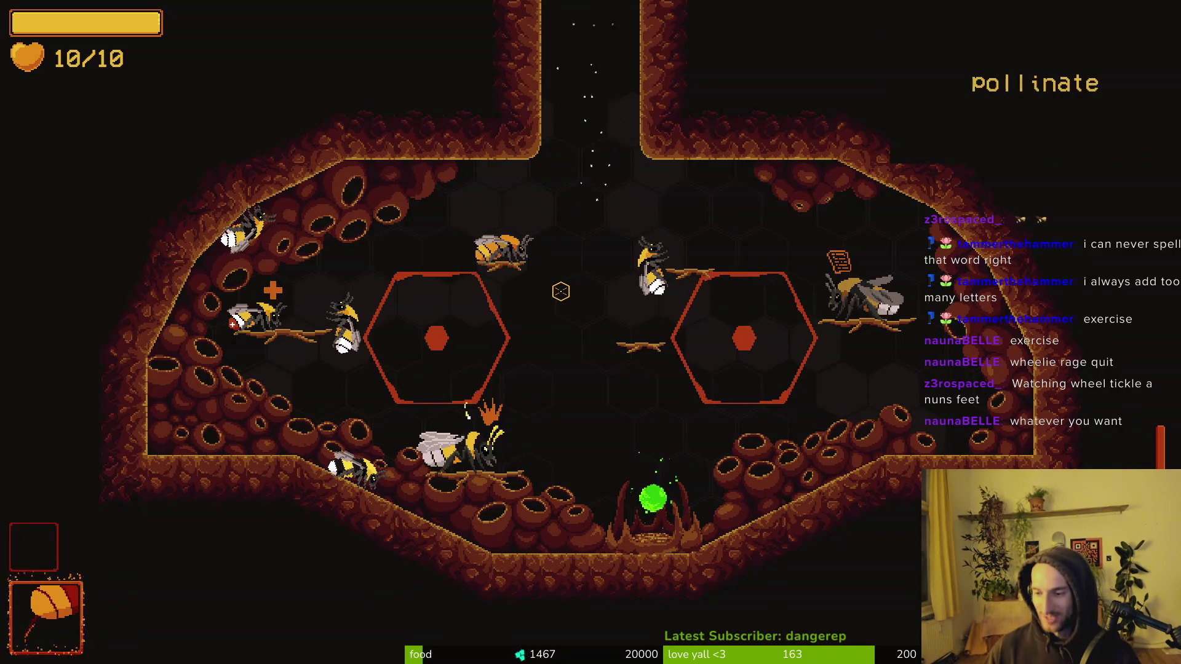
{"action": "key", "text": "Escape"}
{"action": "left_click", "coordinate": [588, 363]}
{"action": "left_click", "coordinate": [633, 440]}
{"action": "left_click", "coordinate": [519, 369]}
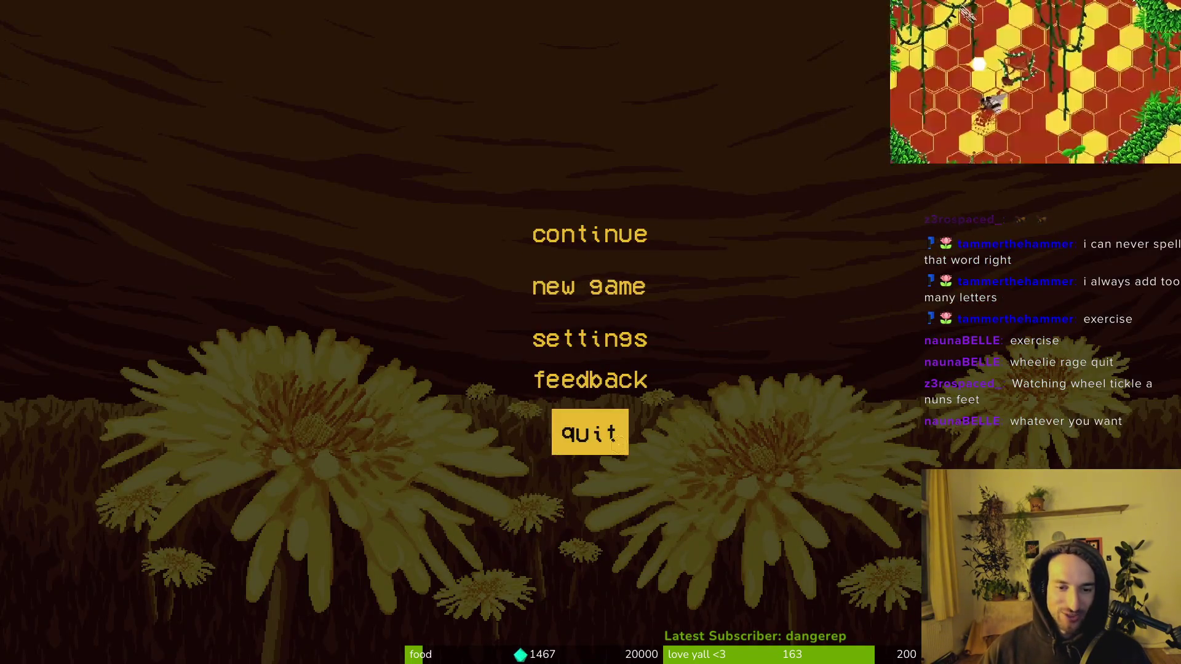
{"action": "left_click", "coordinate": [589, 433]}
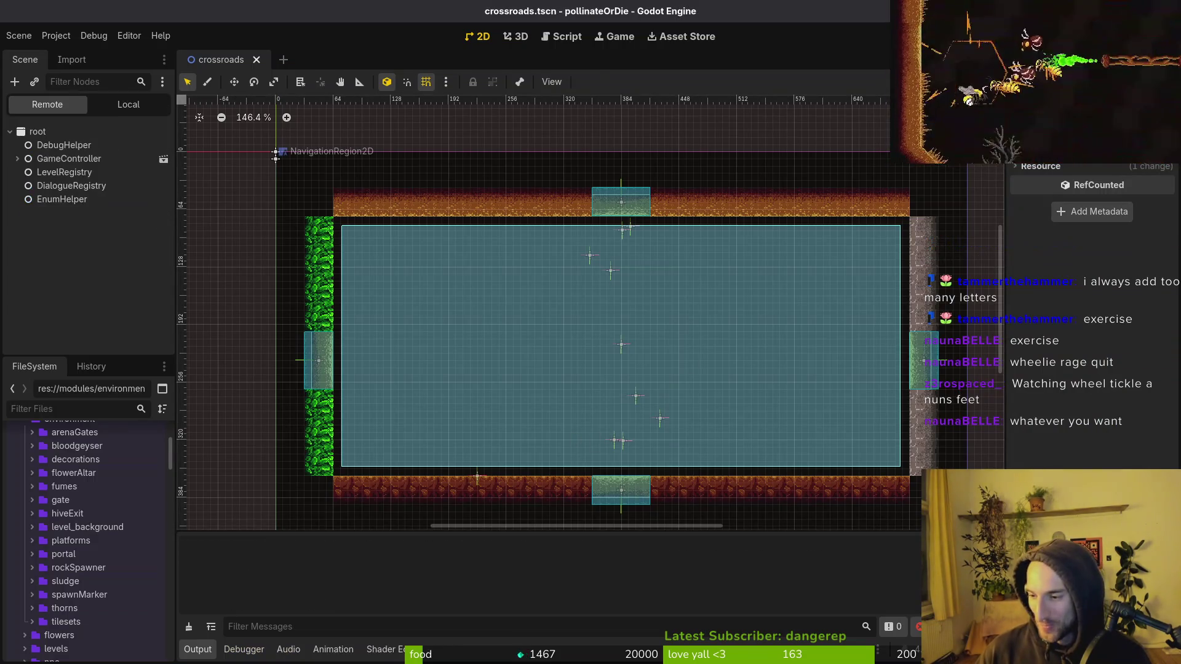
{"action": "key", "text": "F5"}
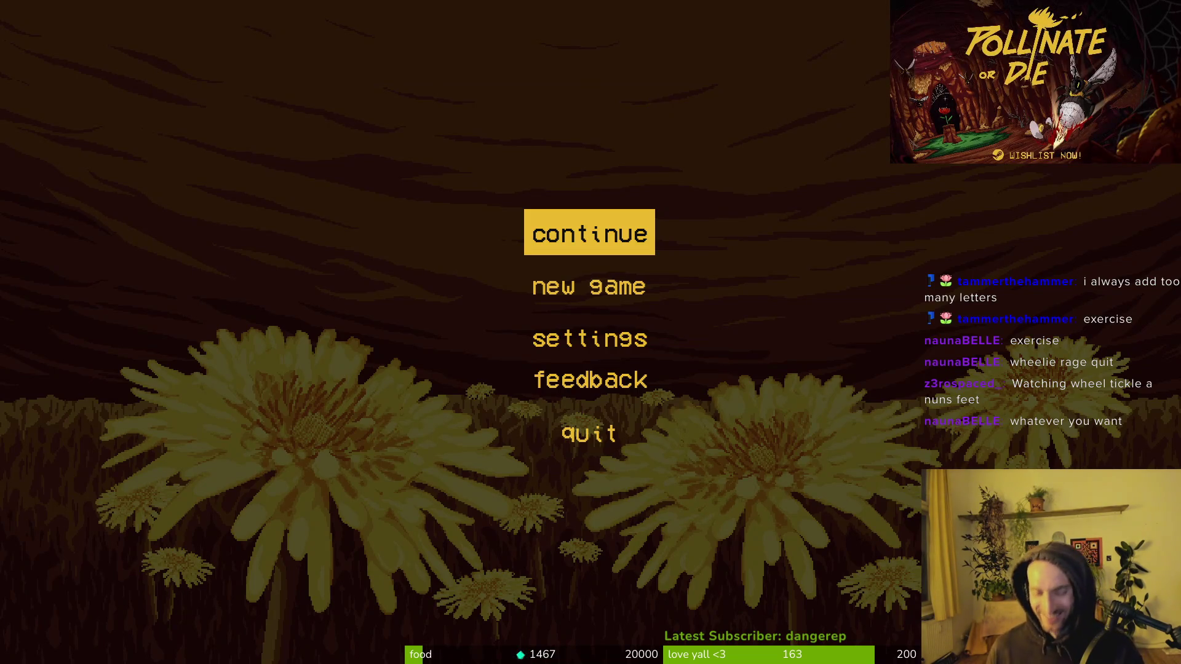
{"action": "key", "text": "Return"}
{"action": "key", "text": "Escape"}
{"action": "key", "text": "Return"}
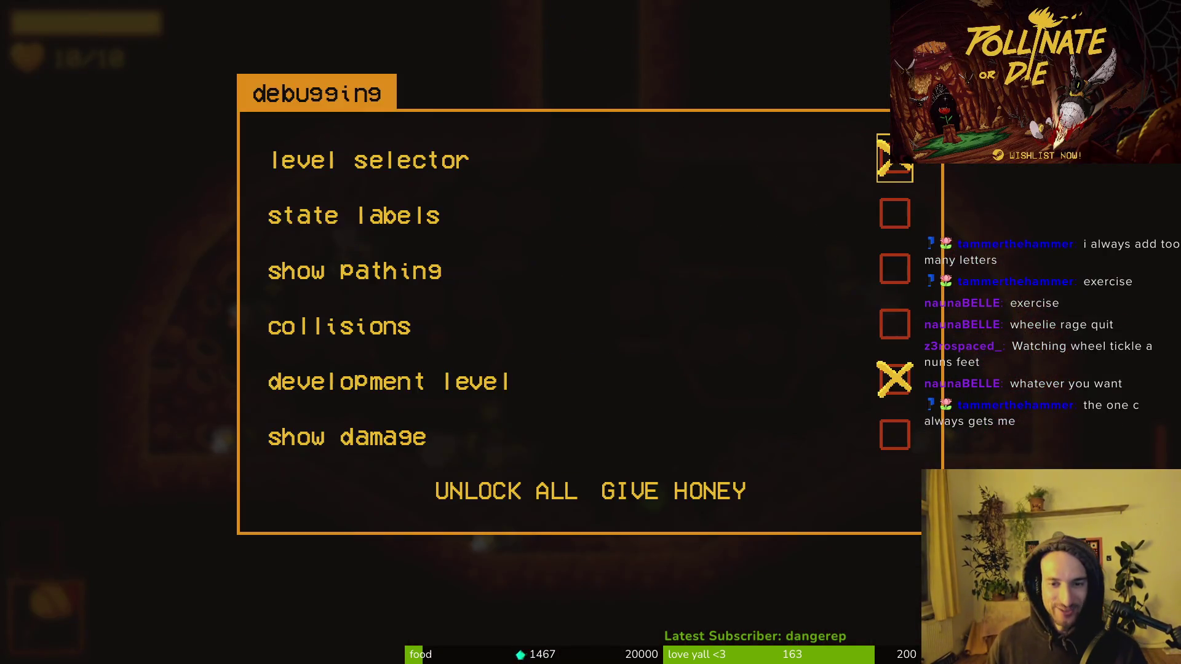
{"action": "key", "text": "Up"}
{"action": "key", "text": "Up"}
{"action": "key", "text": "Escape"}
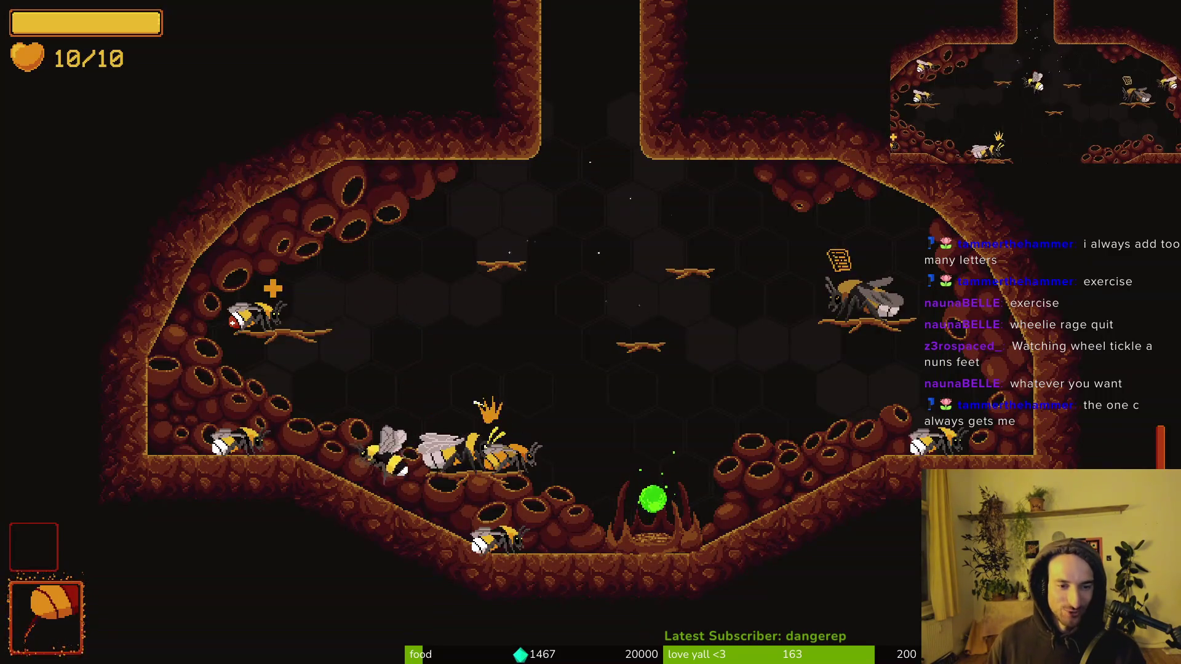
{"action": "key", "text": "Down"}
{"action": "key", "text": "Right"}
{"action": "key", "text": "space"}
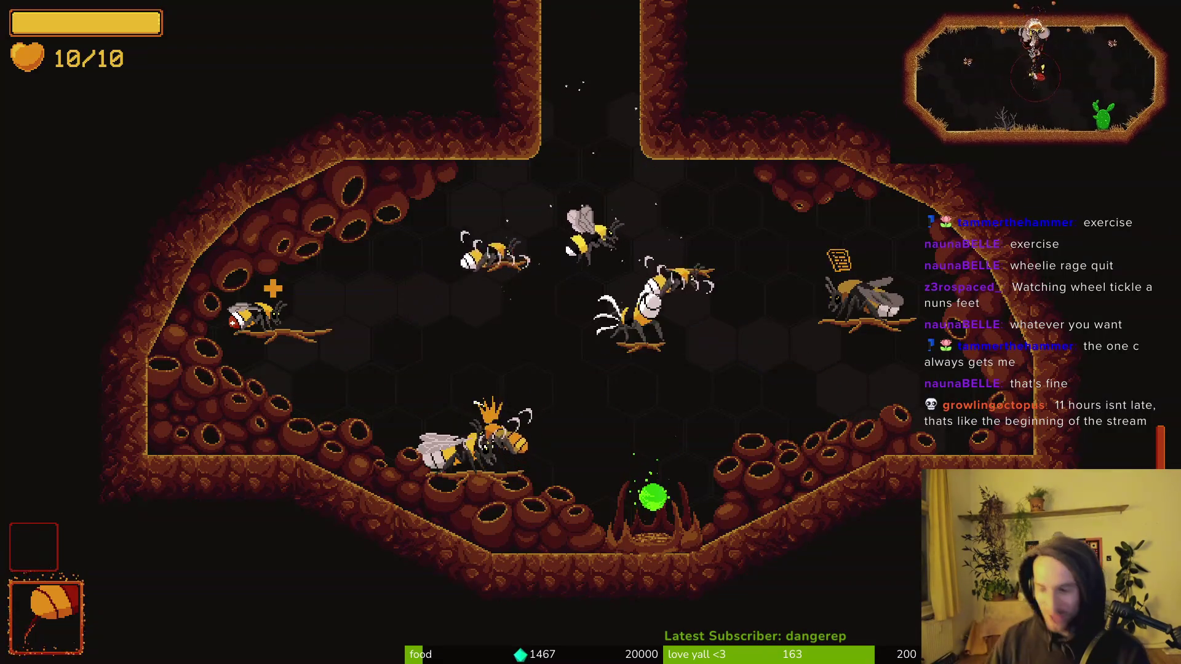
{"action": "key", "text": "Up"}
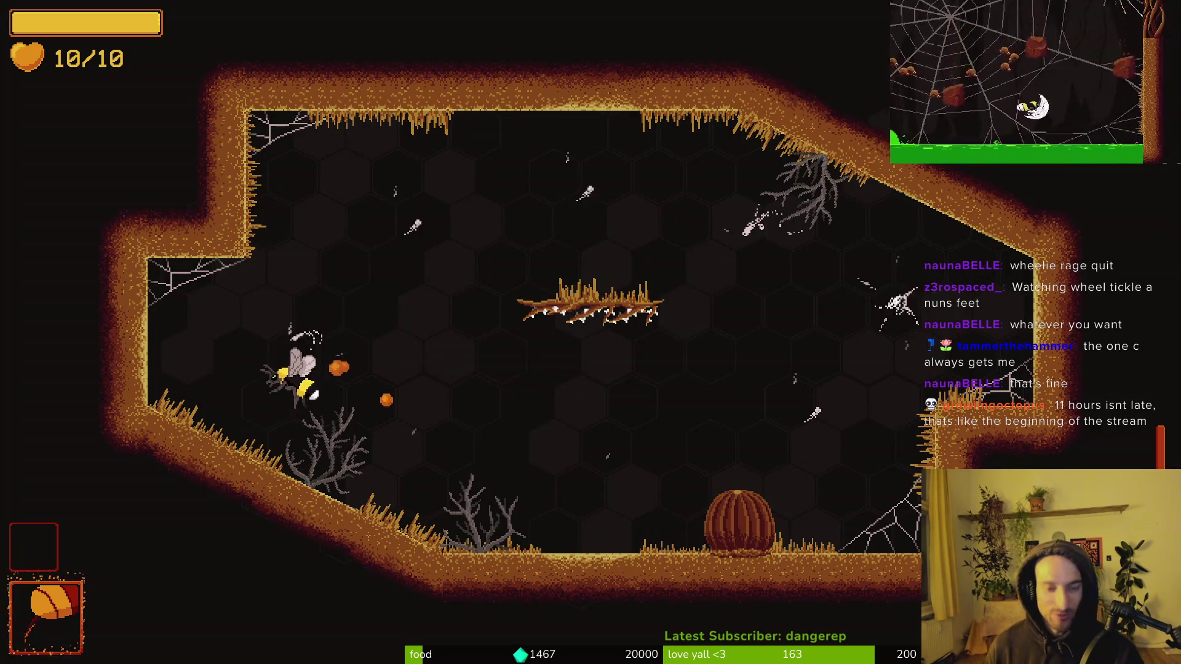
{"action": "key", "text": "Escape"}
{"action": "key", "text": "Return"}
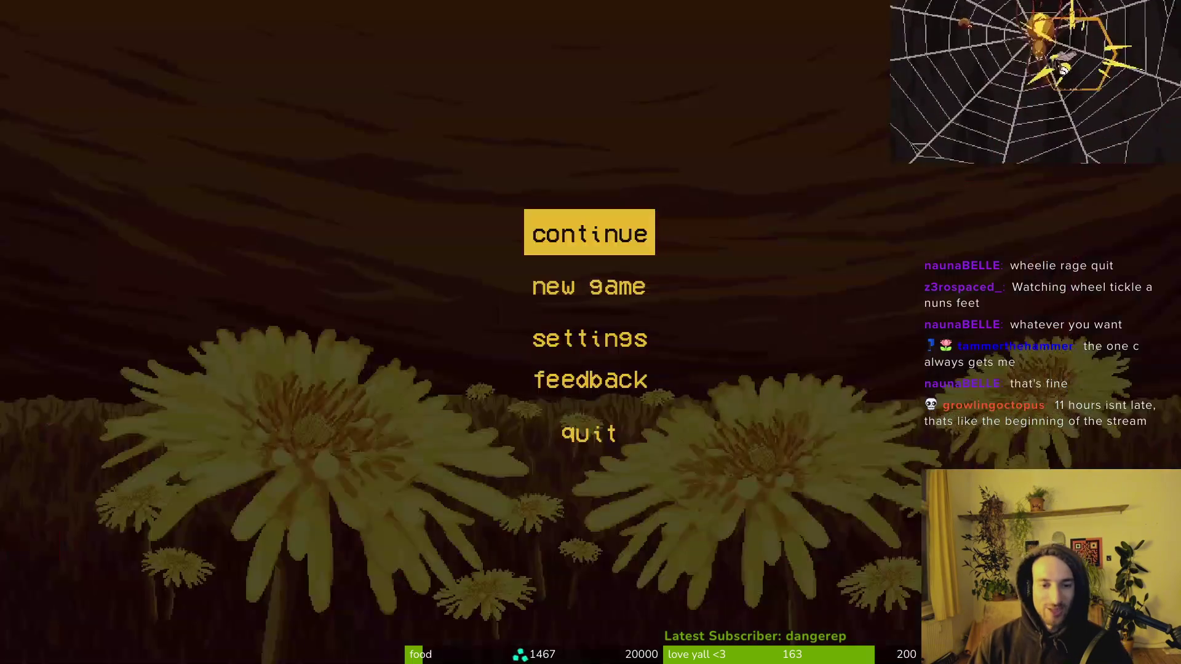
{"action": "key", "text": "alt+F4"}
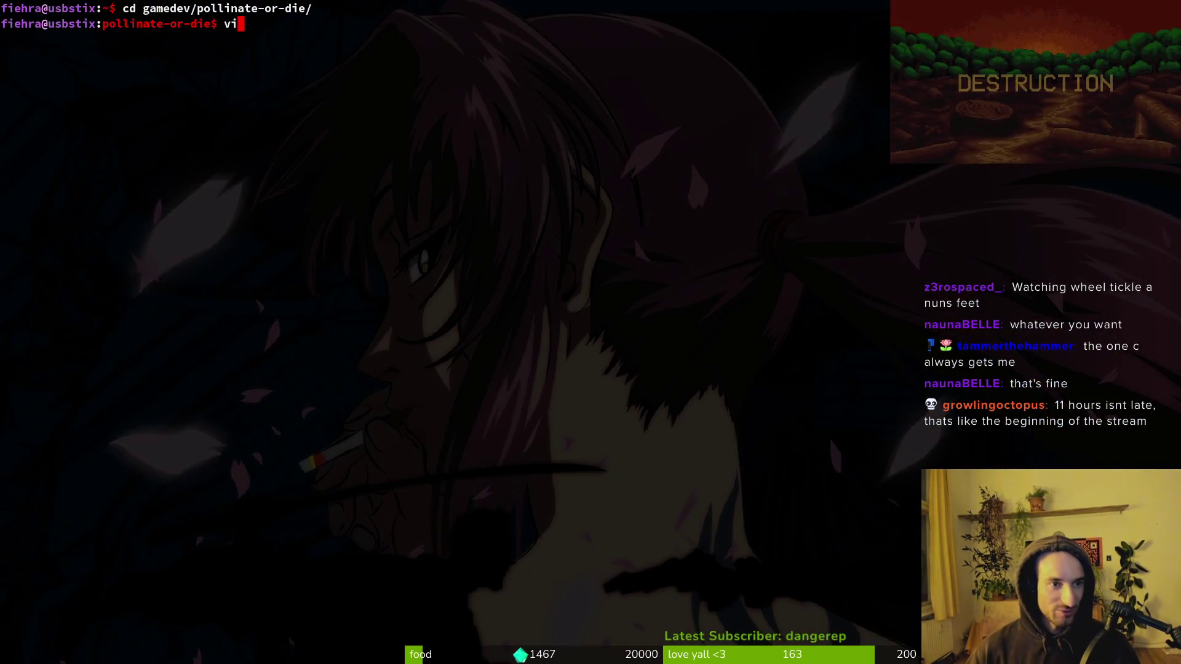
Step: Open hive.gd with the file finder after first landing on hive_exit.gd
{"action": "key", "text": "space"}
{"action": "key", "text": "f"}
{"action": "key", "text": "f"}
{"action": "type", "text": "hive"}
{"action": "key", "text": "Return"}
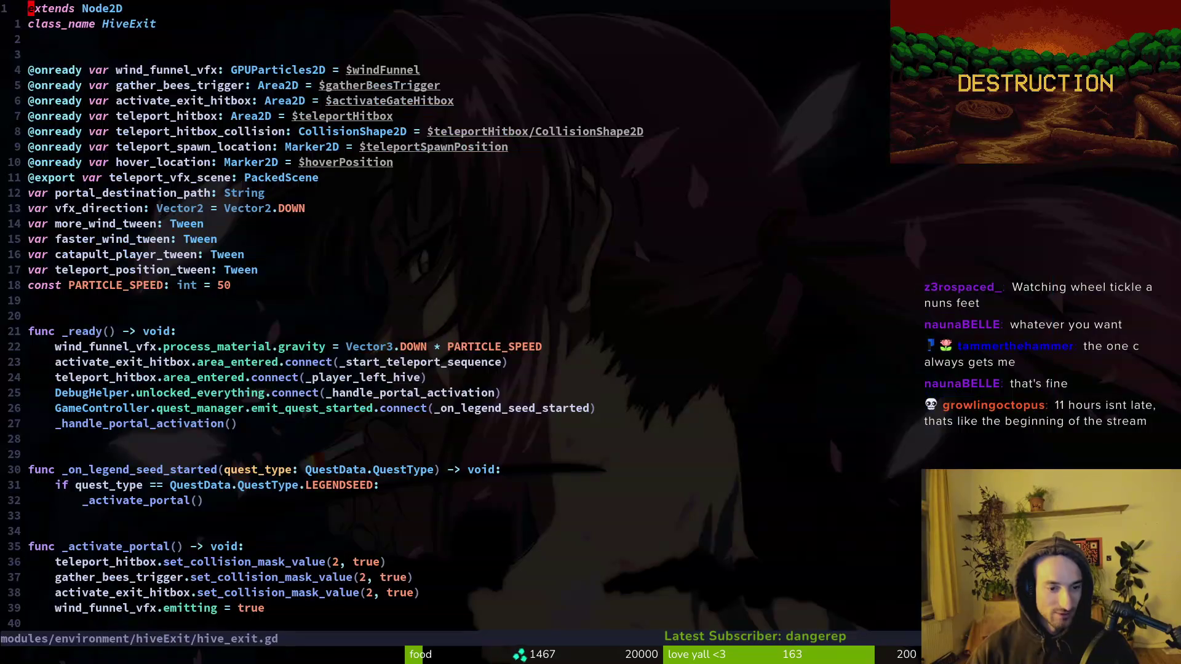
{"action": "key", "text": "space"}
{"action": "key", "text": "f"}
{"action": "key", "text": "f"}
{"action": "type", "text": "hive_exit.portal_destination_path = LevelRegistry.crossroads_path"}
{"action": "key", "text": "Return"}
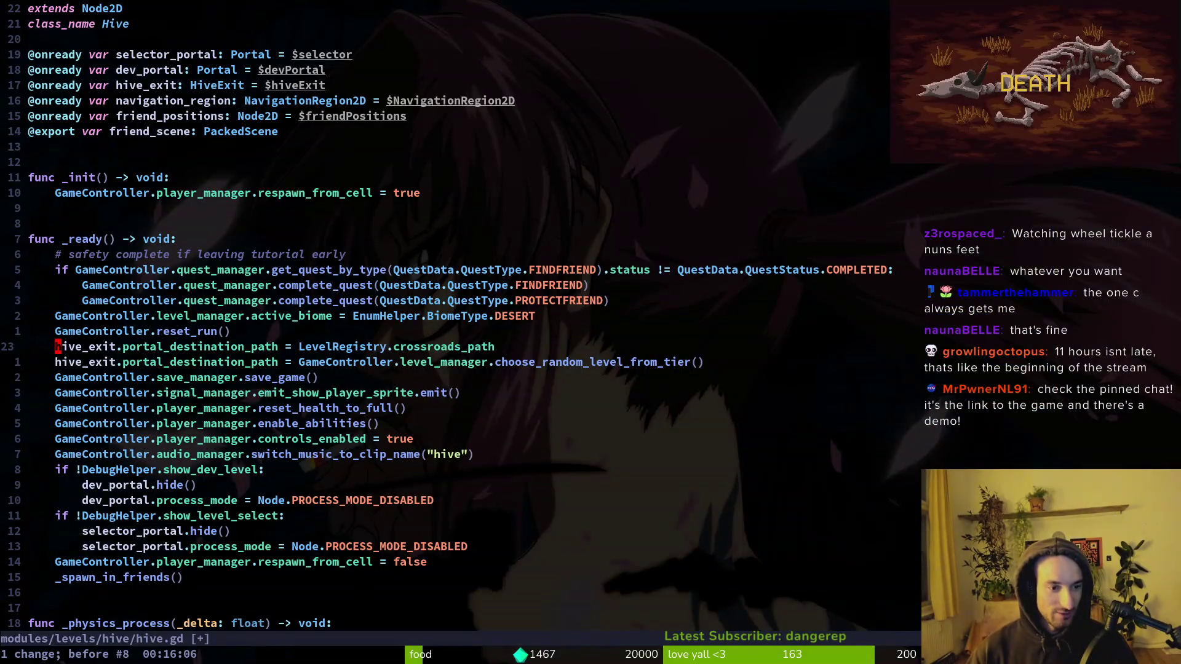
Step: Undo and redo the line move in hive.gd, then switch to Godot
{"action": "key", "text": "u"}
{"action": "key", "text": "ctrl+r"}
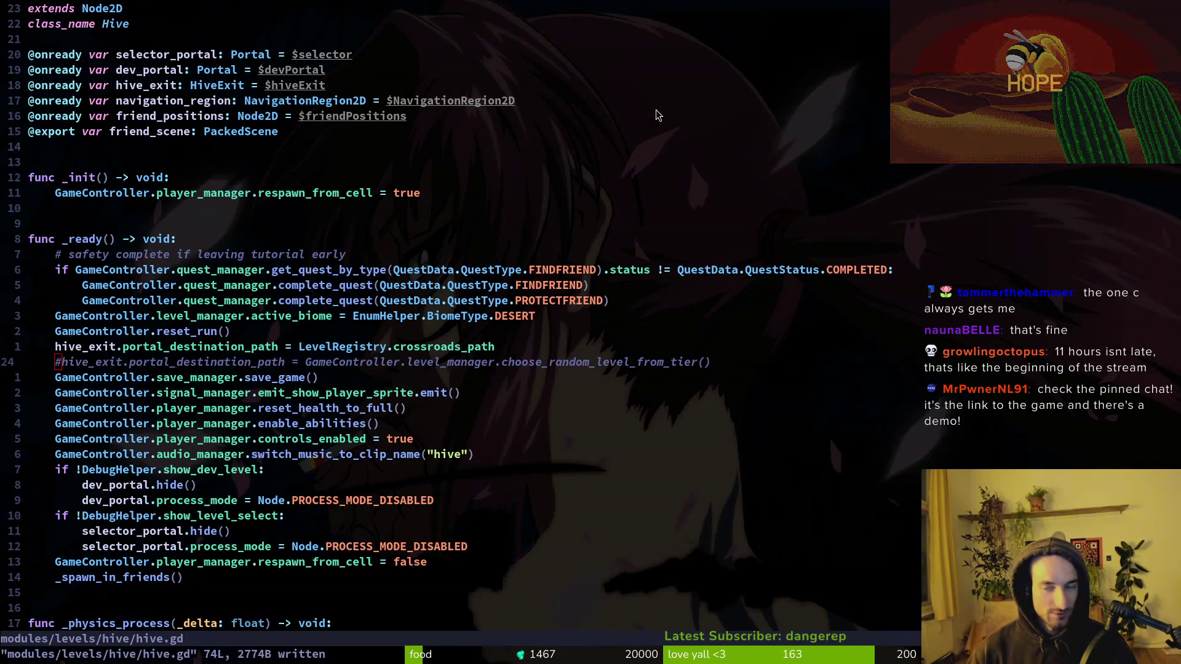
{"action": "key", "text": "F5"}
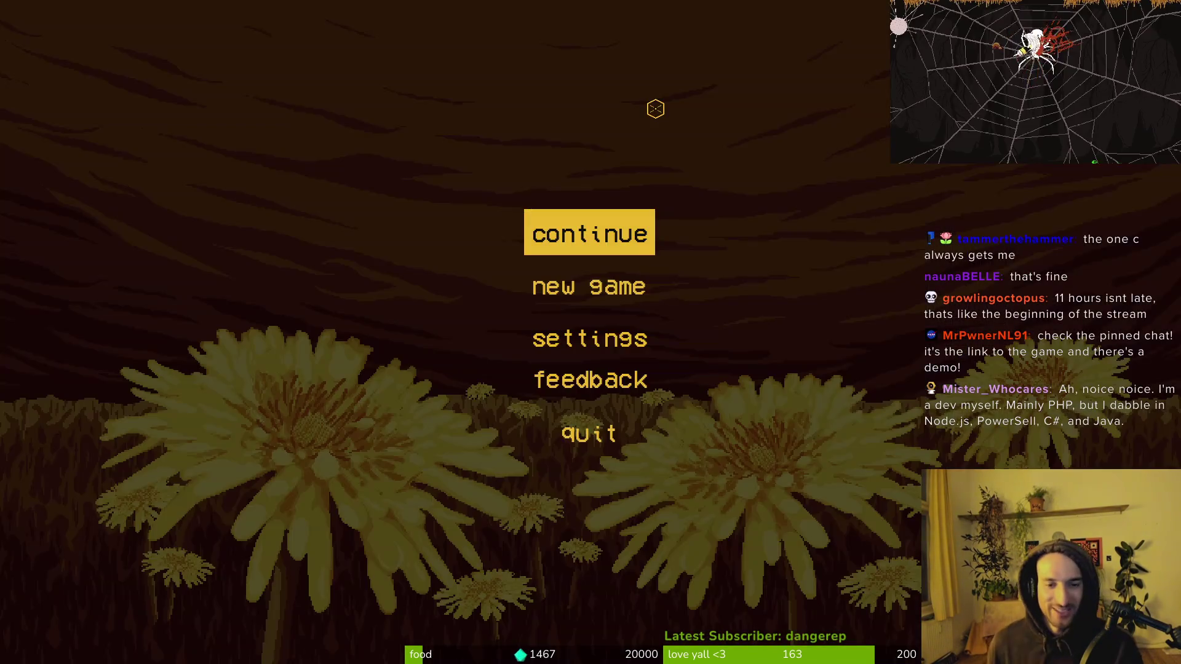
Step: Continue the saved game and fly out of the hive into the crossroads room
{"action": "key", "text": "Return"}
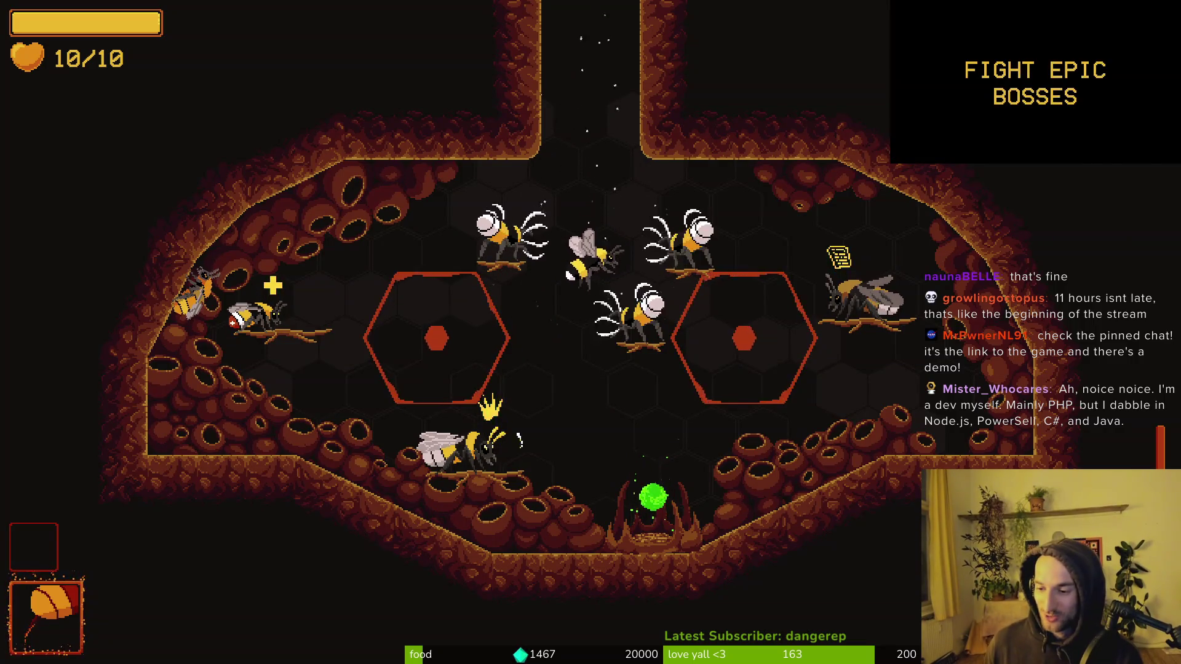
{"action": "key", "text": "w"}
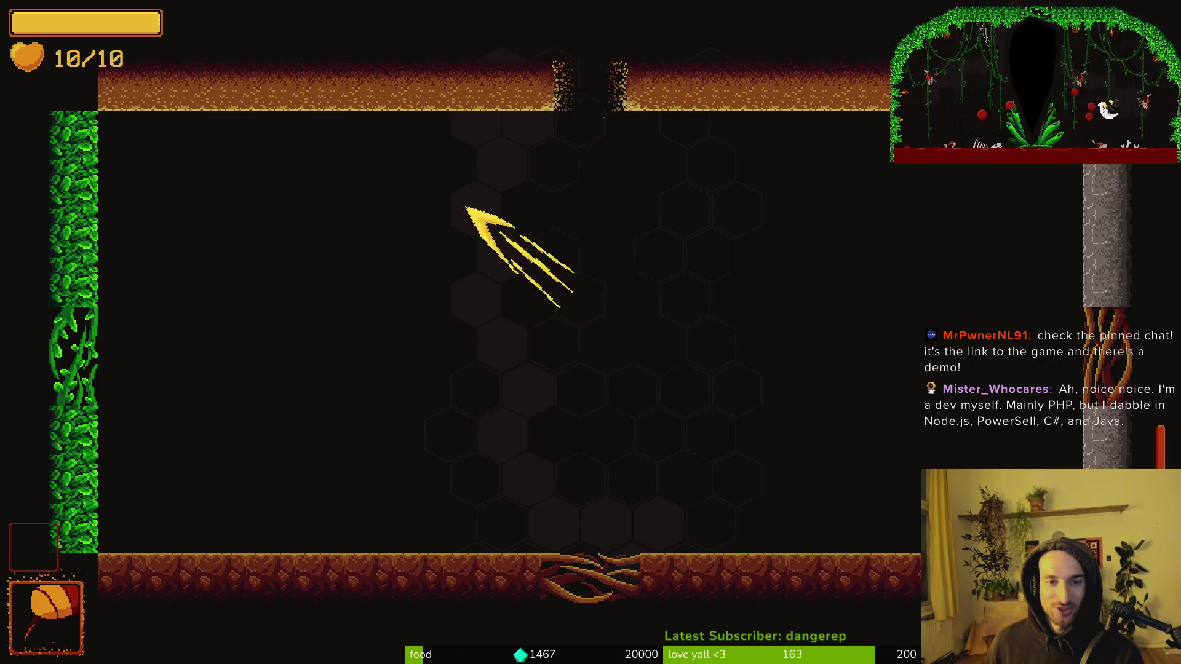
{"action": "key", "text": "s"}
{"action": "key", "text": "d"}
{"action": "key", "text": "w"}
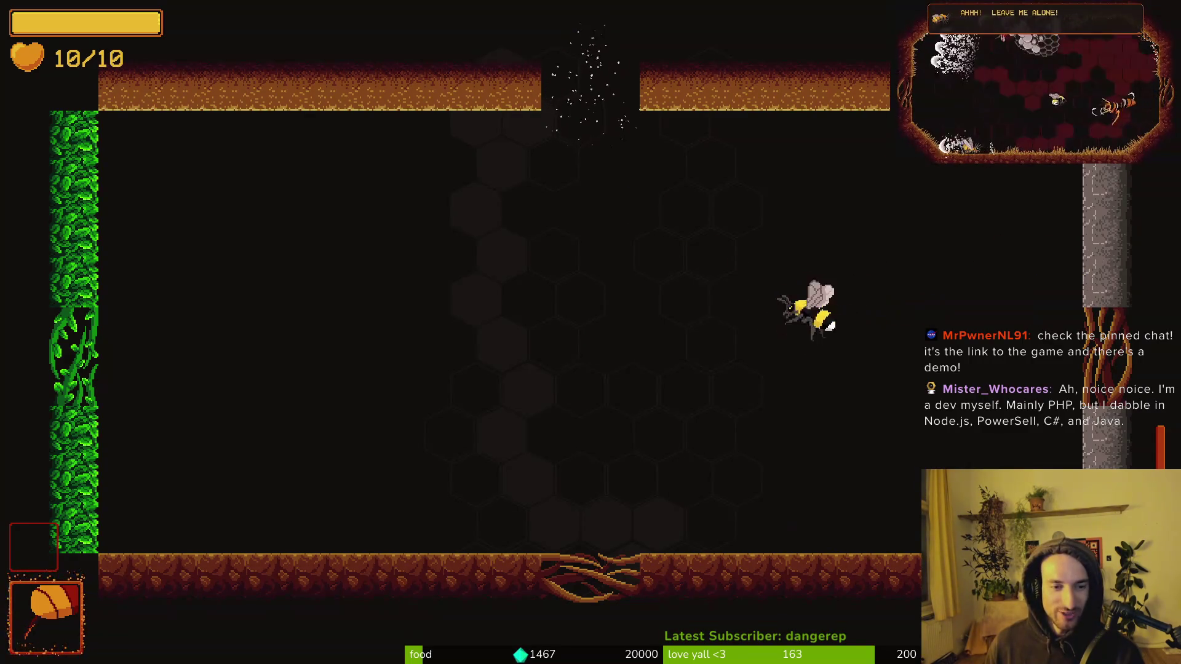
Step: Dash left and right across the crossroads room and slash
{"action": "key", "text": "a"}
{"action": "key", "text": "shift"}
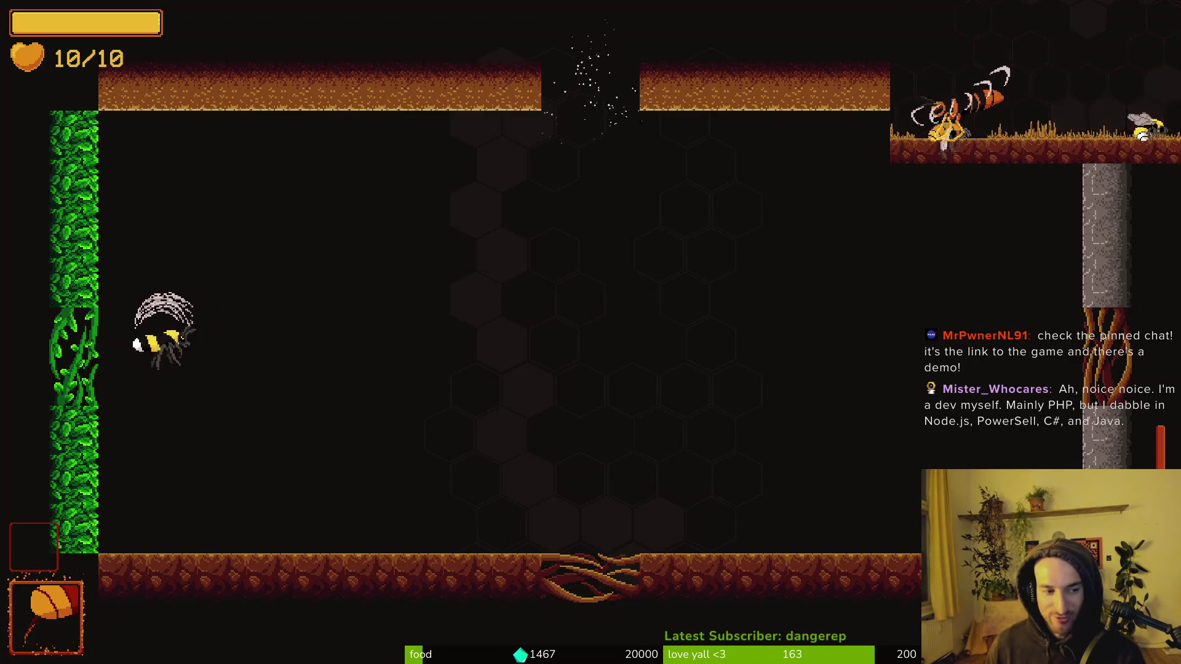
{"action": "key", "text": "d"}
{"action": "key", "text": "shift"}
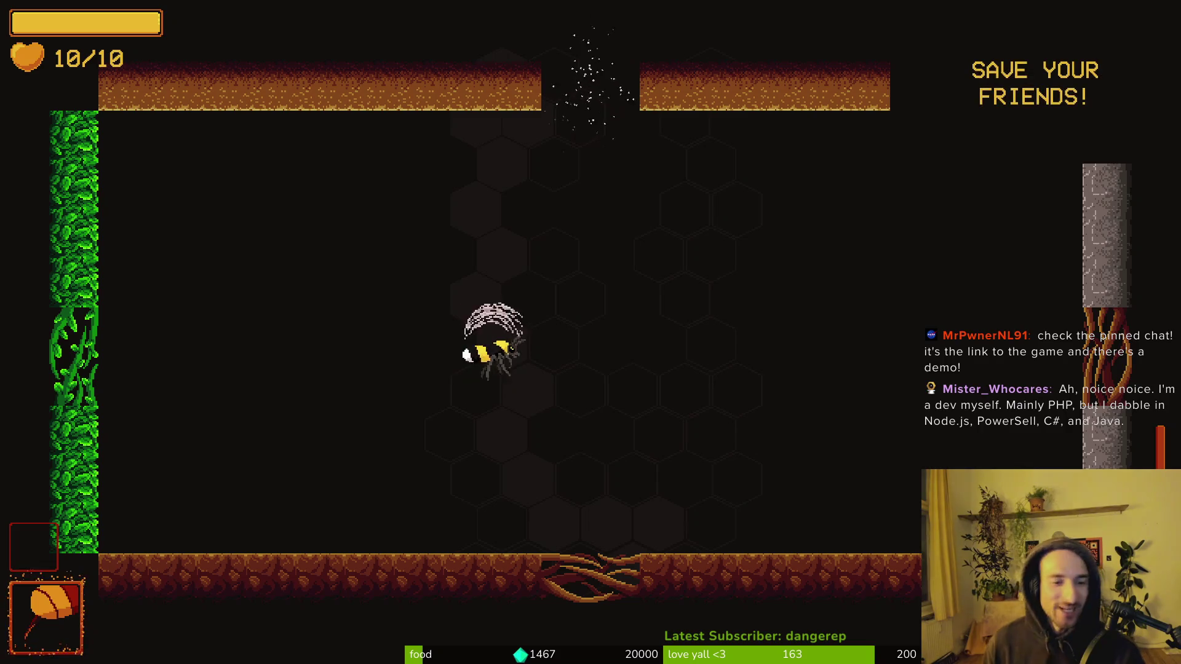
{"action": "key", "text": "d"}
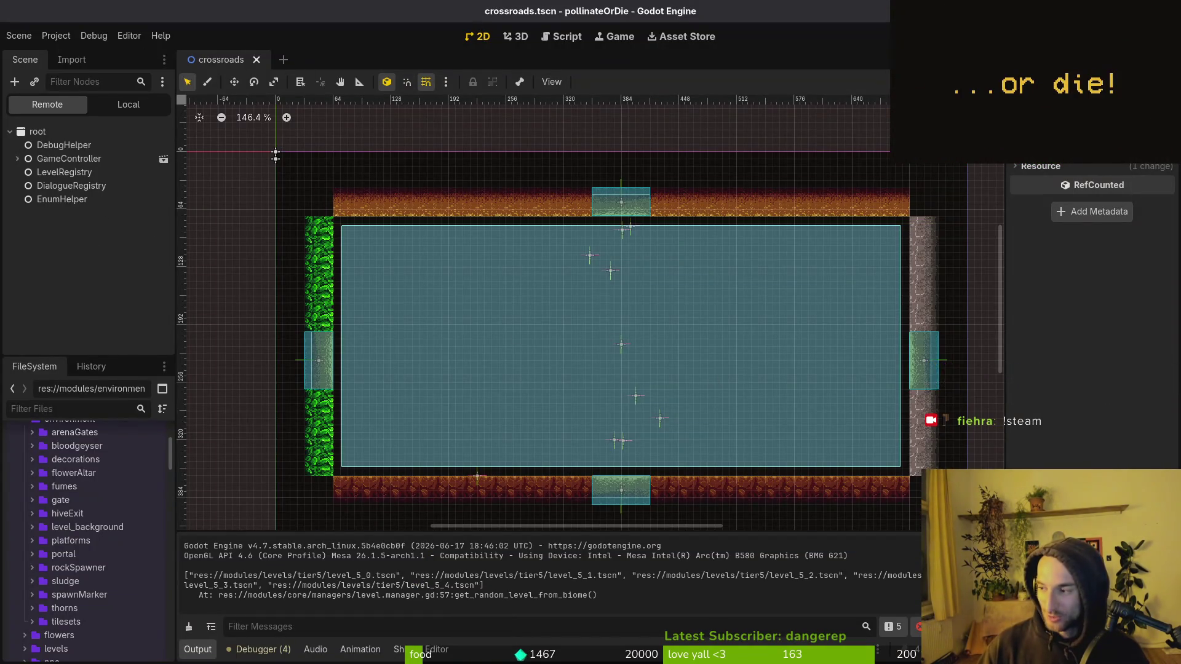
Step: Redo the destination-line edit in hive.gd and remove the stray character
{"action": "key", "text": "alt+Tab"}
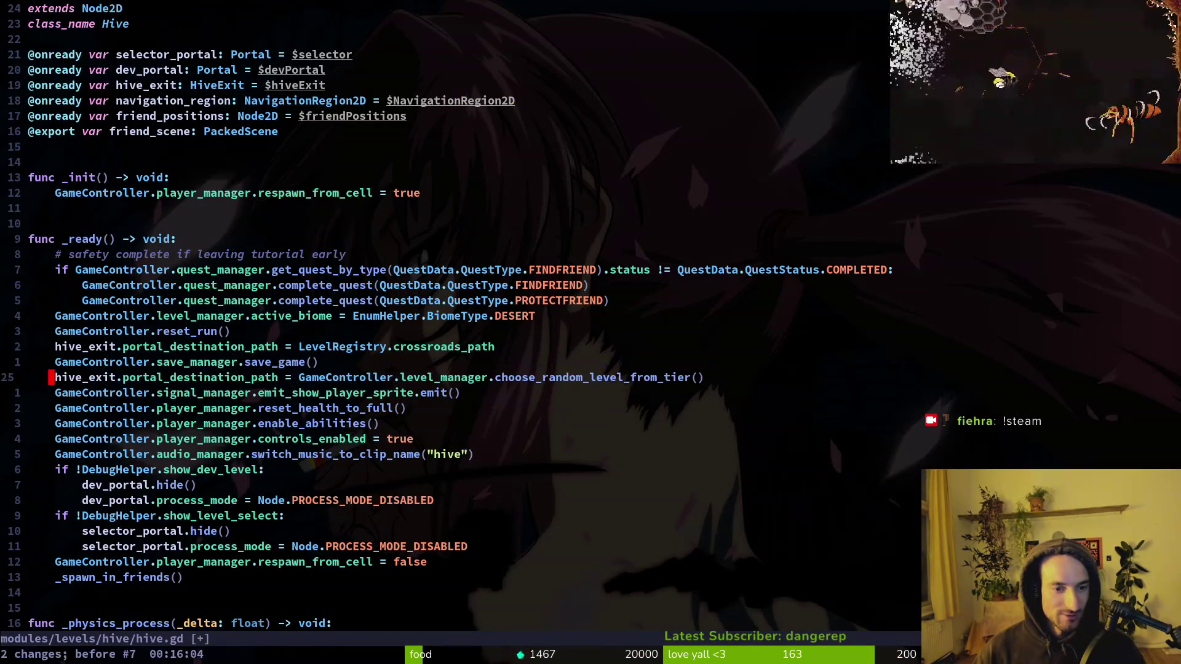
{"action": "key", "text": "ctrl+r"}
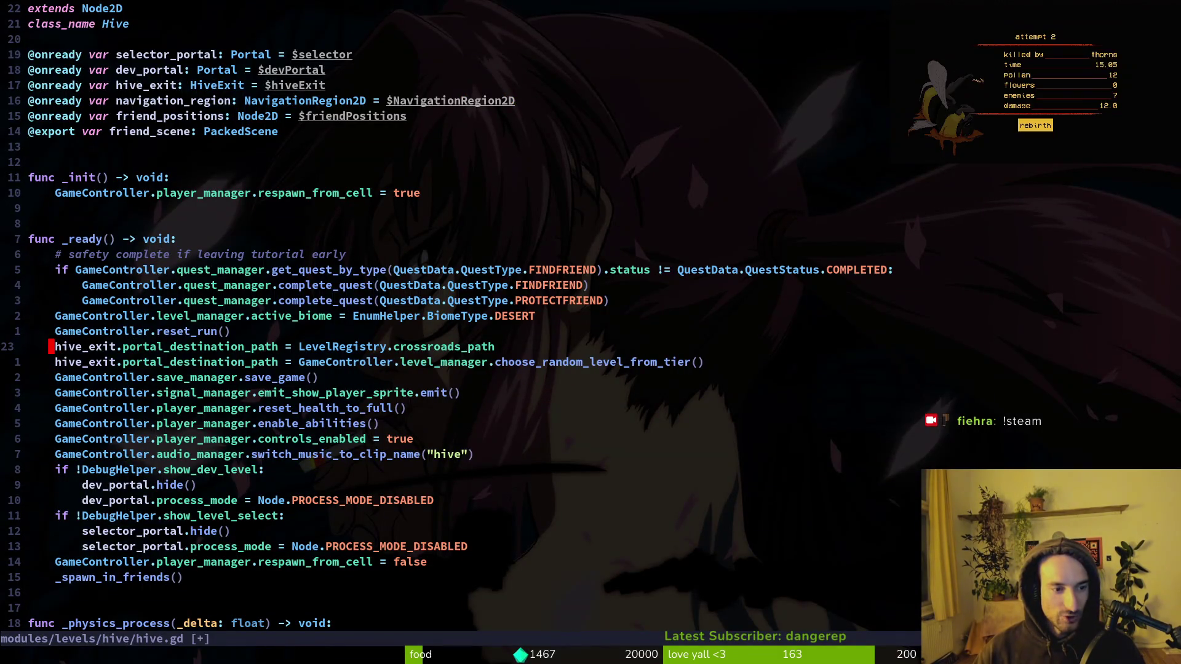
{"action": "key", "text": "BackSpace"}
{"action": "key", "text": "Escape"}
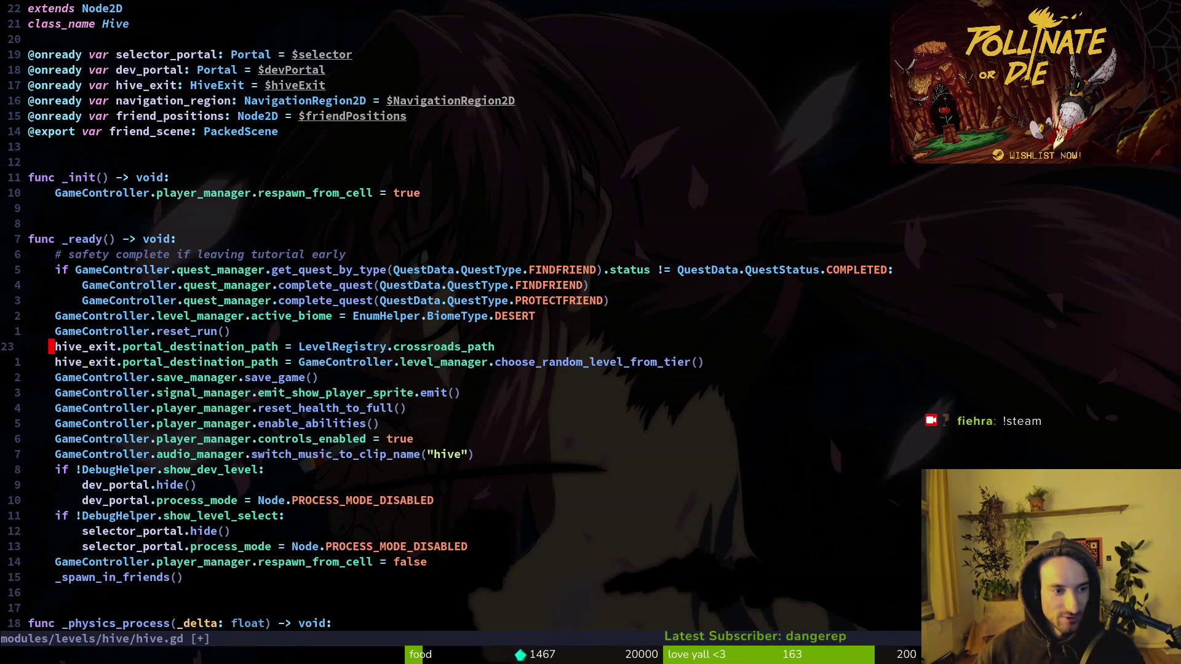
{"action": "type", "text": "#"}
Step: Relaunch the game from Godot and continue the saved game into the hive
{"action": "key", "text": "alt+Tab"}
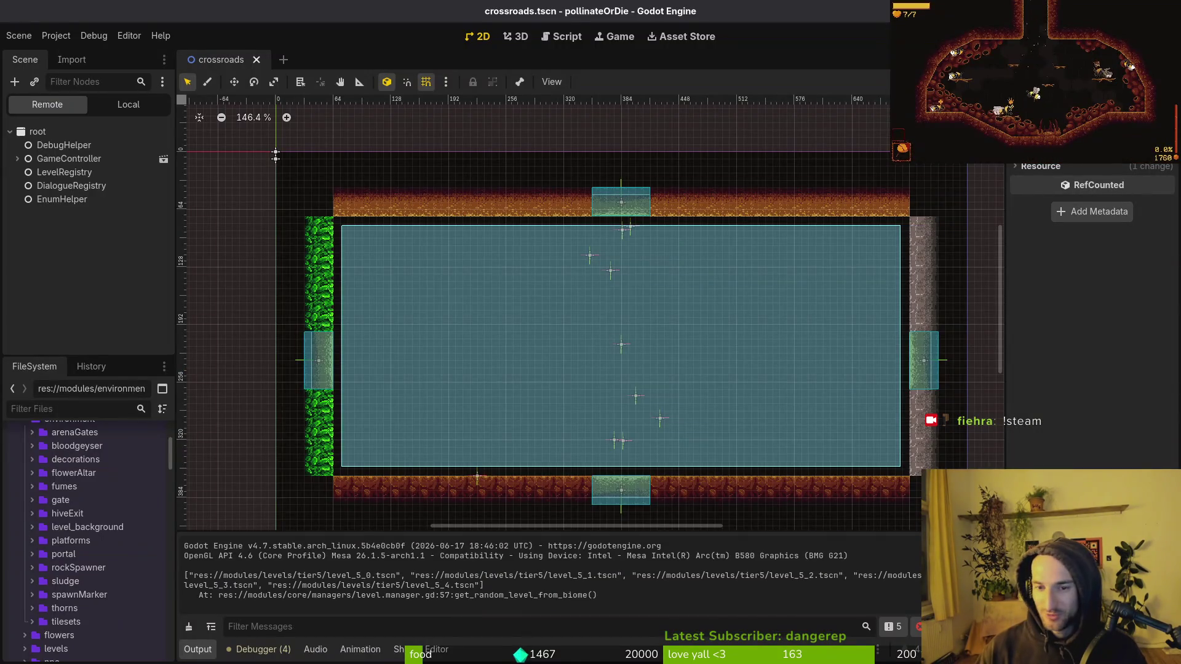
{"action": "key", "text": "F5"}
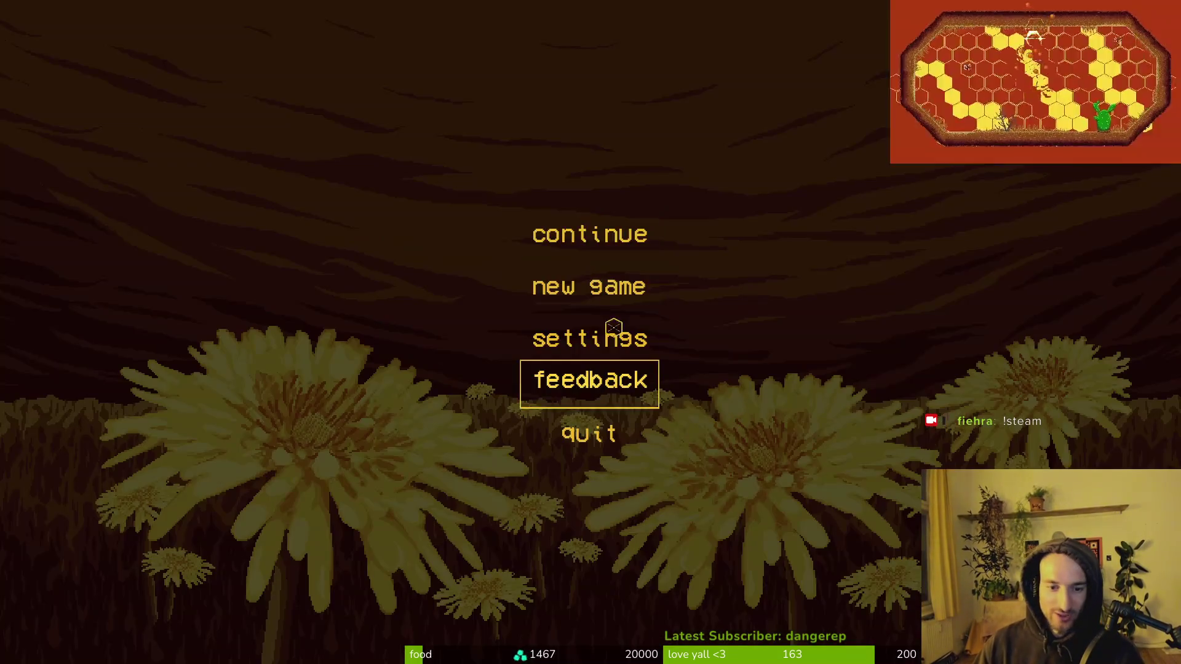
{"action": "left_click", "coordinate": [589, 221]}
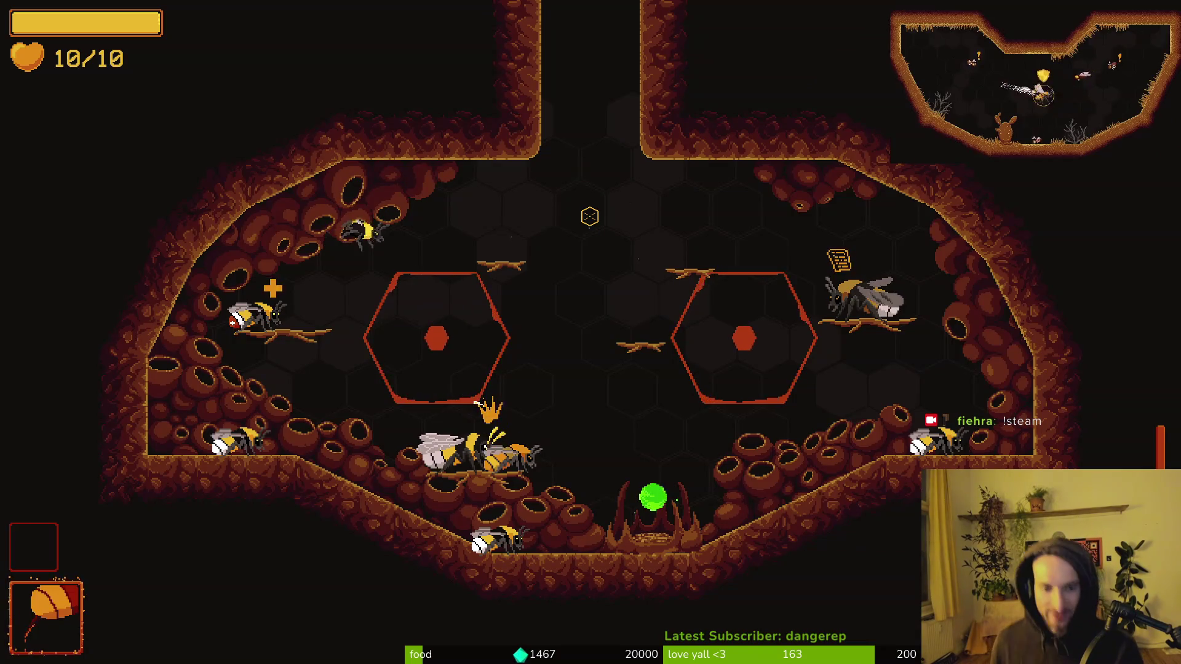
Step: Open the game's debugging settings, then close them and resume
{"action": "key", "text": "Escape"}
{"action": "left_click", "coordinate": [589, 311]}
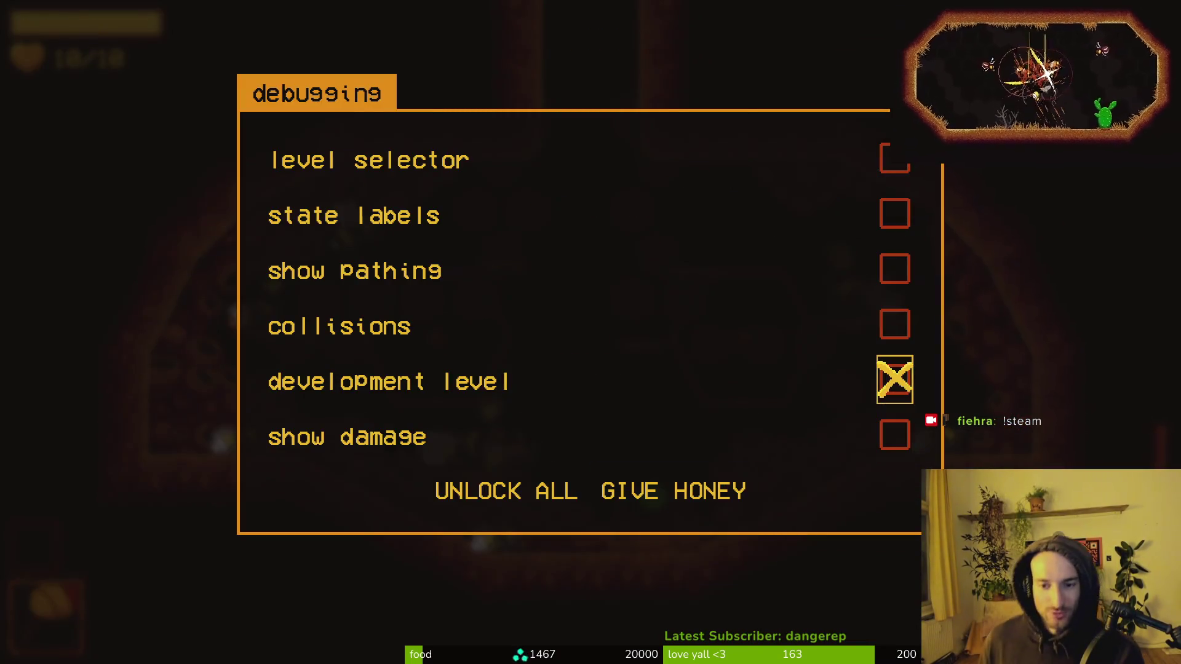
{"action": "key", "text": "Escape"}
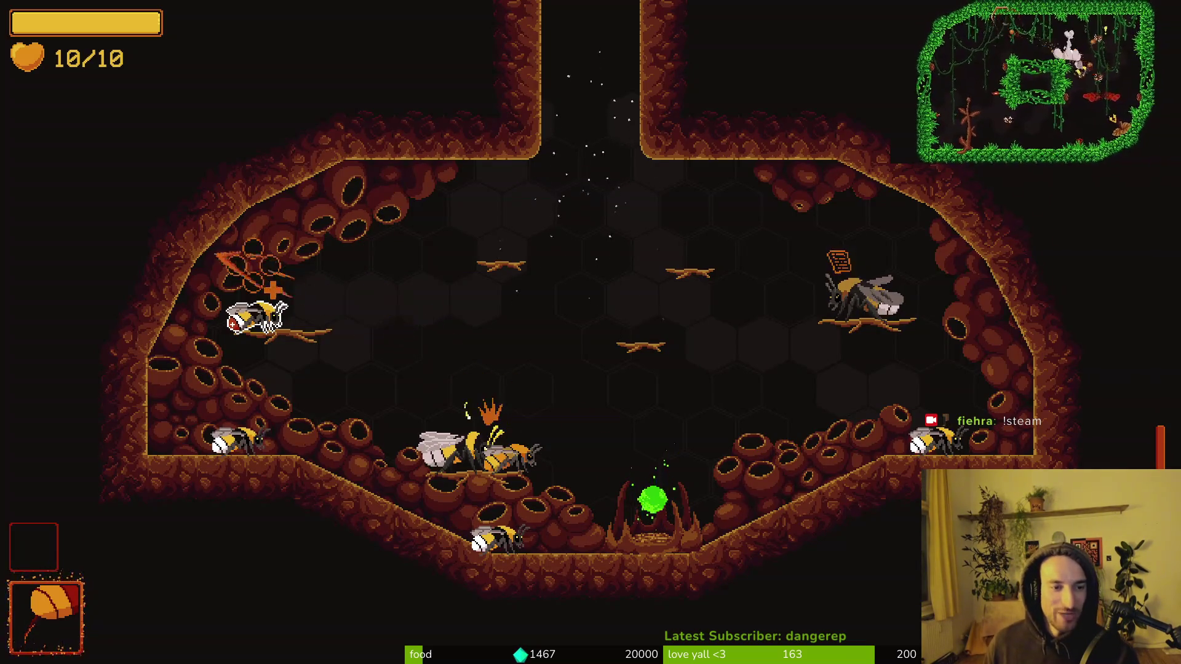
Step: Browse species Bombus pascuorum and pyrosoma, then abilities like seppuku and fire breath
{"action": "key", "text": "e"}
{"action": "key", "text": "e"}
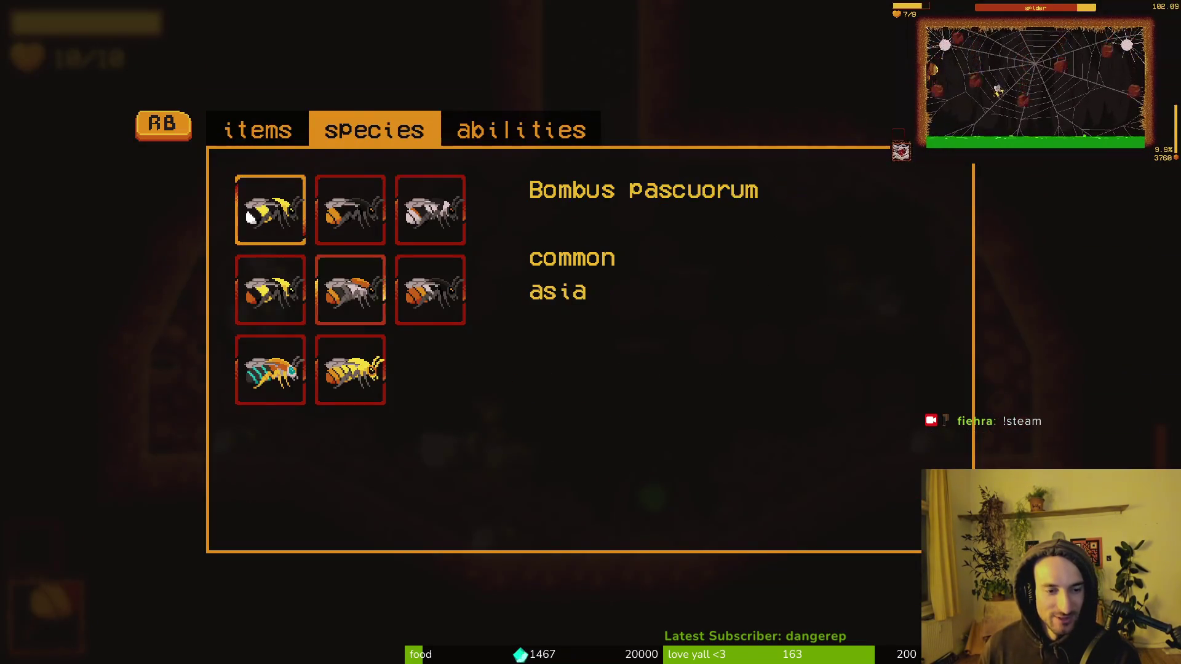
{"action": "key", "text": "w"}
{"action": "key", "text": "d"}
{"action": "key", "text": "s"}
{"action": "key", "text": "d"}
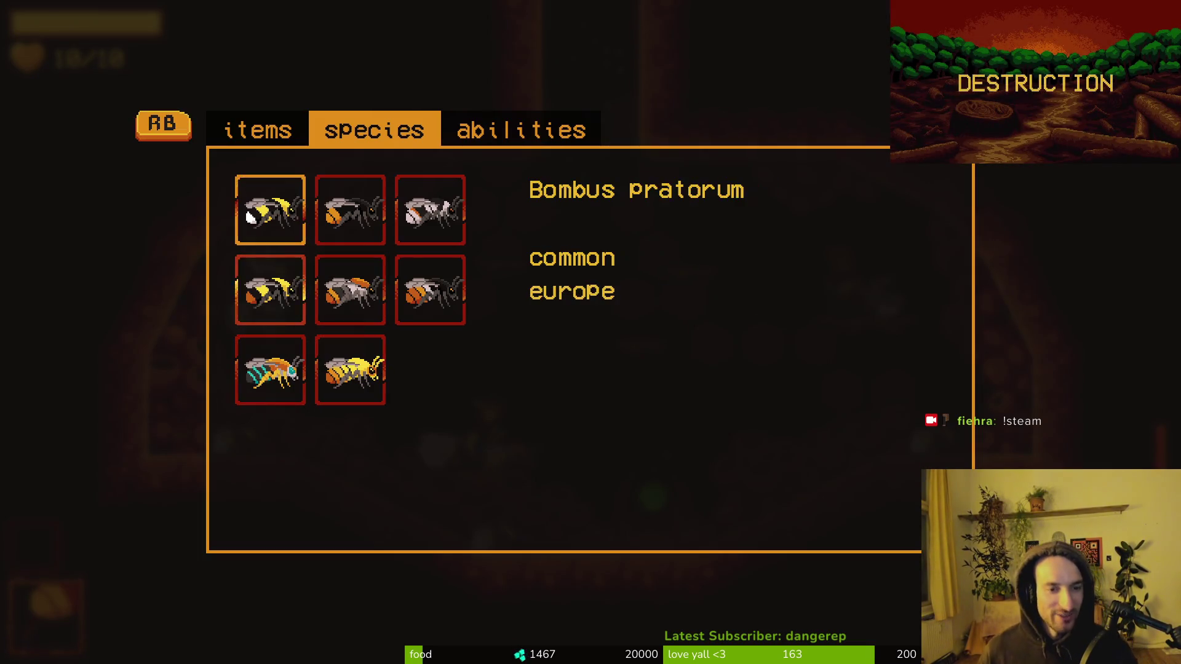
{"action": "key", "text": "e"}
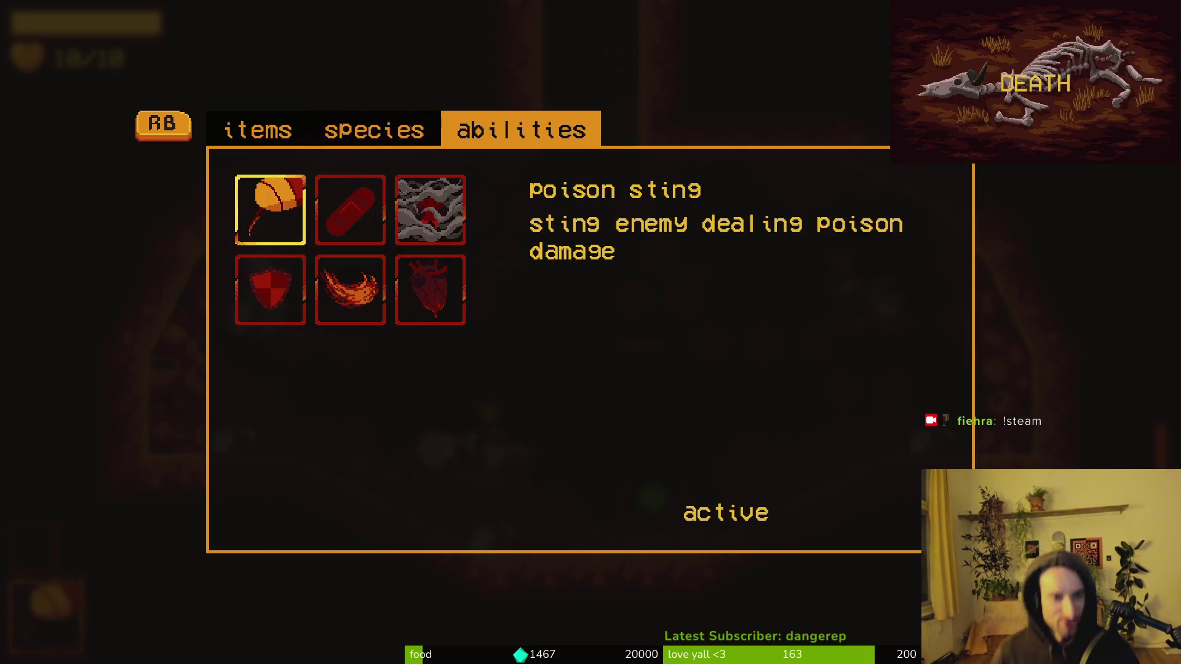
{"action": "key", "text": "d"}
{"action": "key", "text": "s"}
{"action": "key", "text": "d"}
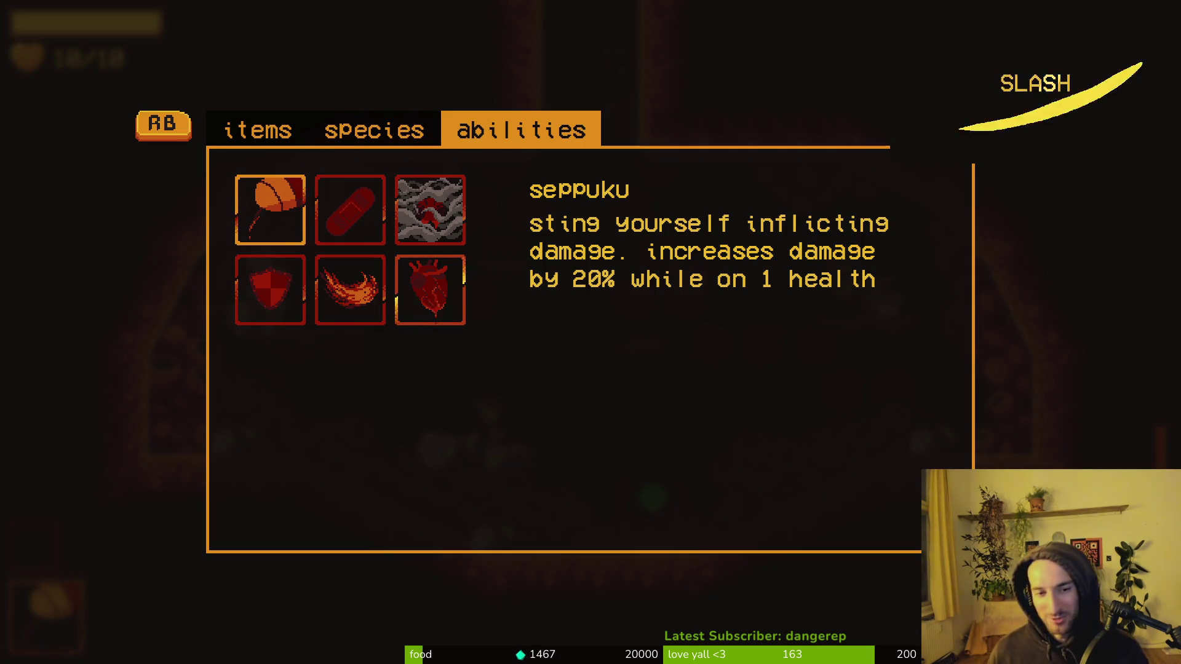
{"action": "key", "text": "Left"}
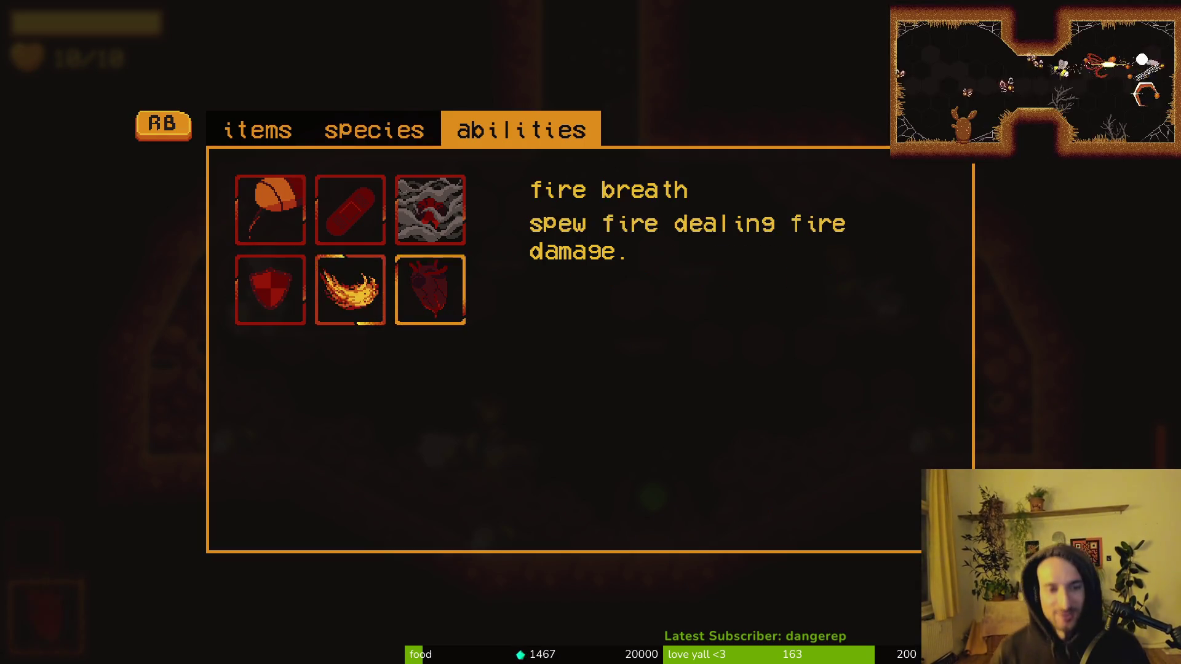
{"action": "key", "text": "q"}
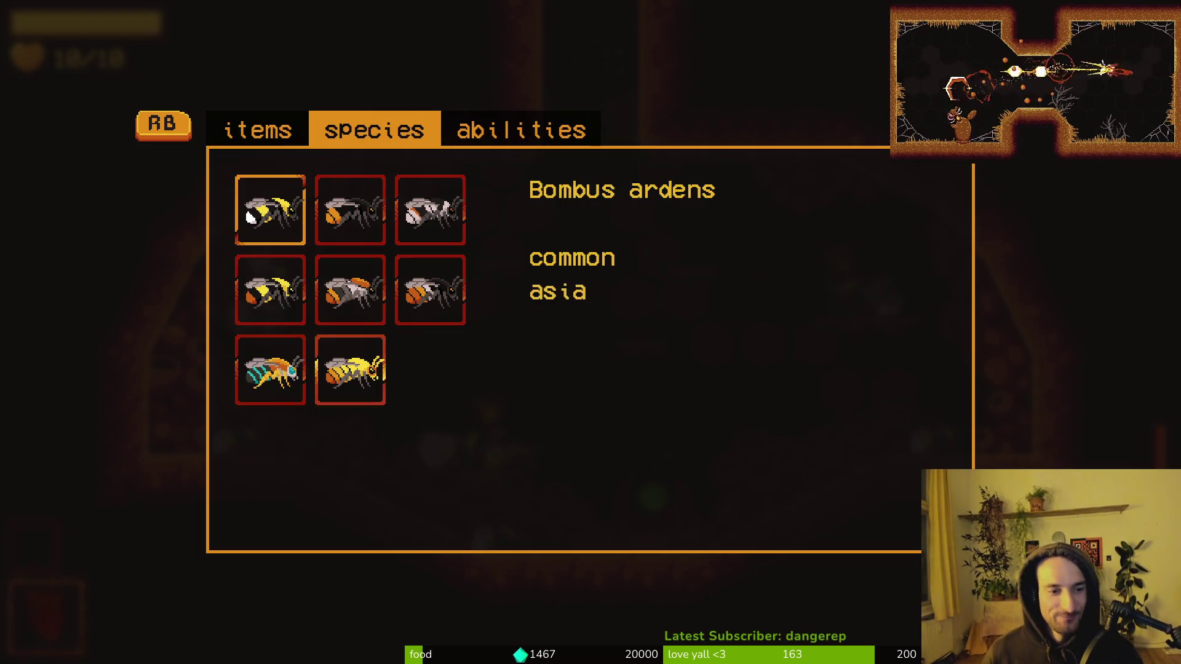
{"action": "key", "text": "Escape"}
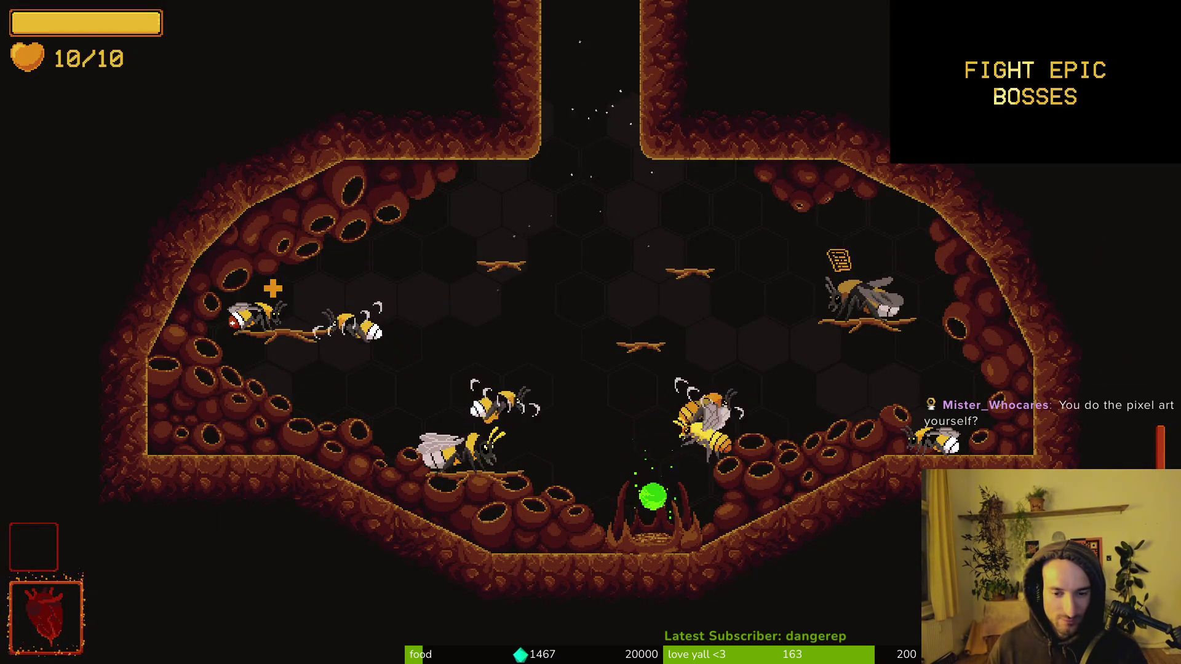
Step: View the vigor upgrade grid, achievements, rankings, species overview and abilities, then resume play
{"action": "key", "text": "Tab"}
{"action": "key", "text": "Escape"}
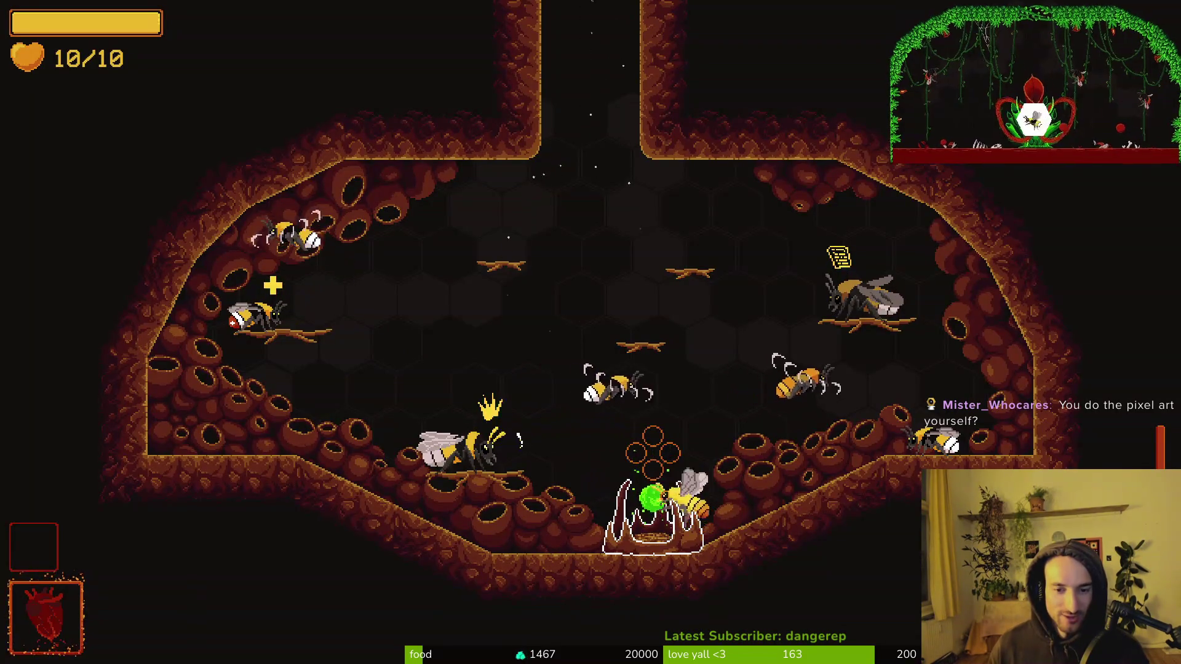
{"action": "key", "text": "Escape"}
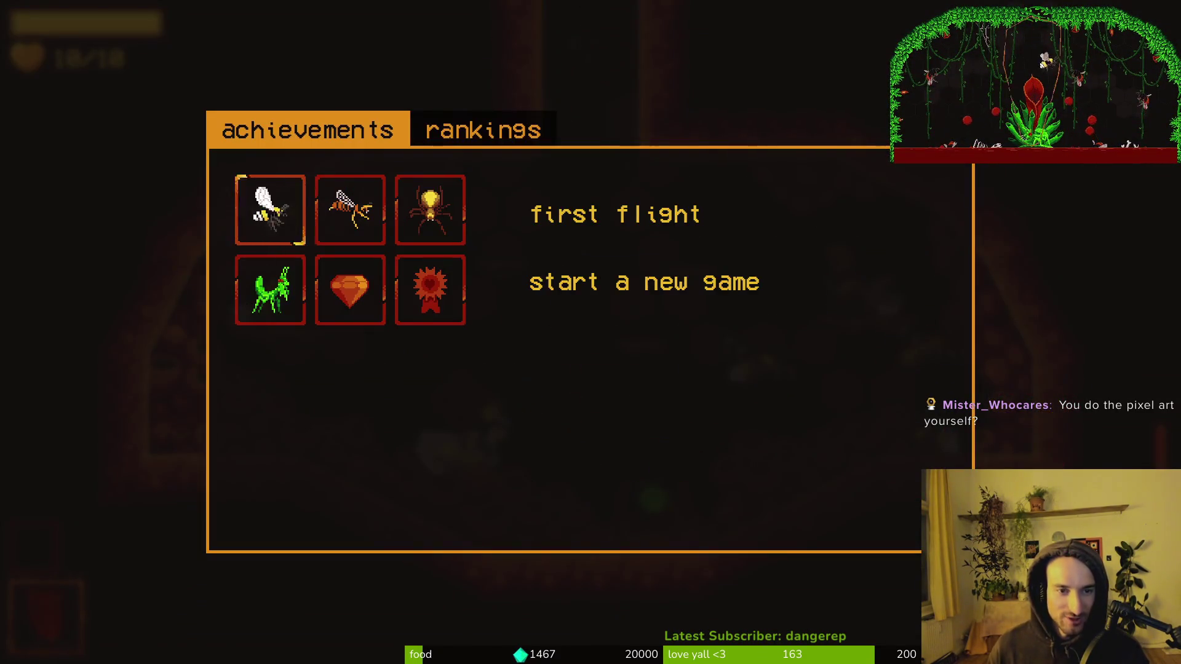
{"action": "key", "text": "Right"}
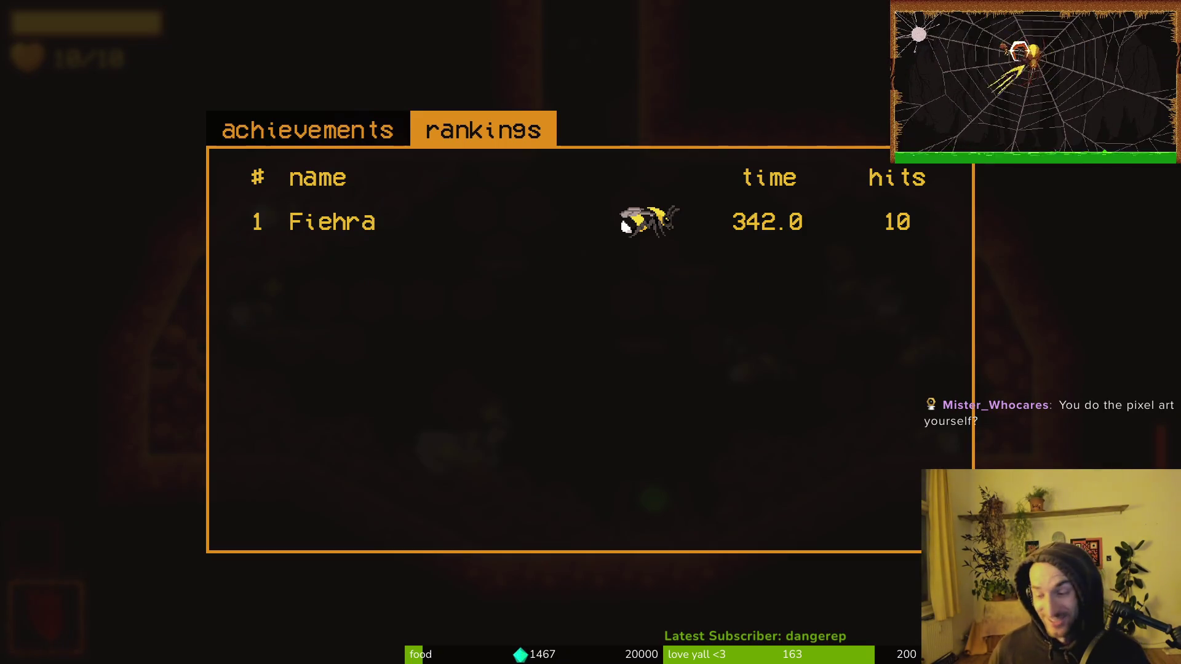
{"action": "key", "text": "Escape"}
{"action": "key", "text": "Tab"}
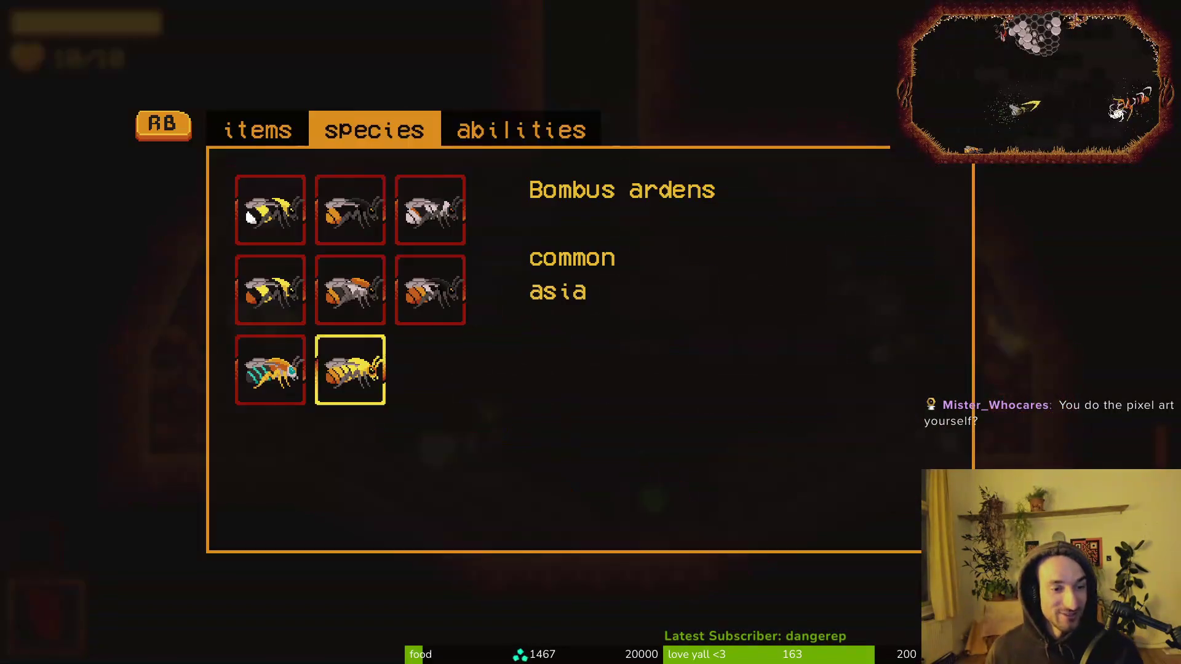
{"action": "key", "text": "Right"}
{"action": "key", "text": "Escape"}
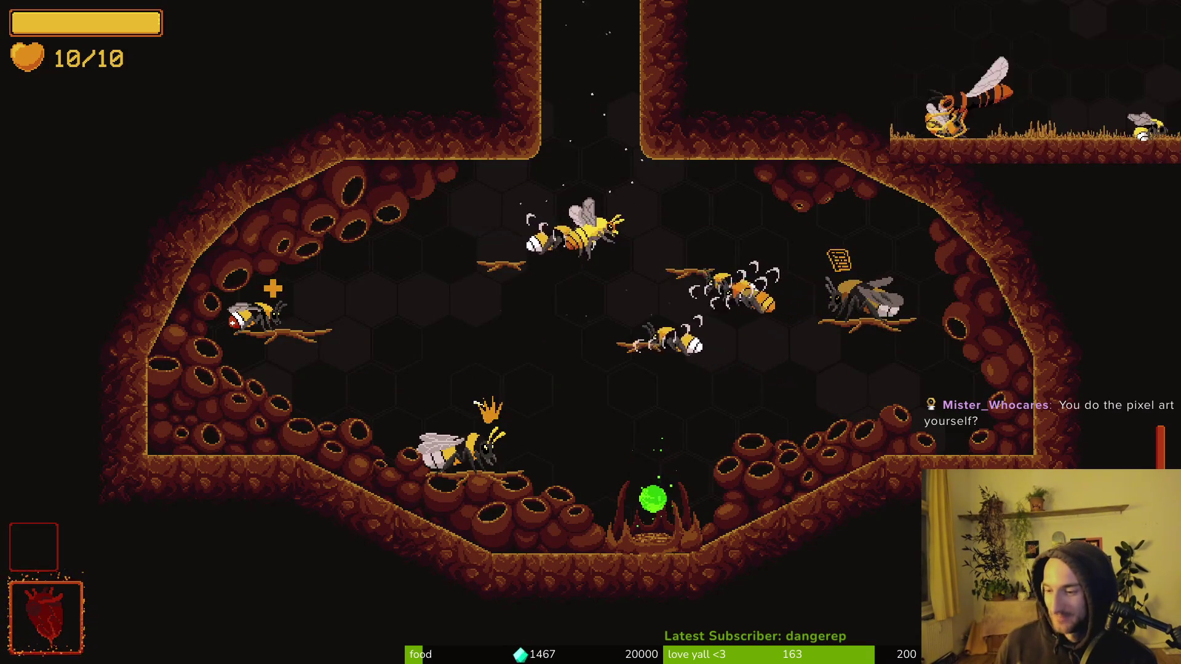
Step: Leave the hive, fight the next cave room's enemies and pollinate the flower at the bottom
{"action": "key", "text": "w"}
{"action": "key", "text": "w"}
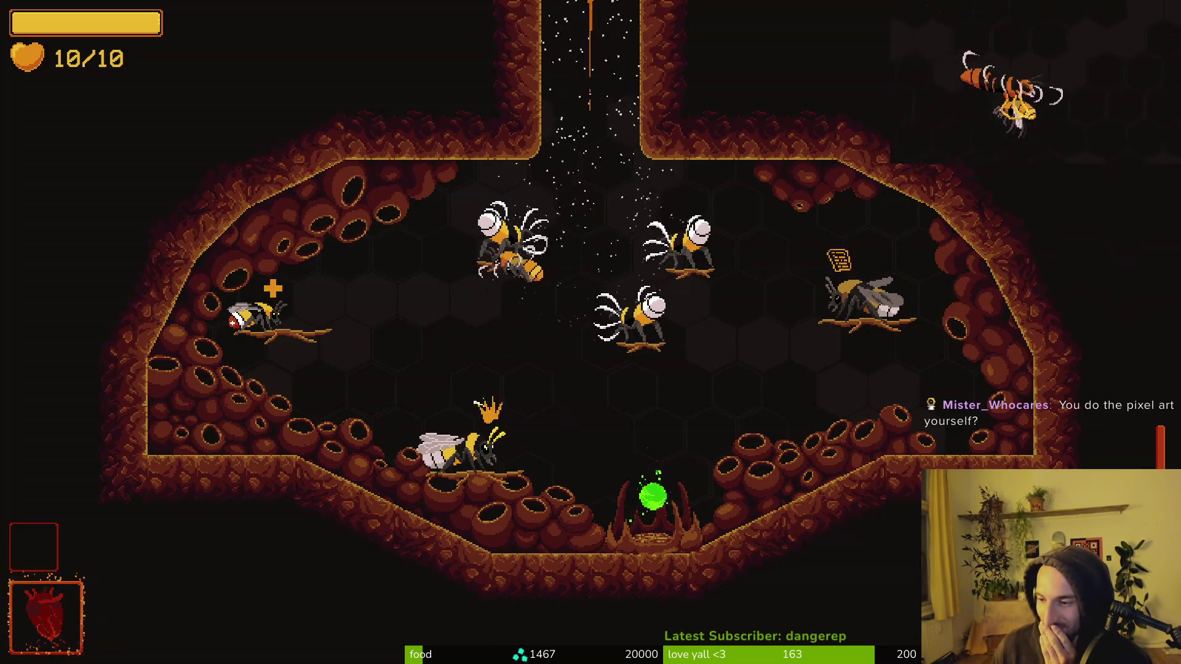
{"action": "key", "text": "s"}
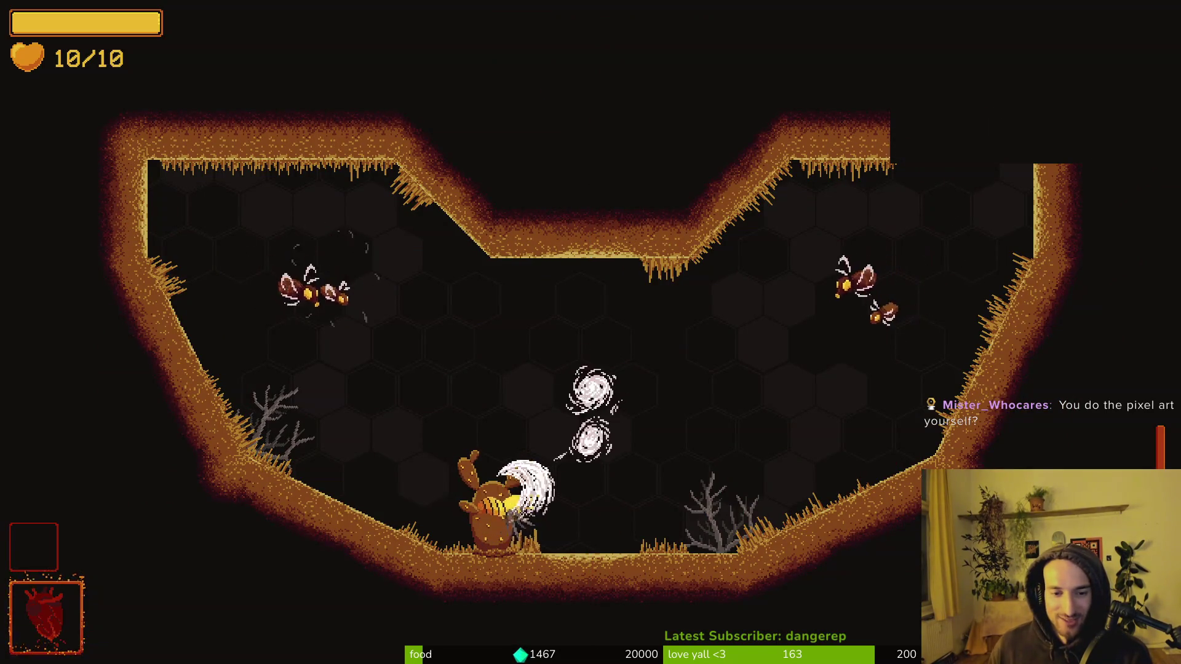
{"action": "key", "text": "w"}
{"action": "key", "text": "a"}
{"action": "key", "text": "d"}
{"action": "key", "text": "a"}
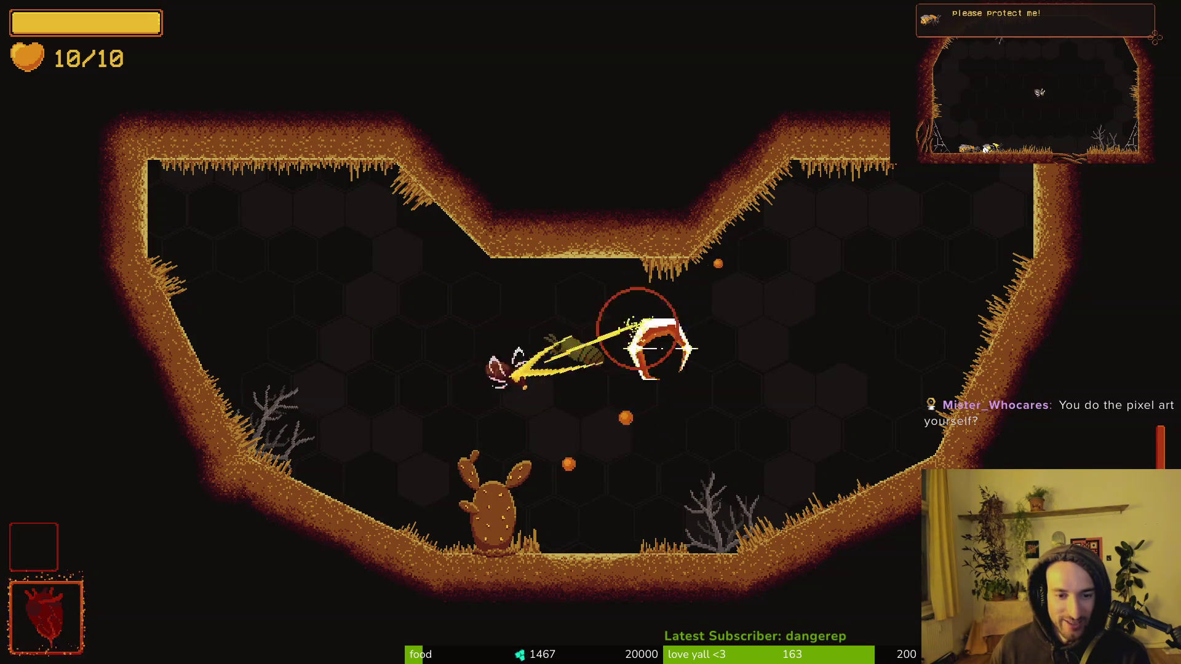
{"action": "key", "text": "s"}
{"action": "key", "text": "w"}
{"action": "key", "text": "d"}
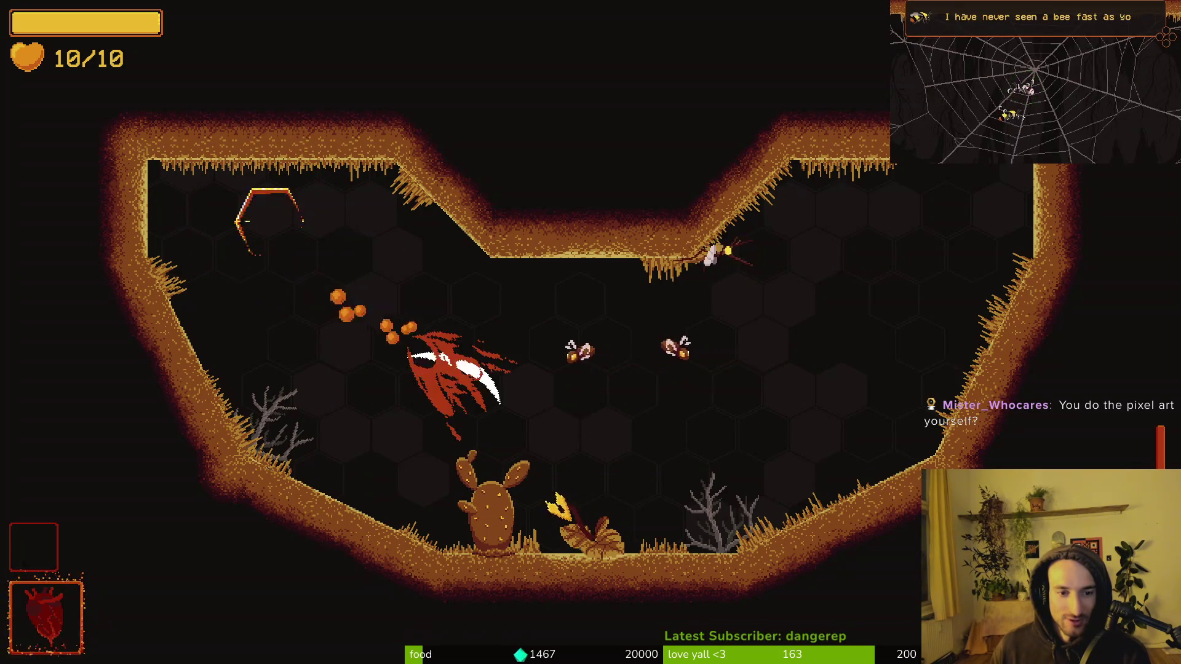
{"action": "key", "text": "s"}
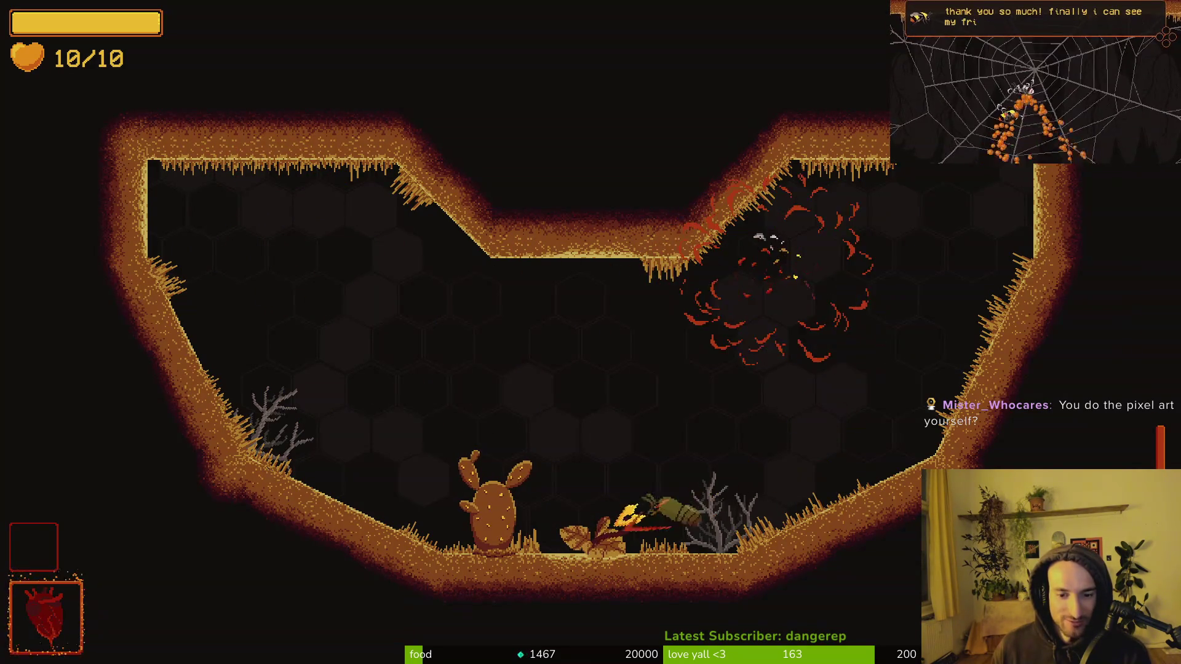
{"action": "key", "text": "w"}
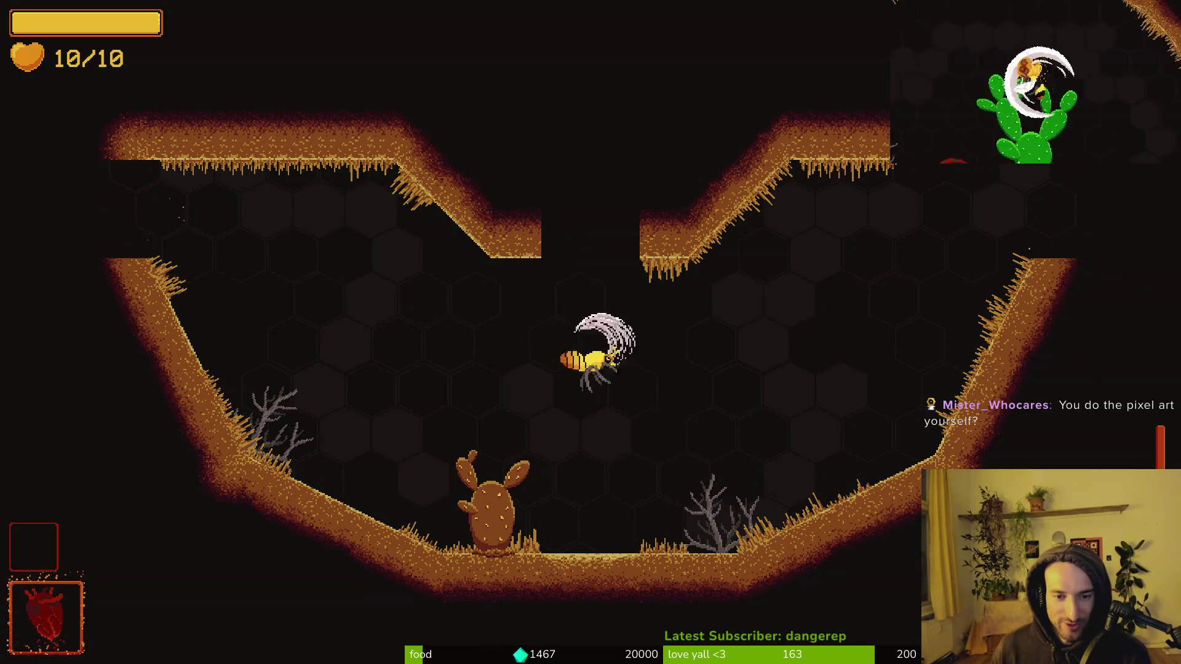
Step: Clear the cactus room's enemies, pollinate the cactus flower and take the +10% dash damage upgrade
{"action": "key", "text": "a"}
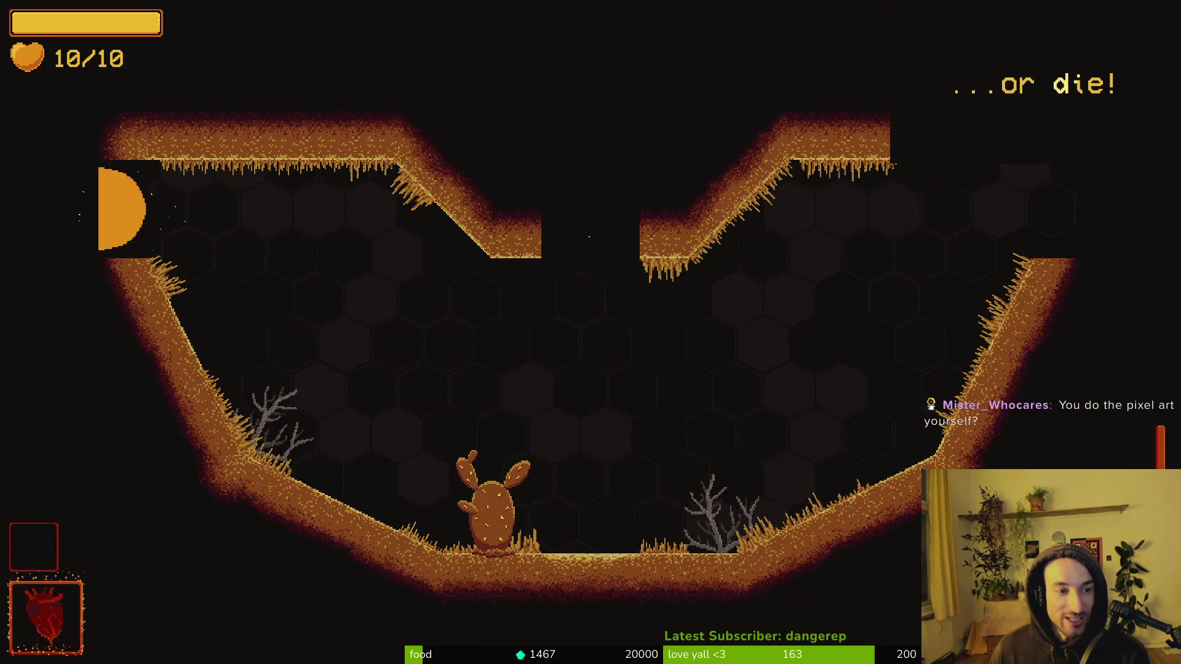
{"action": "key", "text": "d"}
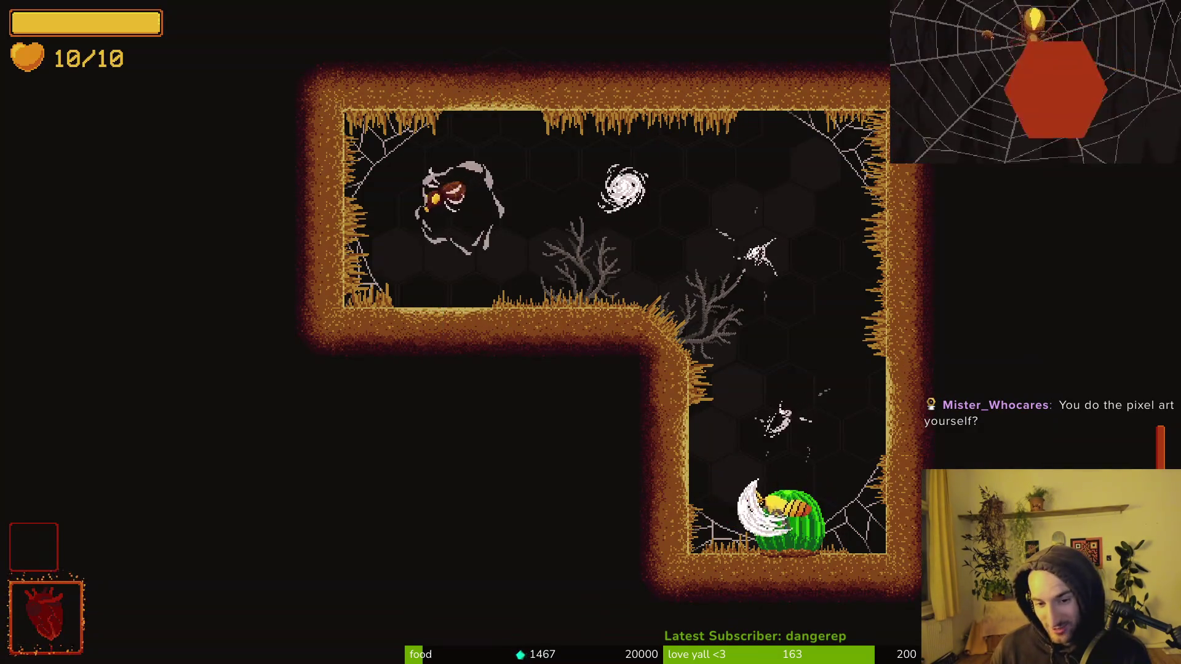
{"action": "key", "text": "w"}
{"action": "key", "text": "a"}
{"action": "key", "text": "a"}
{"action": "key", "text": "d"}
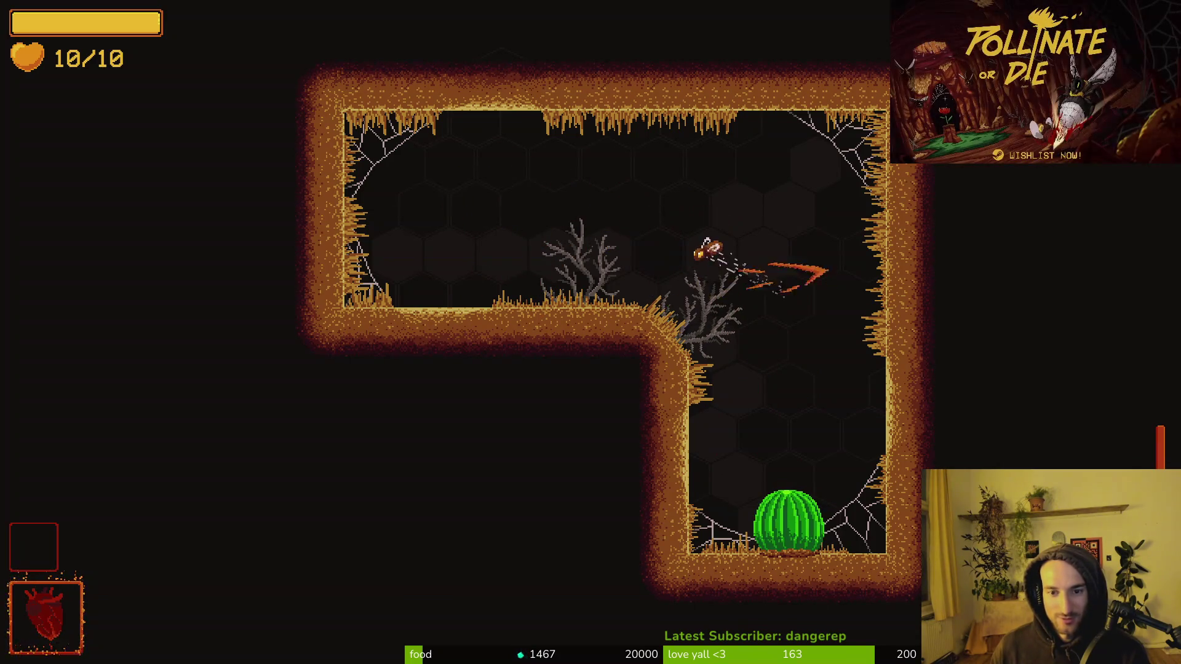
{"action": "key", "text": "a"}
{"action": "key", "text": "d"}
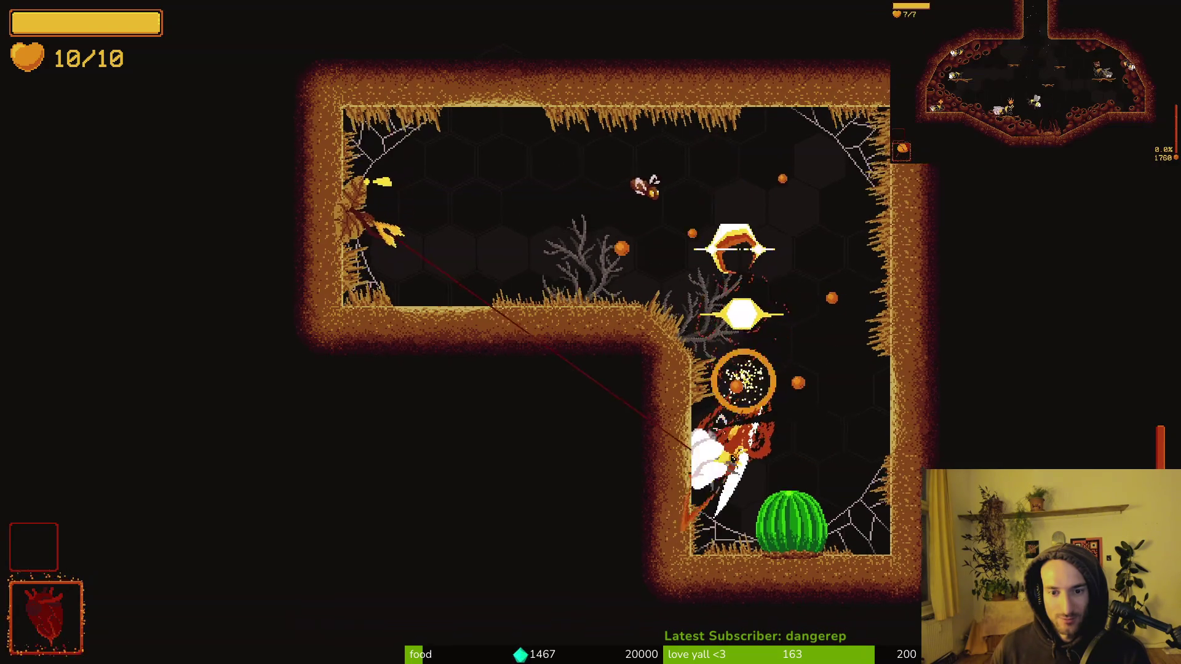
{"action": "key", "text": "w"}
{"action": "key", "text": "a"}
{"action": "key", "text": "d"}
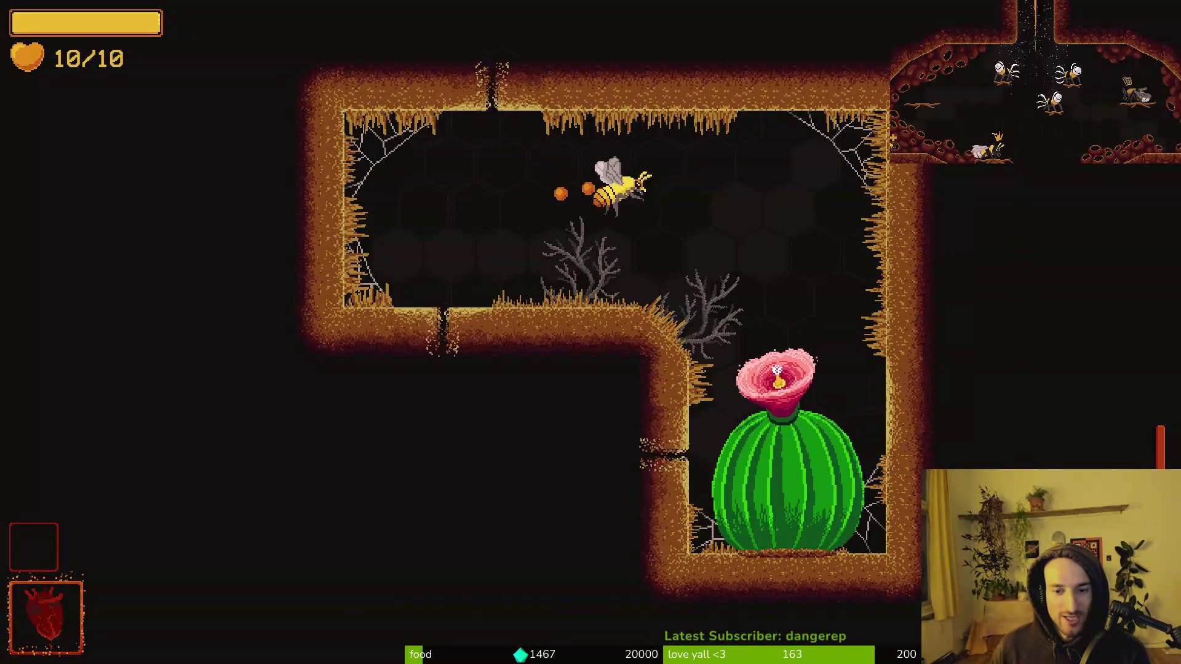
{"action": "key", "text": "d"}
{"action": "key", "text": "s"}
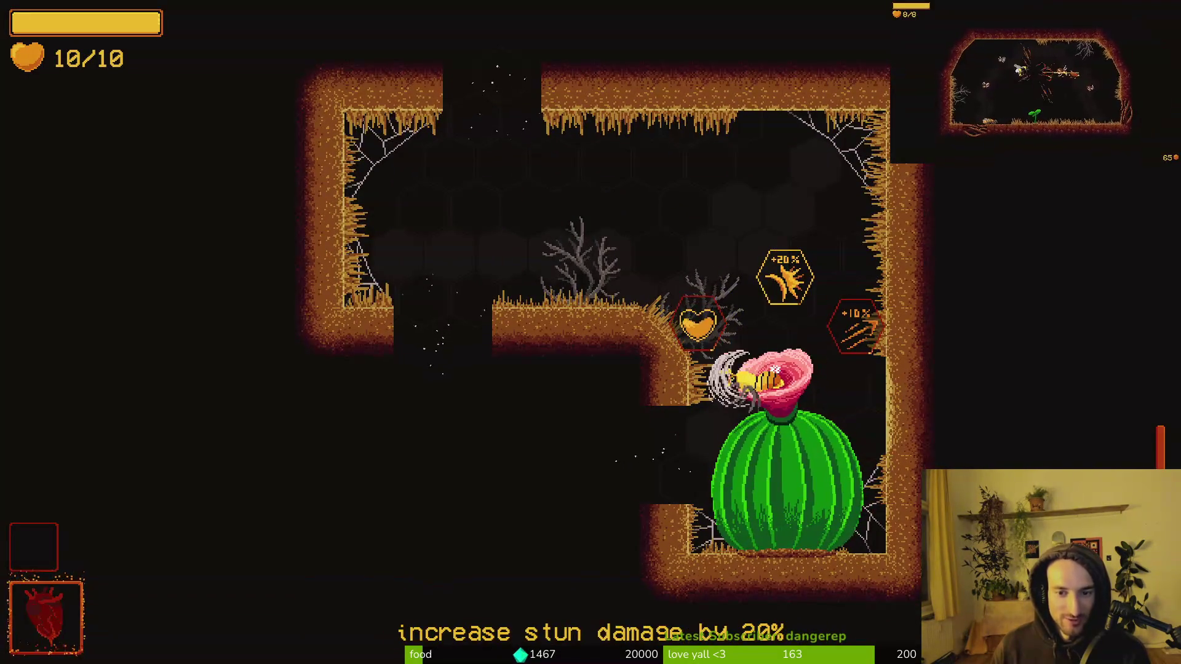
{"action": "key", "text": "d"}
Step: Exit through the top opening and slash all the spiders and mosquitoes in the next room
{"action": "key", "text": "a"}
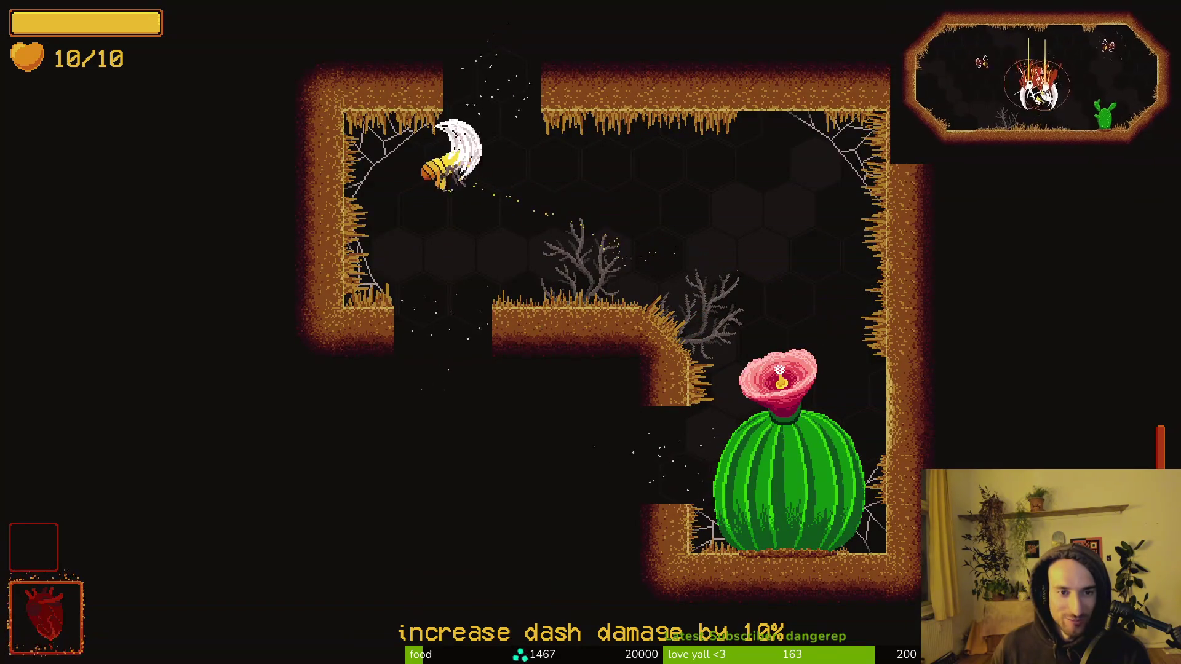
{"action": "key", "text": "w"}
{"action": "key", "text": "d"}
{"action": "key", "text": "w"}
{"action": "key", "text": "s"}
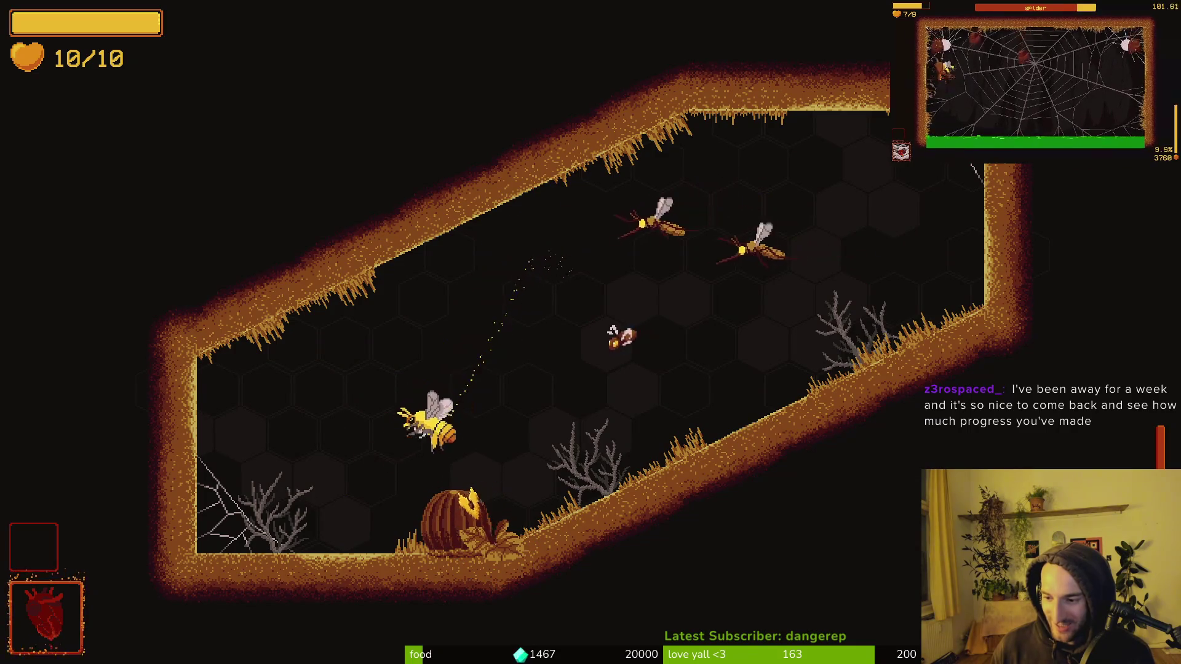
{"action": "key", "text": "d"}
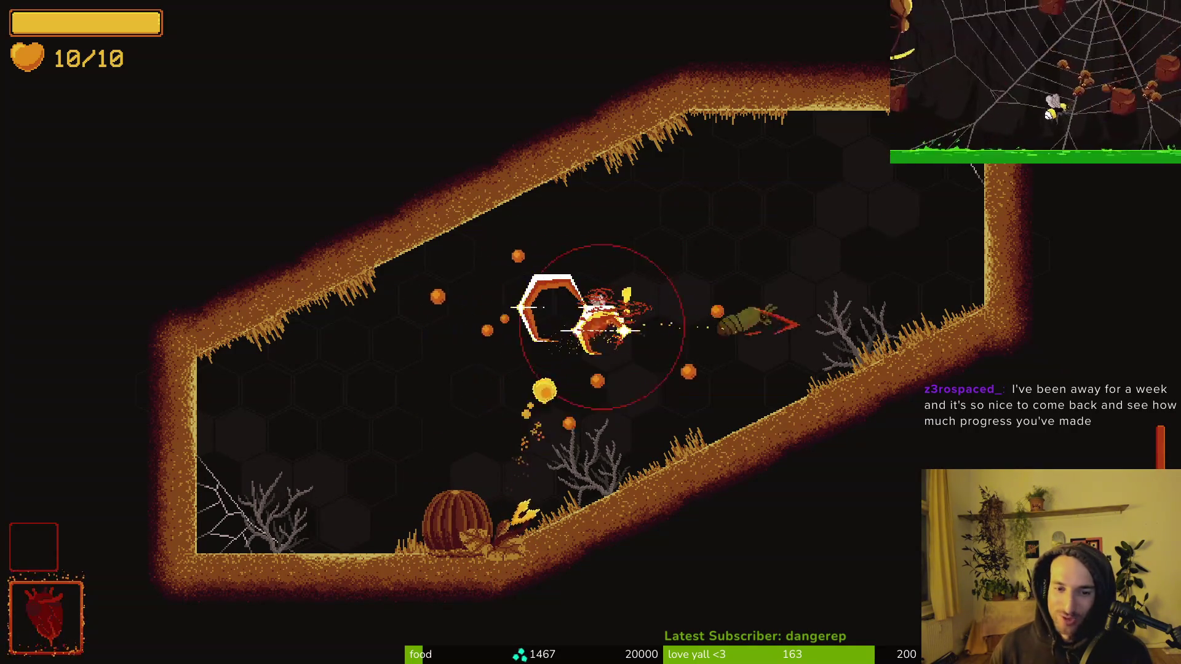
{"action": "key", "text": "s"}
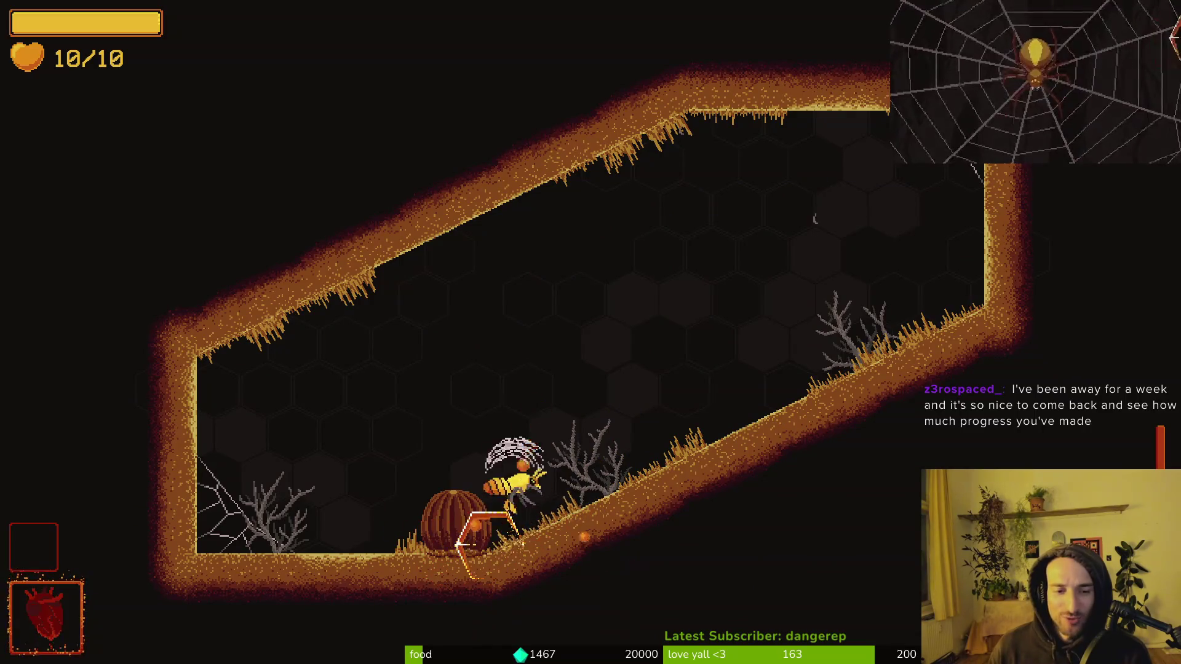
{"action": "key", "text": "s"}
{"action": "key", "text": "w"}
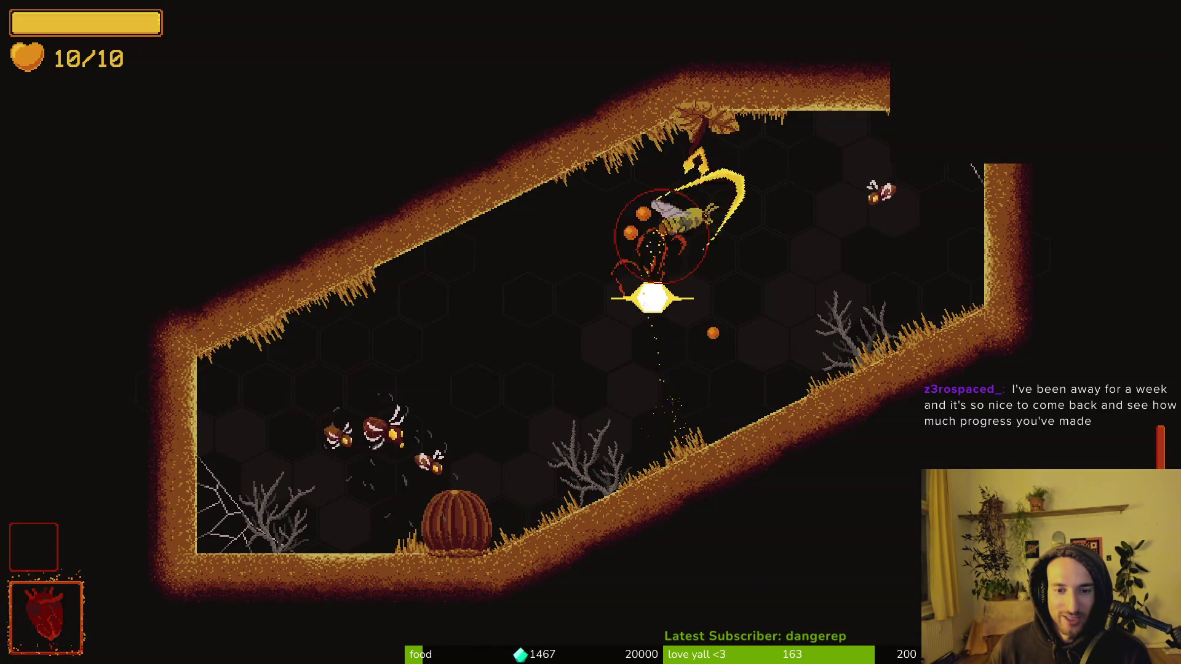
{"action": "key", "text": "s"}
{"action": "key", "text": "a"}
{"action": "key", "text": "a"}
{"action": "key", "text": "d"}
{"action": "key", "text": "a"}
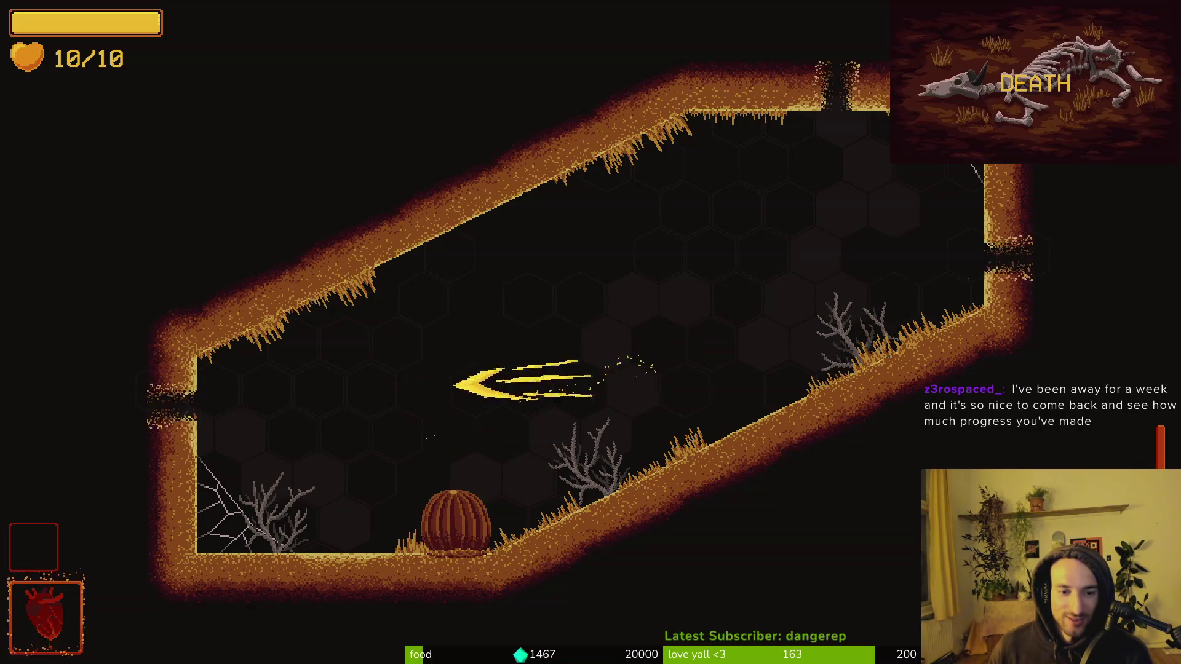
Step: Attack the spider and mosquitoes in the tall room, then dash away from them
{"action": "key", "text": "s"}
{"action": "key", "text": "w"}
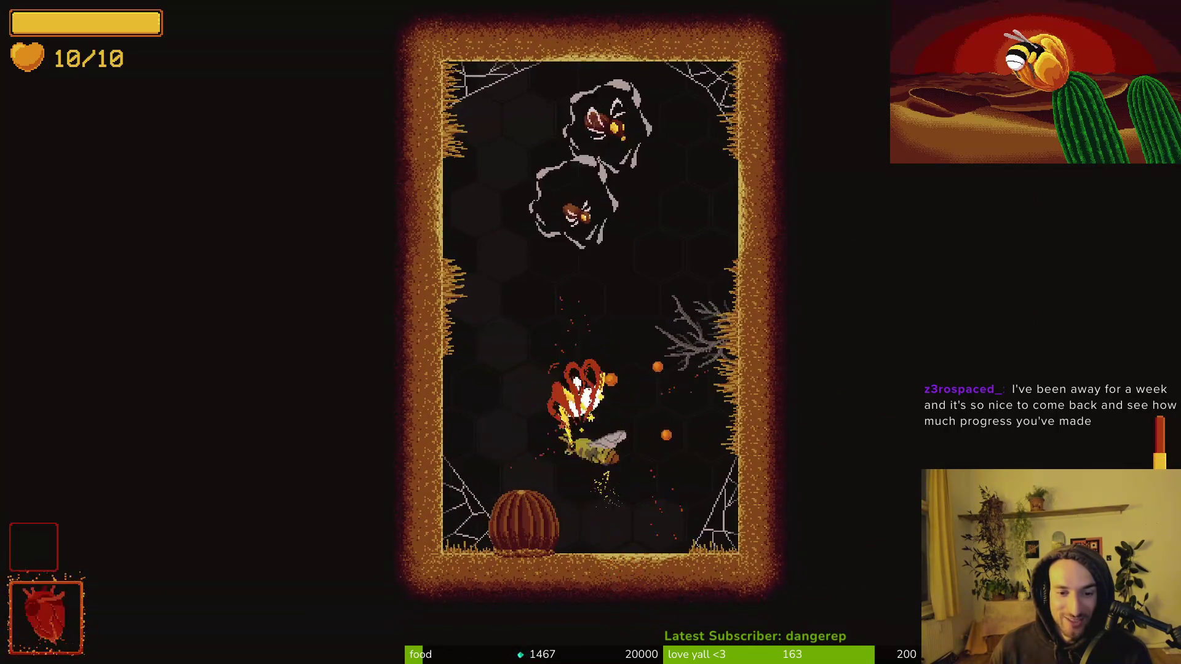
{"action": "left_click", "coordinate": [567, 227]}
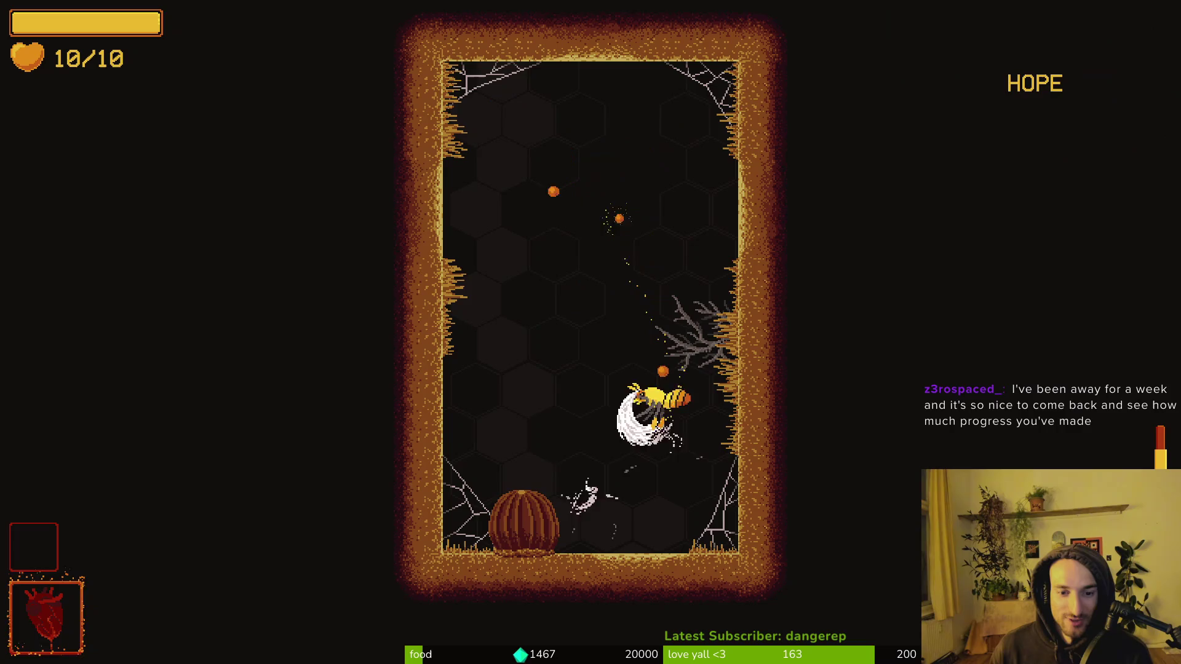
{"action": "left_click", "coordinate": [540, 396]}
{"action": "left_click", "coordinate": [536, 373]}
{"action": "left_click", "coordinate": [537, 373]}
{"action": "key", "text": "space"}
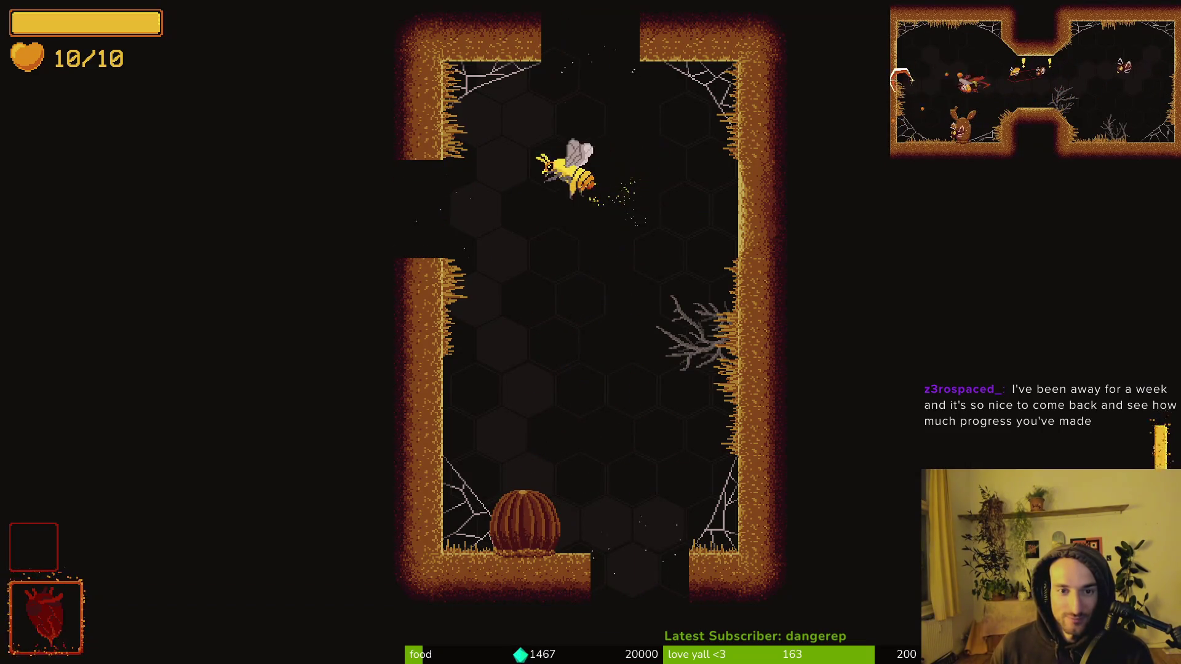
Step: Pollinate the pink cactus flower and collect the +5% pollen upgrade
{"action": "key", "text": "a"}
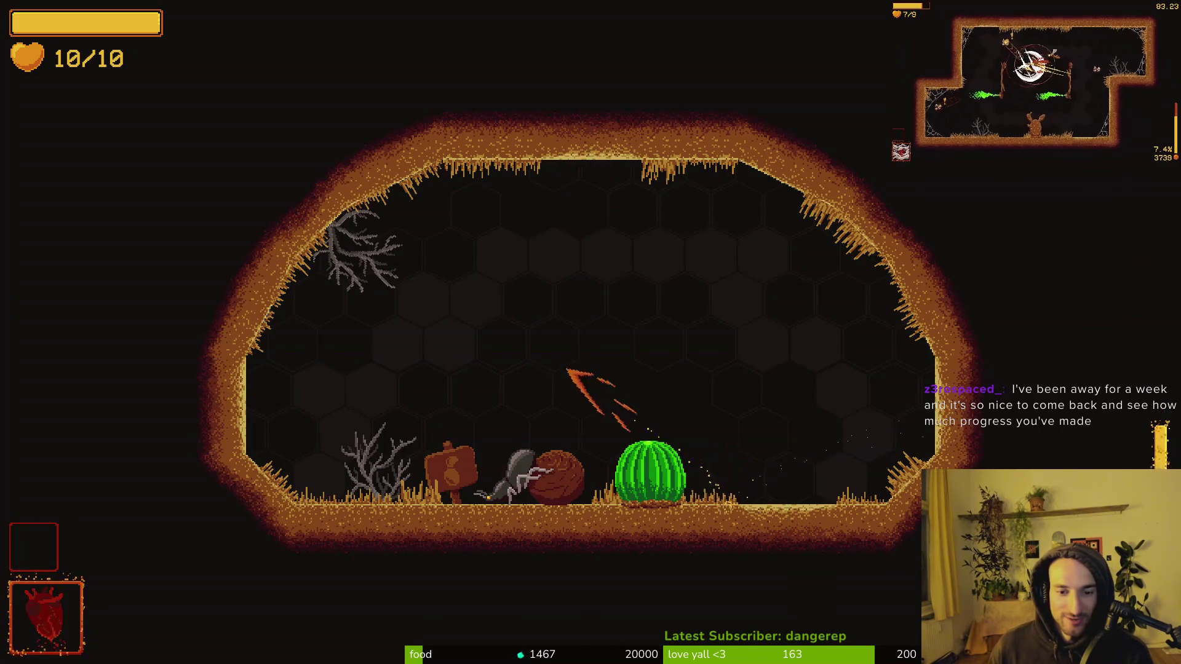
{"action": "key", "text": "a"}
{"action": "key", "text": "d"}
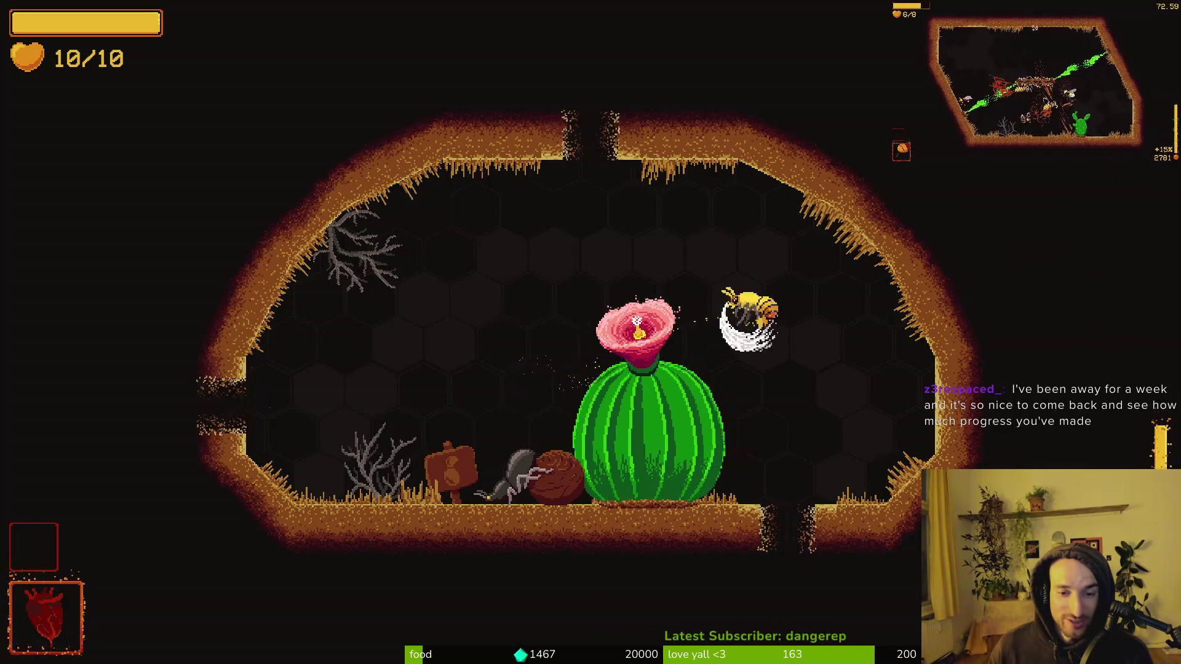
{"action": "key", "text": "a"}
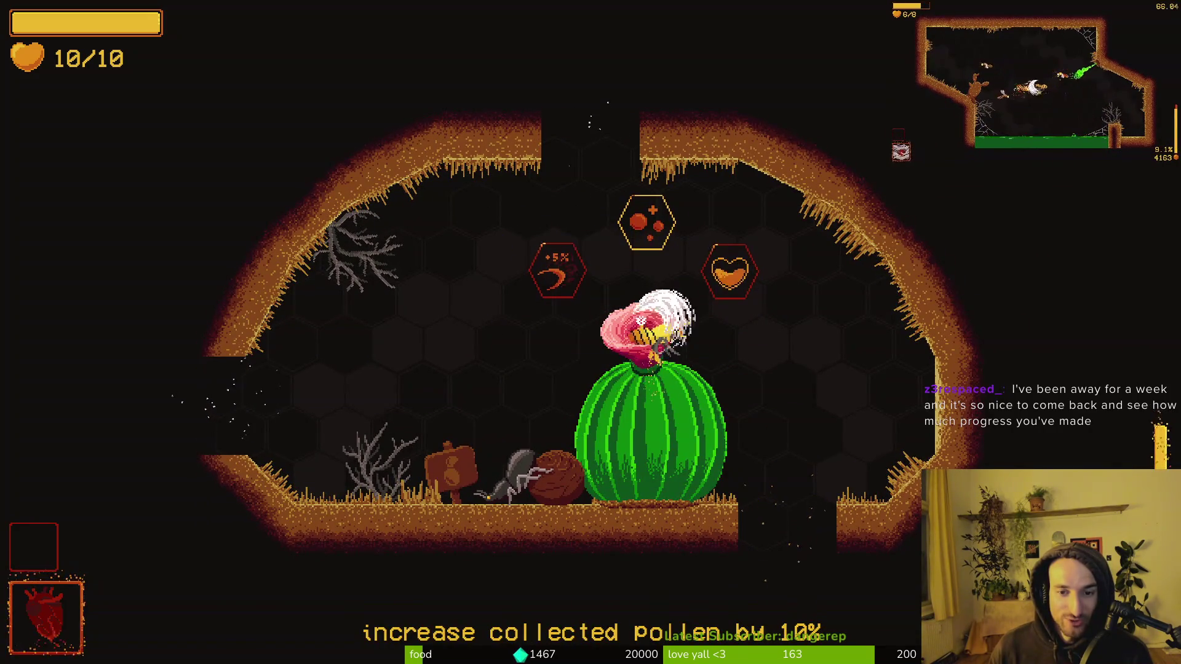
{"action": "key", "text": "a"}
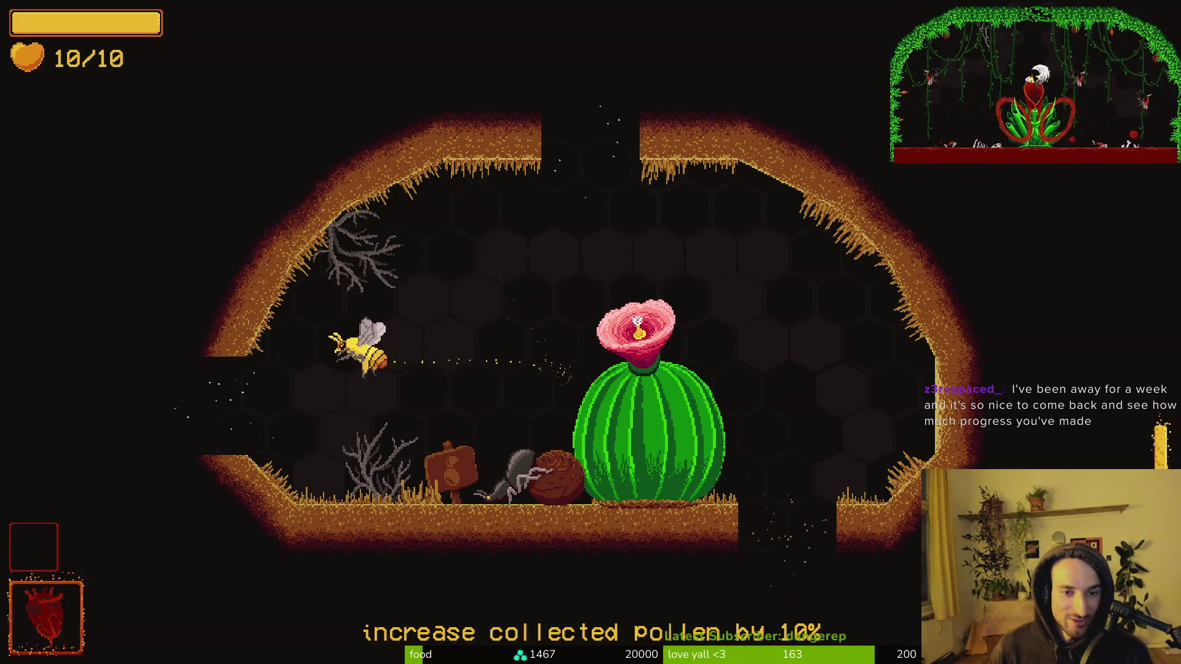
Step: Enter the cobweb room and attack the wasp and small flying enemies
{"action": "key", "text": "a"}
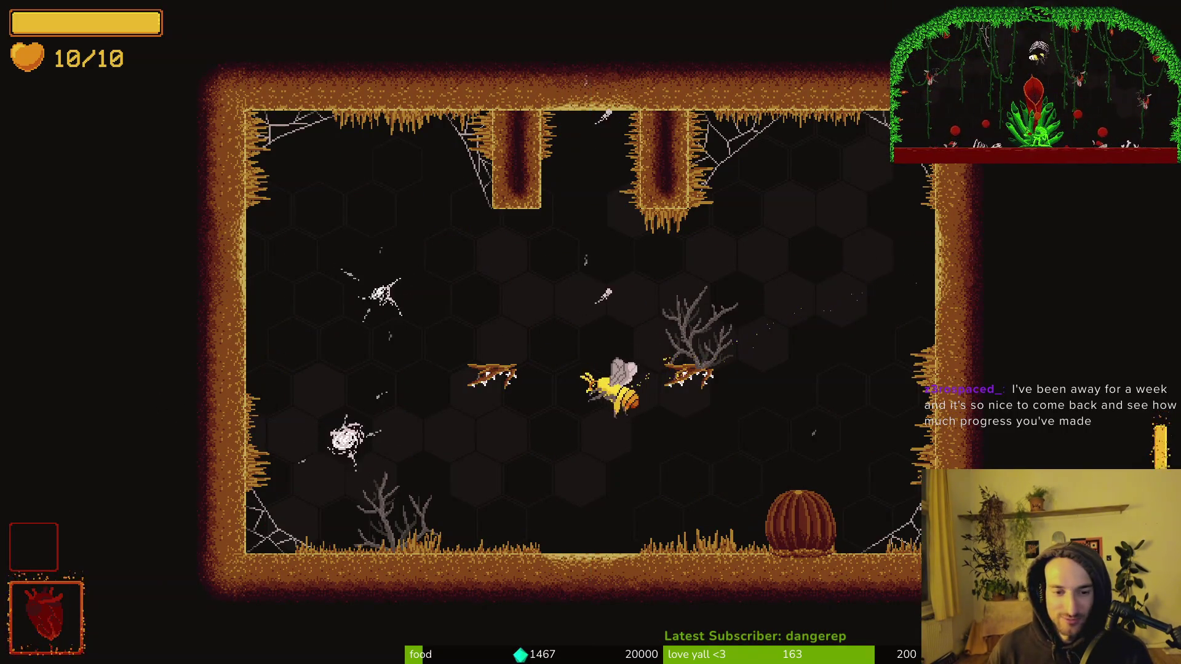
{"action": "key", "text": "a"}
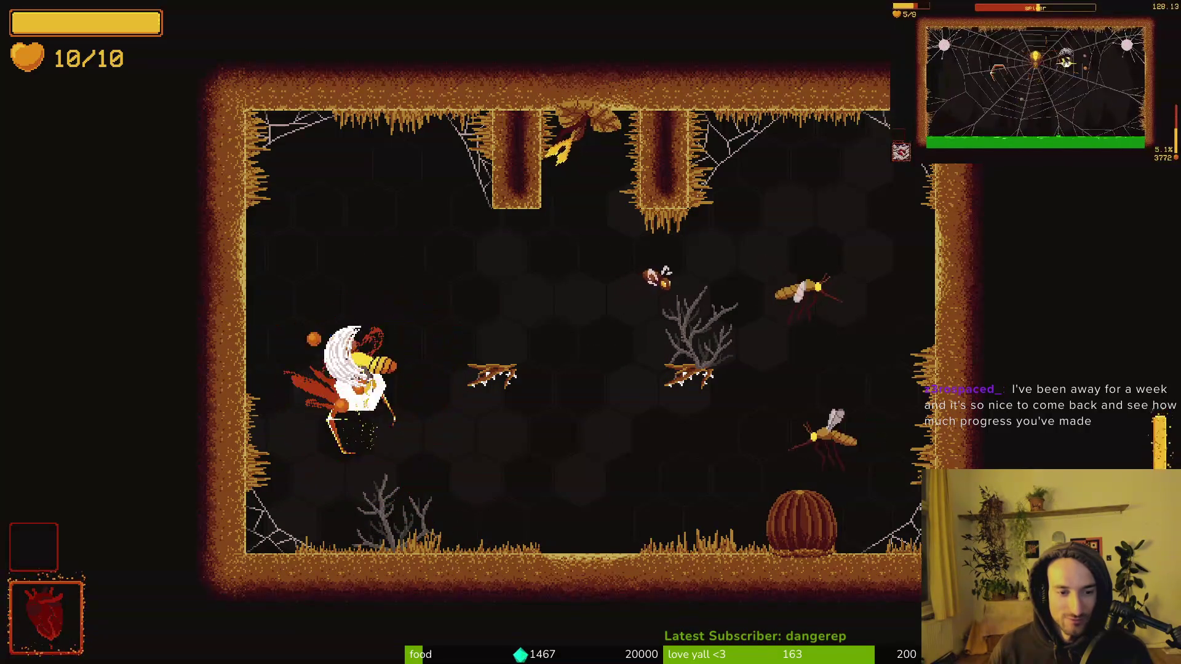
{"action": "key", "text": "d"}
{"action": "key", "text": "d"}
{"action": "key", "text": "s"}
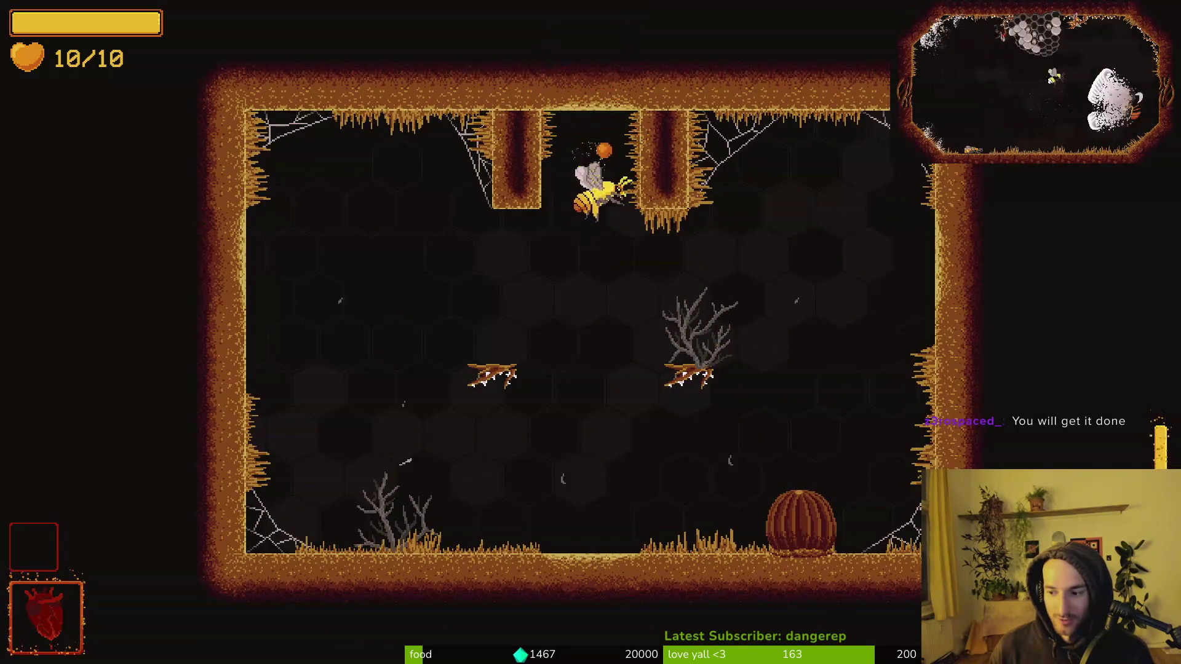
{"action": "key", "text": "w"}
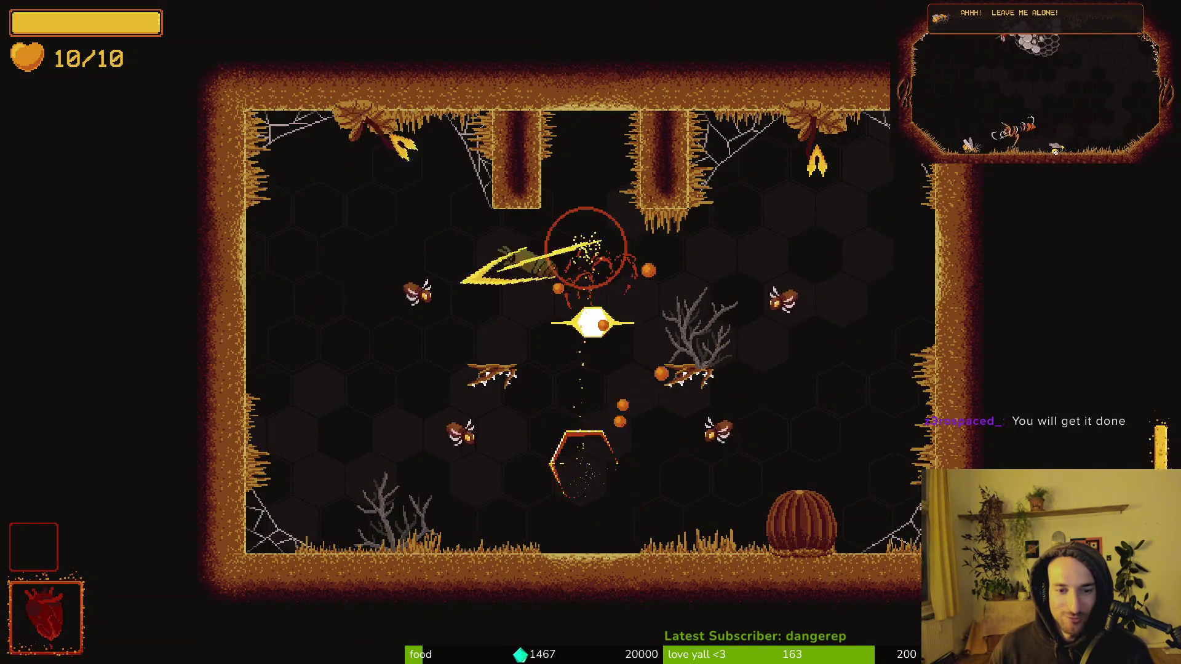
{"action": "key", "text": "a"}
{"action": "key", "text": "s"}
{"action": "key", "text": "d"}
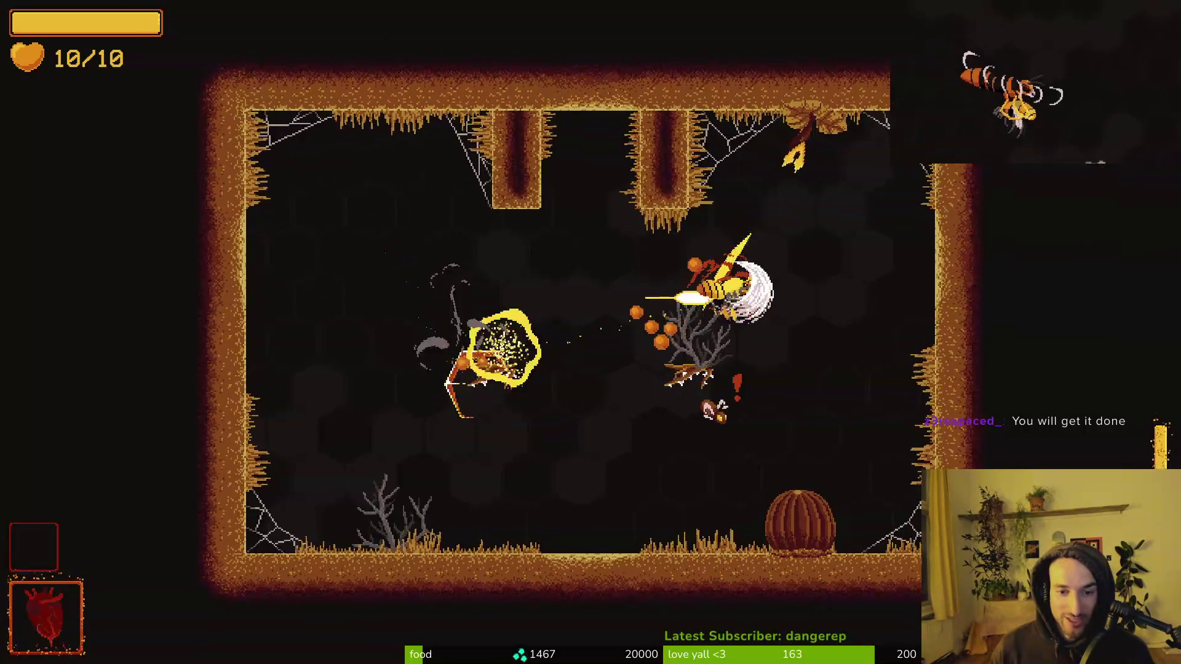
Step: Finish the cobweb room's last enemies to open the doors and leave through the top
{"action": "left_click", "coordinate": [712, 415]}
{"action": "key", "text": "w"}
{"action": "key", "text": "a"}
{"action": "key", "text": "s"}
{"action": "key", "text": "w"}
{"action": "key", "text": "s"}
{"action": "key", "text": "d"}
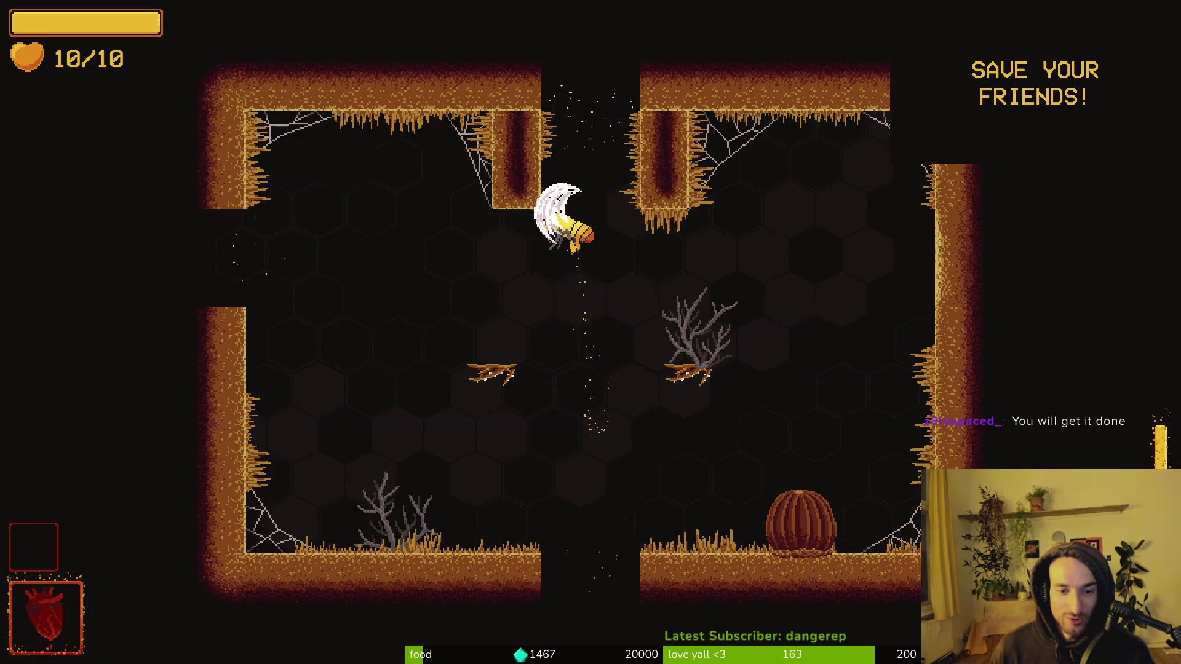
{"action": "key", "text": "w"}
Step: Fight the enemies spawning in the new arena, heading toward the green vines
{"action": "key", "text": "a"}
{"action": "key", "text": "s"}
{"action": "key", "text": "w"}
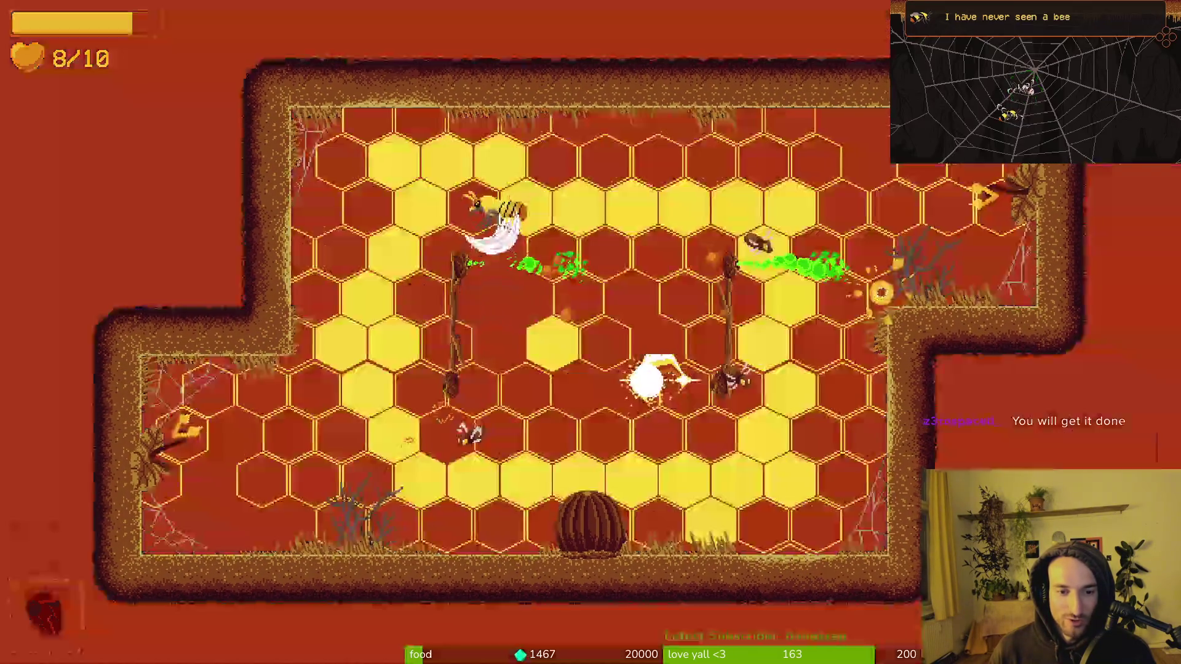
Step: Clear the vine room by slashing its enemies and finishing off the mosquito
{"action": "key", "text": "a"}
{"action": "key", "text": "d"}
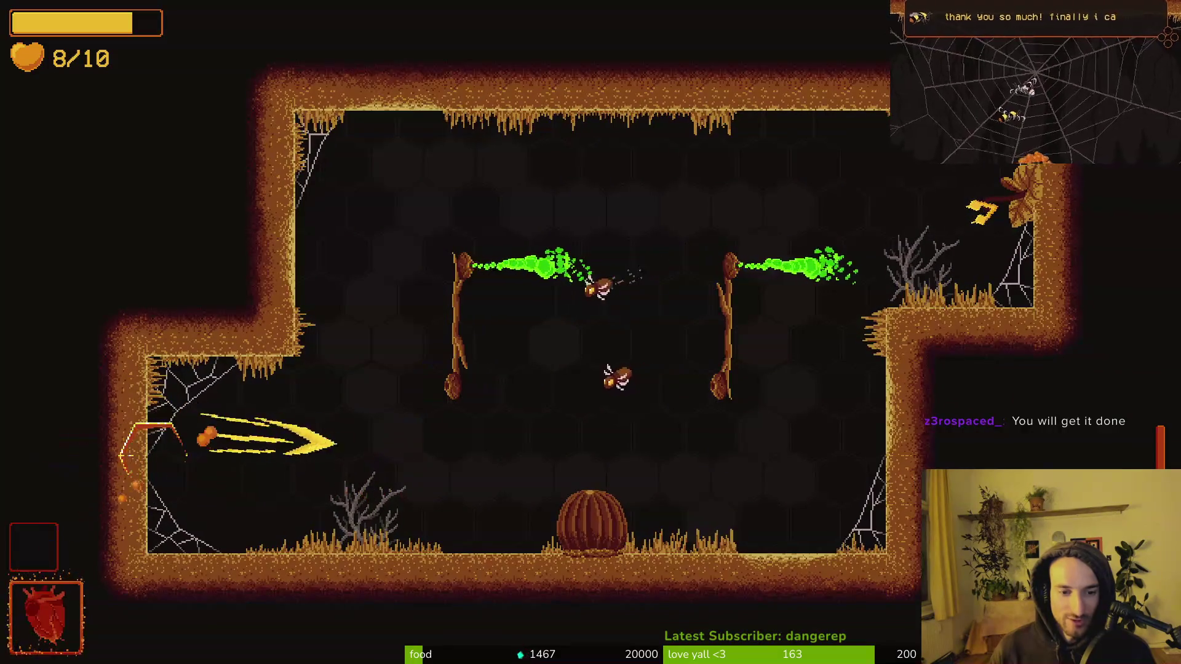
{"action": "key", "text": "w"}
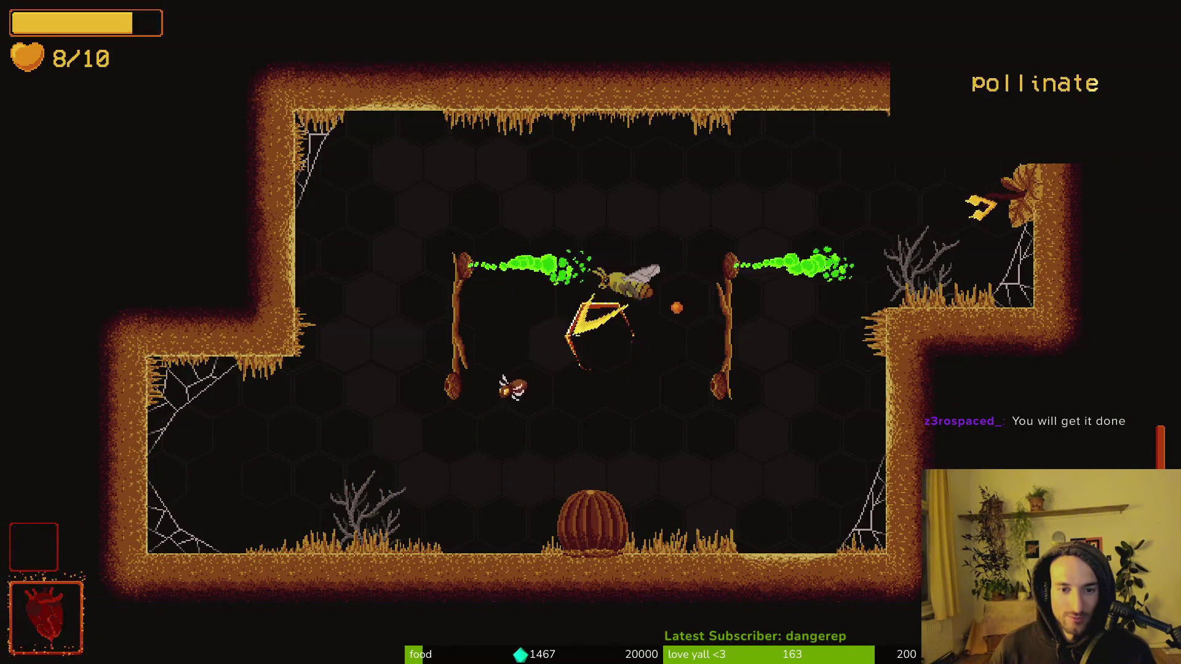
{"action": "key", "text": "w"}
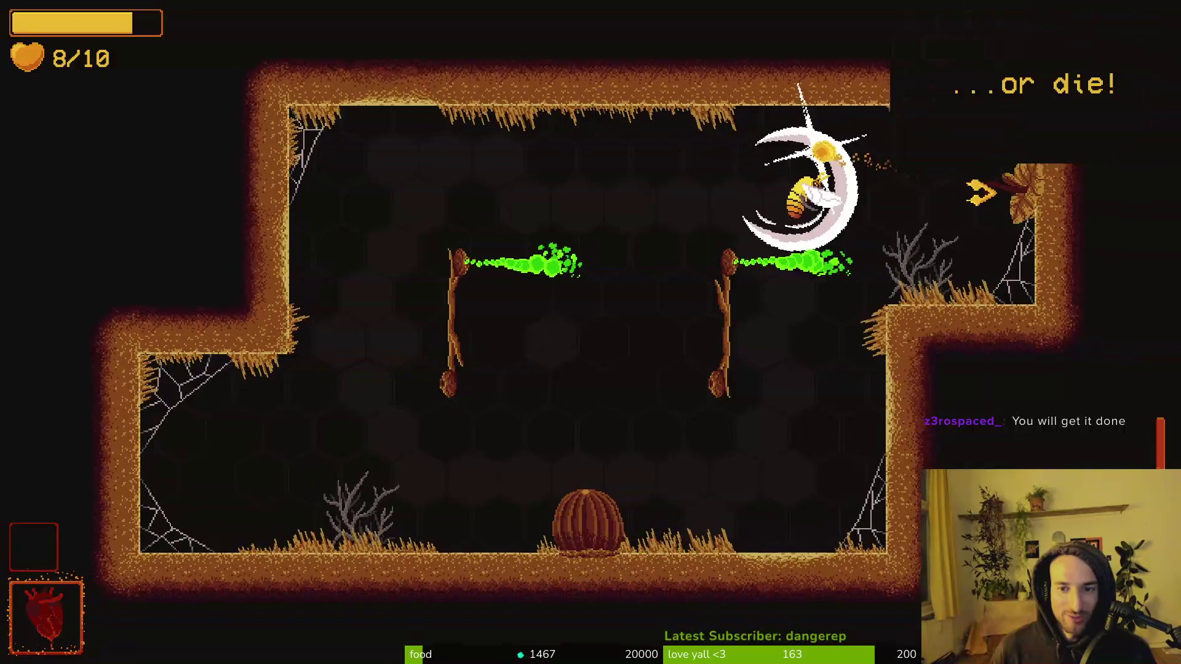
{"action": "key", "text": "d"}
{"action": "key", "text": "s"}
{"action": "key", "text": "a"}
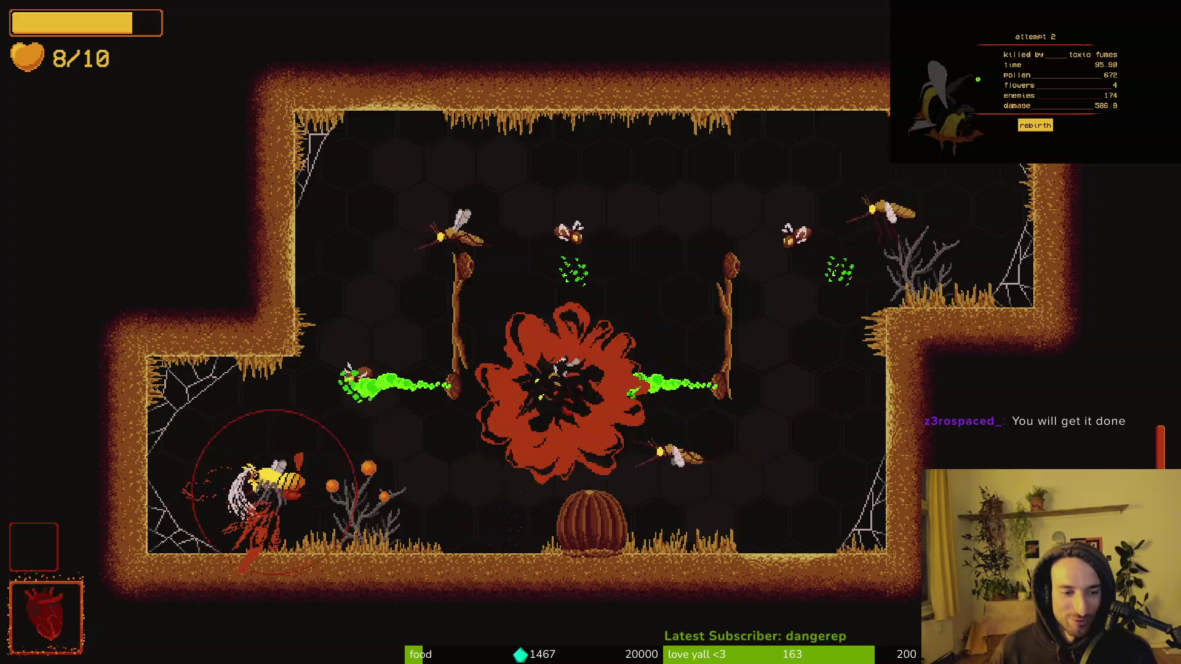
{"action": "key", "text": "d"}
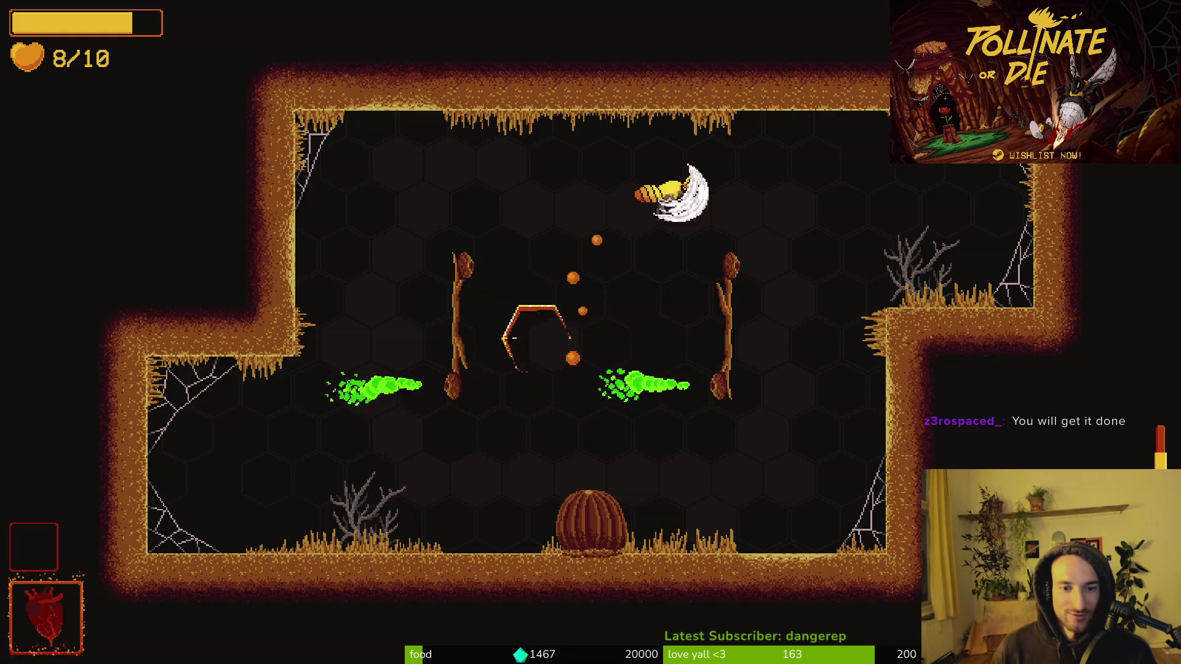
{"action": "key", "text": "d"}
{"action": "key", "text": "s"}
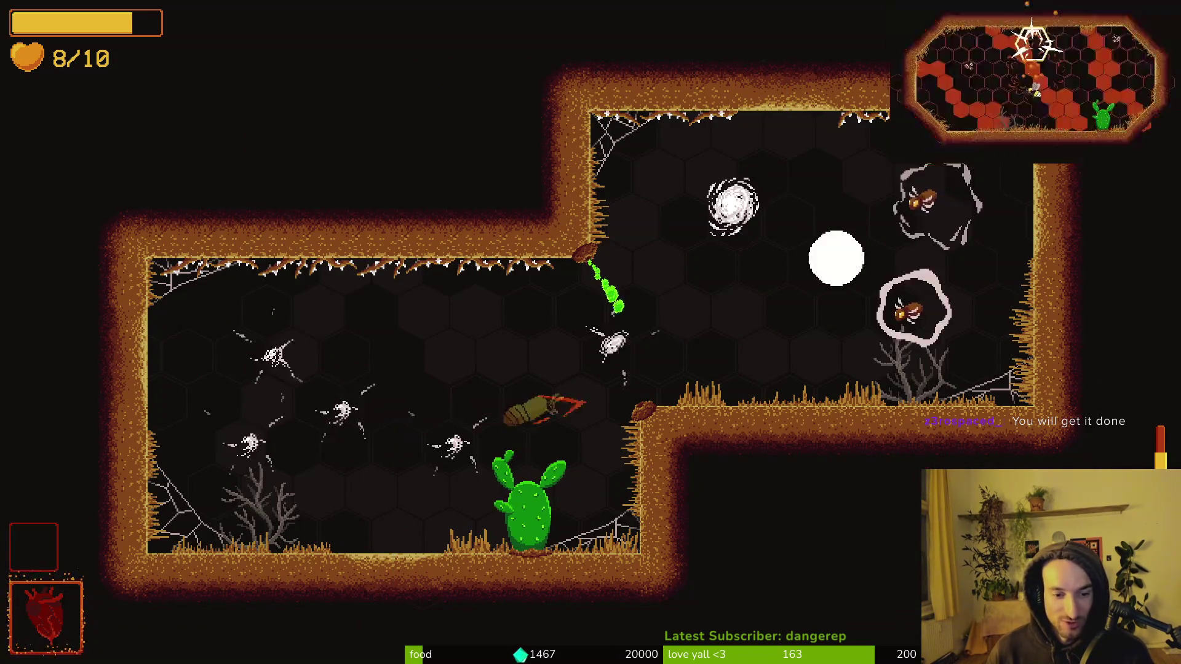
Step: Defeat the swarms spawning from the swirls, killing the last green enemy to clear the room
{"action": "key", "text": "a"}
{"action": "key", "text": "d"}
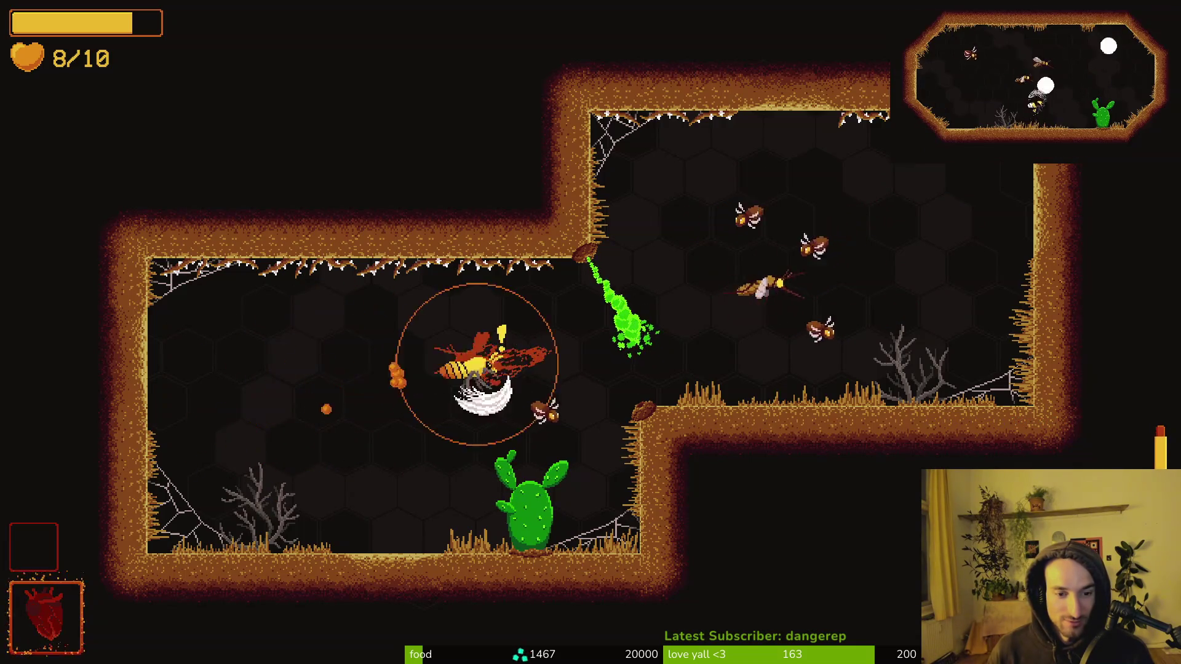
{"action": "key", "text": "d"}
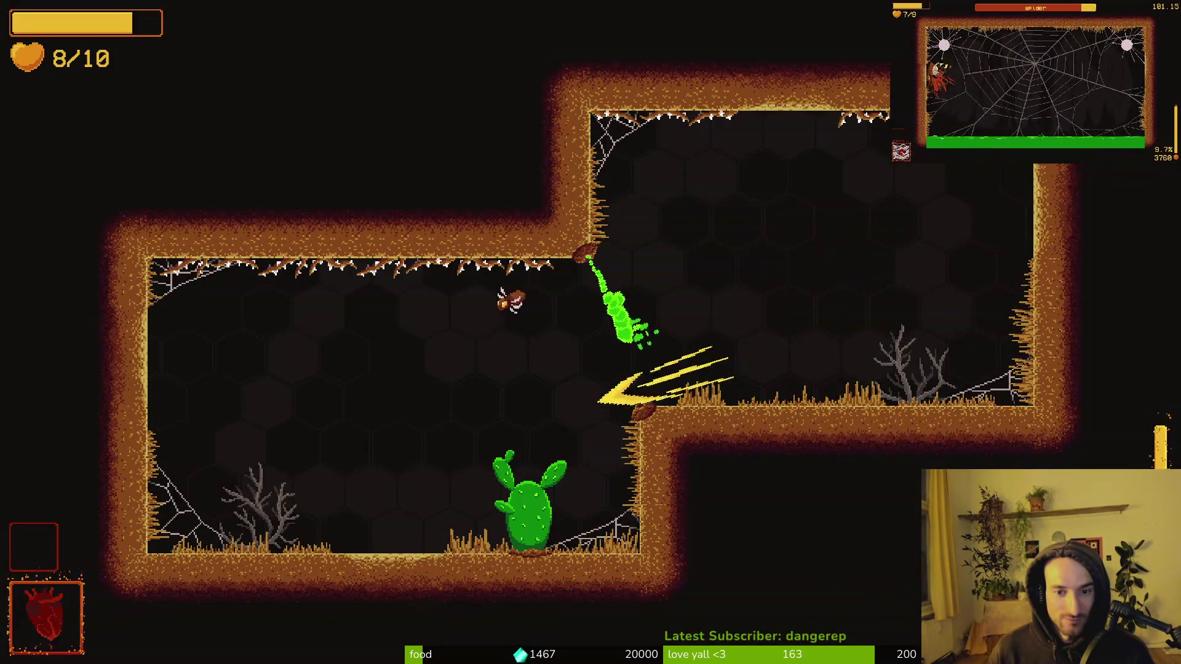
{"action": "key", "text": "a"}
{"action": "key", "text": "d"}
{"action": "key", "text": "a"}
{"action": "key", "text": "d"}
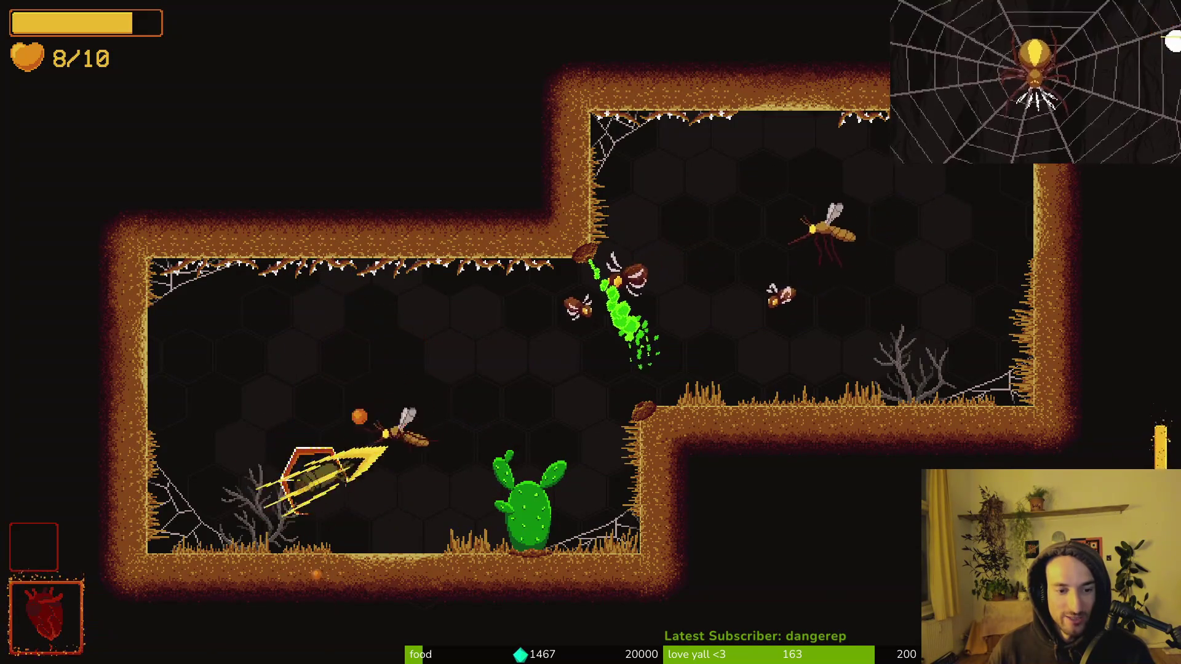
{"action": "key", "text": "d"}
{"action": "key", "text": "d"}
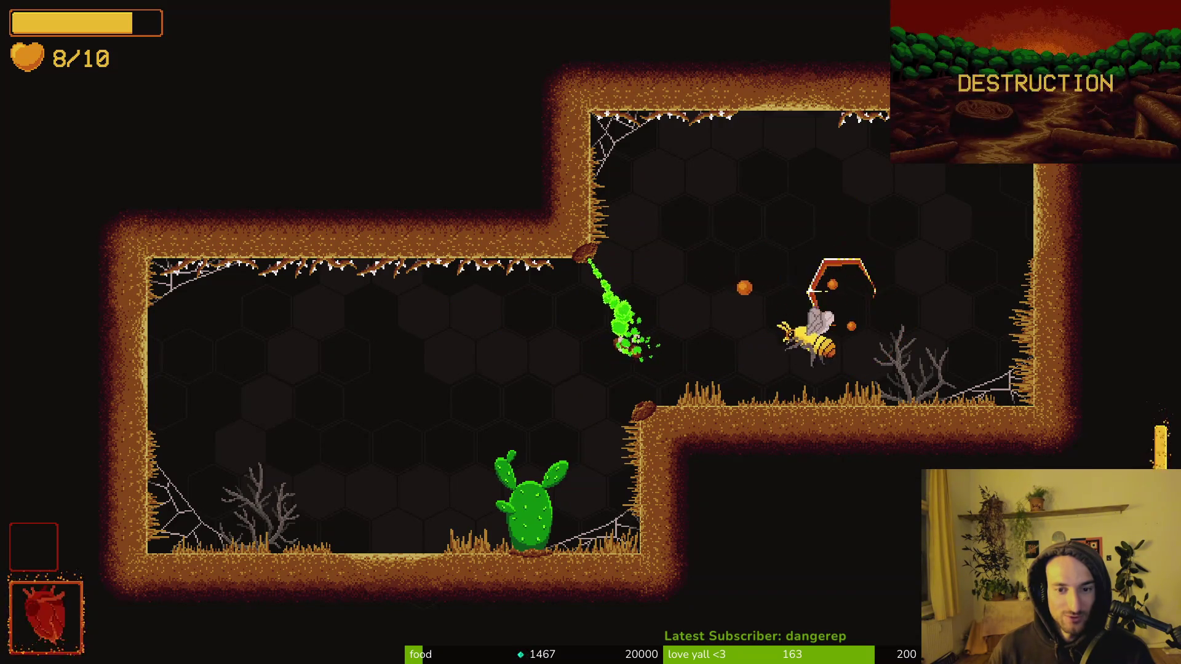
{"action": "key", "text": "w"}
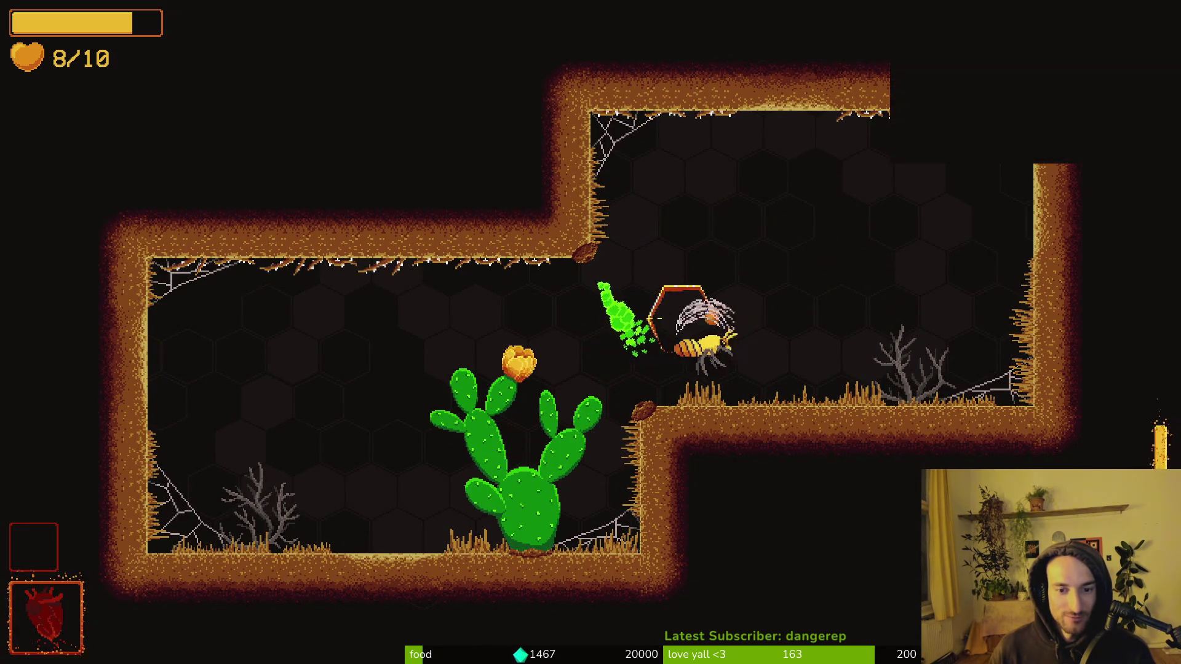
{"action": "key", "text": "d"}
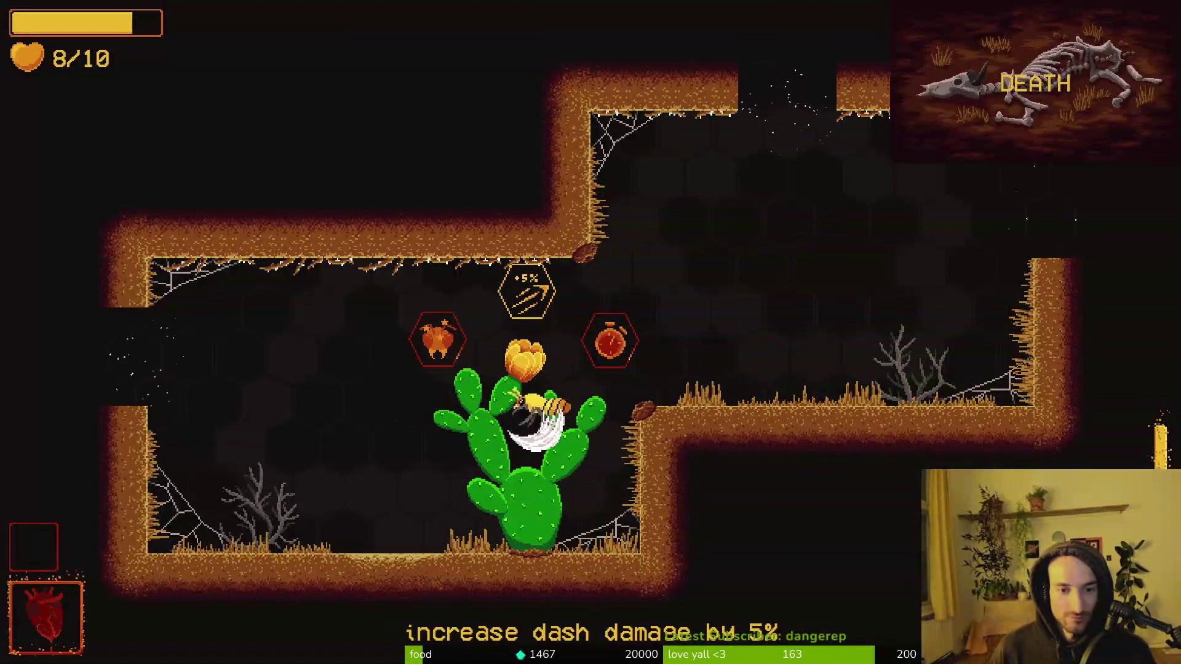
Step: Exit to the thistle bush room, heal to 10/10 at the bush, and head toward the spider boss
{"action": "key", "text": "d"}
{"action": "key", "text": "w"}
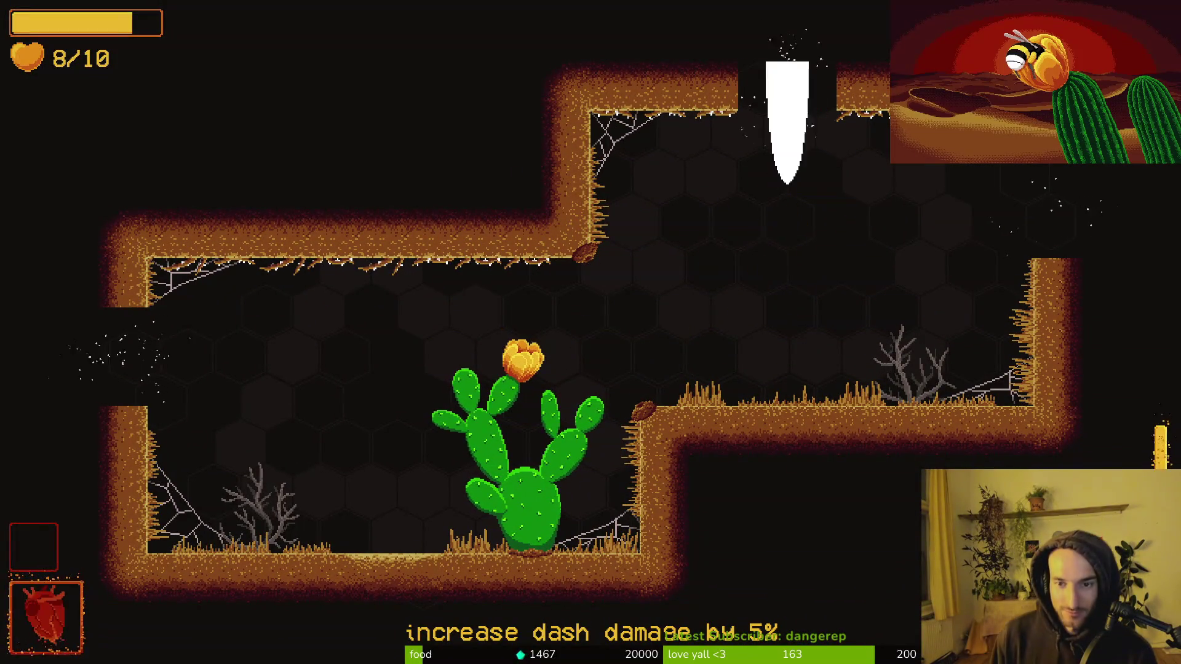
{"action": "key", "text": "w"}
{"action": "key", "text": "a"}
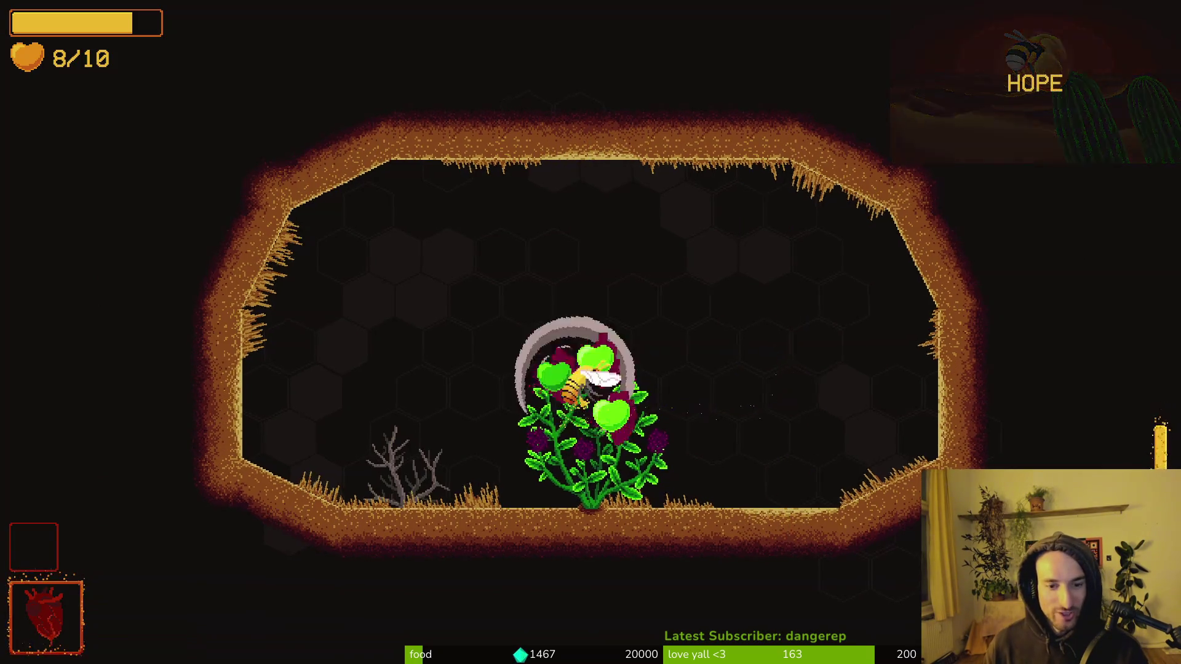
{"action": "key", "text": "w"}
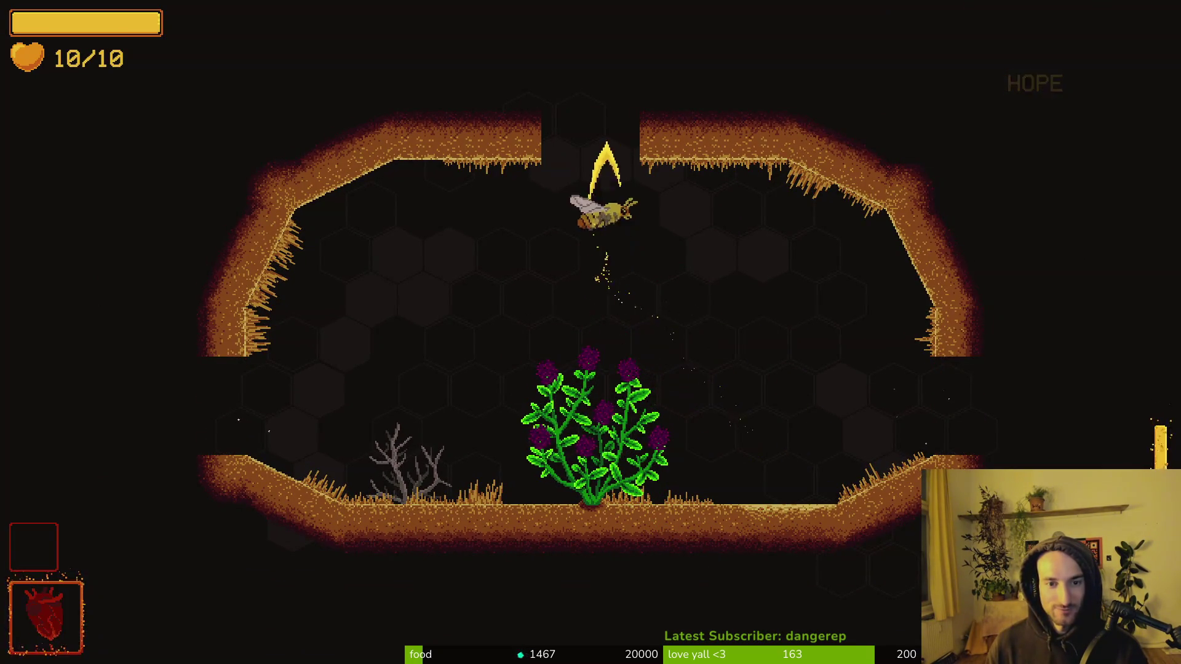
{"action": "key", "text": "a"}
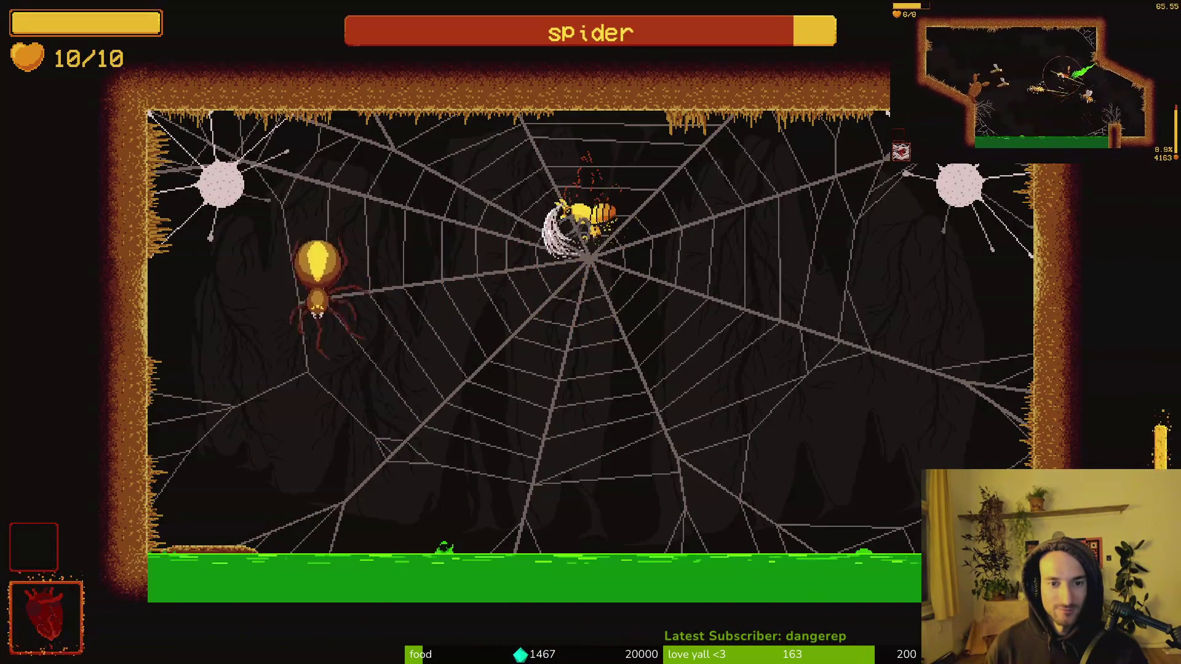
Step: Dodge falling rocks and dash into the spider boss, cutting its health to about three quarters
{"action": "key", "text": "s"}
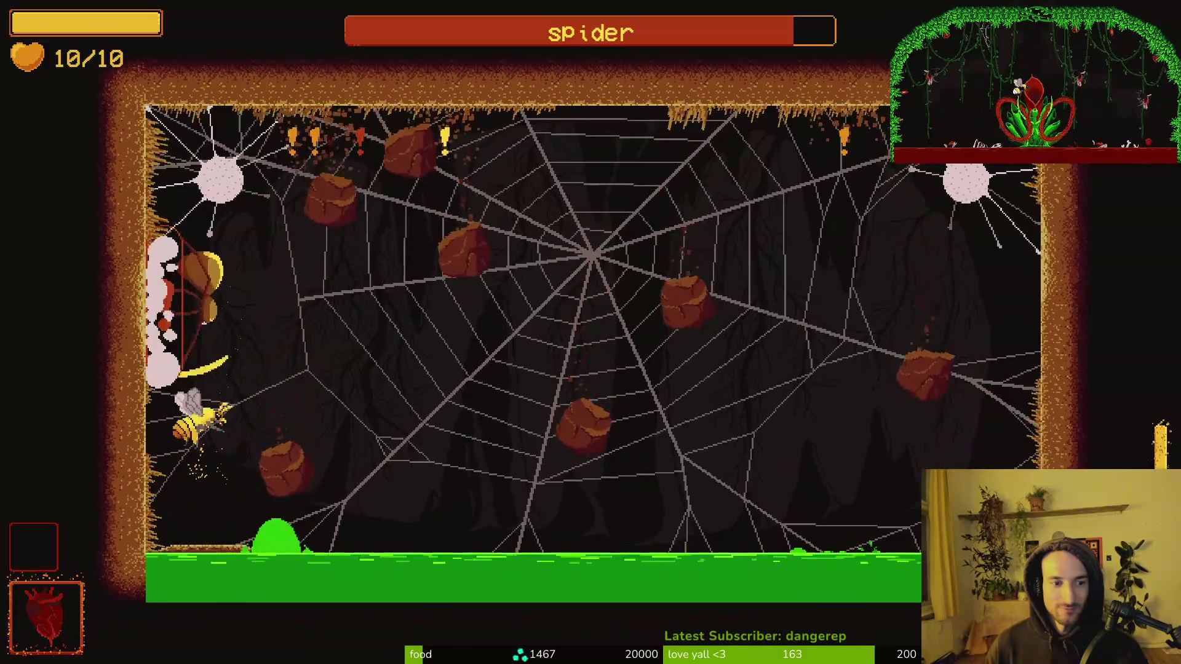
{"action": "key", "text": "d"}
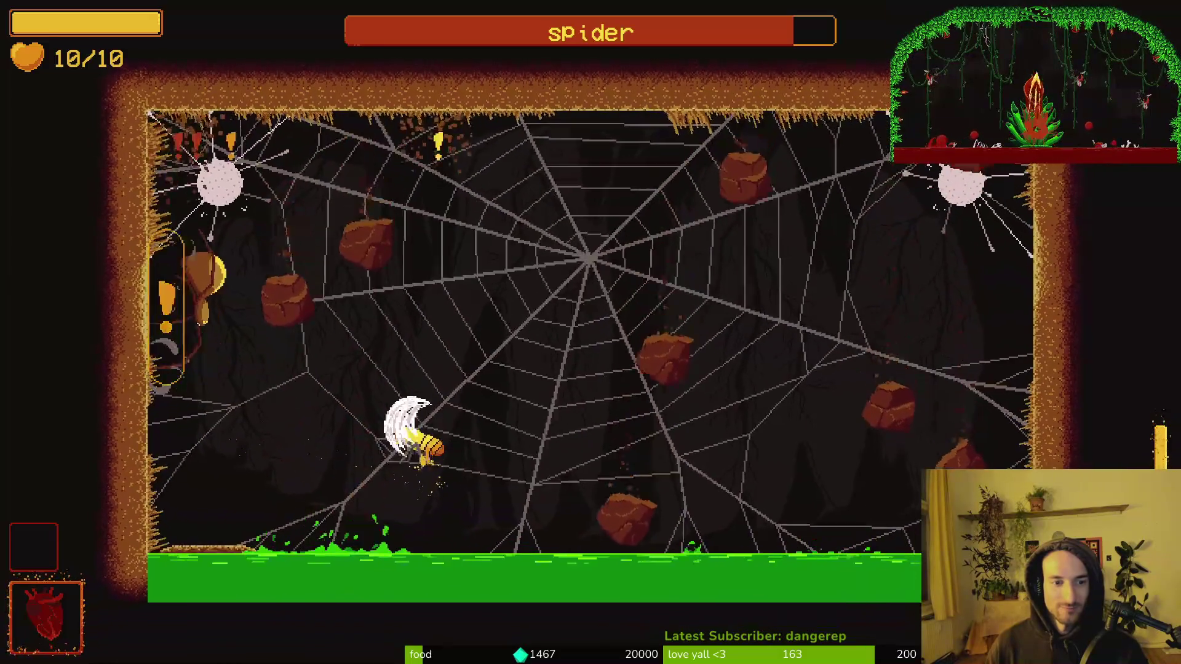
{"action": "key", "text": "d"}
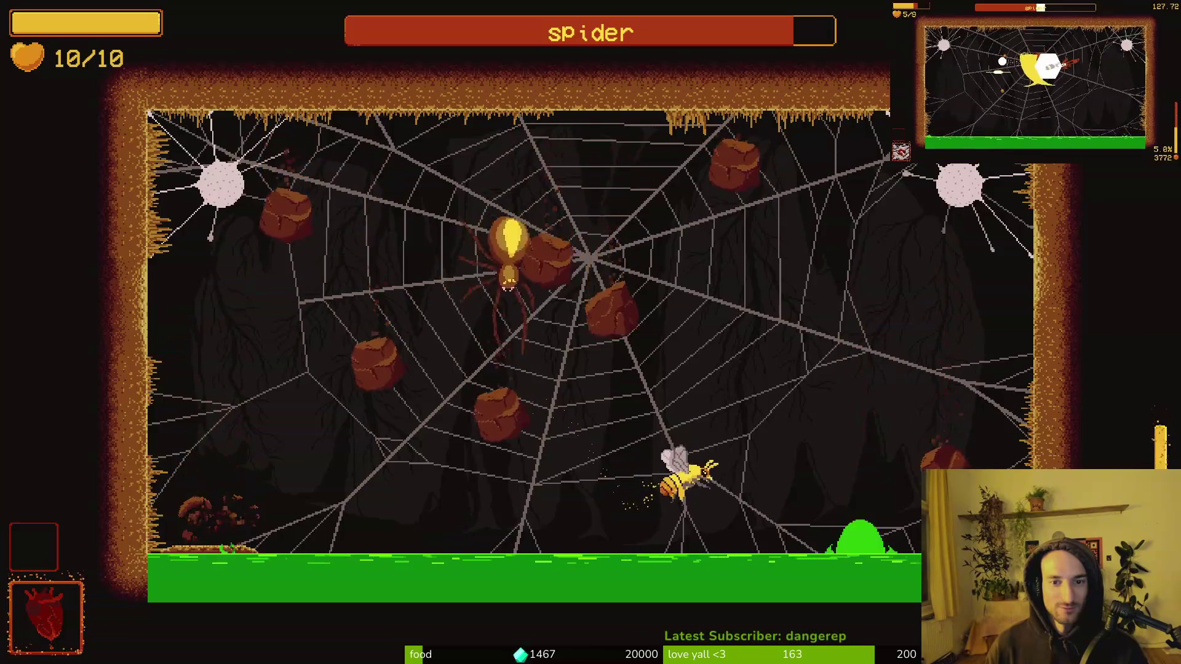
{"action": "key", "text": "d"}
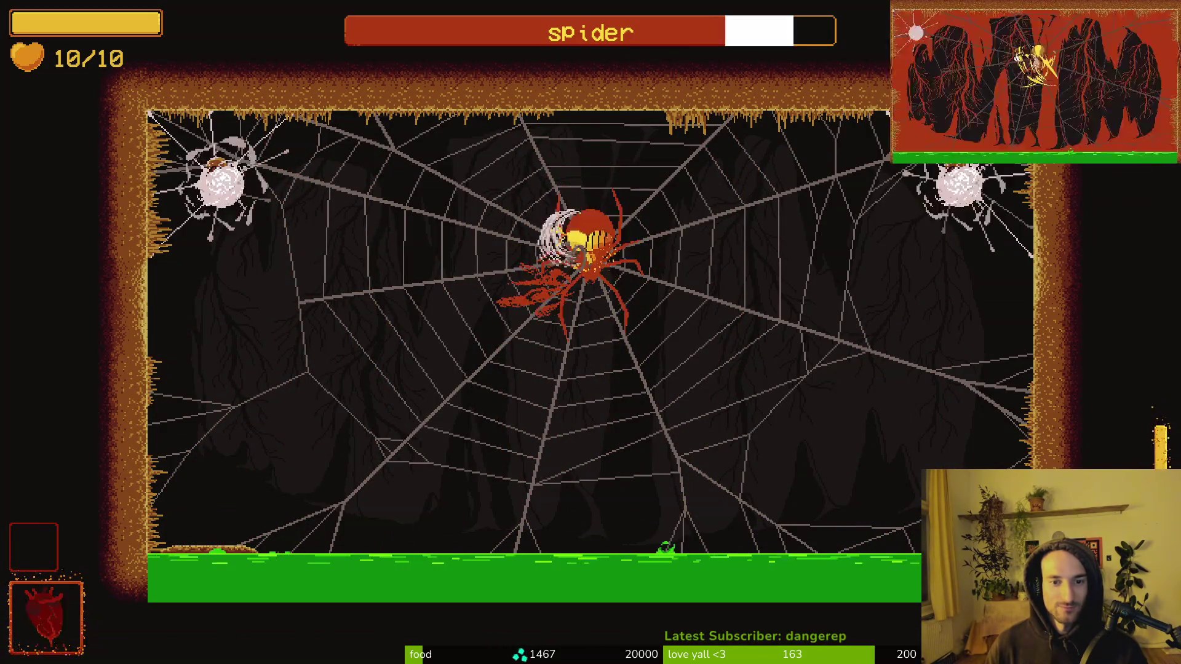
{"action": "key", "text": "d"}
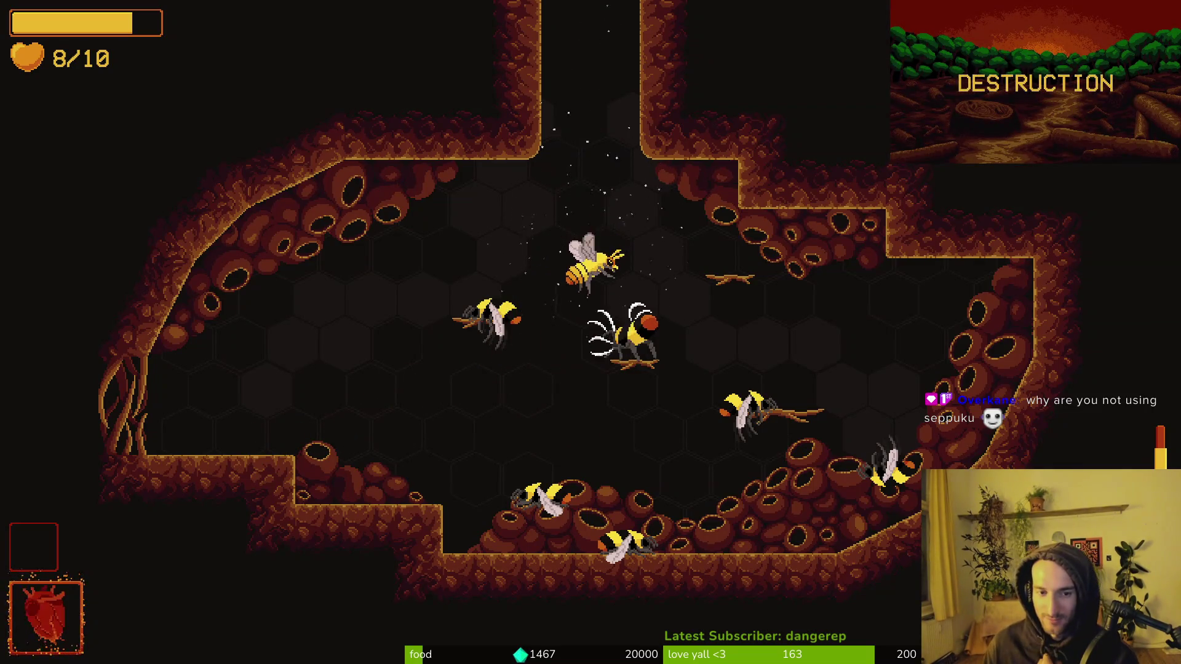
Step: After dying to the Mantis on attempt 3, start a new run reborn in the hive at 10/10
{"action": "key", "text": "w"}
{"action": "key", "text": "w"}
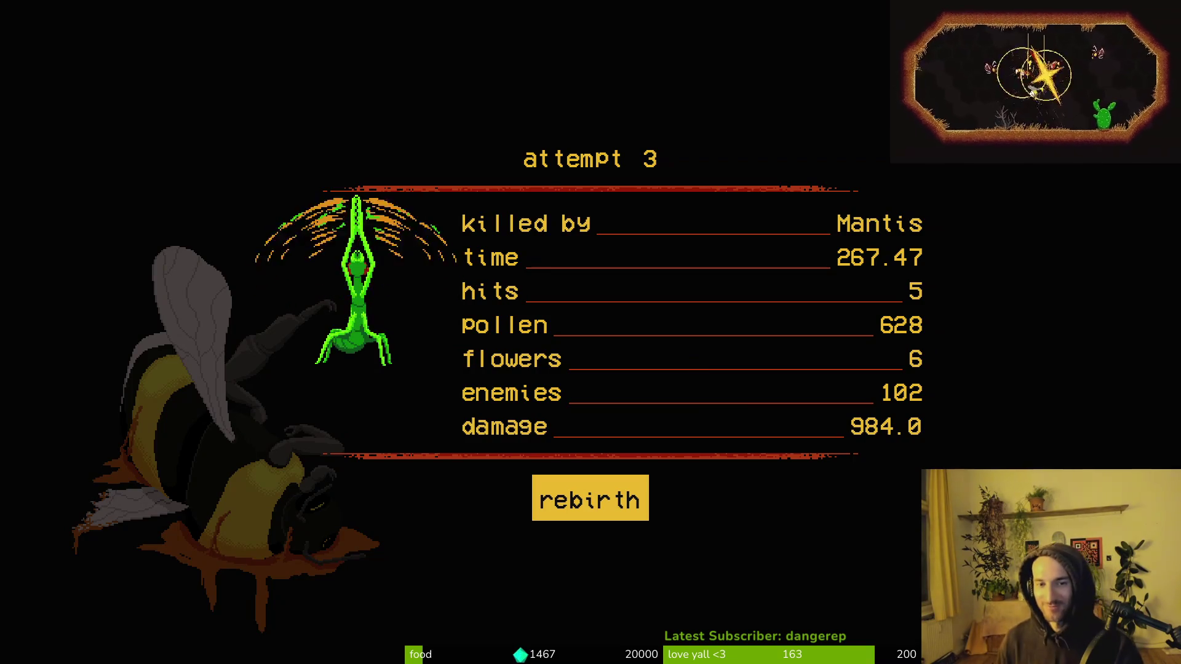
{"action": "key", "text": "space"}
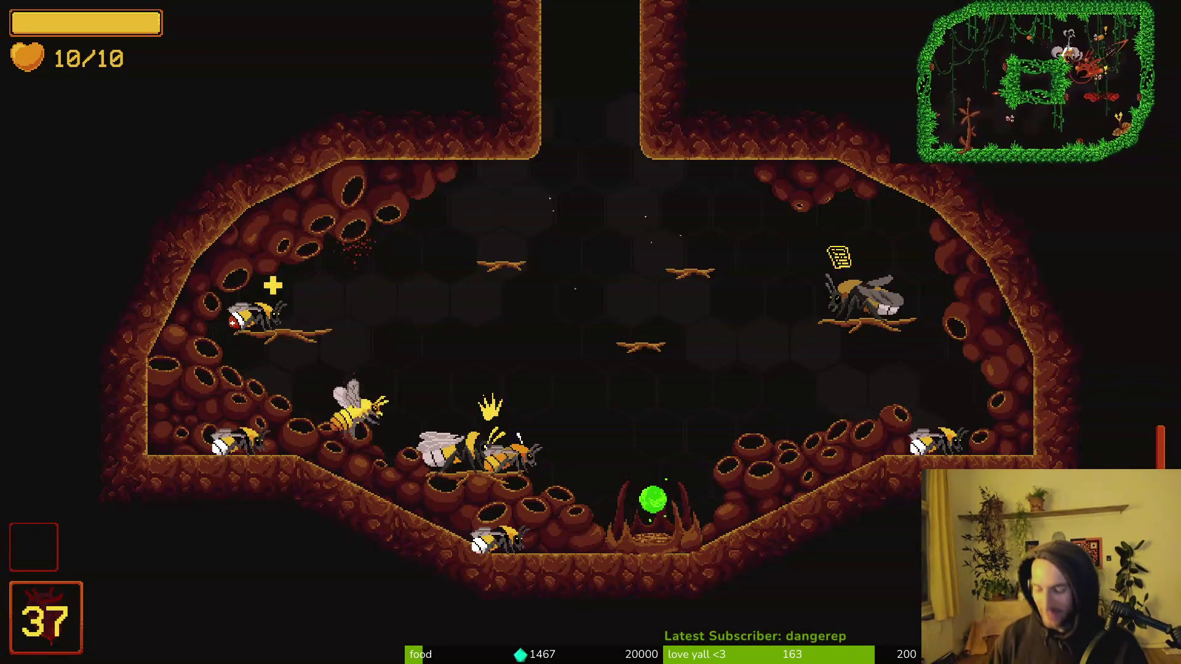
Step: Open early_hive.gd in Vim through the Telescope file finder, filtering on 'early'
{"action": "key", "text": "alt+Tab"}
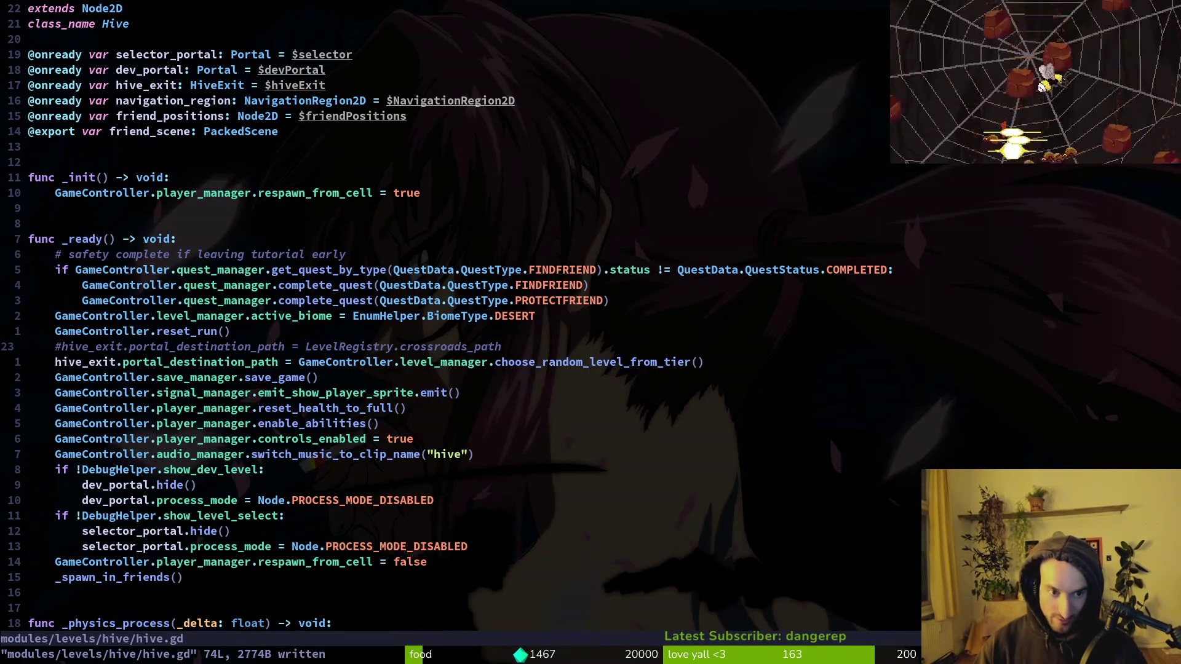
{"action": "key", "text": "space"}
{"action": "key", "text": "f"}
{"action": "key", "text": "f"}
{"action": "key", "text": "Escape"}
{"action": "key", "text": "space"}
{"action": "key", "text": "f"}
{"action": "key", "text": "f"}
{"action": "type", "text": "early"}
{"action": "key", "text": "Return"}
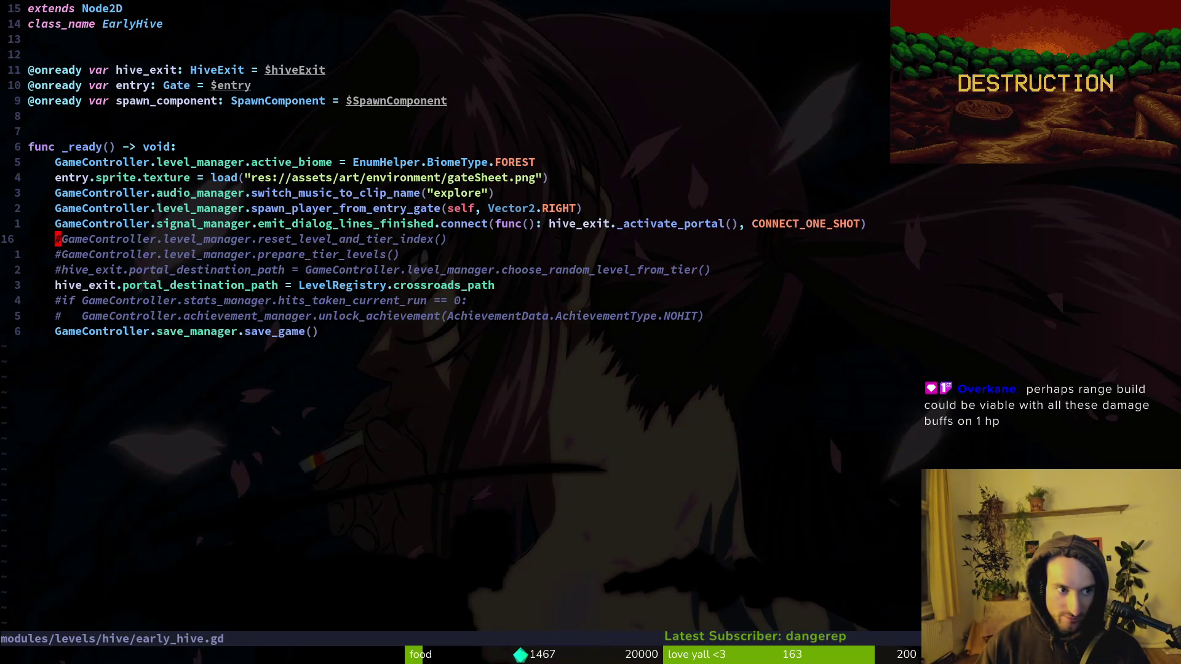
Step: Move the reset_level_and_tier_index() line below the two commented-out lines and return to the game
{"action": "key", "text": "V"}
{"action": "key", "text": "J"}
{"action": "key", "text": "J"}
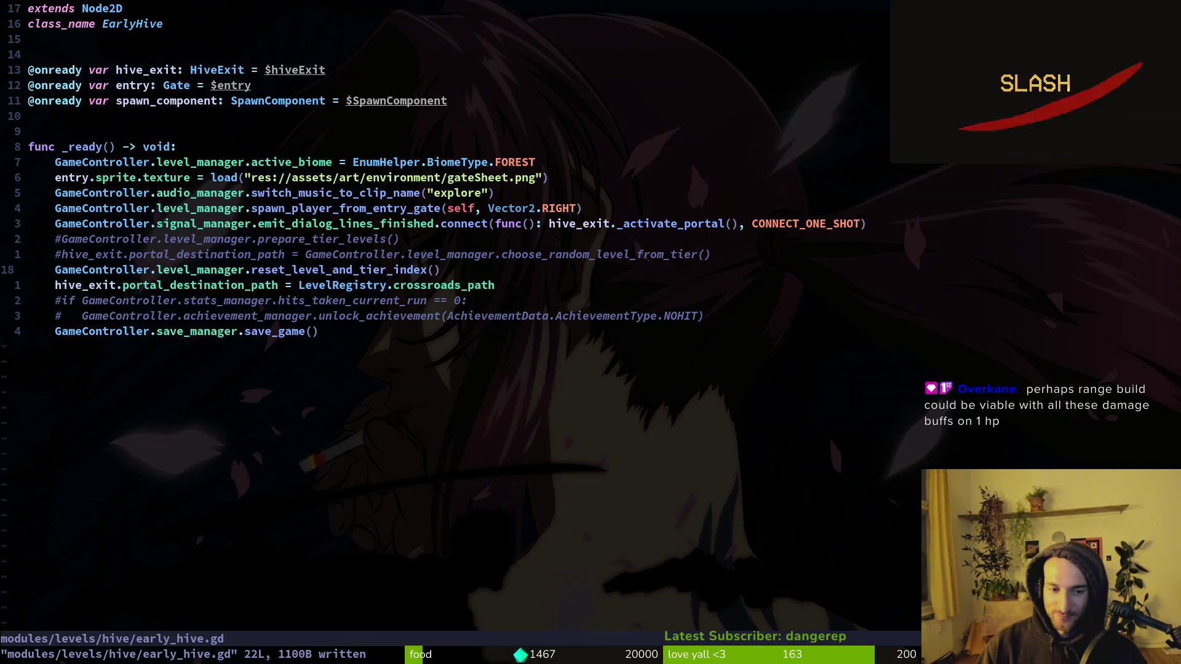
{"action": "key", "text": "alt+Tab"}
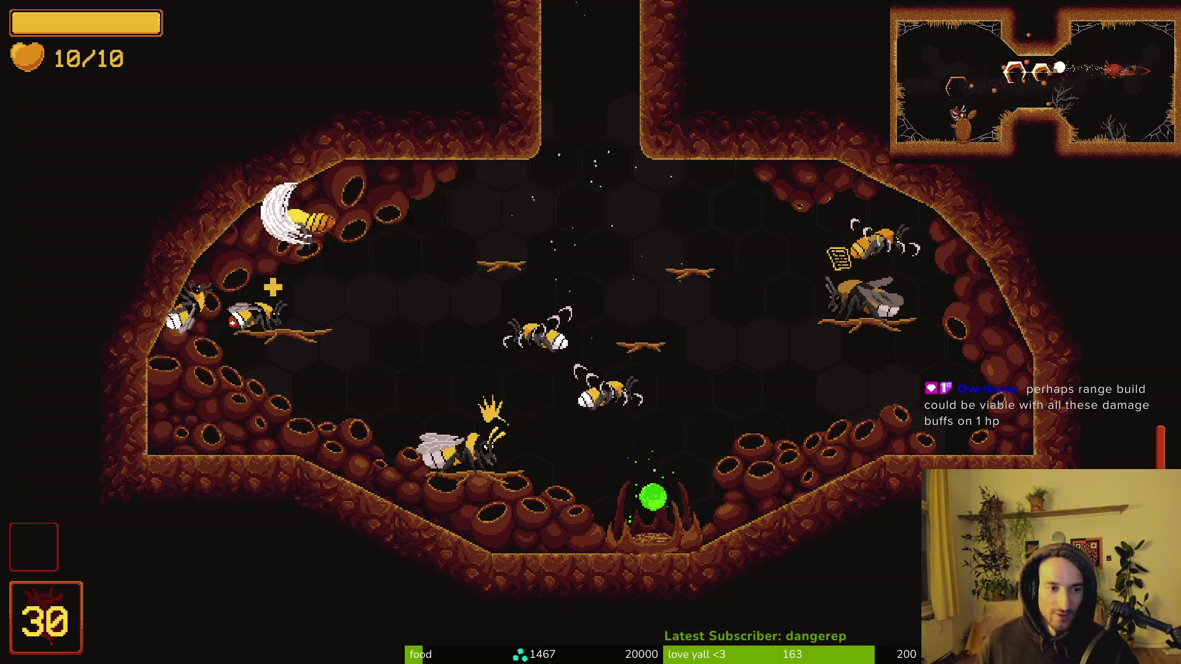
Step: Select fire breath as the active ability in the pause menu, then resume past the spider's dialogue
{"action": "key", "text": "Escape"}
{"action": "key", "text": "Down"}
{"action": "key", "text": "Right"}
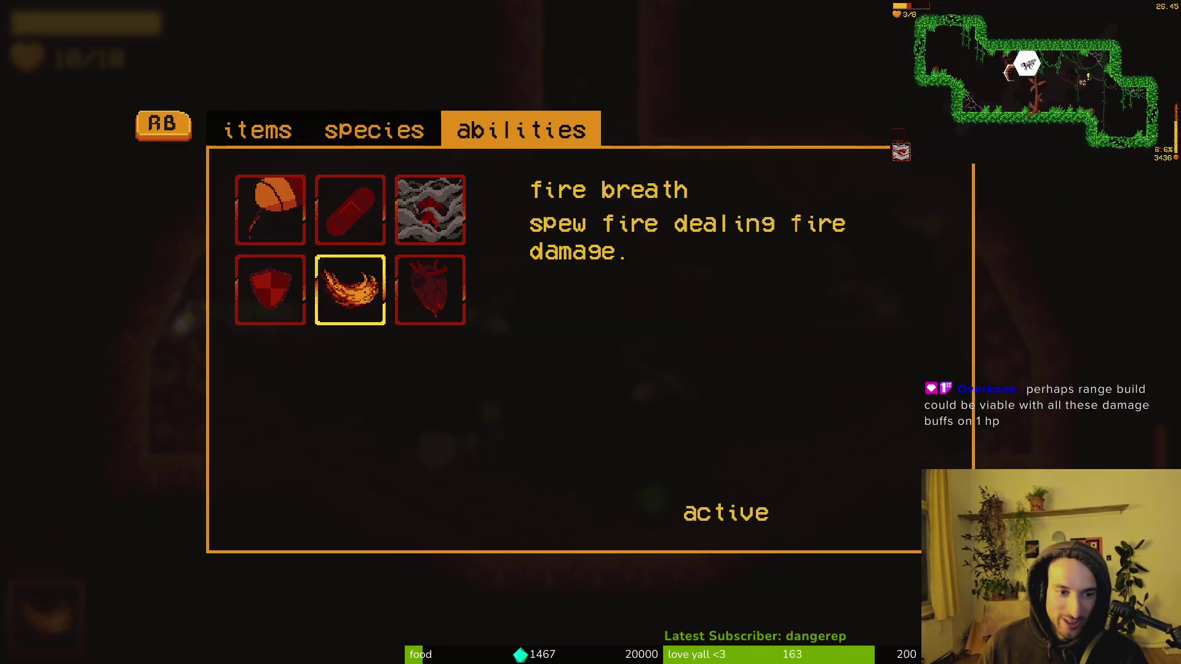
{"action": "key", "text": "Escape"}
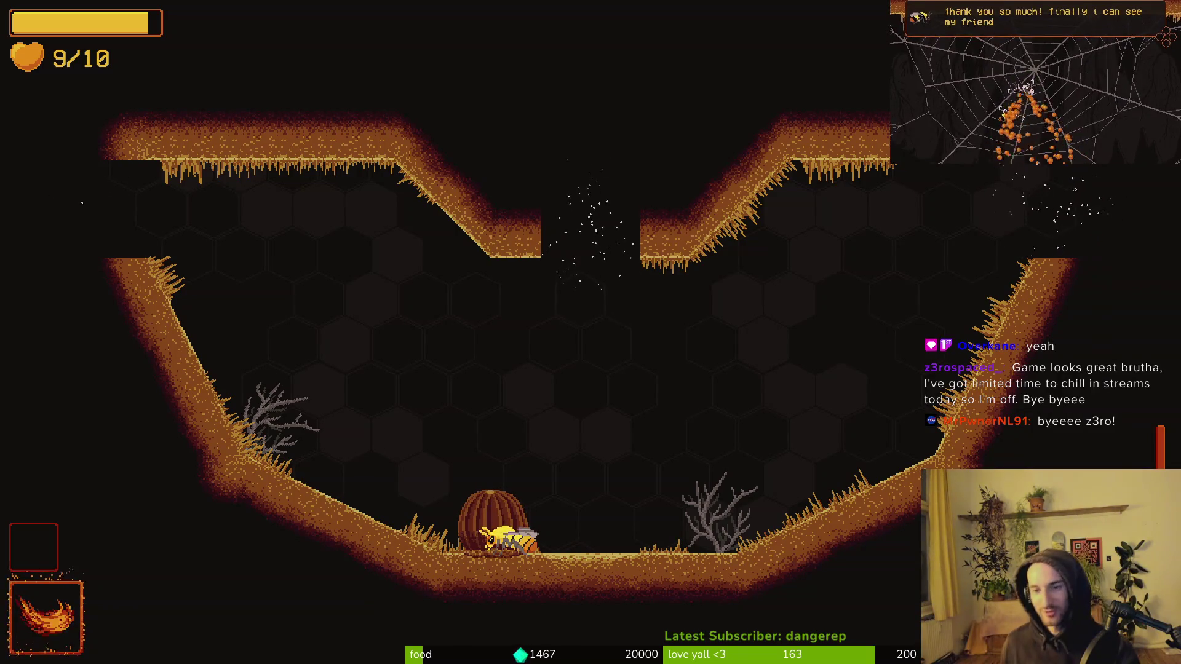
{"action": "key", "text": "space"}
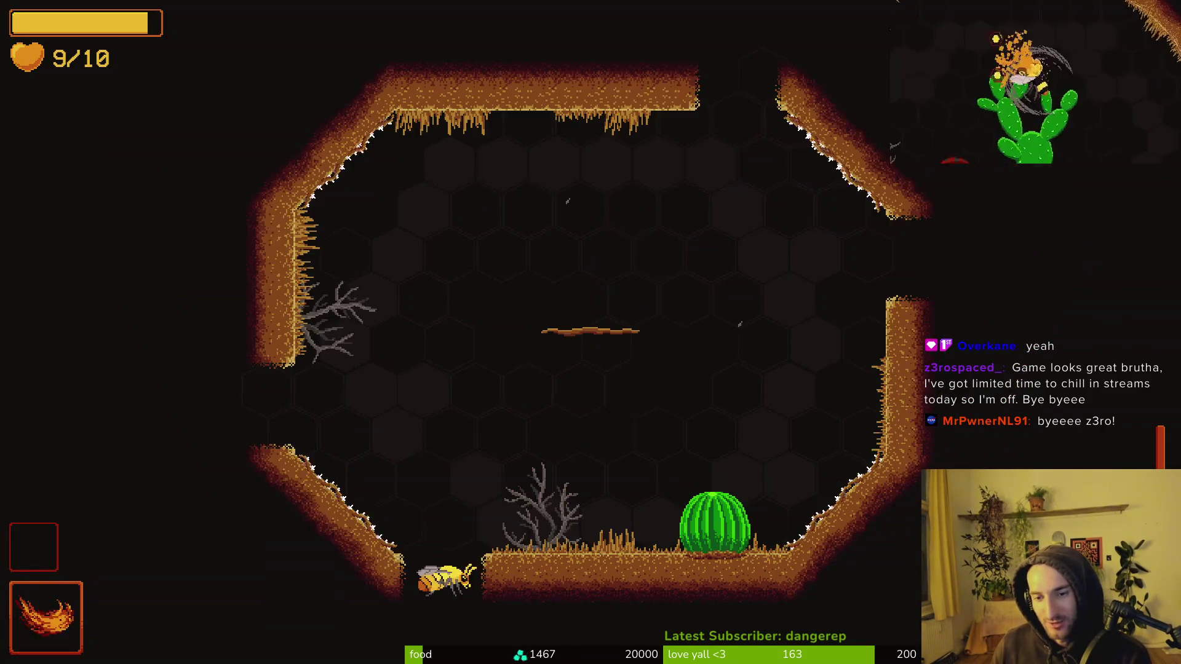
Step: Attack the octagonal arena's spiders and pollinate its cactus for a 20% slash damage boost
{"action": "key", "text": "space"}
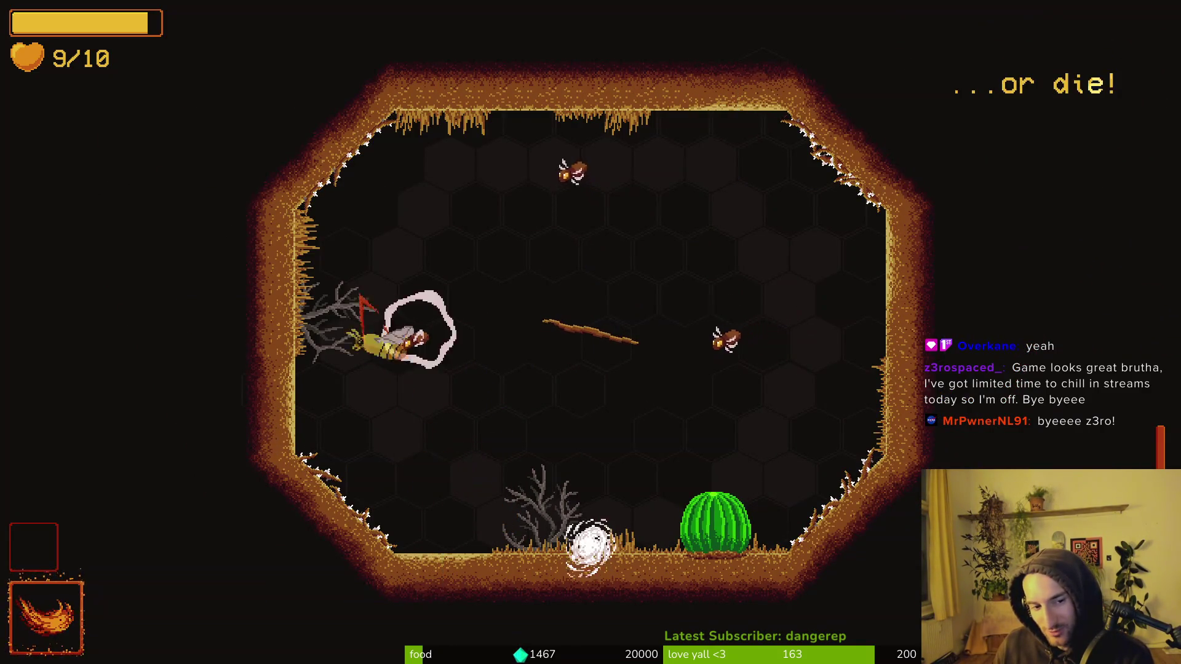
{"action": "left_click", "coordinate": [593, 197]}
{"action": "left_click", "coordinate": [701, 381]}
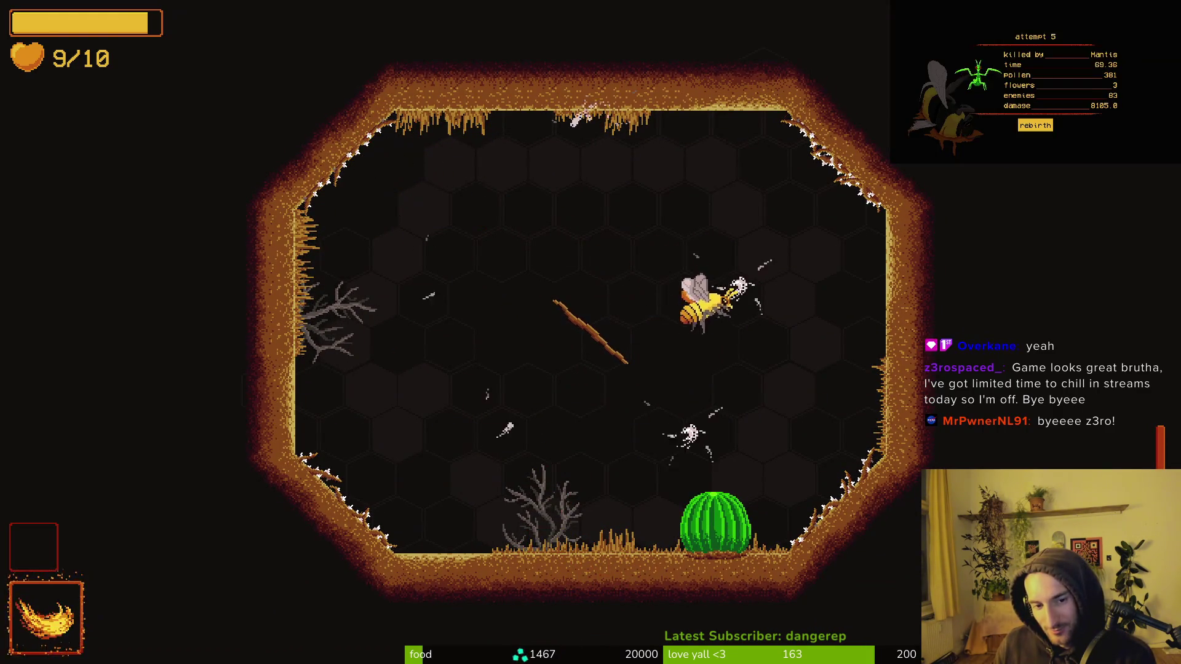
{"action": "left_click", "coordinate": [568, 120]}
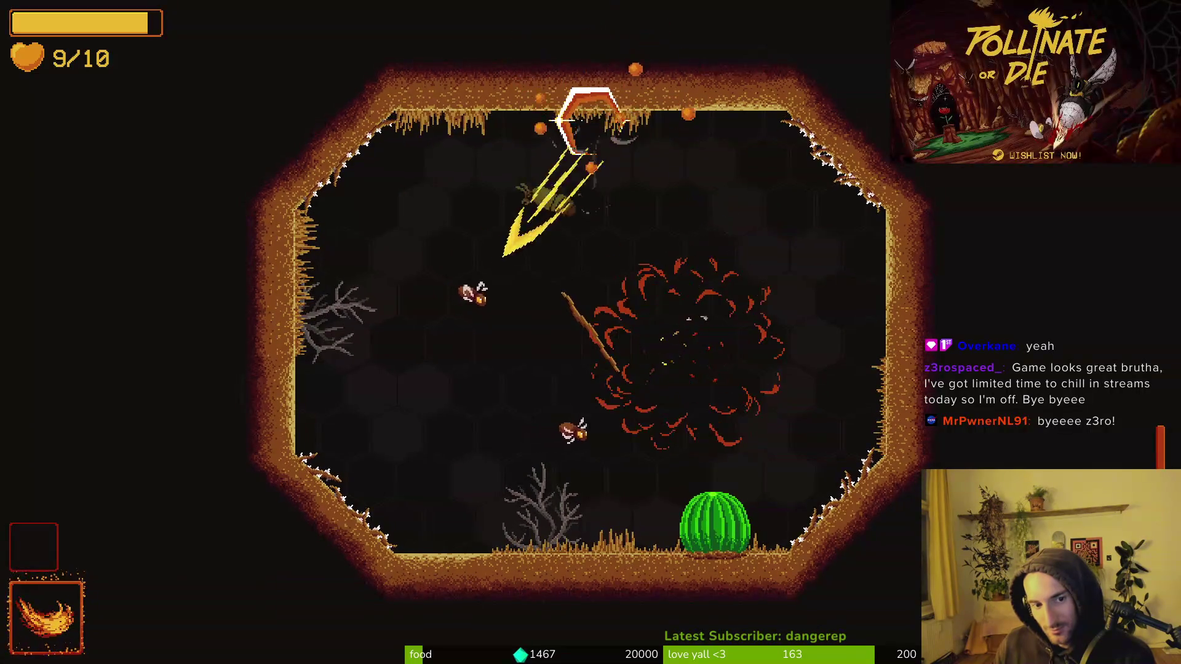
{"action": "left_click", "coordinate": [601, 415]}
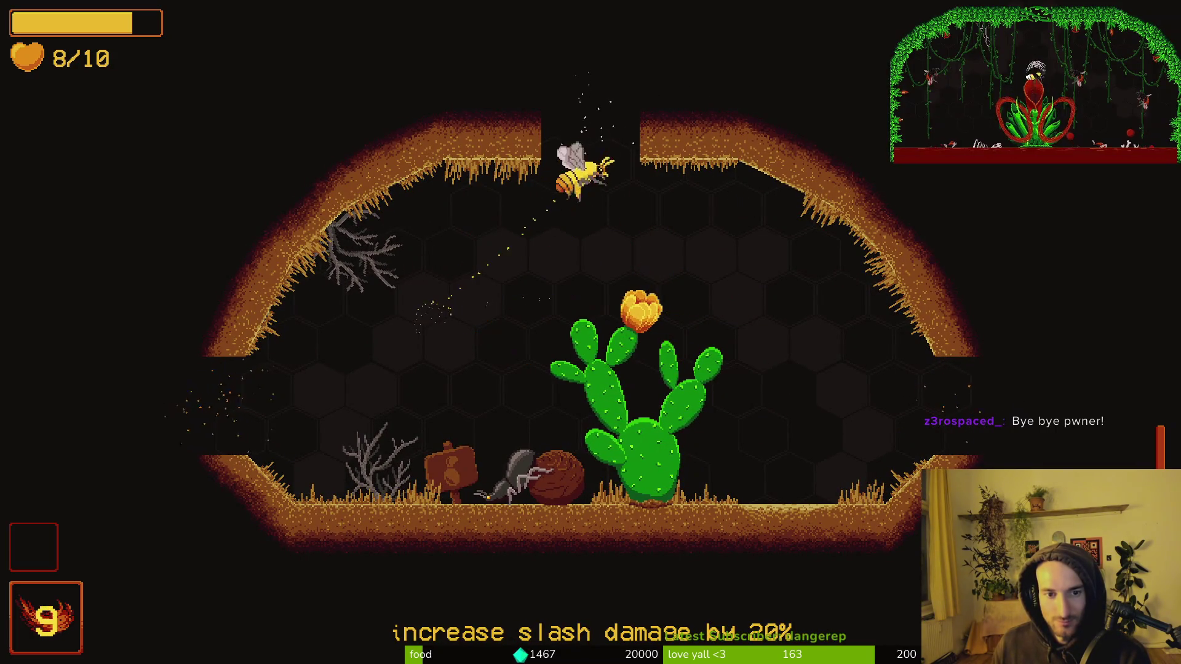
Step: Quit the game run to the main menu and close the game
{"action": "key", "text": "Escape"}
{"action": "key", "text": "Return"}
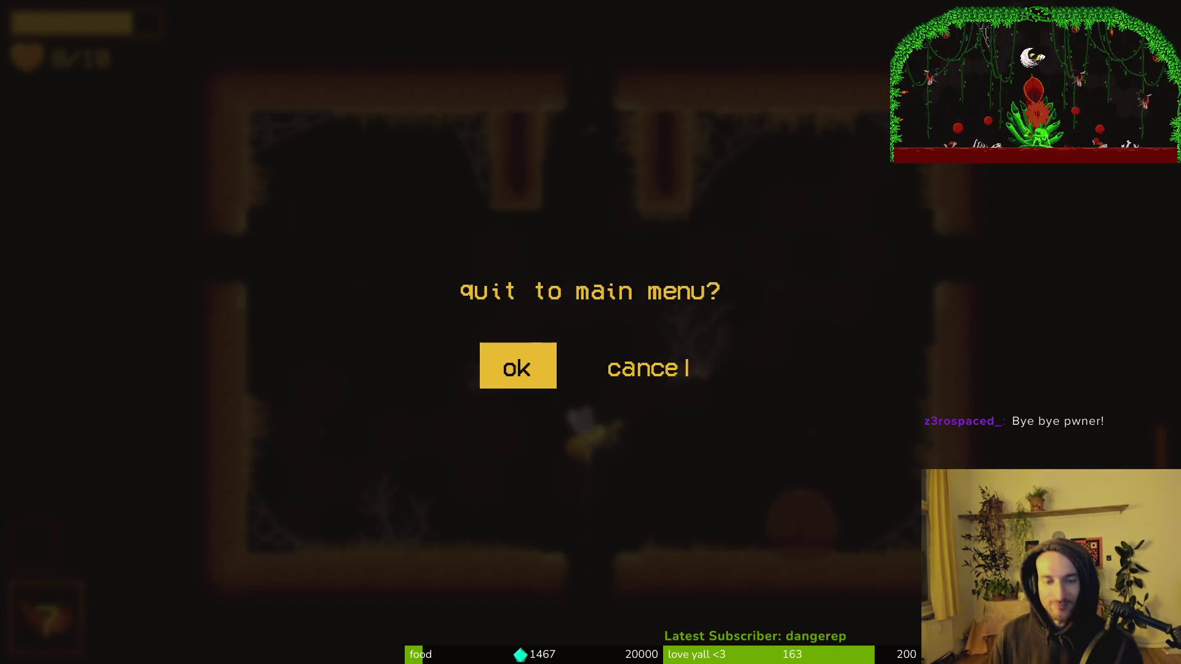
{"action": "key", "text": "Return"}
{"action": "key", "text": "Down"}
{"action": "key", "text": "Down"}
{"action": "key", "text": "Down"}
{"action": "key", "text": "Return"}
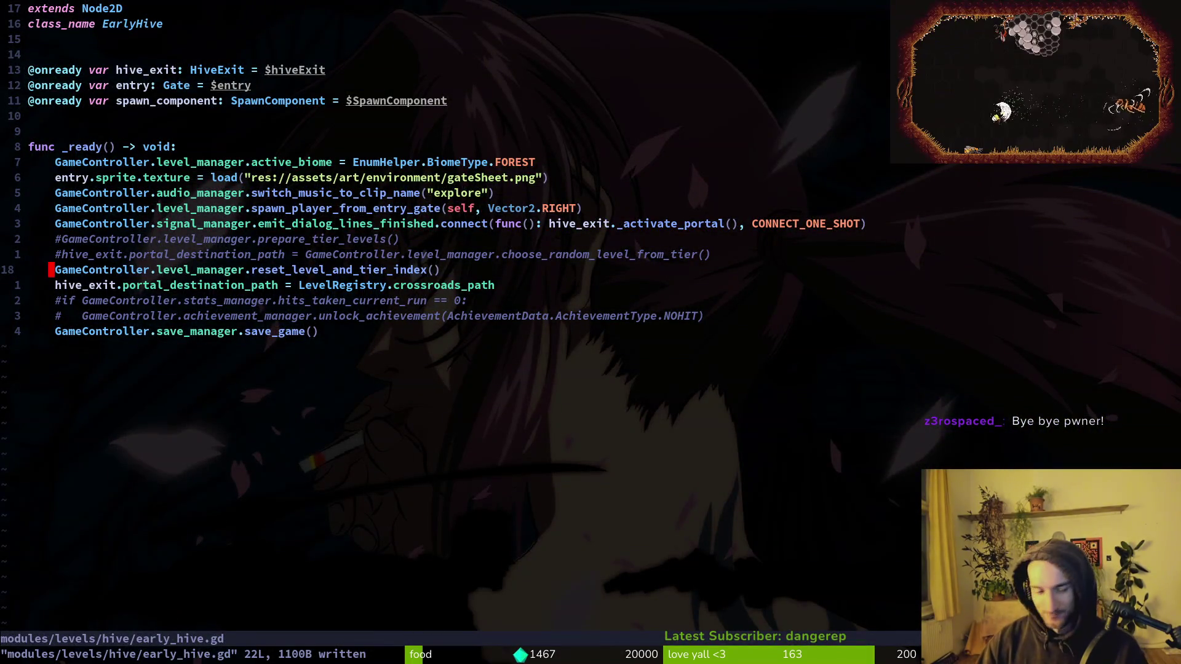
Step: Exit Vim with :q and start tig status to view game.controller.gd's changes
{"action": "type", "text": ":q"}
{"action": "key", "text": "Return"}
{"action": "type", "text": "tig status"}
{"action": "key", "text": "Return"}
{"action": "key", "text": "Down"}
{"action": "key", "text": "Down"}
{"action": "key", "text": "Down"}
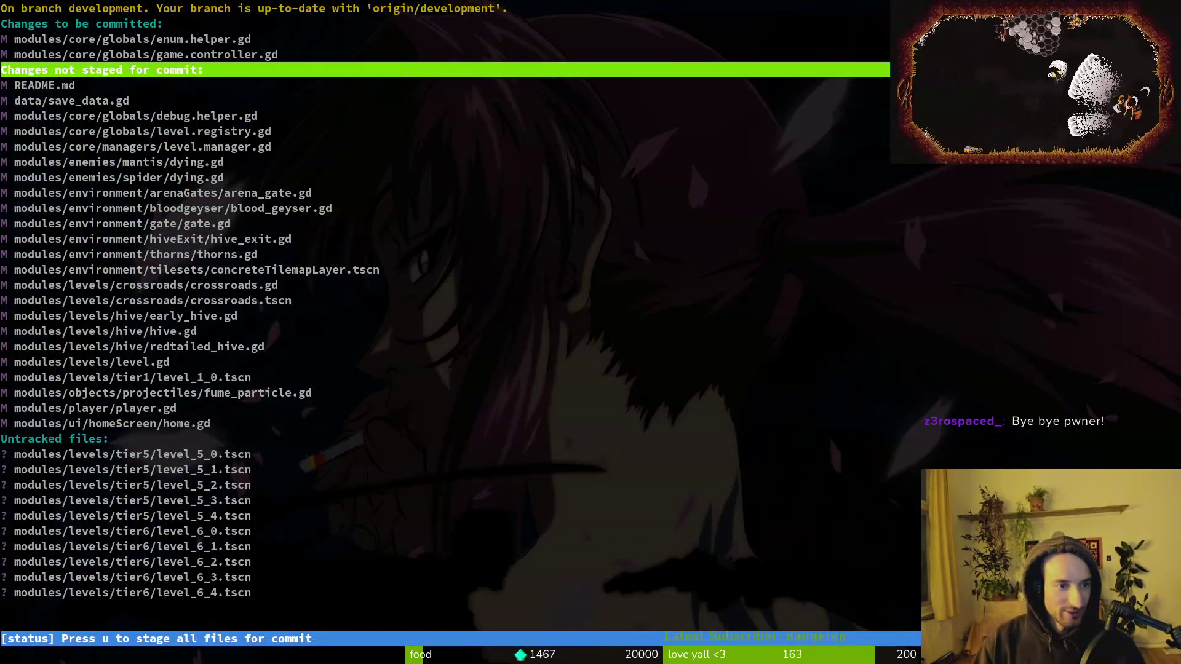
{"action": "key", "text": "Down"}
{"action": "key", "text": "Up"}
{"action": "key", "text": "Up"}
{"action": "key", "text": "Up"}
{"action": "key", "text": "Return"}
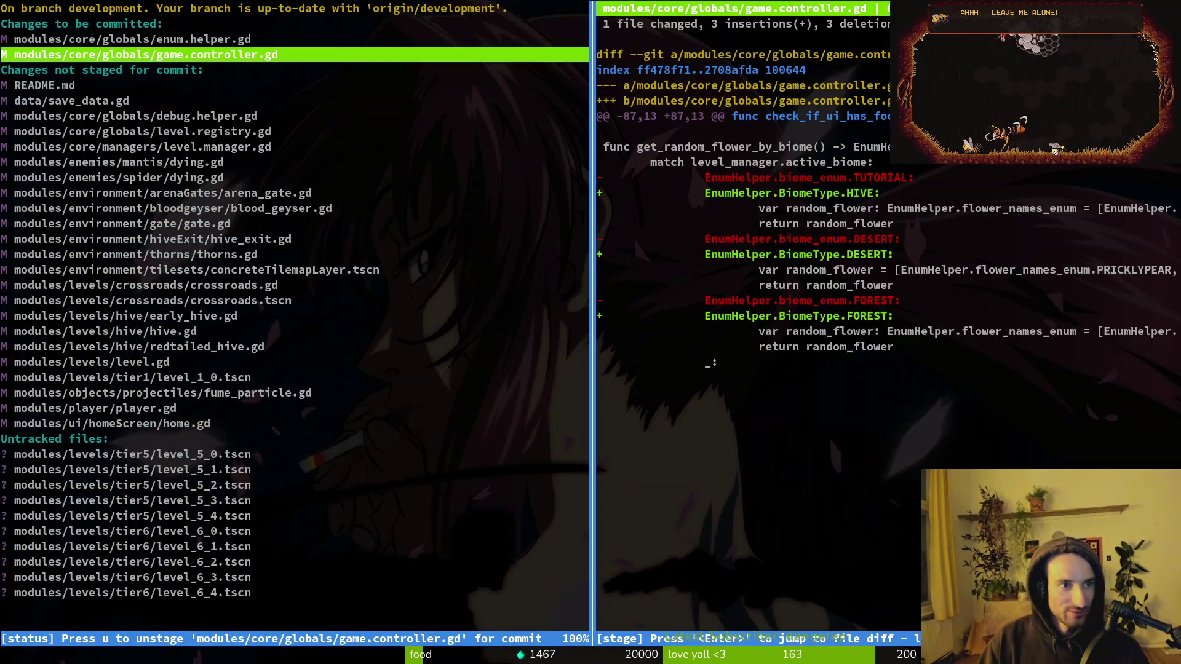
Step: Review the level.registry.gd, gate.gd and hive_exit.gd diffs, then stage thorns.gd
{"action": "key", "text": "Up"}
{"action": "key", "text": "Down"}
{"action": "key", "text": "Down"}
{"action": "key", "text": "Down"}
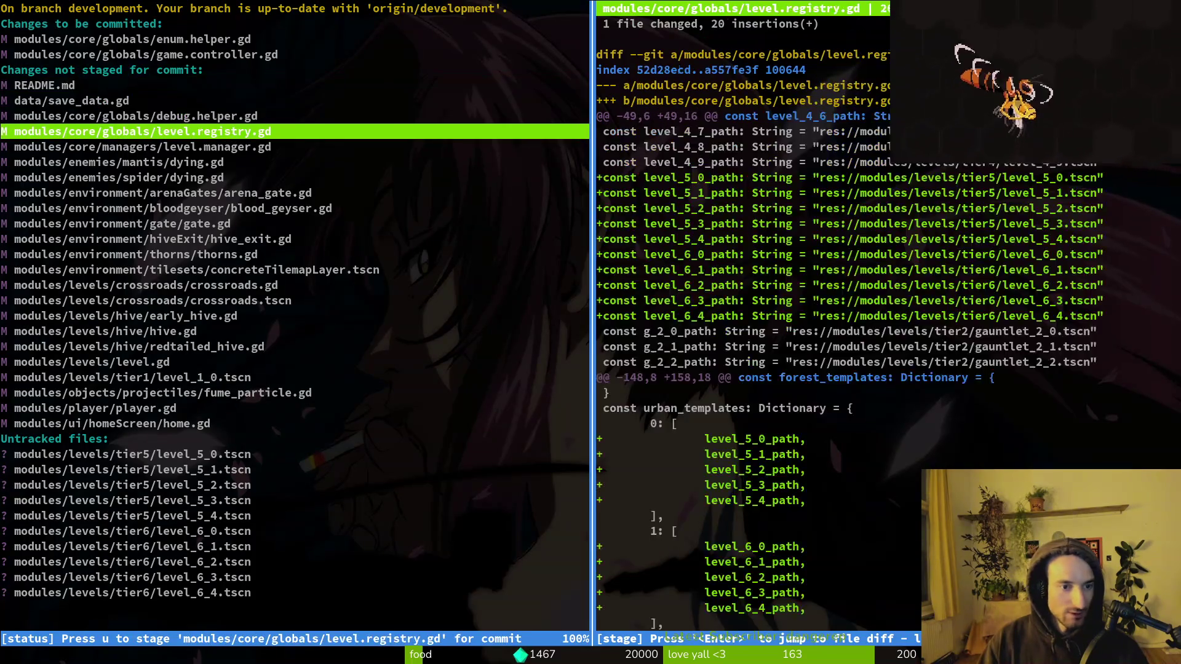
{"action": "key", "text": "Down"}
{"action": "key", "text": "Down"}
{"action": "key", "text": "Down"}
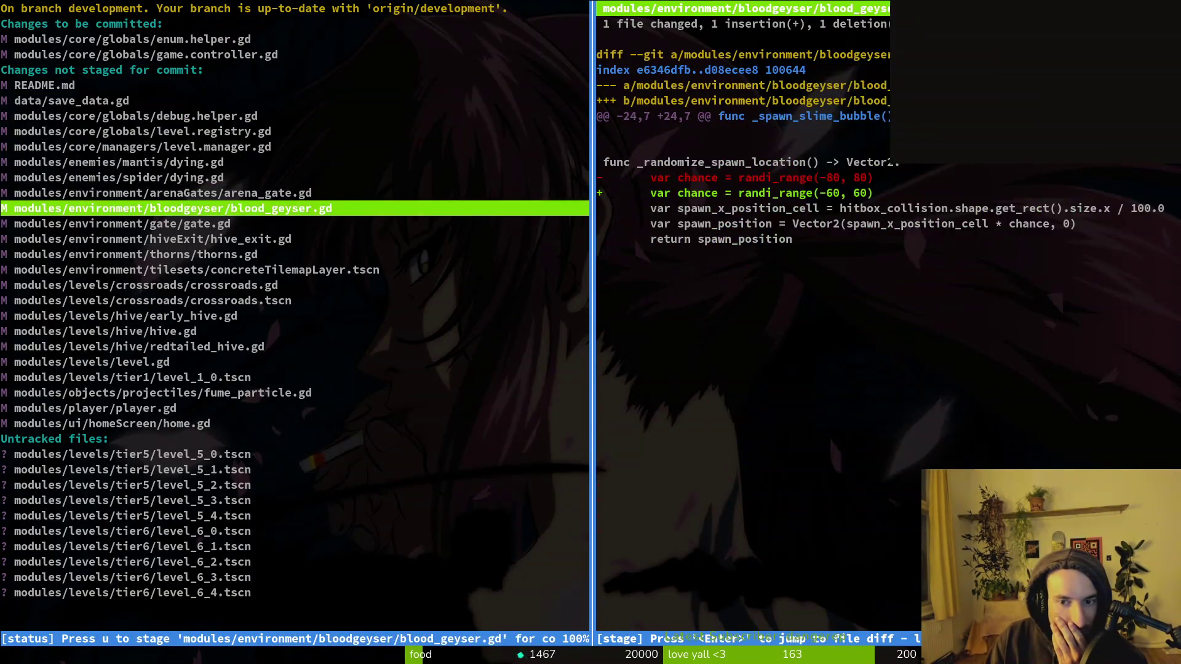
{"action": "key", "text": "Down"}
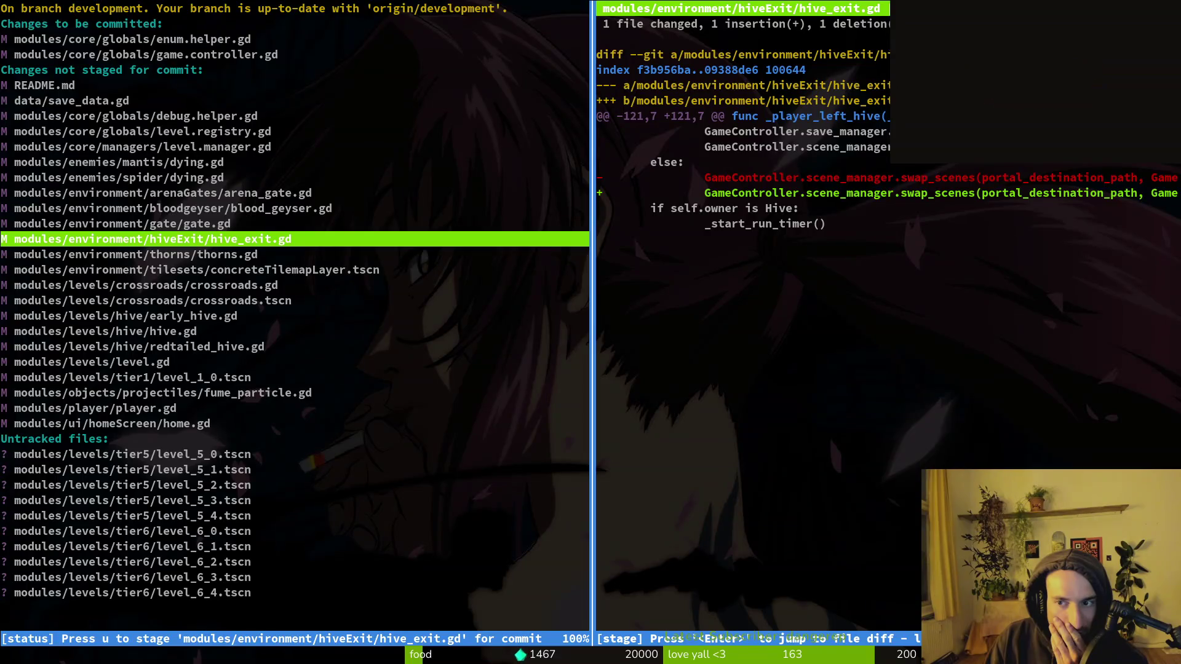
{"action": "key", "text": "Down"}
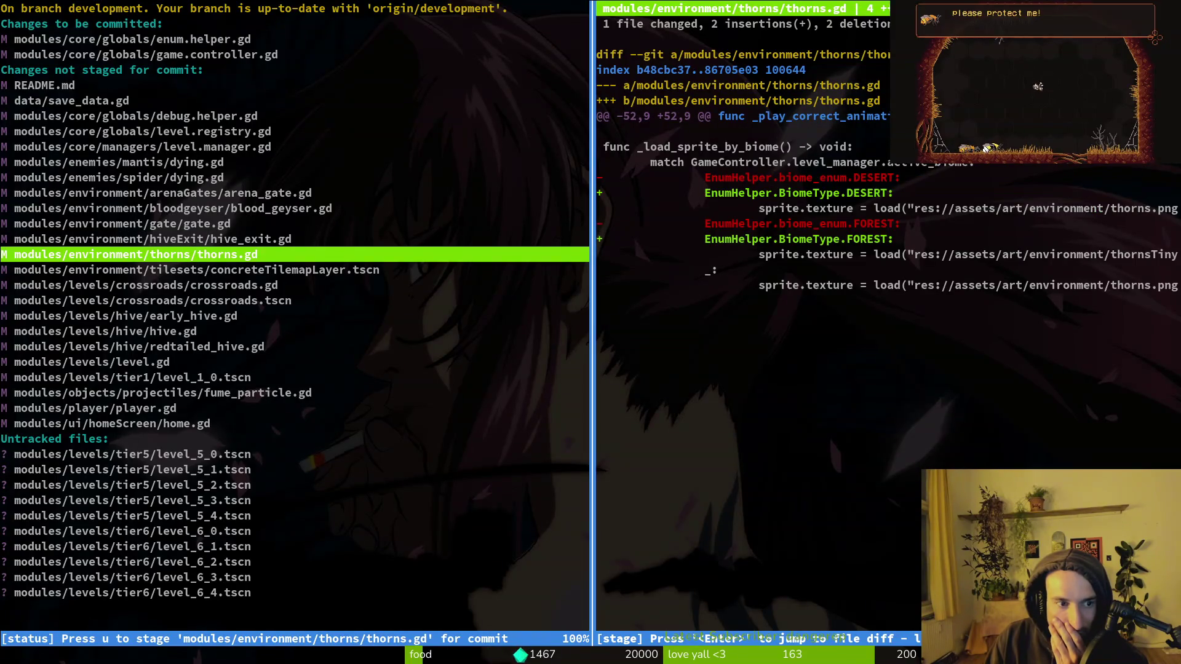
{"action": "key", "text": "u"}
Step: Review the crossroads, hive and level diffs, stage fume_particle.gd and home.gd, then quit tig
{"action": "key", "text": "Down"}
{"action": "key", "text": "Down"}
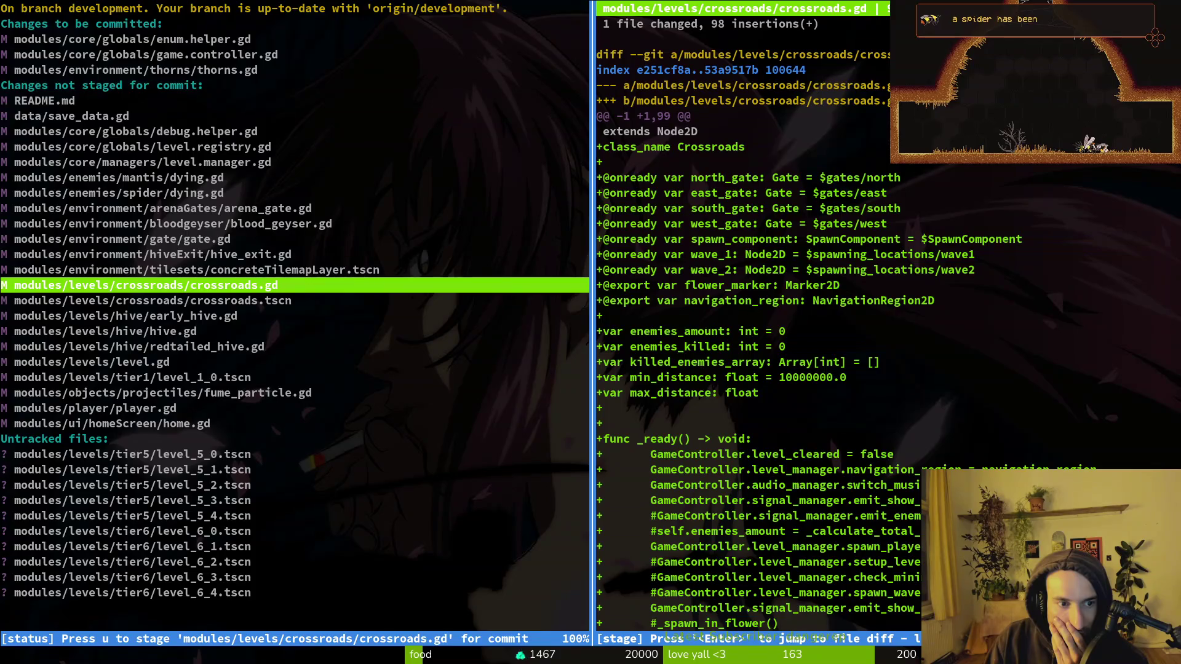
{"action": "key", "text": "Down"}
{"action": "key", "text": "Down"}
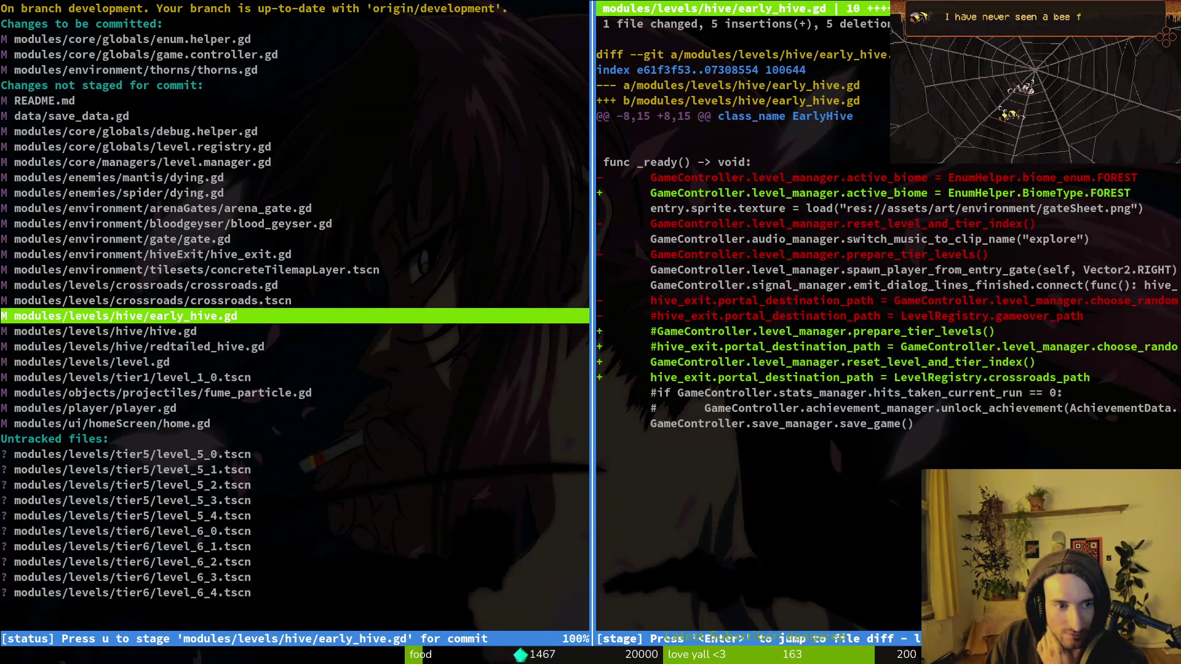
{"action": "key", "text": "Down"}
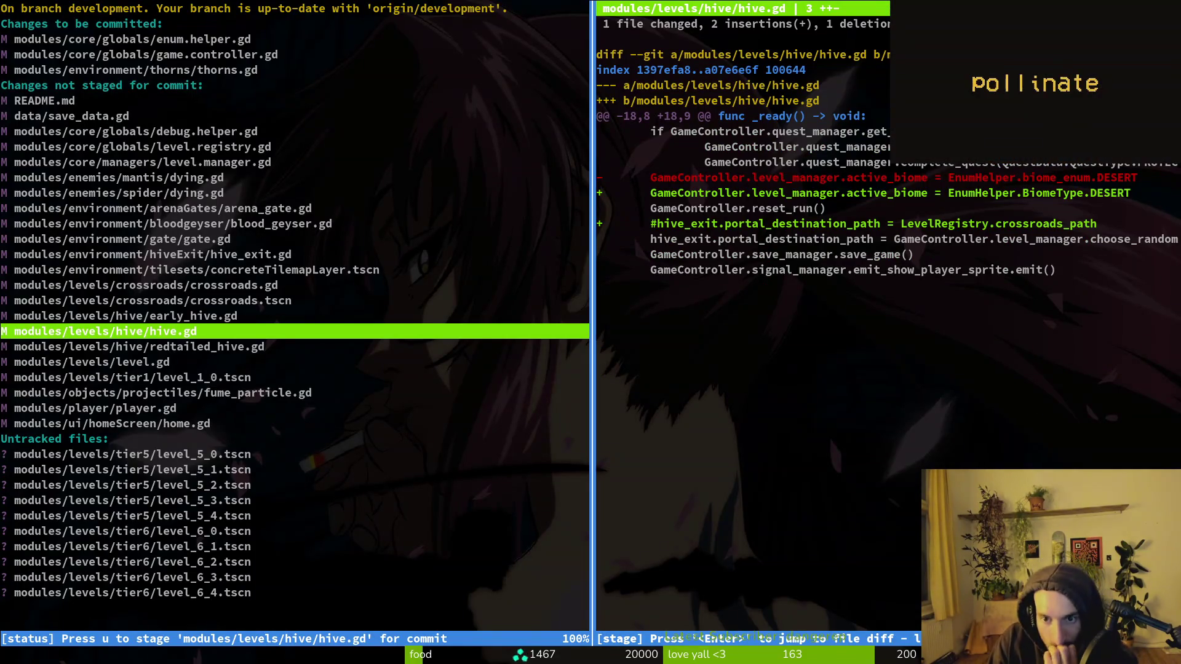
{"action": "key", "text": "Down"}
{"action": "key", "text": "Down"}
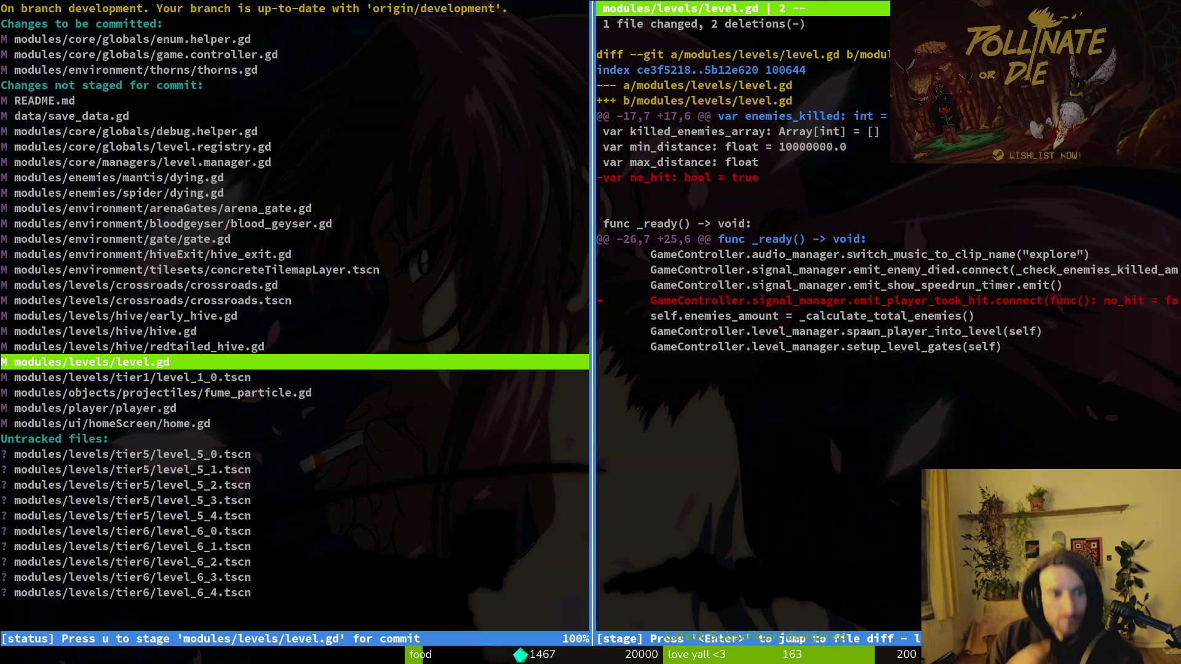
{"action": "left_click", "coordinate": [133, 377]}
{"action": "left_click", "coordinate": [163, 392]}
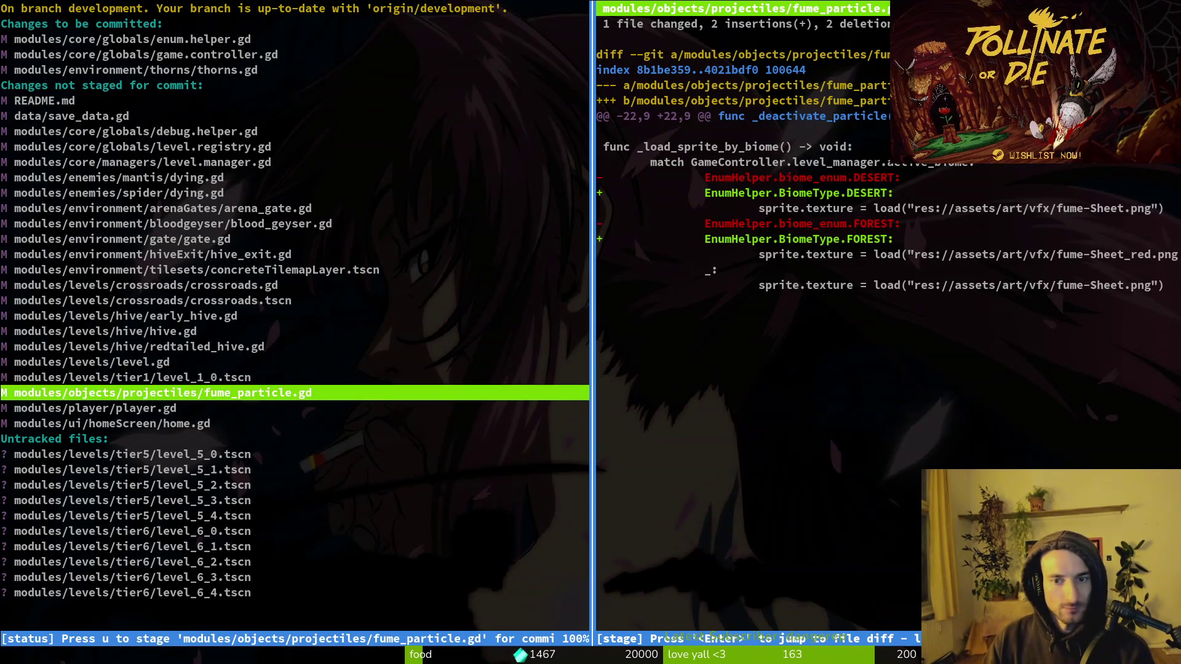
{"action": "key", "text": "u"}
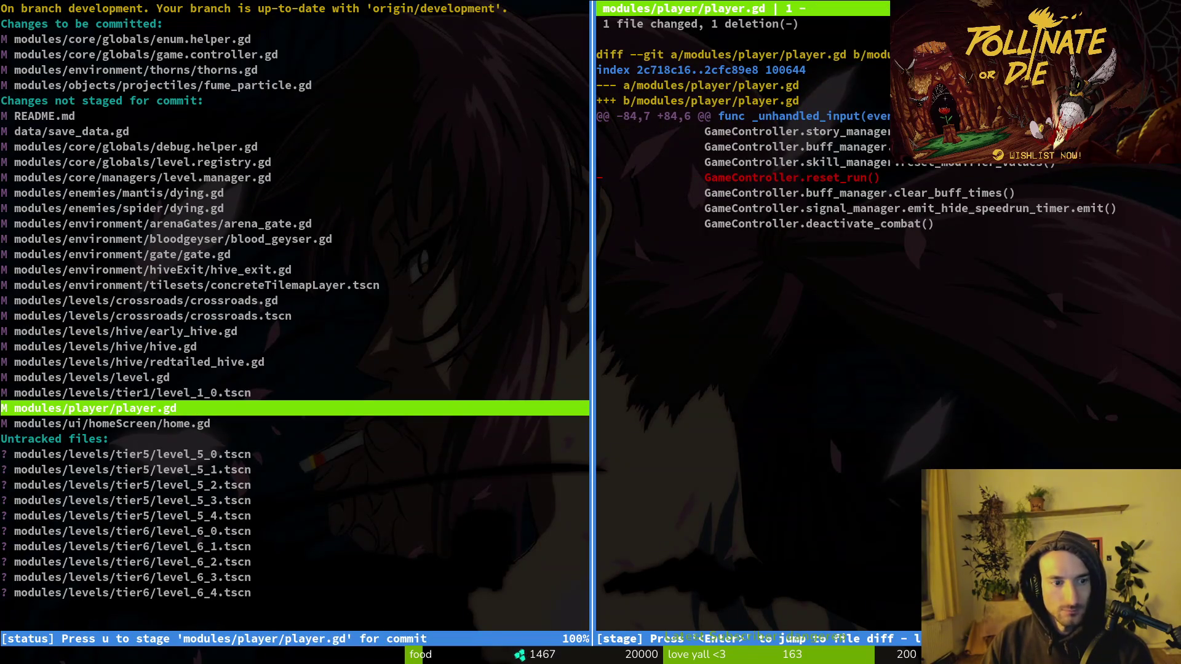
{"action": "left_click", "coordinate": [111, 423]}
{"action": "key", "text": "u"}
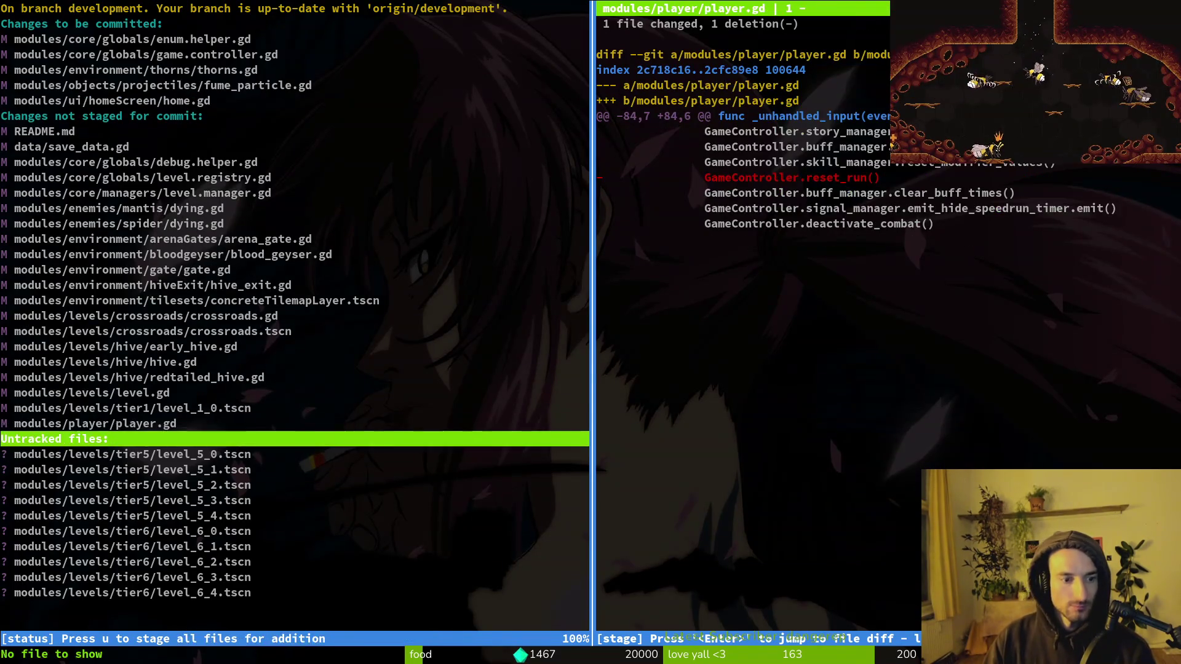
{"action": "key", "text": "Down"}
{"action": "key", "text": "q"}
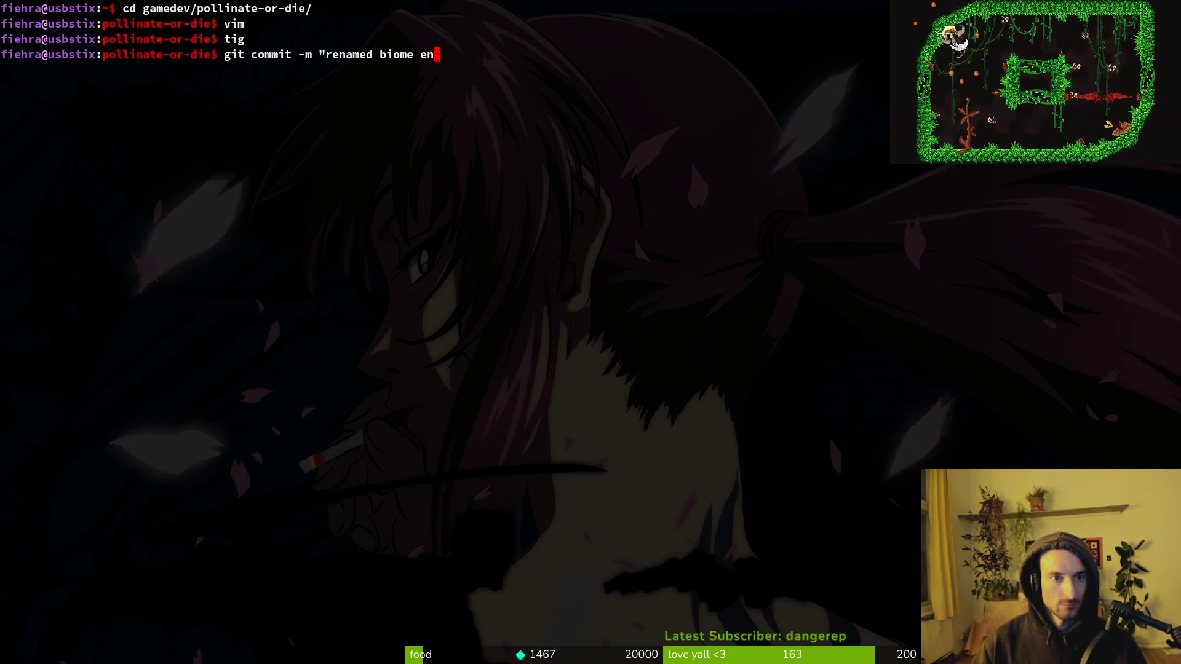
Step: In tig status, stage the level.registry.gd and level manager changes after checking save_data.gd
{"action": "type", "text": "g"}
{"action": "key", "text": "Return"}
{"action": "key", "text": "Down"}
{"action": "key", "text": "Down"}
{"action": "key", "text": "Down"}
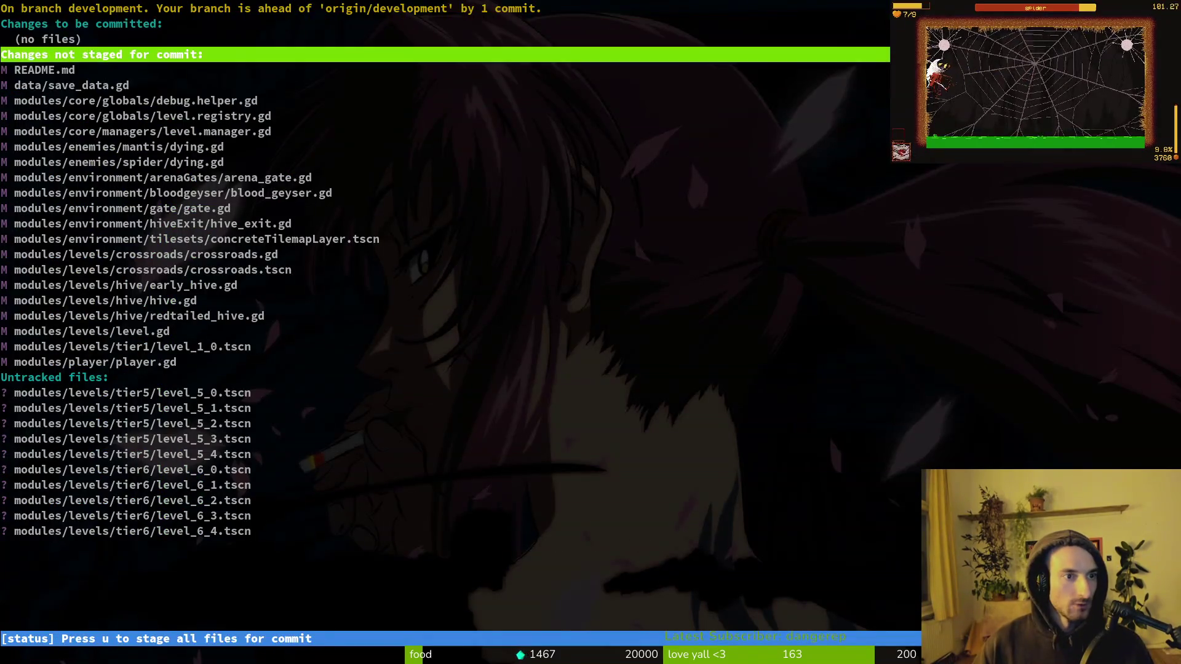
{"action": "key", "text": "Return"}
{"action": "key", "text": "Down"}
{"action": "key", "text": "Down"}
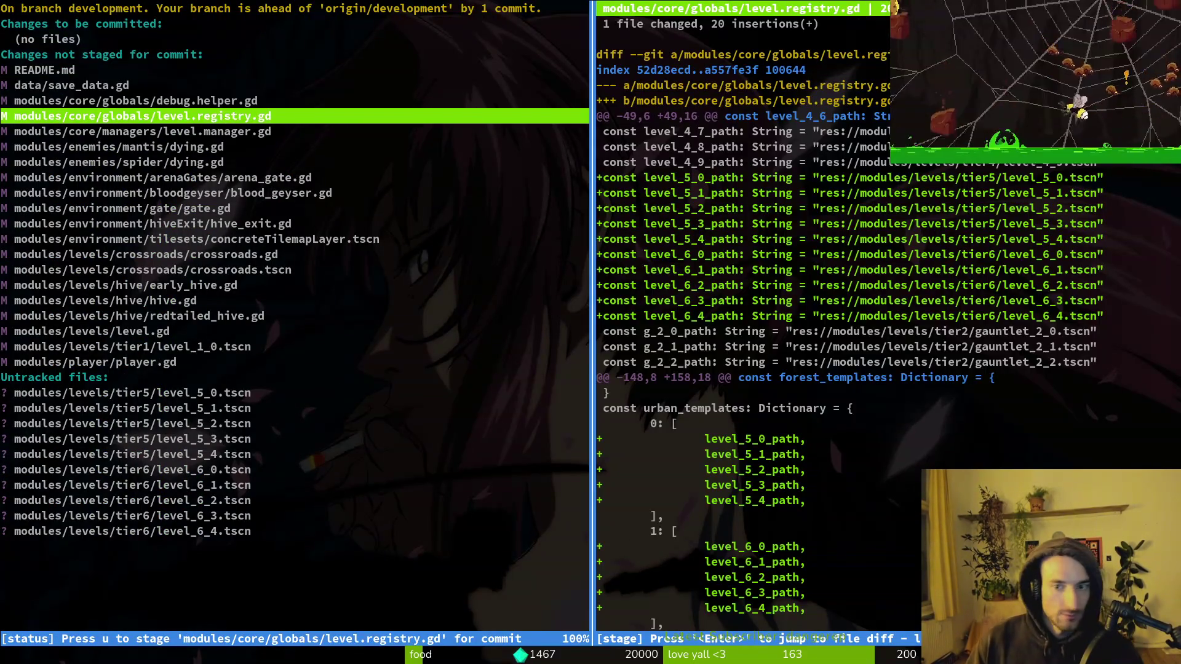
{"action": "key", "text": "u"}
{"action": "key", "text": "Down"}
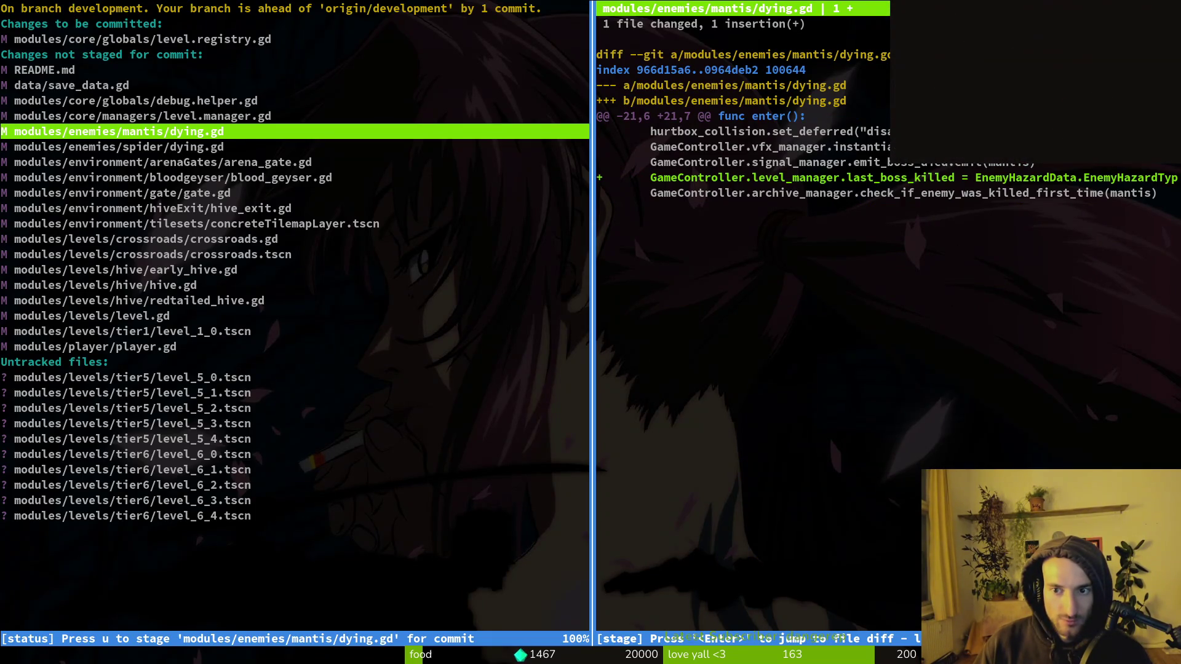
{"action": "key", "text": "Up"}
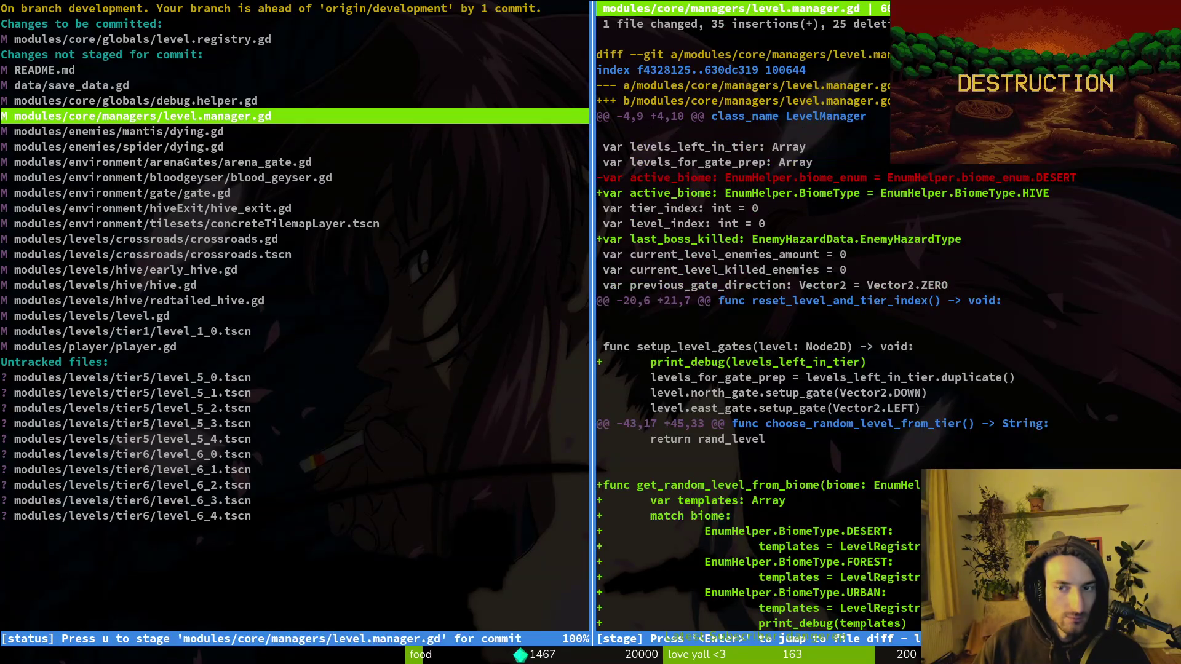
{"action": "key", "text": "u"}
Step: Stage the mantis and spider dying scripts, arena gate, gate.gd and concrete tilemap scene
{"action": "key", "text": "Down"}
{"action": "key", "text": "u"}
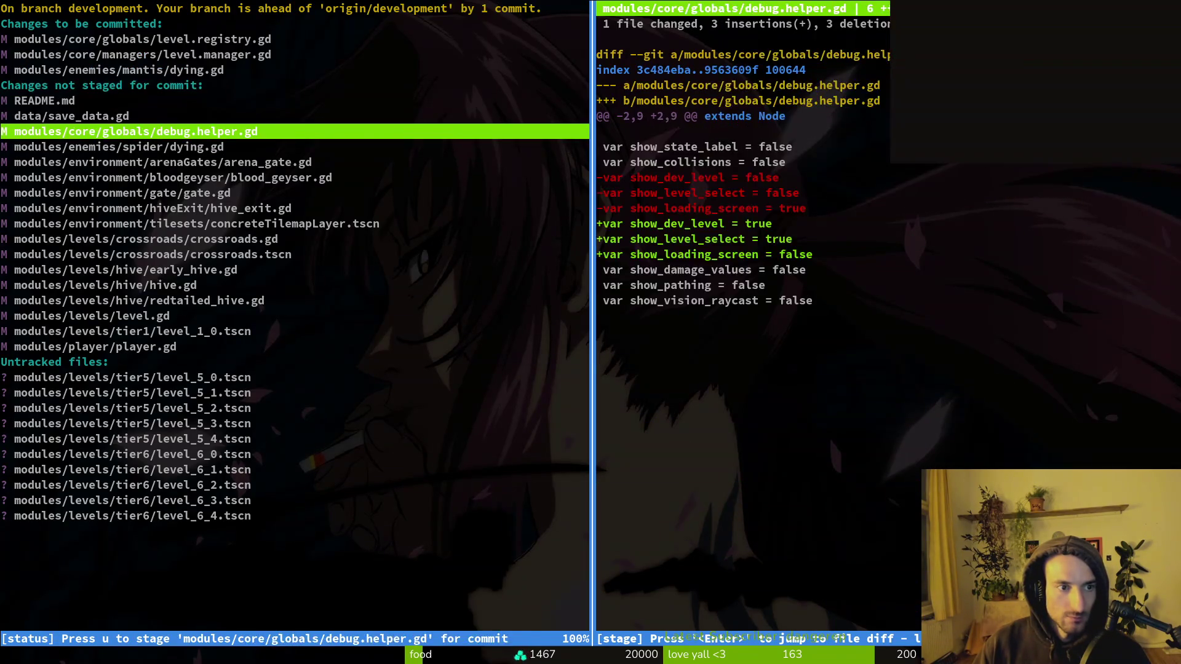
{"action": "key", "text": "Down"}
{"action": "key", "text": "u"}
{"action": "key", "text": "Down"}
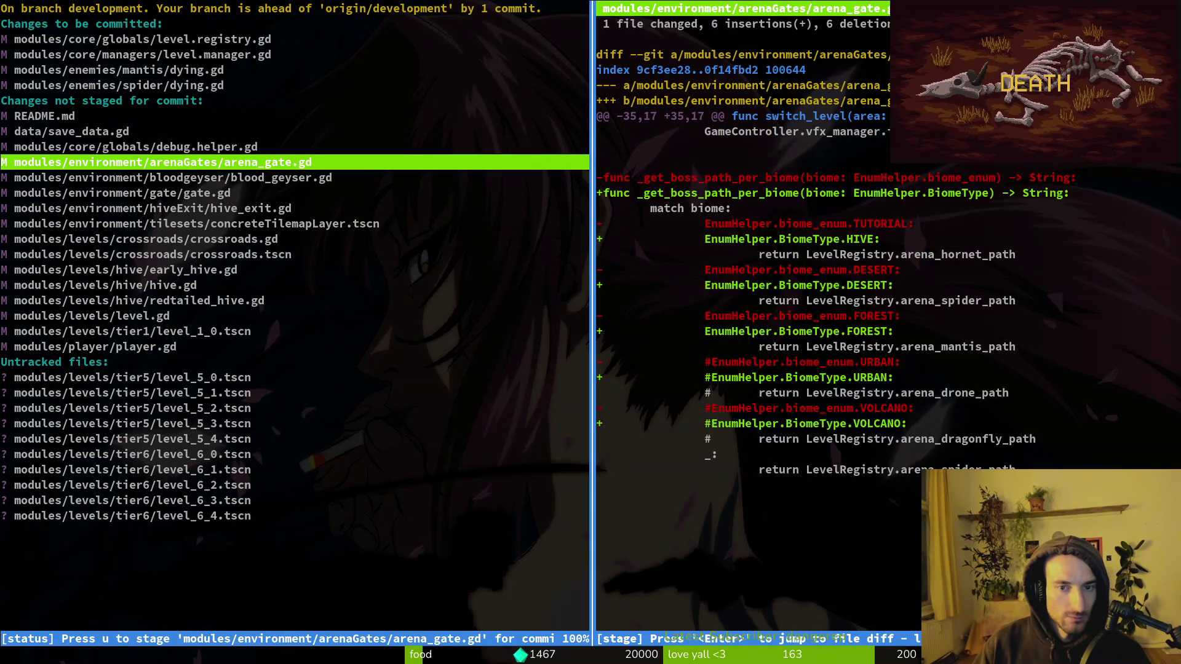
{"action": "key", "text": "u"}
{"action": "key", "text": "Down"}
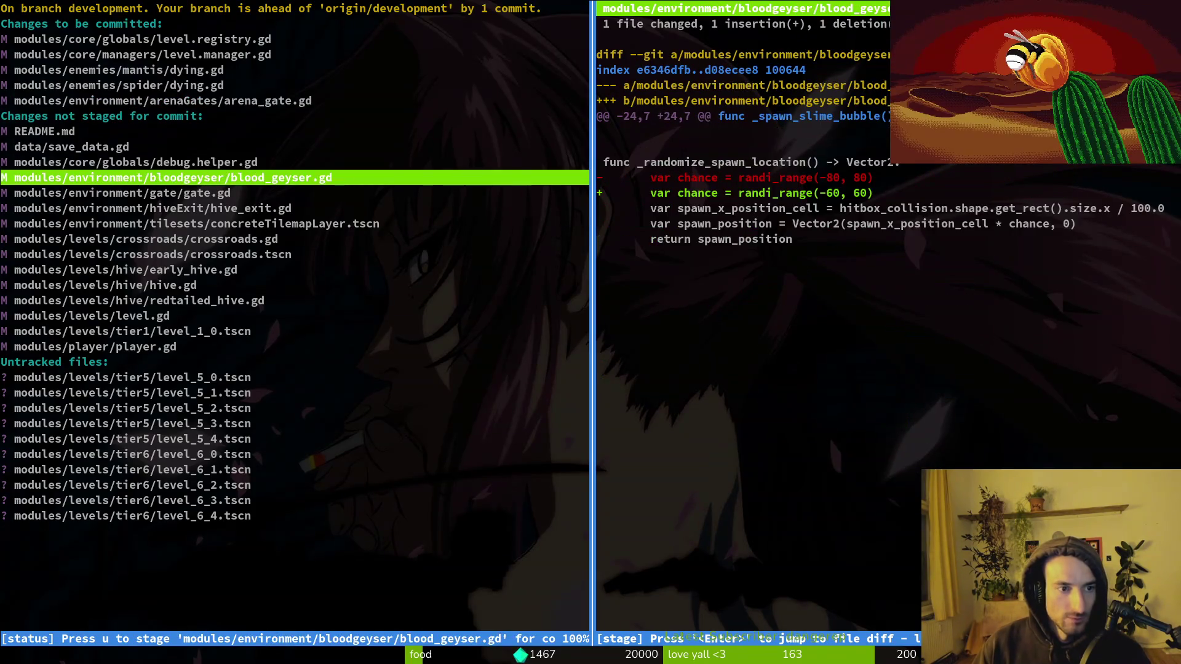
{"action": "key", "text": "Down"}
{"action": "key", "text": "u"}
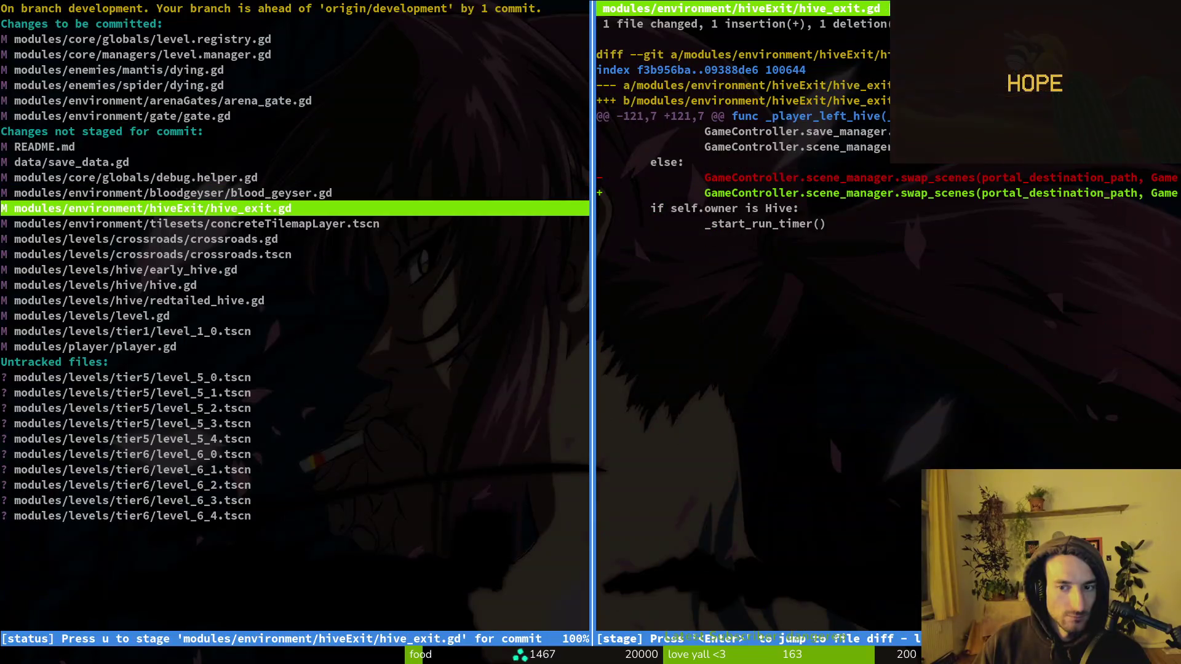
{"action": "key", "text": "Down"}
{"action": "key", "text": "u"}
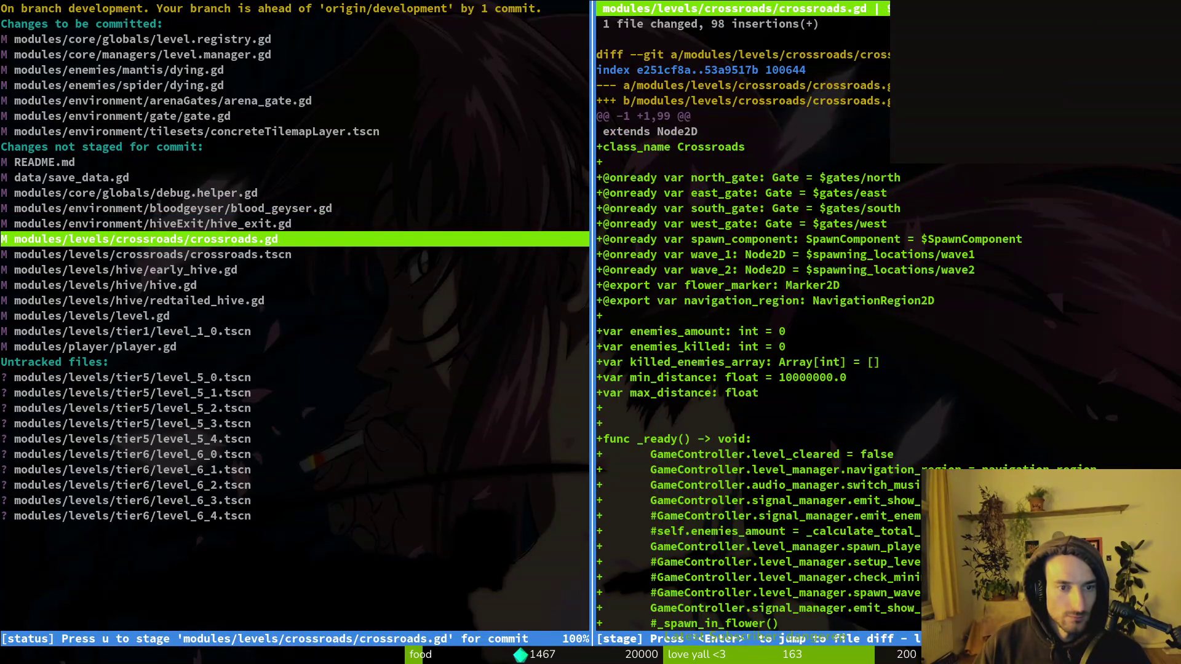
Step: Stage the crossroads script and scene, early_hive.gd, hive.gd and the redtailed hive changes
{"action": "key", "text": "u"}
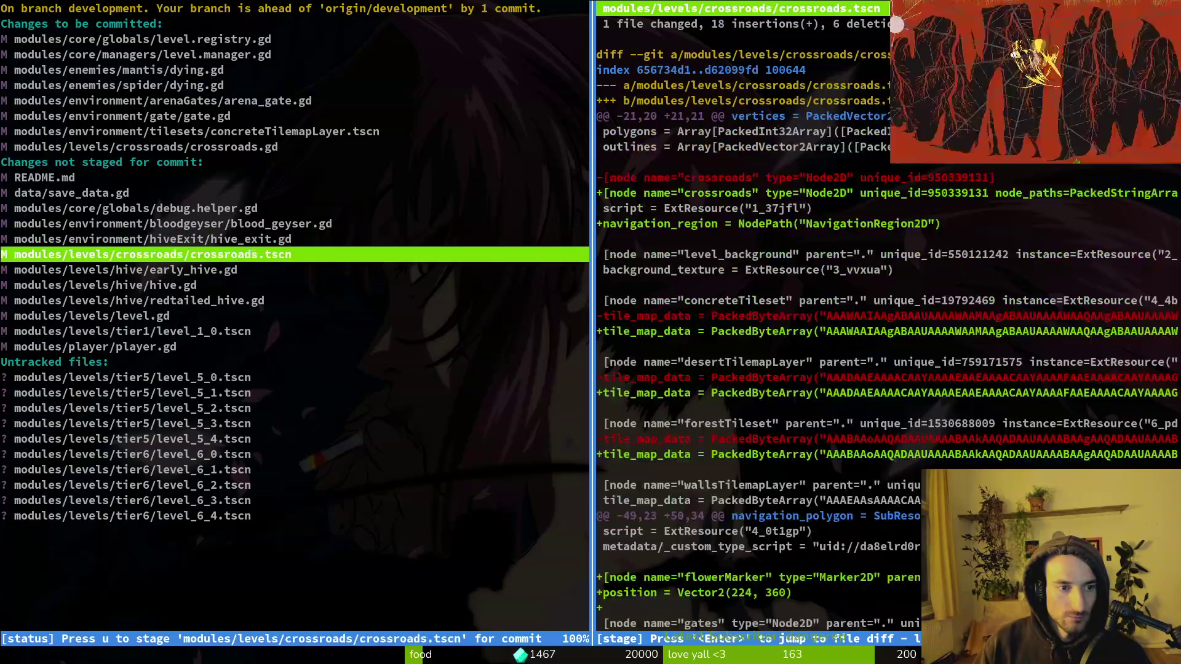
{"action": "key", "text": "u"}
{"action": "key", "text": "Down"}
{"action": "key", "text": "u"}
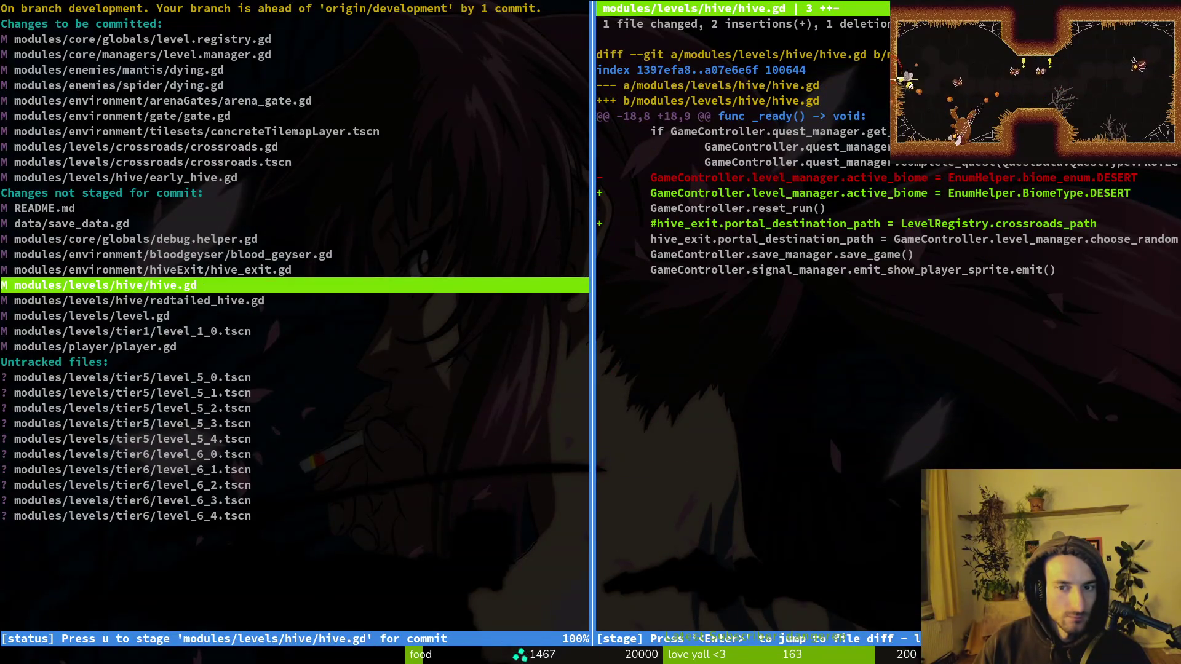
{"action": "key", "text": "u"}
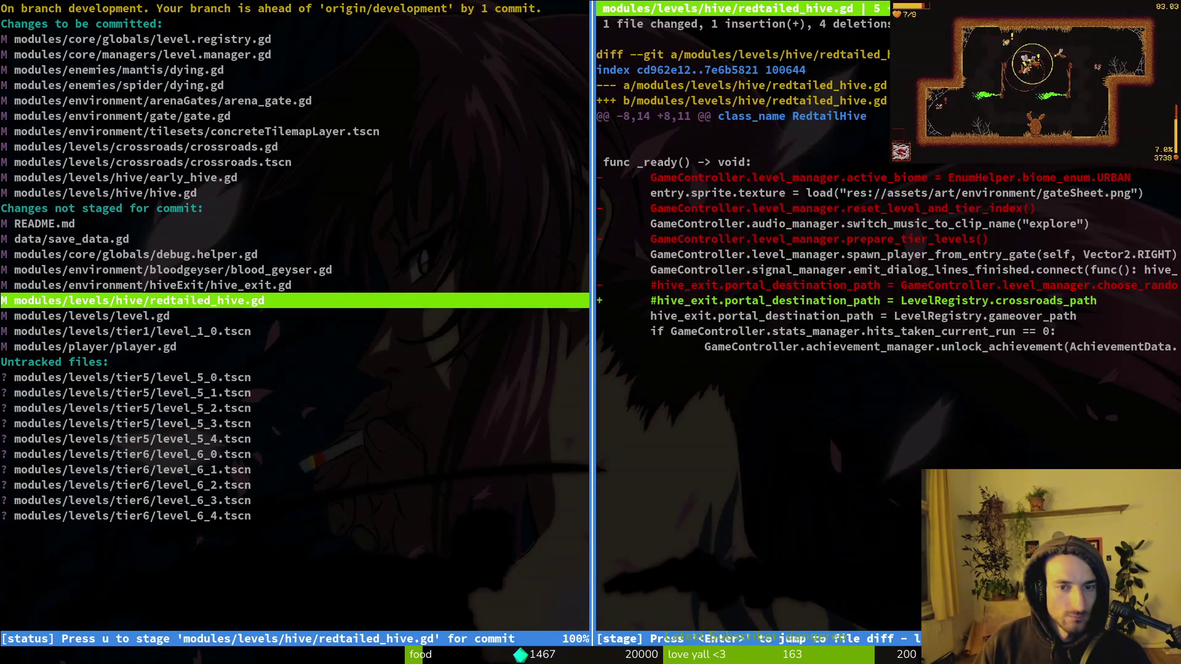
{"action": "key", "text": "u"}
{"action": "key", "text": "u"}
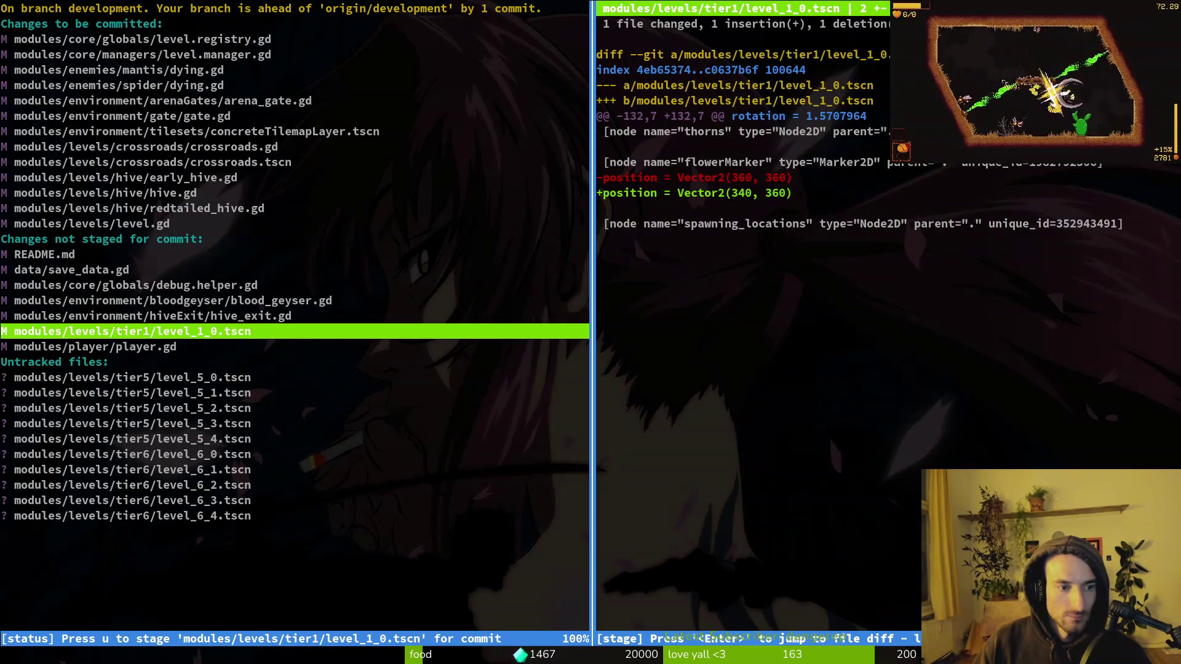
Step: Unstage level.gd and the new tier 5 level scenes, inspect the full hive_exit diff, and quit
{"action": "key", "text": "Up"}
{"action": "key", "text": "Up"}
{"action": "key", "text": "Up"}
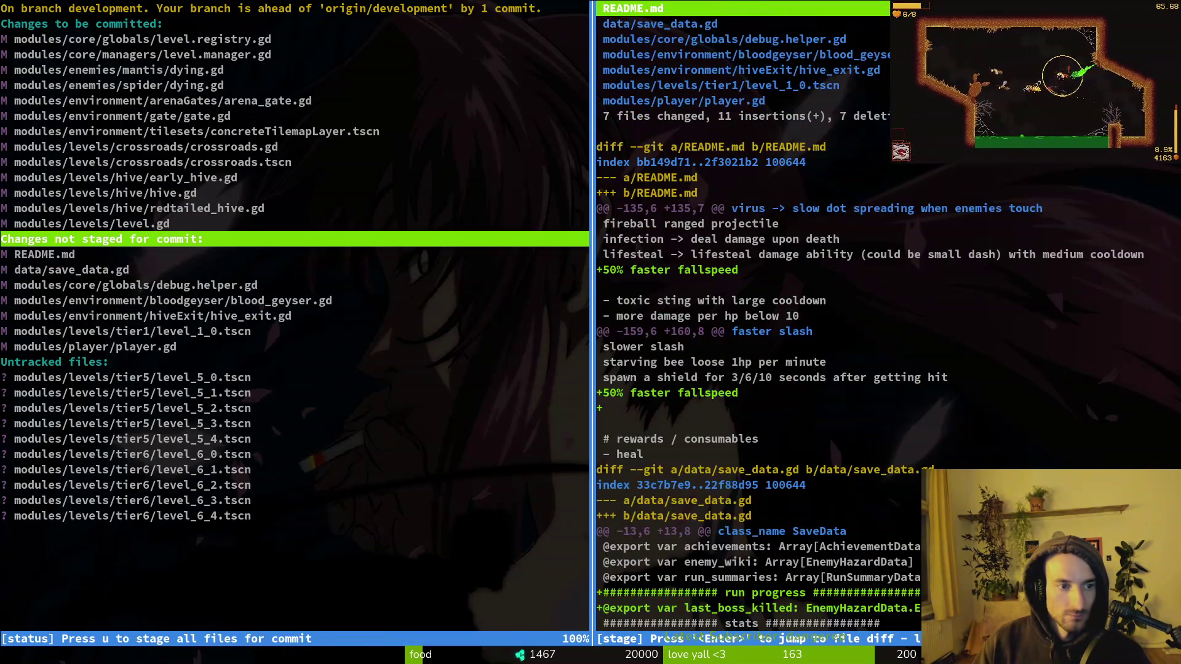
{"action": "key", "text": "Up"}
{"action": "key", "text": "u"}
{"action": "key", "text": "Down"}
{"action": "key", "text": "Down"}
{"action": "key", "text": "Down"}
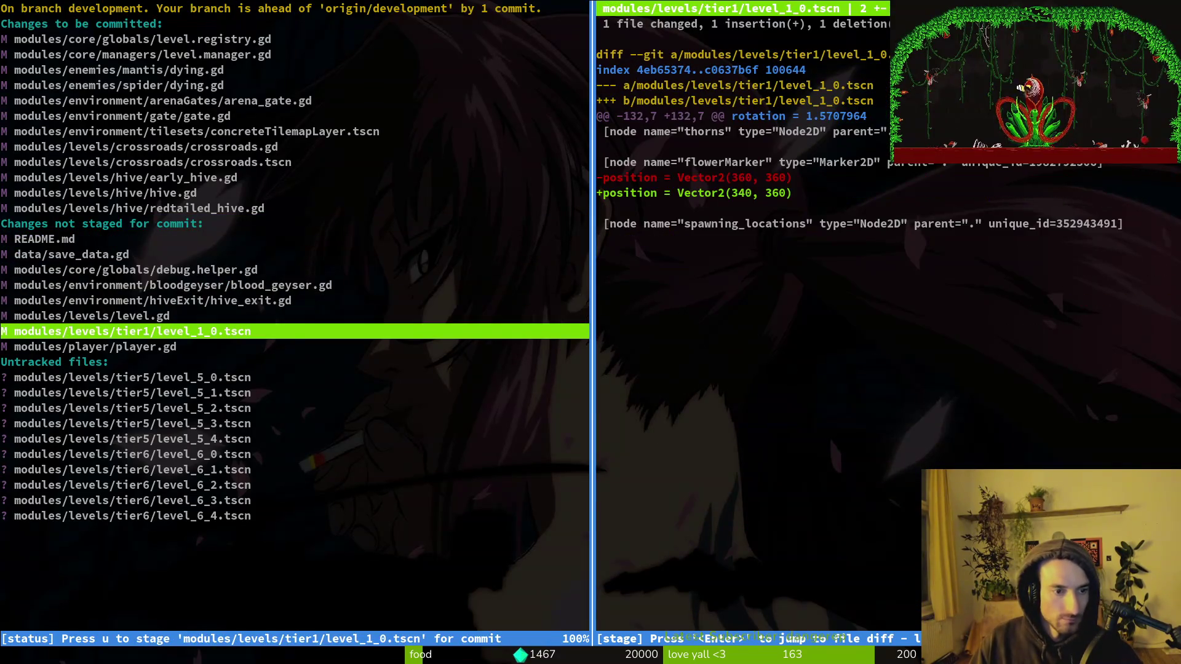
{"action": "key", "text": "Down"}
{"action": "key", "text": "Down"}
{"action": "key", "text": "Down"}
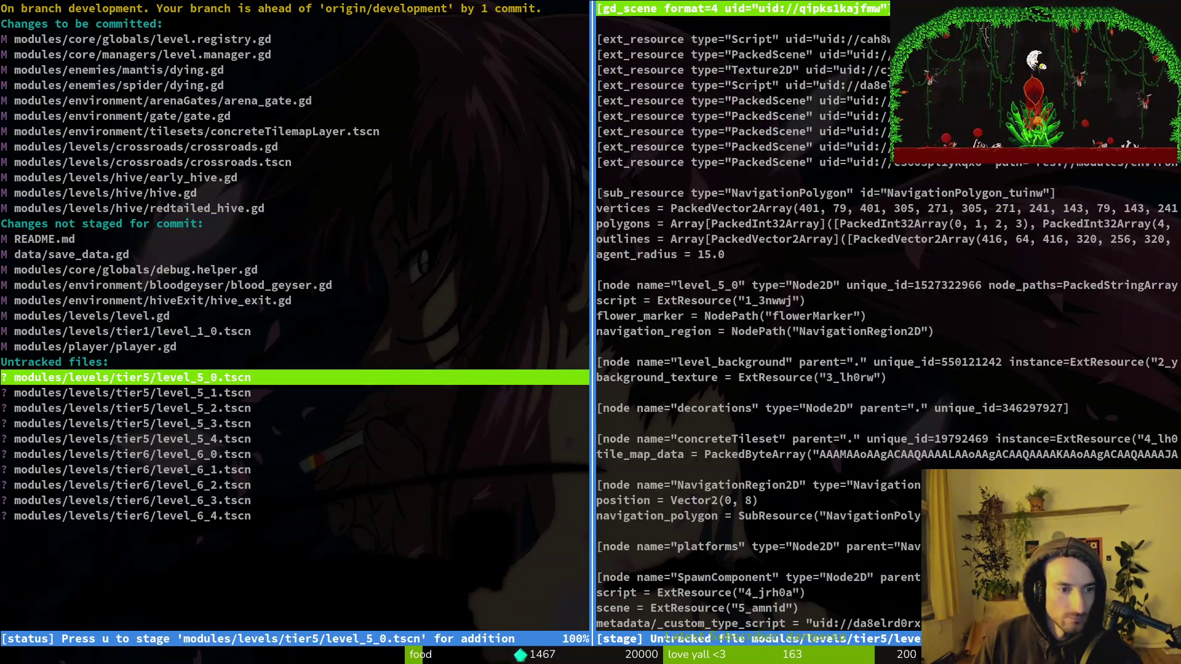
{"action": "key", "text": "u"}
{"action": "key", "text": "u"}
{"action": "key", "text": "u"}
{"action": "key", "text": "u"}
{"action": "key", "text": "u"}
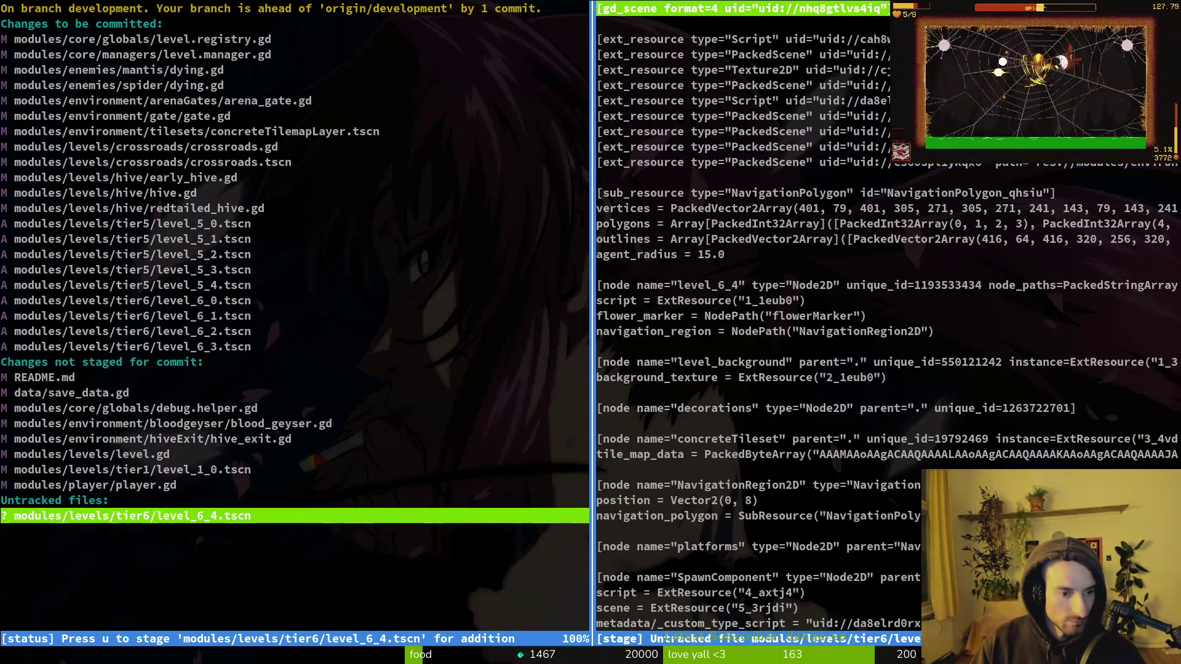
{"action": "key", "text": "Up"}
{"action": "key", "text": "Up"}
{"action": "key", "text": "Up"}
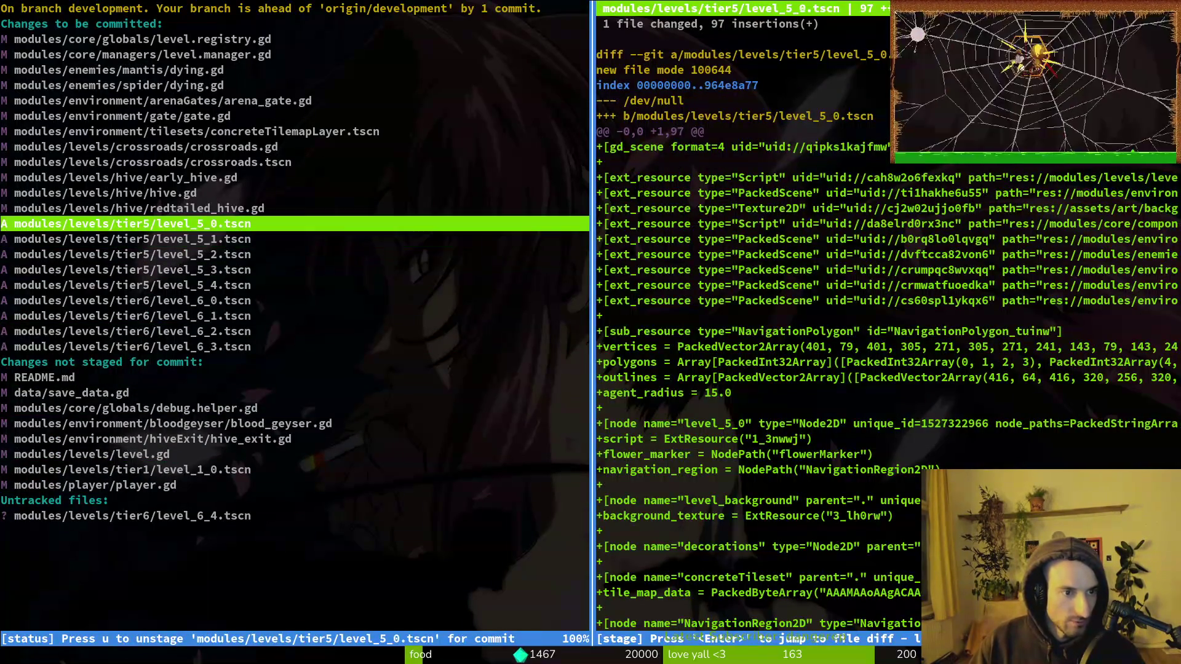
{"action": "key", "text": "u"}
{"action": "key", "text": "u"}
{"action": "key", "text": "u"}
{"action": "key", "text": "u"}
{"action": "key", "text": "u"}
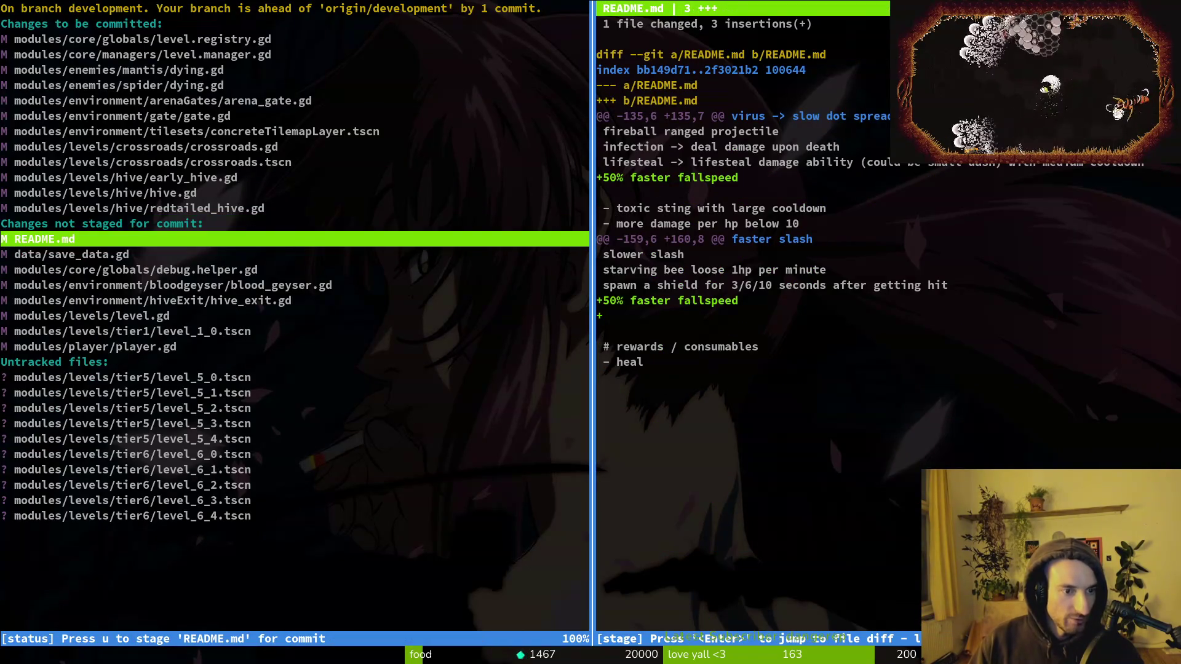
{"action": "key", "text": "Down"}
{"action": "key", "text": "Down"}
{"action": "key", "text": "Down"}
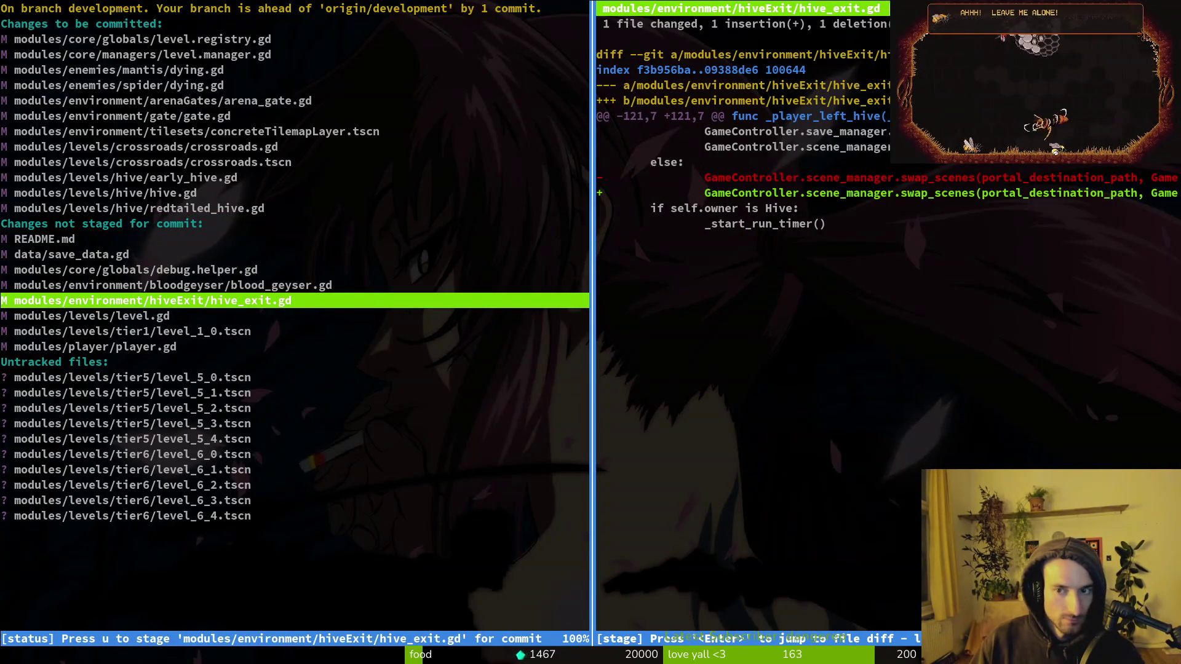
{"action": "key", "text": "O"}
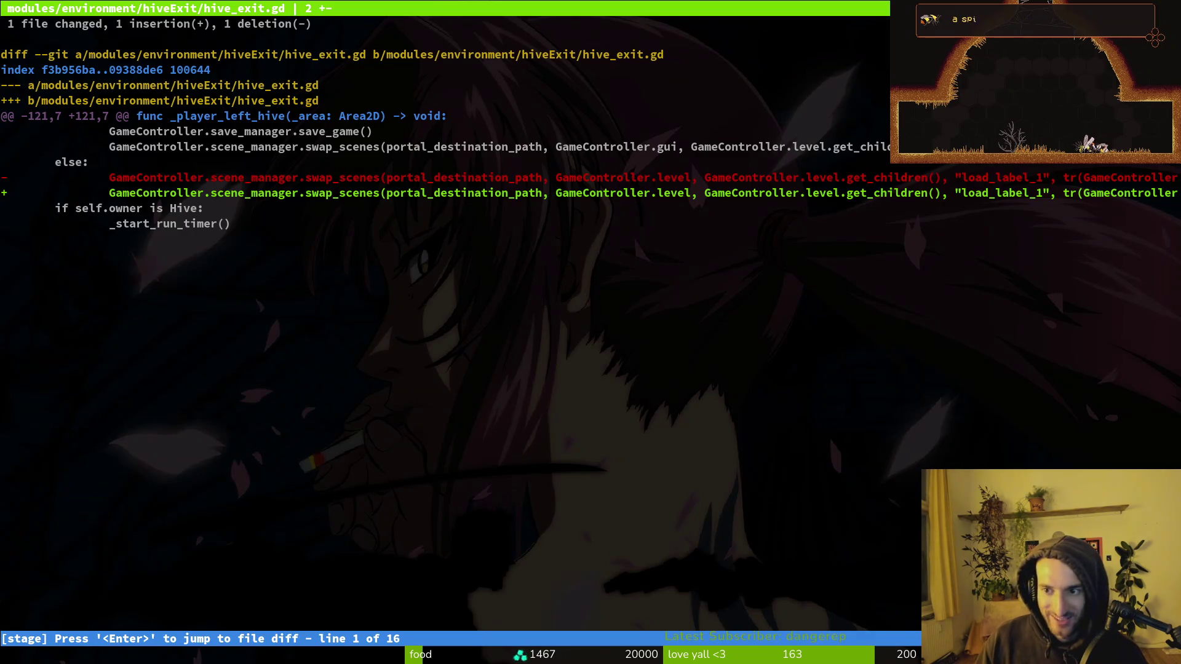
{"action": "key", "text": "q"}
{"action": "key", "text": "q"}
Step: Recheck hive_exit.gd in tig status, quit, and begin typing the git commit command
{"action": "type", "text": "tig"}
{"action": "key", "text": "Return"}
{"action": "key", "text": "s"}
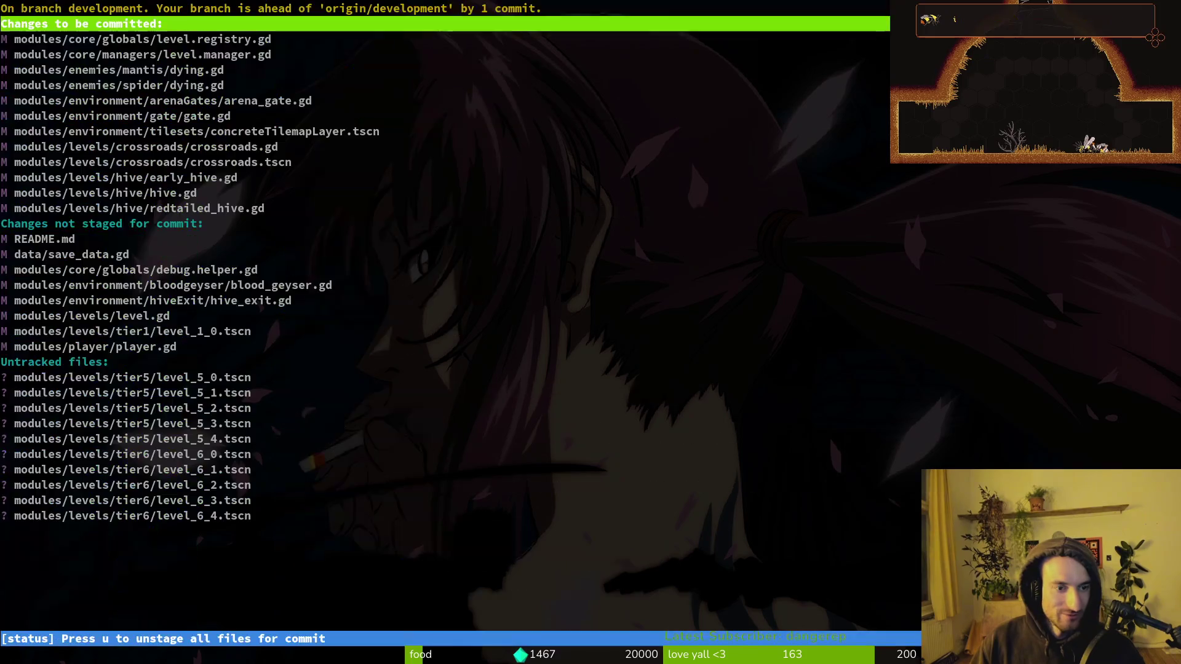
{"action": "key", "text": "Down"}
{"action": "key", "text": "Down"}
{"action": "key", "text": "Down"}
{"action": "key", "text": "Down"}
{"action": "key", "text": "Return"}
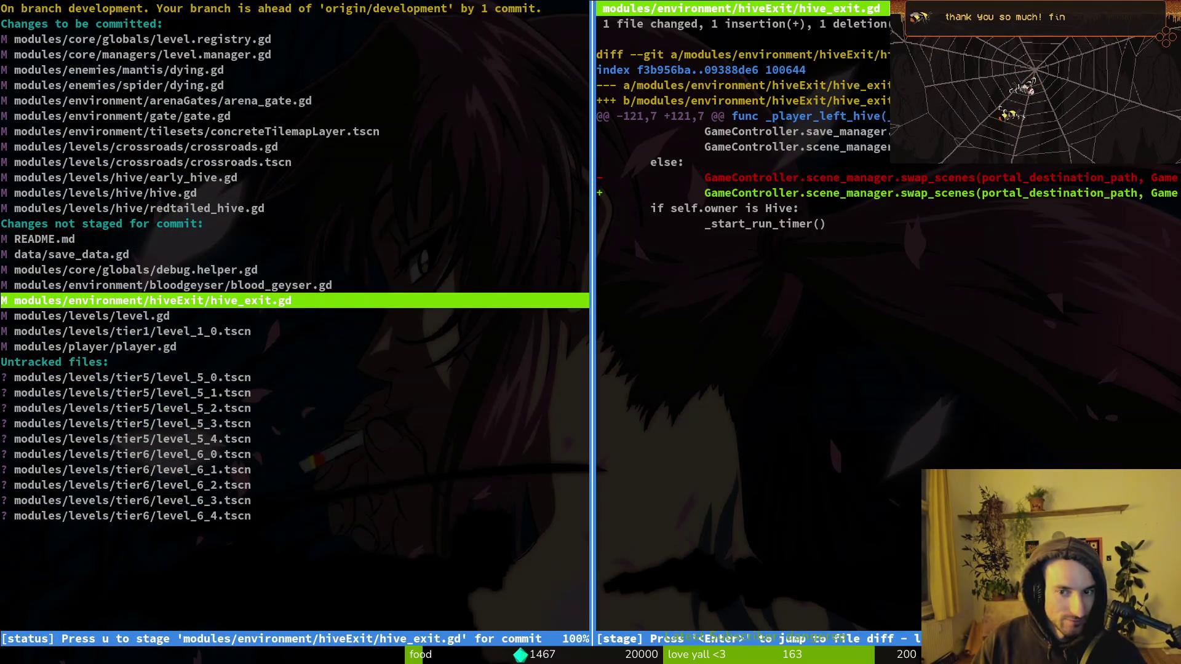
{"action": "key", "text": "q"}
{"action": "key", "text": "q"}
{"action": "type", "text": "git dcojm"}
{"action": "key", "text": "BackSpace"}
{"action": "key", "text": "BackSpace"}
{"action": "key", "text": "BackSpace"}
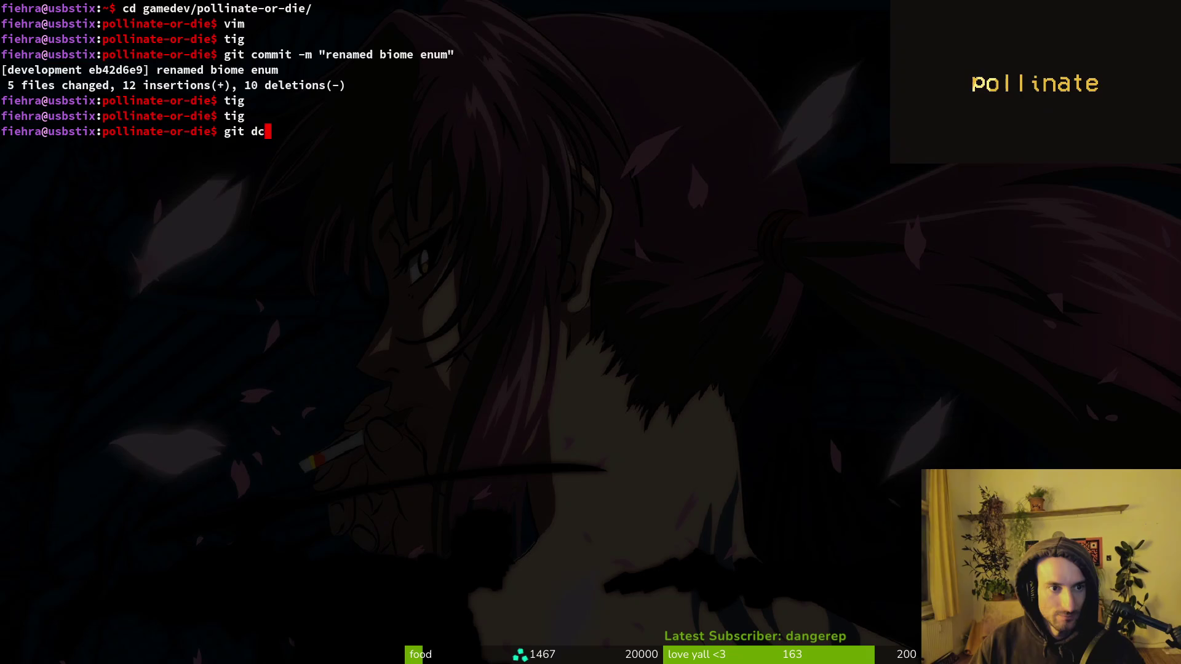
Step: Commit the staged changes with the message 'added crossroads level and changed infara…'
{"action": "type", "text": "mit -m"}
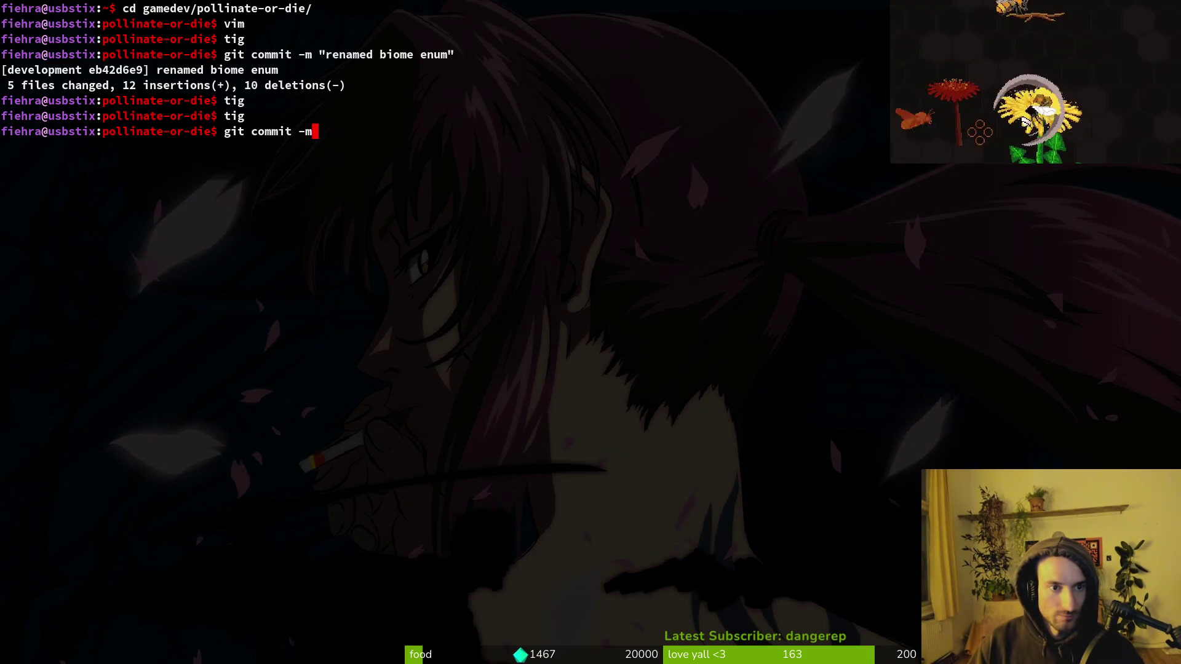
{"action": "type", "text": " \"added crossr"}
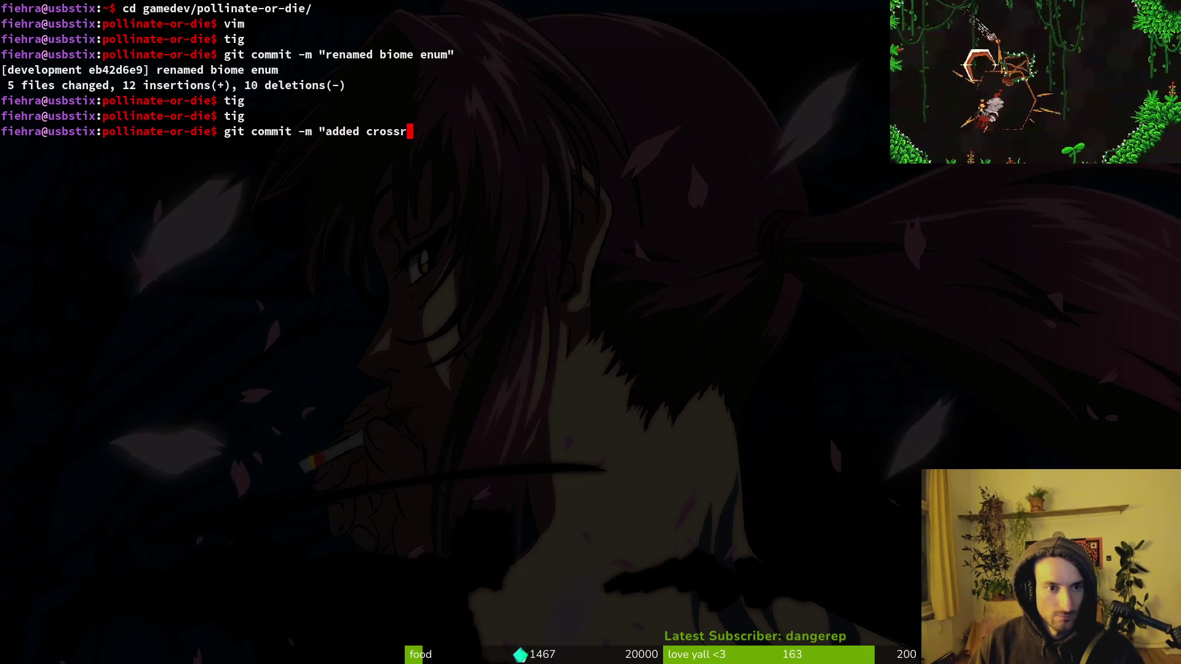
{"action": "type", "text": "oads level and changed in"}
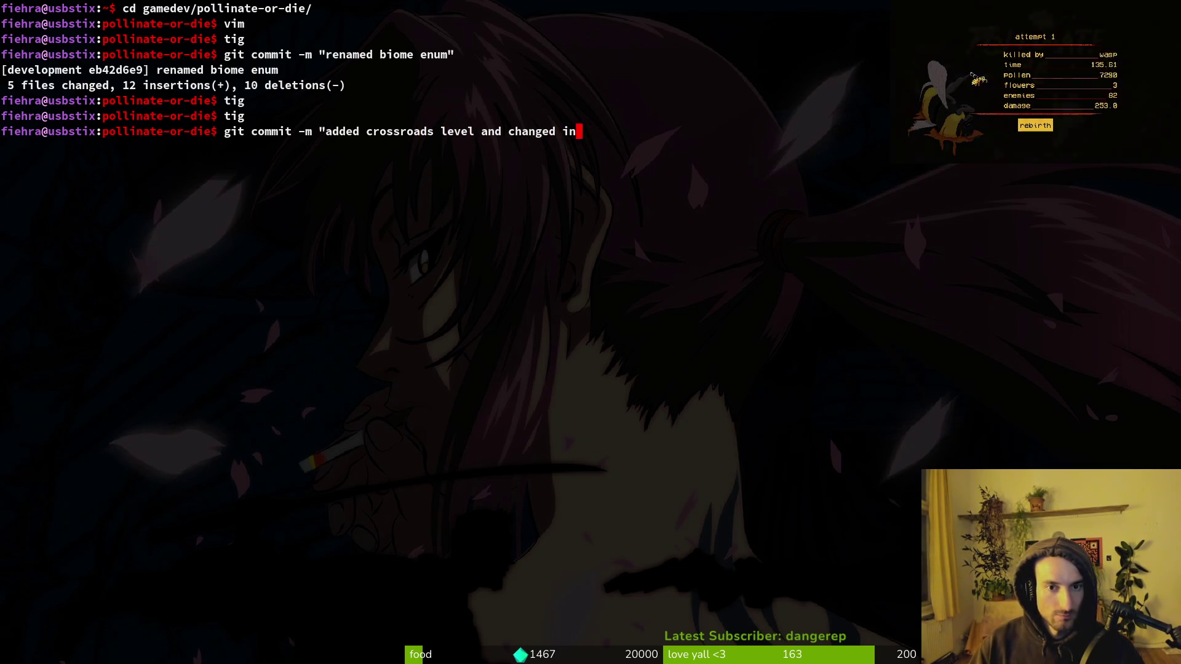
{"action": "type", "text": "fara"}
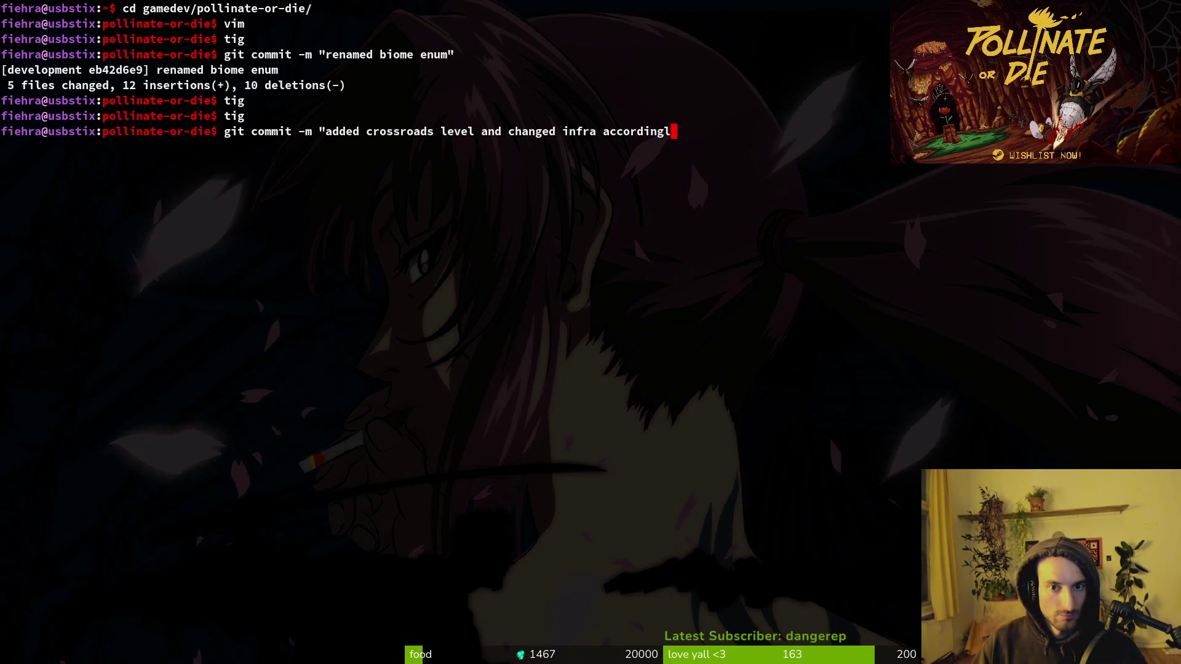
{"action": "key", "text": "Return"}
{"action": "type", "text": "tig"}
{"action": "key", "text": "Return"}
Step: In tig, stage the tier 5 and tier 6 level scenes, leaving the tier1 scene unstaged
{"action": "key", "text": "Down"}
{"action": "key", "text": "Down"}
{"action": "key", "text": "Down"}
{"action": "key", "text": "Down"}
{"action": "key", "text": "Down"}
{"action": "key", "text": "Down"}
{"action": "key", "text": "u"}
{"action": "key", "text": "Down"}
{"action": "key", "text": "u"}
{"action": "key", "text": "u"}
{"action": "key", "text": "u"}
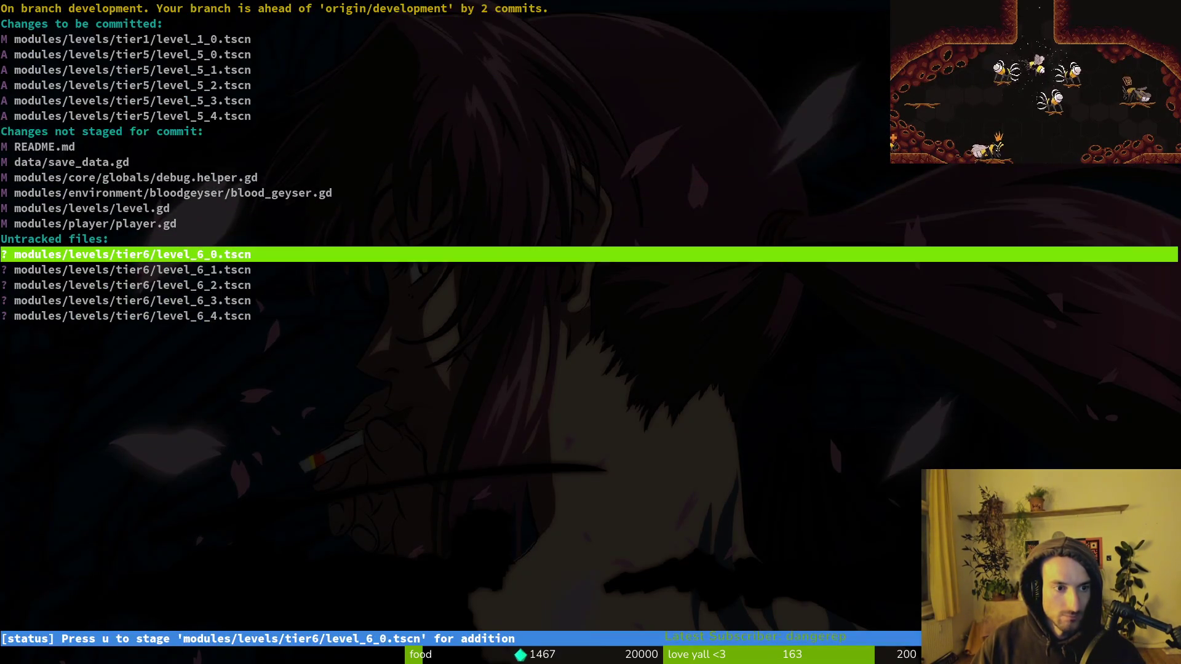
{"action": "key", "text": "u"}
{"action": "key", "text": "u"}
{"action": "key", "text": "Up"}
{"action": "key", "text": "Up"}
{"action": "key", "text": "Up"}
{"action": "key", "text": "Up"}
{"action": "key", "text": "Up"}
{"action": "key", "text": "Up"}
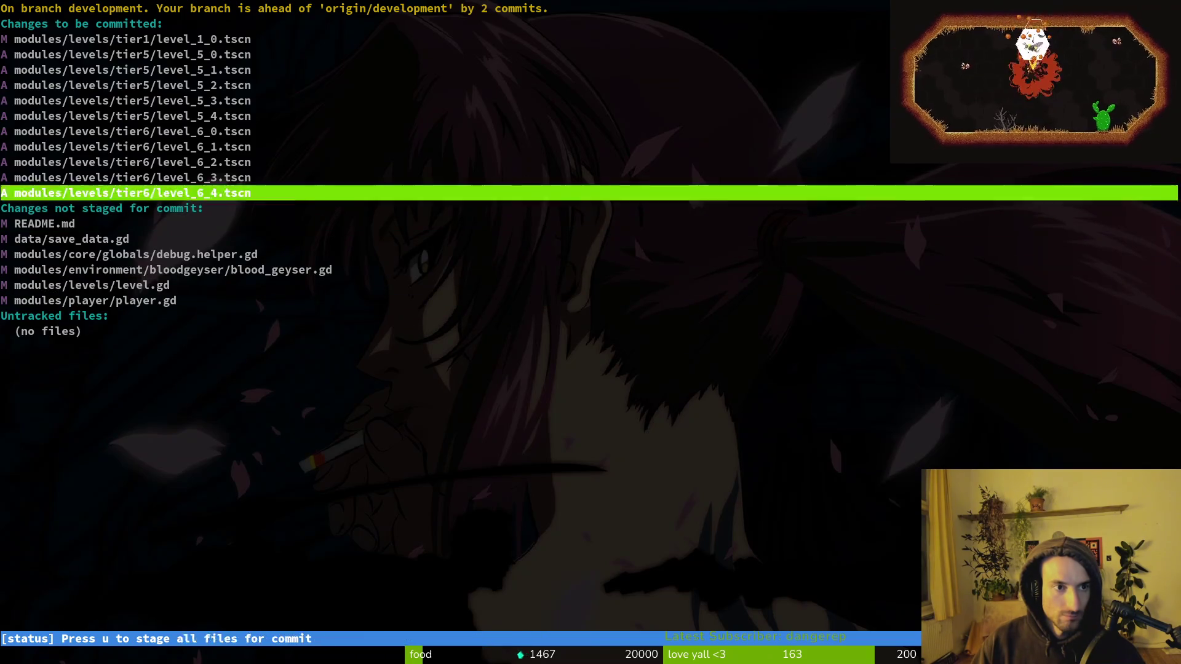
{"action": "key", "text": "Up"}
{"action": "key", "text": "Up"}
{"action": "key", "text": "Up"}
{"action": "key", "text": "Up"}
{"action": "key", "text": "u"}
{"action": "key", "text": "Down"}
{"action": "key", "text": "Down"}
{"action": "key", "text": "Down"}
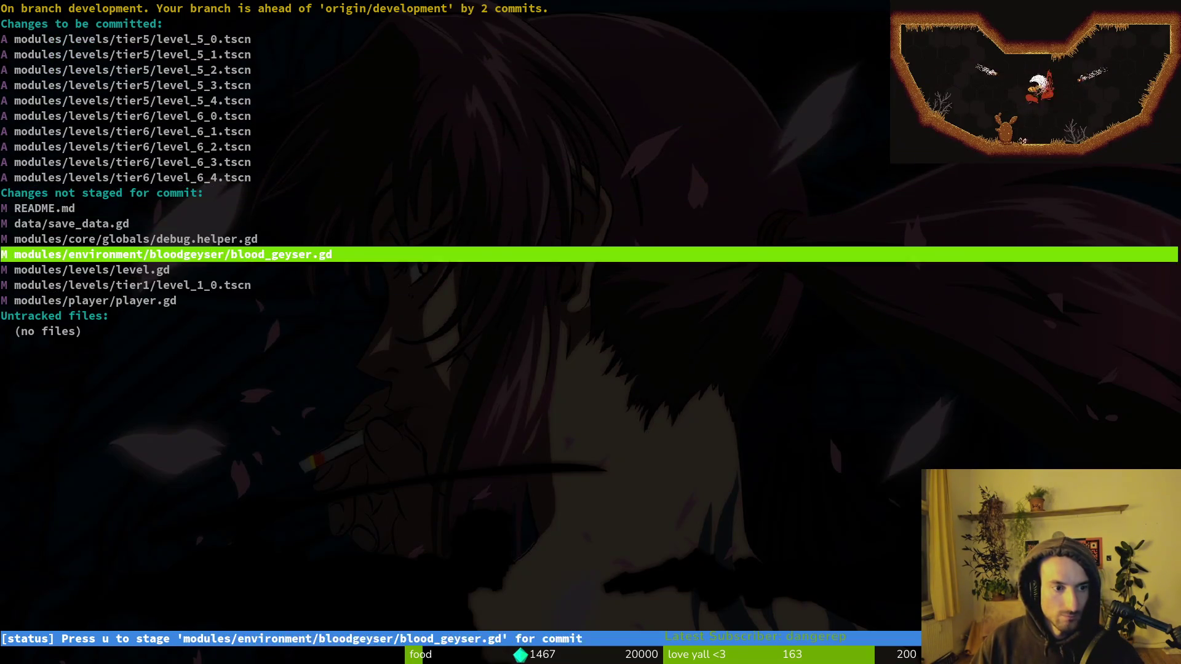
{"action": "key", "text": "Up"}
{"action": "key", "text": "Up"}
{"action": "key", "text": "Up"}
Step: Commit them with the message 'added tier 5 and 6 levels for urban area'
{"action": "type", "text": "qgit"}
{"action": "type", "text": "mit -"}
{"action": "key", "text": "BackSpace"}
{"action": "key", "text": "BackSpace"}
{"action": "key", "text": "BackSpace"}
{"action": "type", "text": "mit -"}
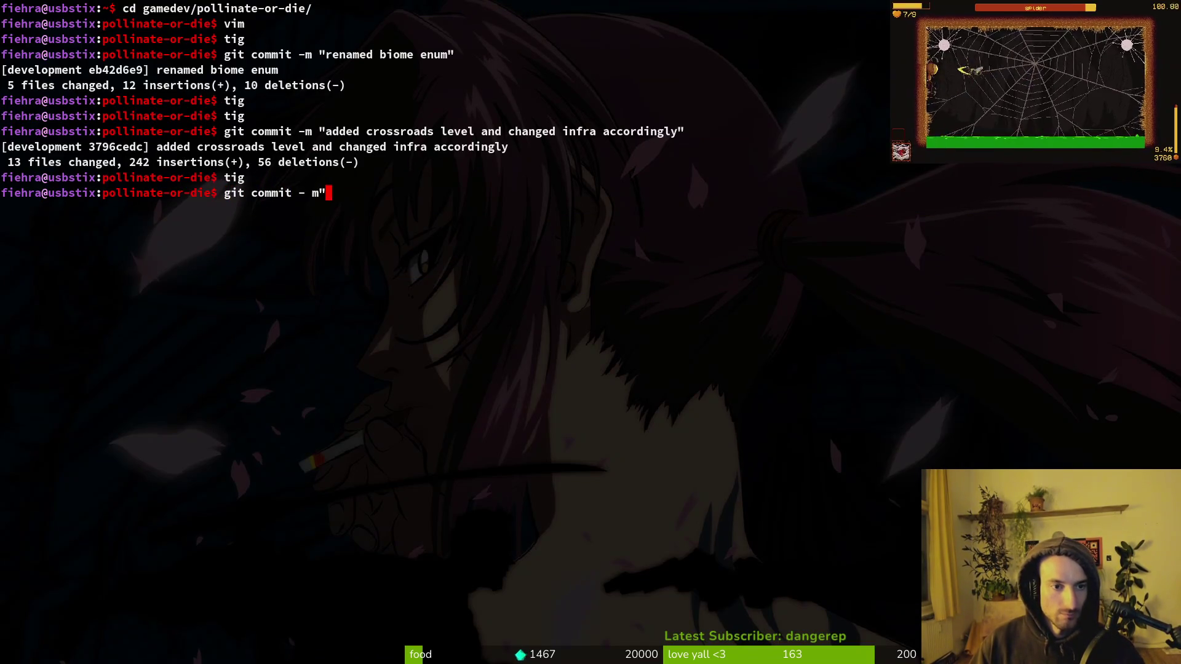
{"action": "type", "text": "m \"added le"}
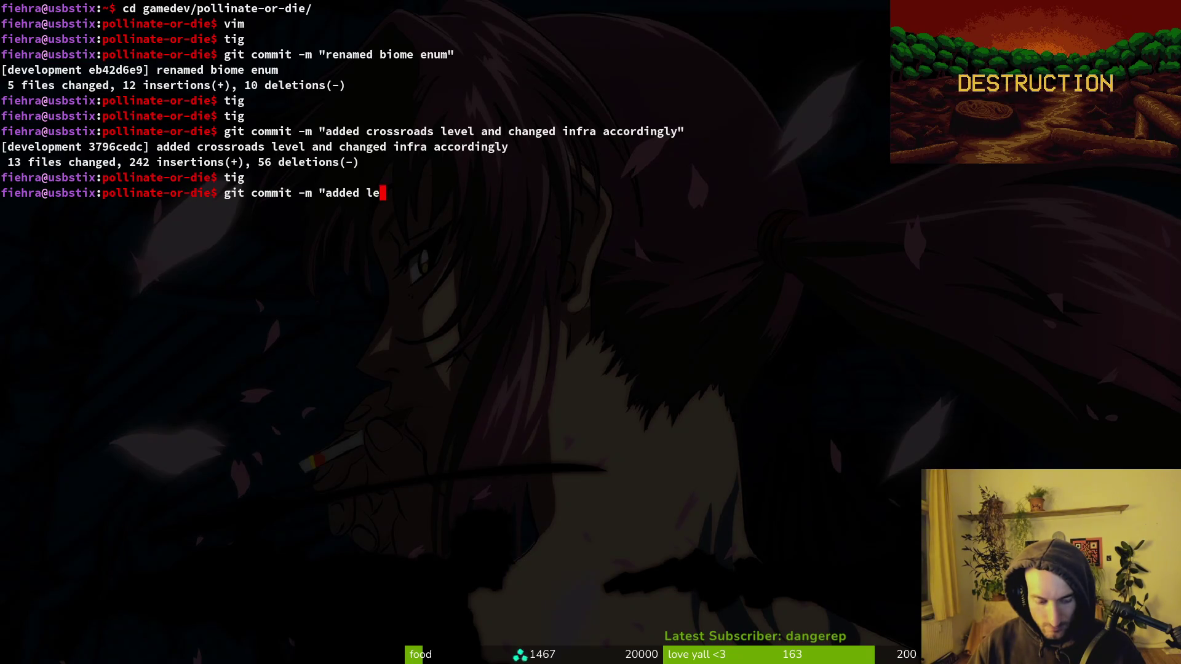
{"action": "type", "text": "vel"}
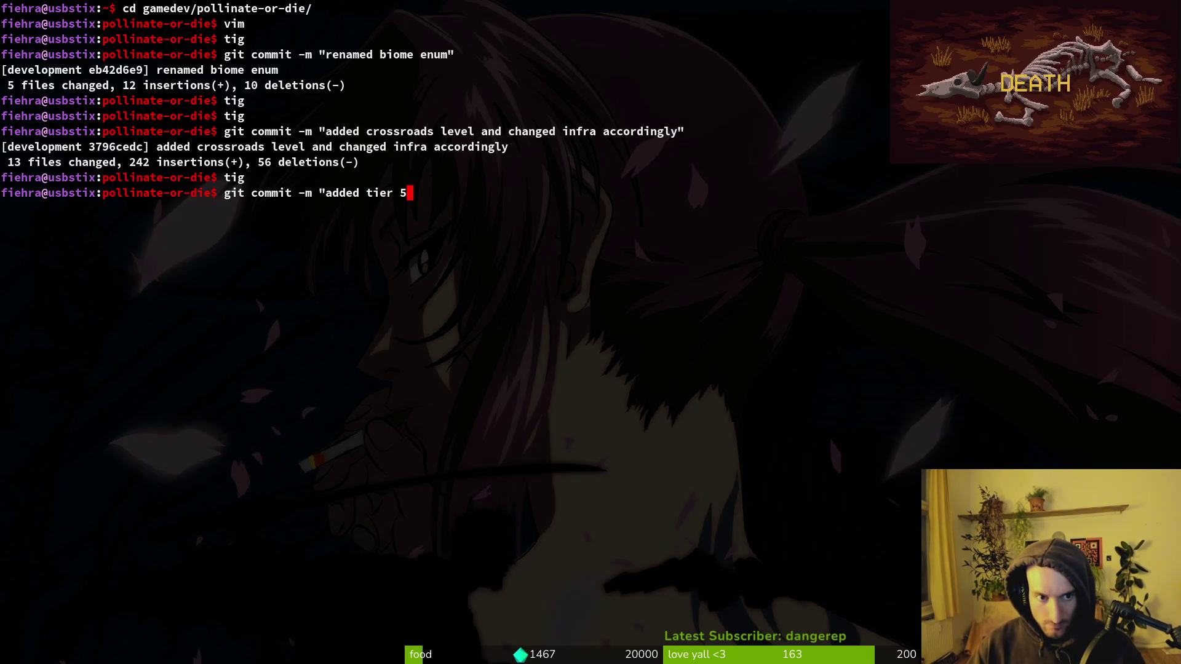
{"action": "type", "text": " levels for"}
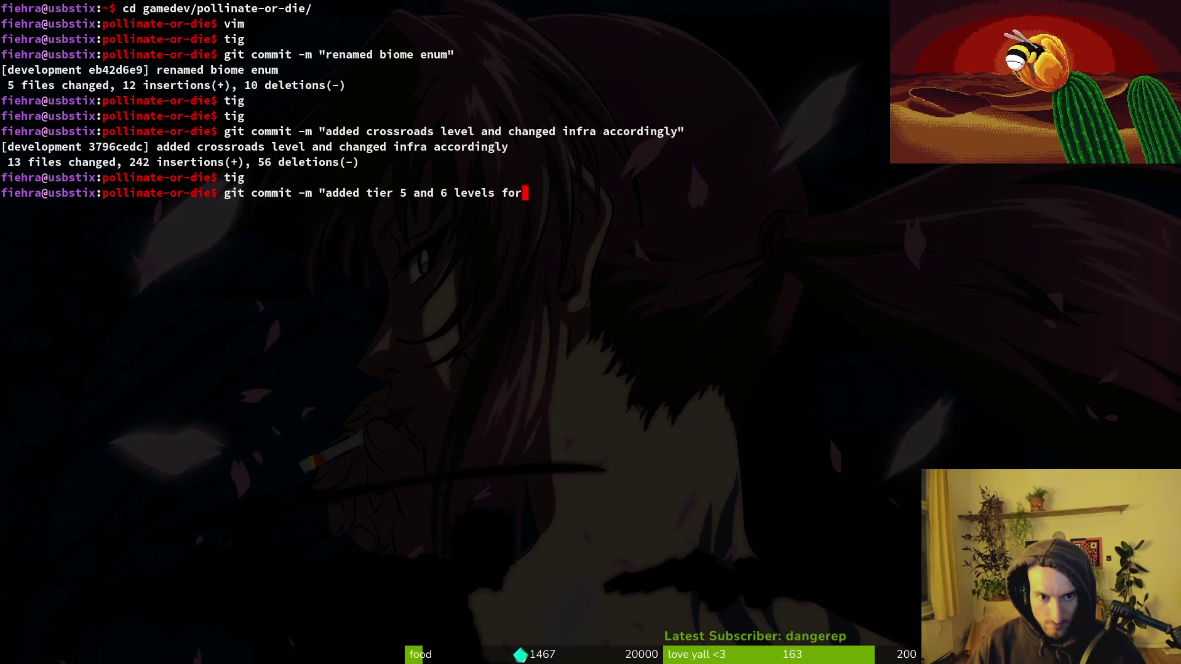
{"action": "type", "text": "\""}
{"action": "key", "text": "Return"}
Step: Preview and stage blood_geyser.gd in tig, then run git push for the development branch
{"action": "type", "text": "tig"}
{"action": "key", "text": "Return"}
{"action": "key", "text": "Down"}
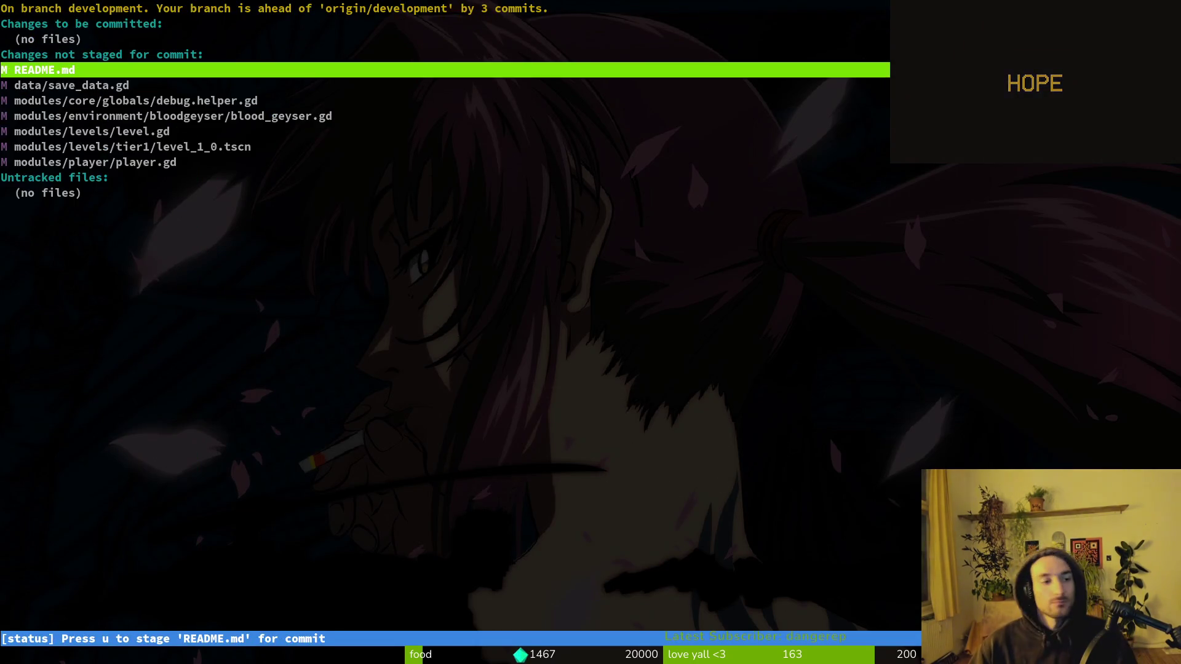
{"action": "key", "text": "Down"}
{"action": "key", "text": "Down"}
{"action": "key", "text": "Down"}
{"action": "key", "text": "Return"}
{"action": "type", "text": "u"}
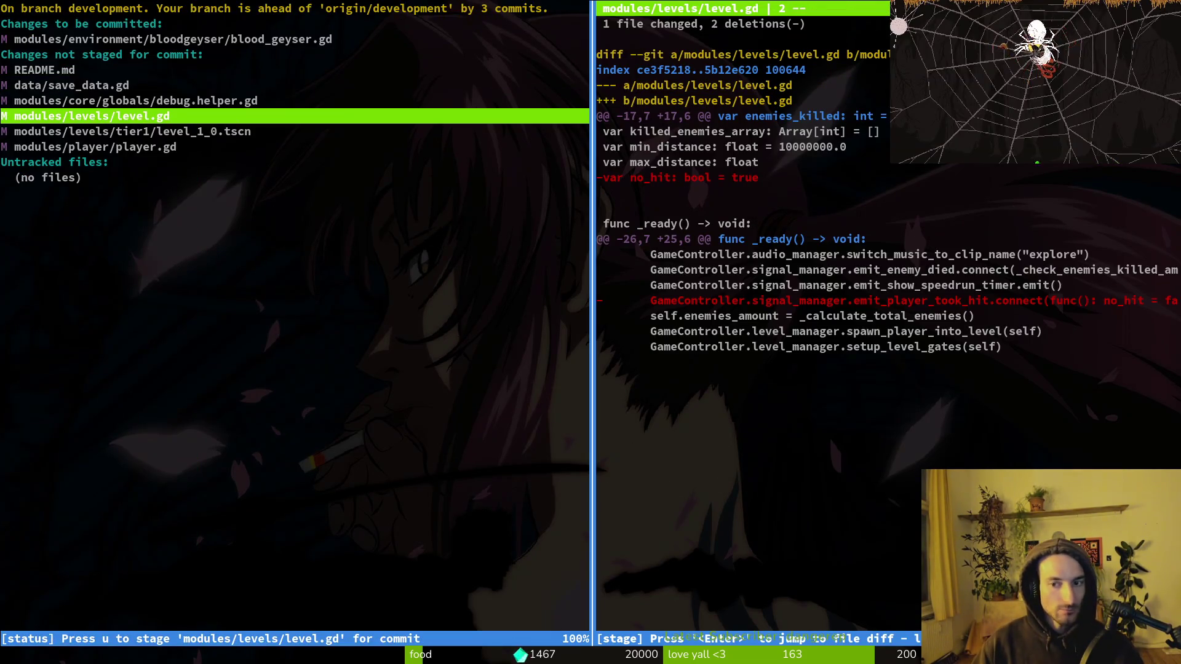
{"action": "type", "text": "qgit"}
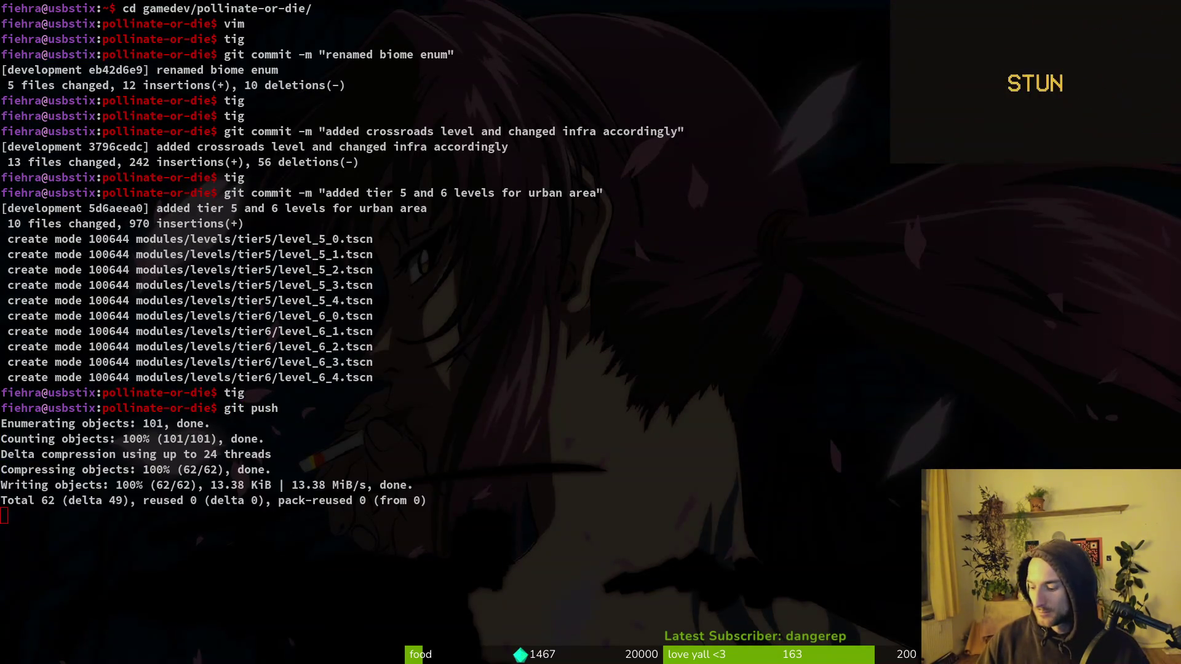
{"action": "key", "text": "super+b"}
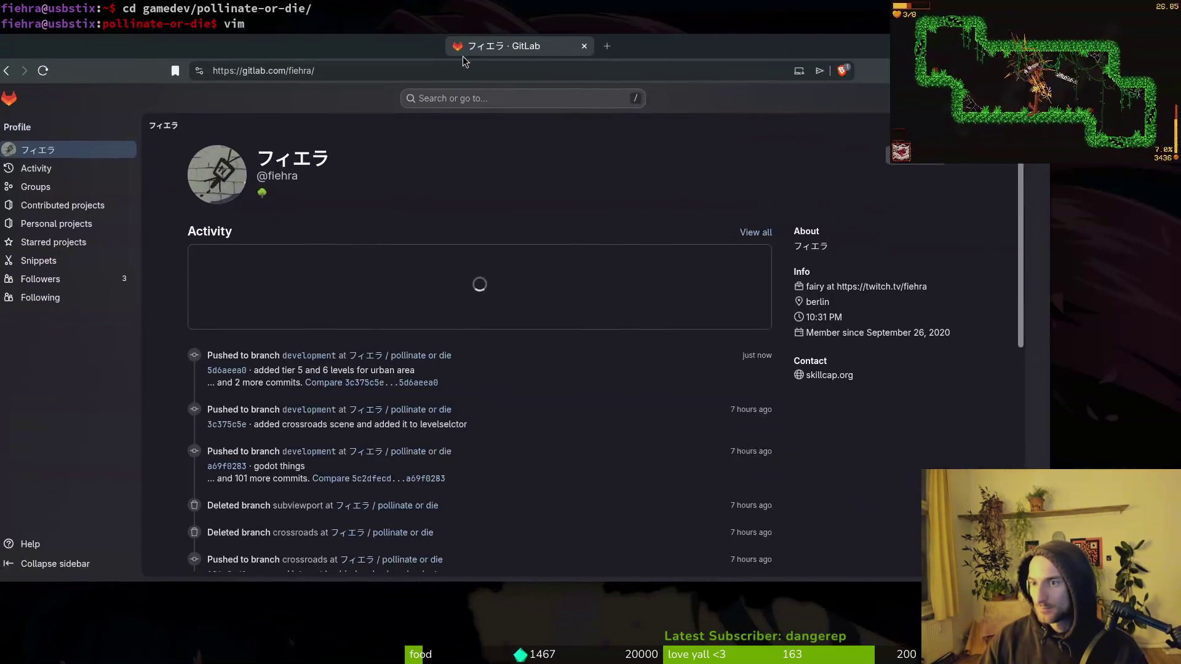
Step: Open the pollinate or die project's Work items list and open item #1273 in a new tab
{"action": "left_click", "coordinate": [440, 363]}
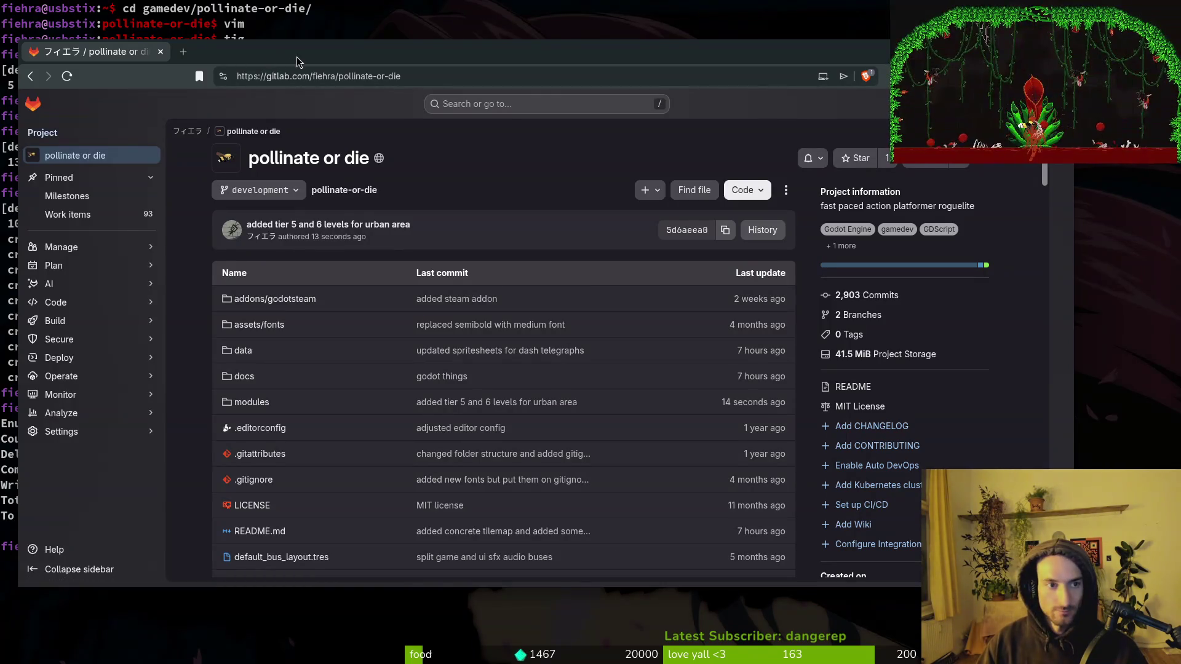
{"action": "key", "text": "super+Up"}
{"action": "left_click", "coordinate": [52, 173]}
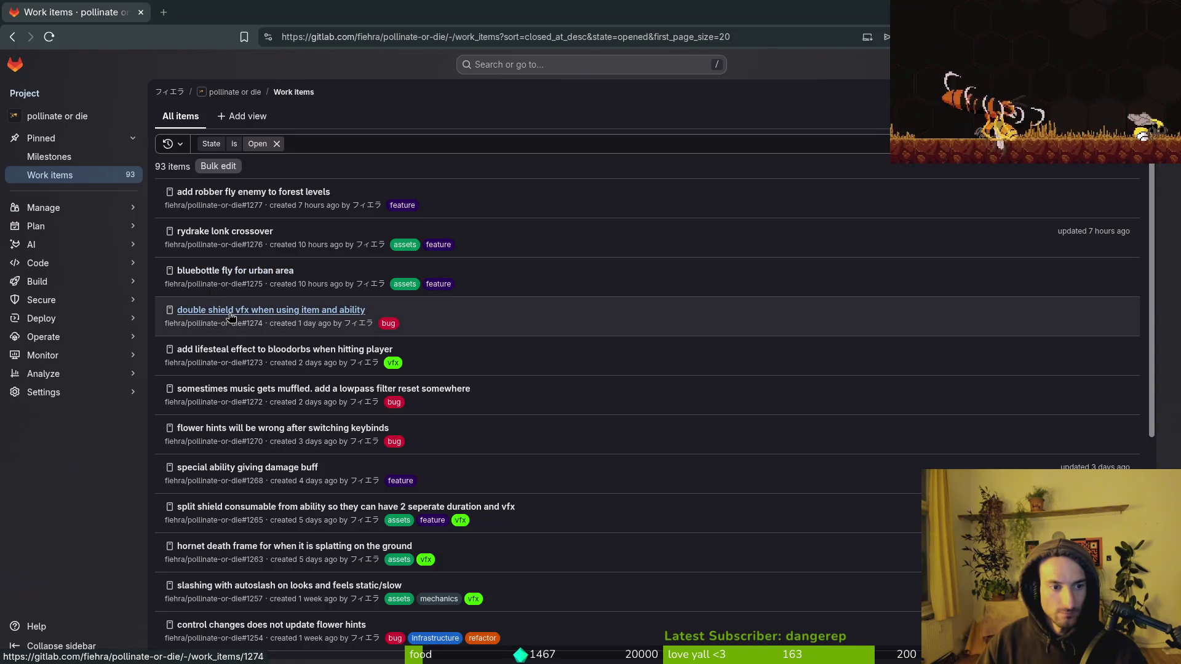
{"action": "middle_click", "coordinate": [283, 349]}
{"action": "left_click", "coordinate": [224, 11]}
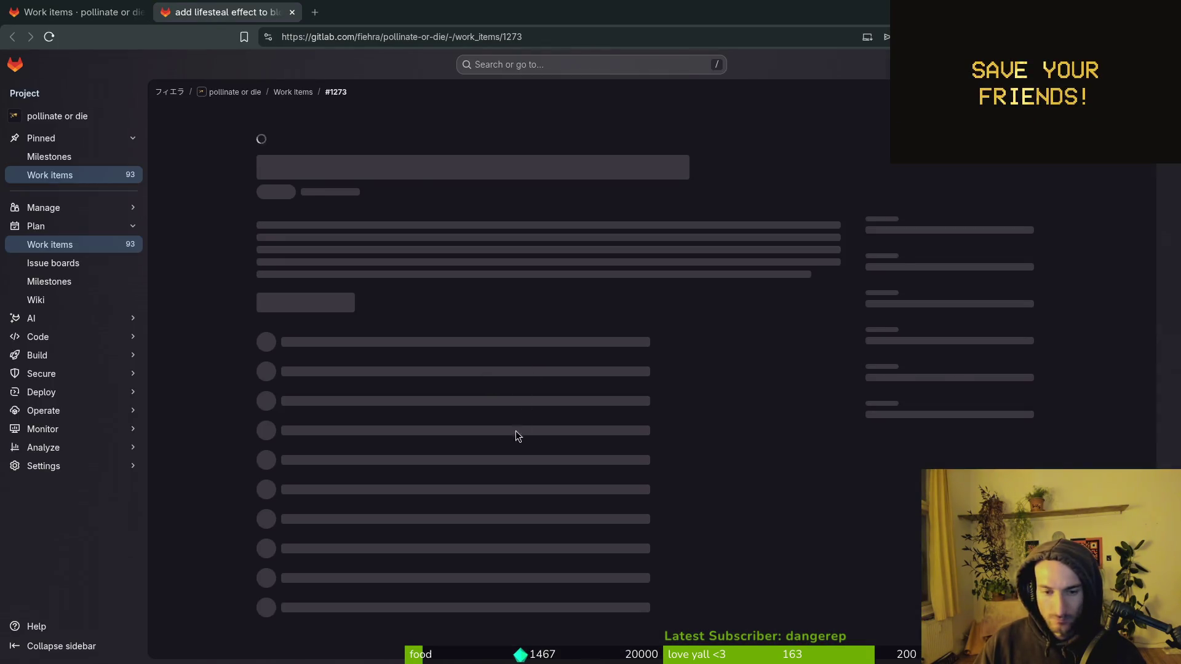
{"action": "scroll", "coordinate": [422, 453], "scroll_direction": "down", "scroll_amount": 1}
{"action": "key", "text": "ctrl+shift+Tab"}
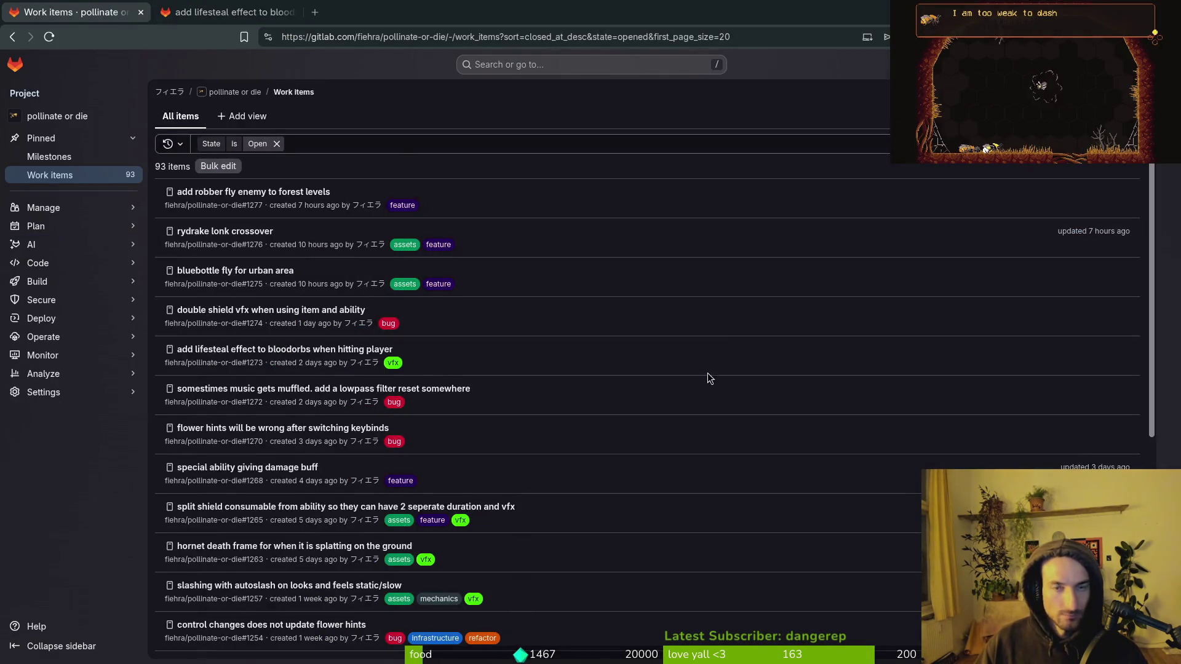
{"action": "key", "text": "super+1"}
{"action": "type", "text": "tig status"}
{"action": "key", "text": "Return"}
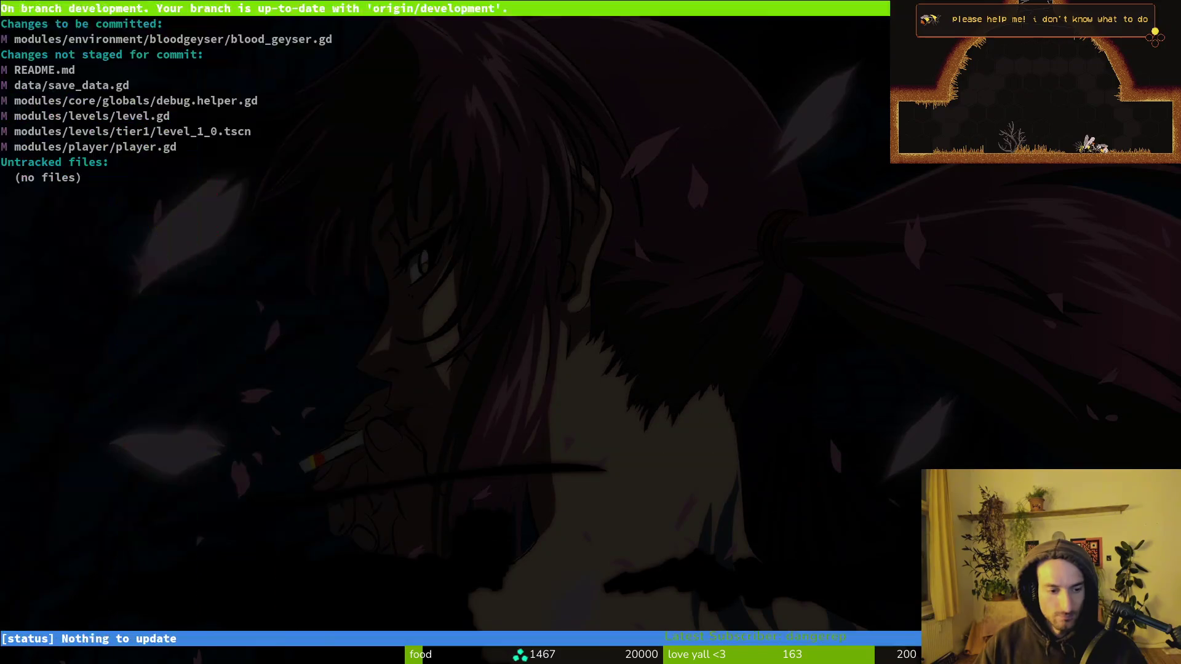
Step: Stage level.gd, level_1_0.tscn, player.gd and README.md, leaving save_data.gd unstaged
{"action": "key", "text": "Down"}
{"action": "key", "text": "Down"}
{"action": "key", "text": "Down"}
{"action": "key", "text": "Return"}
{"action": "key", "text": "u"}
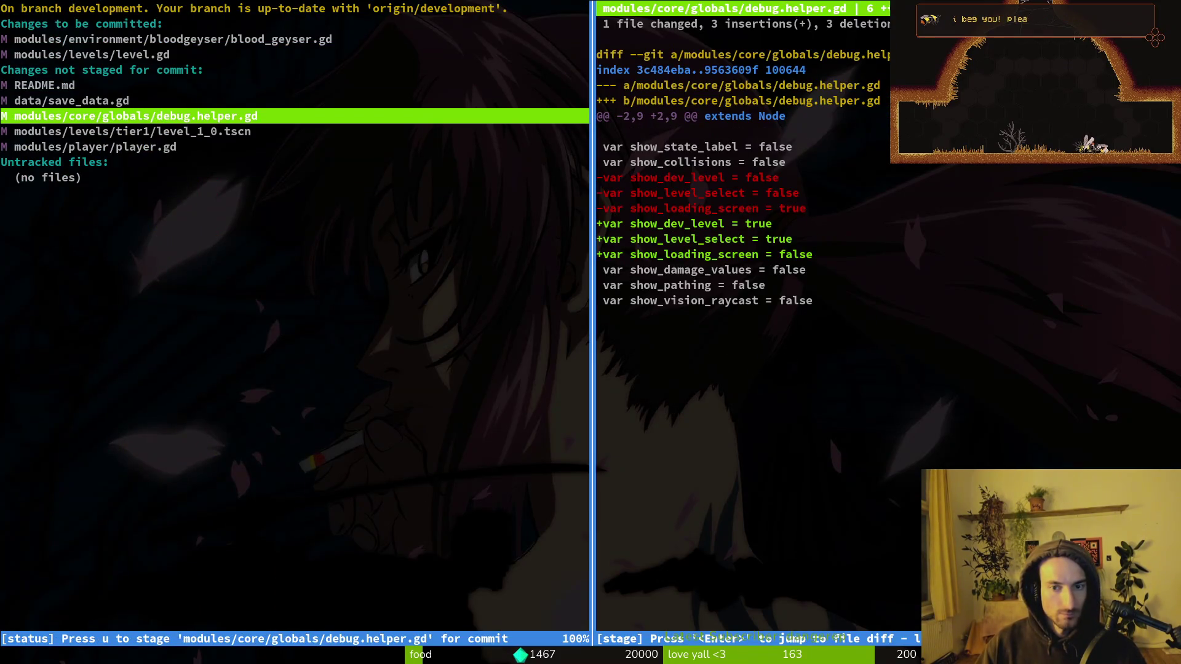
{"action": "key", "text": "Down"}
{"action": "key", "text": "u"}
{"action": "key", "text": "Down"}
{"action": "key", "text": "u"}
{"action": "key", "text": "Up"}
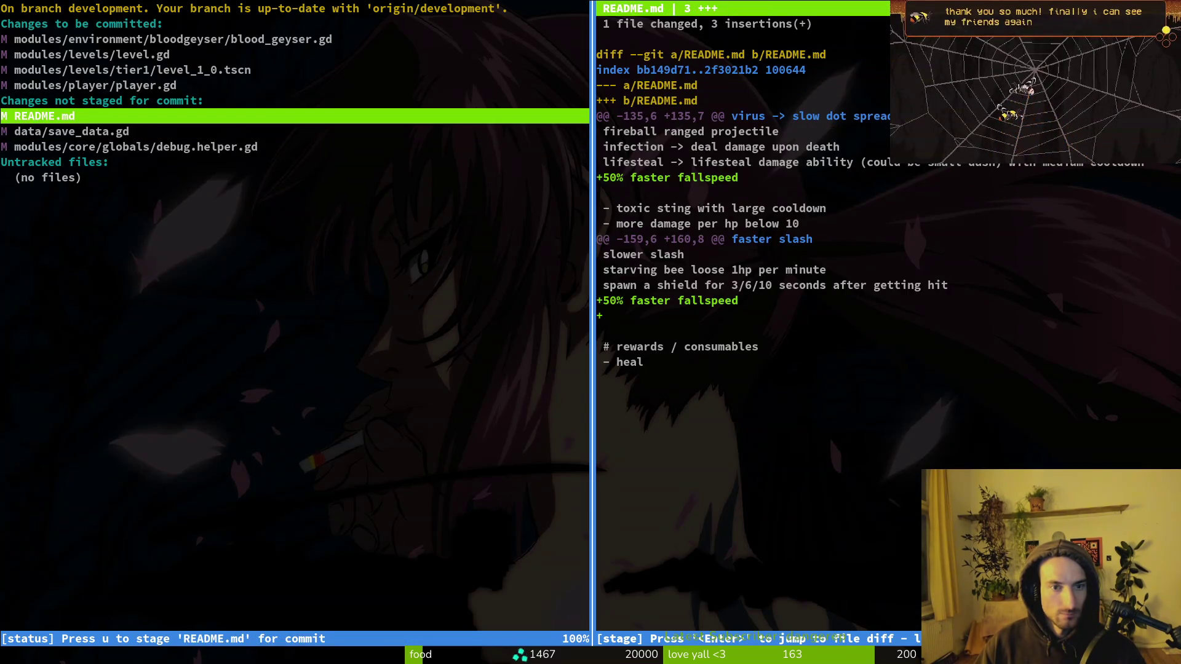
{"action": "key", "text": "Down"}
Step: Begin the git commit and verify the staged files with tig in a second terminal
{"action": "type", "text": "qgit commi"}
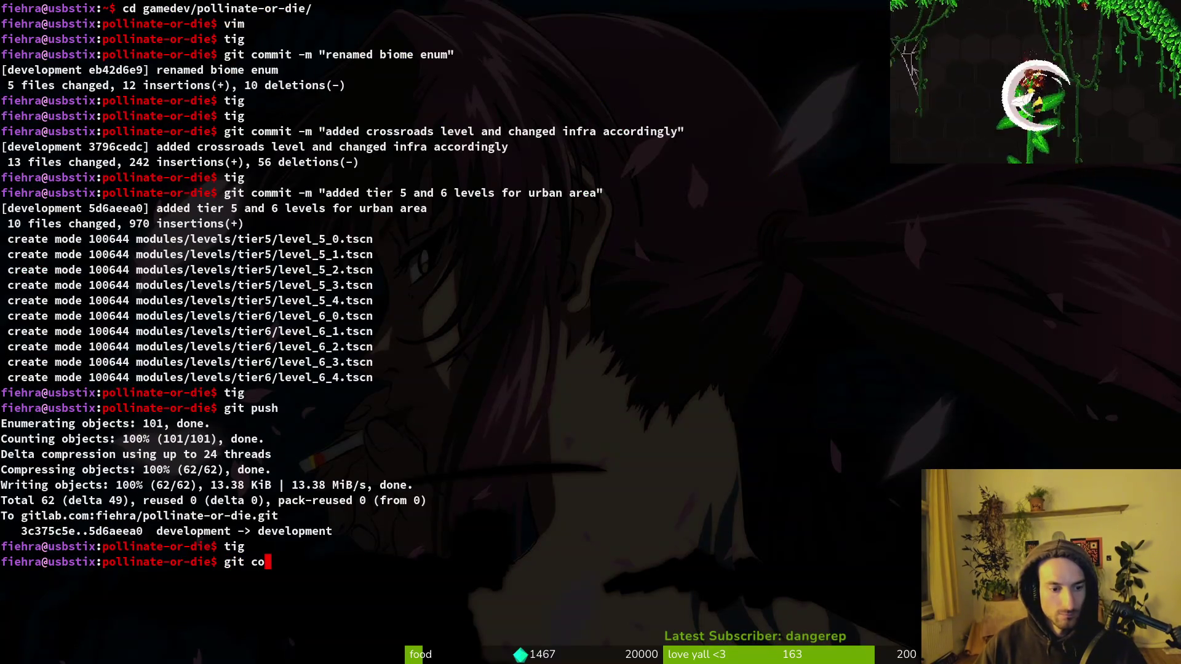
{"action": "type", "text": "t -m"}
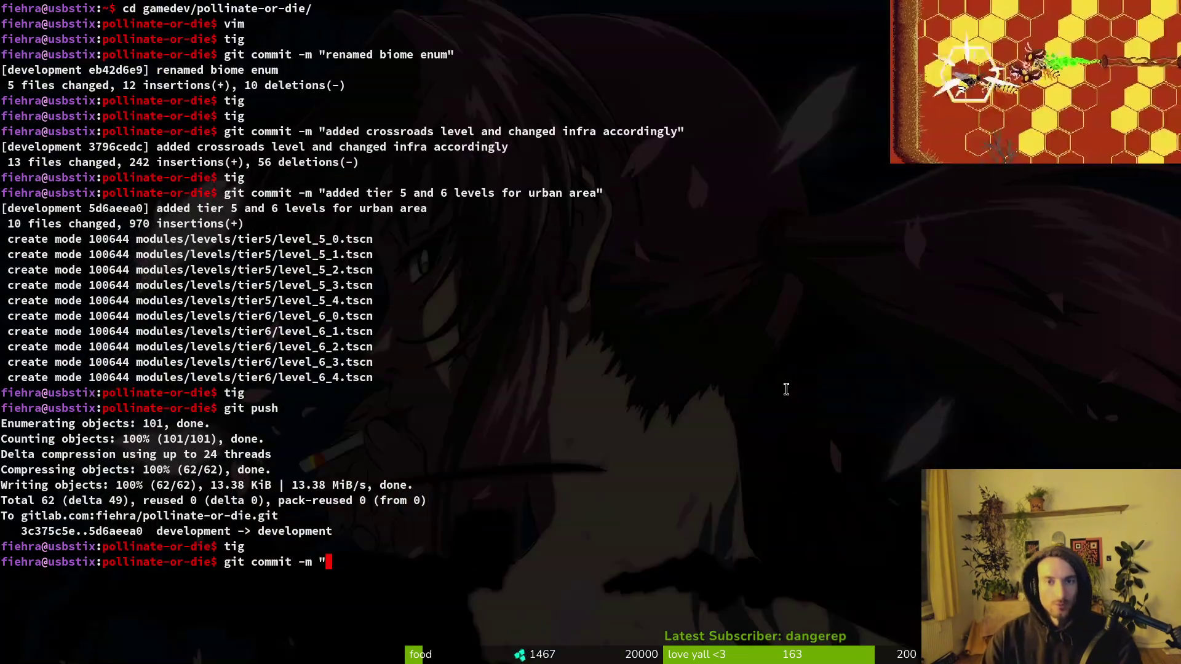
{"action": "key", "text": "super+Return"}
{"action": "type", "text": "tig"}
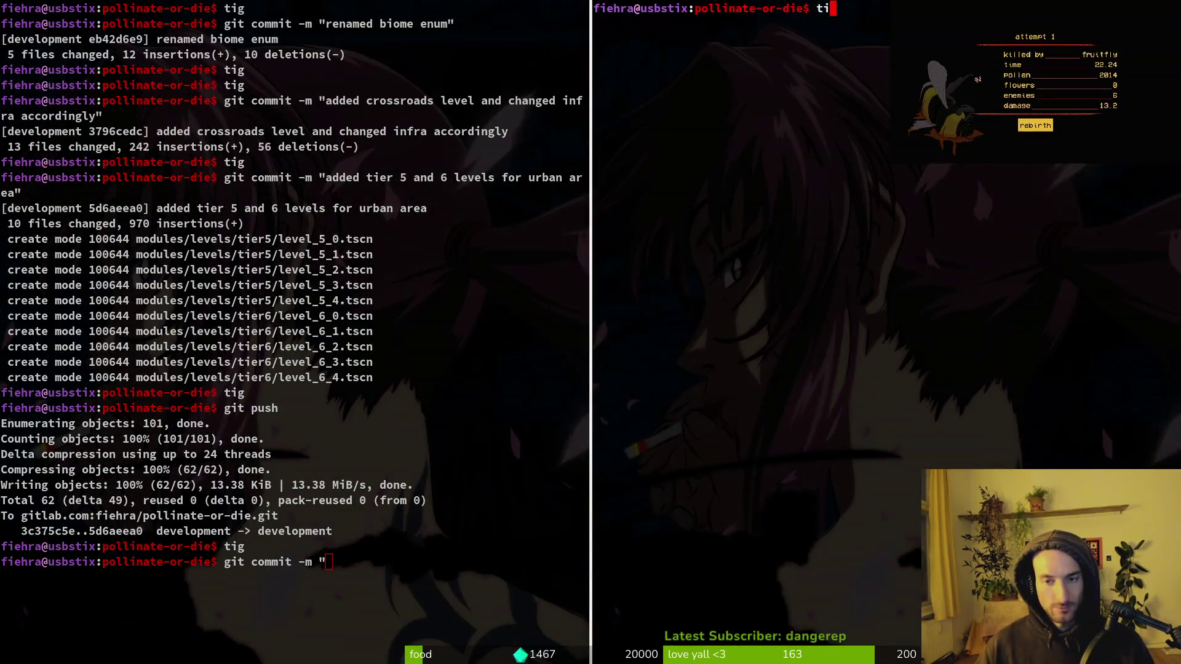
{"action": "key", "text": "Return"}
{"action": "key", "text": "s"}
{"action": "key", "text": "Down"}
{"action": "key", "text": "Down"}
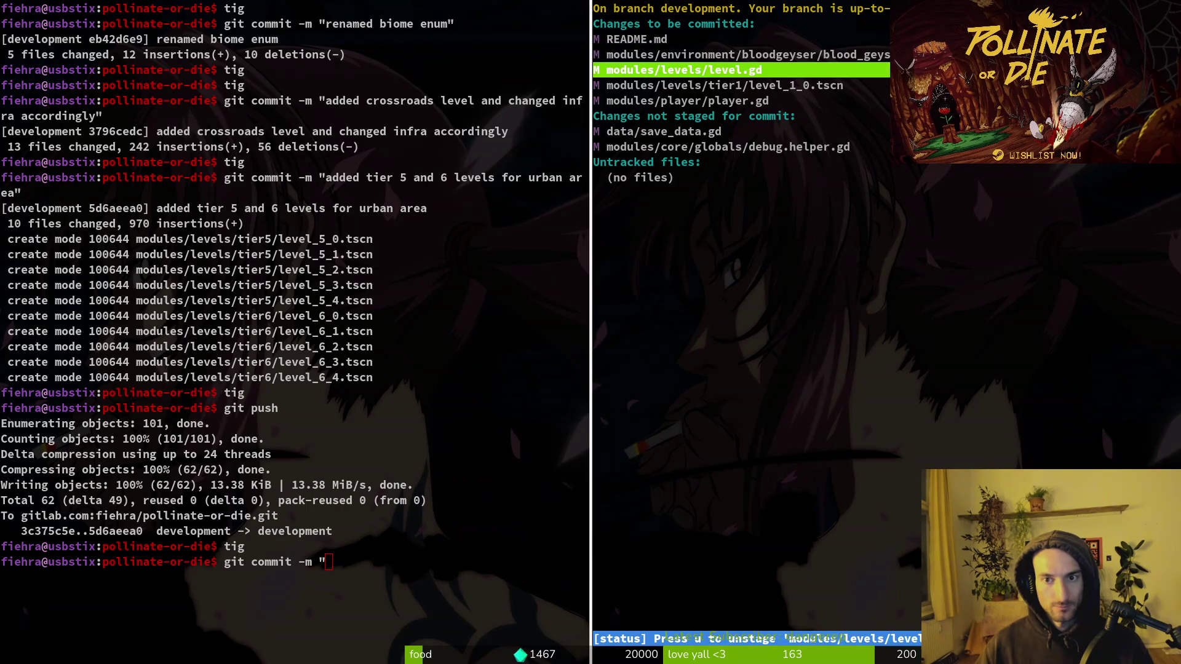
{"action": "key", "text": "Up"}
{"action": "key", "text": "super+shift+q"}
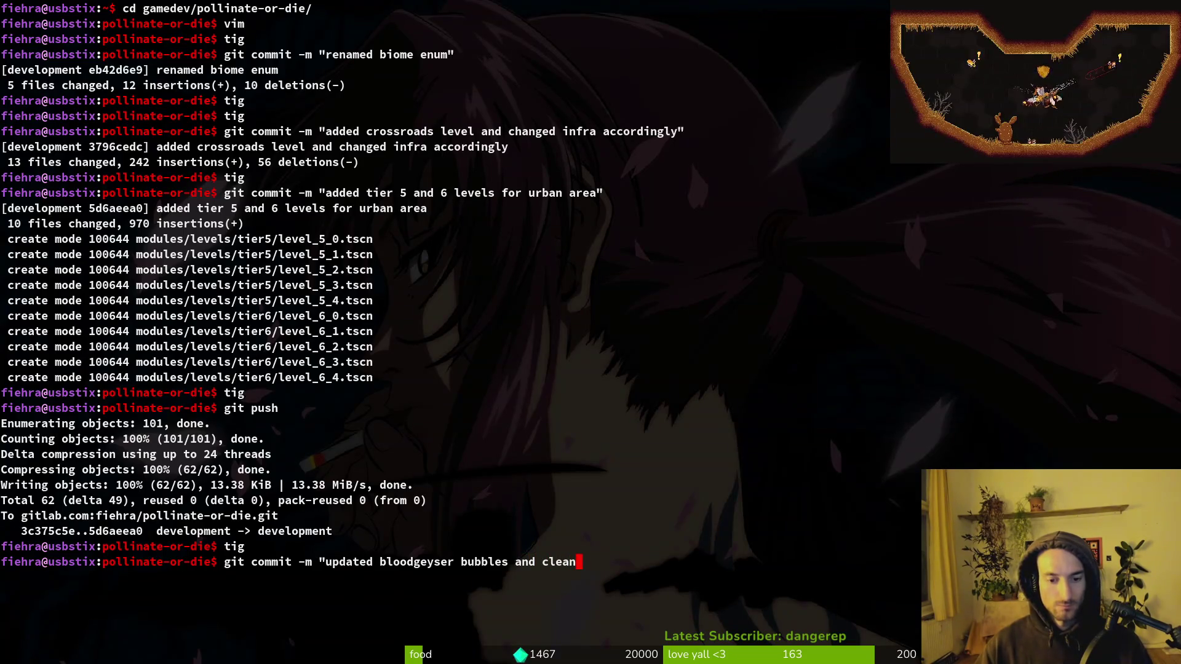
Step: Commit as 'updated bloodgeyser bubbles and cleanup' and push it to GitLab
{"action": "type", "text": "\"\""}
{"action": "key", "text": "Return"}
{"action": "type", "text": "g"}
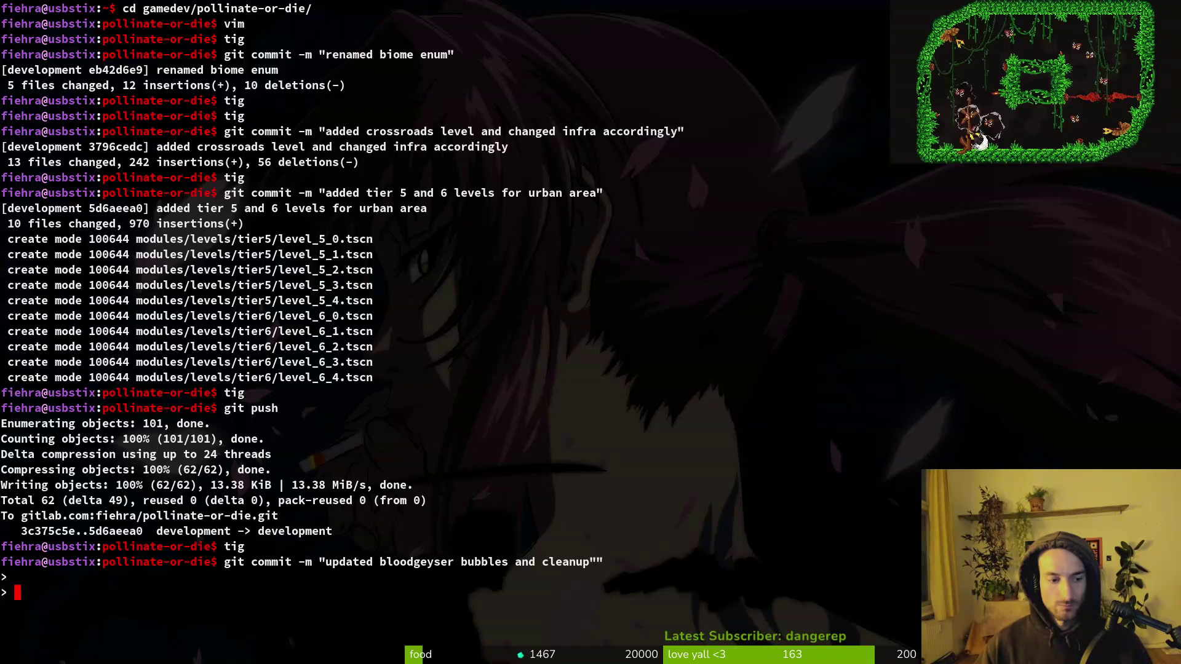
{"action": "key", "text": "BackSpace"}
{"action": "key", "text": "Return"}
{"action": "type", "text": "\""}
{"action": "key", "text": "Return"}
{"action": "type", "text": "it push"}
{"action": "key", "text": "Return"}
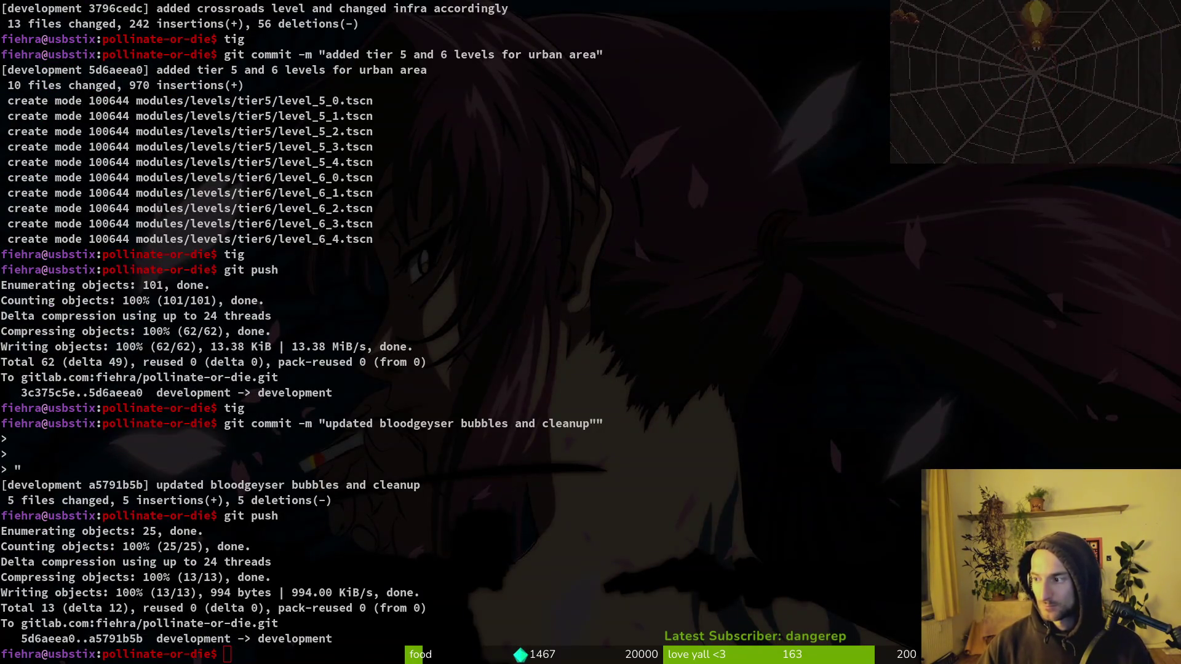
{"action": "key", "text": "super+2"}
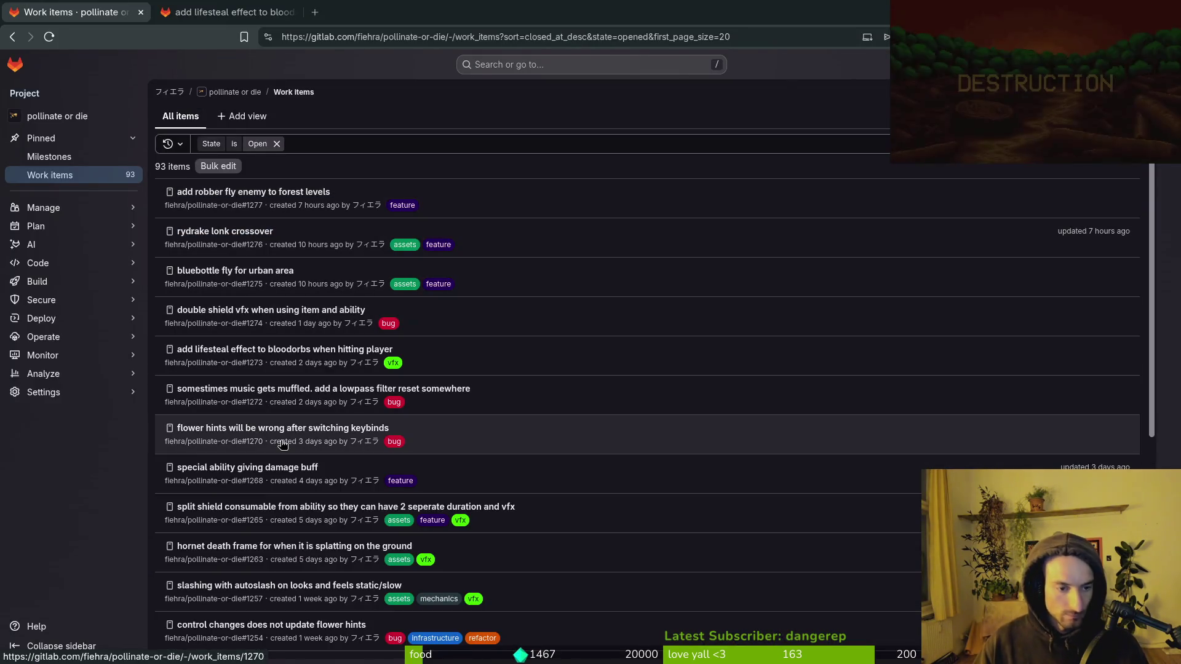
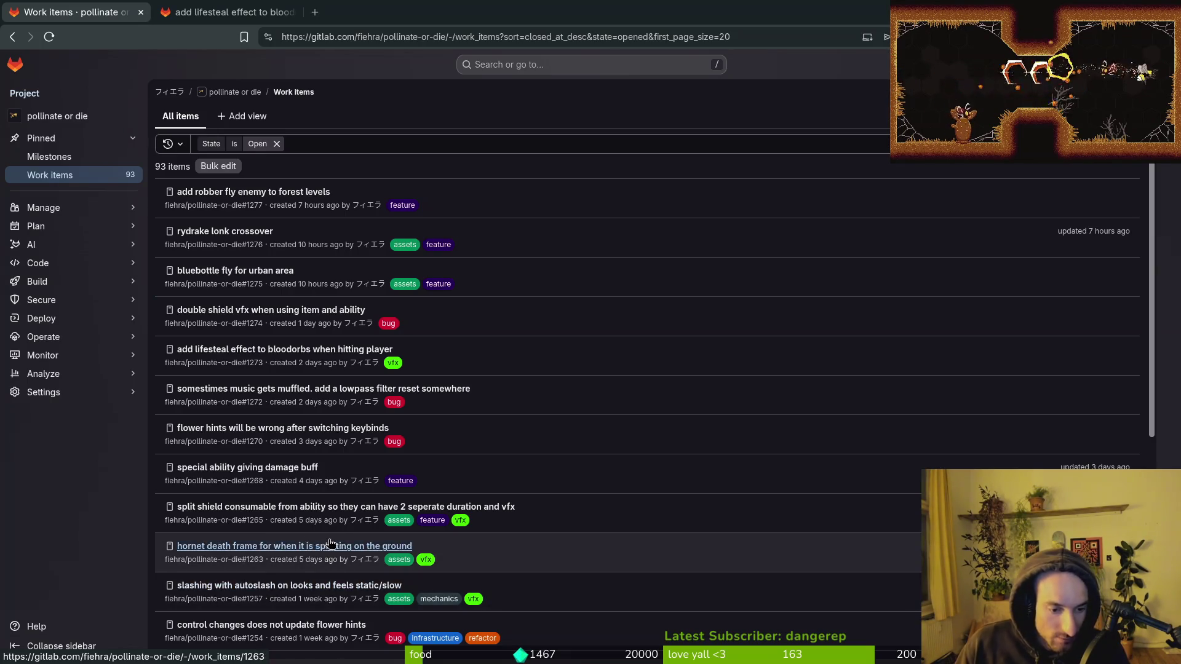
Step: Browse the open GitLab work items, then bring up the Godot editor's quick file search
{"action": "scroll", "coordinate": [336, 560], "scroll_direction": "down", "scroll_amount": 2}
{"action": "scroll", "coordinate": [314, 613], "scroll_direction": "down", "scroll_amount": 2}
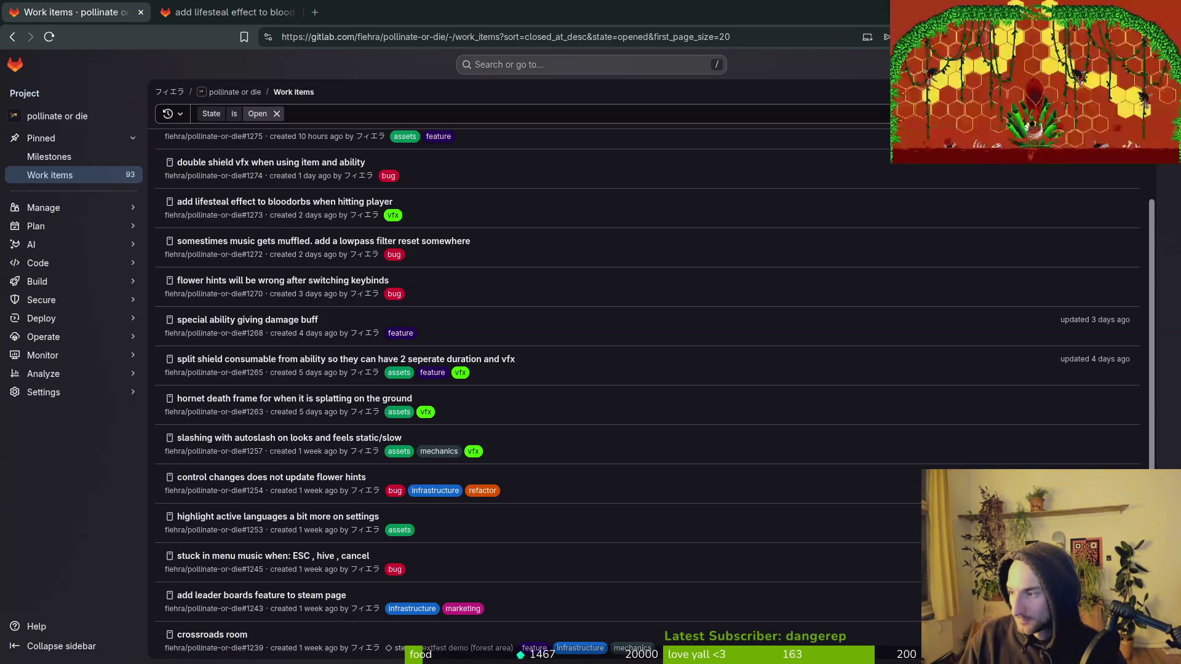
{"action": "key", "text": "alt+Tab"}
{"action": "key", "text": "shift+alt+o"}
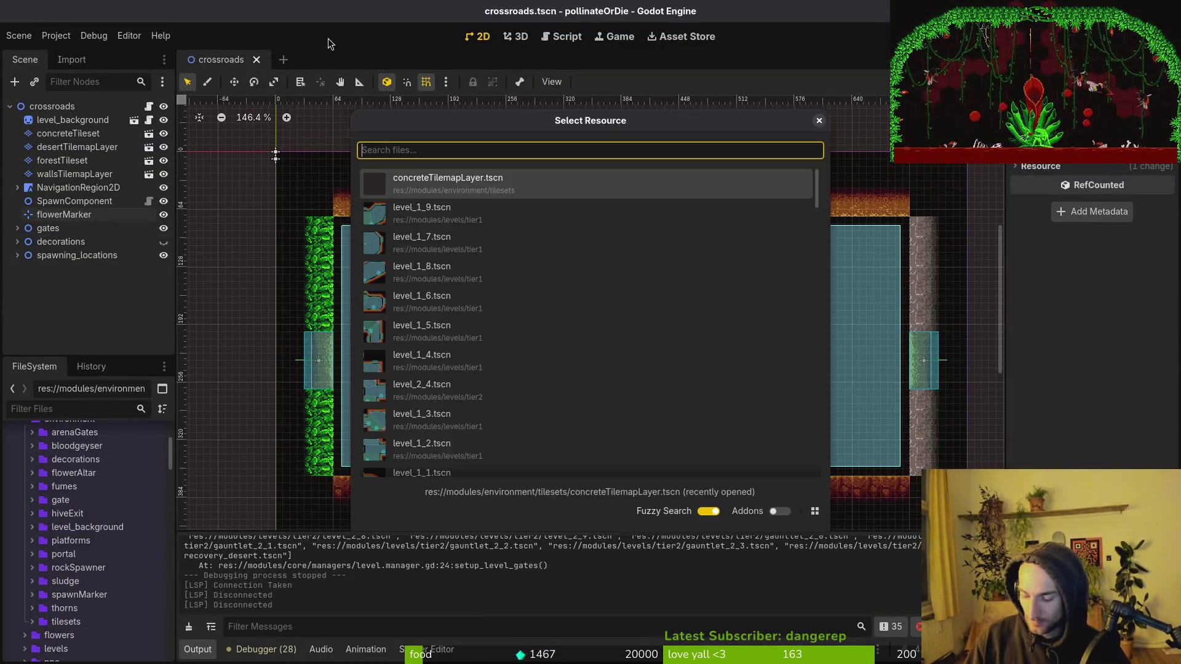
Step: Open settingsOverlay.tscn and expand its root node
{"action": "type", "text": "seover"}
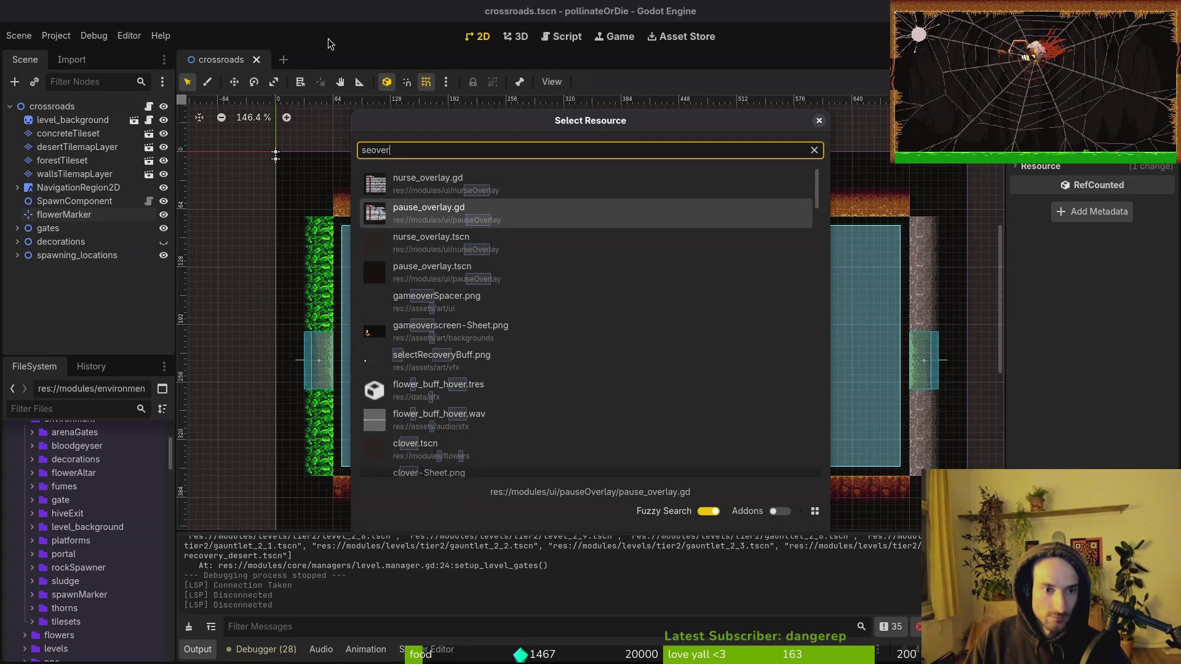
{"action": "type", "text": "ts"}
{"action": "key", "text": "Down"}
{"action": "key", "text": "Down"}
{"action": "key", "text": "Down"}
{"action": "key", "text": "Down"}
{"action": "key", "text": "Down"}
{"action": "key", "text": "Down"}
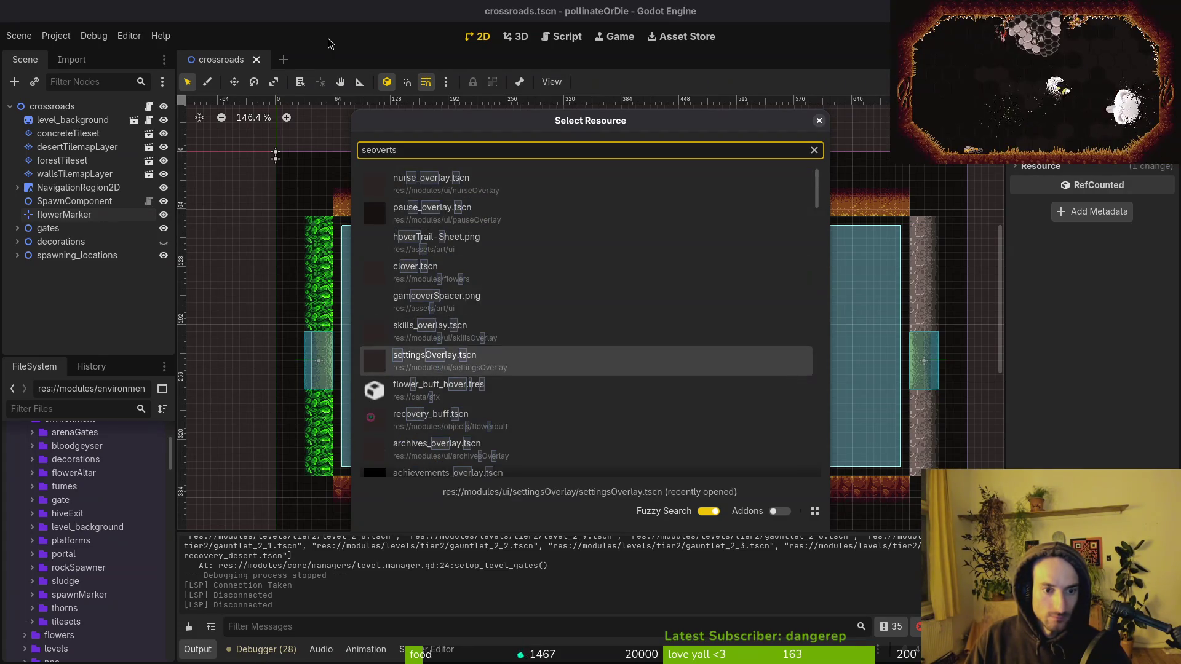
{"action": "key", "text": "Return"}
{"action": "left_click", "coordinate": [10, 106]}
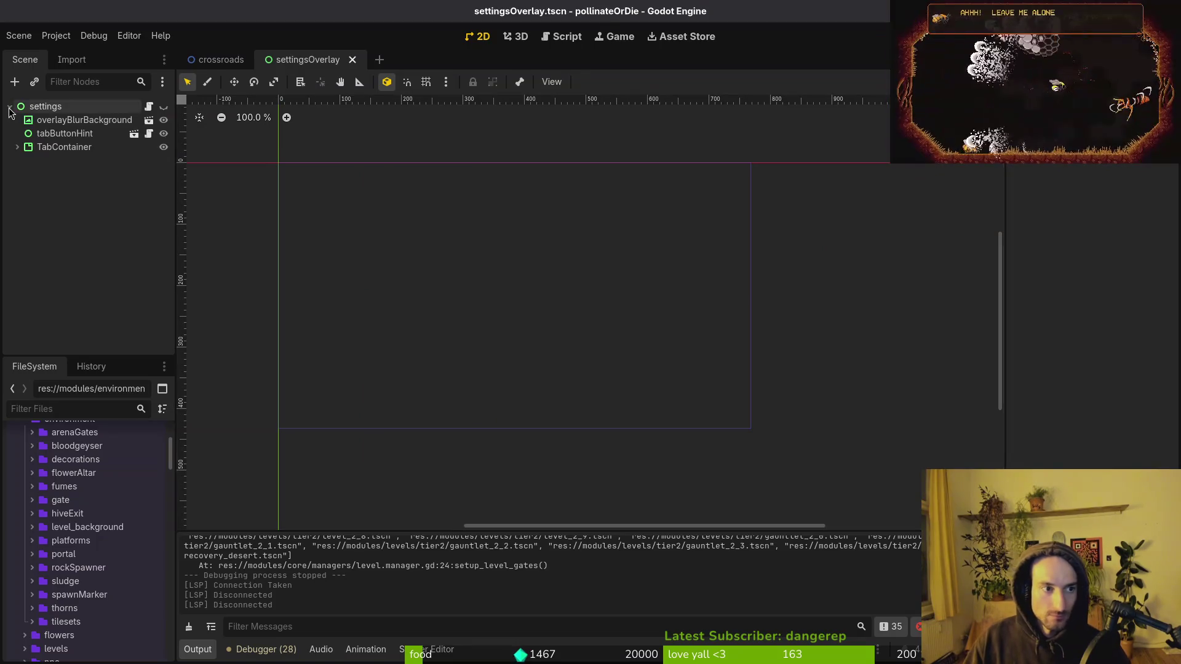
Step: Run the game, open Settings, and move focus between the music and sfx sliders
{"action": "key", "text": "F5"}
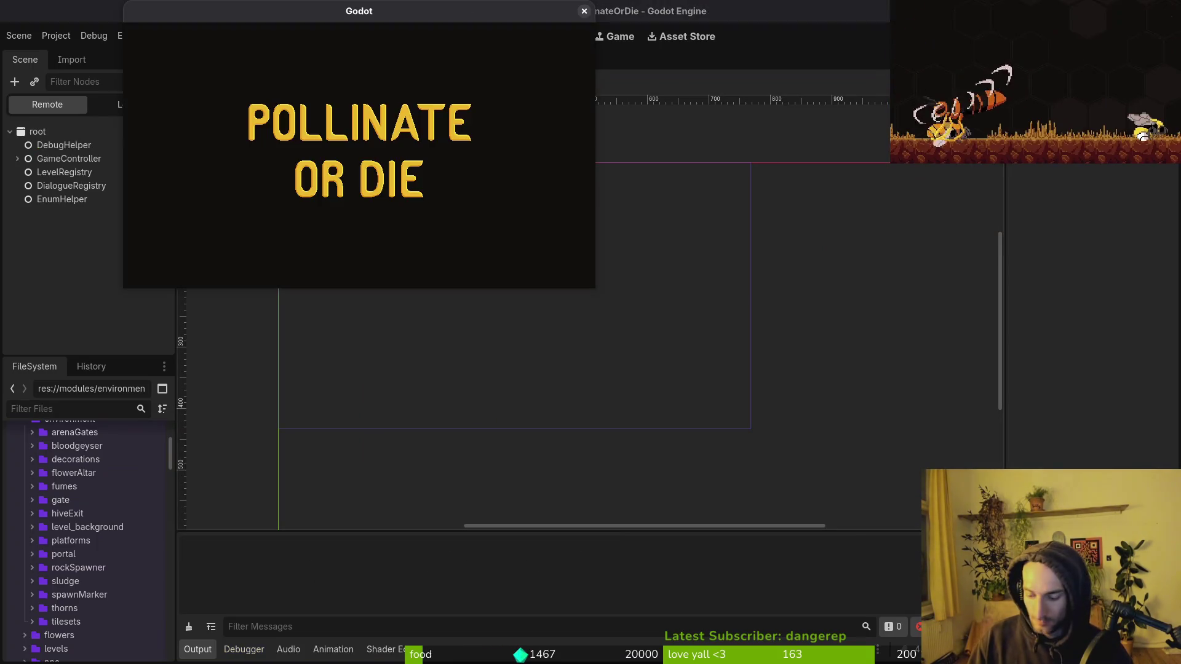
{"action": "key", "text": "Down"}
{"action": "key", "text": "Down"}
{"action": "key", "text": "Return"}
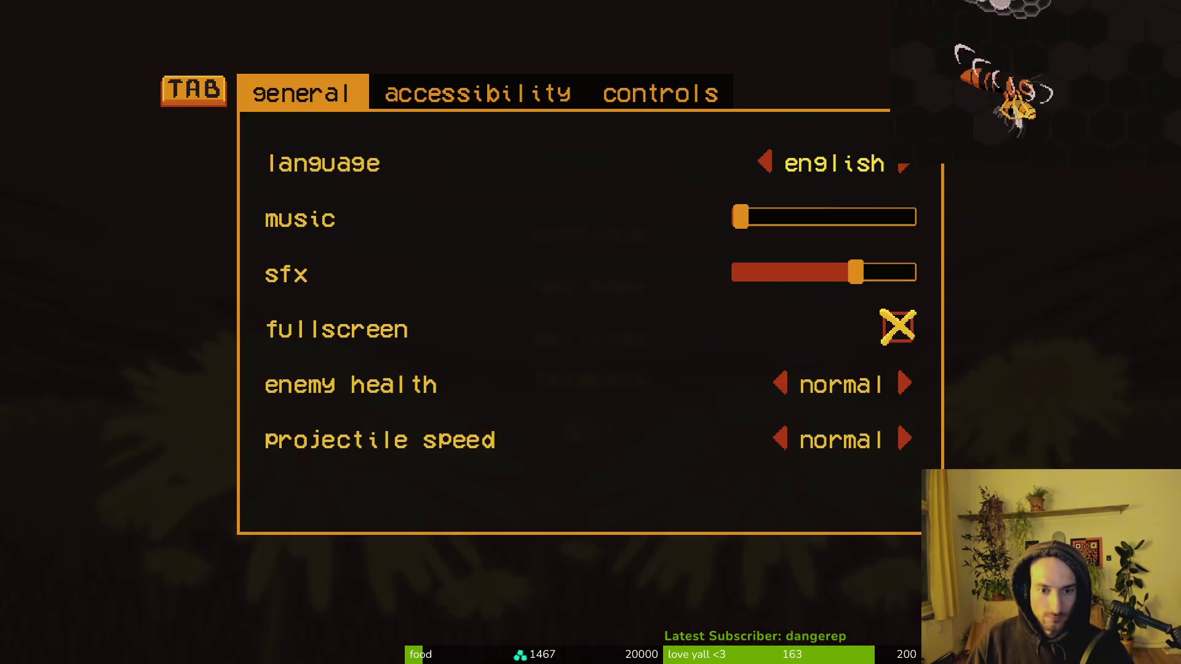
{"action": "key", "text": "Down"}
{"action": "key", "text": "Down"}
{"action": "key", "text": "Up"}
{"action": "key", "text": "Down"}
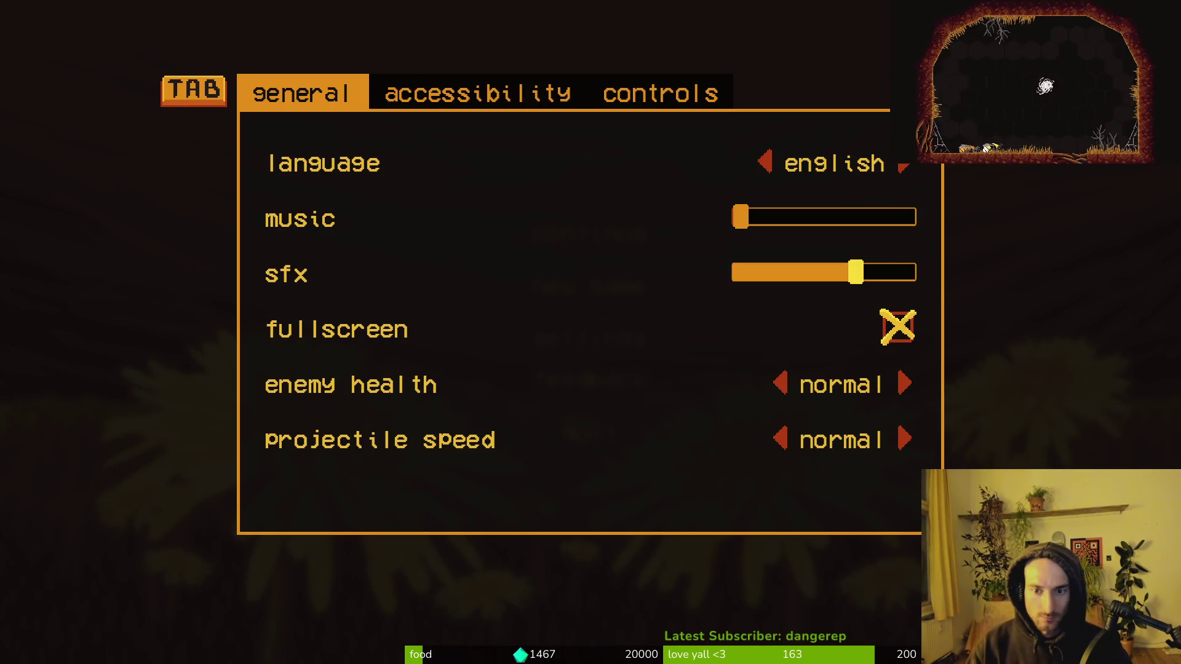
{"action": "key", "text": "Up"}
{"action": "key", "text": "Down"}
{"action": "key", "text": "Up"}
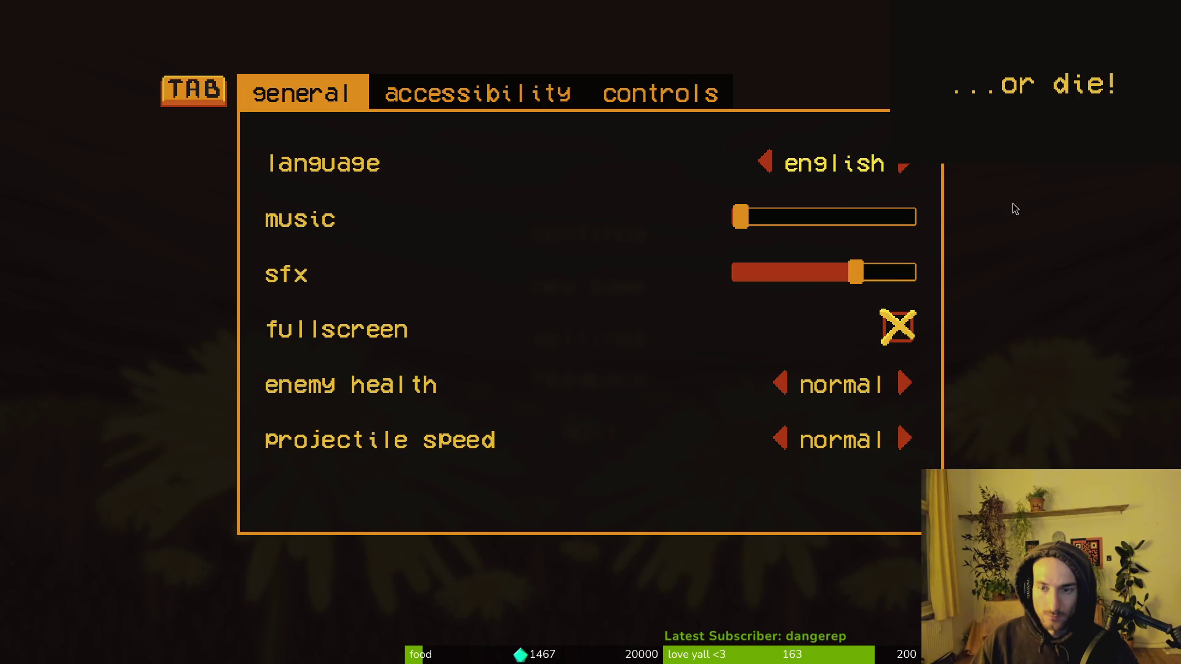
{"action": "key", "text": "super+1"}
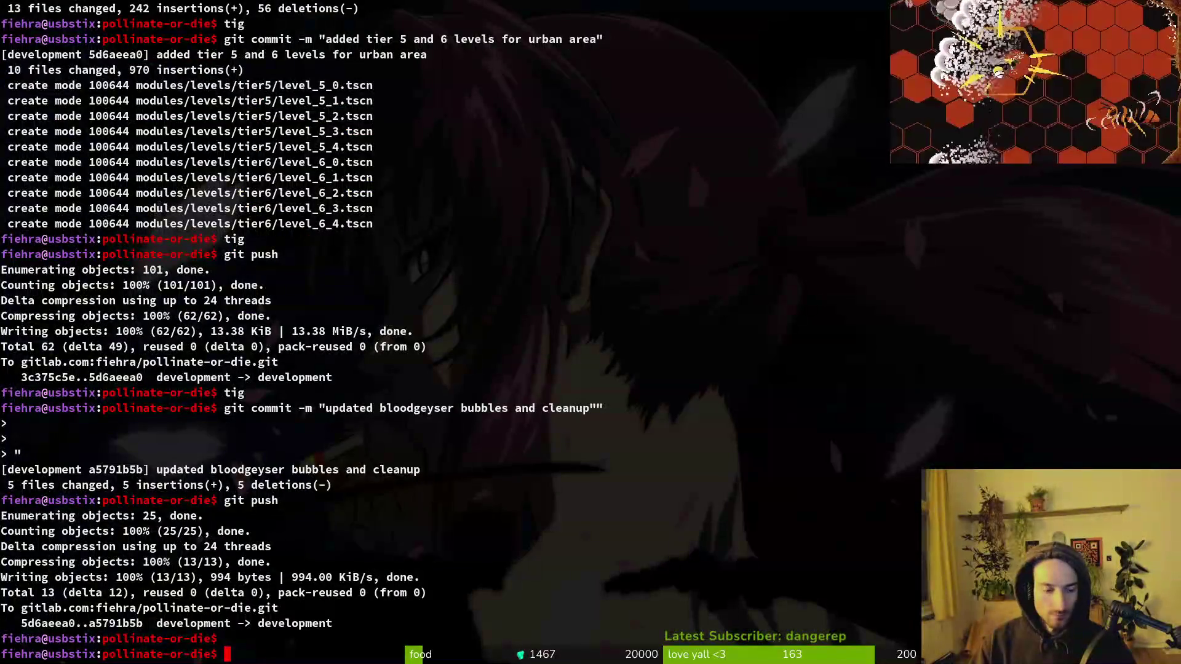
Step: Launch Neovim in the project and open settingsOverlay.gd, then language_selector.gd
{"action": "type", "text": "v ."}
{"action": "key", "text": "Return"}
{"action": "key", "text": "ctrl+p"}
{"action": "type", "text": "seover"}
{"action": "key", "text": "Return"}
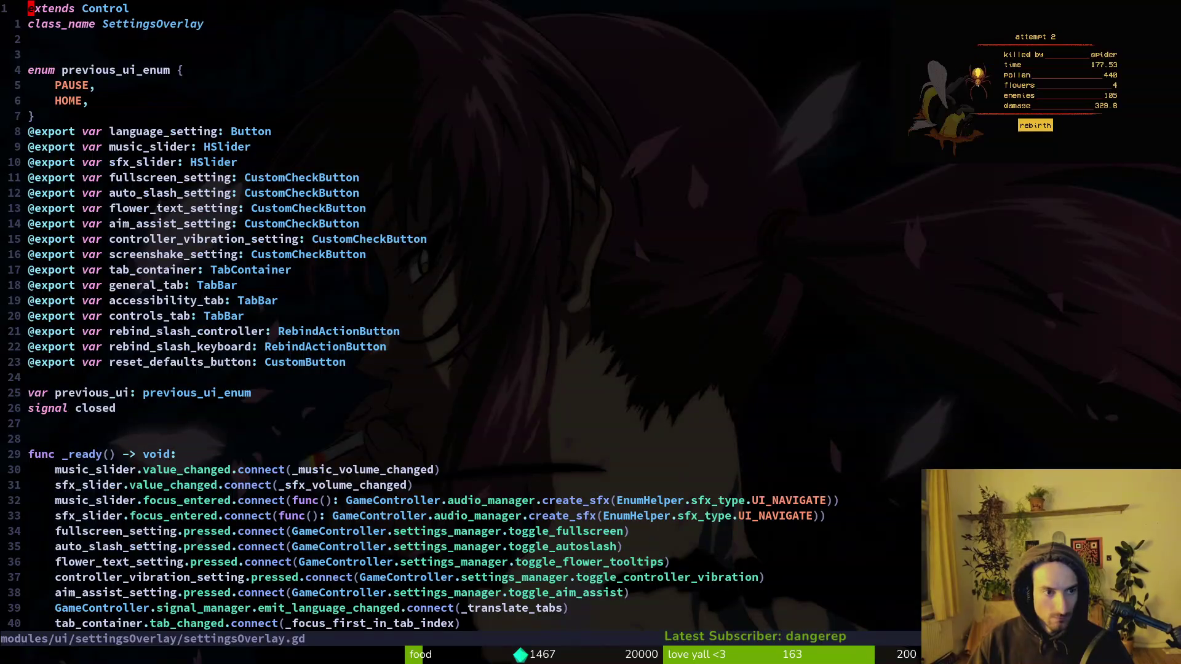
{"action": "key", "text": "ctrl+p"}
{"action": "type", "text": "la"}
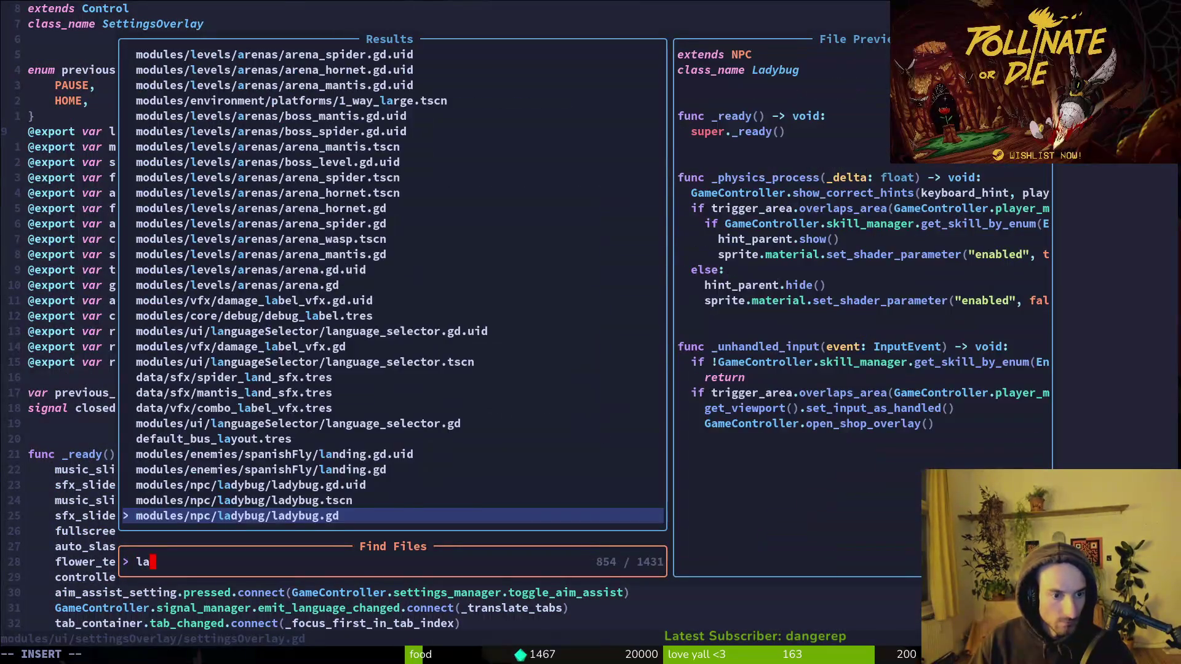
{"action": "type", "text": "nste"}
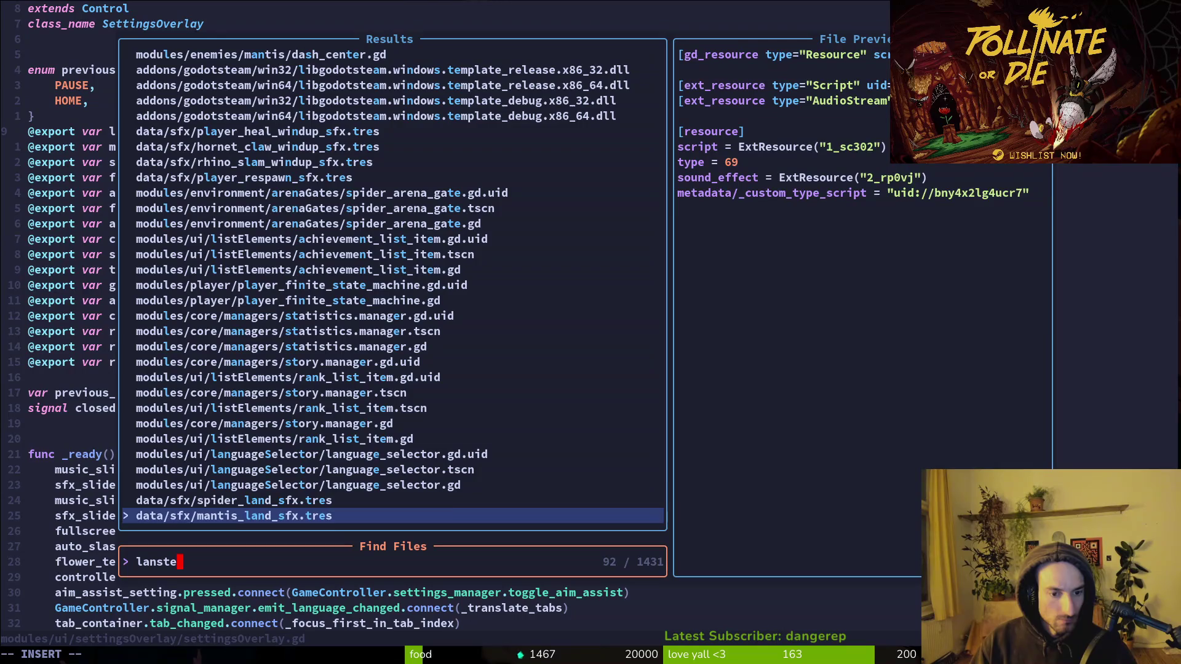
{"action": "key", "text": "Up"}
{"action": "key", "text": "Up"}
{"action": "key", "text": "Return"}
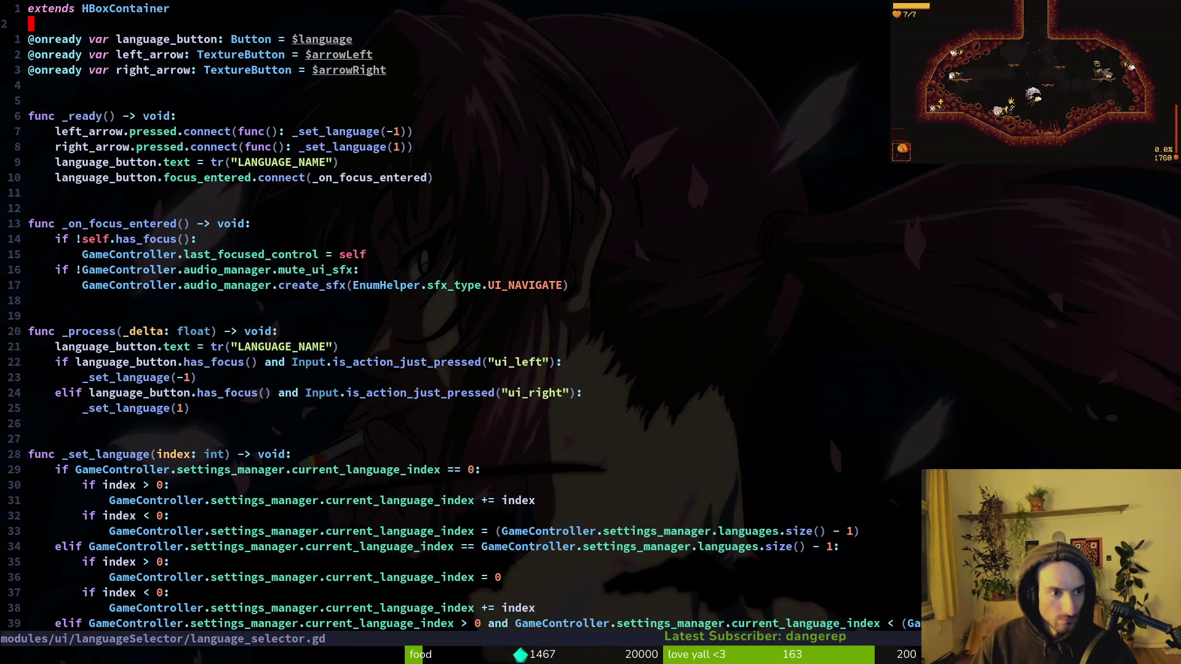
Step: Add an 'if language_button.has_focus():' line below the ui_left condition in _process
{"action": "key", "text": "j"}
{"action": "key", "text": "j"}
{"action": "key", "text": "j"}
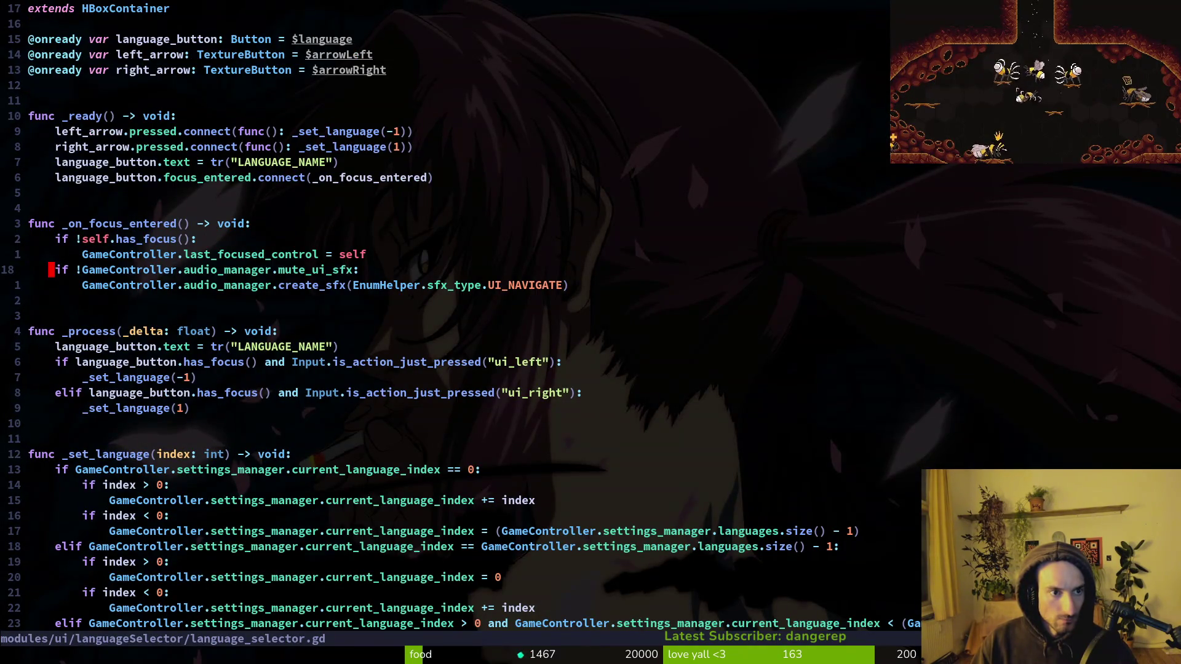
{"action": "key", "text": "j"}
{"action": "key", "text": "j"}
{"action": "key", "text": "j"}
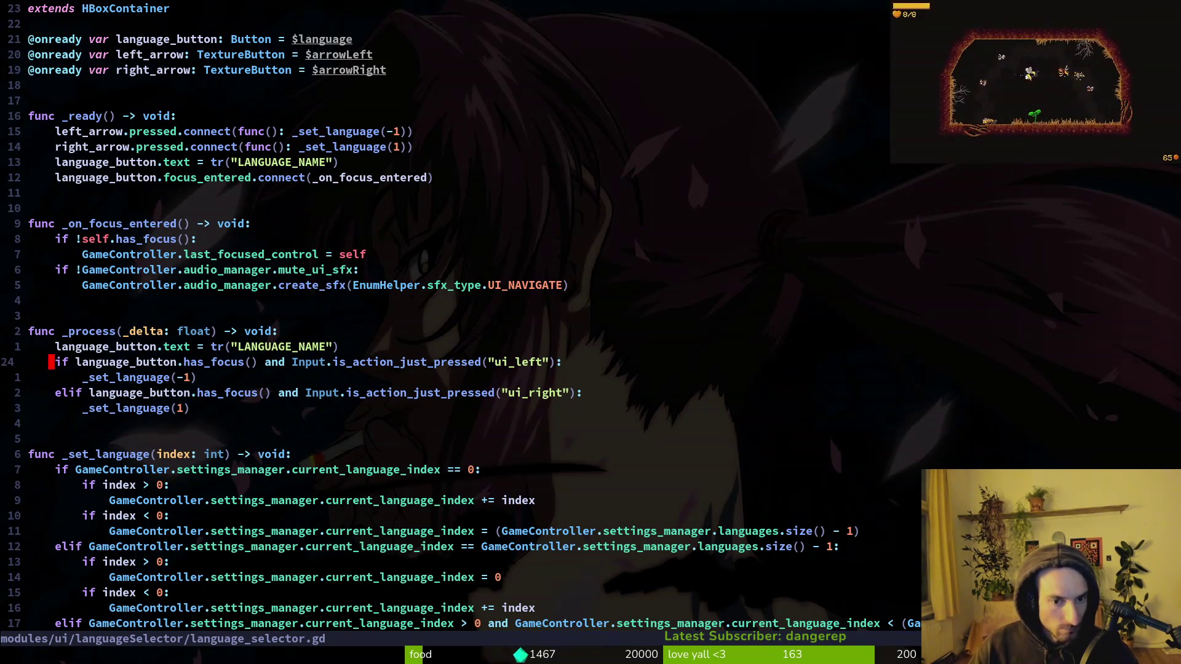
{"action": "key", "text": "shift+v"}
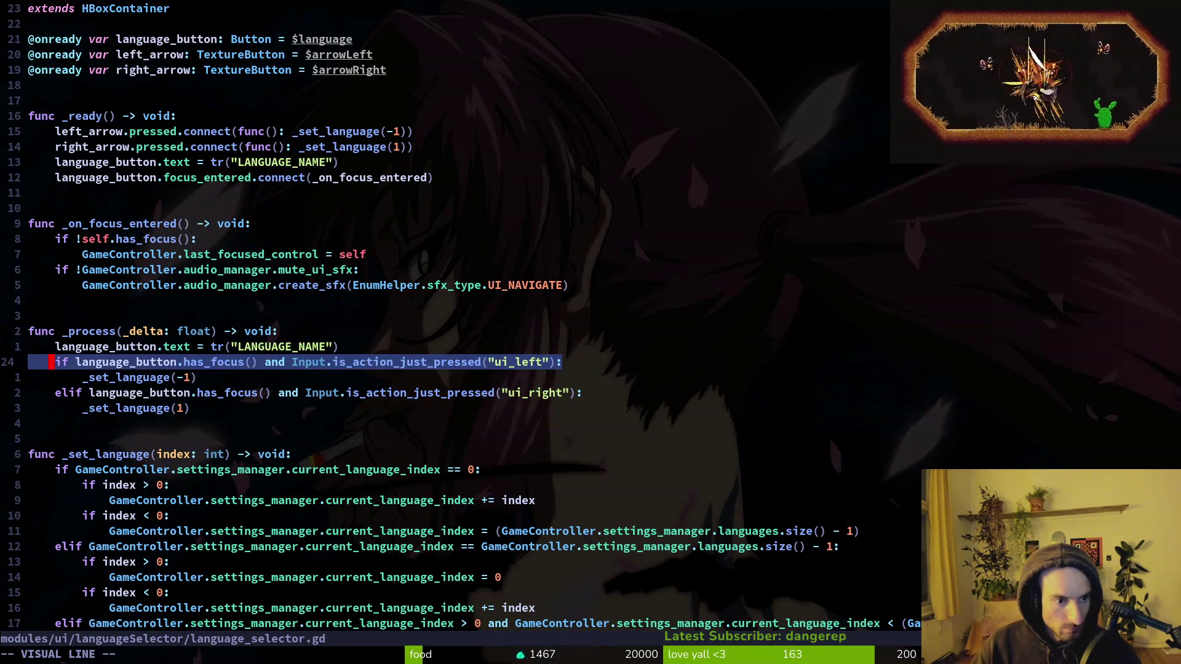
{"action": "key", "text": "y"}
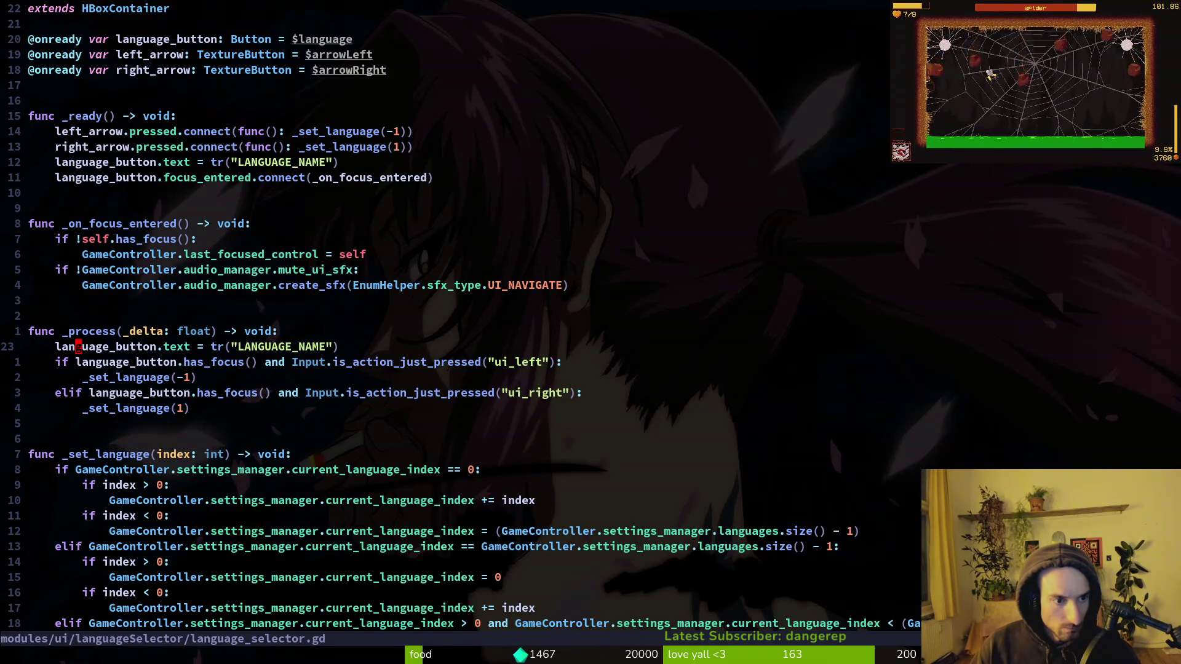
{"action": "type", "text": "o"}
{"action": "type", "text": "language_button.ha"}
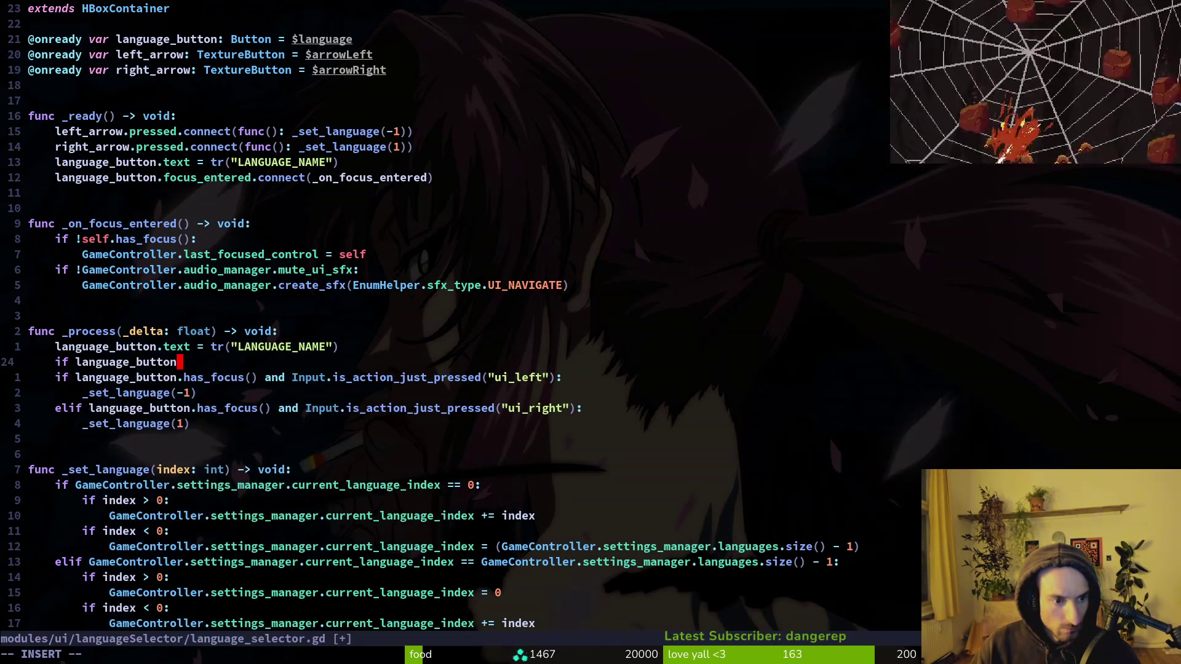
{"action": "key", "text": "Return"}
{"action": "key", "text": "Escape"}
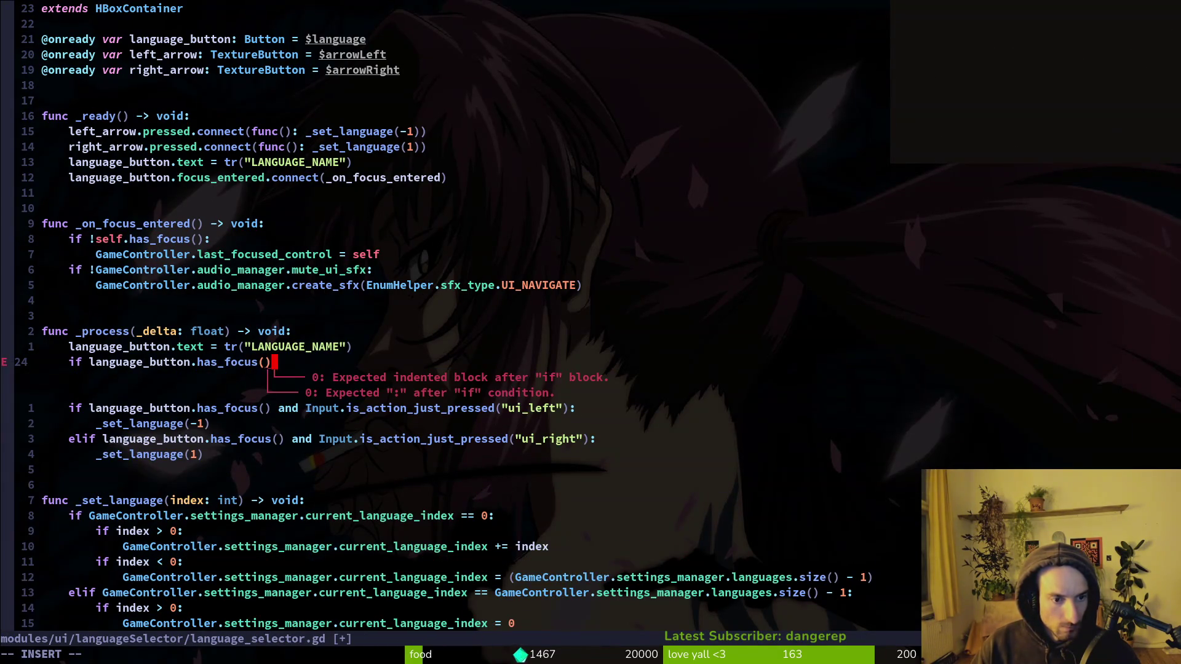
{"action": "type", "text": ":"}
{"action": "key", "text": "Return"}
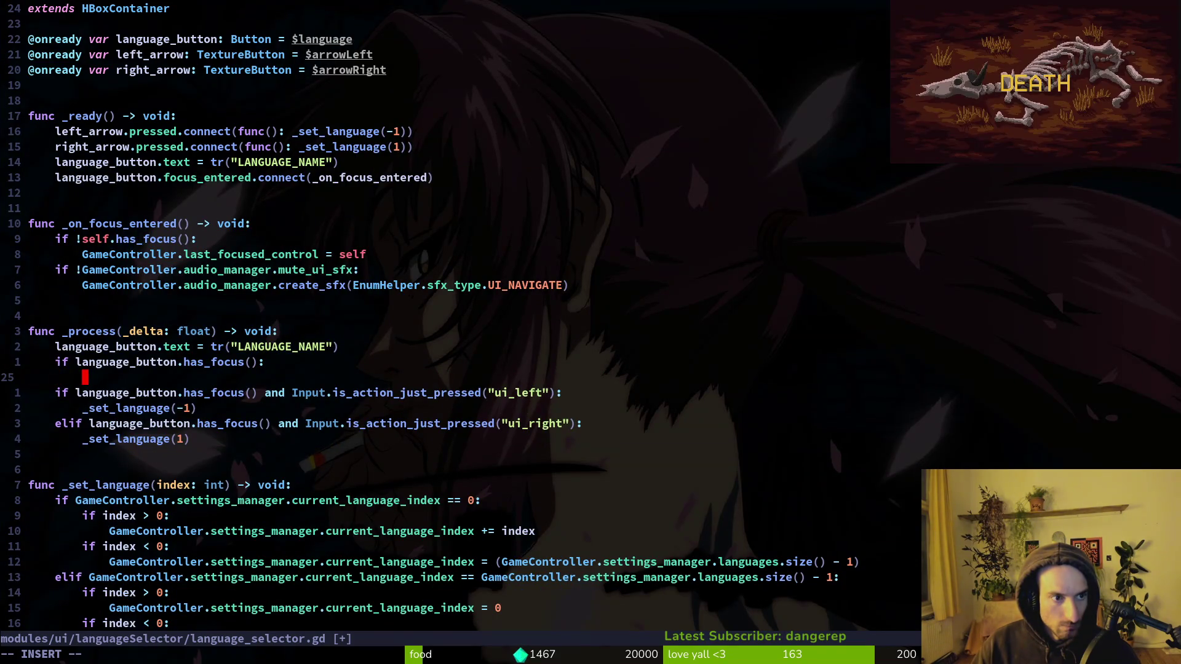
Step: Begin a 'left_arrow.' statement inside the new if block
{"action": "type", "text": "left"}
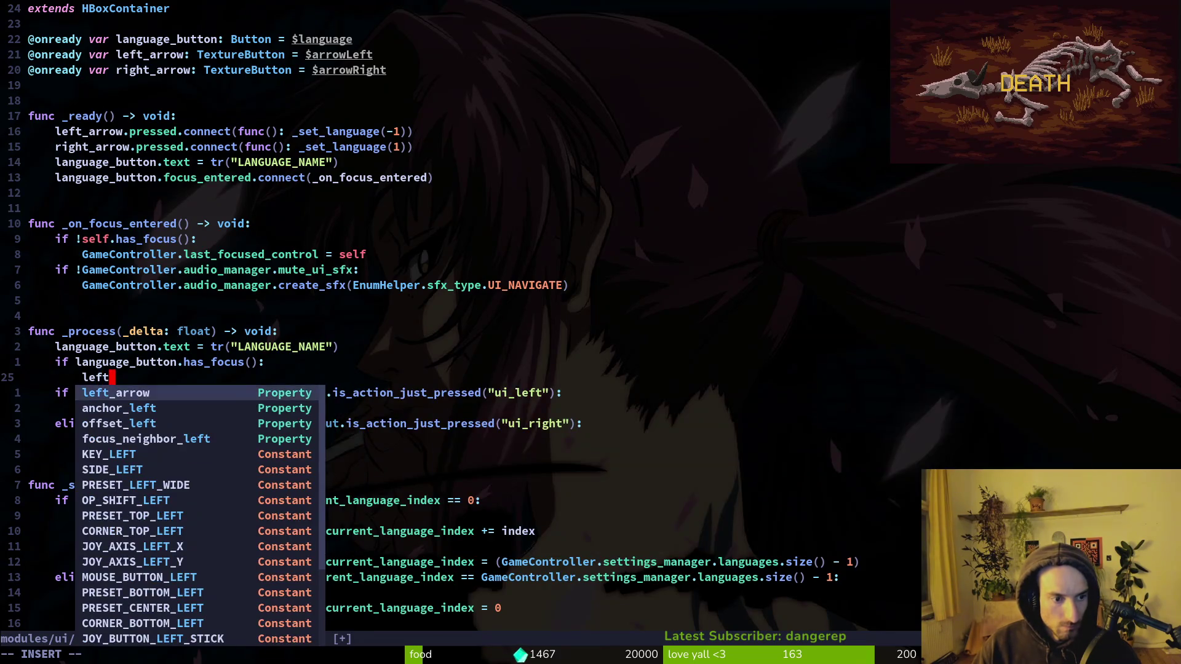
{"action": "key", "text": "Return"}
{"action": "type", "text": "."}
{"action": "key", "text": "alt+Tab"}
{"action": "key", "text": "alt+Tab"}
{"action": "key", "text": "alt+Tab"}
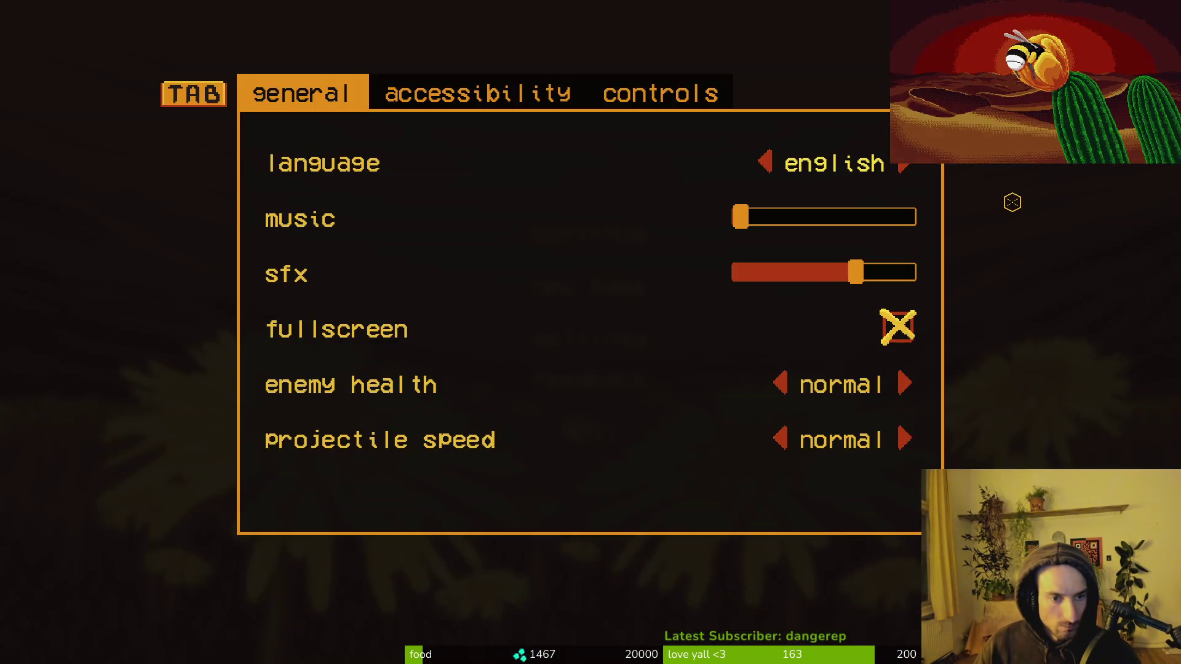
Step: Open language_selector.tscn and inspect its arrowLeft node in the local scene tree
{"action": "key", "text": "ctrl+shift+o"}
{"action": "type", "text": "language"}
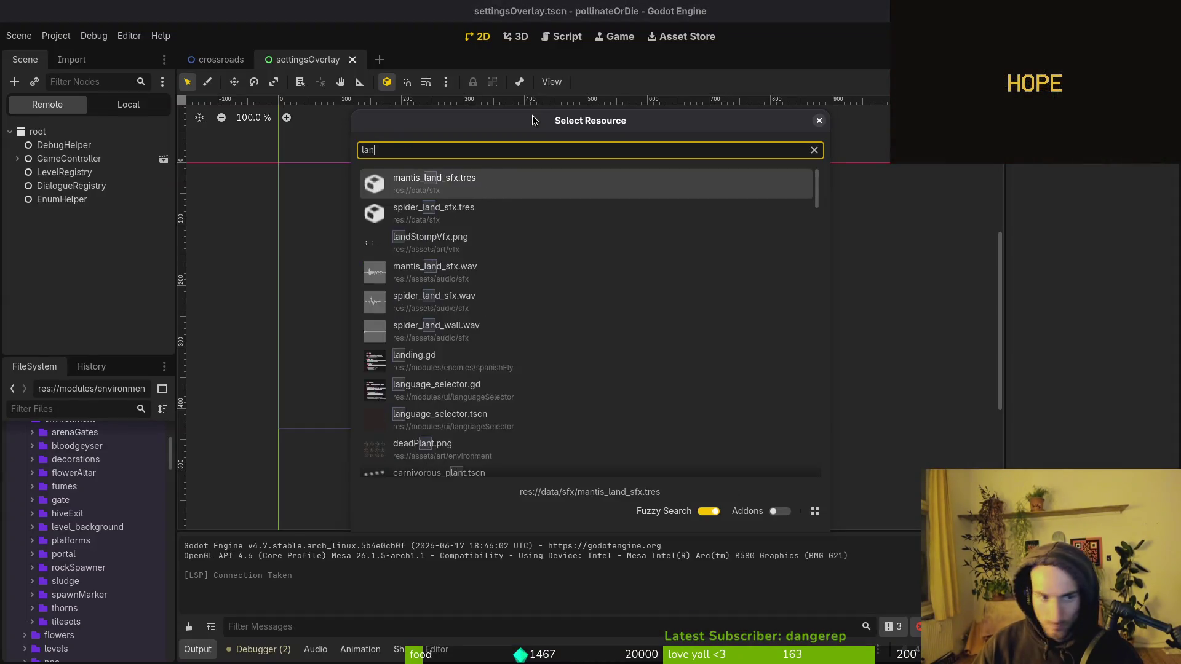
{"action": "key", "text": "Return"}
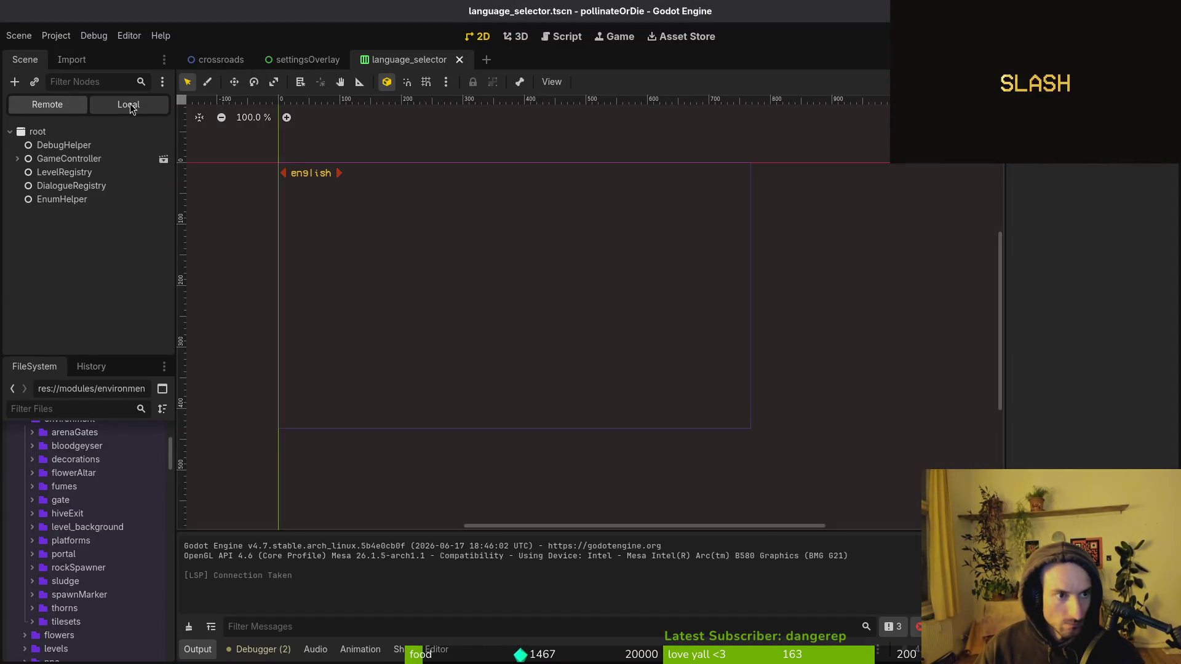
{"action": "left_click", "coordinate": [128, 104]}
{"action": "left_click", "coordinate": [56, 145]}
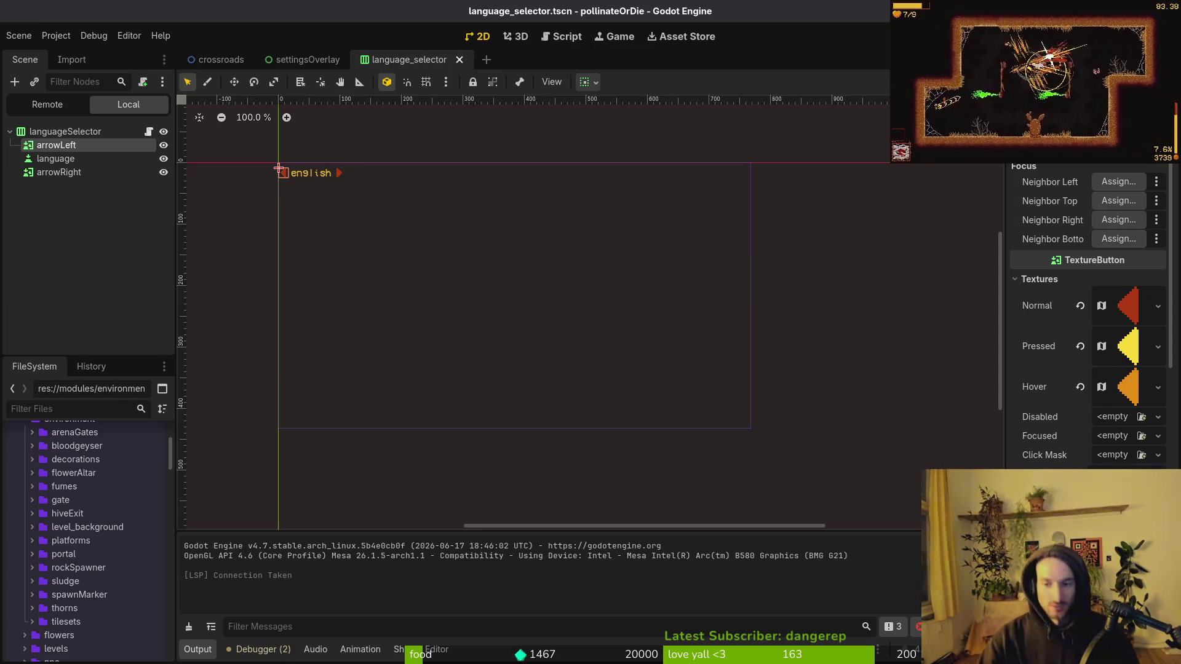
{"action": "scroll", "coordinate": [1120, 365], "scroll_direction": "down", "scroll_amount": 5}
{"action": "scroll", "coordinate": [1095, 400], "scroll_direction": "up", "scroll_amount": 5}
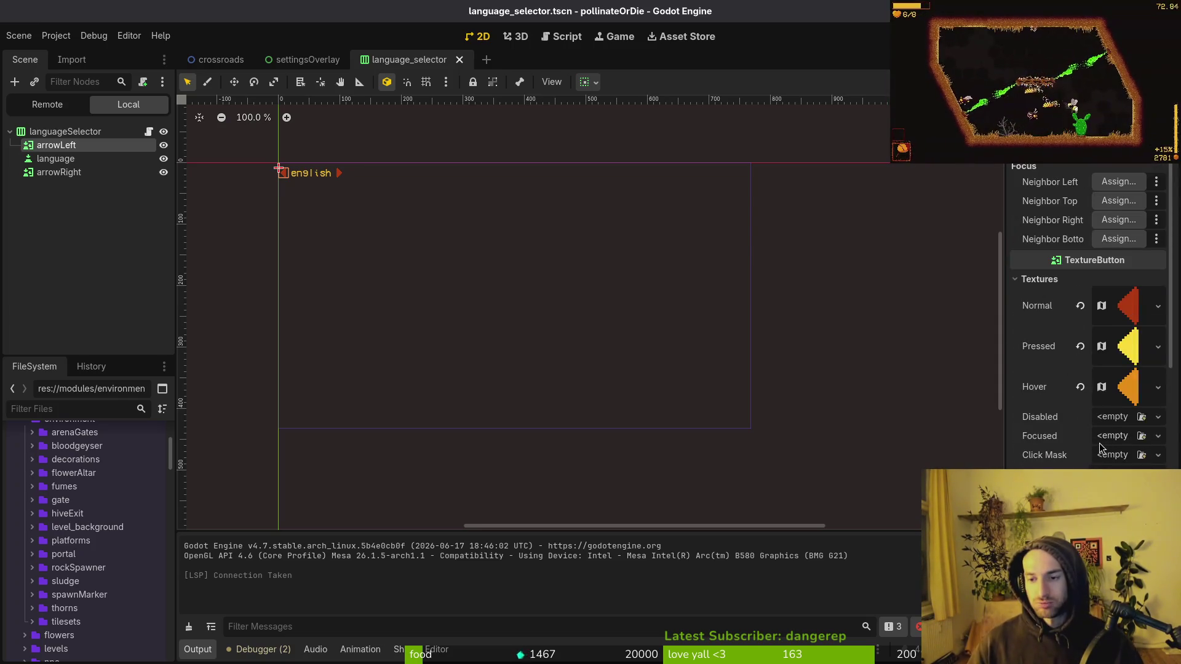
{"action": "key", "text": "alt+Tab"}
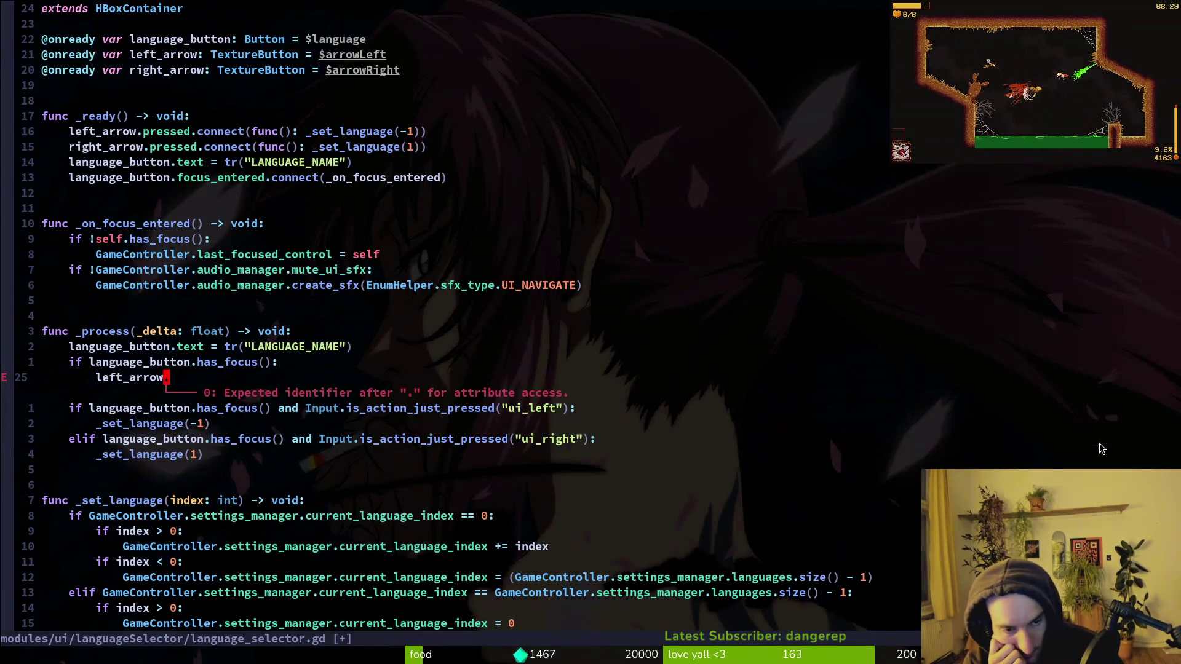
{"action": "key", "text": "alt+Tab"}
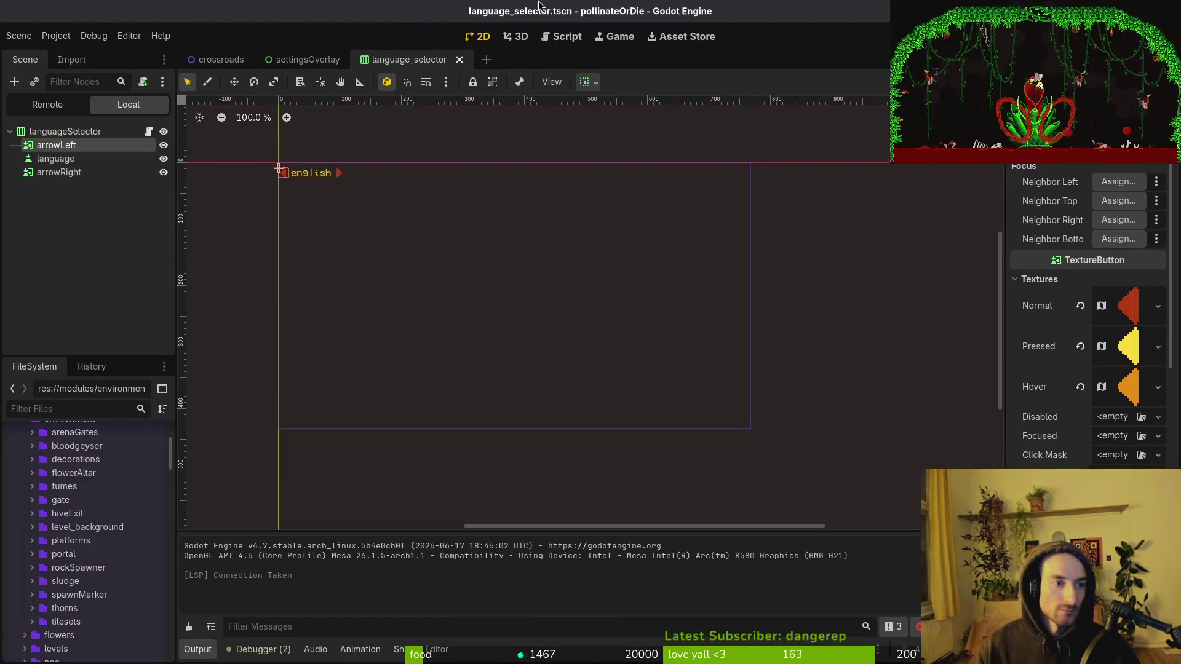
Step: Select the language button and scroll its Inspector down to Theme Overrides > Styles > Focus
{"action": "left_click", "coordinate": [55, 158]}
{"action": "scroll", "coordinate": [1088, 308], "scroll_direction": "down", "scroll_amount": 5}
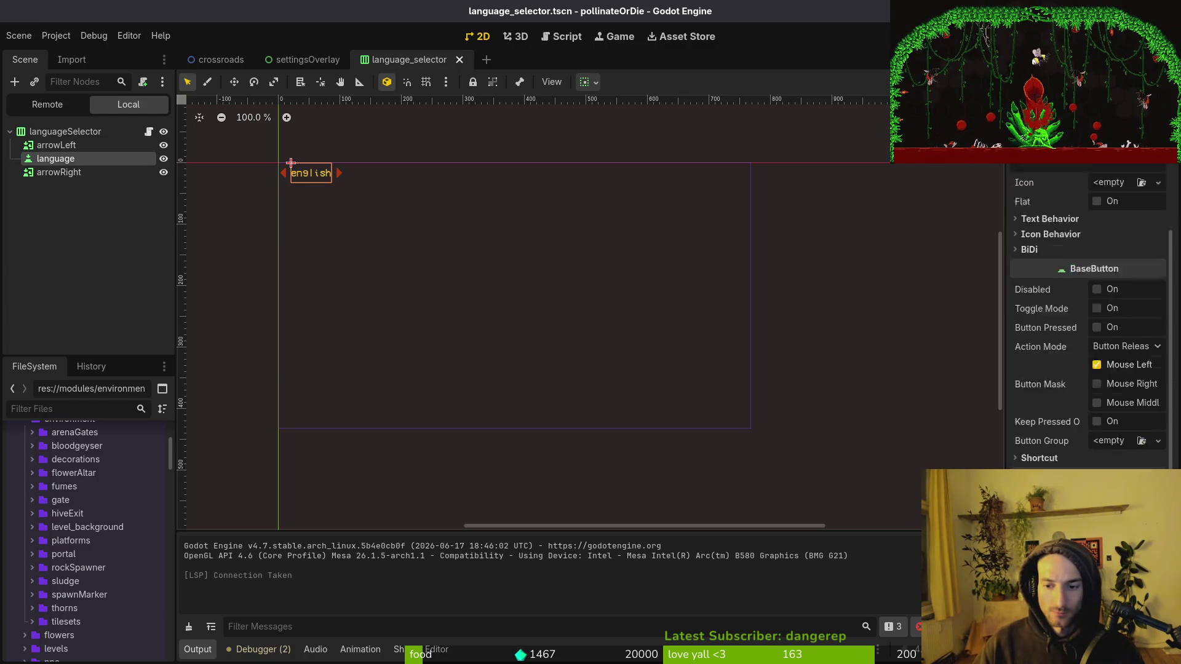
{"action": "scroll", "coordinate": [1088, 307], "scroll_direction": "down", "scroll_amount": 5}
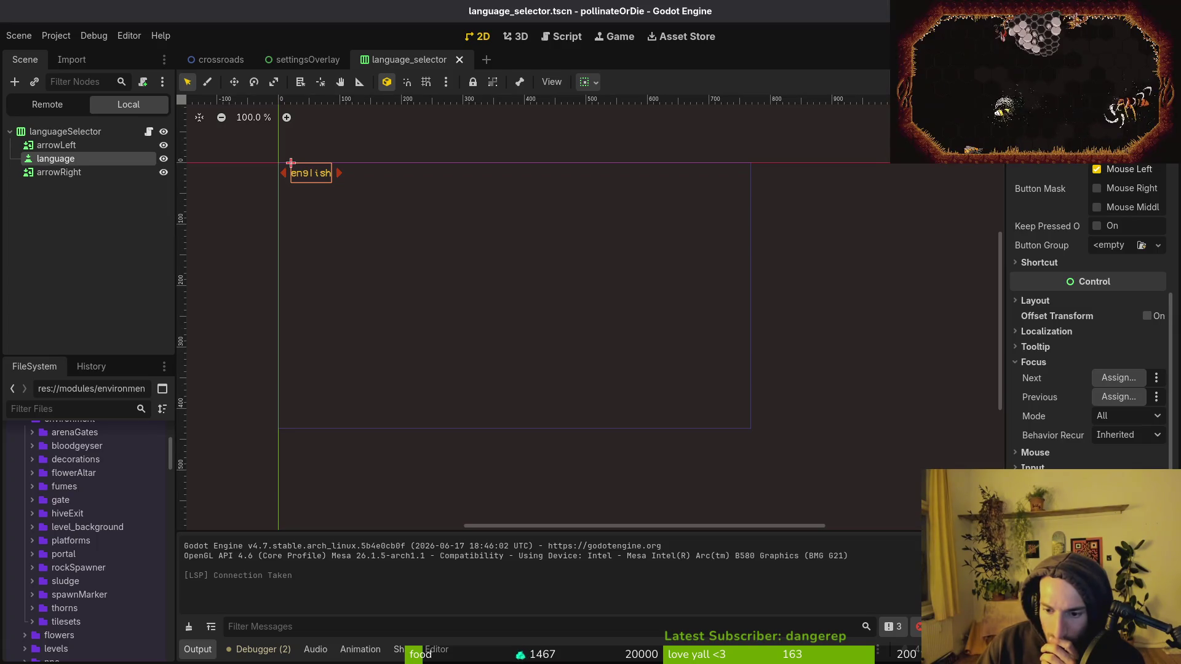
{"action": "scroll", "coordinate": [1088, 308], "scroll_direction": "down", "scroll_amount": 6}
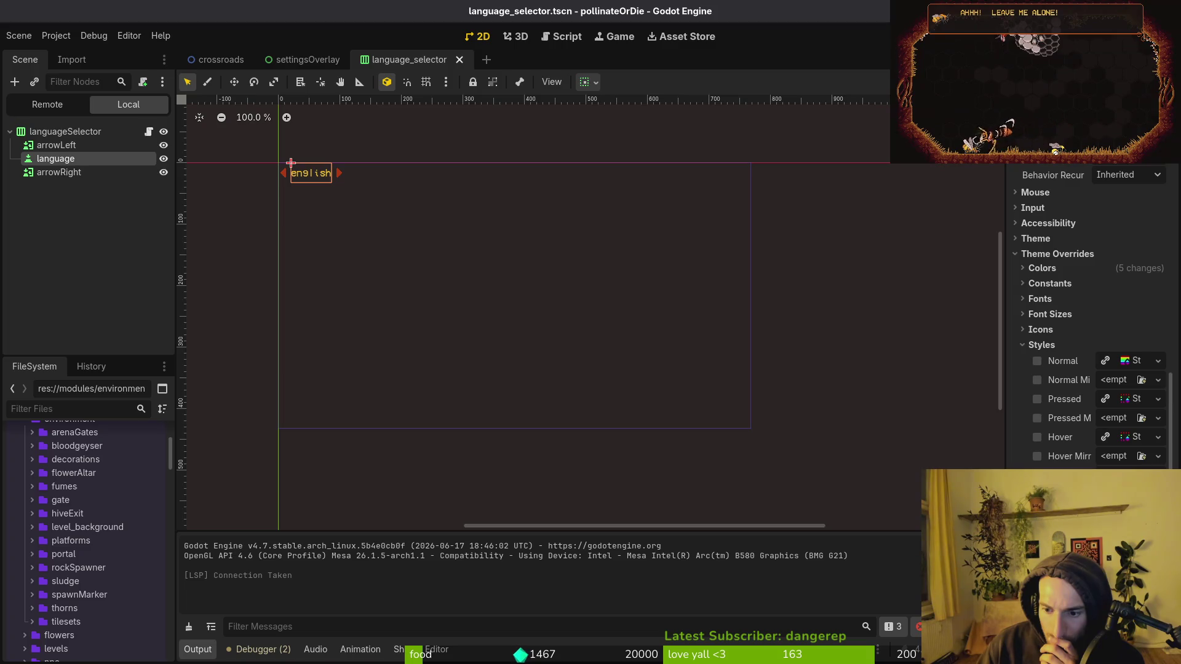
{"action": "scroll", "coordinate": [1079, 420], "scroll_direction": "down", "scroll_amount": 6}
Step: Give the language button's Focus style a New StyleBoxLine coloured white
{"action": "left_click", "coordinate": [1078, 419]}
{"action": "left_click", "coordinate": [1158, 303]}
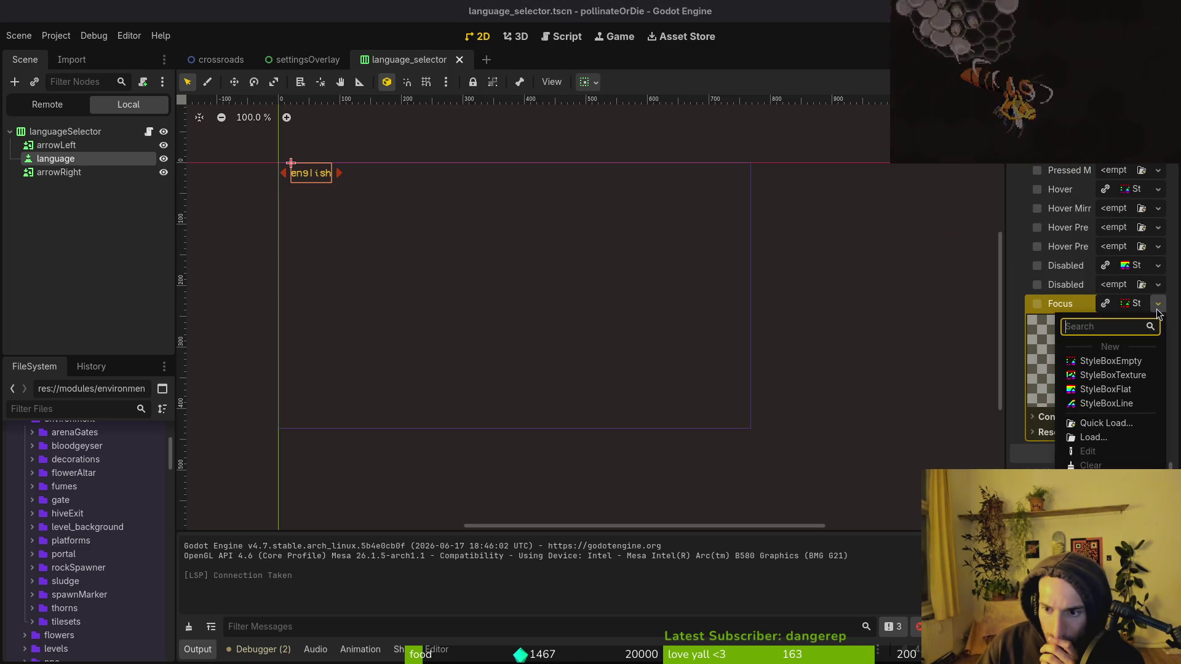
{"action": "left_click", "coordinate": [1134, 407]}
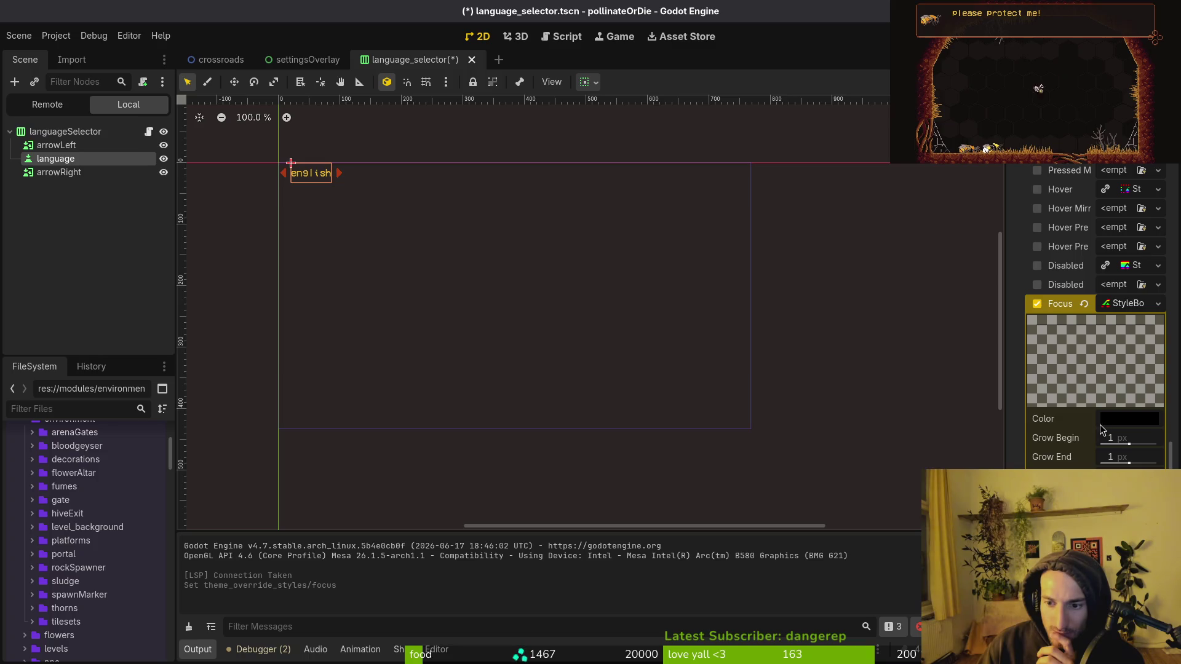
{"action": "scroll", "coordinate": [304, 183], "scroll_direction": "up", "scroll_amount": 7}
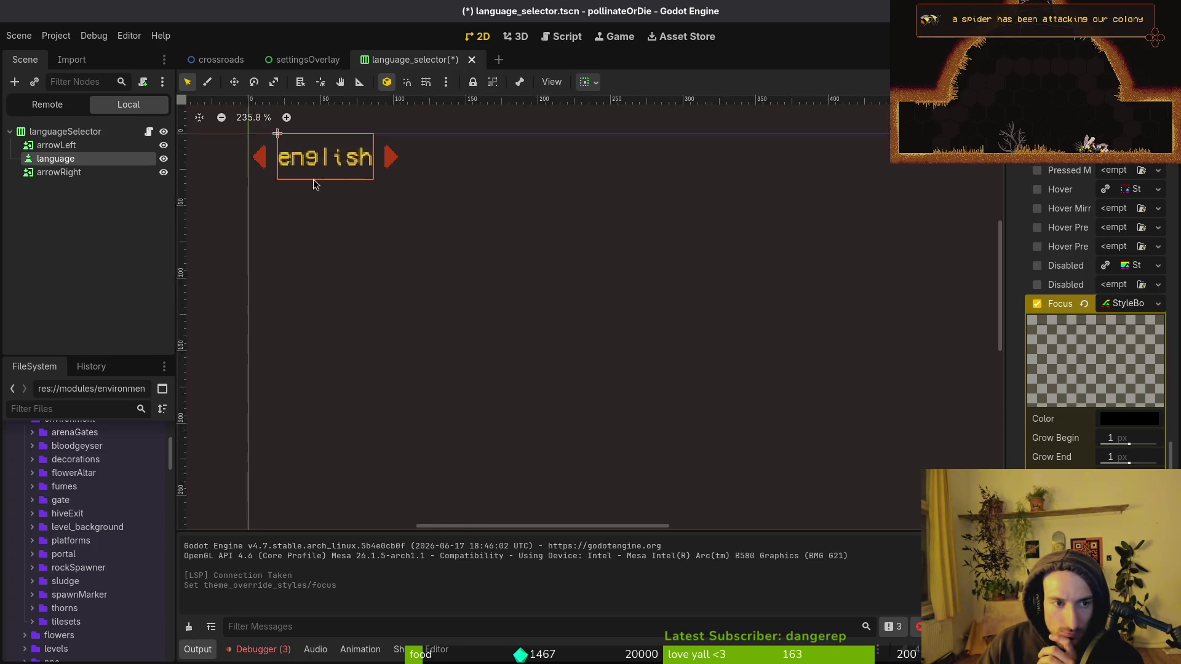
{"action": "left_click", "coordinate": [1102, 423]}
{"action": "left_click_drag", "start_coordinate": [1164, 185], "coordinate": [1163, 31]}
{"action": "key", "text": "Escape"}
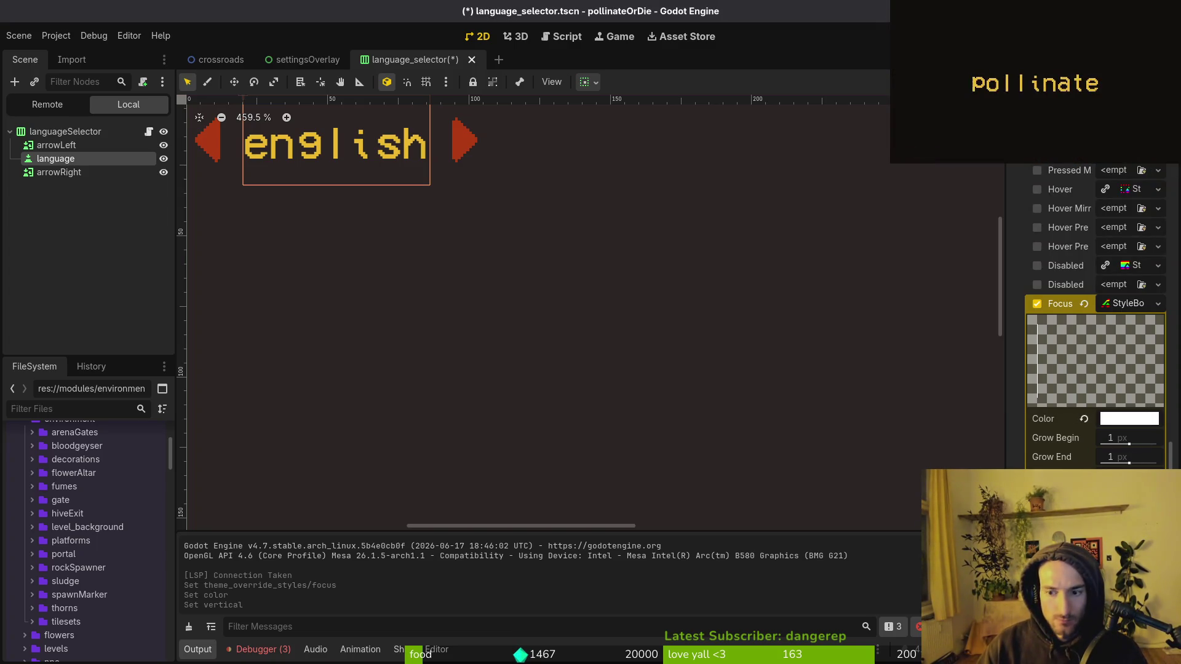
{"action": "scroll", "coordinate": [1094, 308], "scroll_direction": "up", "scroll_amount": 5}
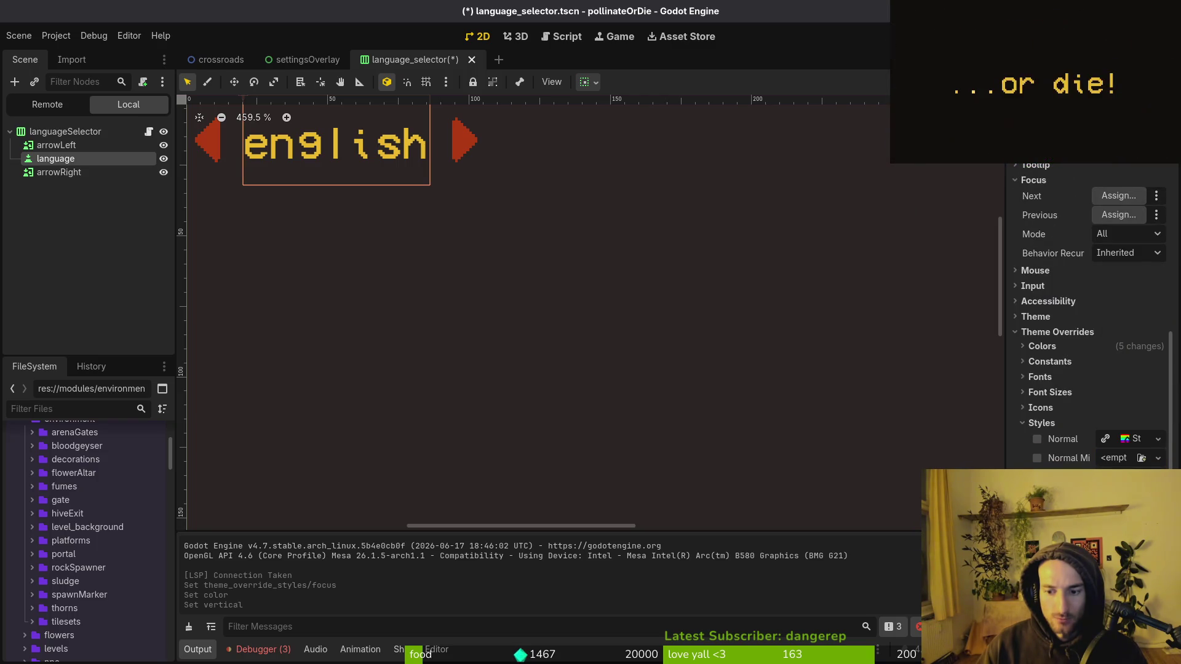
{"action": "scroll", "coordinate": [1091, 357], "scroll_direction": "up", "scroll_amount": 6}
Step: Save the scene, run the game to check the focus highlight, then stop it
{"action": "key", "text": "ctrl+s"}
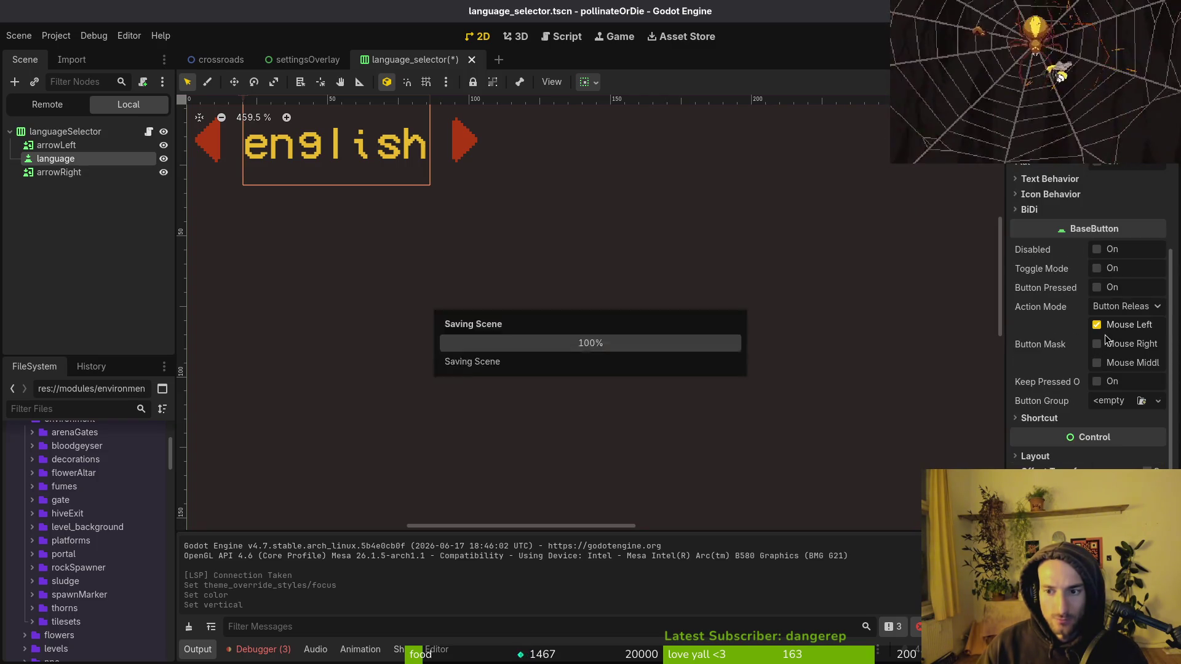
{"action": "scroll", "coordinate": [1096, 295], "scroll_direction": "up", "scroll_amount": 2}
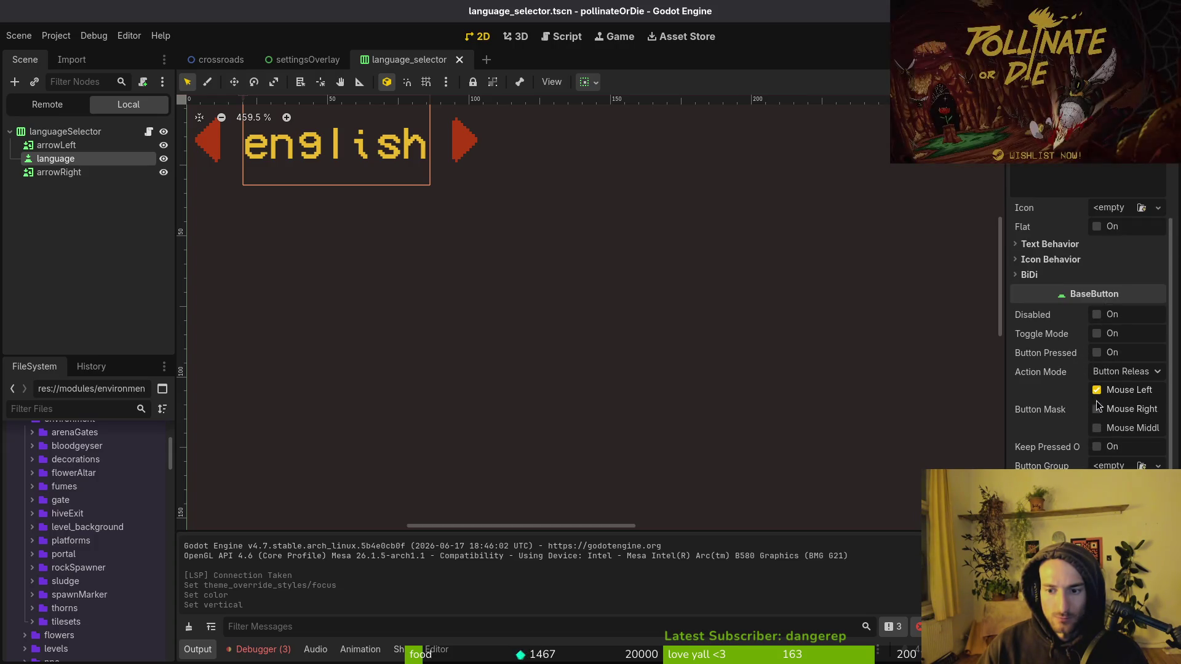
{"action": "scroll", "coordinate": [1097, 269], "scroll_direction": "up", "scroll_amount": 5}
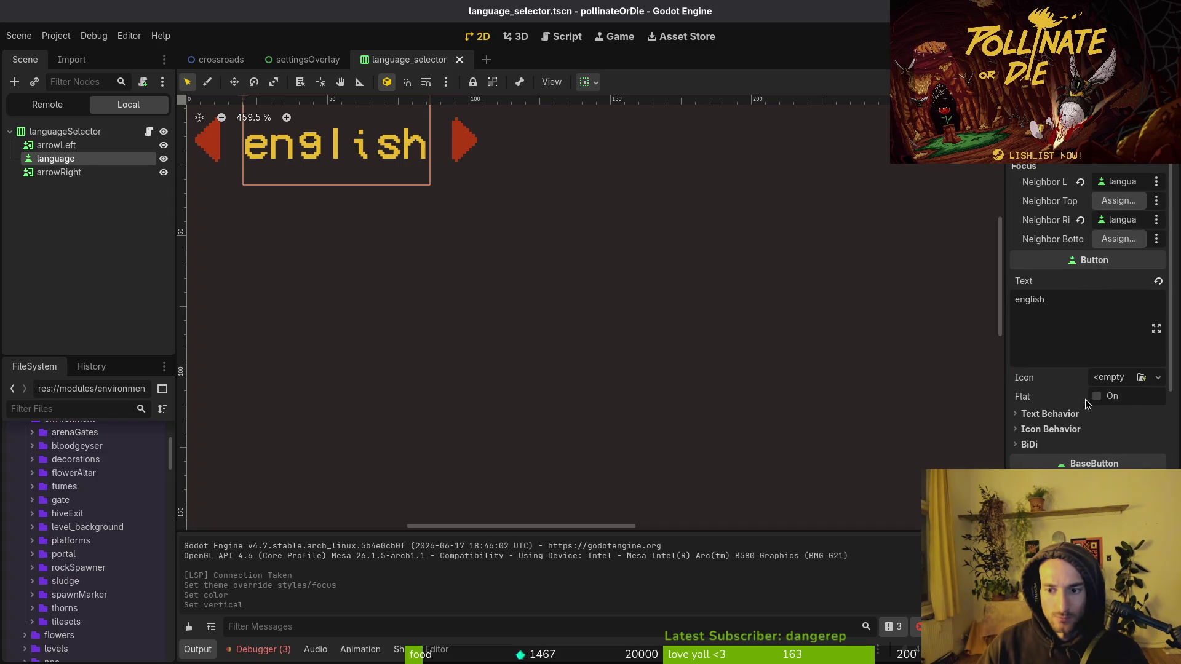
{"action": "key", "text": "shift+f"}
{"action": "left_click", "coordinate": [849, 485]}
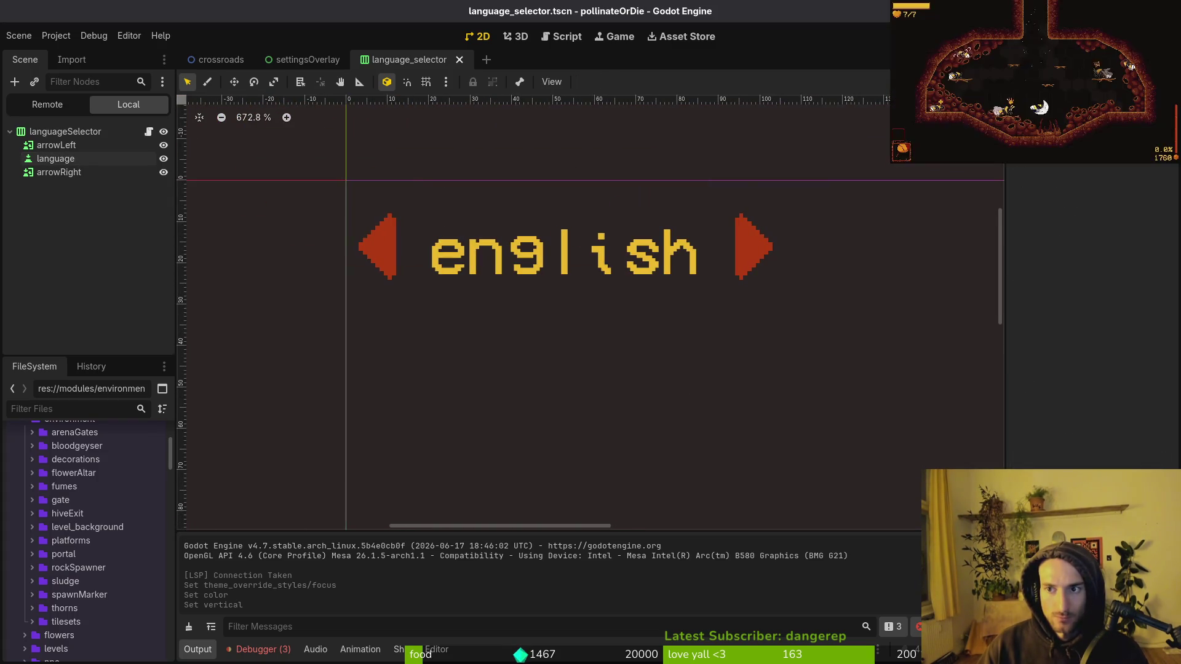
{"action": "key", "text": "F5"}
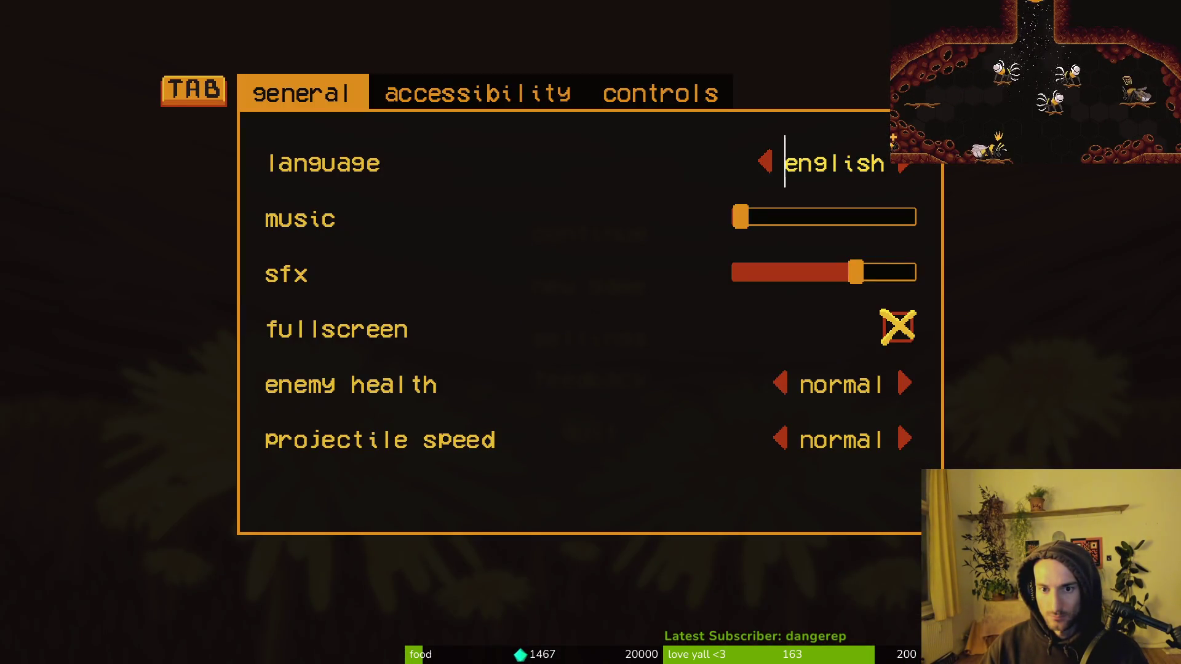
{"action": "key", "text": "F8"}
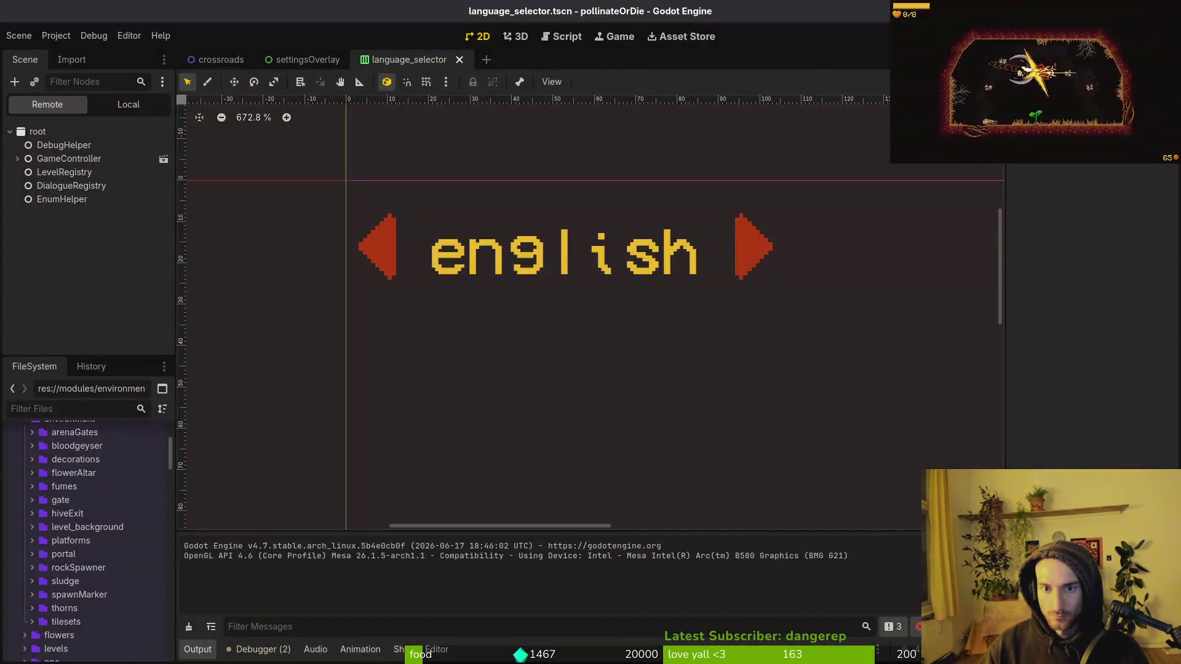
Step: Reselect the language node and reopen its Focus style type list
{"action": "left_click", "coordinate": [129, 105]}
{"action": "left_click", "coordinate": [74, 158]}
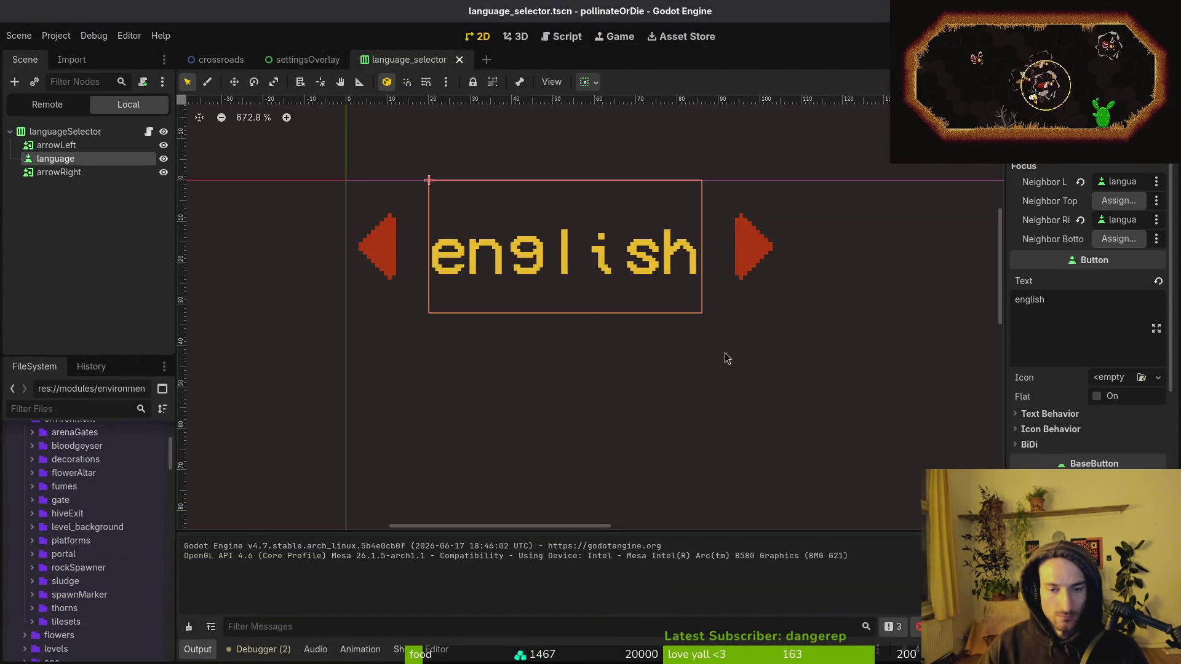
{"action": "scroll", "coordinate": [1127, 447], "scroll_direction": "down", "scroll_amount": 10}
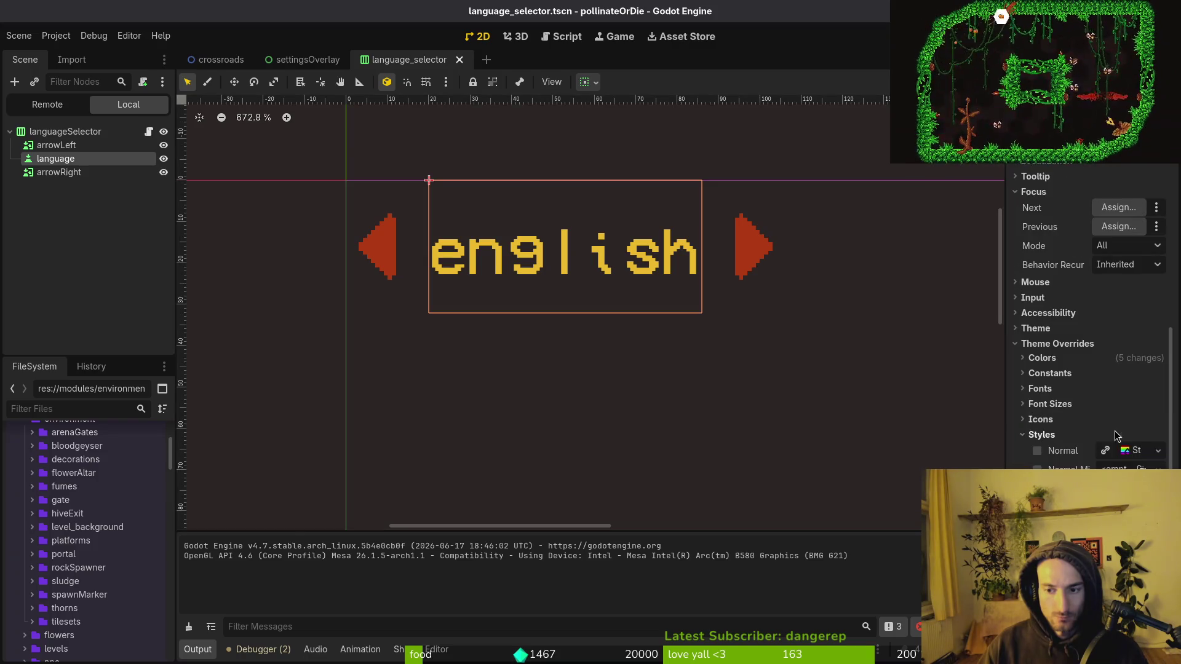
{"action": "left_click", "coordinate": [1114, 434]}
{"action": "scroll", "coordinate": [1114, 435], "scroll_direction": "down", "scroll_amount": 3}
{"action": "left_click", "coordinate": [1156, 447]}
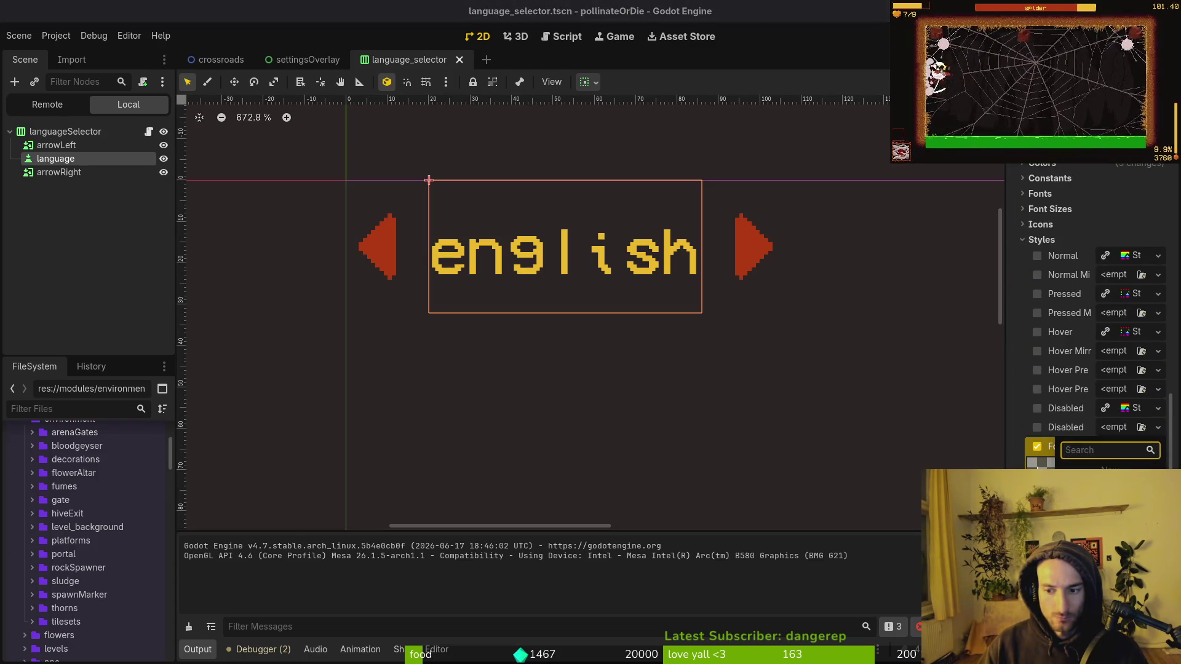
Step: Set the Focus style to a New StyleBoxFlat with a fully transparent 99999900 background
{"action": "left_click", "coordinate": [1107, 471]}
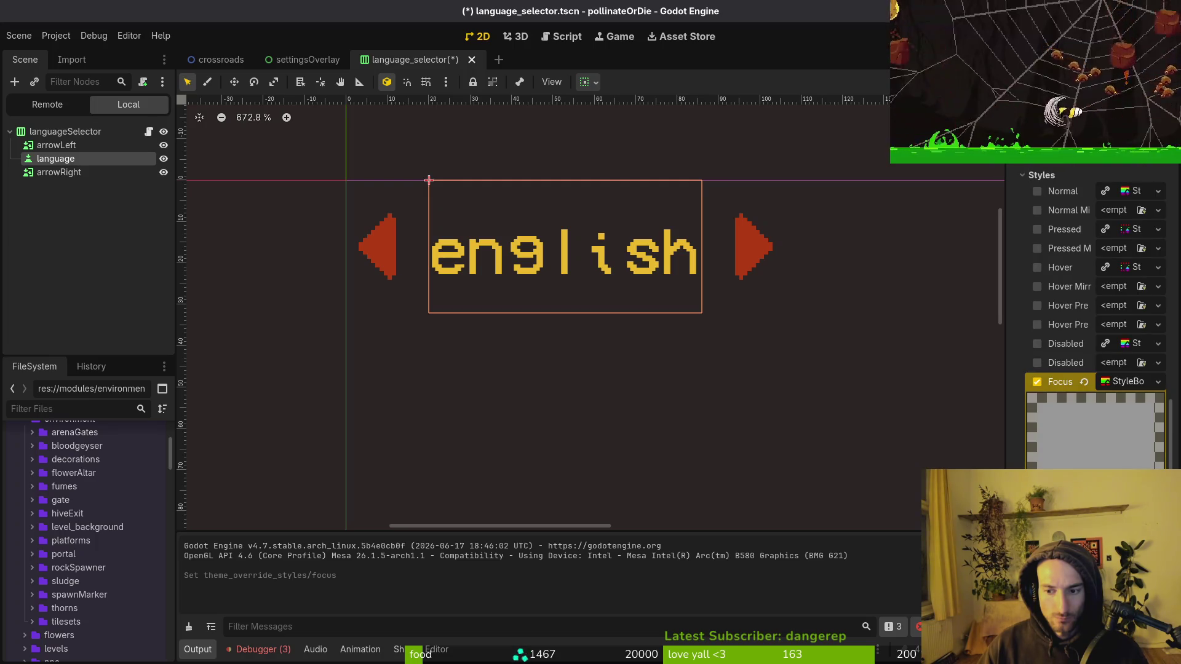
{"action": "scroll", "coordinate": [1126, 340], "scroll_direction": "down", "scroll_amount": 3}
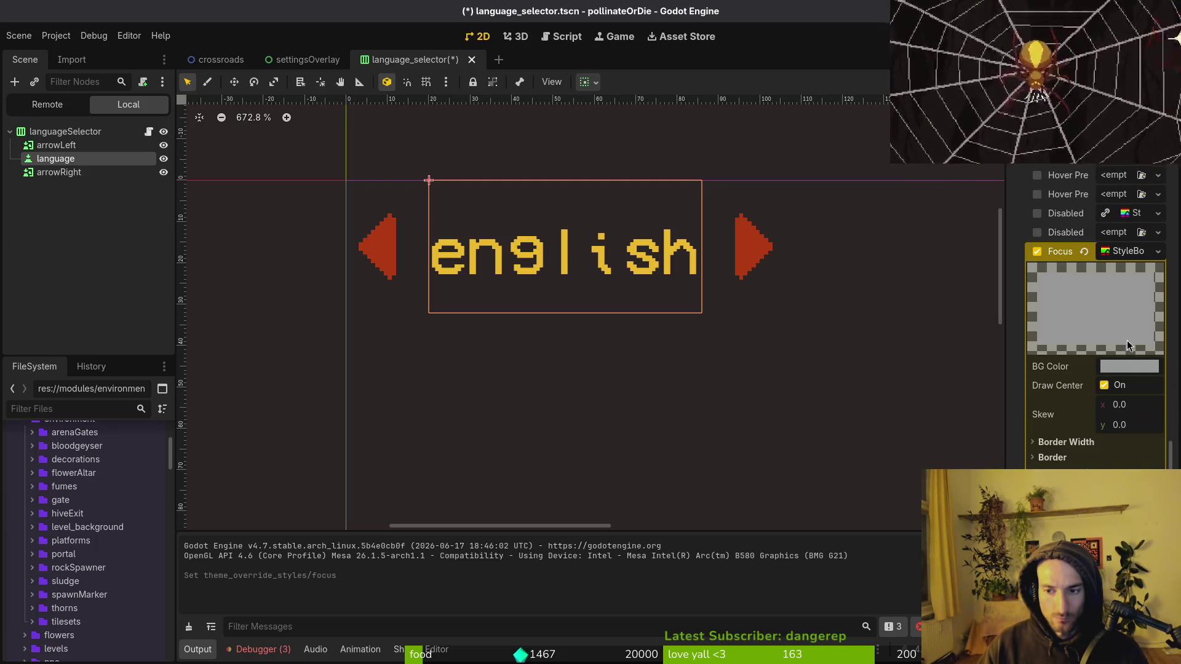
{"action": "left_click", "coordinate": [1119, 367]}
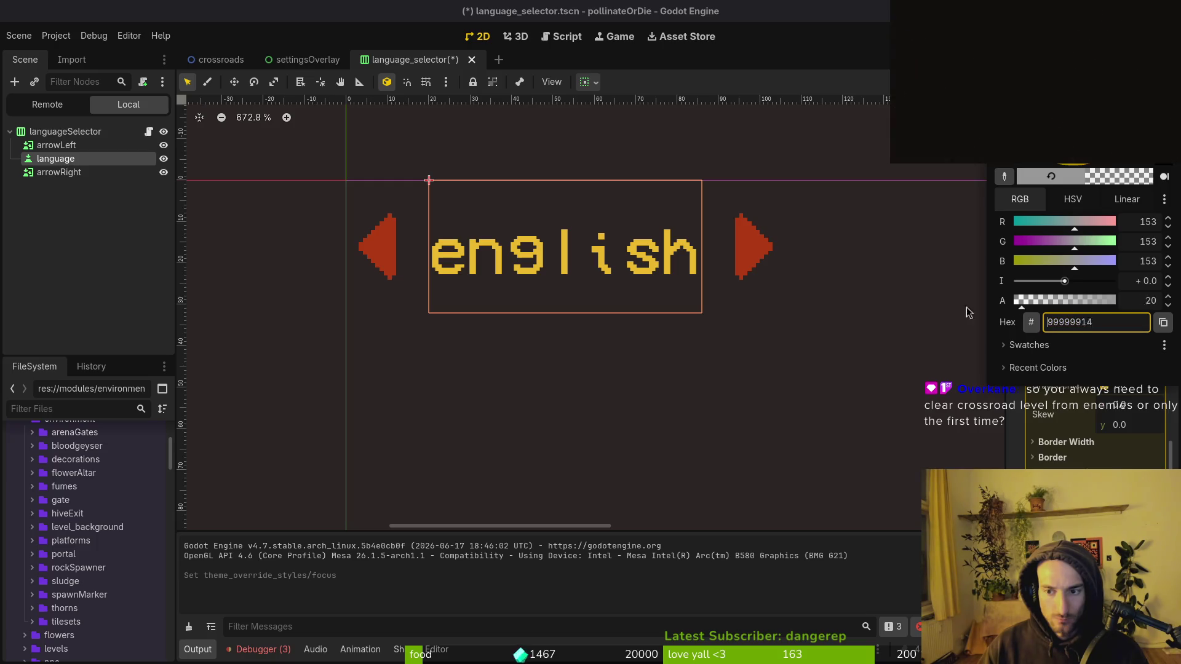
{"action": "left_click", "coordinate": [833, 310]}
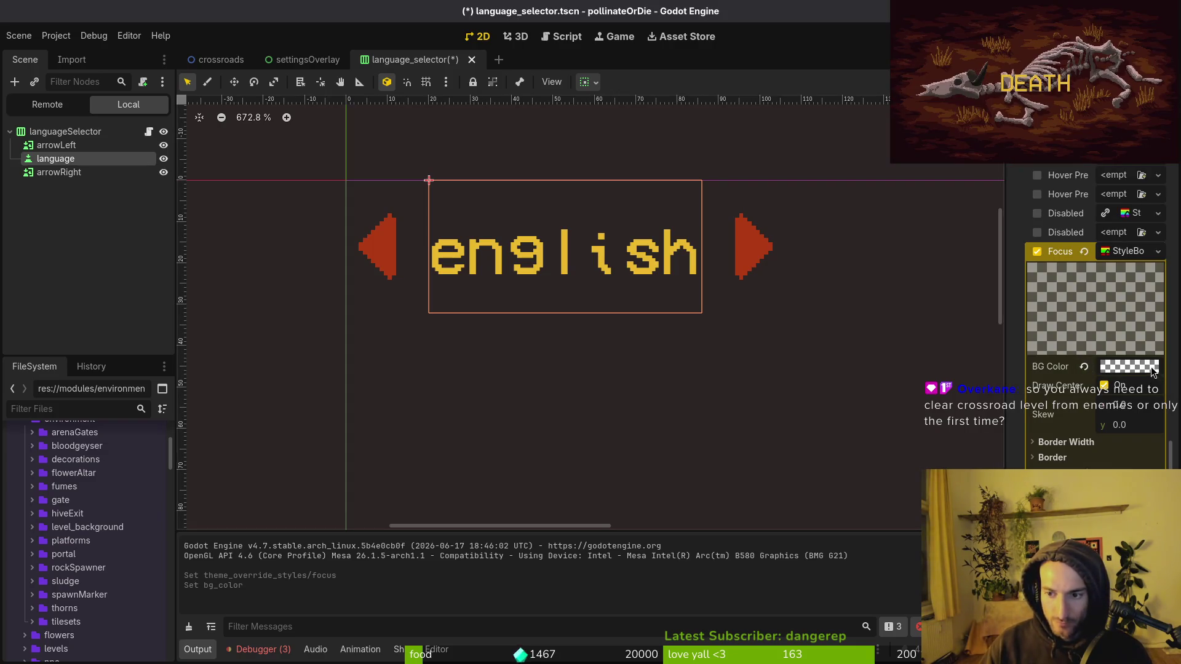
{"action": "left_click", "coordinate": [1129, 366]}
{"action": "left_click", "coordinate": [1111, 326]}
{"action": "double_click", "coordinate": [1108, 329]}
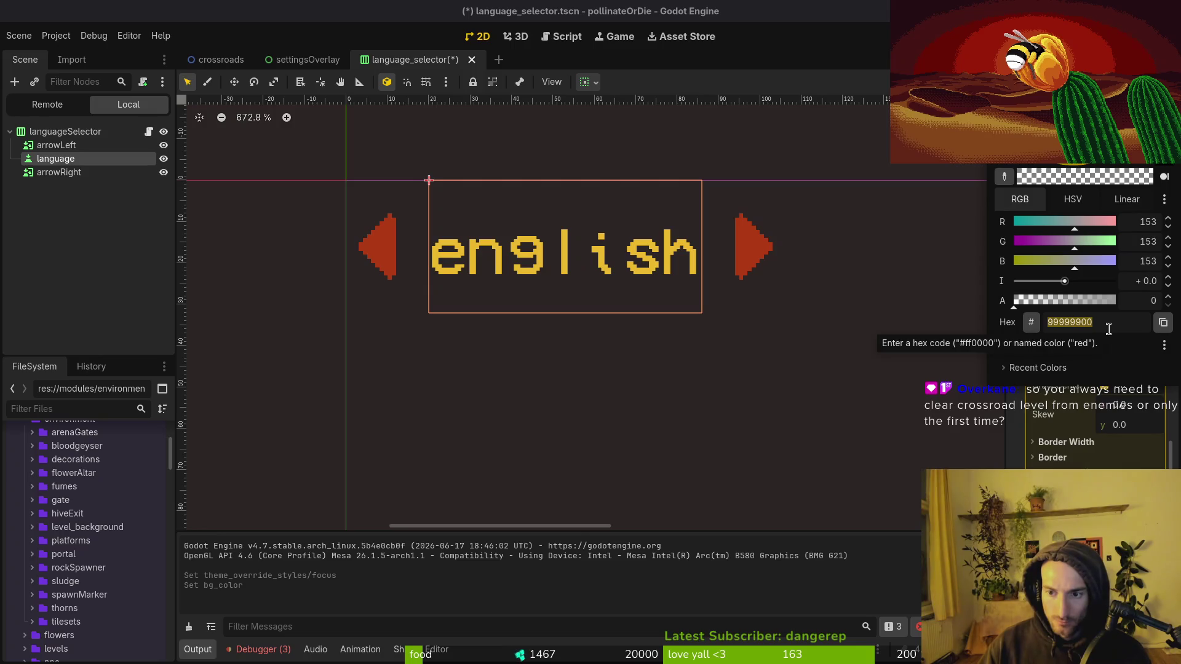
{"action": "key", "text": "Escape"}
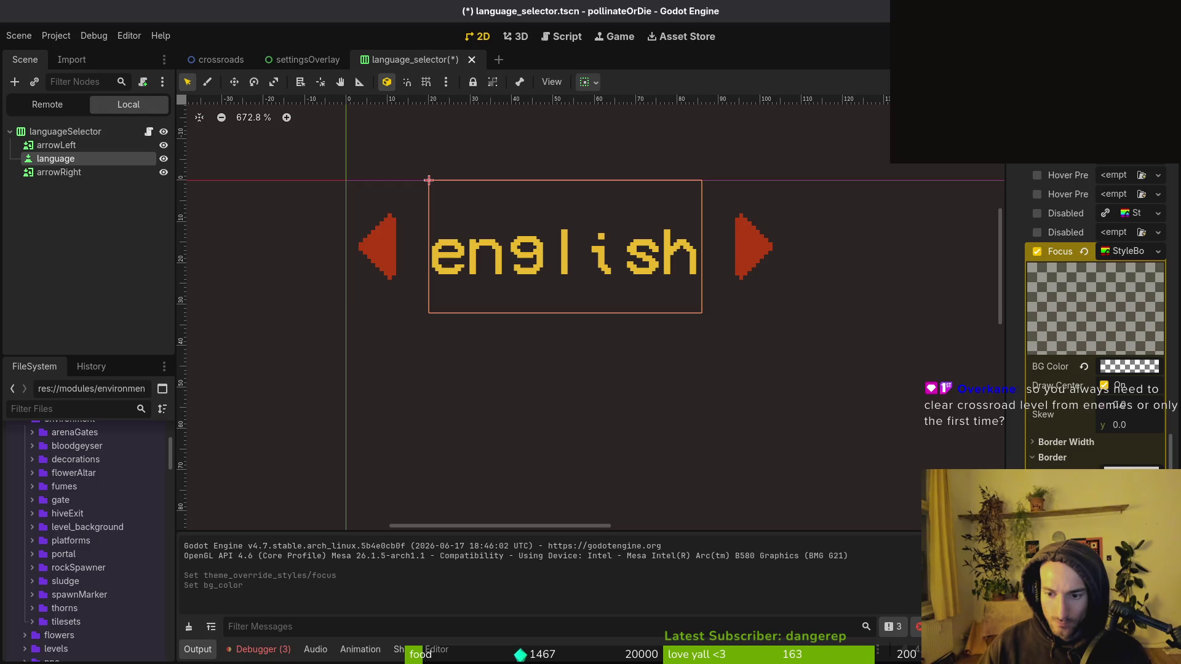
Step: Look up the yellow palette colour in the bloodGeyser sprite for the focus border
{"action": "left_click", "coordinate": [1129, 367]}
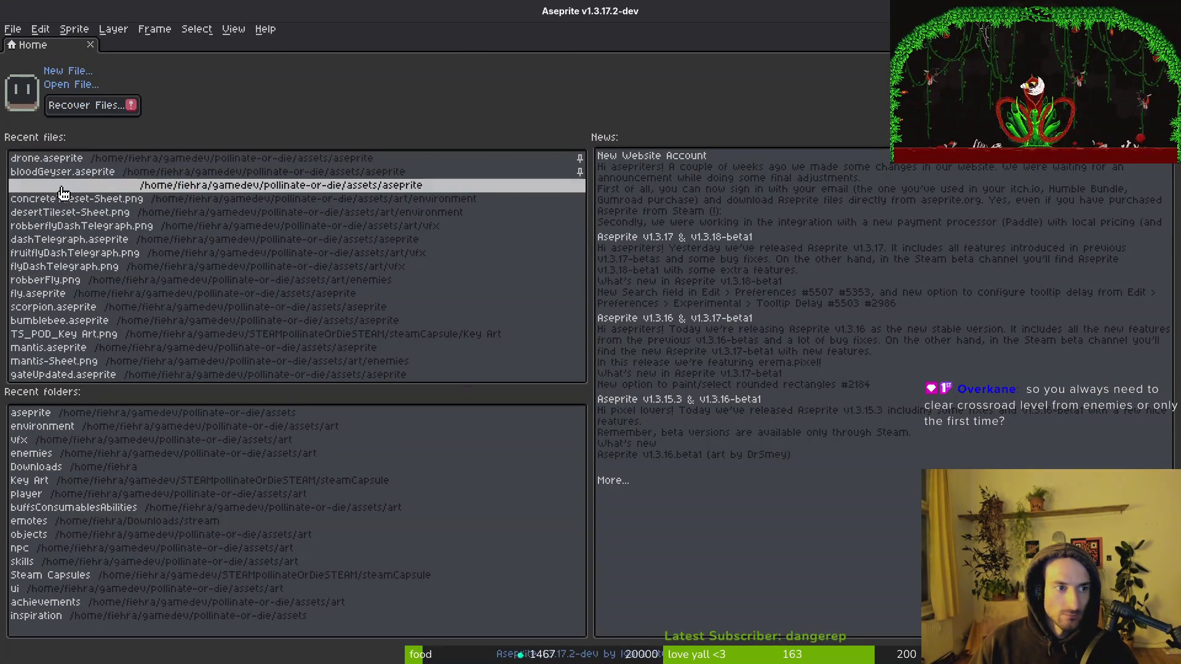
{"action": "left_click", "coordinate": [185, 167]}
{"action": "left_click", "coordinate": [176, 128]}
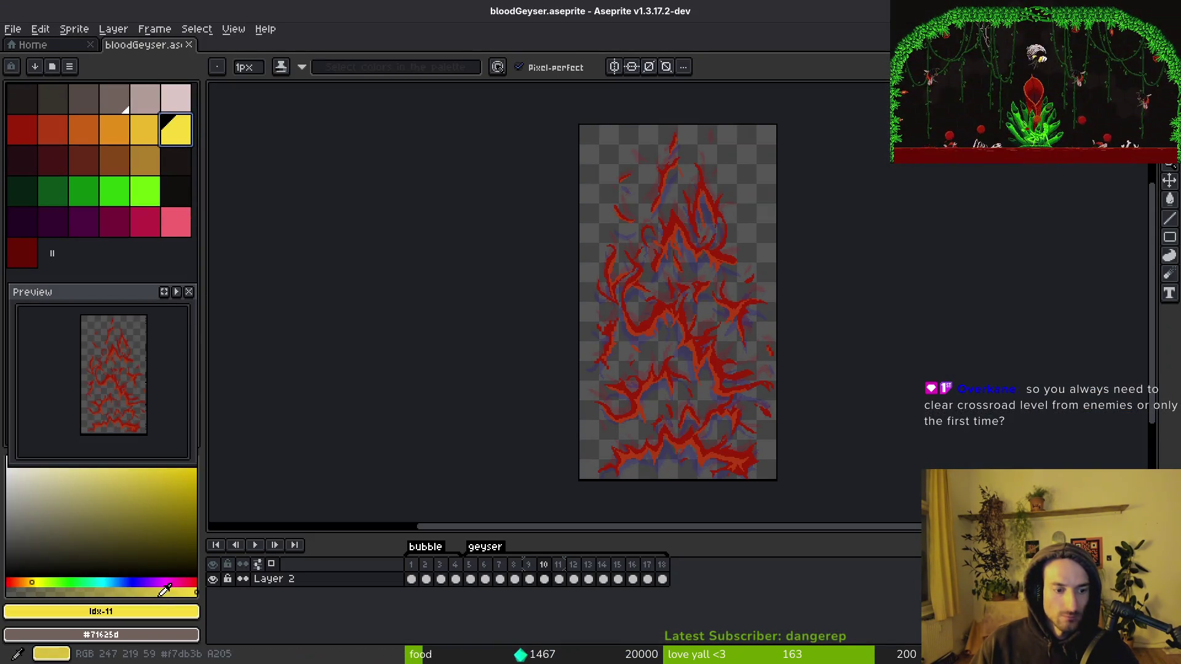
{"action": "left_click", "coordinate": [140, 609]}
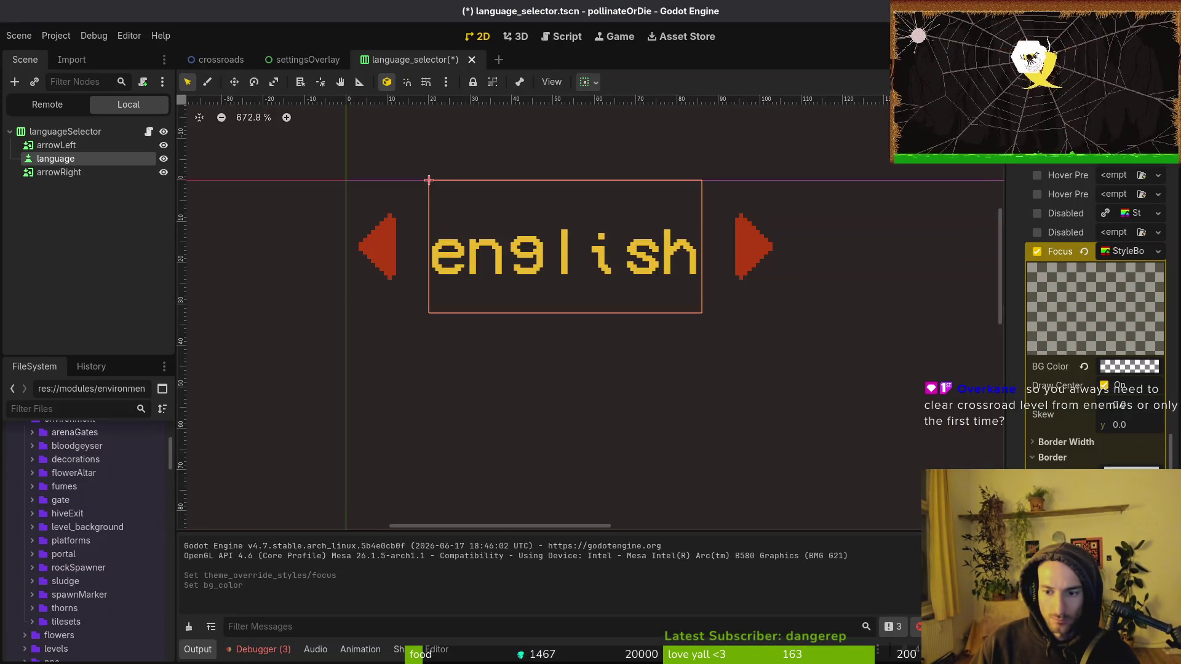
{"action": "left_click", "coordinate": [1118, 468]}
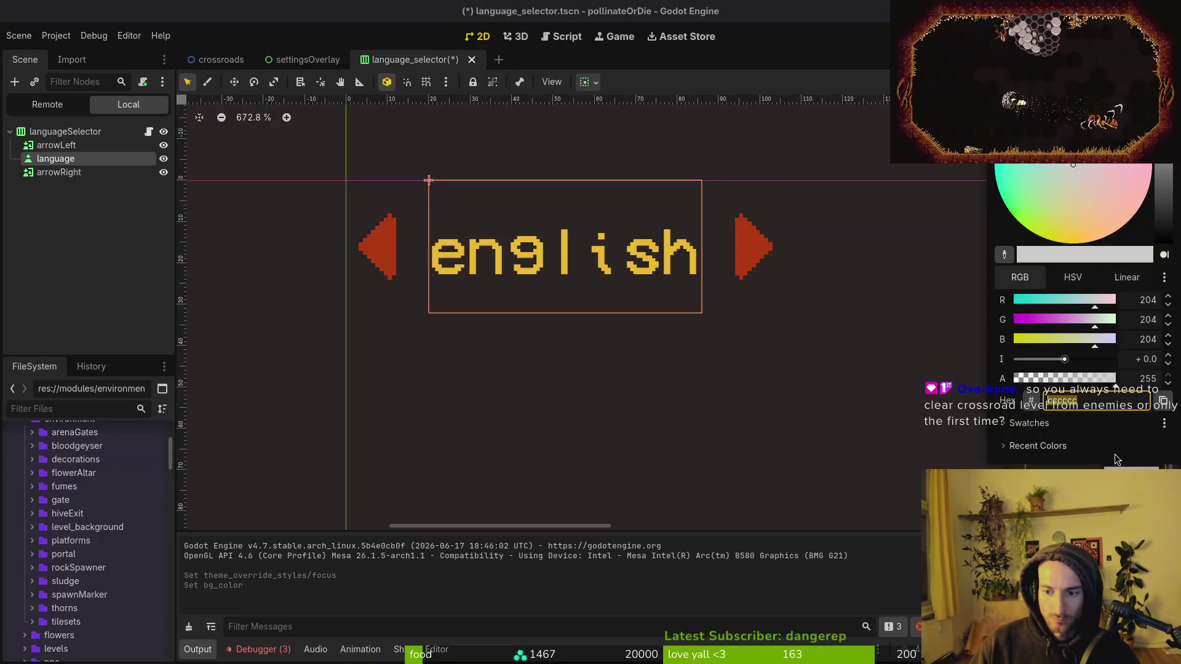
Step: Give the focus box a yellow f7db3b border with widths on all sides, and save
{"action": "key", "text": "Return"}
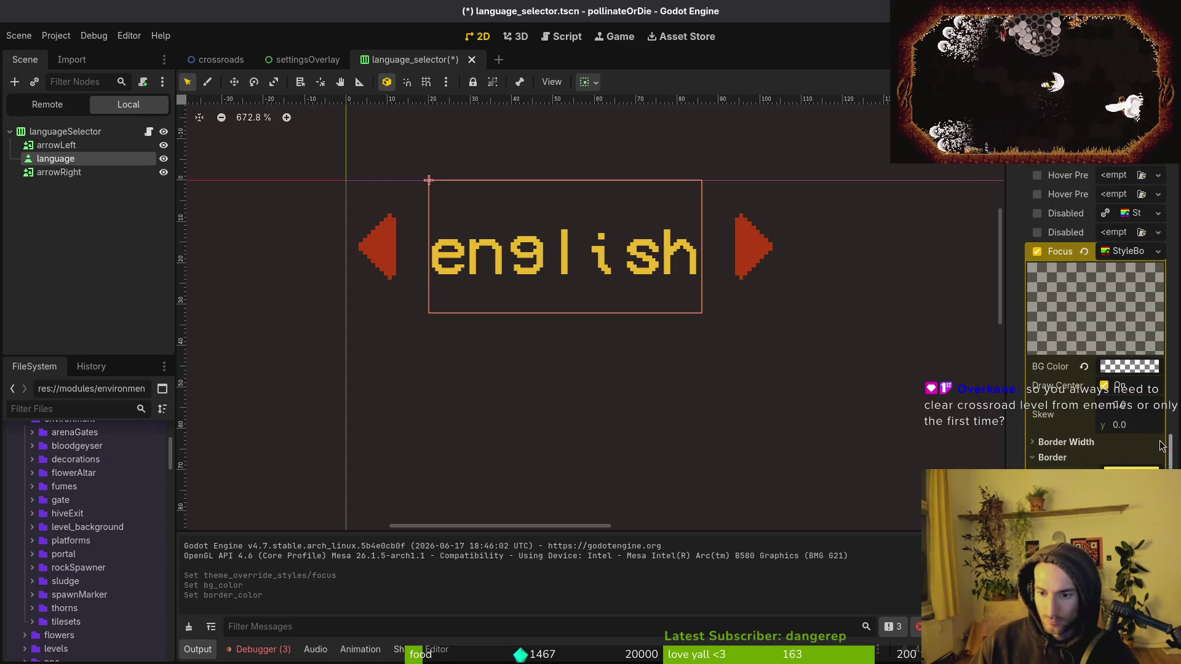
{"action": "left_click", "coordinate": [1066, 442]}
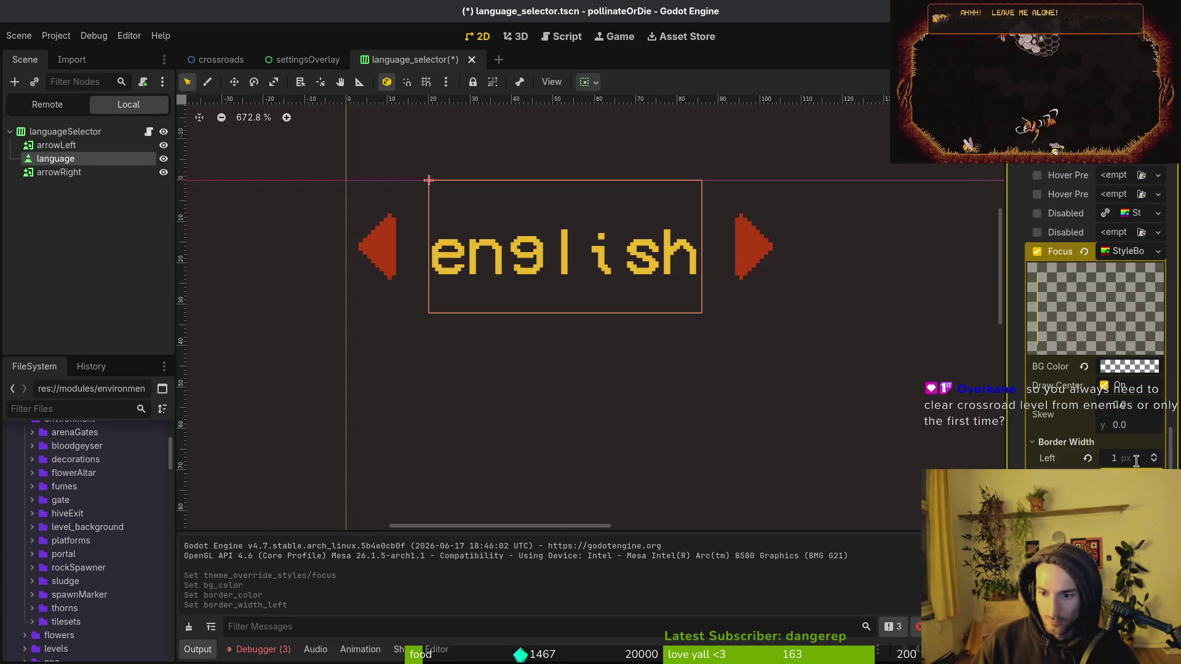
{"action": "left_click_drag", "start_coordinate": [1126, 458], "coordinate": [1136, 461]}
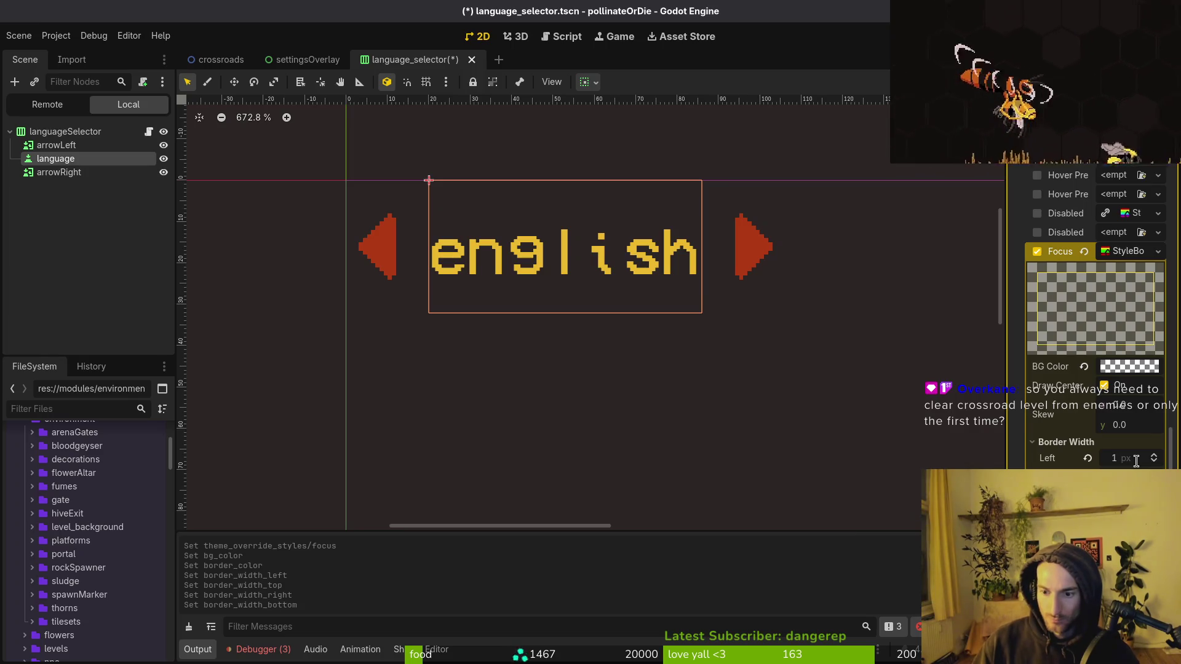
{"action": "left_click", "coordinate": [1066, 442]}
{"action": "key", "text": "ctrl+s"}
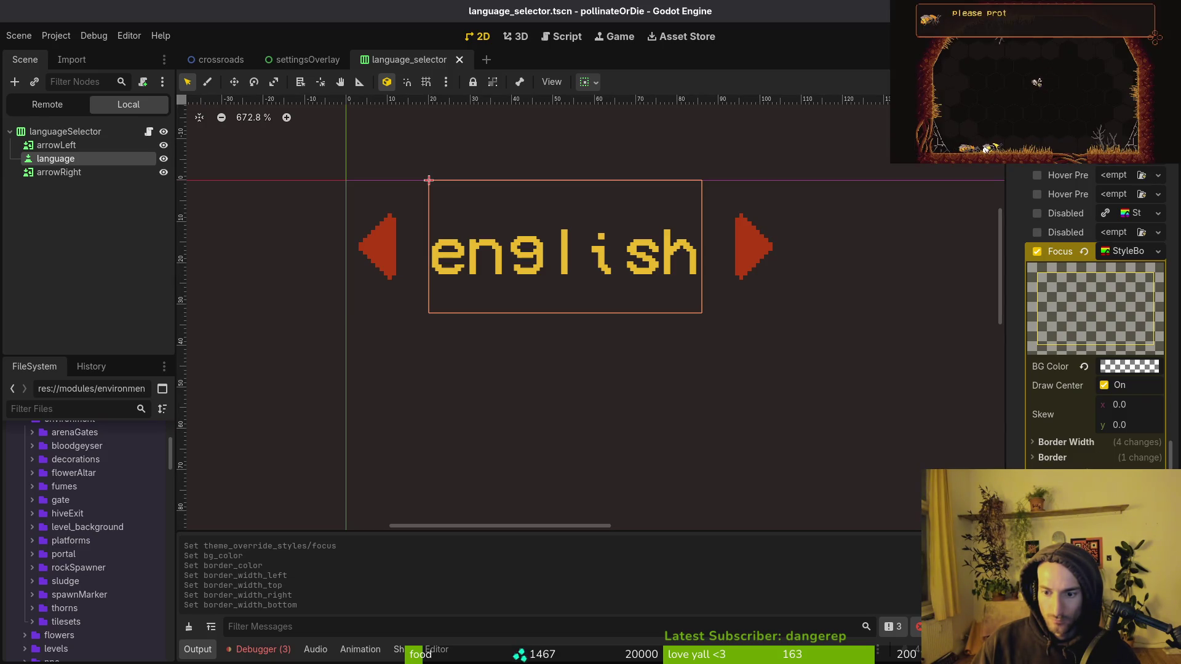
Step: Collapse the Focus StyleBox and expand Theme Overrides > Constants
{"action": "scroll", "coordinate": [564, 278], "scroll_direction": "down", "scroll_amount": 3}
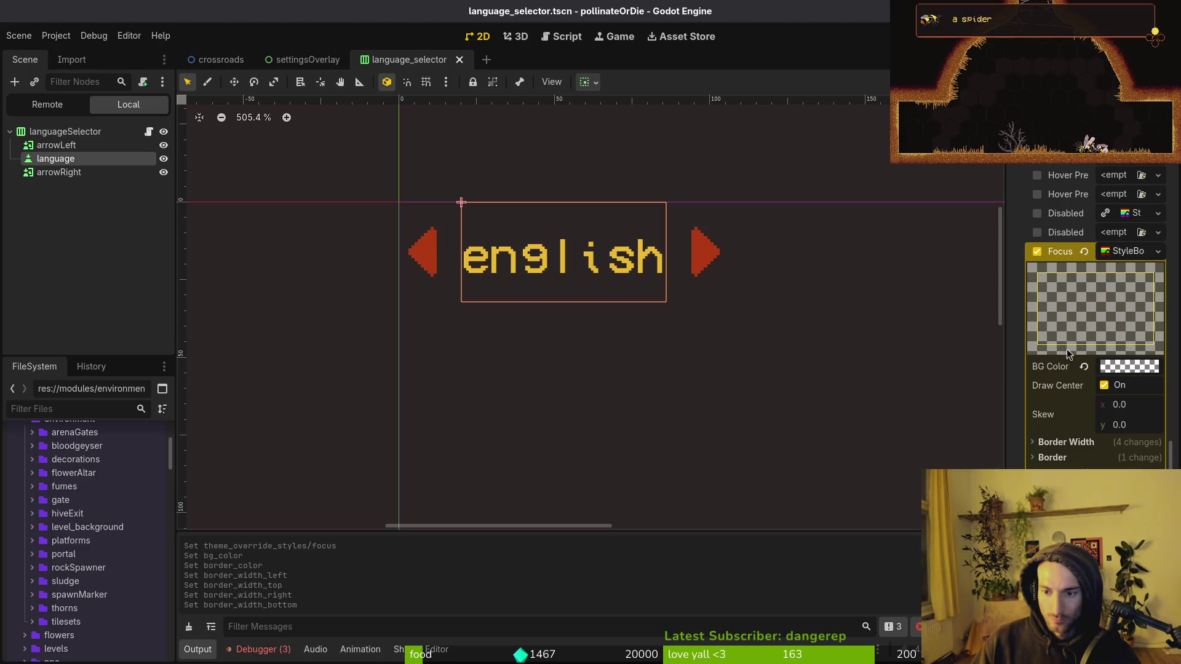
{"action": "left_click", "coordinate": [1114, 252]}
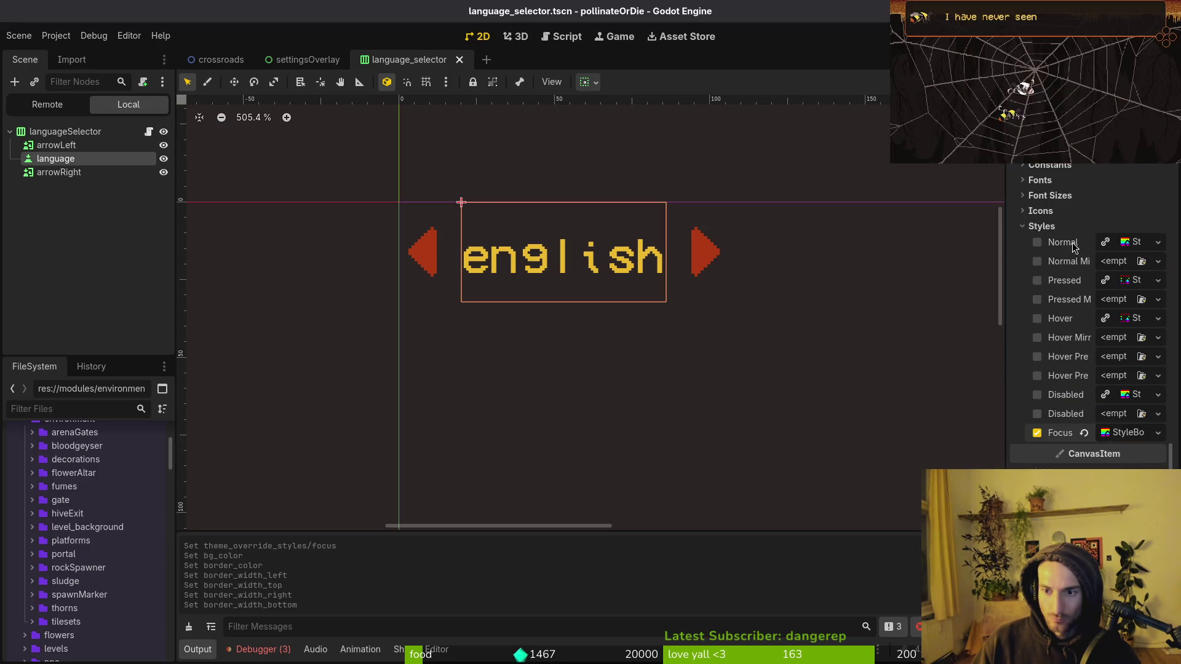
{"action": "scroll", "coordinate": [1051, 234], "scroll_direction": "up", "scroll_amount": 4}
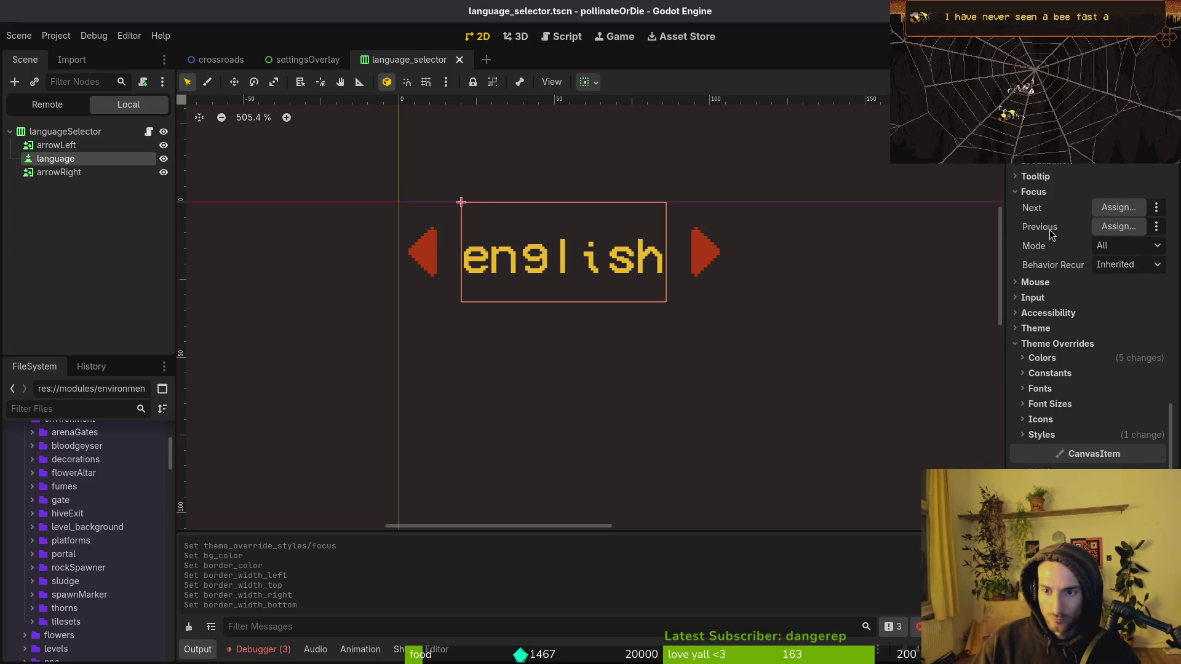
{"action": "left_click", "coordinate": [1053, 374]}
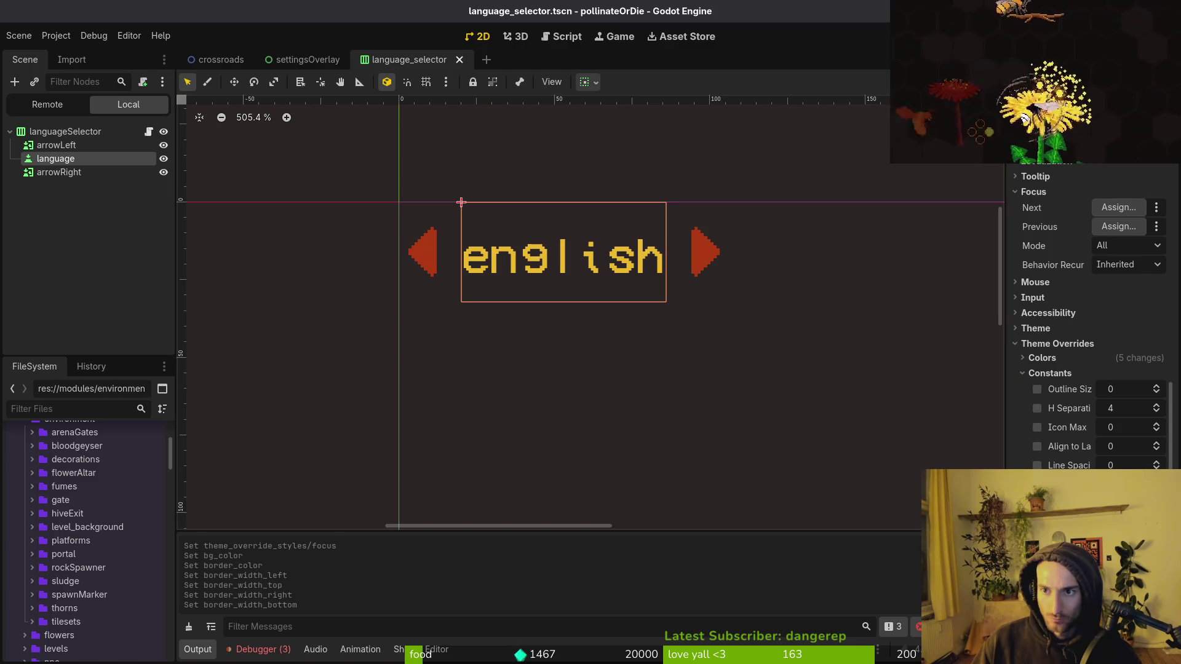
Step: Relaunch the game and check the yellow focus border on the language option in pause-menu settings
{"action": "key", "text": "F8"}
{"action": "key", "text": "F5"}
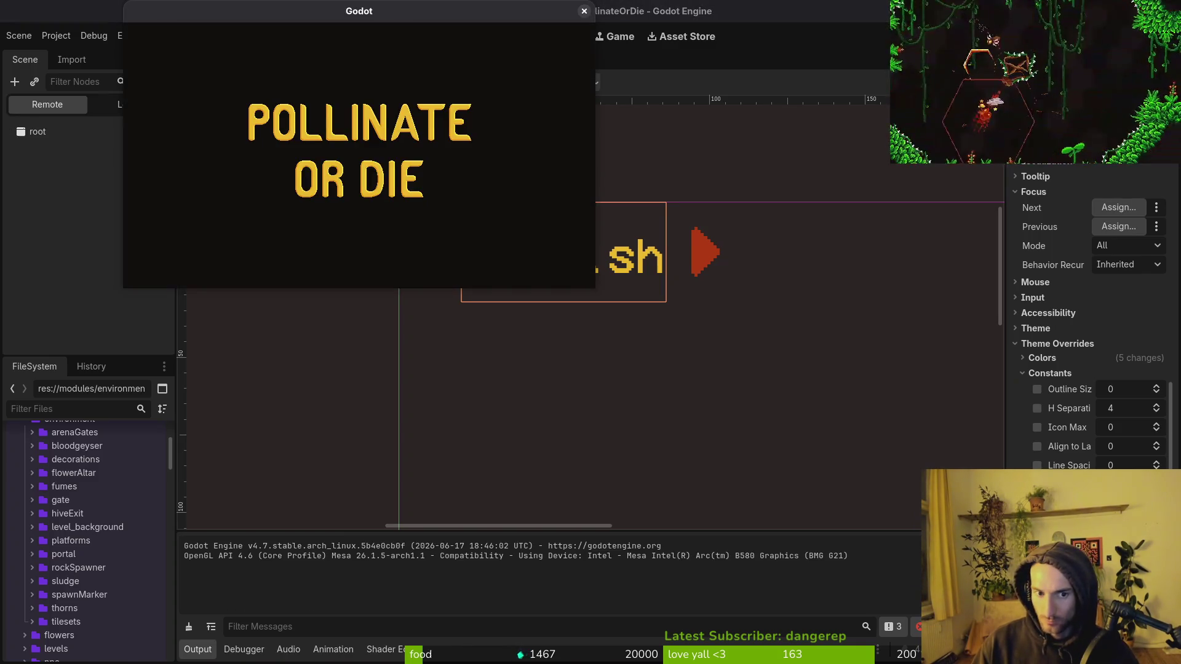
{"action": "key", "text": "Return"}
{"action": "key", "text": "Escape"}
{"action": "key", "text": "Down"}
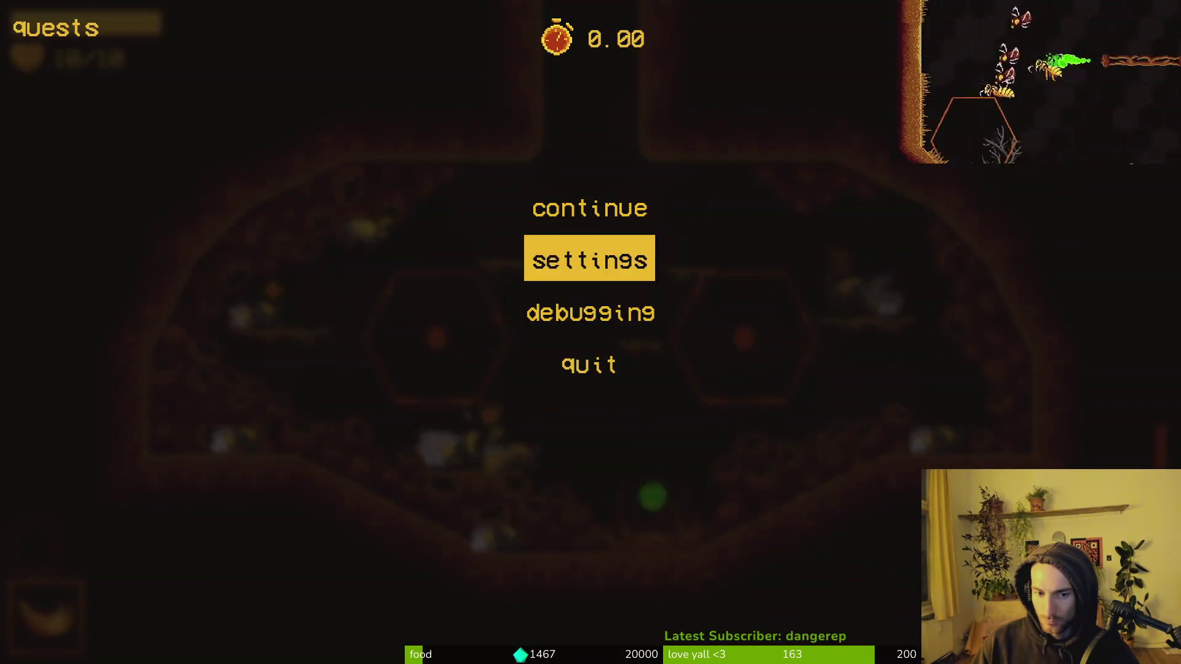
{"action": "key", "text": "Return"}
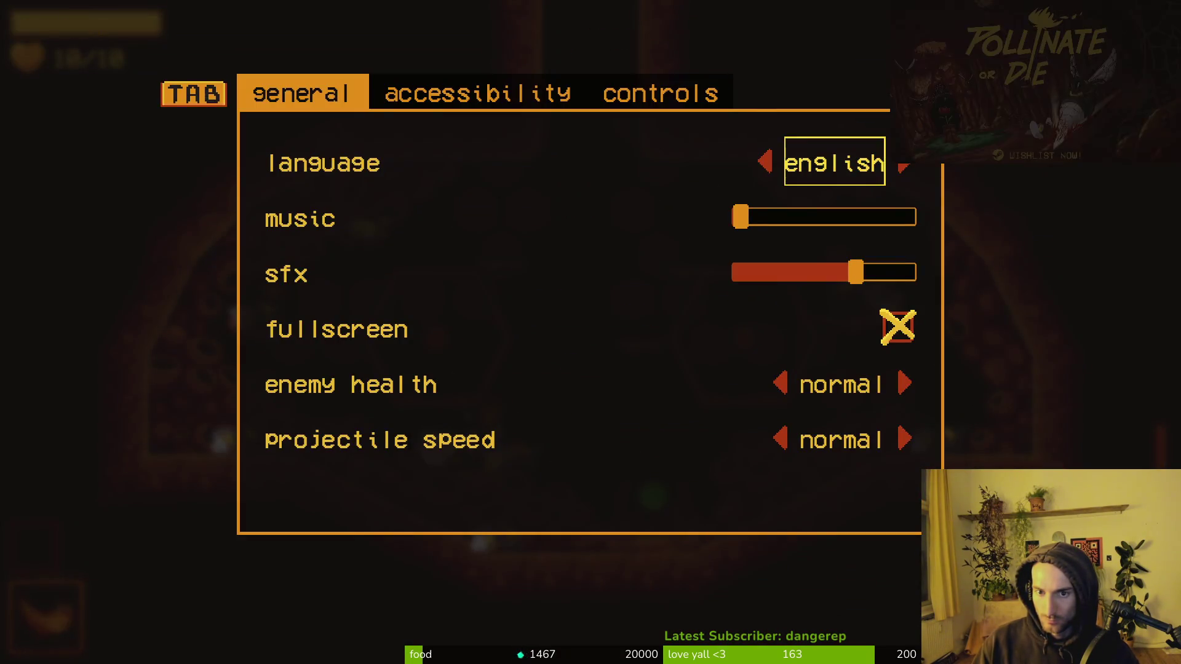
{"action": "key", "text": "Down"}
{"action": "key", "text": "Down"}
{"action": "key", "text": "Down"}
{"action": "key", "text": "Up"}
{"action": "key", "text": "Up"}
{"action": "key", "text": "Up"}
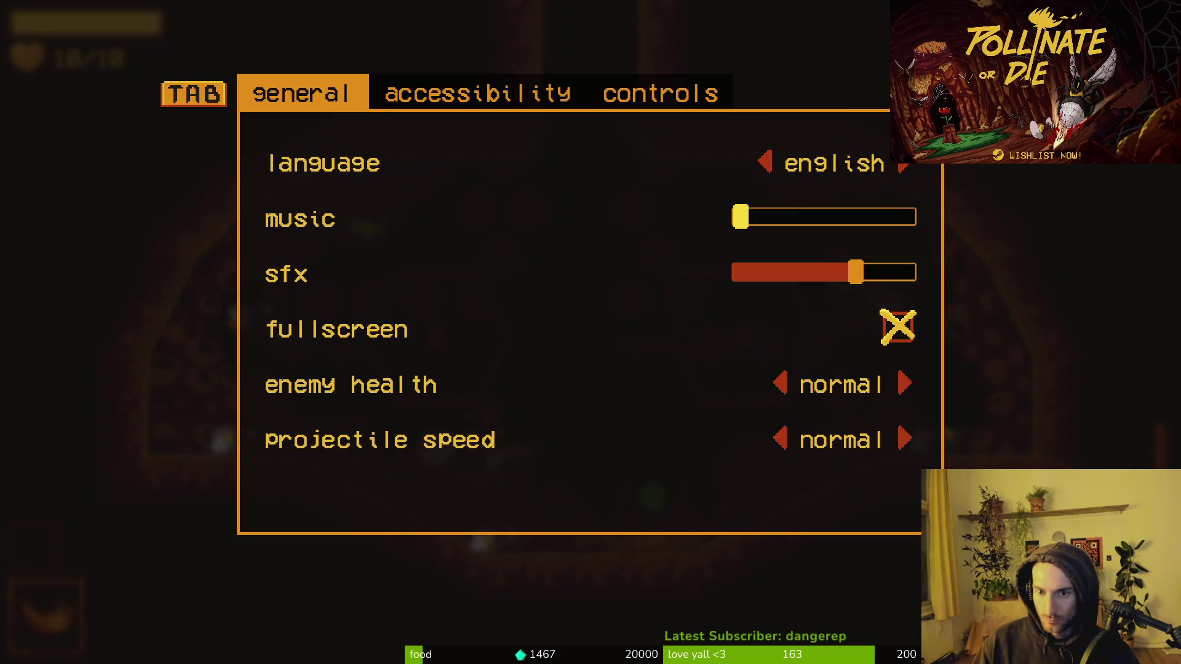
{"action": "key", "text": "Down"}
{"action": "key", "text": "Down"}
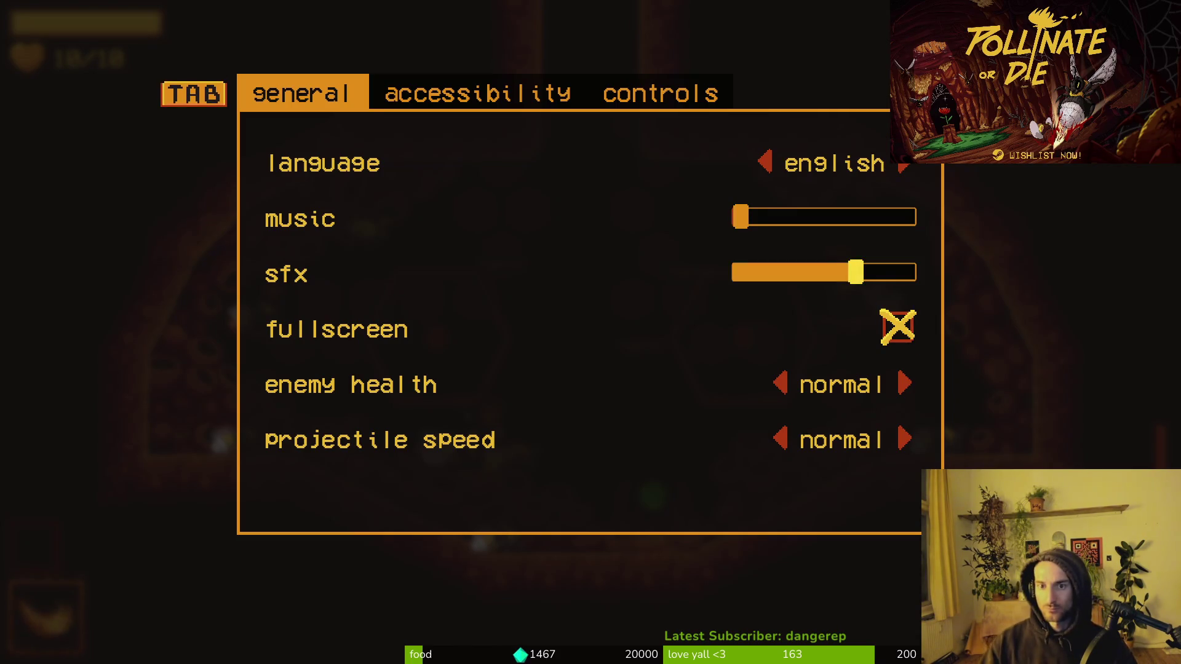
{"action": "key", "text": "Up"}
{"action": "key", "text": "Up"}
{"action": "key", "text": "alt+Tab"}
{"action": "left_click", "coordinate": [129, 104]}
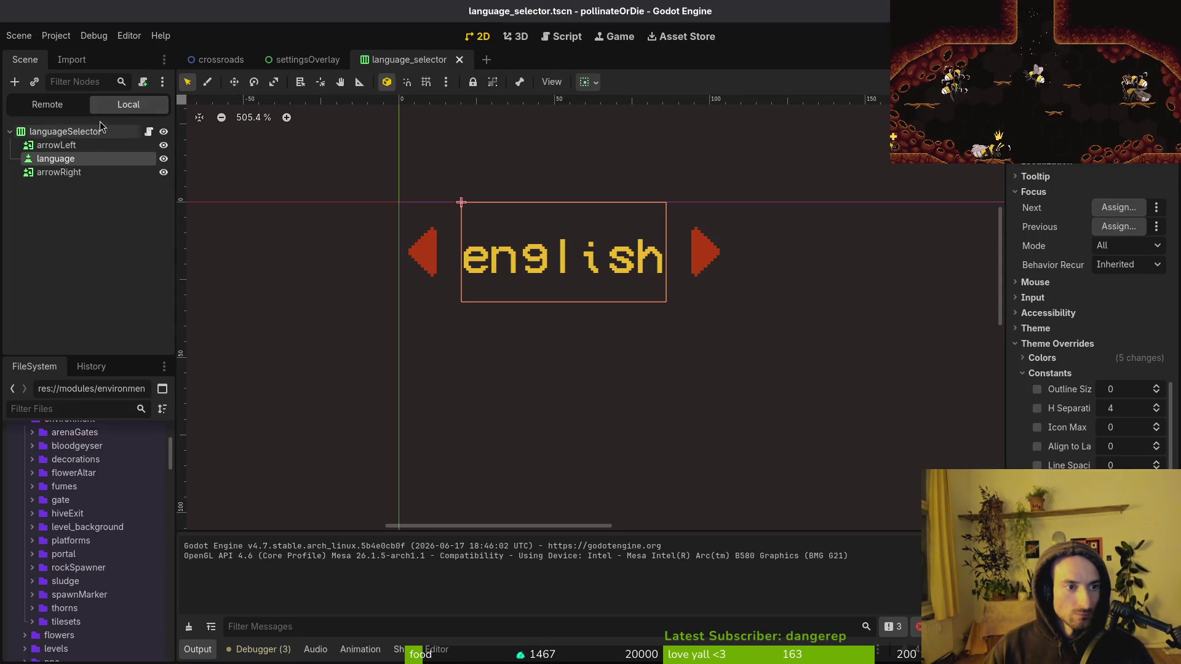
Step: Browse the language button's style, font size, font and constant overrides in the Inspector
{"action": "left_click", "coordinate": [1050, 344]}
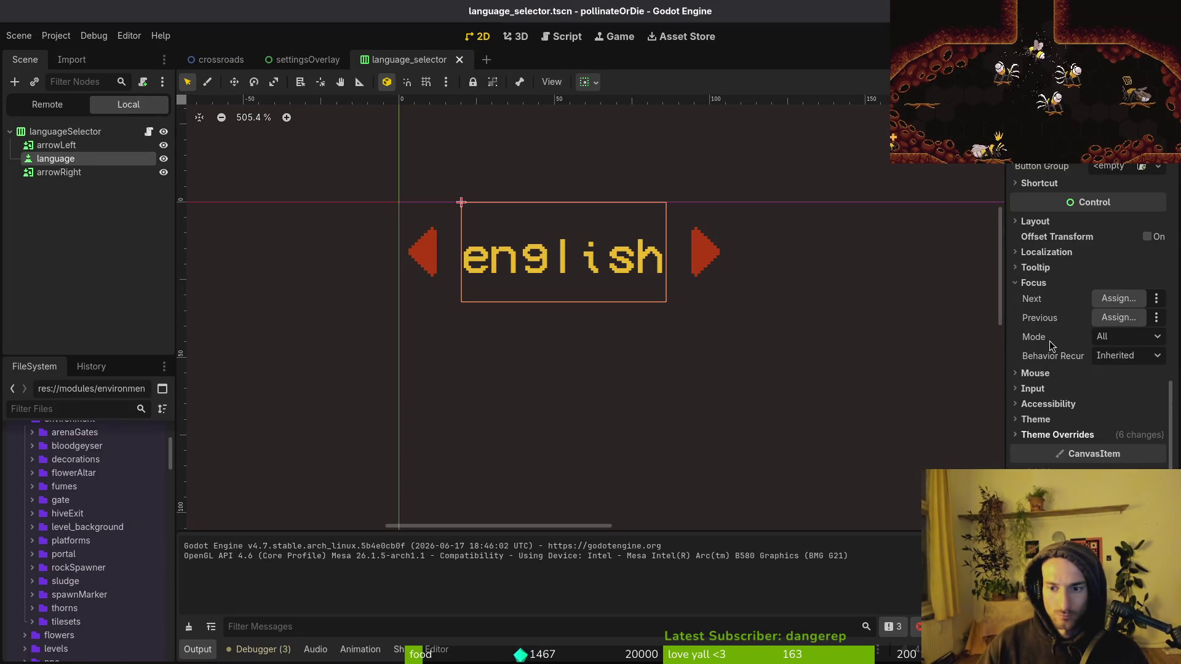
{"action": "scroll", "coordinate": [1065, 369], "scroll_direction": "up", "scroll_amount": 5}
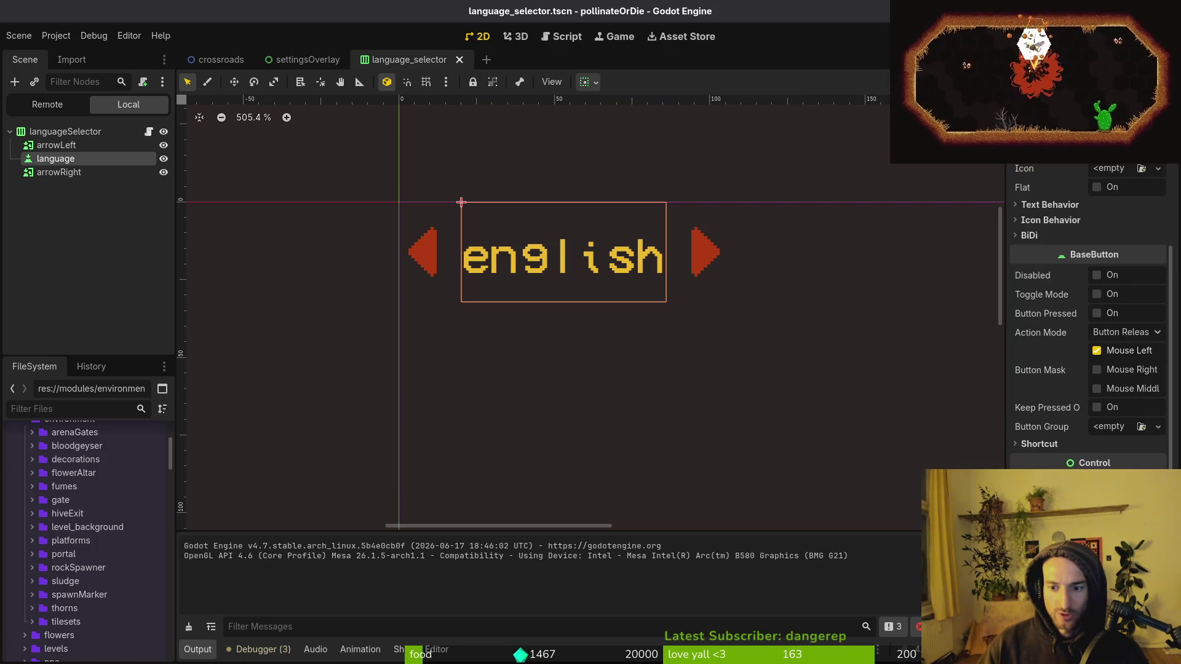
{"action": "scroll", "coordinate": [1088, 314], "scroll_direction": "down", "scroll_amount": 3}
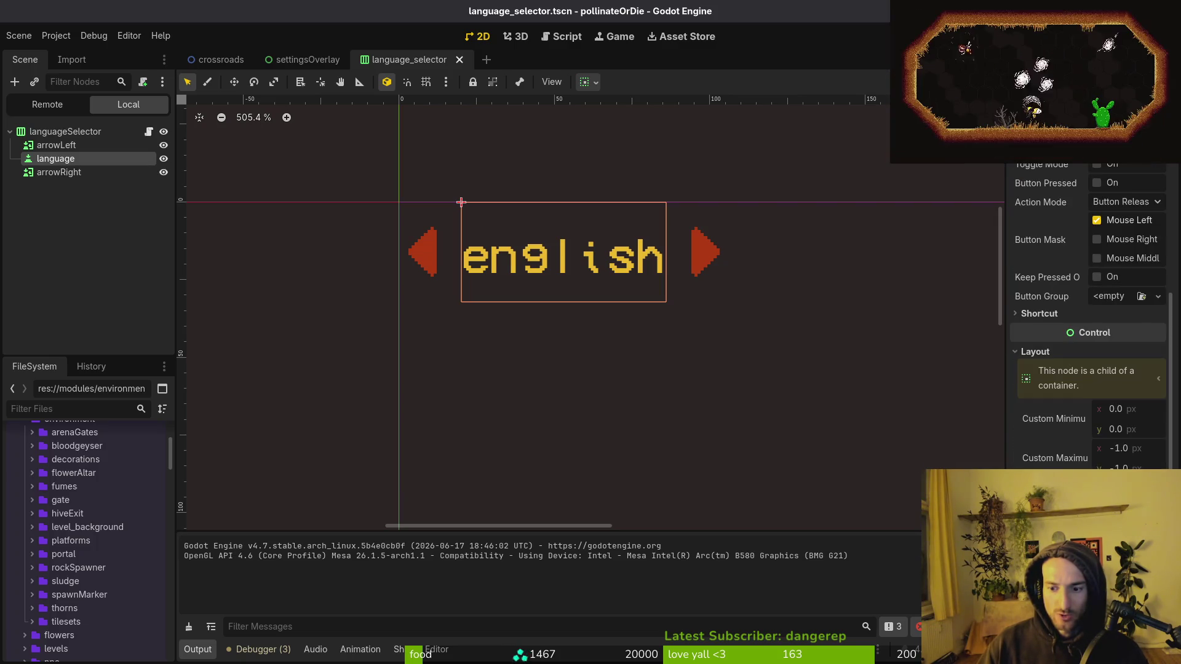
{"action": "left_click", "coordinate": [1038, 352]}
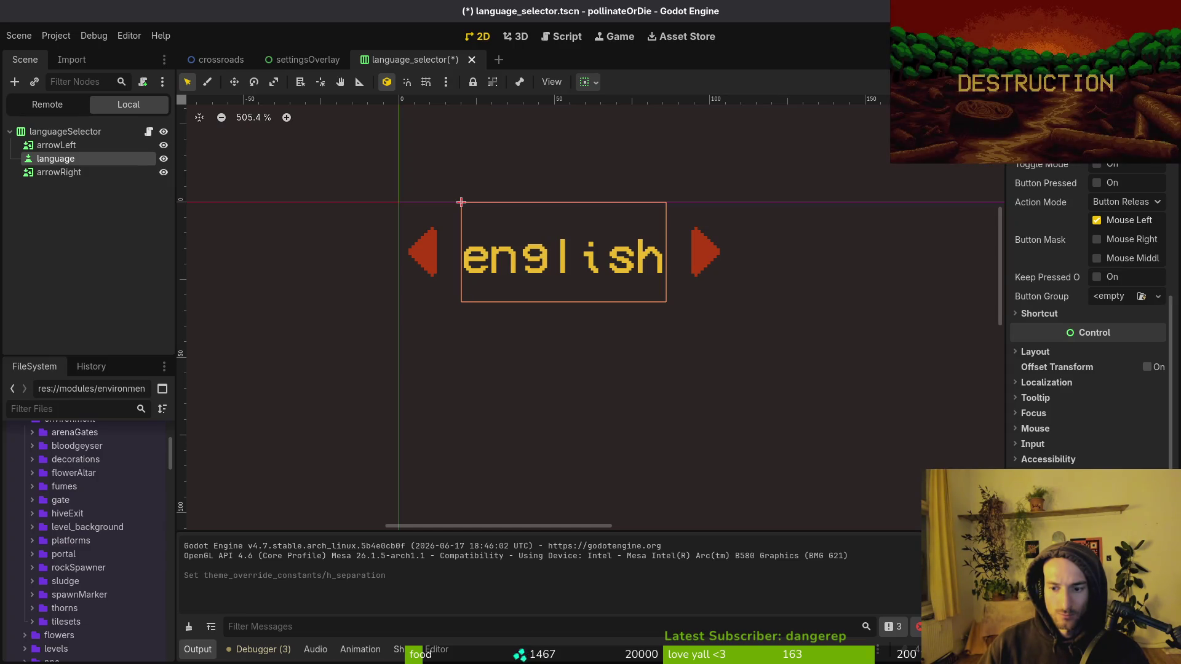
{"action": "scroll", "coordinate": [1054, 362], "scroll_direction": "down", "scroll_amount": 5}
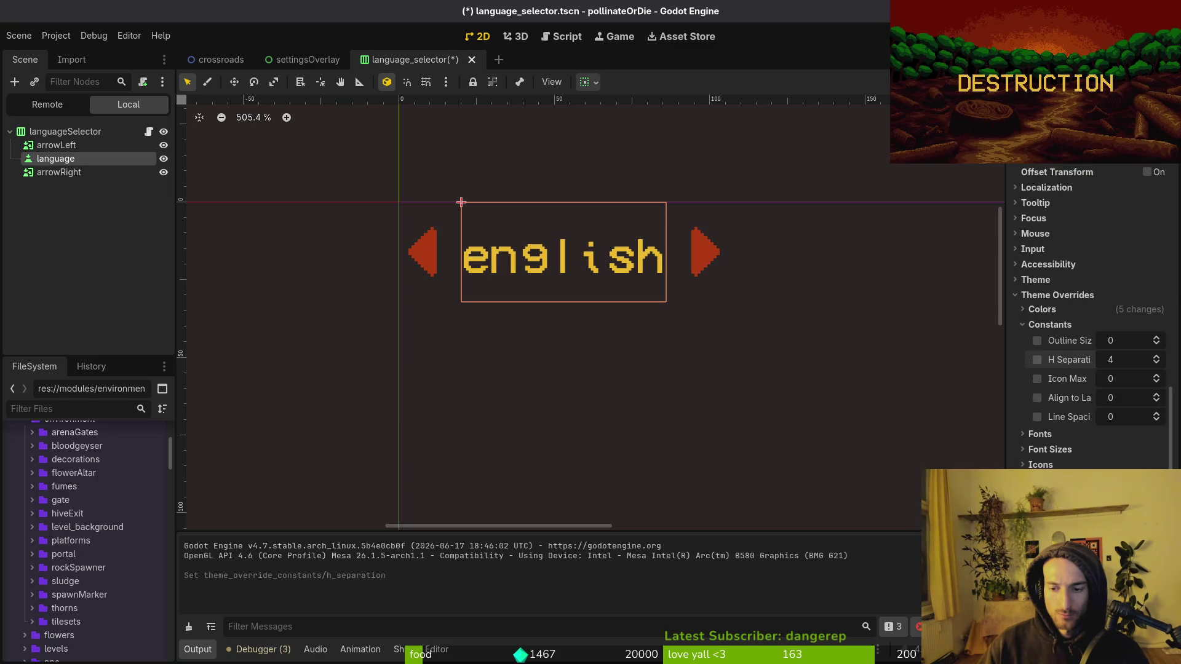
{"action": "left_click", "coordinate": [1049, 324]}
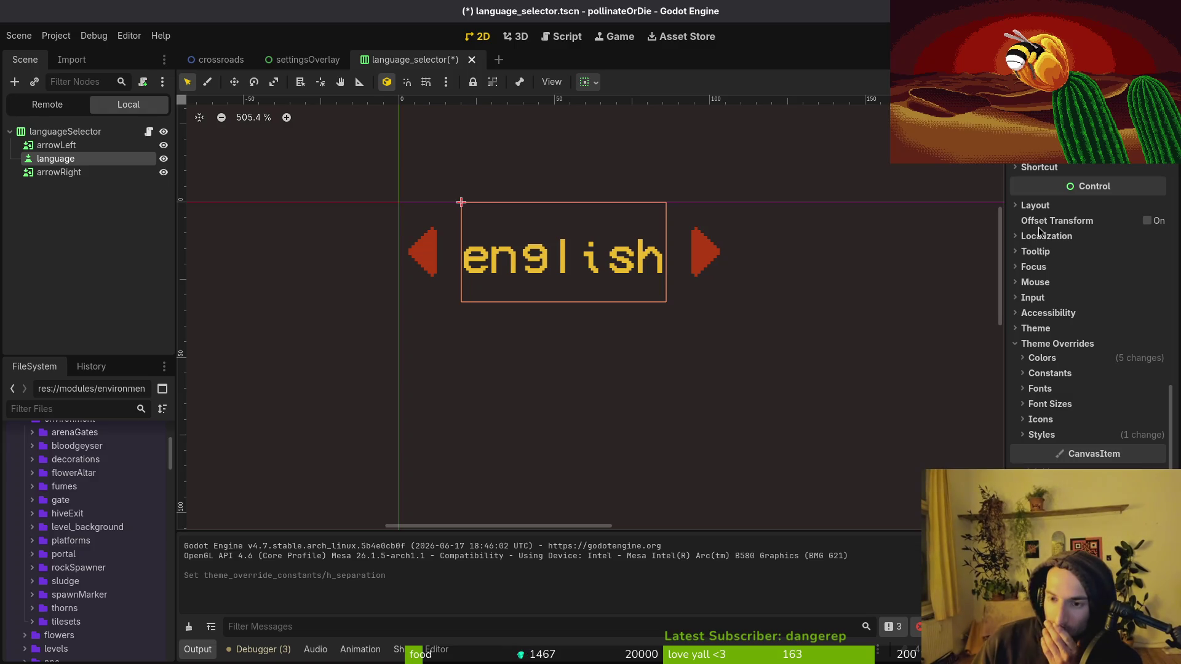
{"action": "left_click", "coordinate": [1067, 436]}
{"action": "scroll", "coordinate": [1039, 430], "scroll_direction": "up", "scroll_amount": 5}
{"action": "left_click", "coordinate": [1040, 438]}
{"action": "left_click", "coordinate": [1048, 404]}
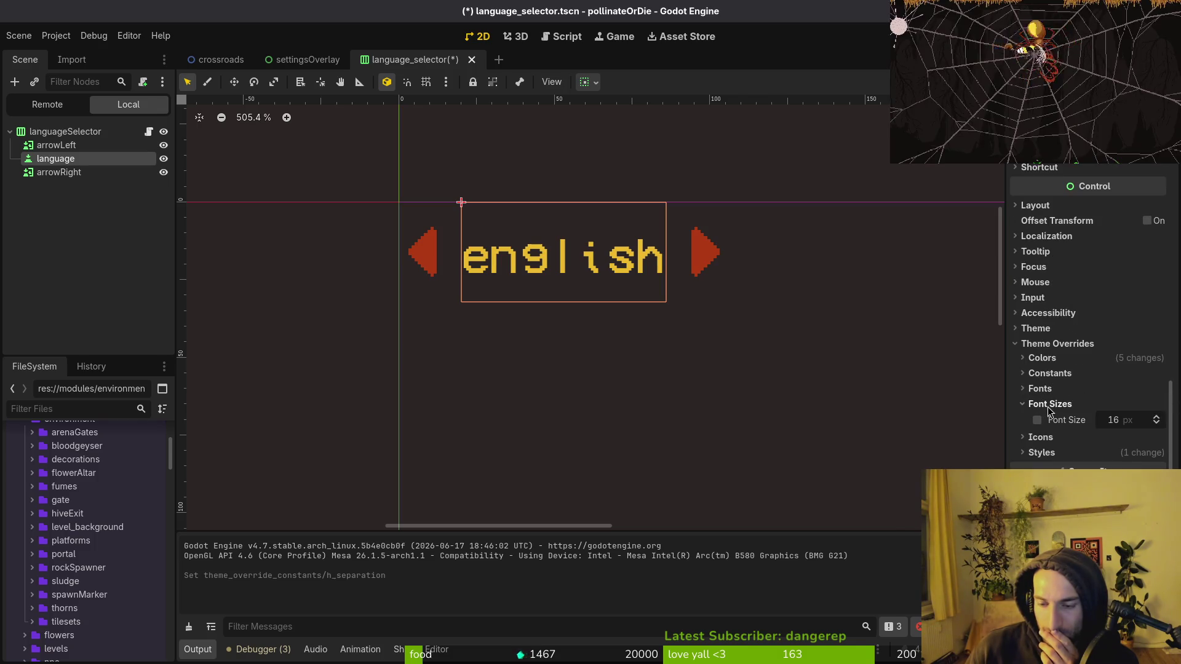
{"action": "left_click", "coordinate": [1049, 403]}
{"action": "left_click", "coordinate": [1040, 388]}
{"action": "left_click", "coordinate": [1046, 374]}
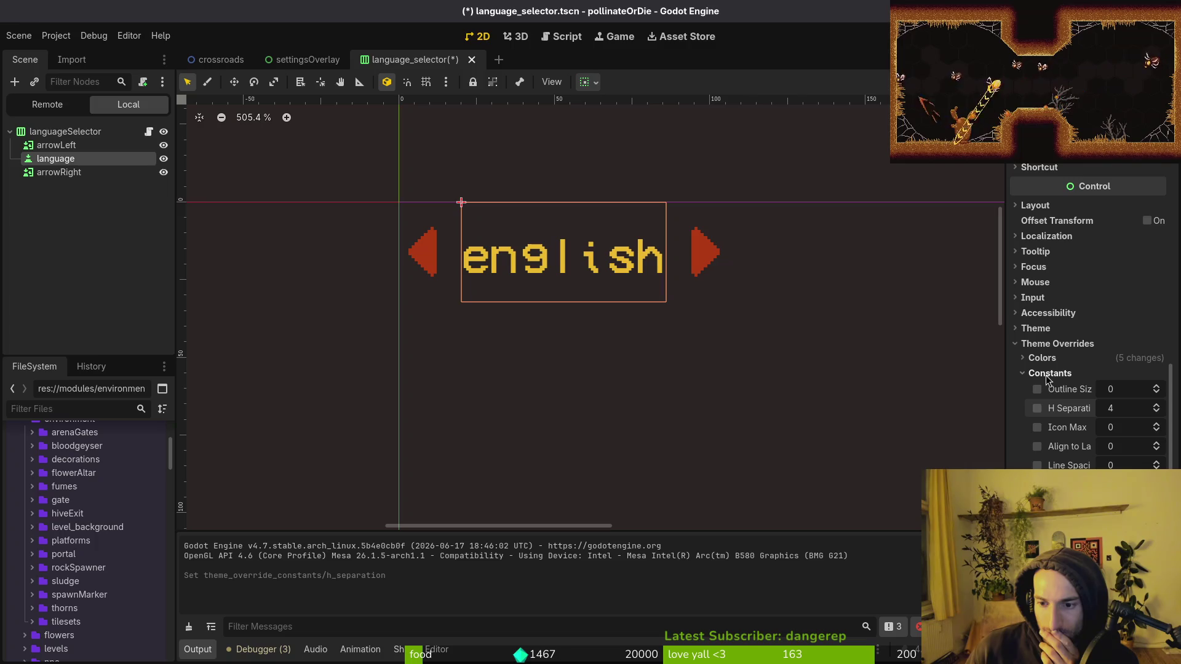
Step: Toggle the Outline Size constant override, collapse the sections, and save language_selector.tscn
{"action": "left_click", "coordinate": [1037, 389]}
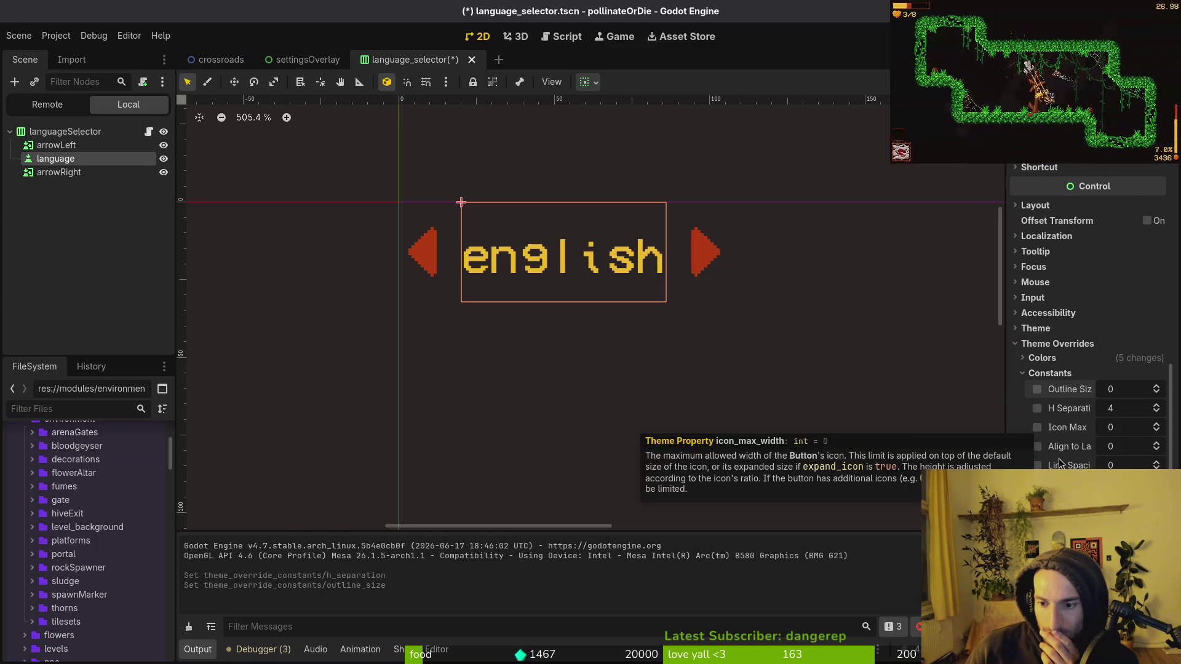
{"action": "left_click", "coordinate": [1045, 373]}
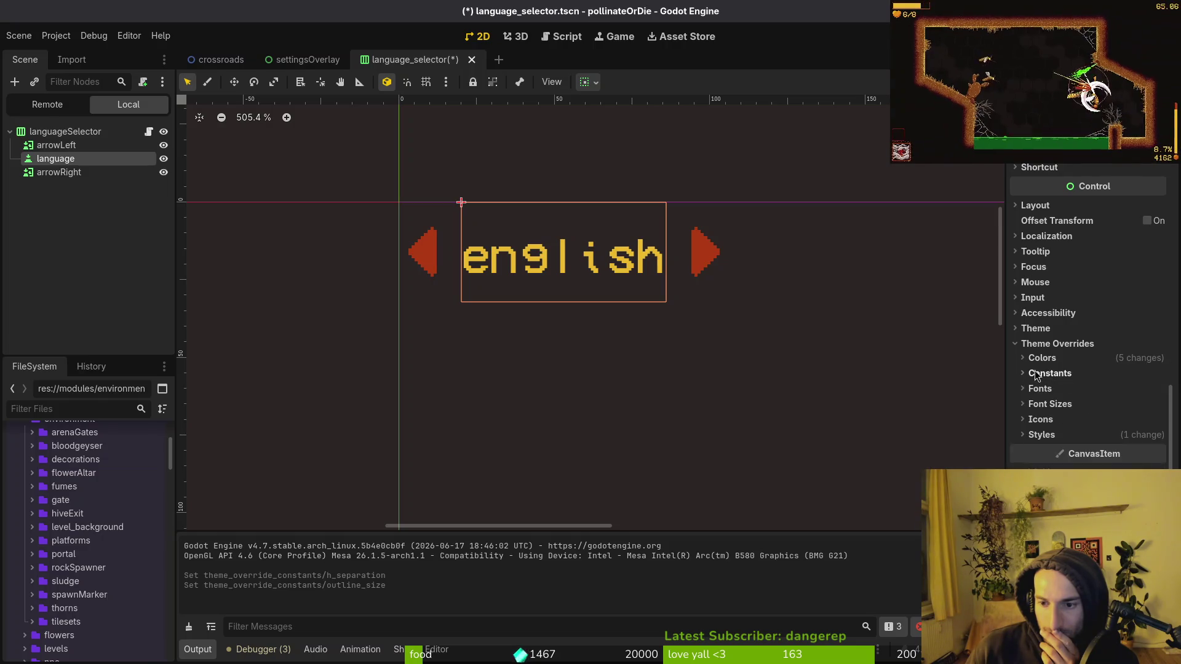
{"action": "left_click", "coordinate": [1018, 344]}
{"action": "left_click", "coordinate": [1018, 420]}
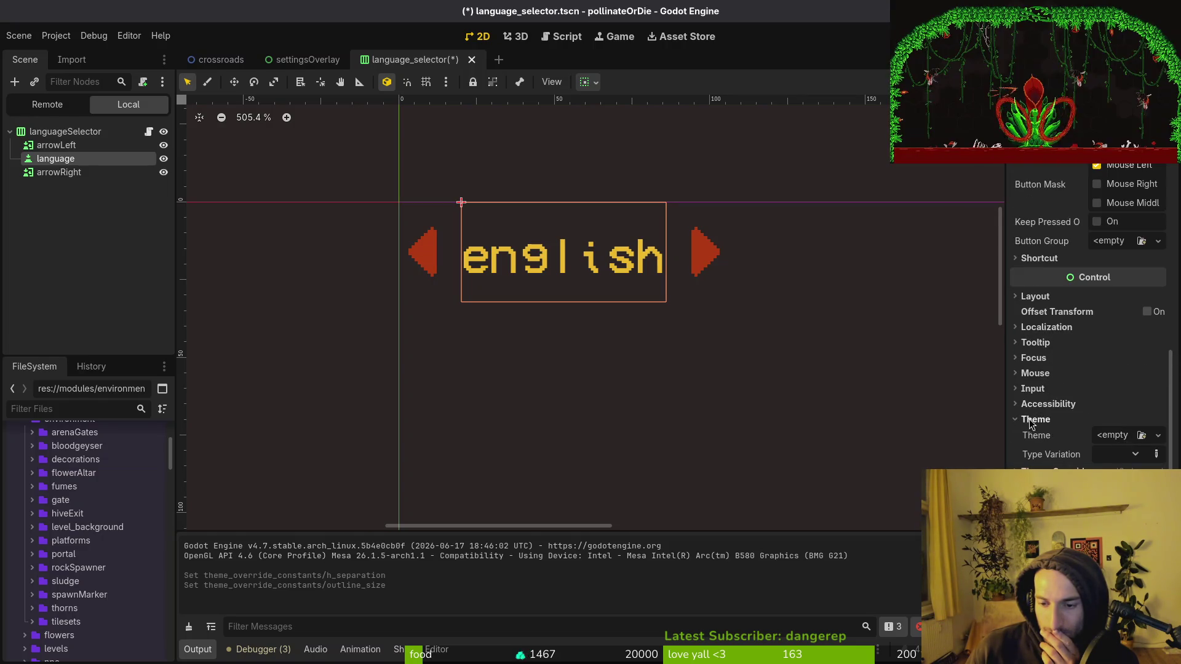
{"action": "left_click", "coordinate": [1018, 419]}
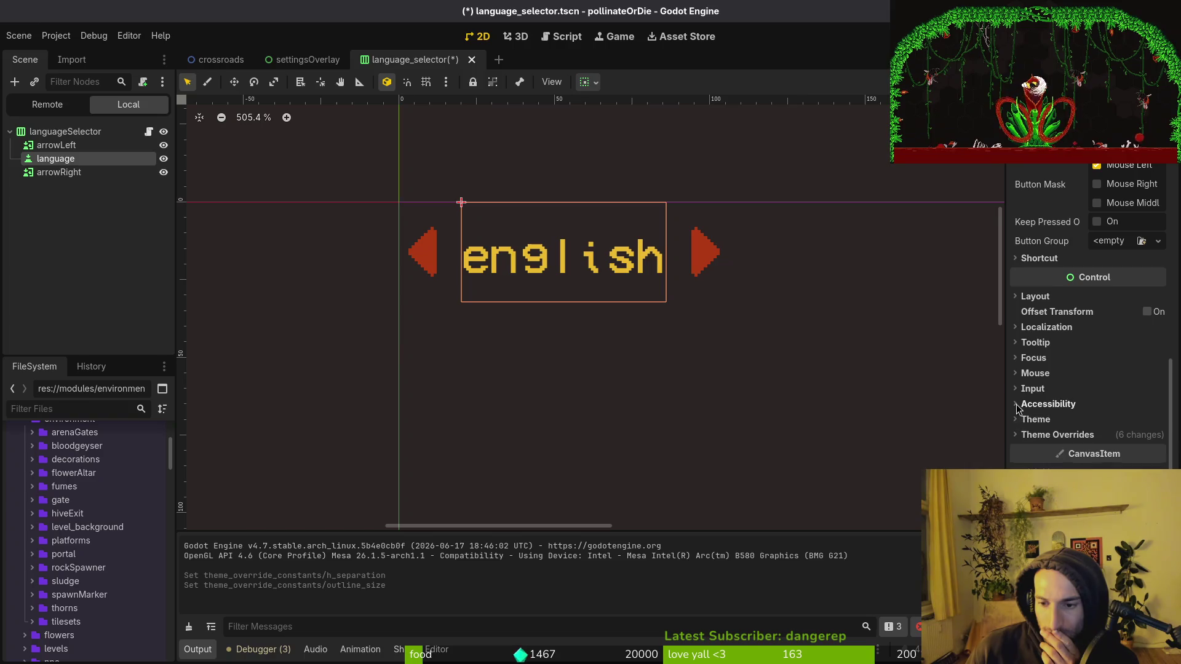
{"action": "left_click", "coordinate": [1016, 298]}
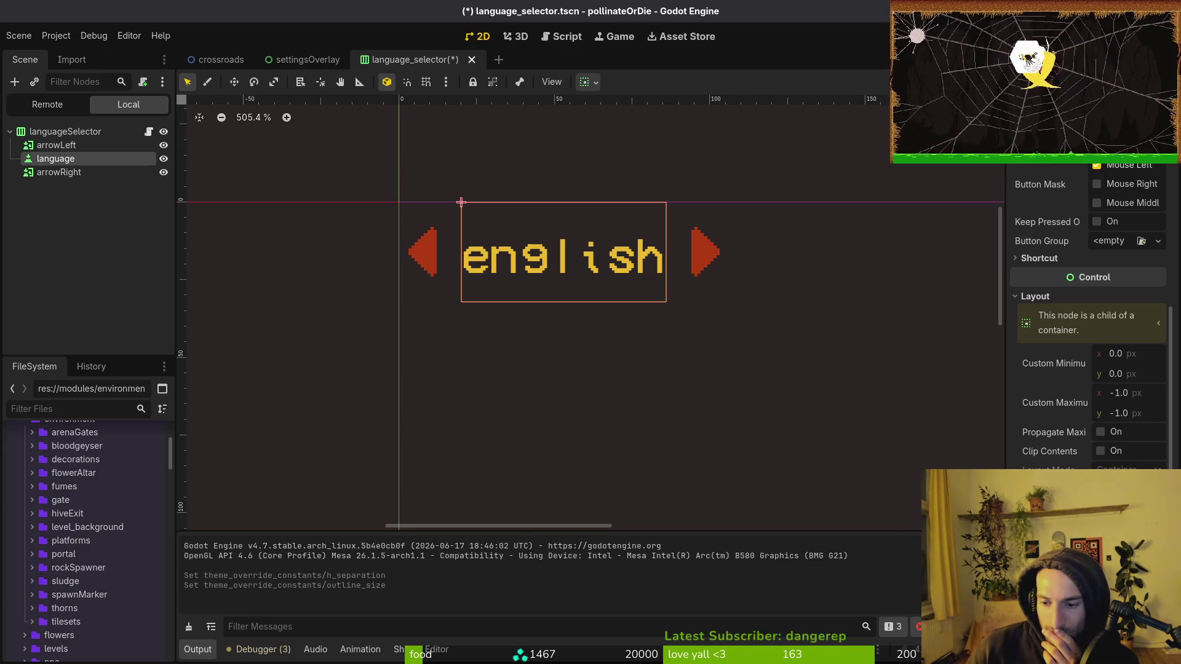
{"action": "left_click", "coordinate": [1035, 296]}
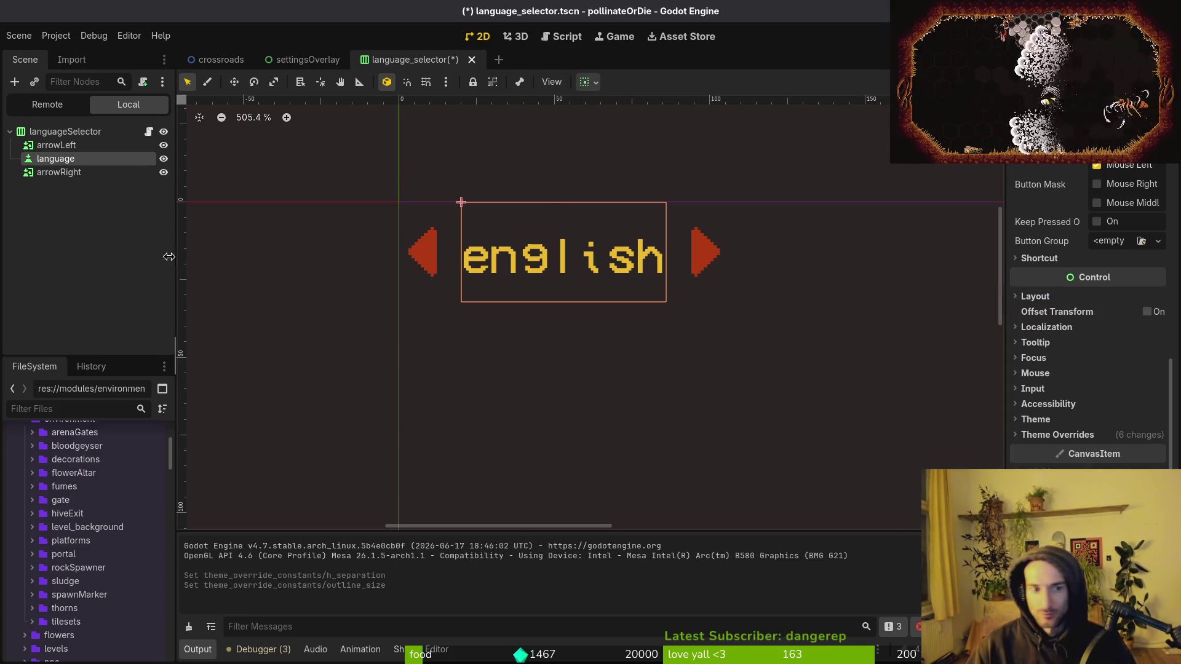
{"action": "left_click", "coordinate": [782, 344]}
{"action": "key", "text": "ctrl+s"}
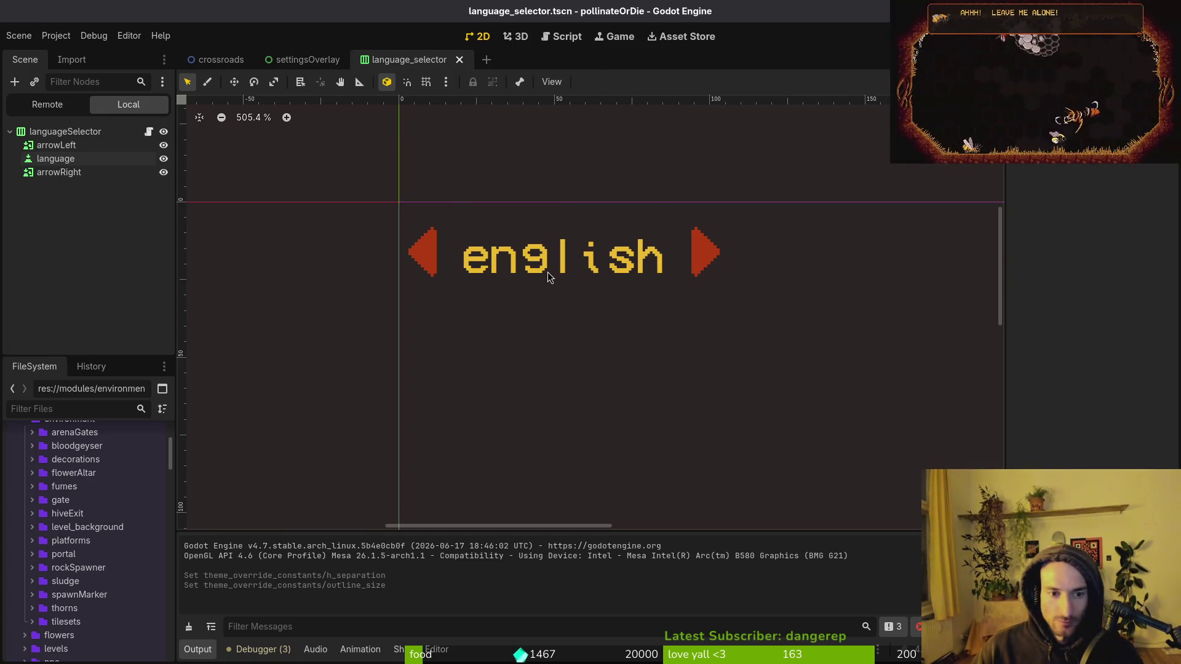
Step: Enable the Align to Largest Stylebox constant override on the english language label
{"action": "left_click", "coordinate": [548, 278]}
{"action": "scroll", "coordinate": [568, 279], "scroll_direction": "down", "scroll_amount": 5}
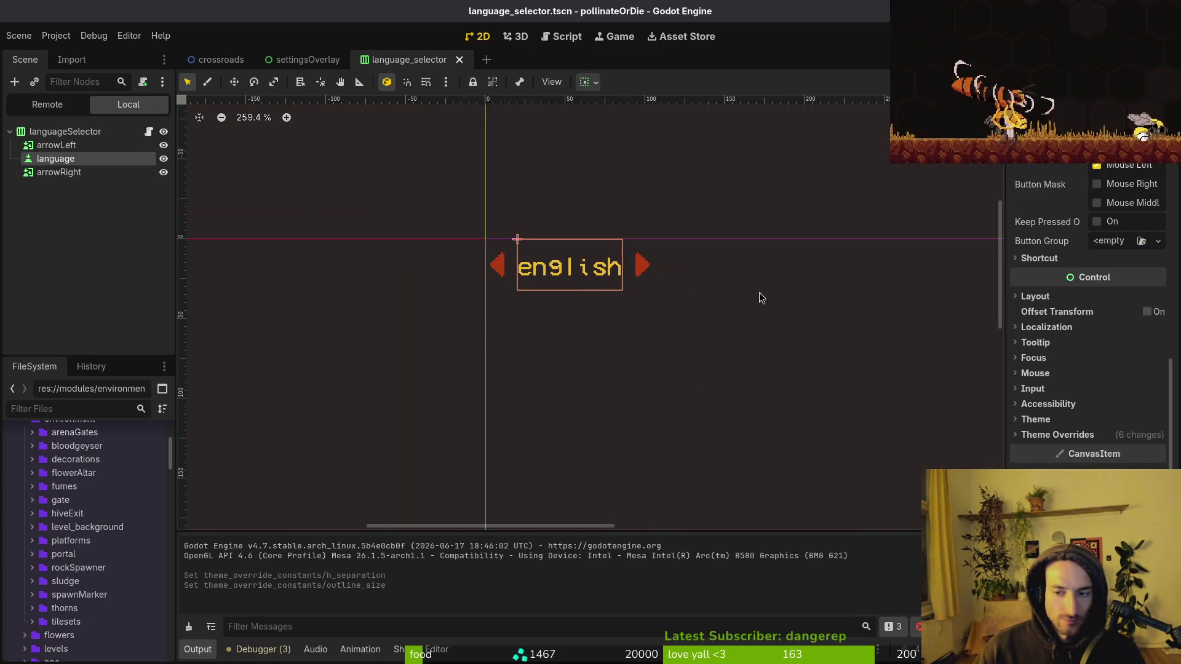
{"action": "scroll", "coordinate": [1131, 243], "scroll_direction": "up", "scroll_amount": 4}
{"action": "scroll", "coordinate": [1132, 270], "scroll_direction": "up", "scroll_amount": 2}
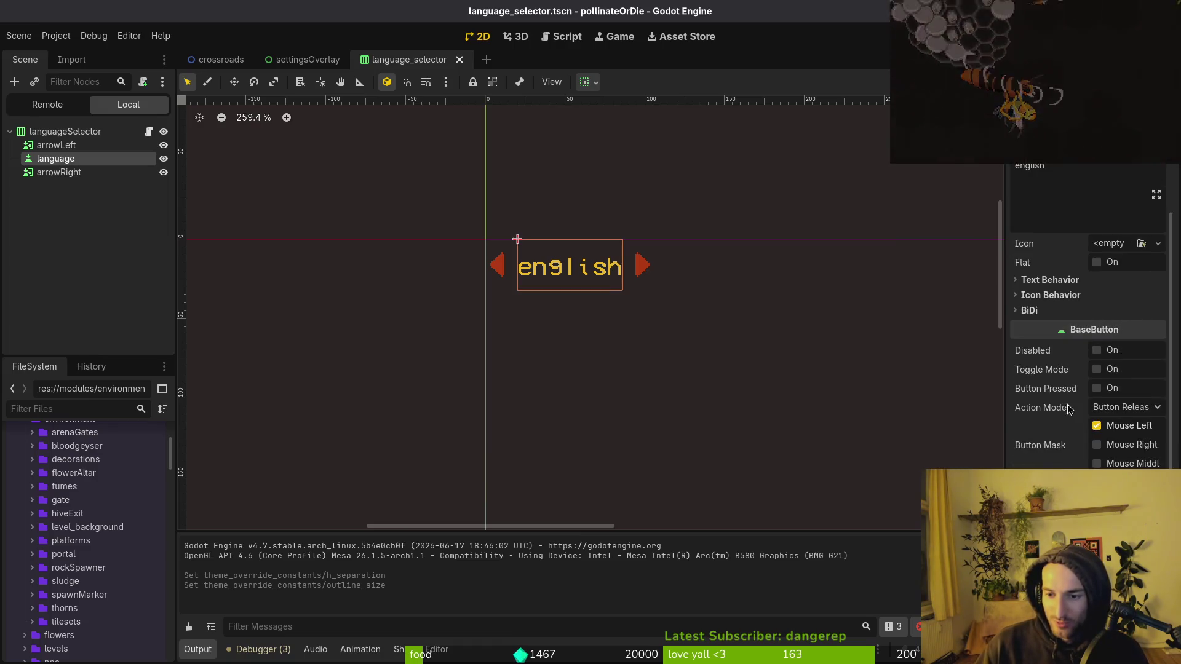
{"action": "scroll", "coordinate": [1083, 406], "scroll_direction": "down", "scroll_amount": 4}
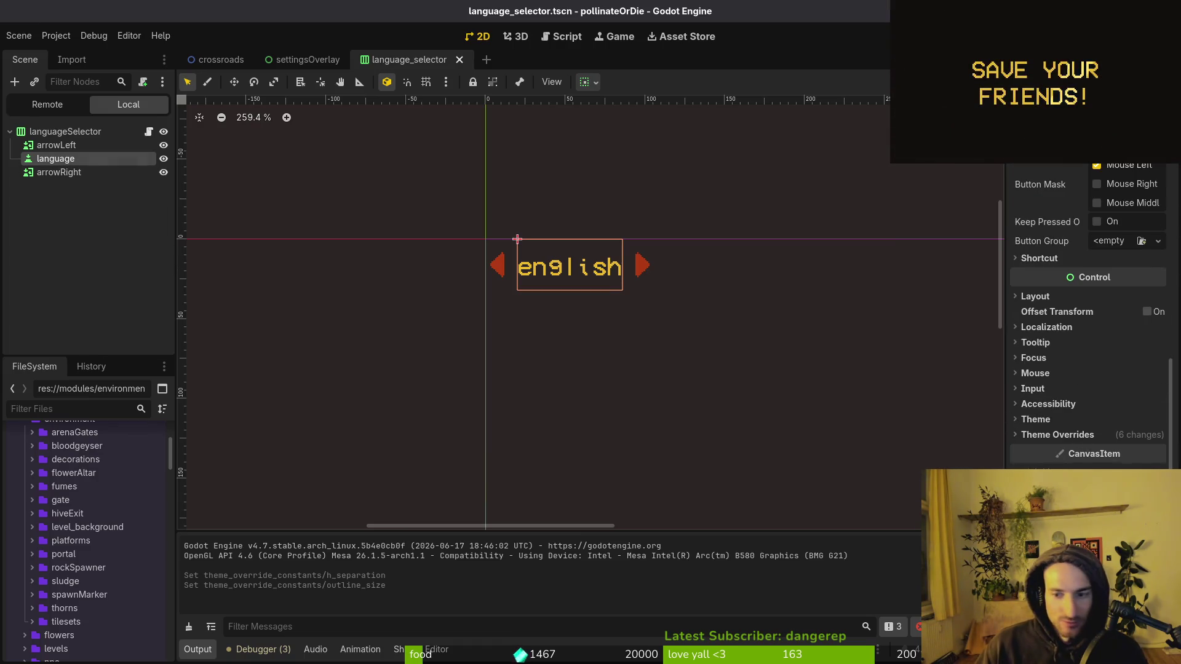
{"action": "left_click", "coordinate": [1053, 435]}
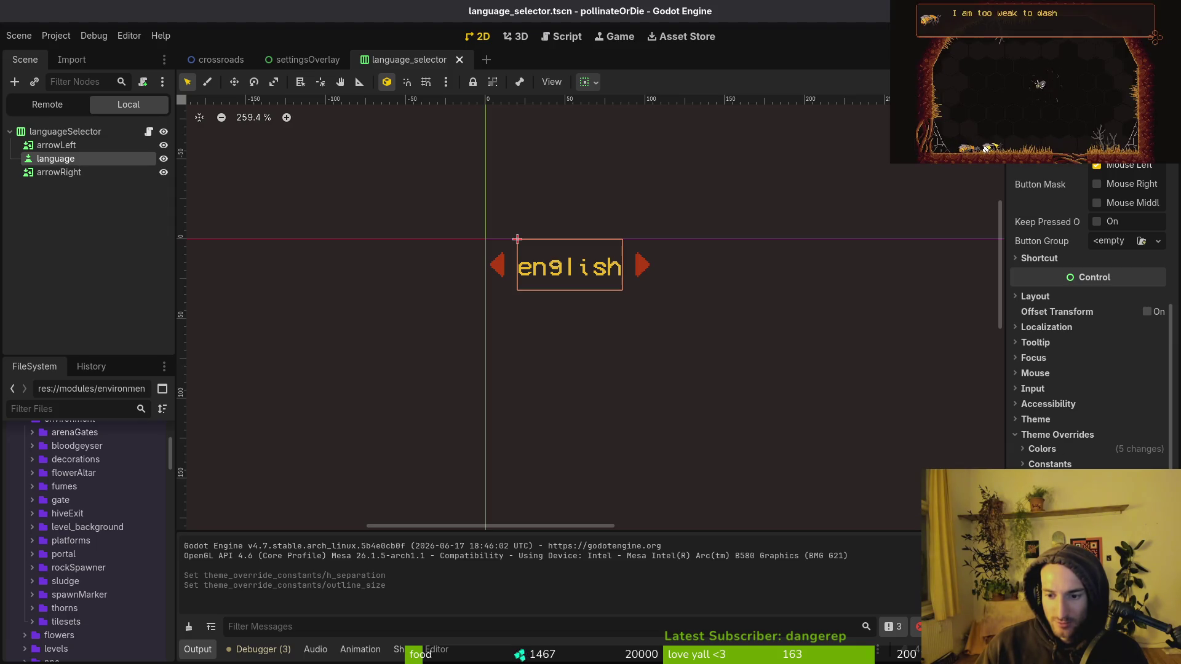
{"action": "left_click", "coordinate": [1052, 464]}
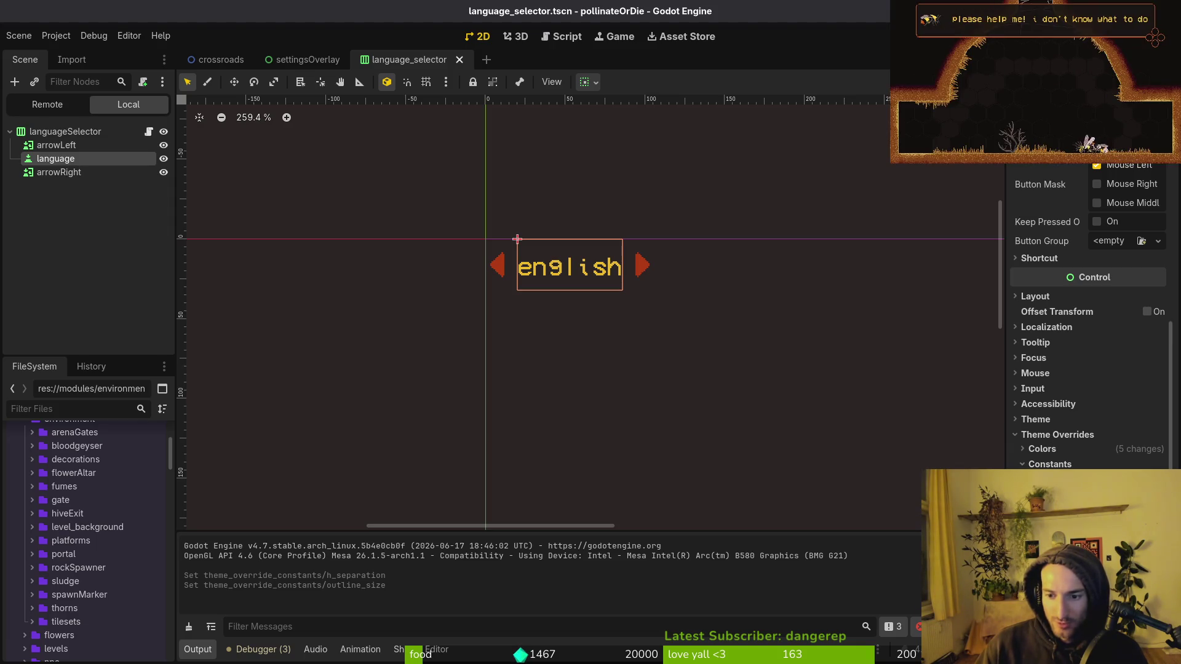
{"action": "left_click", "coordinate": [1098, 480]}
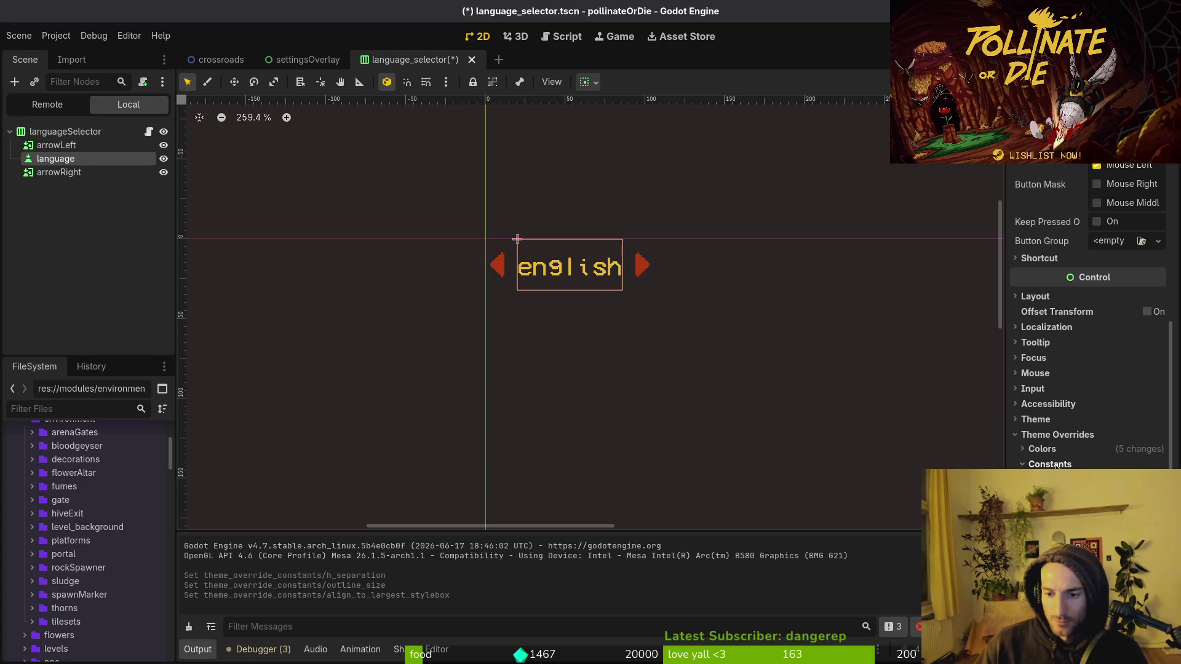
{"action": "scroll", "coordinate": [1088, 368], "scroll_direction": "down", "scroll_amount": 10}
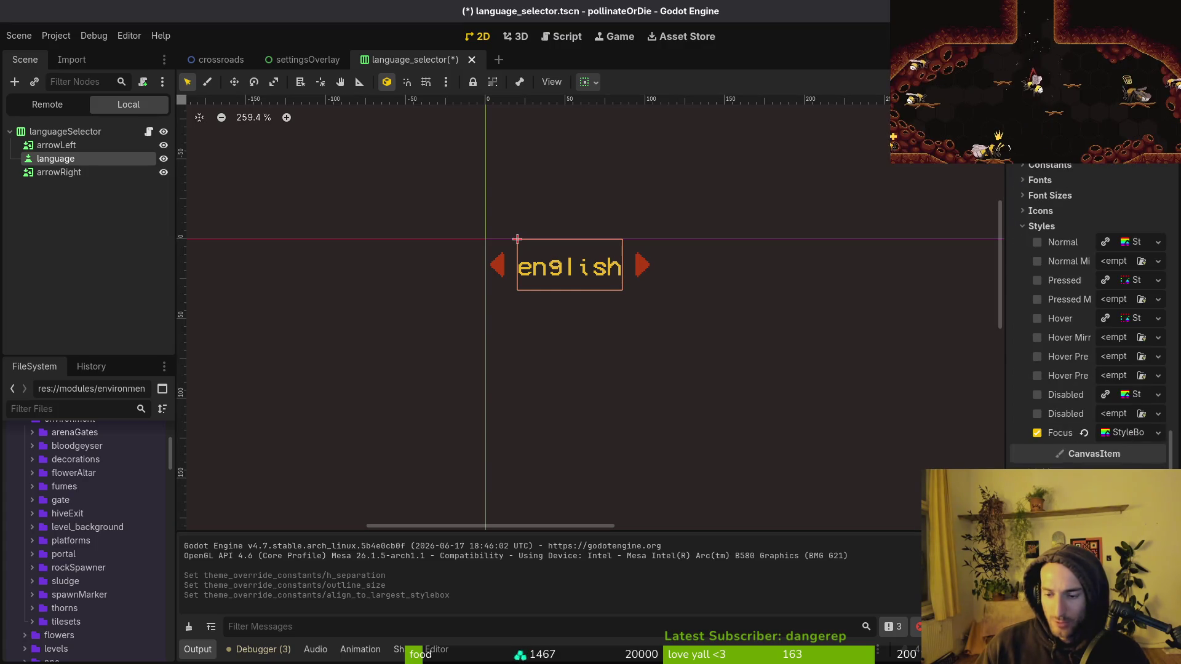
Step: Undo the last expand-margin change on the focus style box and save the scene
{"action": "left_click", "coordinate": [1119, 460]}
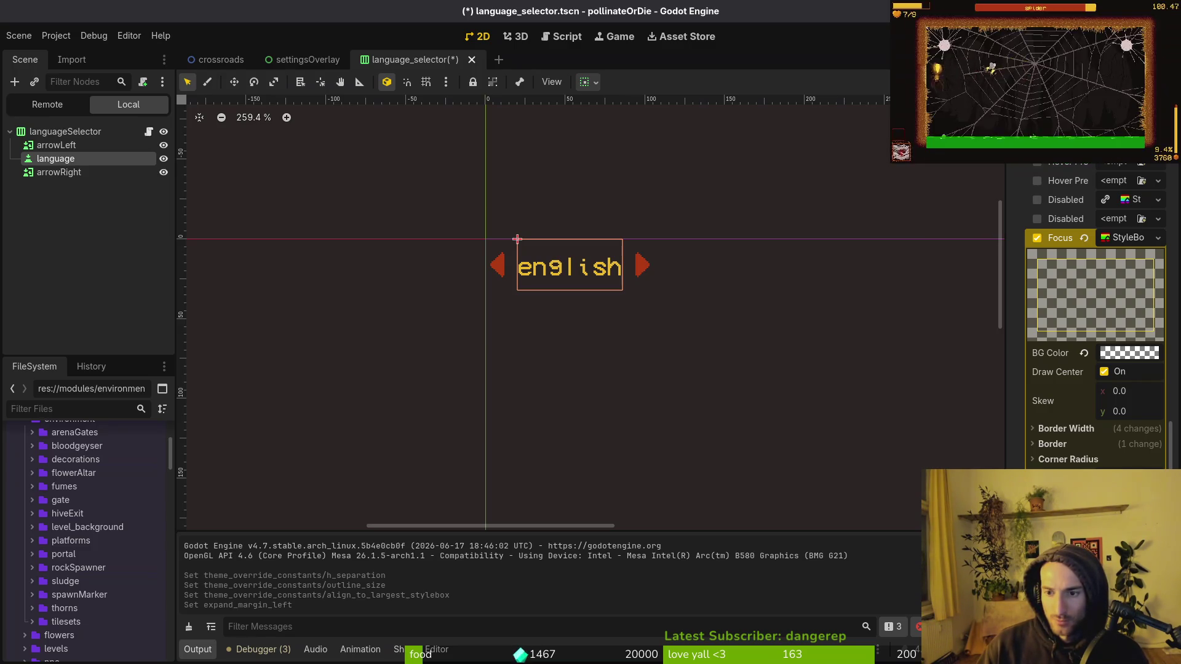
{"action": "key", "text": "ctrl+z"}
{"action": "key", "text": "ctrl+s"}
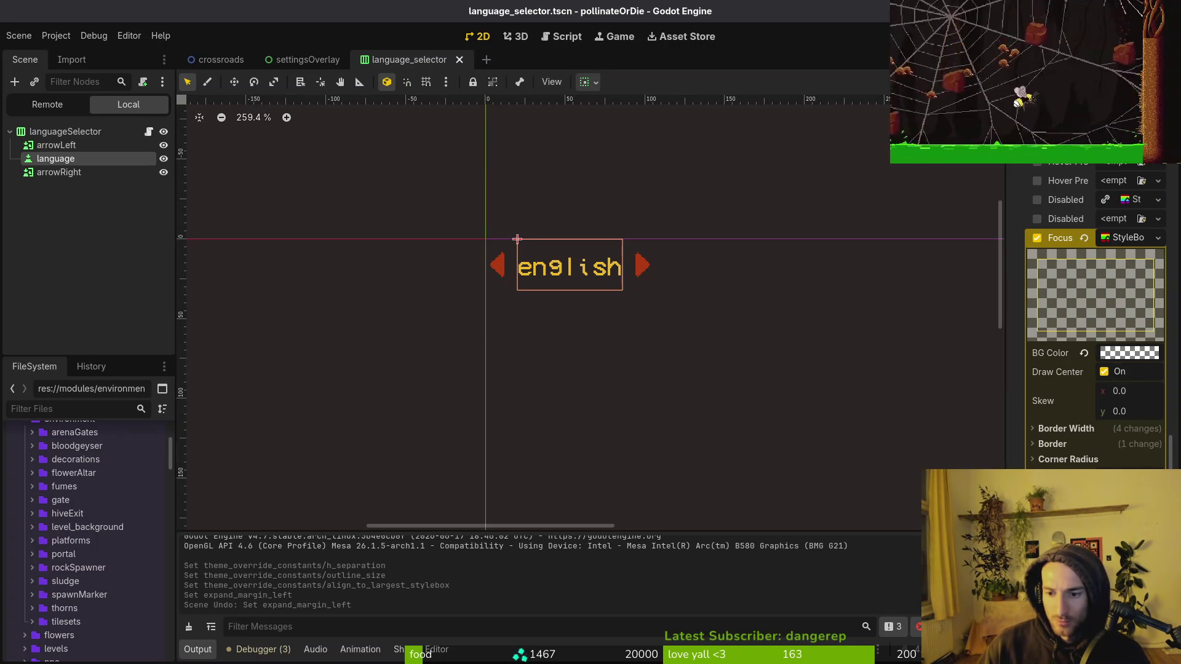
Step: Set the focus style's left border width to 0, save, and run the game to its main menu
{"action": "left_click", "coordinate": [1065, 428]}
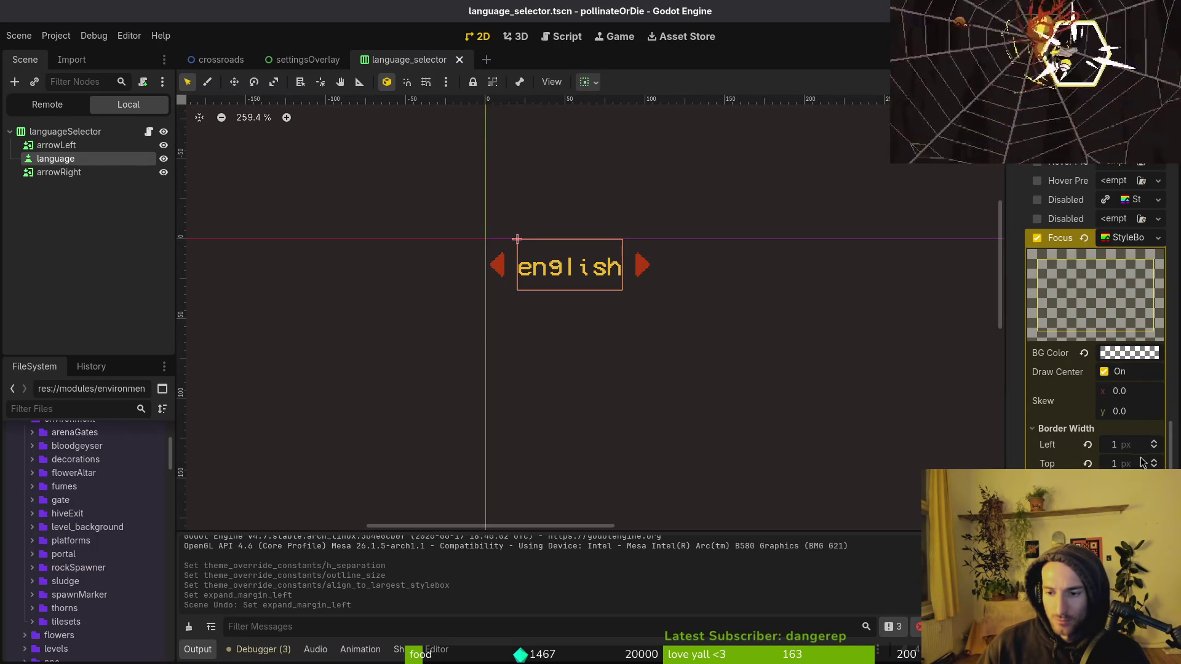
{"action": "left_click", "coordinate": [1087, 444]}
{"action": "key", "text": "ctrl+s"}
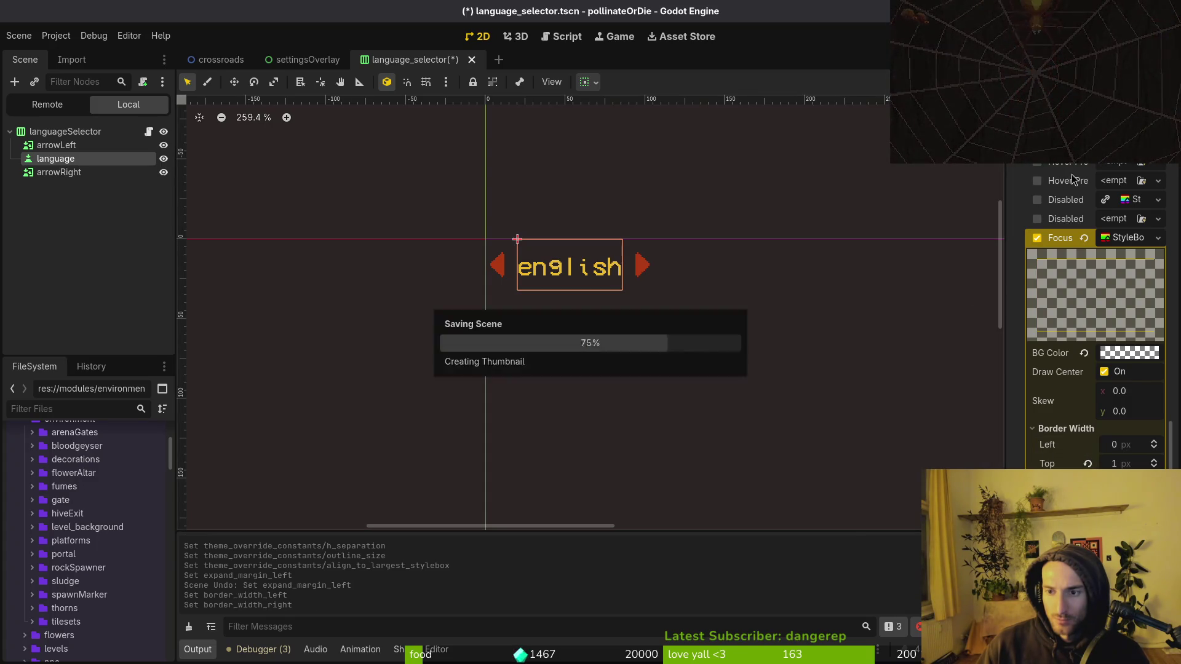
{"action": "key", "text": "F5"}
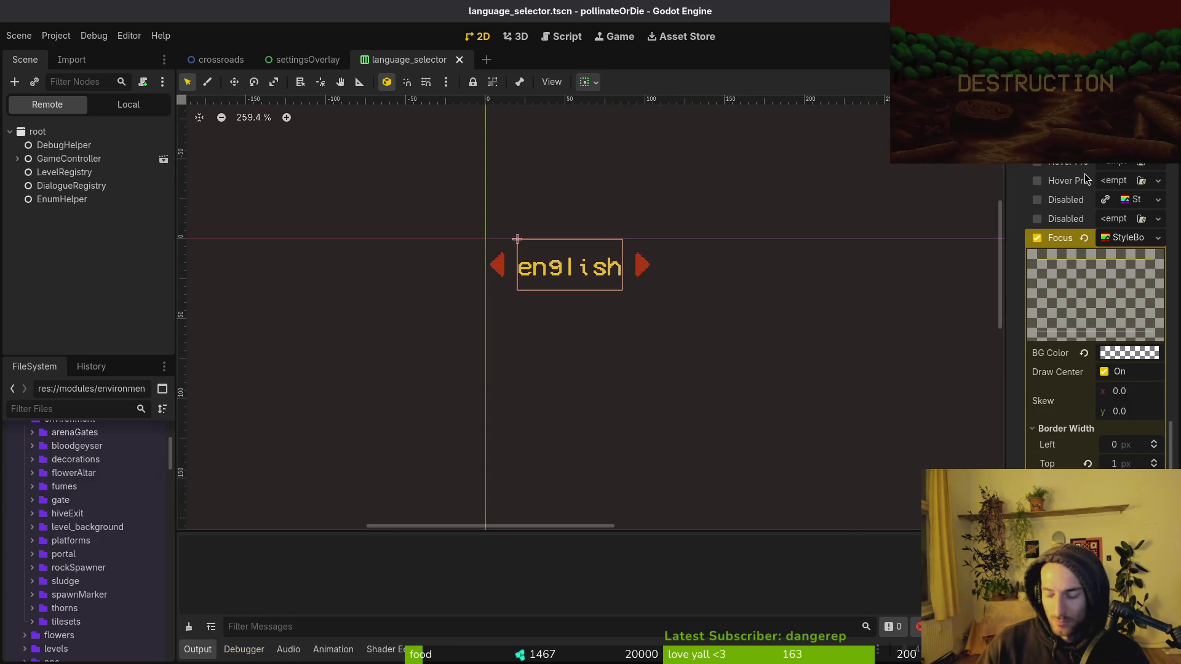
{"action": "key", "text": "Down"}
{"action": "key", "text": "Down"}
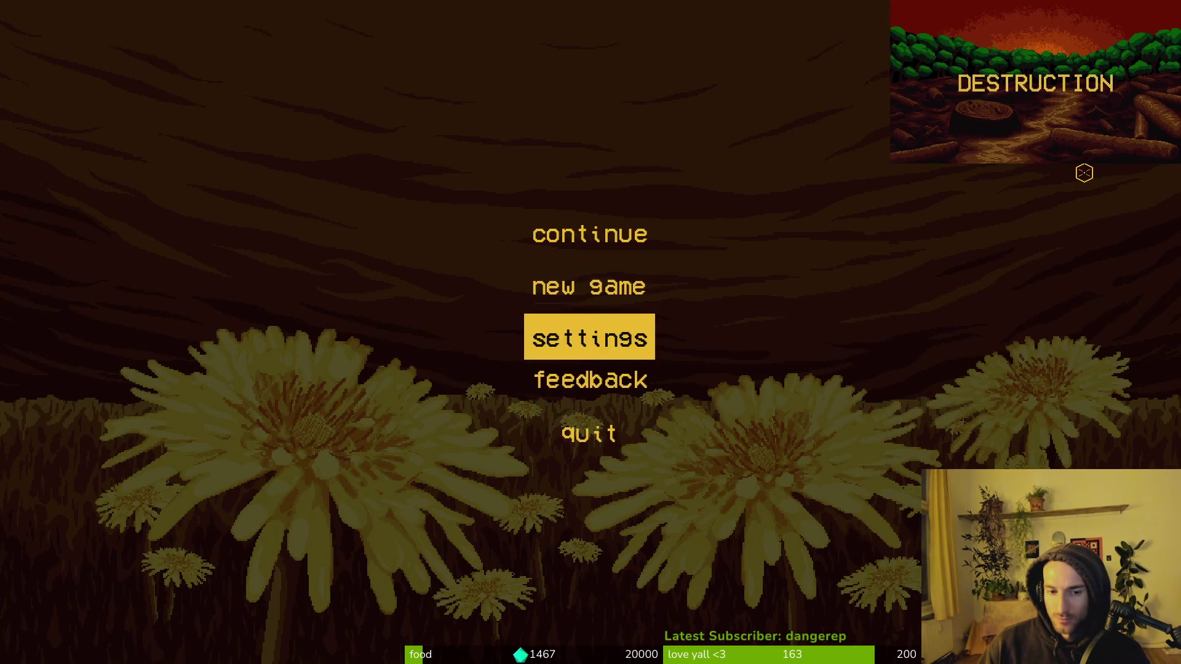
Step: Open the game's settings, move between the language and fullscreen rows to check the focus box, then close the game
{"action": "key", "text": "Return"}
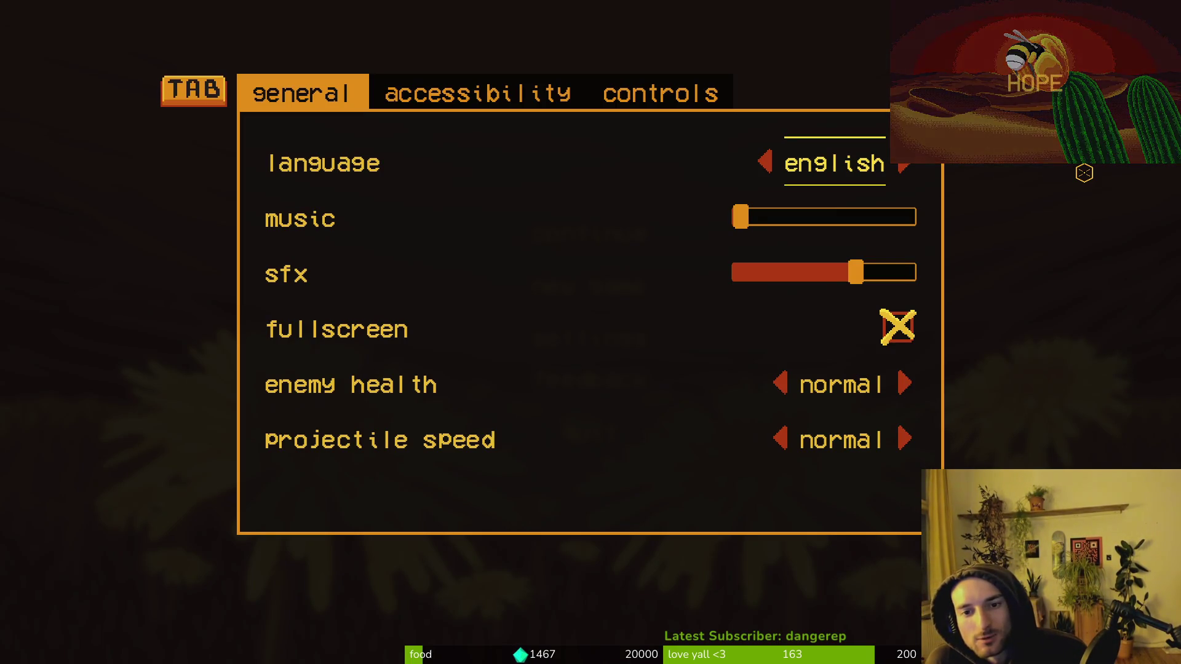
{"action": "key", "text": "Down"}
{"action": "key", "text": "Down"}
{"action": "key", "text": "Down"}
{"action": "key", "text": "Up"}
{"action": "key", "text": "Up"}
{"action": "key", "text": "Up"}
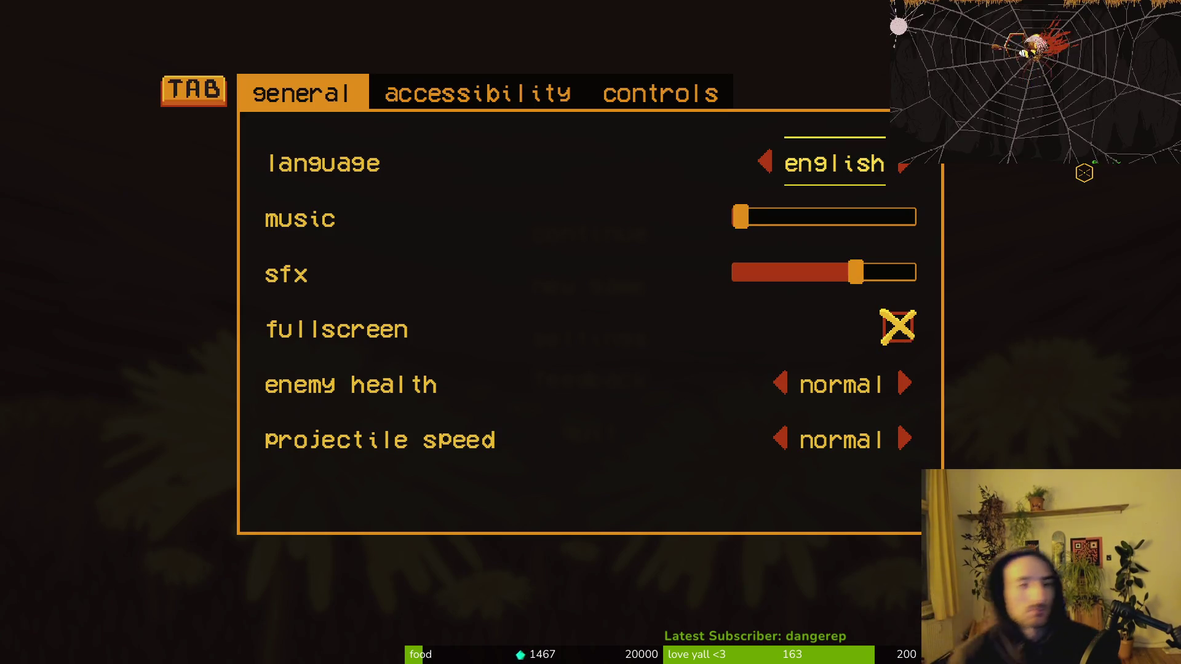
{"action": "key", "text": "F8"}
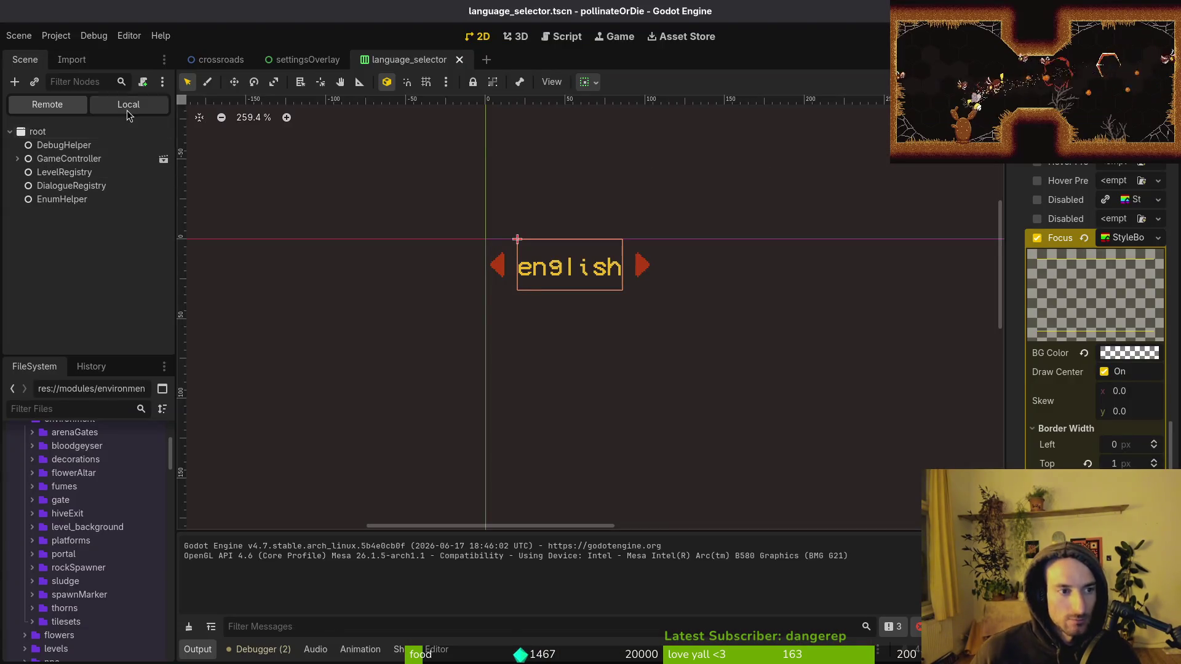
Step: Inspect the root languageSelector node's theme override constants, then collapse them again
{"action": "left_click", "coordinate": [129, 104]}
{"action": "left_click", "coordinate": [65, 131]}
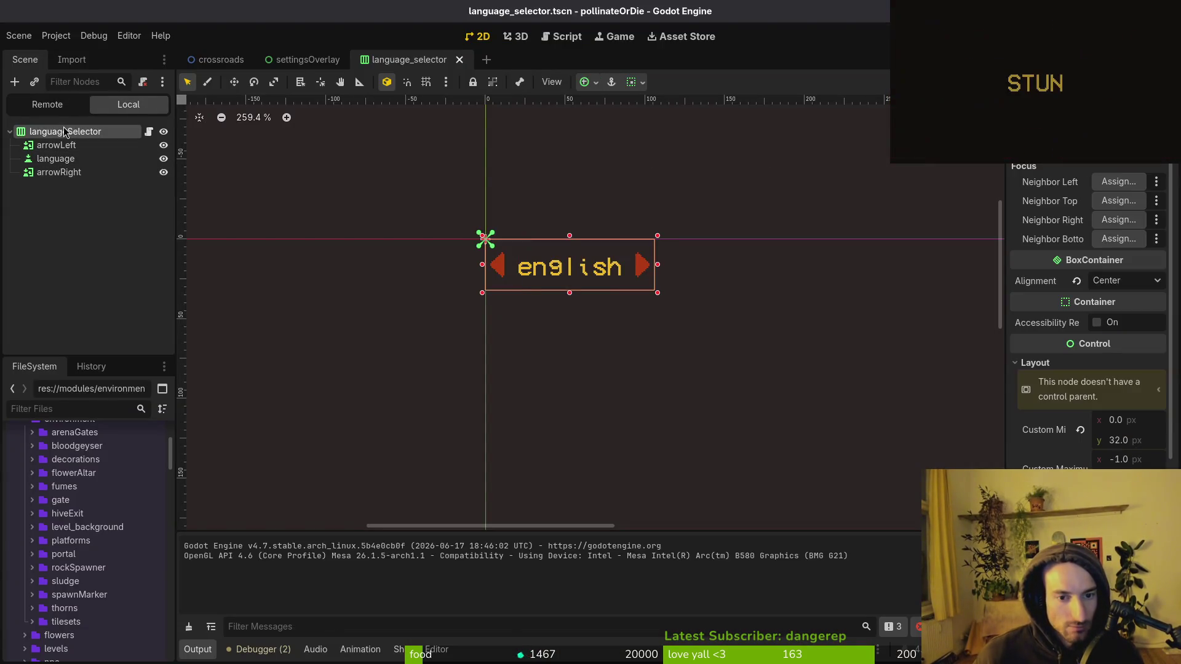
{"action": "scroll", "coordinate": [1072, 449], "scroll_direction": "down", "scroll_amount": 3}
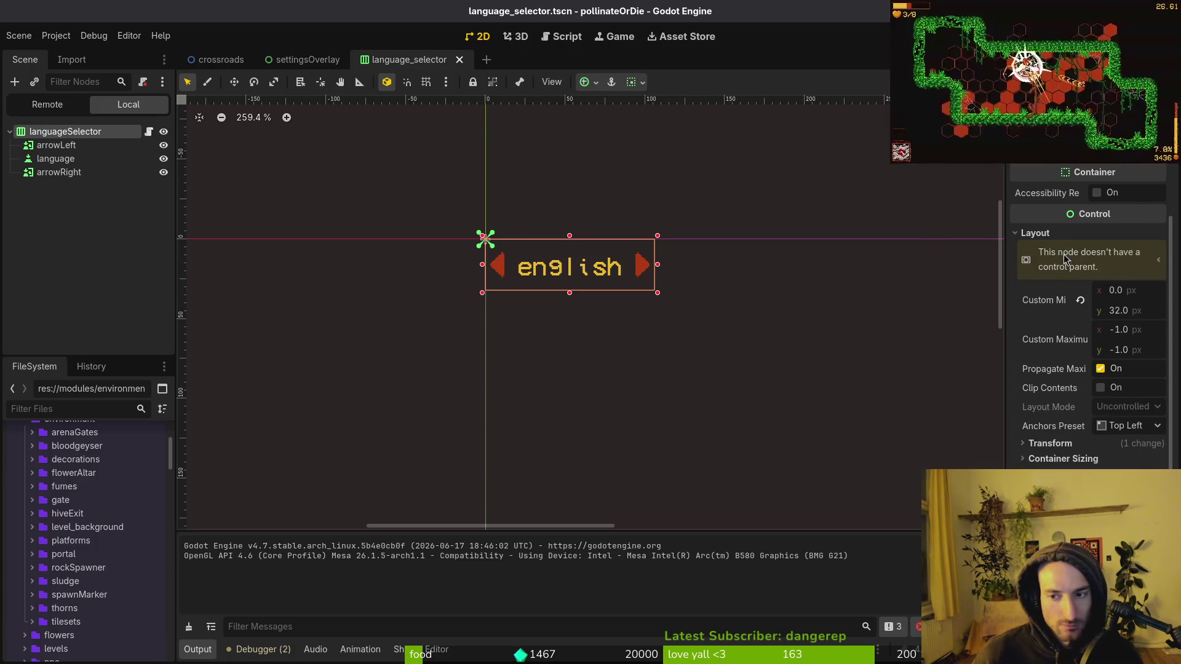
{"action": "left_click", "coordinate": [1035, 259]}
{"action": "left_click", "coordinate": [1052, 434]}
{"action": "left_click", "coordinate": [1035, 382]}
{"action": "left_click", "coordinate": [1046, 435]}
{"action": "left_click", "coordinate": [1045, 435]}
{"action": "left_click", "coordinate": [1015, 413]}
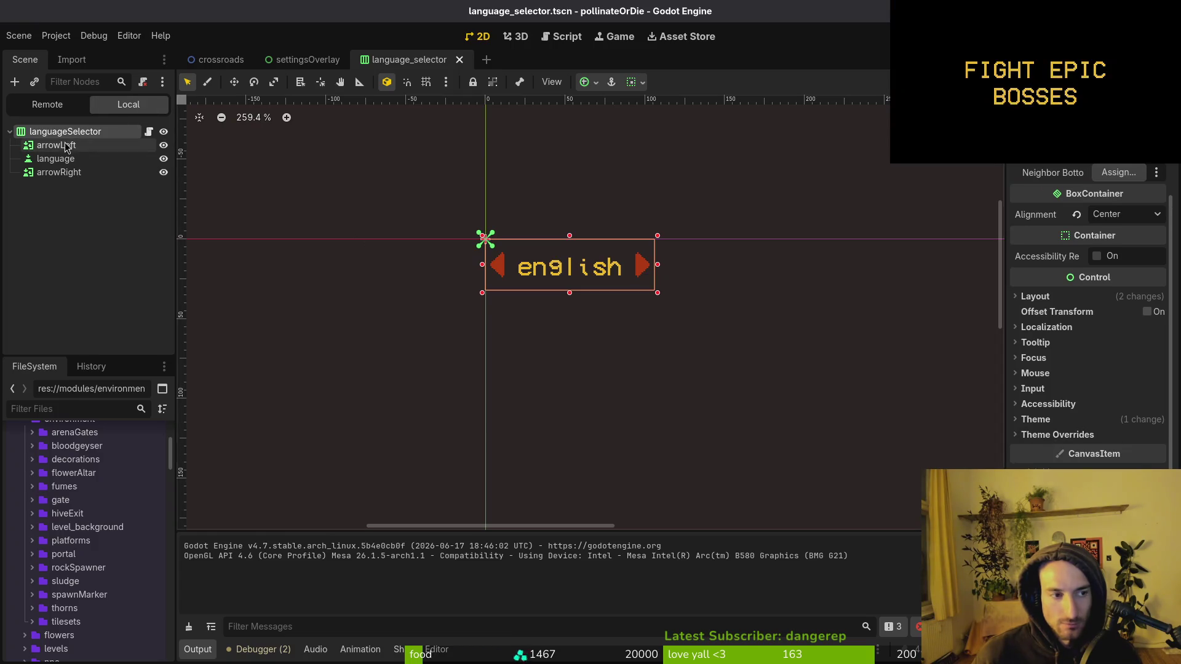
Step: Give the language label's focus box 1 px left and right border widths
{"action": "left_click", "coordinate": [55, 158]}
{"action": "scroll", "coordinate": [1070, 451], "scroll_direction": "down", "scroll_amount": 4}
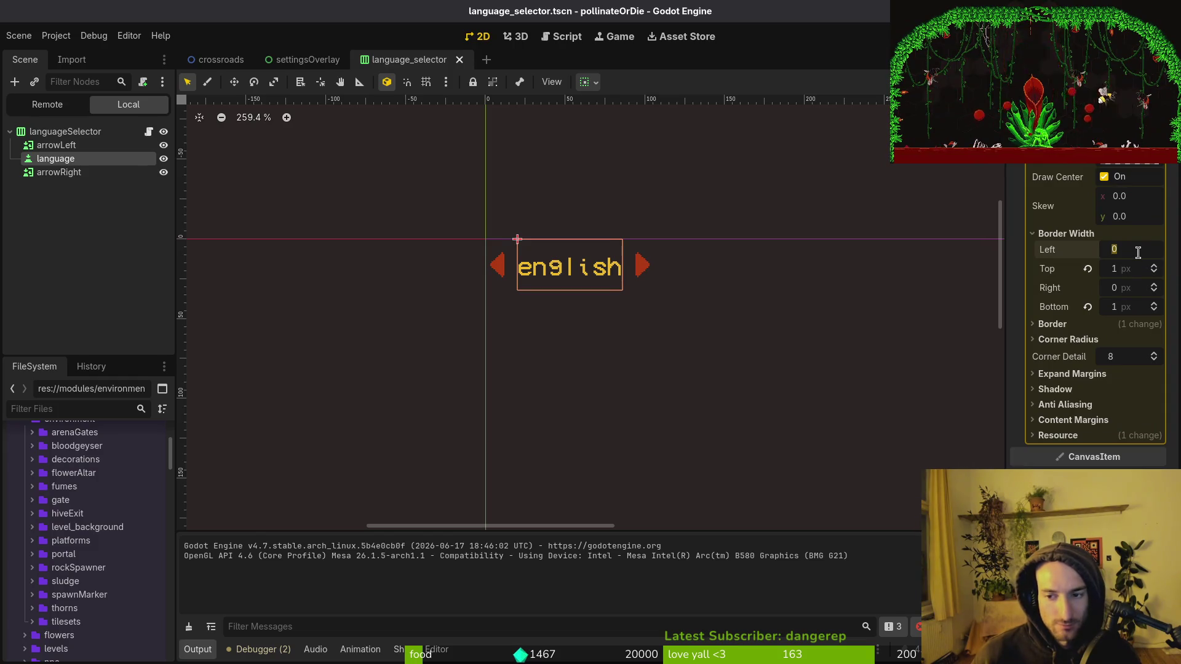
{"action": "type", "text": "1"}
{"action": "key", "text": "Tab"}
{"action": "key", "text": "Tab"}
{"action": "type", "text": "1"}
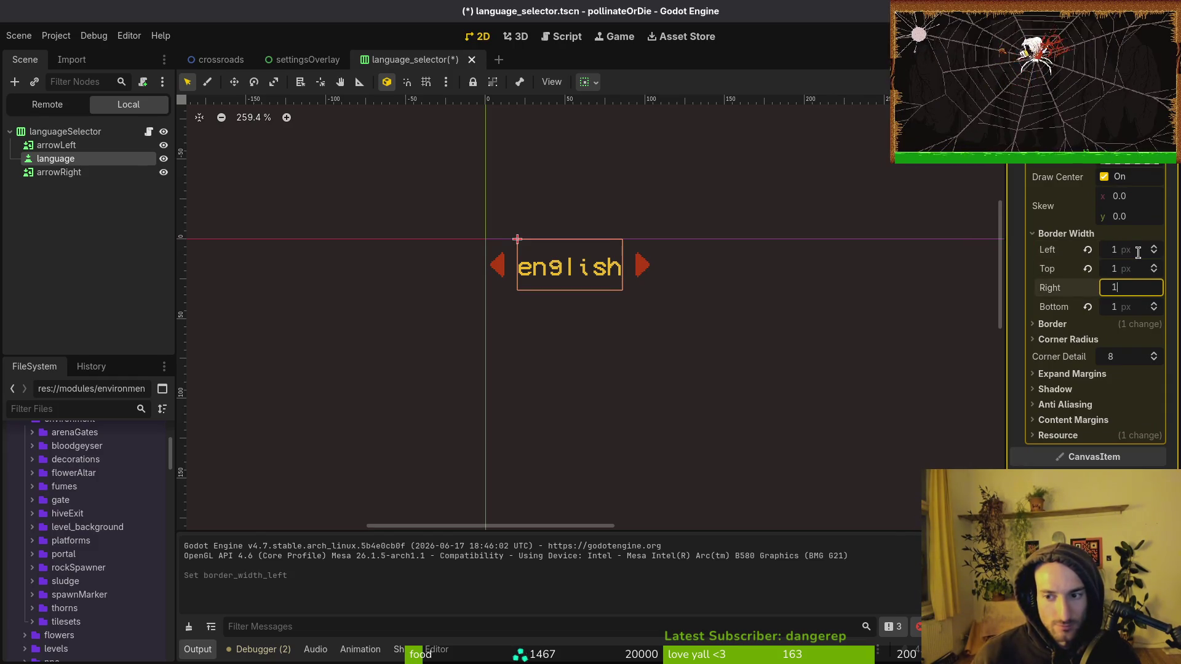
{"action": "key", "text": "Return"}
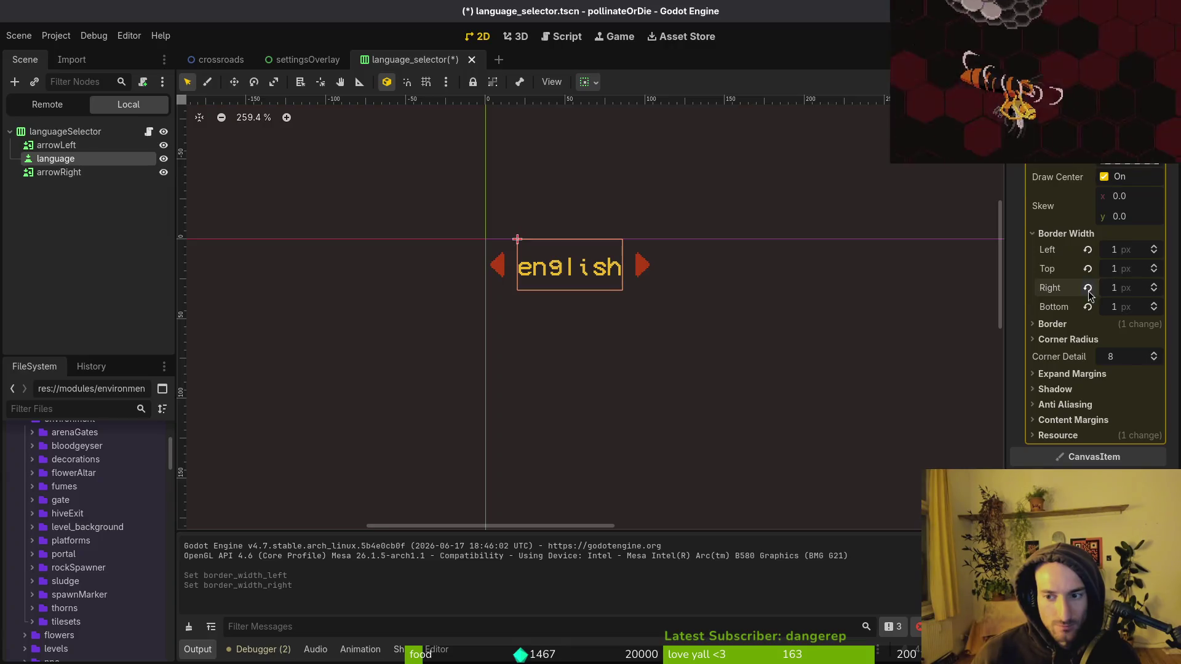
{"action": "left_click", "coordinate": [1087, 287]}
{"action": "left_click", "coordinate": [1087, 249]}
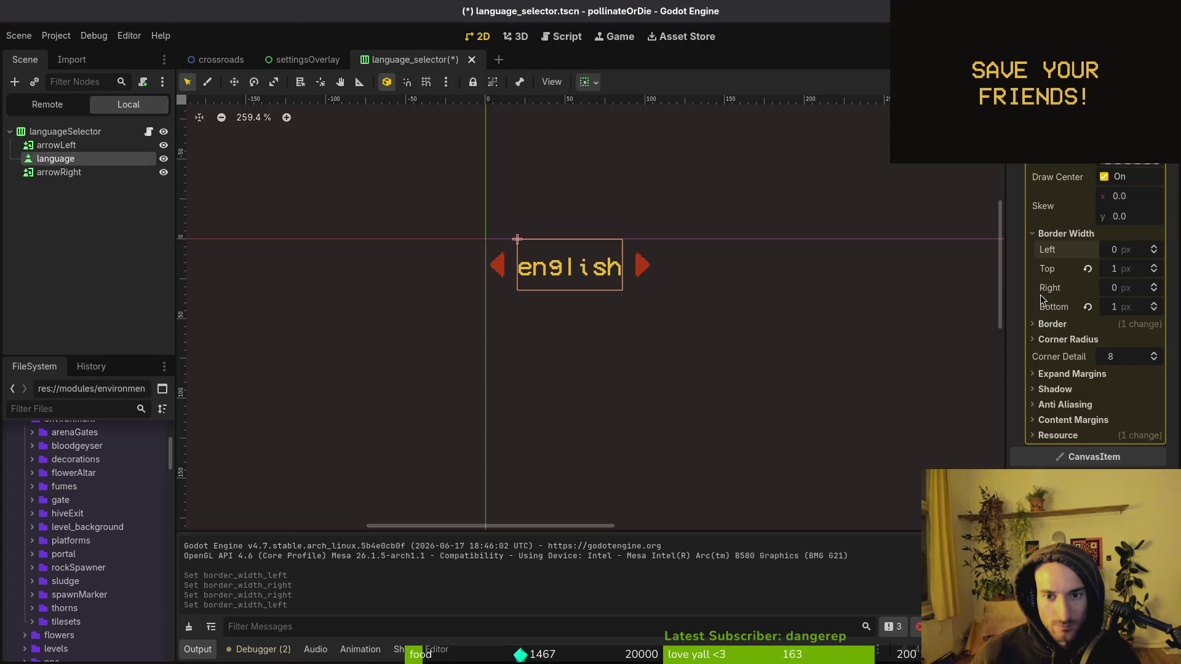
{"action": "left_click", "coordinate": [1118, 250]}
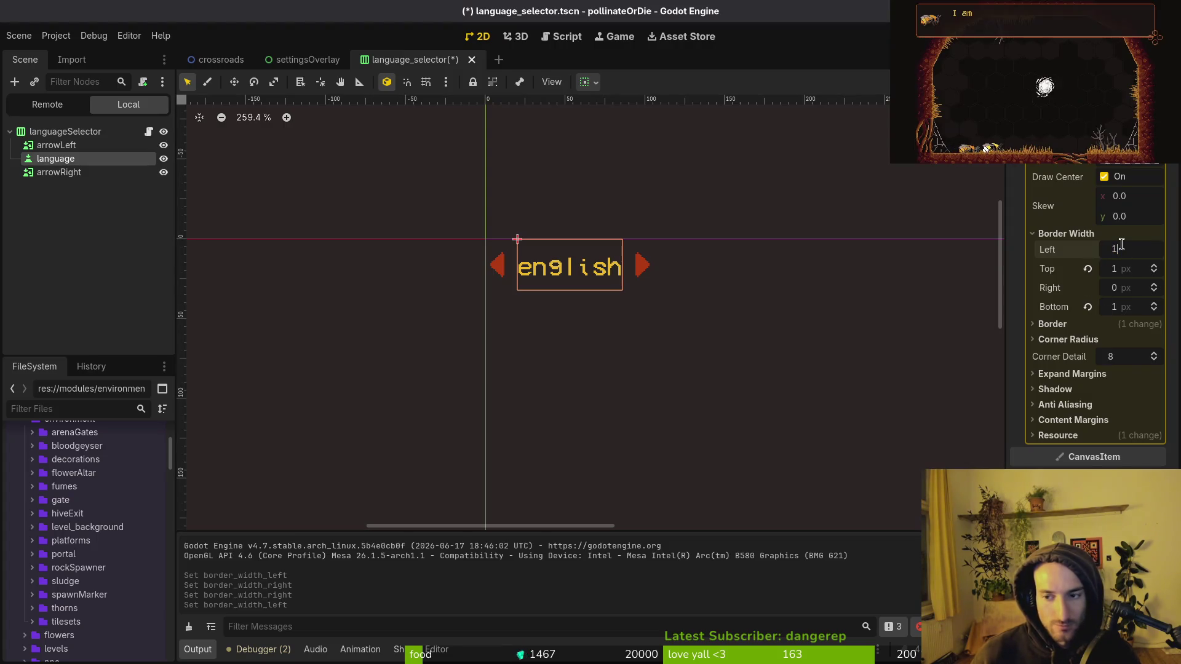
{"action": "type", "text": "1"}
{"action": "key", "text": "Tab"}
{"action": "key", "text": "Tab"}
{"action": "type", "text": "1"}
{"action": "key", "text": "Return"}
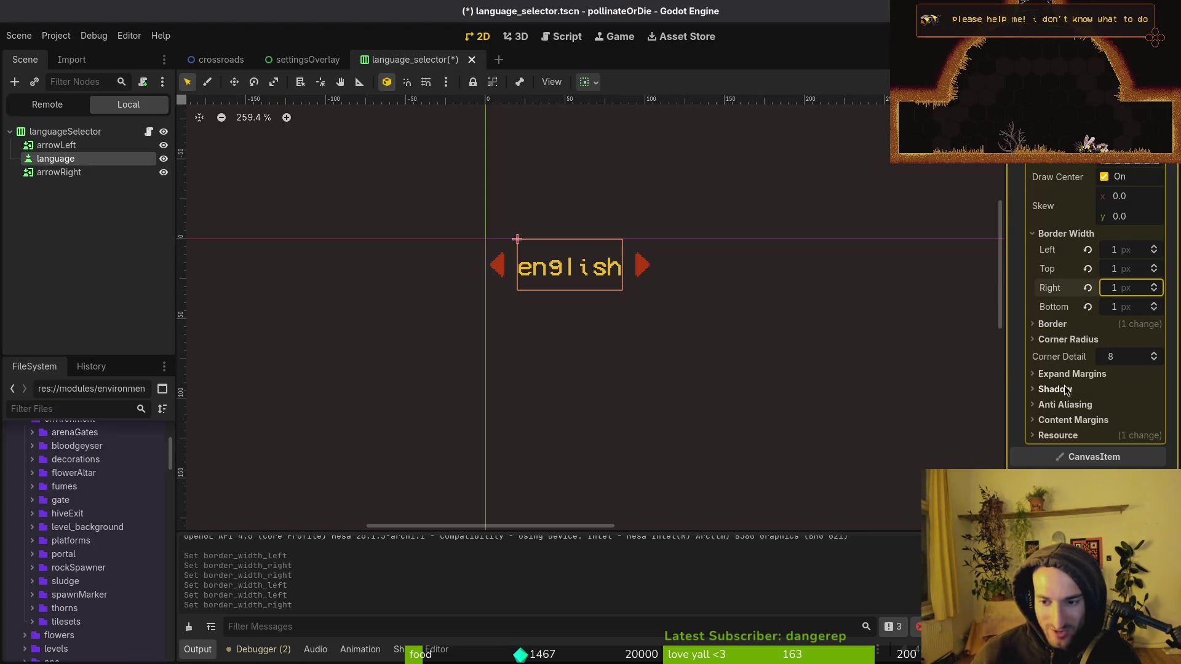
Step: Set the focus box's left content margin to 4 px and view it in the running game
{"action": "left_click", "coordinate": [1081, 376]}
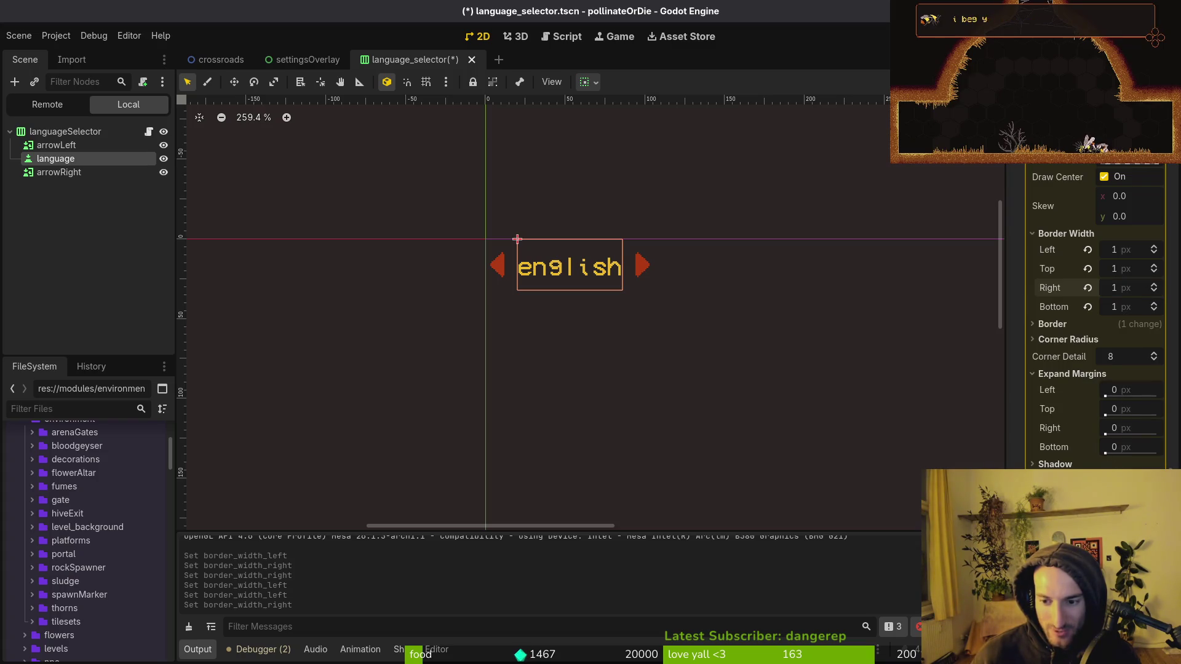
{"action": "left_click", "coordinate": [1078, 375]}
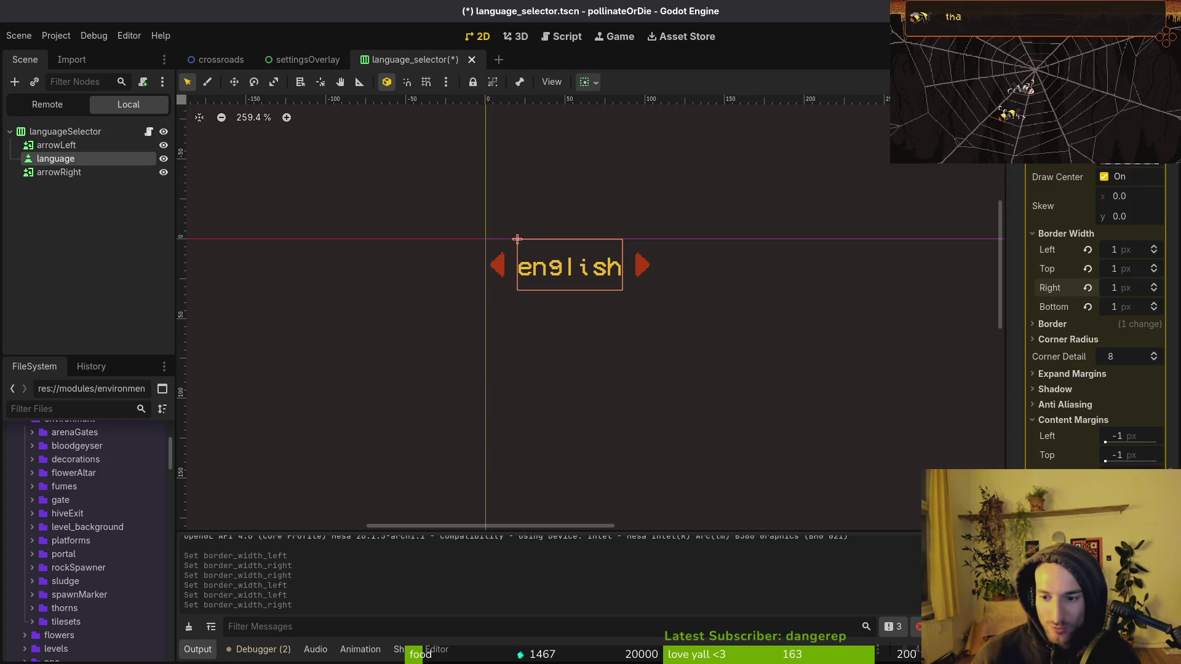
{"action": "left_click", "coordinate": [1137, 438]}
{"action": "type", "text": "2"}
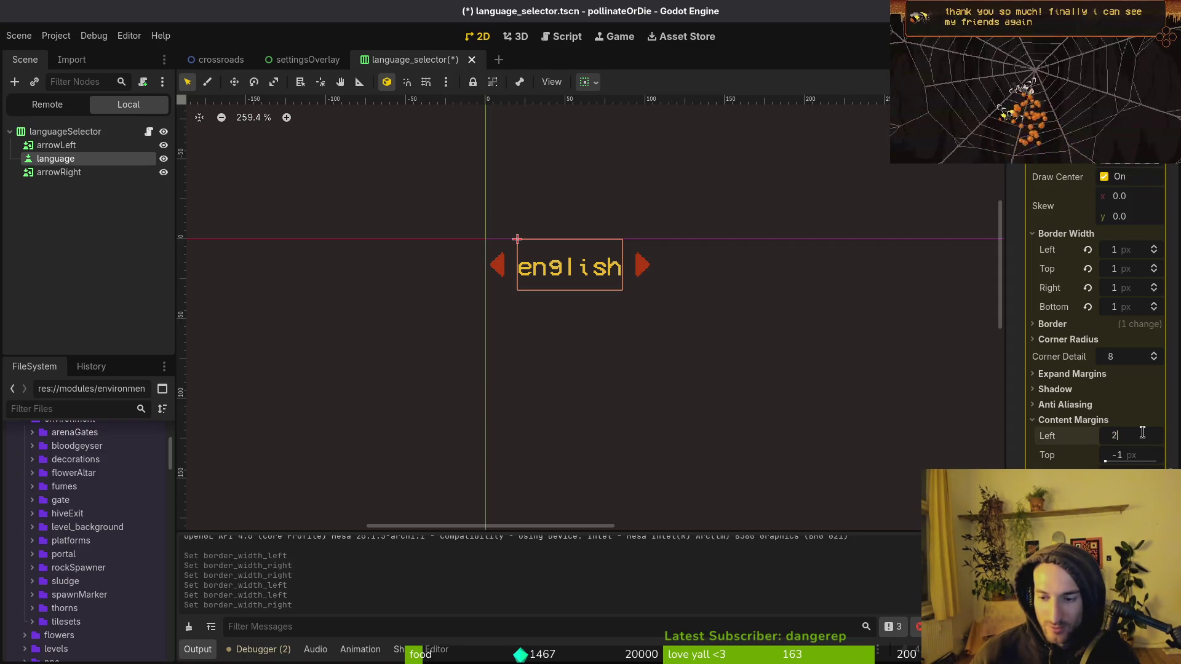
{"action": "key", "text": "Return"}
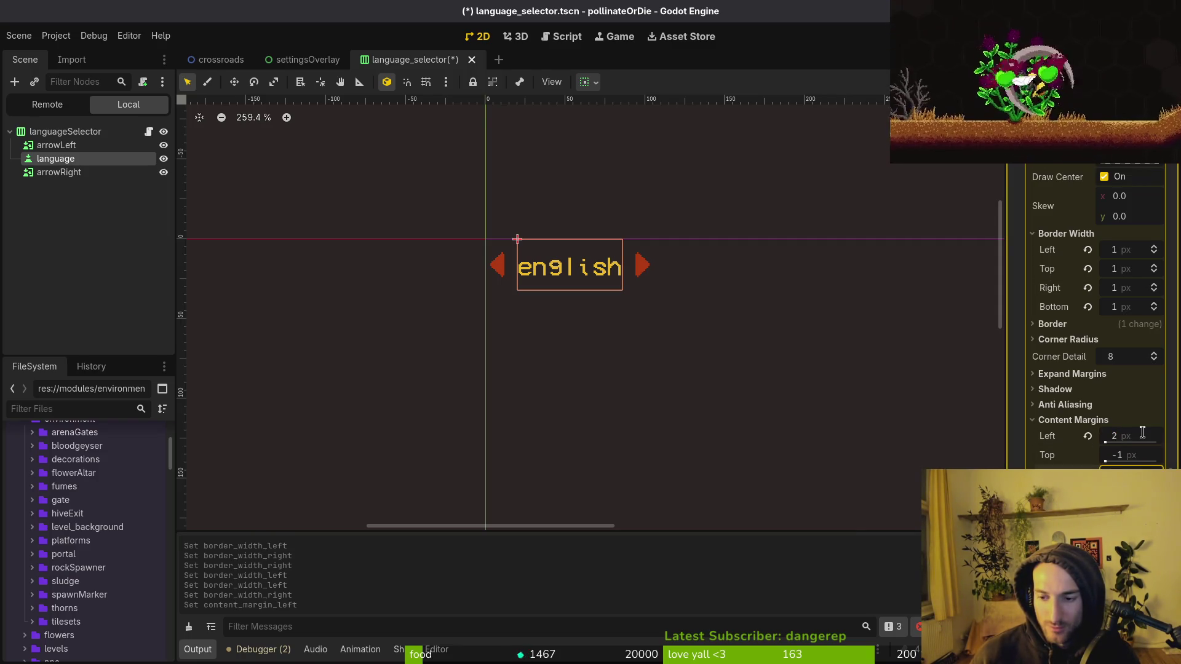
{"action": "key", "text": "alt+Tab"}
{"action": "key", "text": "alt+Tab"}
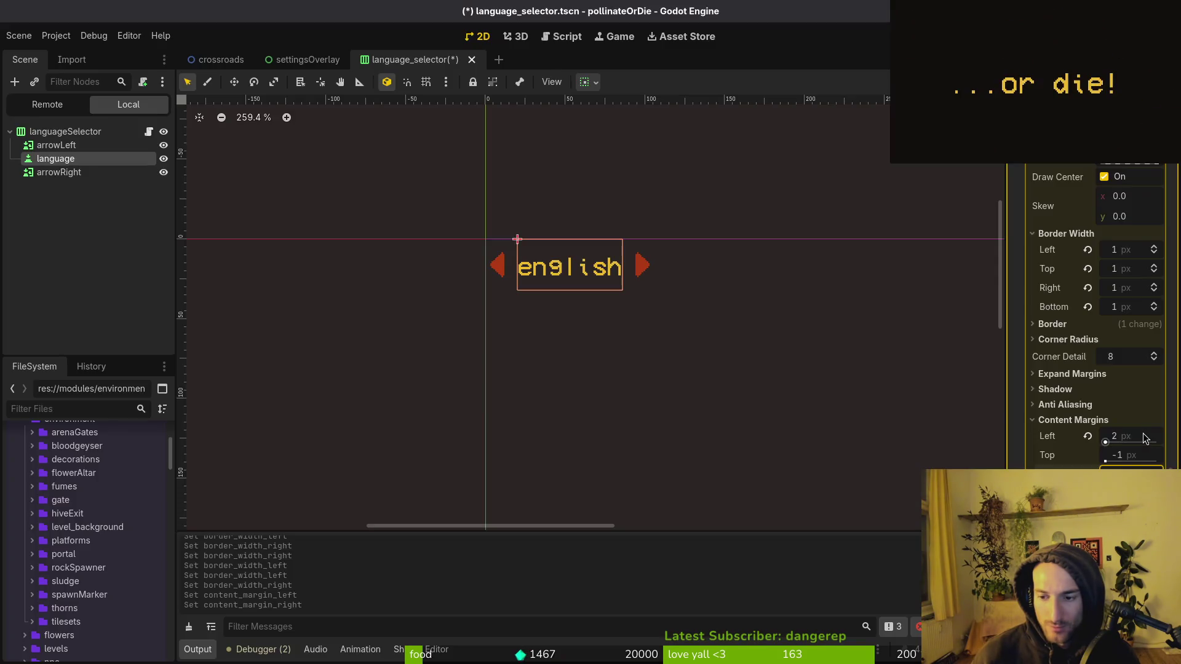
{"action": "left_click", "coordinate": [1137, 438]}
{"action": "type", "text": "4"}
{"action": "key", "text": "Tab"}
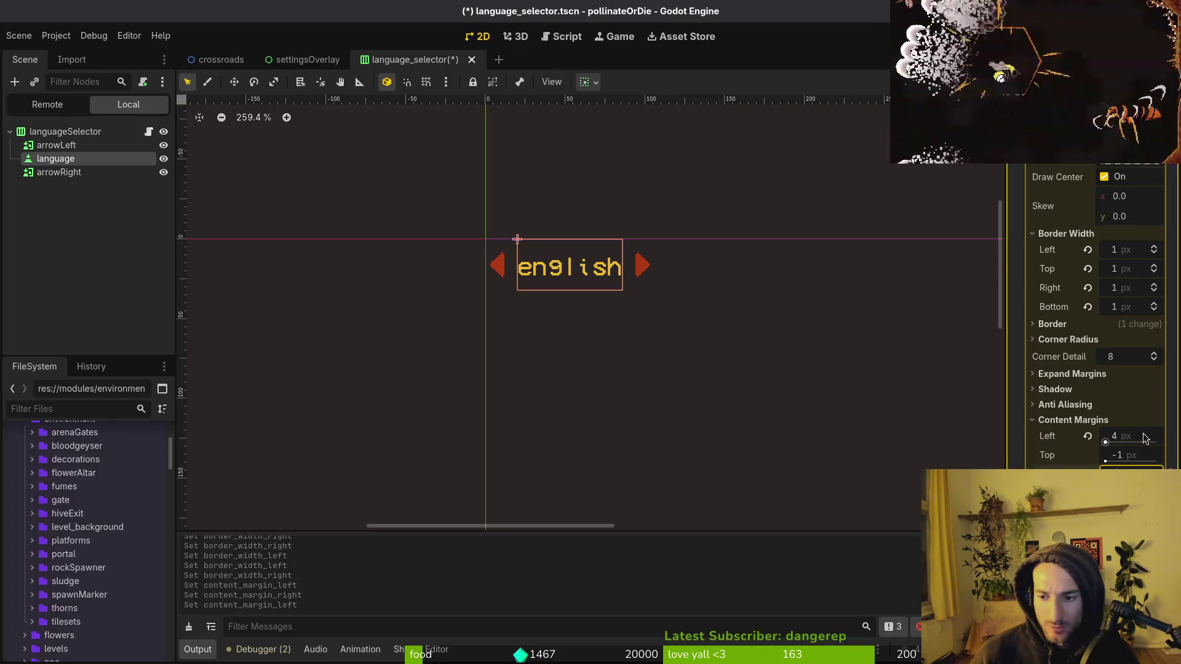
{"action": "key", "text": "alt+Tab"}
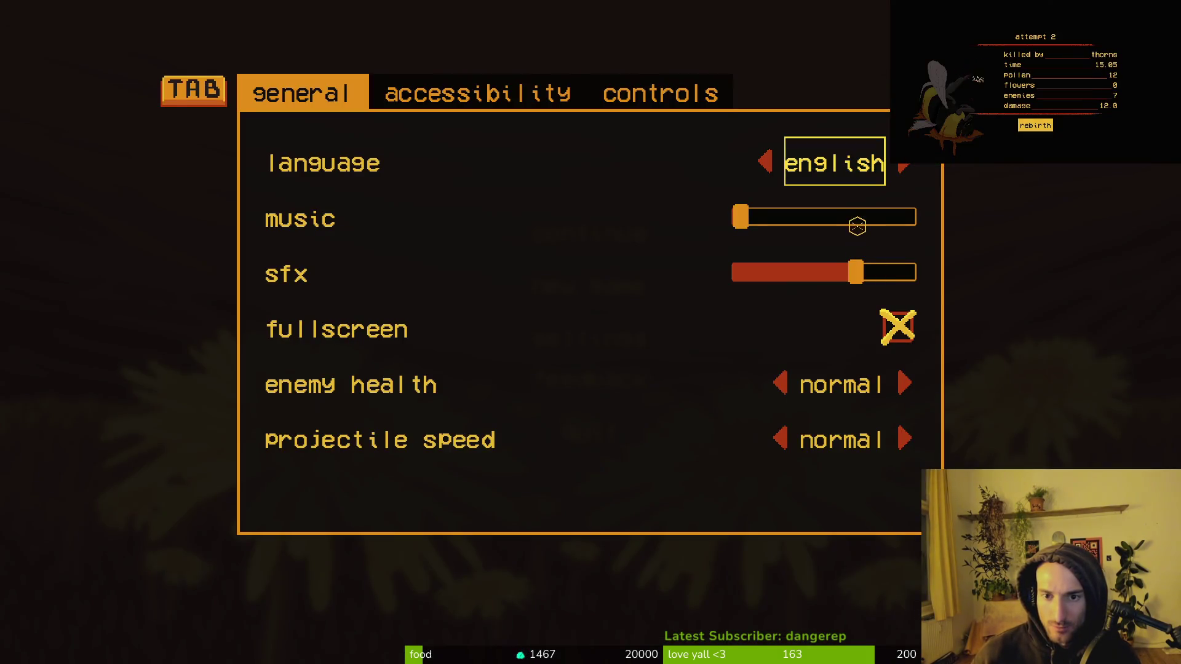
Step: Switch from the running game's settings back to the language_selector scene in the editor
{"action": "key", "text": "alt+Tab"}
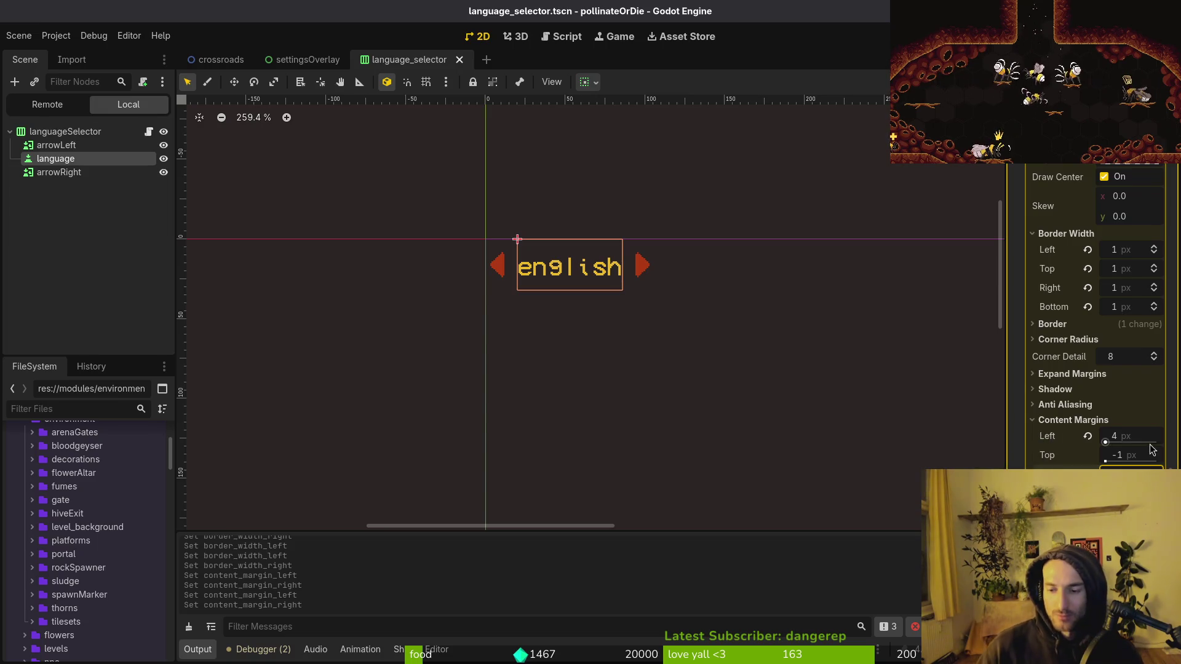
{"action": "left_click", "coordinate": [1073, 426]}
{"action": "left_click", "coordinate": [1074, 426]}
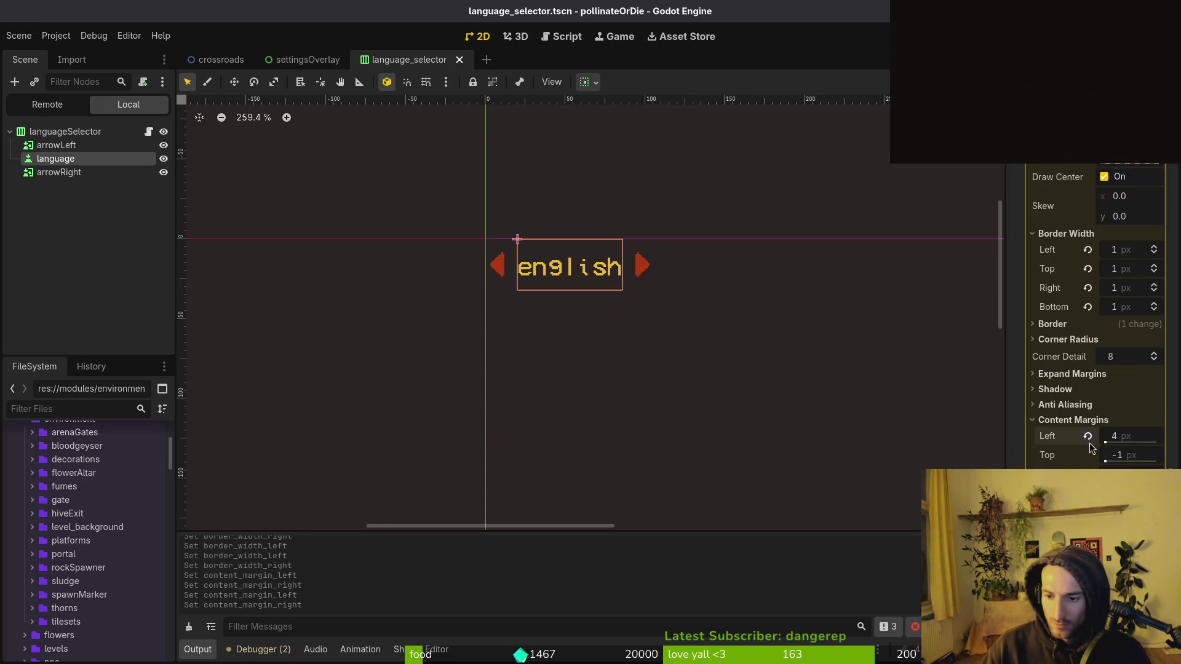
{"action": "left_click", "coordinate": [1087, 436]}
{"action": "key", "text": "ctrl+s"}
{"action": "key", "text": "F5"}
{"action": "left_click", "coordinate": [56, 158]}
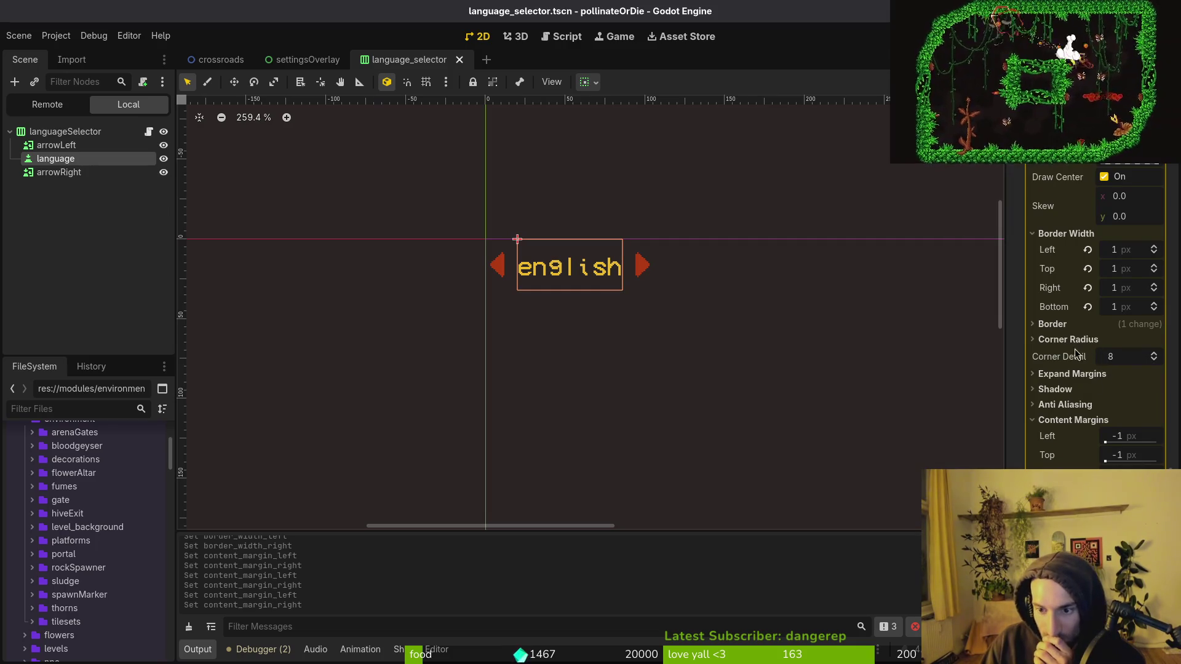
{"action": "left_click", "coordinate": [1076, 373]}
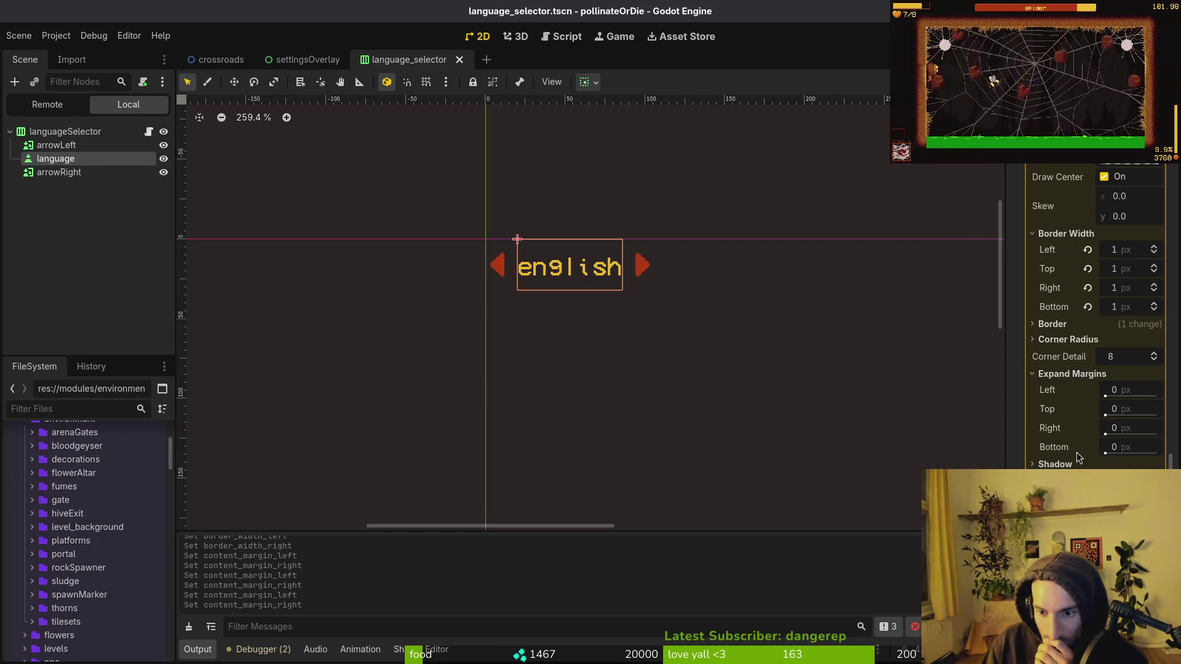
{"action": "left_click", "coordinate": [1073, 374]}
{"action": "left_click", "coordinate": [1068, 339]}
{"action": "left_click", "coordinate": [1068, 339]}
{"action": "scroll", "coordinate": [1105, 402], "scroll_direction": "up", "scroll_amount": 3}
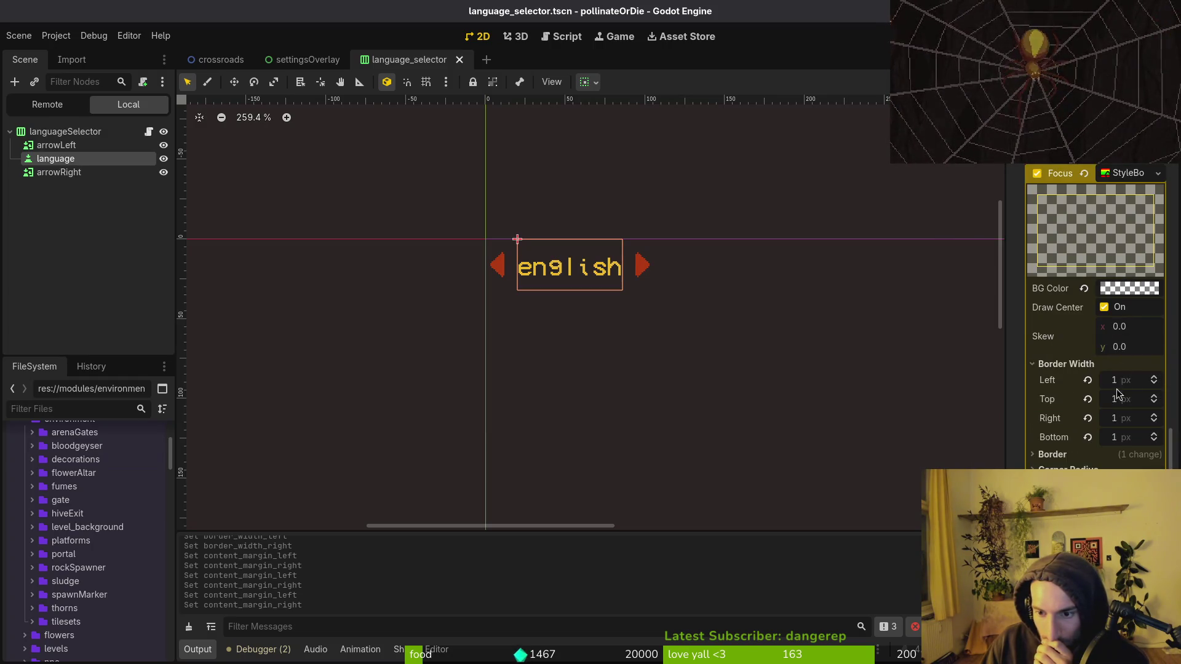
{"action": "left_click", "coordinate": [1069, 364]}
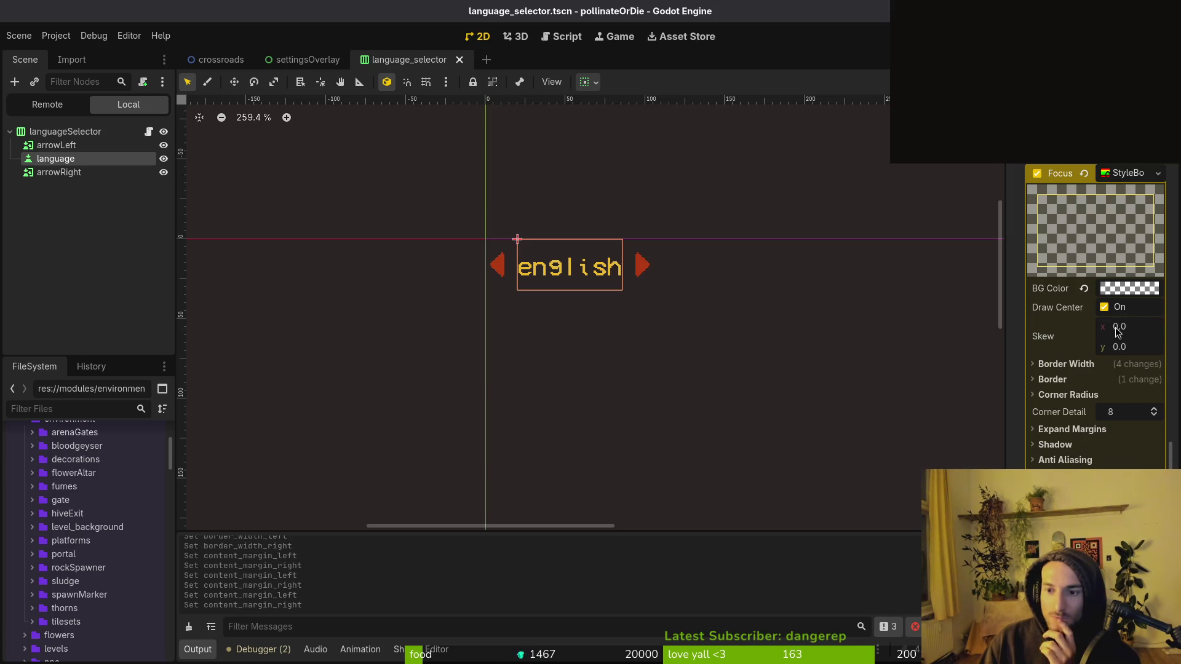
{"action": "scroll", "coordinate": [1091, 369], "scroll_direction": "up", "scroll_amount": 3}
{"action": "scroll", "coordinate": [1134, 372], "scroll_direction": "up", "scroll_amount": 4}
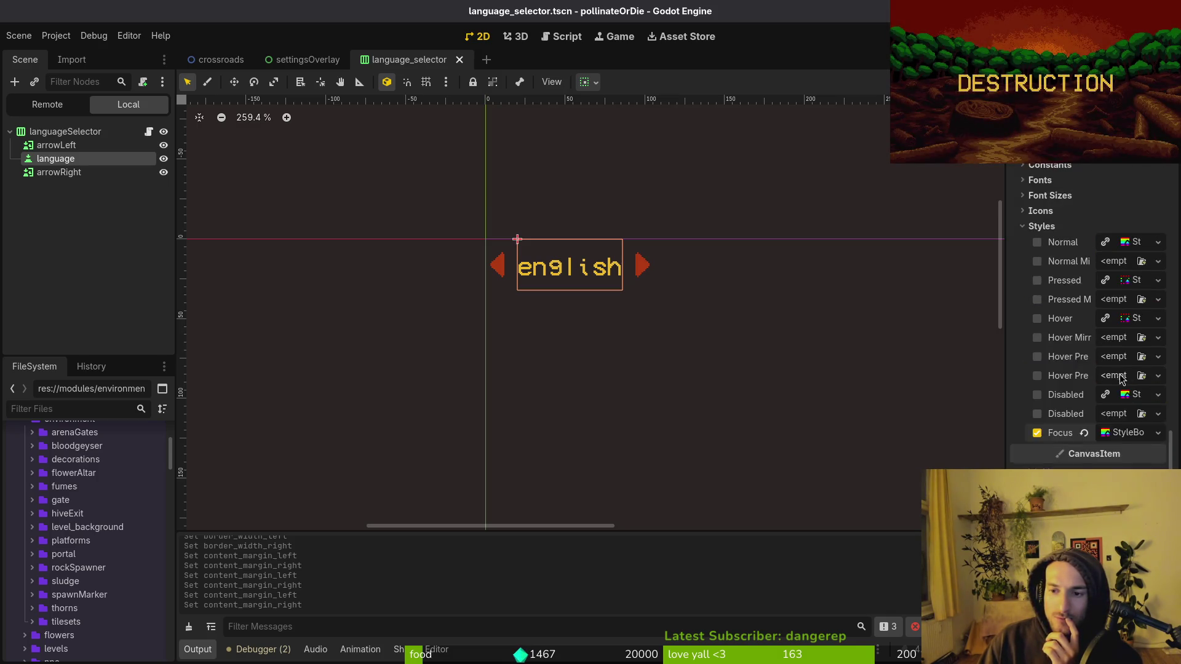
{"action": "left_click", "coordinate": [1039, 422]}
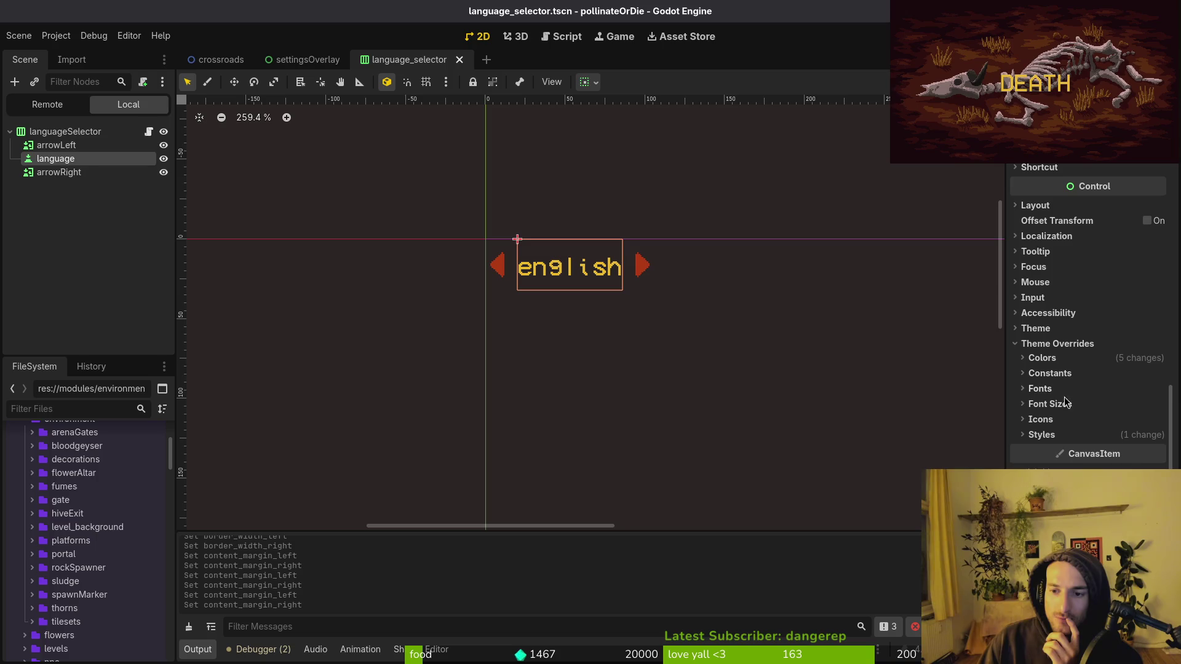
{"action": "left_click", "coordinate": [1050, 374]}
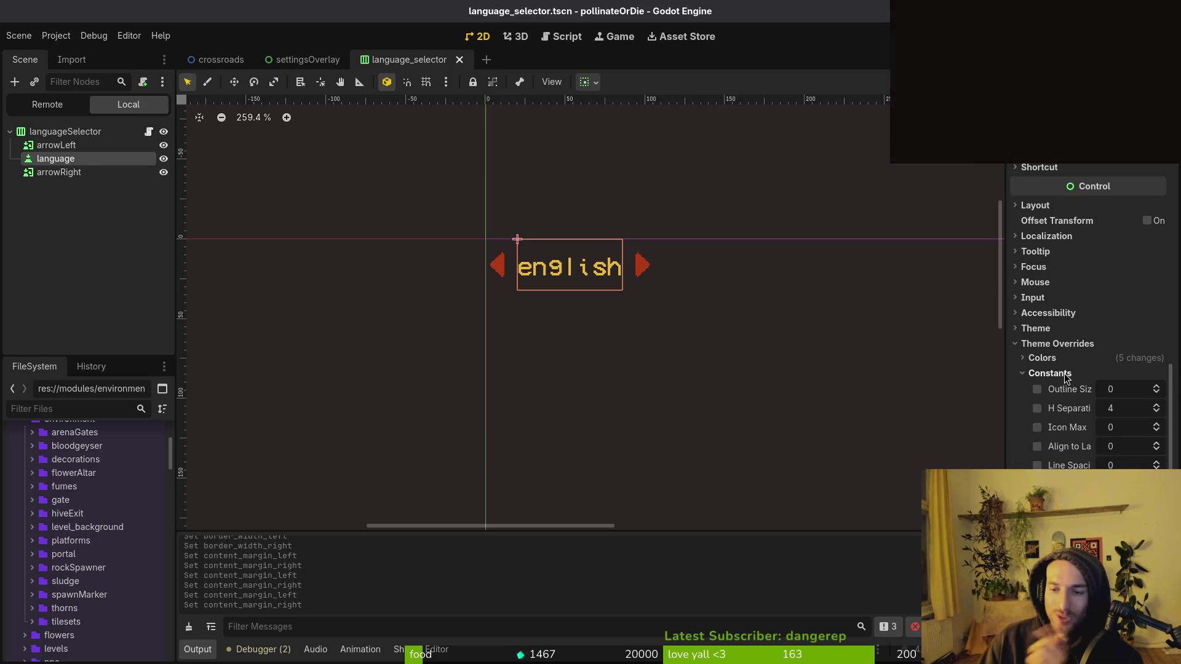
{"action": "left_click", "coordinate": [1066, 375]}
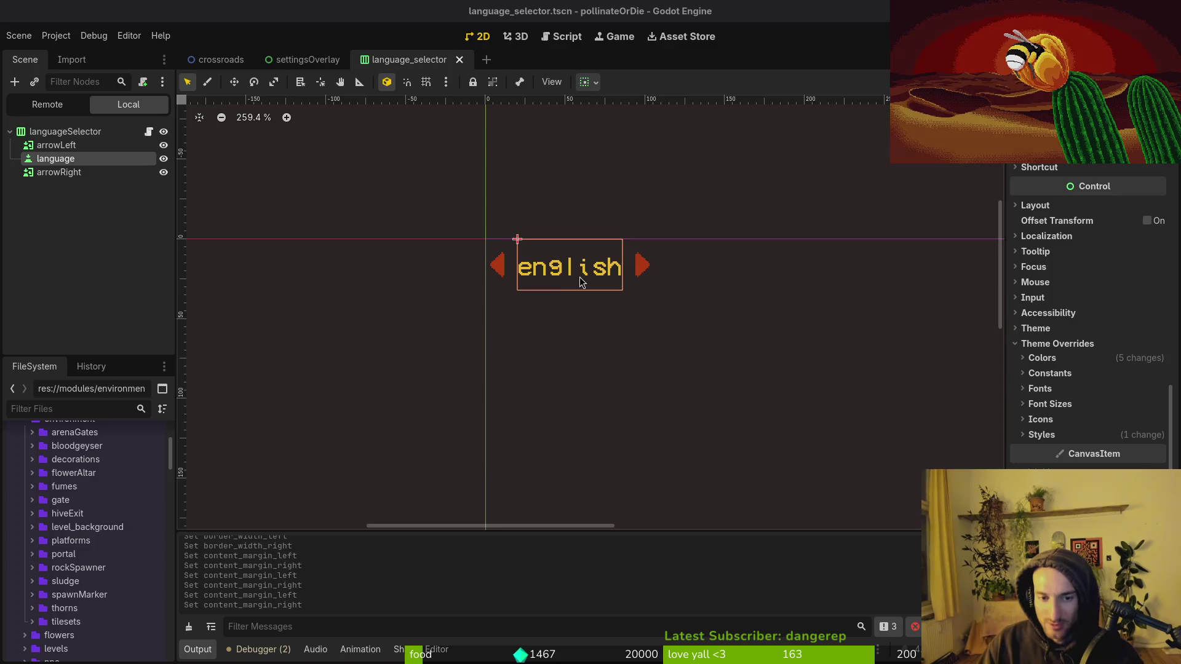
{"action": "left_click_drag", "start_coordinate": [579, 277], "coordinate": [600, 297]}
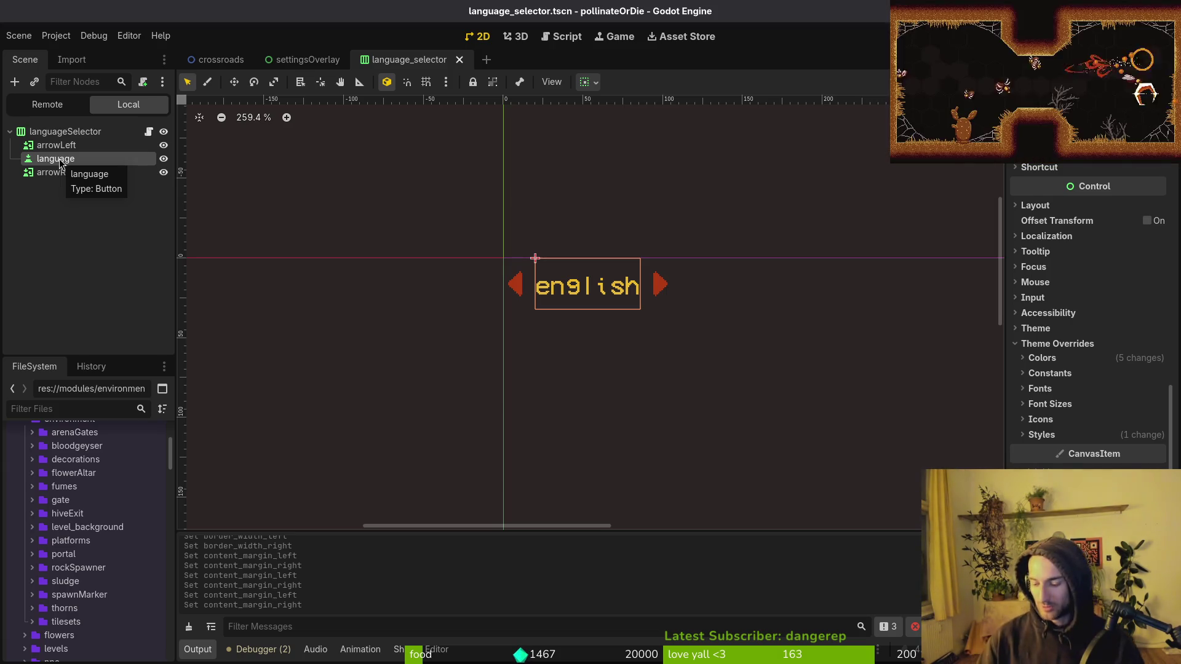
{"action": "key", "text": "alt+shift+o"}
{"action": "type", "text": "cusom"}
{"action": "key", "text": "Down"}
{"action": "key", "text": "Return"}
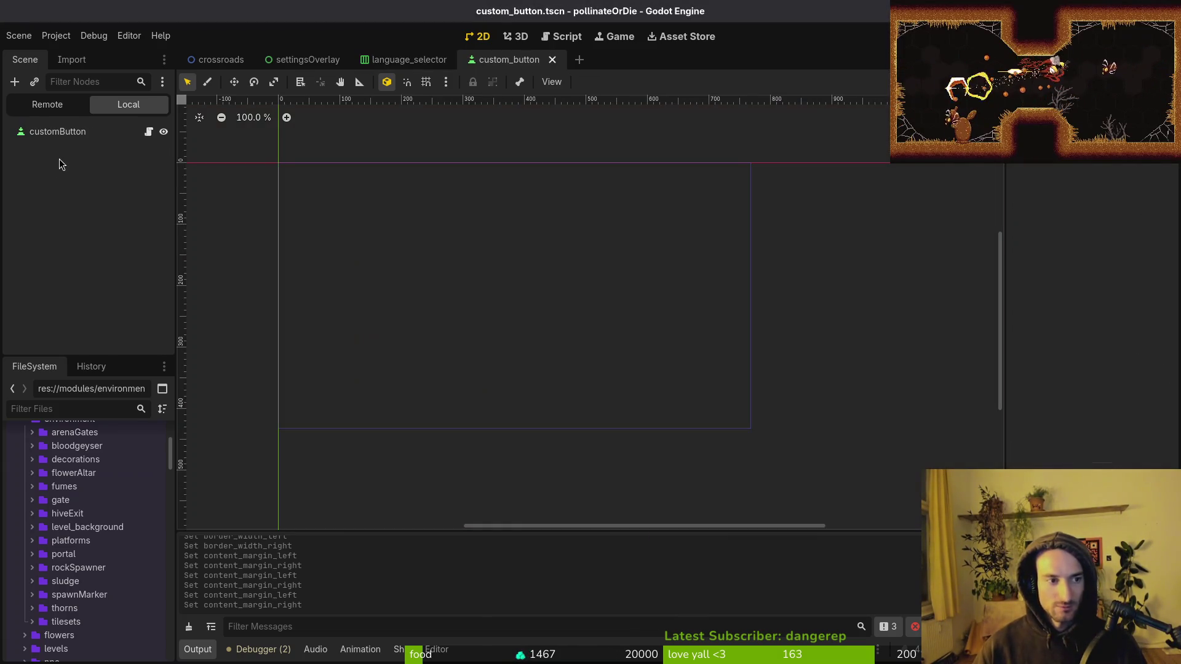
{"action": "left_click", "coordinate": [64, 131]}
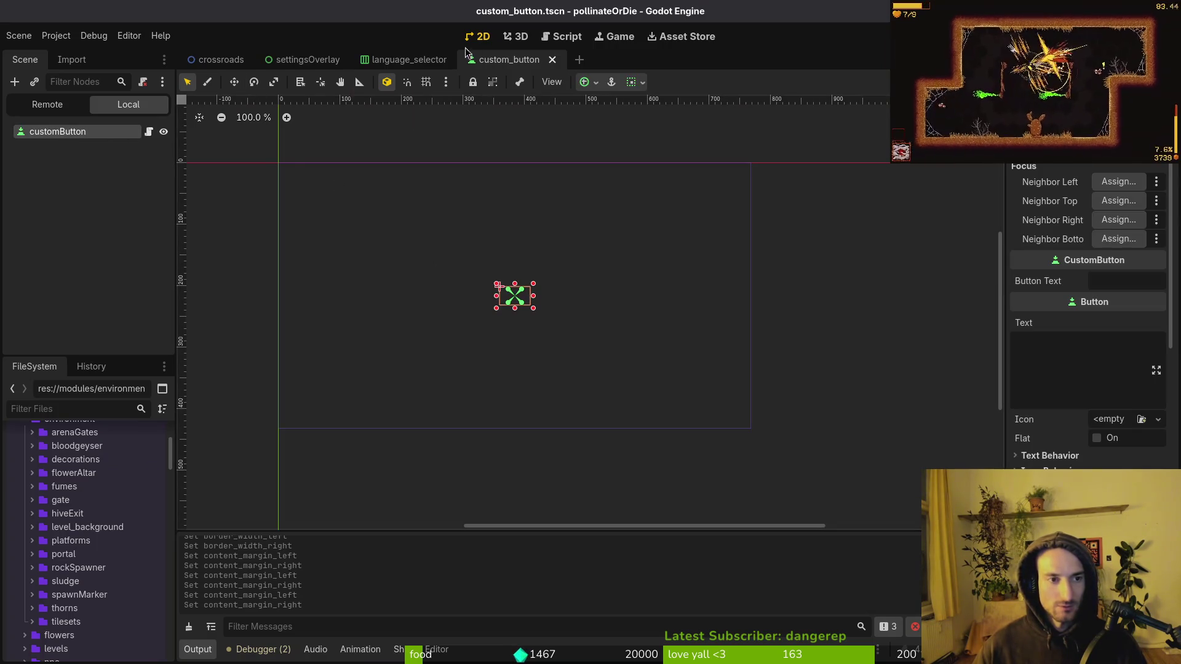
{"action": "left_click", "coordinate": [552, 59]}
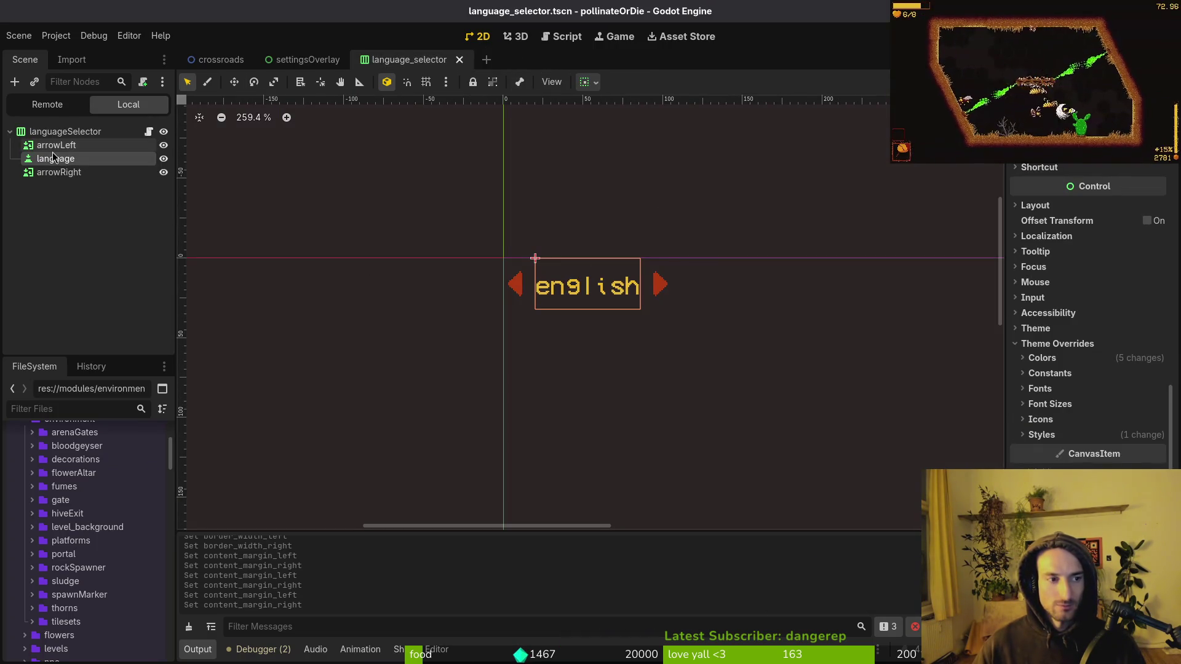
{"action": "key", "text": "ctrl+a"}
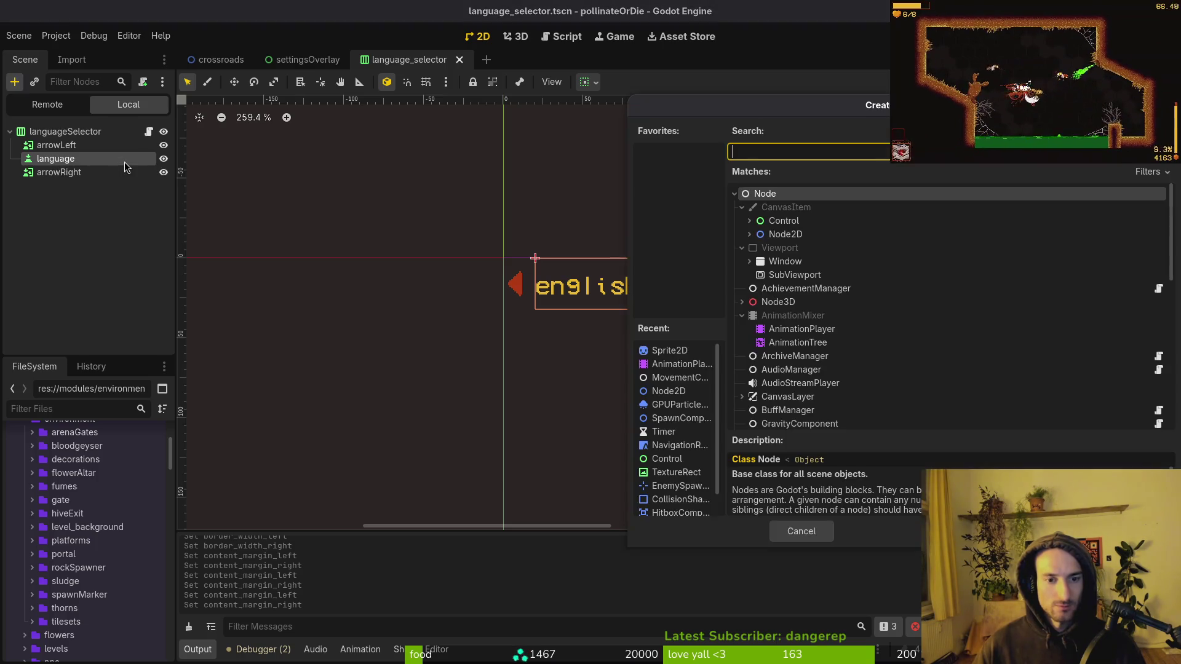
{"action": "type", "text": "label"}
{"action": "key", "text": "Return"}
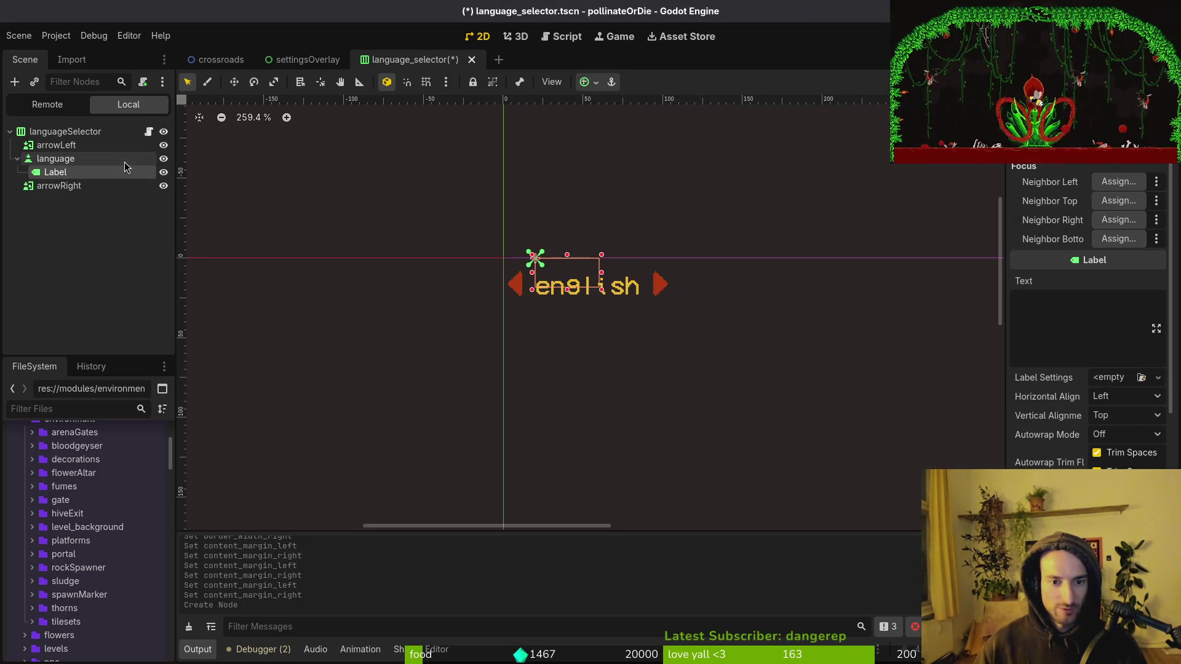
{"action": "key", "text": "ctrl+z"}
{"action": "left_click", "coordinate": [50, 155]}
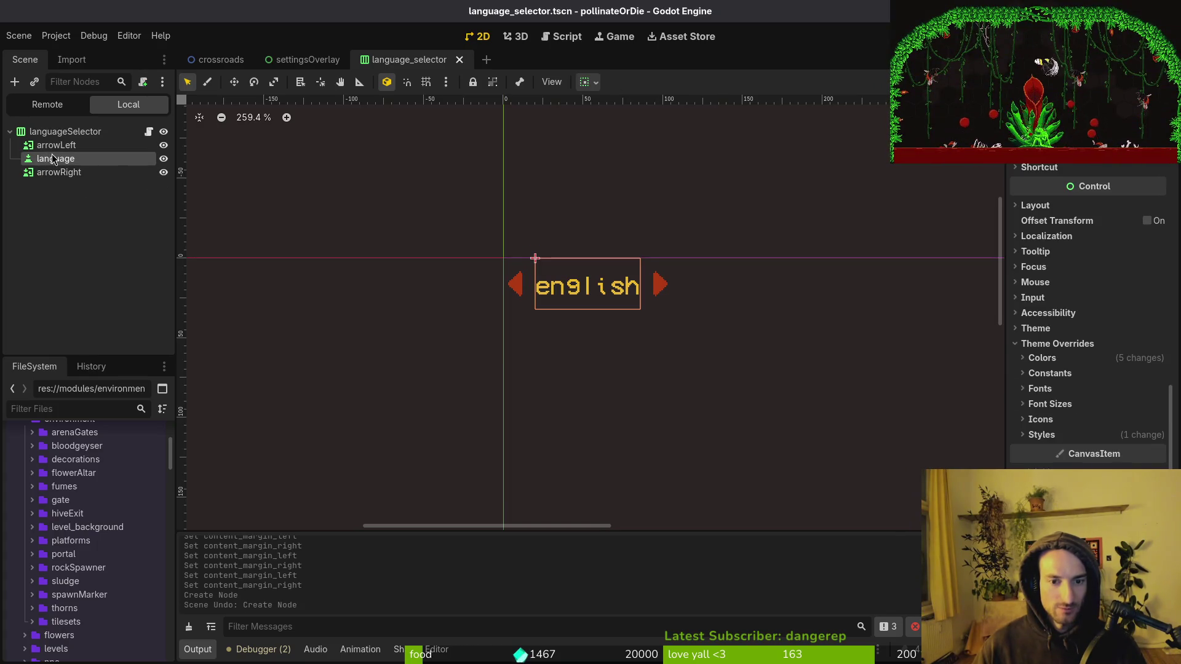
{"action": "key", "text": "ctrl+a"}
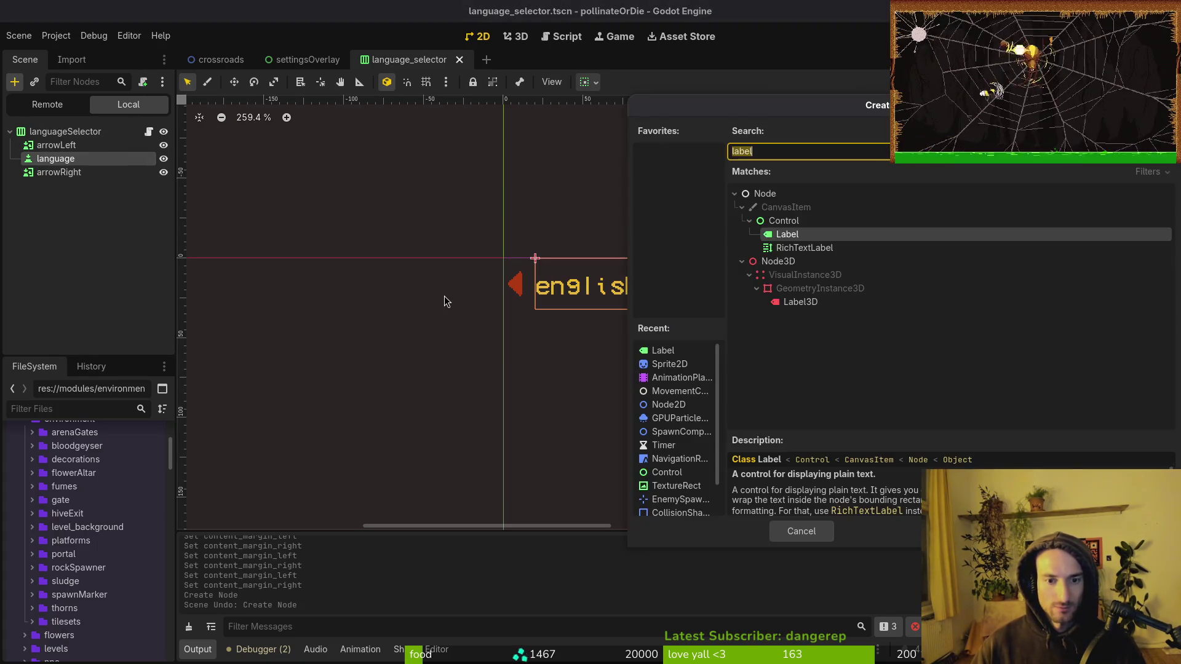
{"action": "key", "text": "Return"}
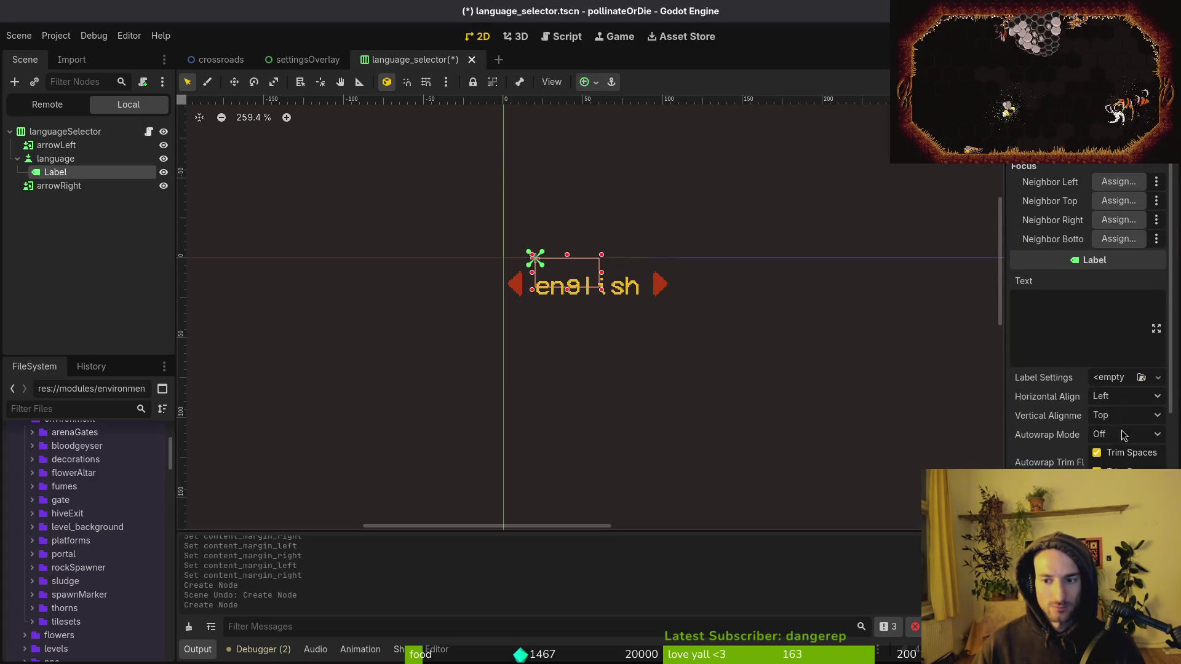
{"action": "scroll", "coordinate": [1124, 435], "scroll_direction": "down", "scroll_amount": 5}
{"action": "scroll", "coordinate": [1123, 430], "scroll_direction": "down", "scroll_amount": 5}
{"action": "left_click", "coordinate": [1129, 423]}
{"action": "left_click", "coordinate": [1132, 458]}
{"action": "left_click", "coordinate": [1125, 441]}
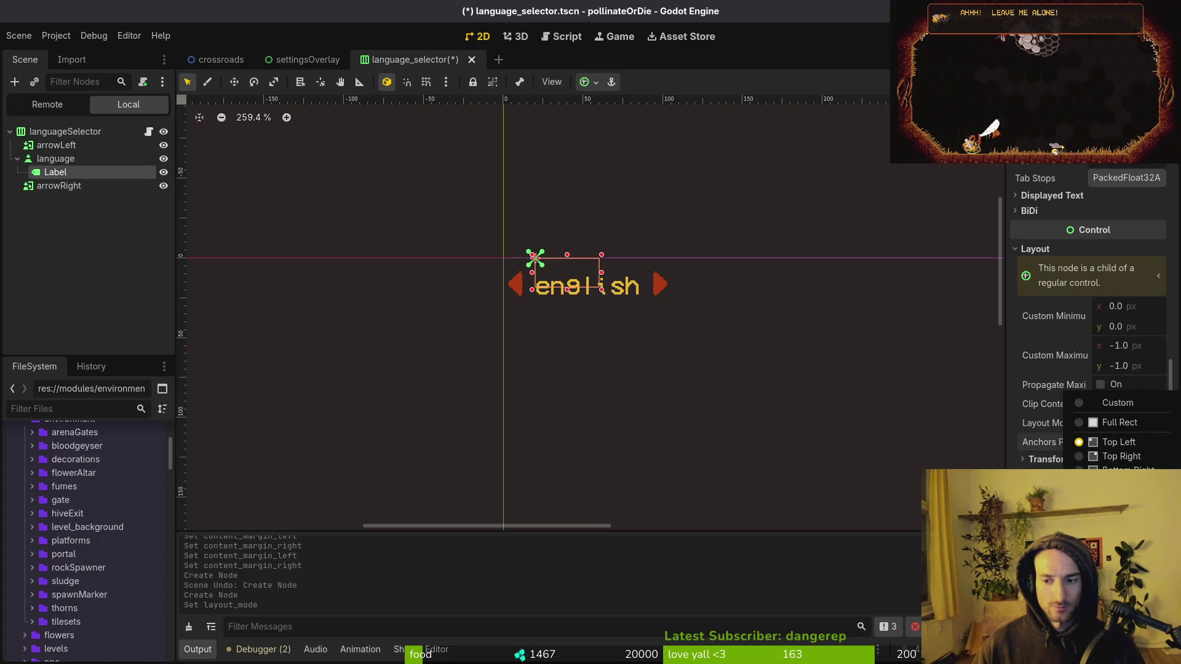
{"action": "left_click", "coordinate": [1125, 424]}
{"action": "key", "text": "ctrl+s"}
{"action": "left_click", "coordinate": [55, 158]}
{"action": "scroll", "coordinate": [1120, 317], "scroll_direction": "down", "scroll_amount": 10}
{"action": "scroll", "coordinate": [1120, 317], "scroll_direction": "up", "scroll_amount": 3}
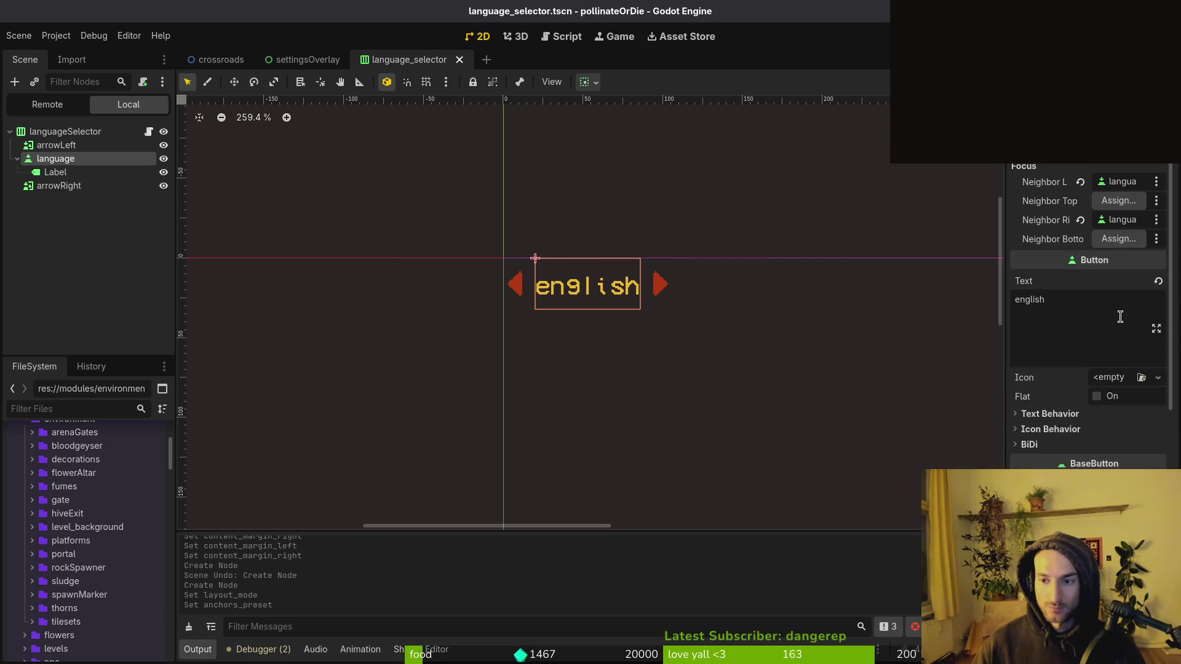
{"action": "left_click", "coordinate": [54, 175]}
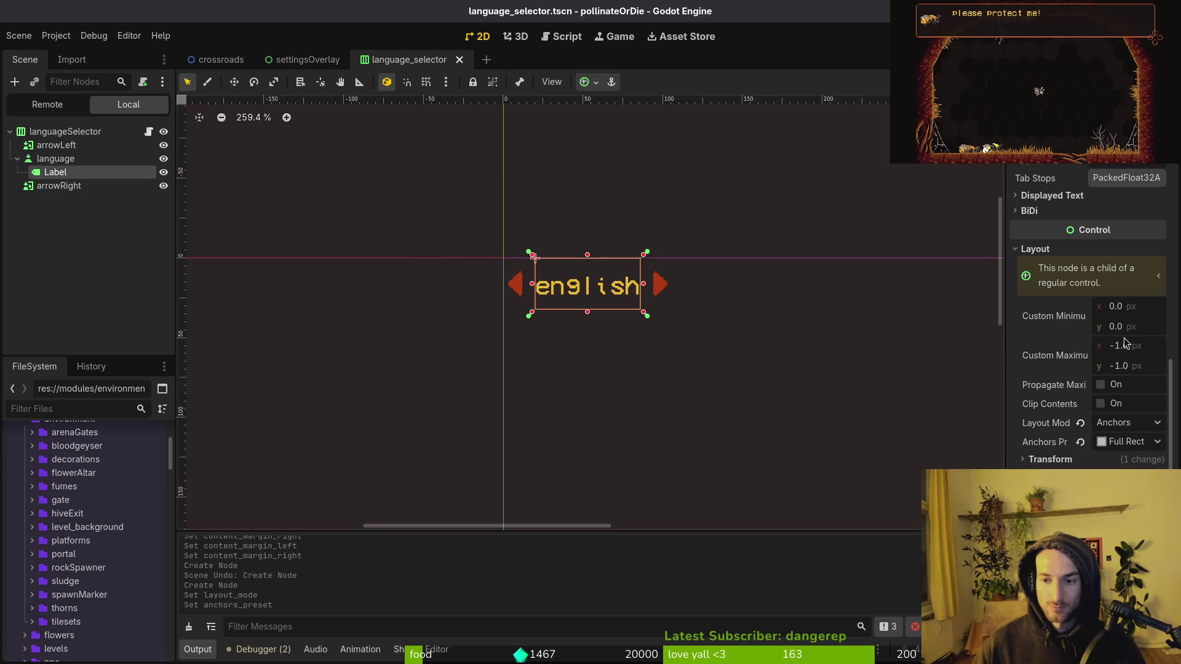
{"action": "scroll", "coordinate": [1088, 320], "scroll_direction": "down", "scroll_amount": 5}
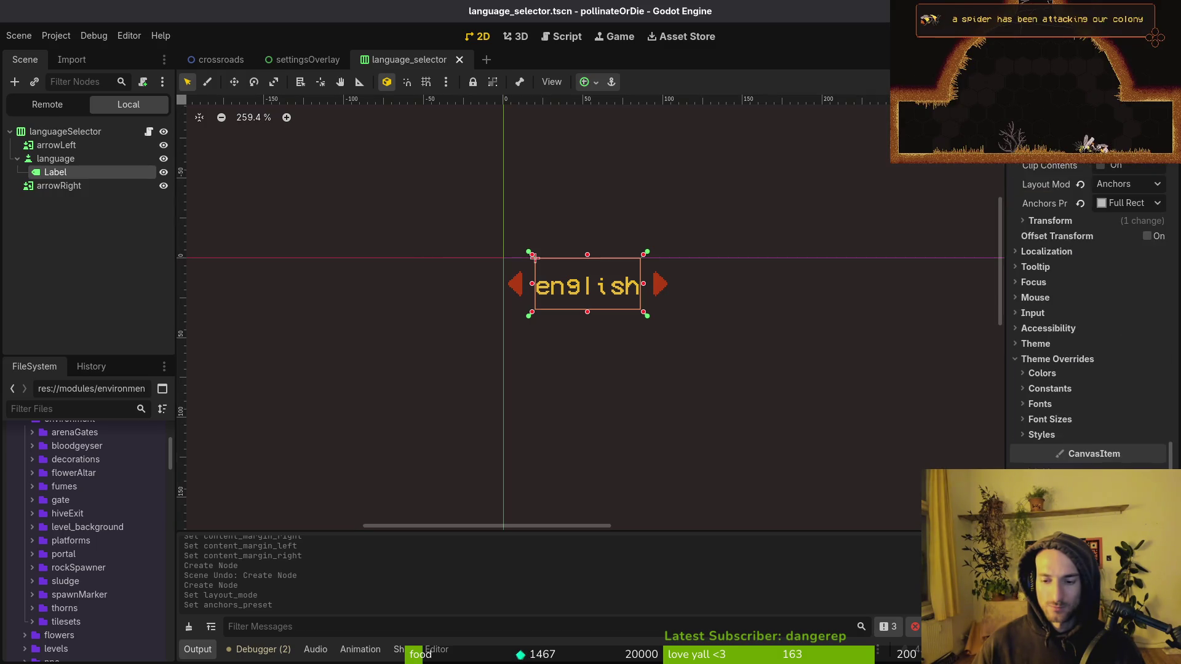
{"action": "left_click", "coordinate": [1066, 387]}
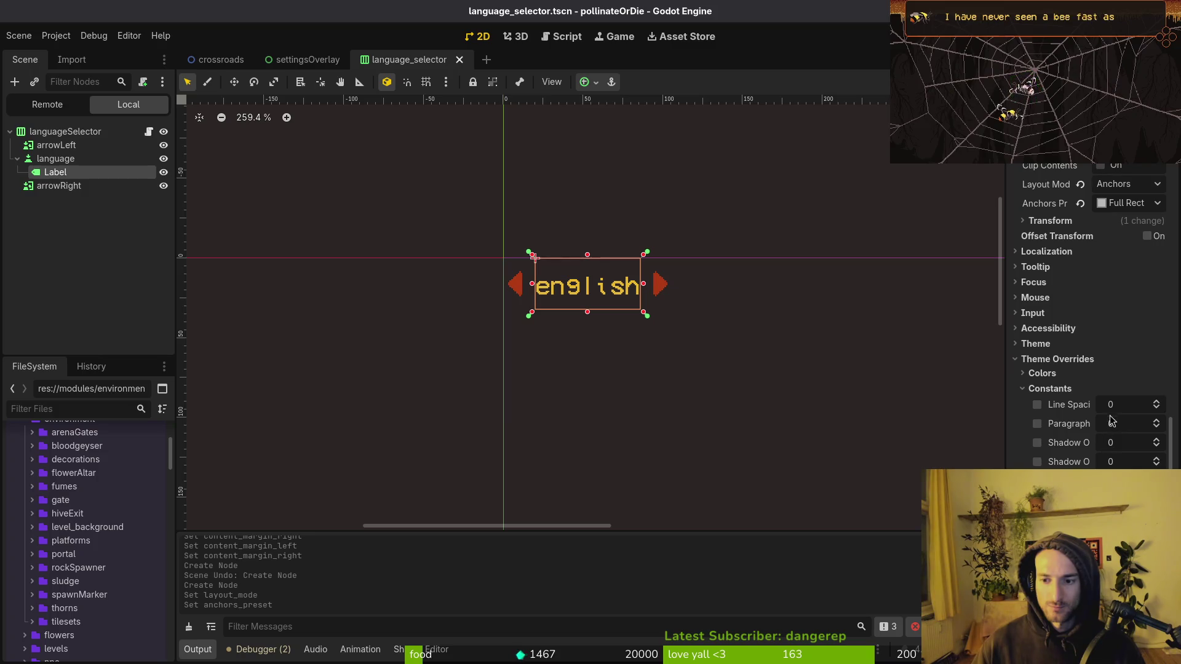
{"action": "left_click", "coordinate": [1062, 390]}
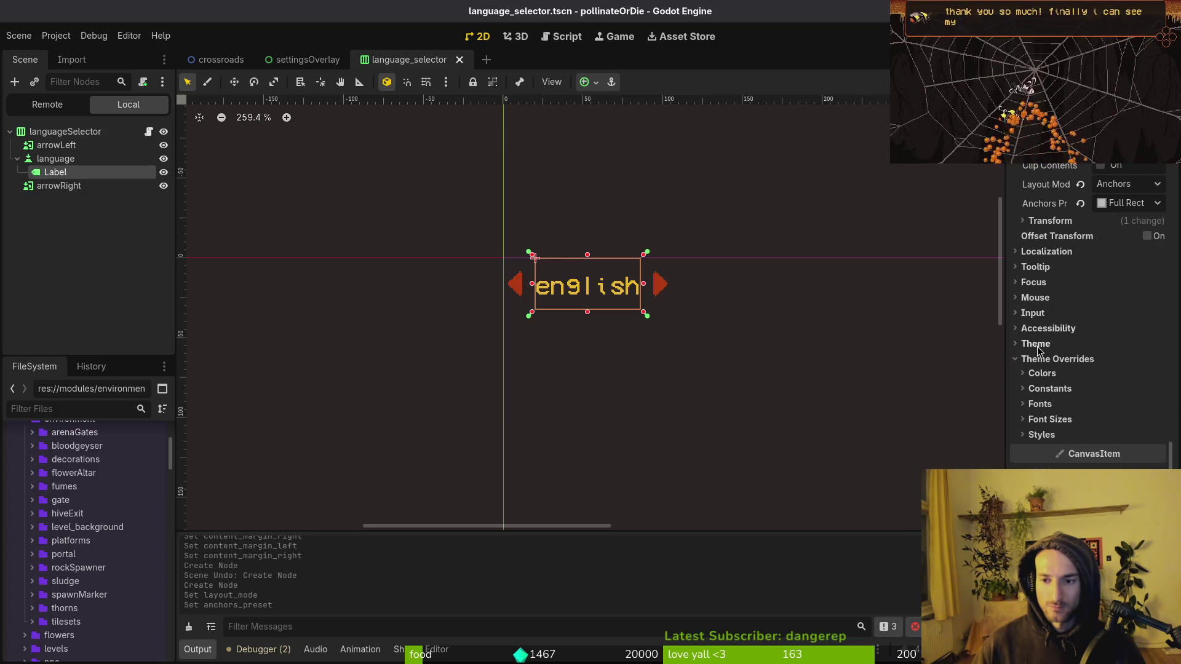
{"action": "left_click", "coordinate": [1055, 389]}
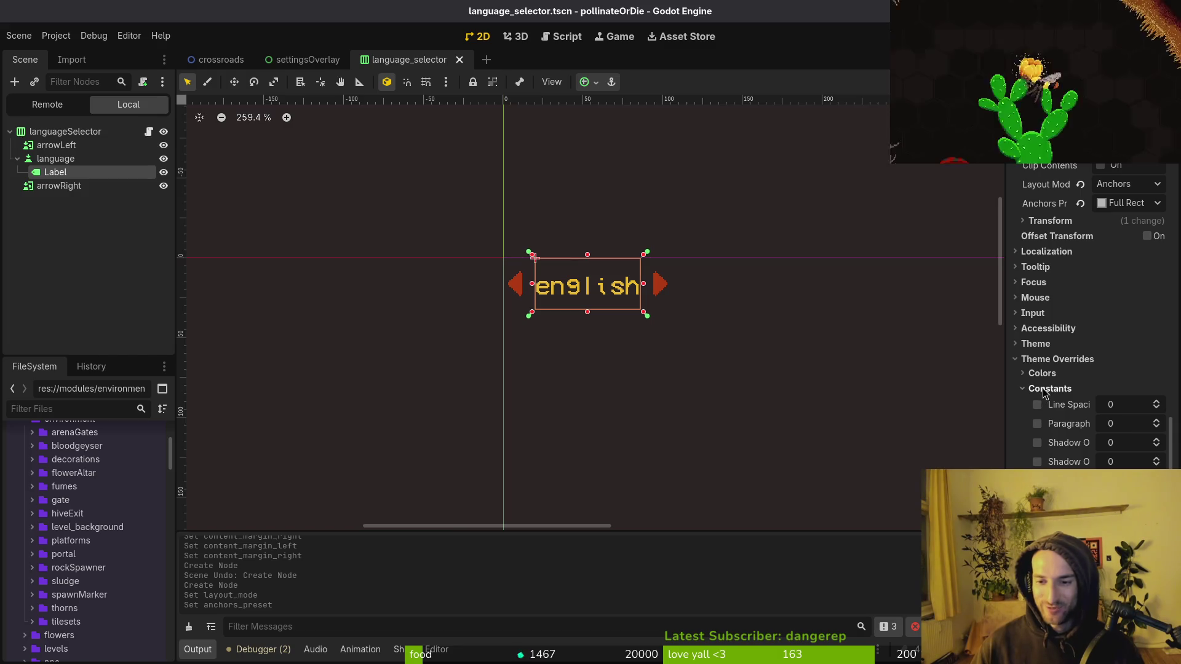
{"action": "left_click", "coordinate": [1055, 390]}
{"action": "left_click", "coordinate": [864, 376]}
{"action": "key", "text": "ctrl+s"}
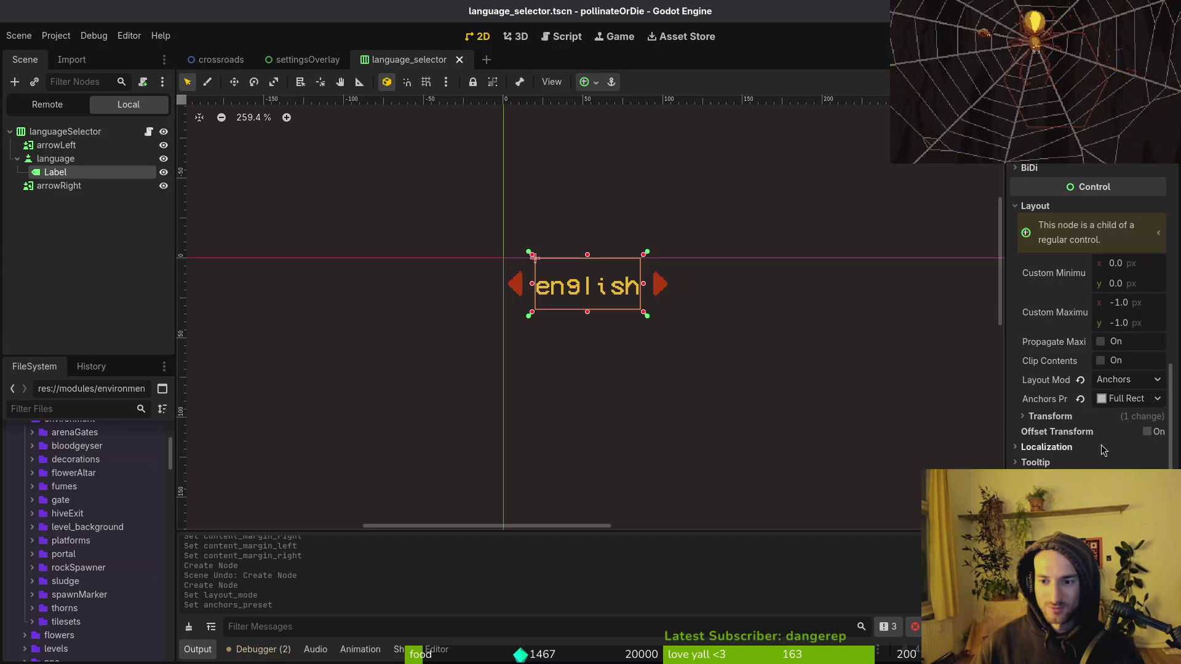
{"action": "scroll", "coordinate": [1092, 444], "scroll_direction": "down", "scroll_amount": 5}
{"action": "left_click", "coordinate": [1041, 434]}
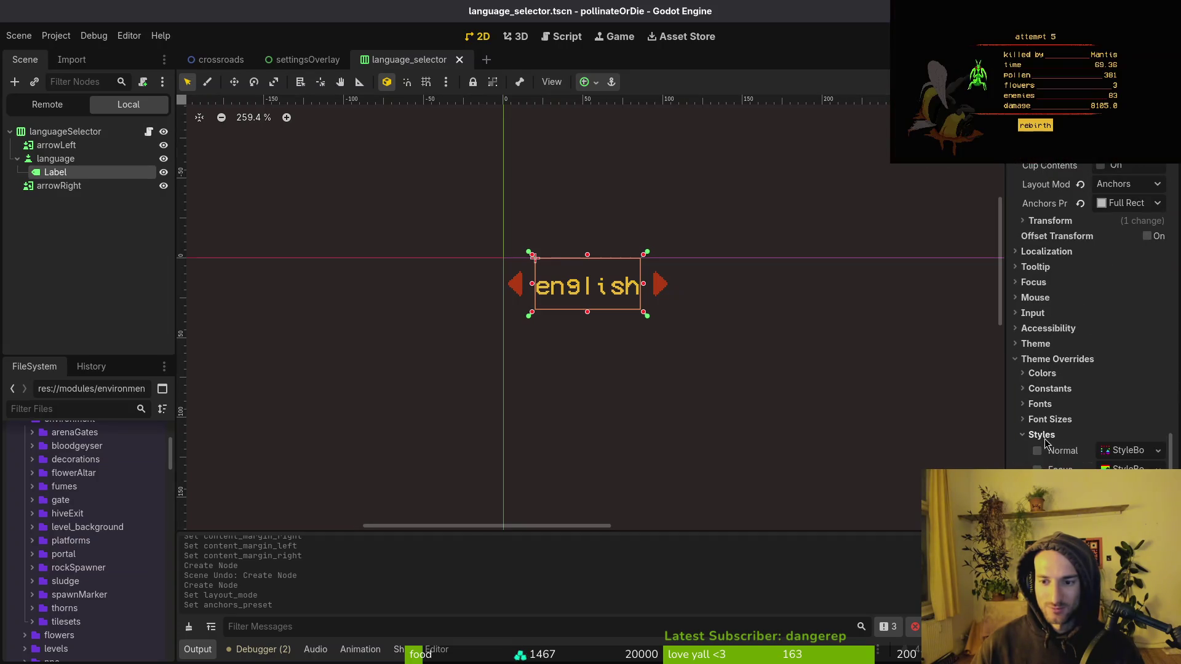
{"action": "left_click", "coordinate": [1056, 434]}
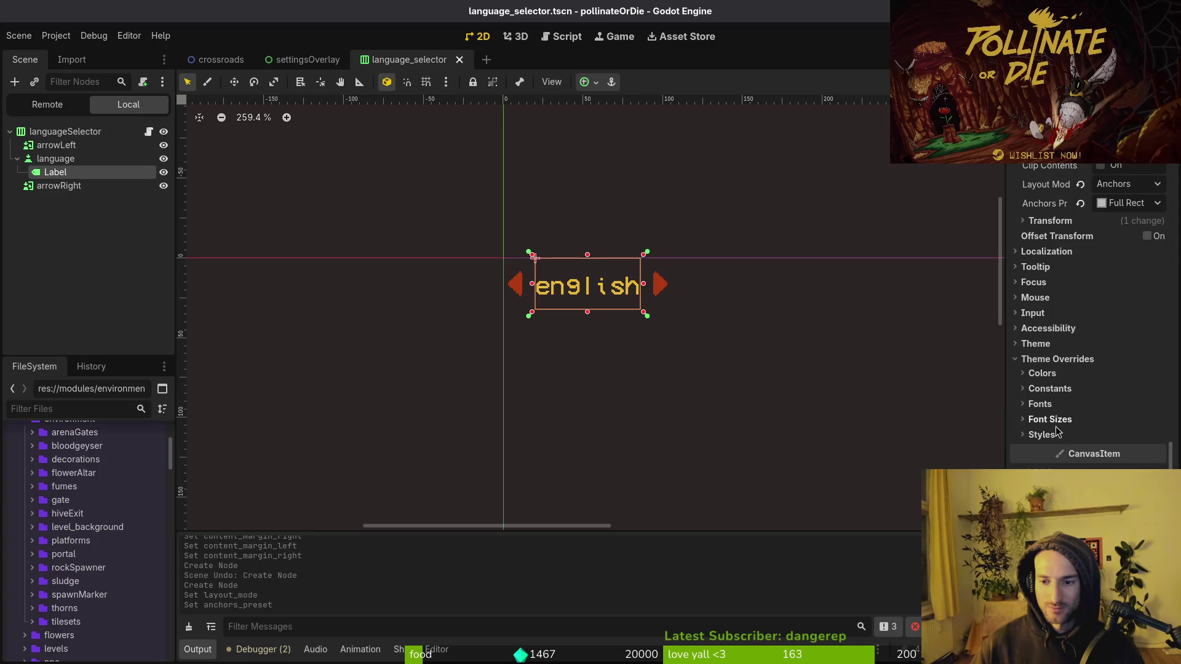
{"action": "key", "text": "ctrl+z"}
{"action": "key", "text": "ctrl+z"}
{"action": "key", "text": "ctrl+z"}
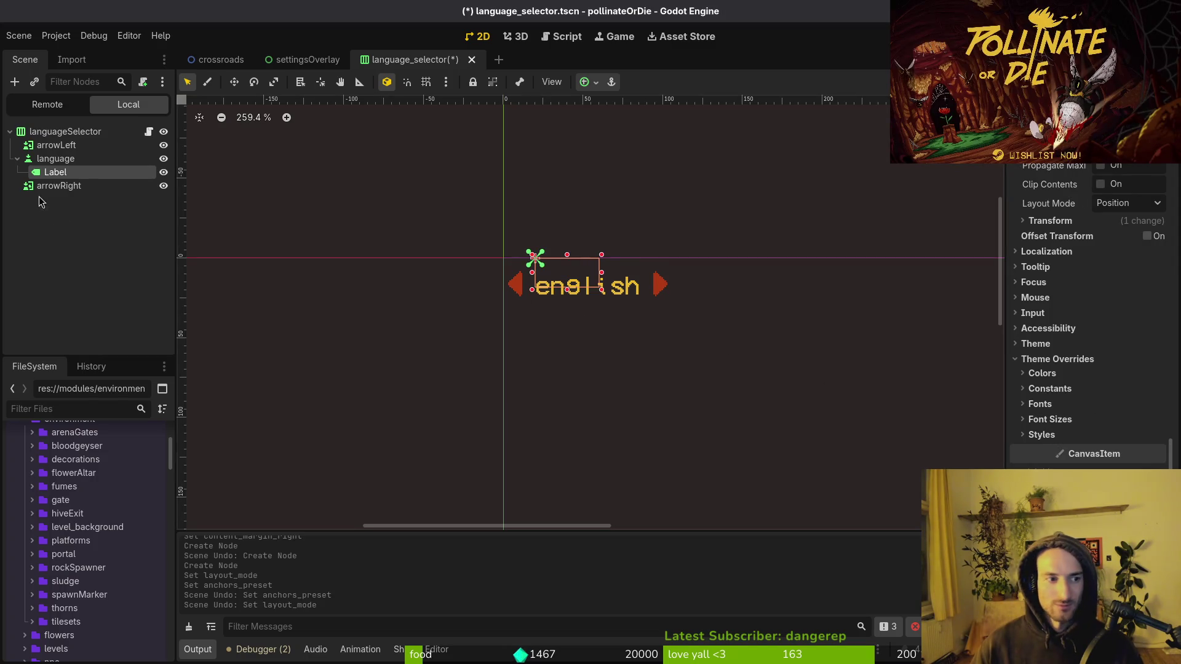
{"action": "key", "text": "ctrl+s"}
{"action": "left_click", "coordinate": [55, 159]}
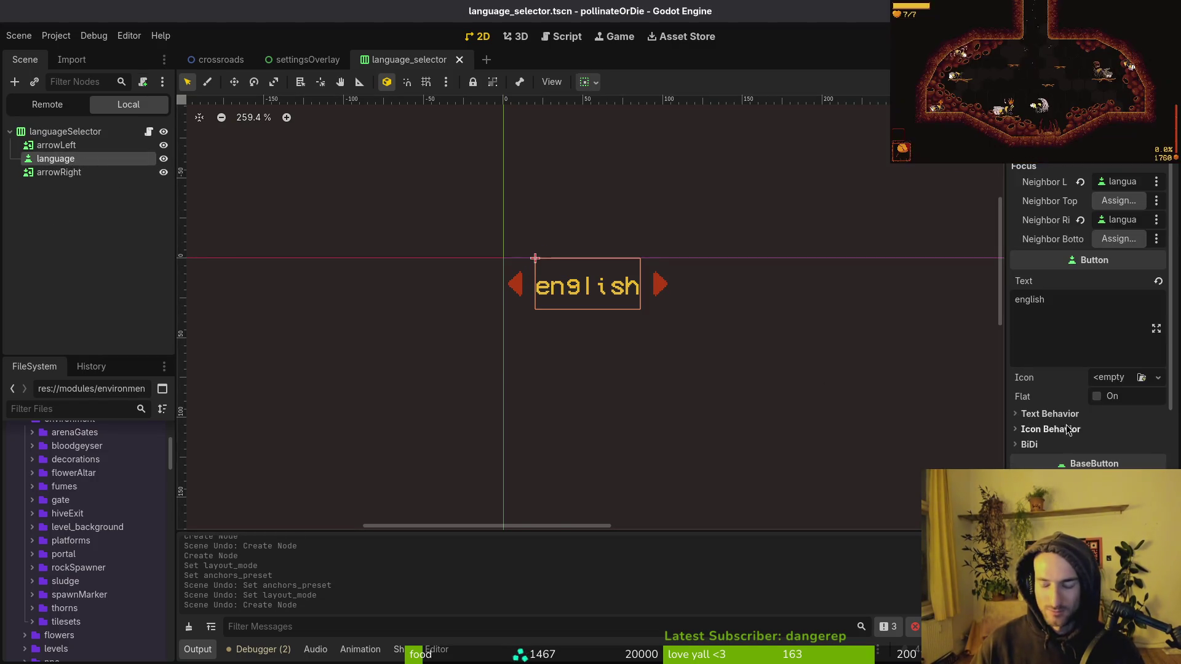
Step: Set the english button's Custom Minimum Size width to 80 px and stop the previous game run
{"action": "left_click", "coordinate": [1090, 430]}
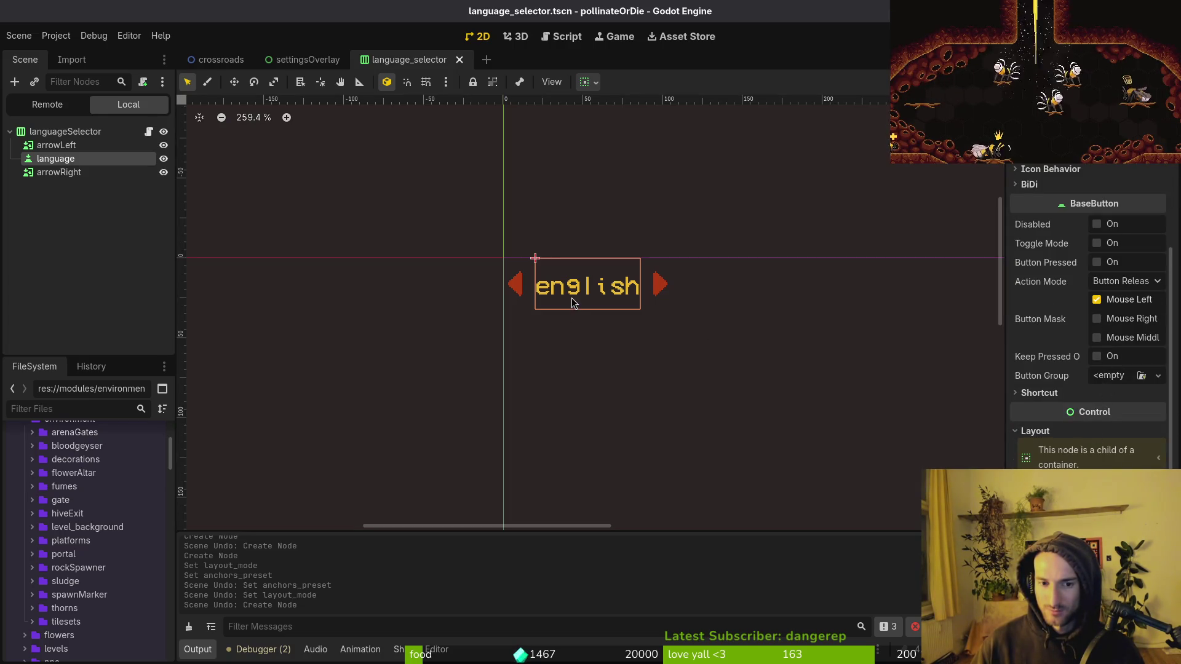
{"action": "scroll", "coordinate": [575, 303], "scroll_direction": "down", "scroll_amount": 4}
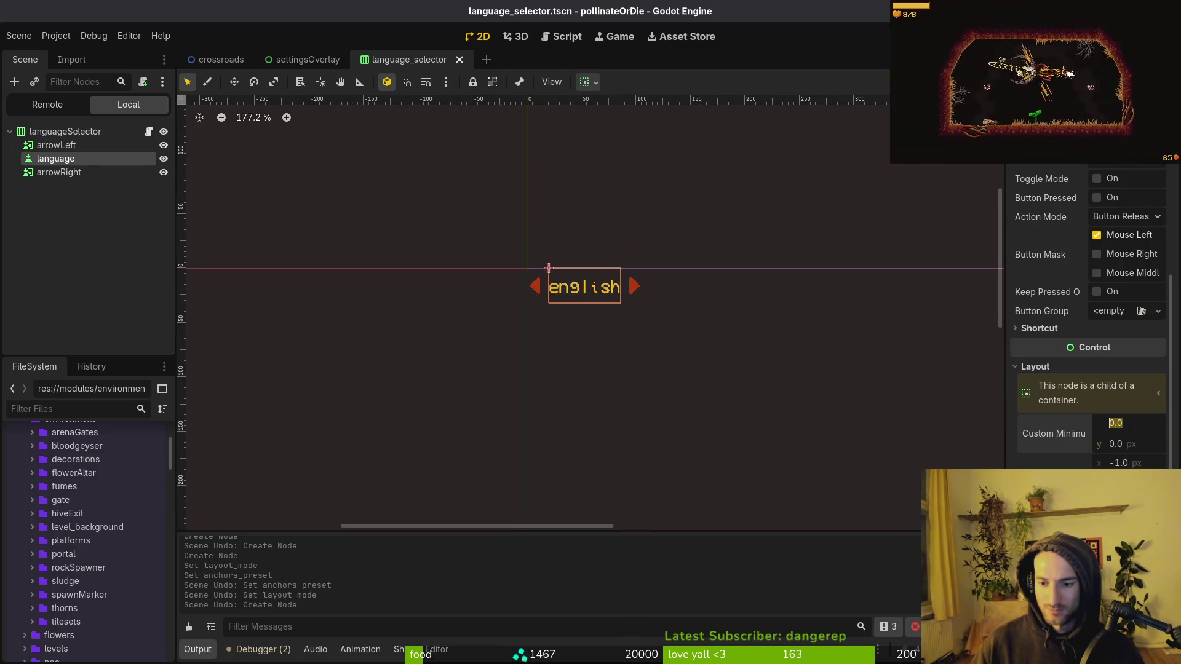
{"action": "scroll", "coordinate": [1088, 369], "scroll_direction": "down", "scroll_amount": 2}
{"action": "left_click", "coordinate": [1115, 423]}
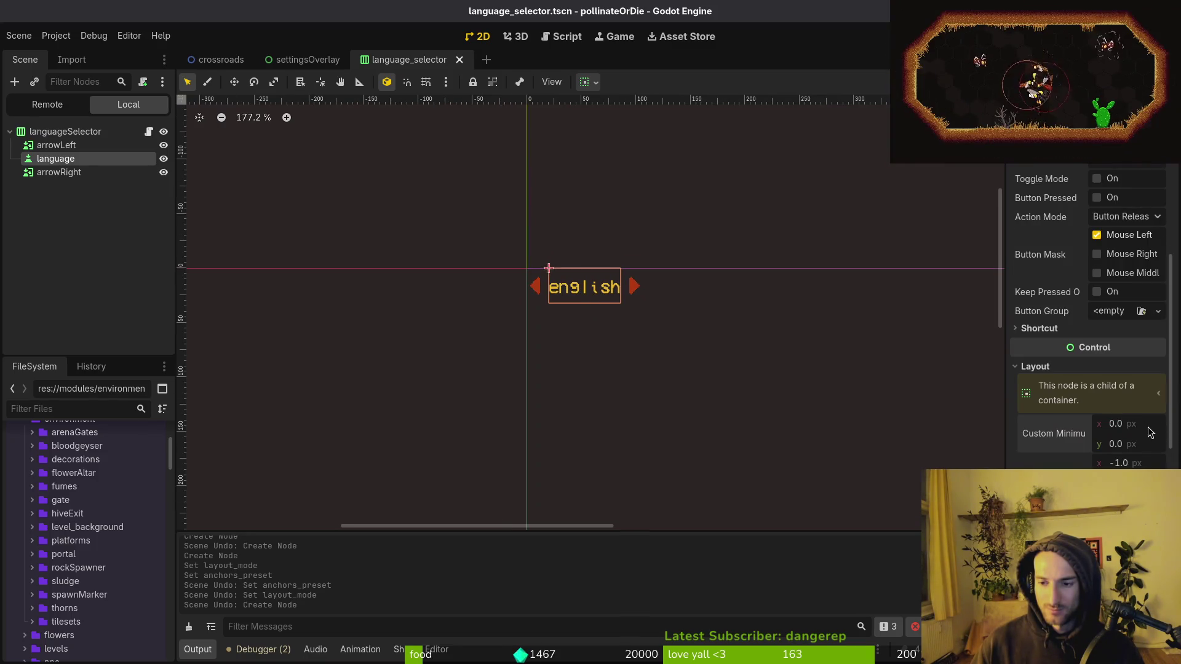
{"action": "type", "text": "90"}
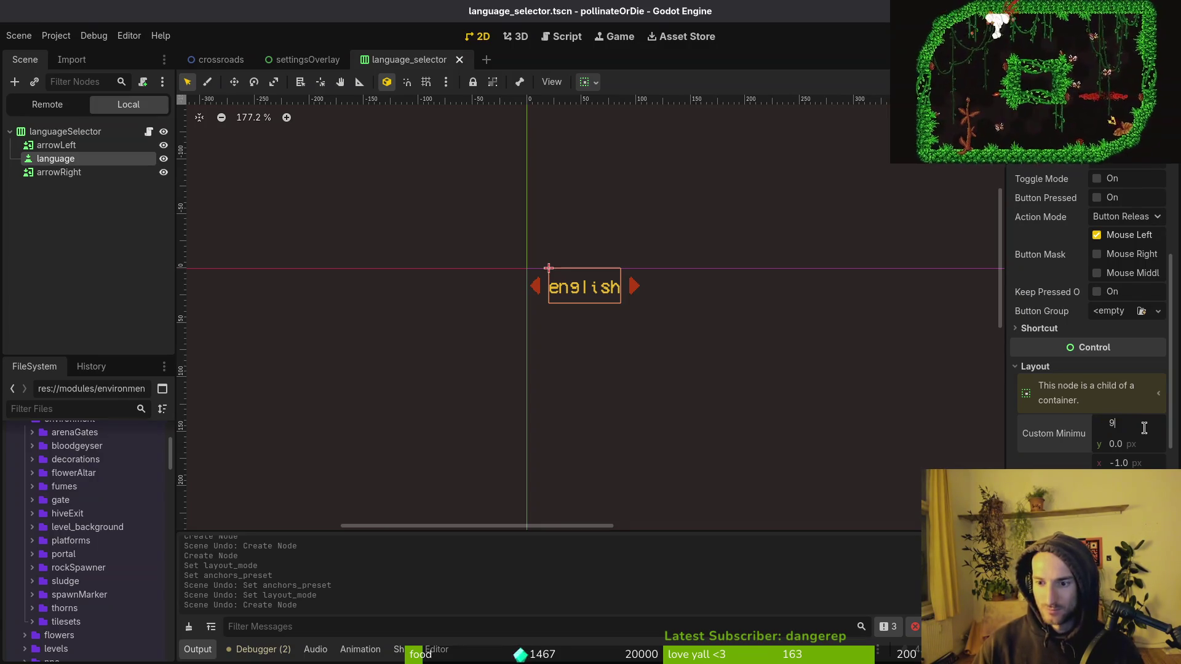
{"action": "key", "text": "Tab"}
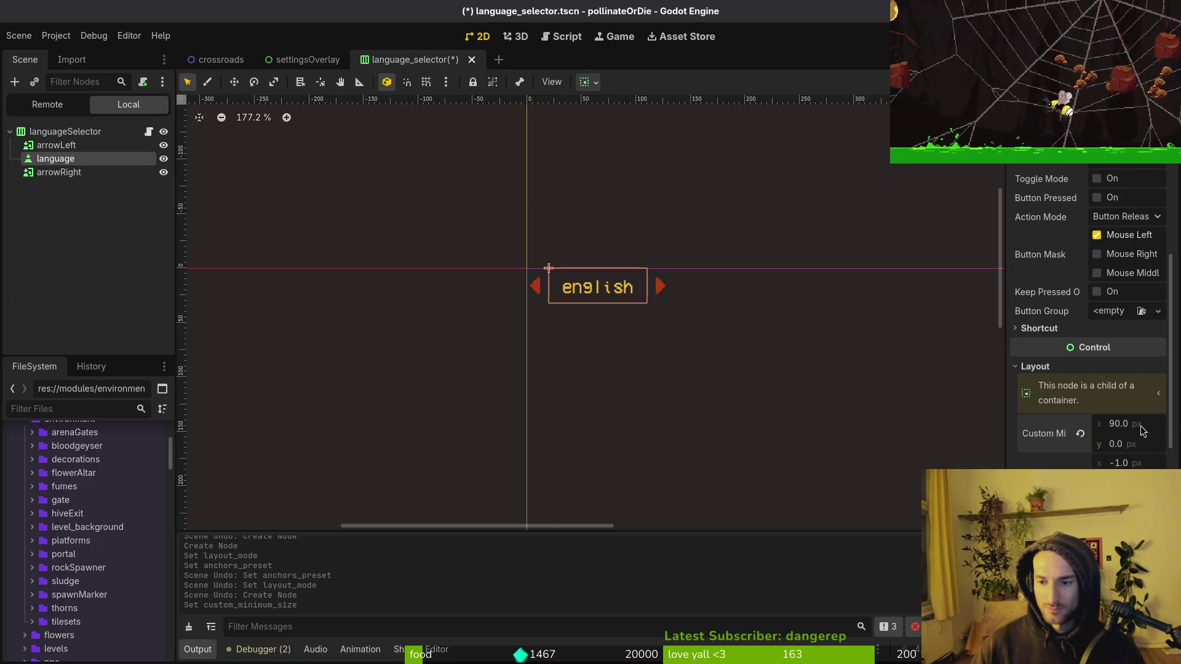
{"action": "left_click", "coordinate": [1139, 424]}
{"action": "type", "text": "7"}
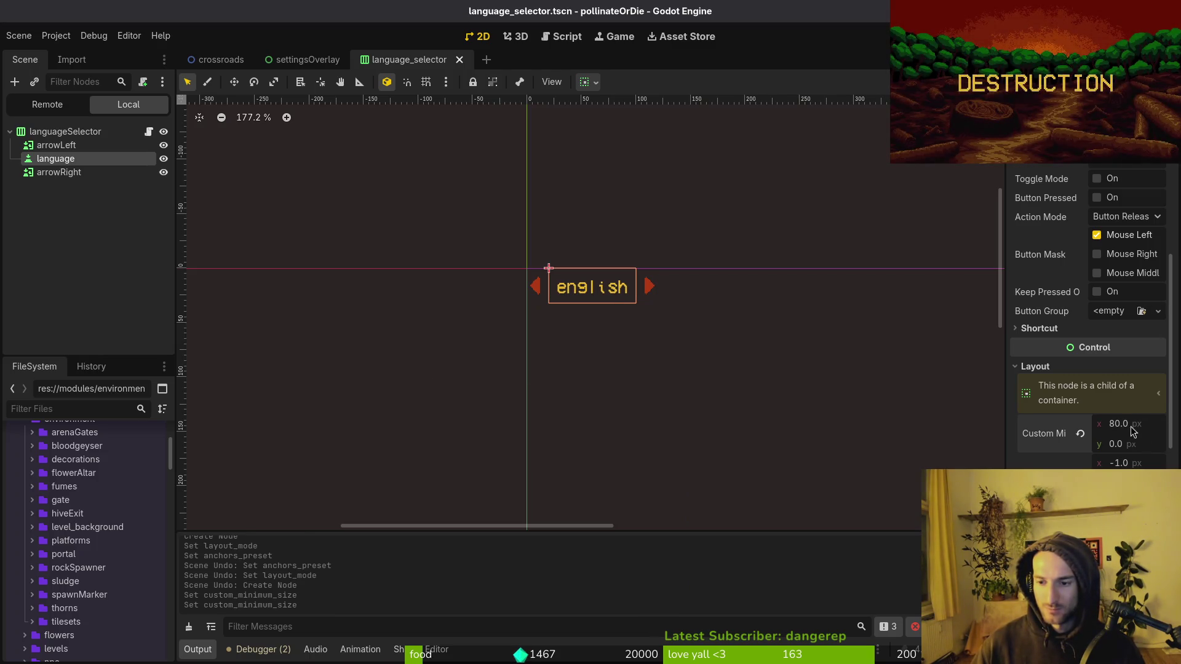
{"action": "key", "text": "F8"}
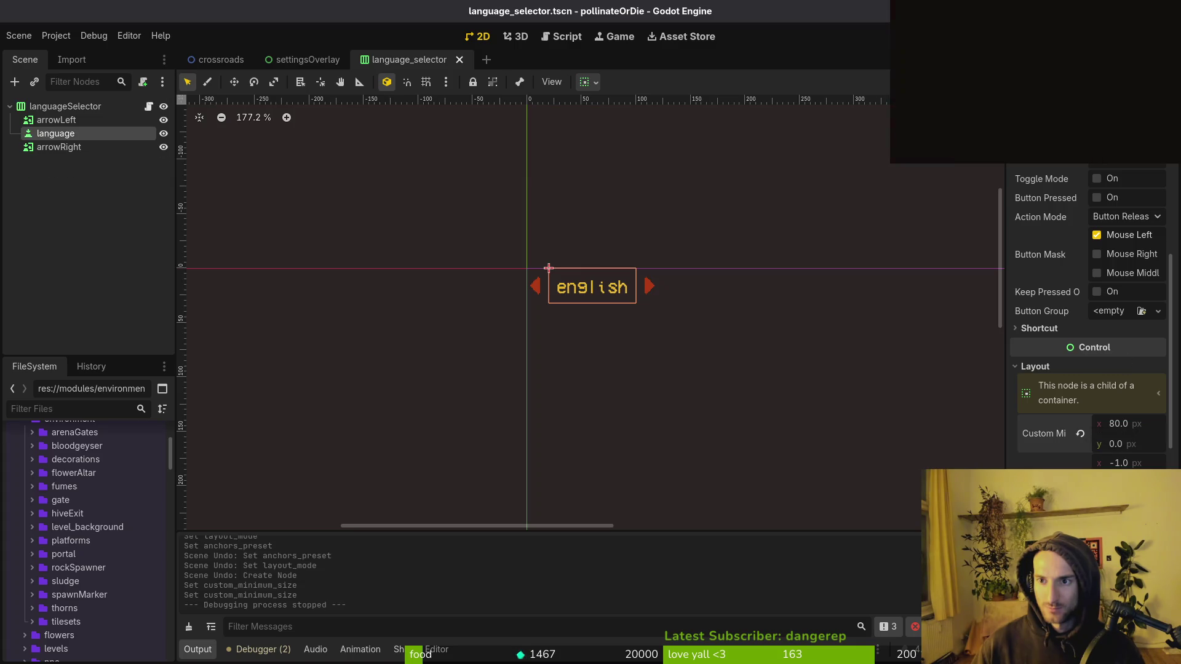
{"action": "key", "text": "F5"}
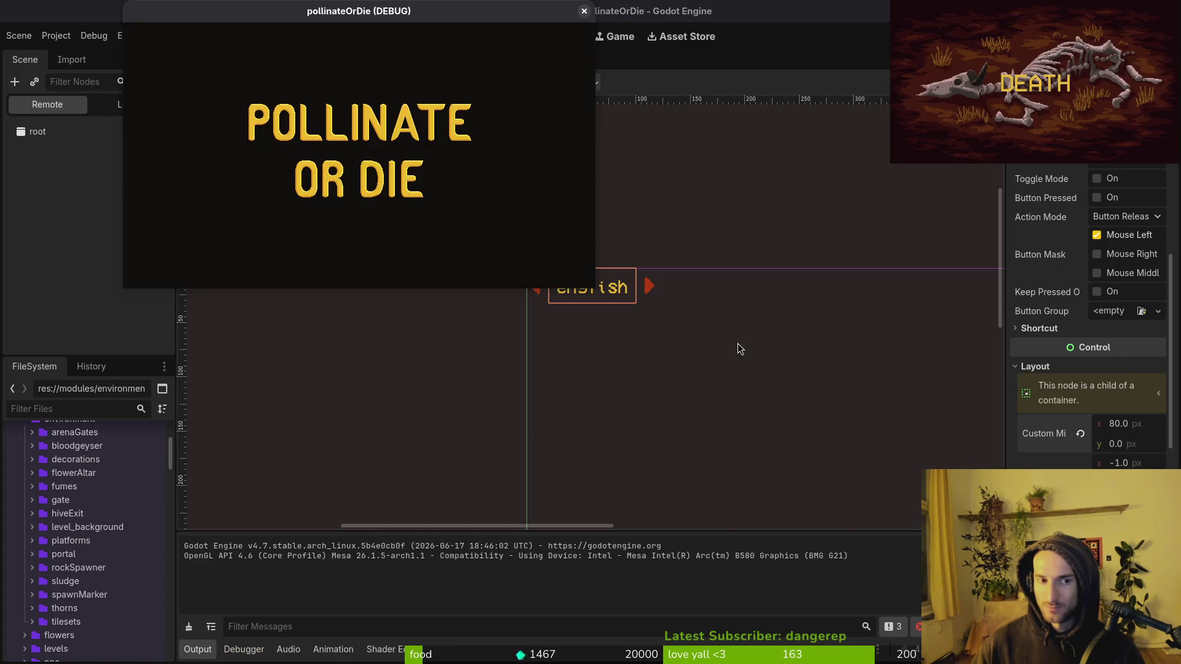
{"action": "key", "text": "Return"}
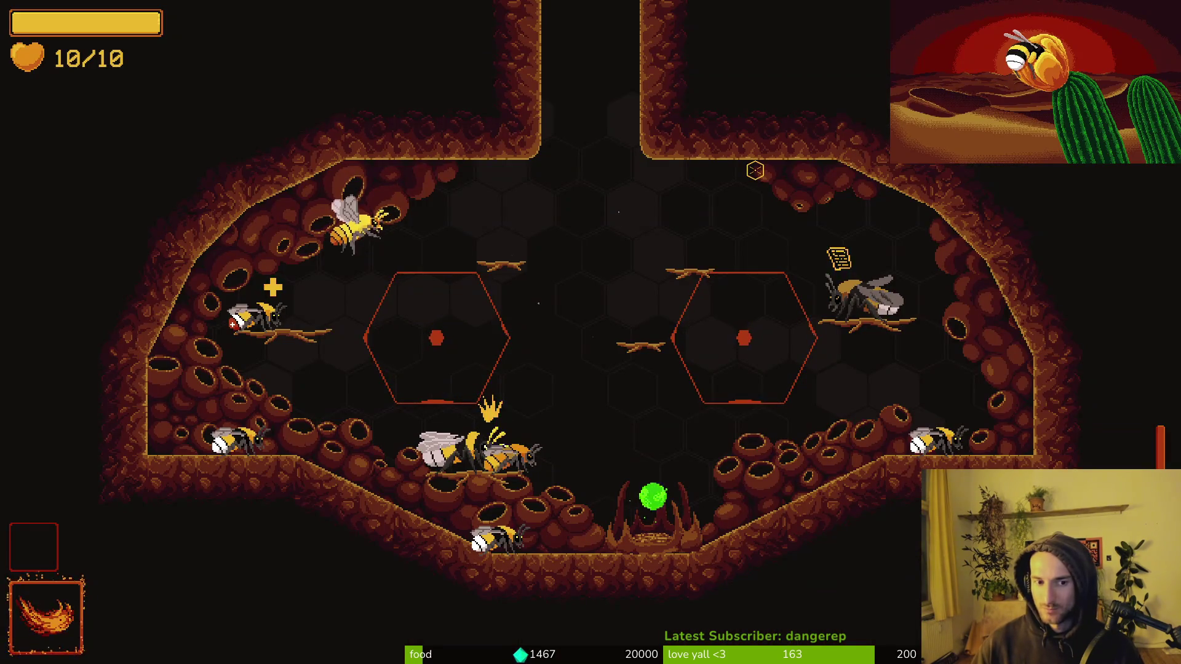
{"action": "key", "text": "Escape"}
{"action": "key", "text": "Down"}
{"action": "key", "text": "Return"}
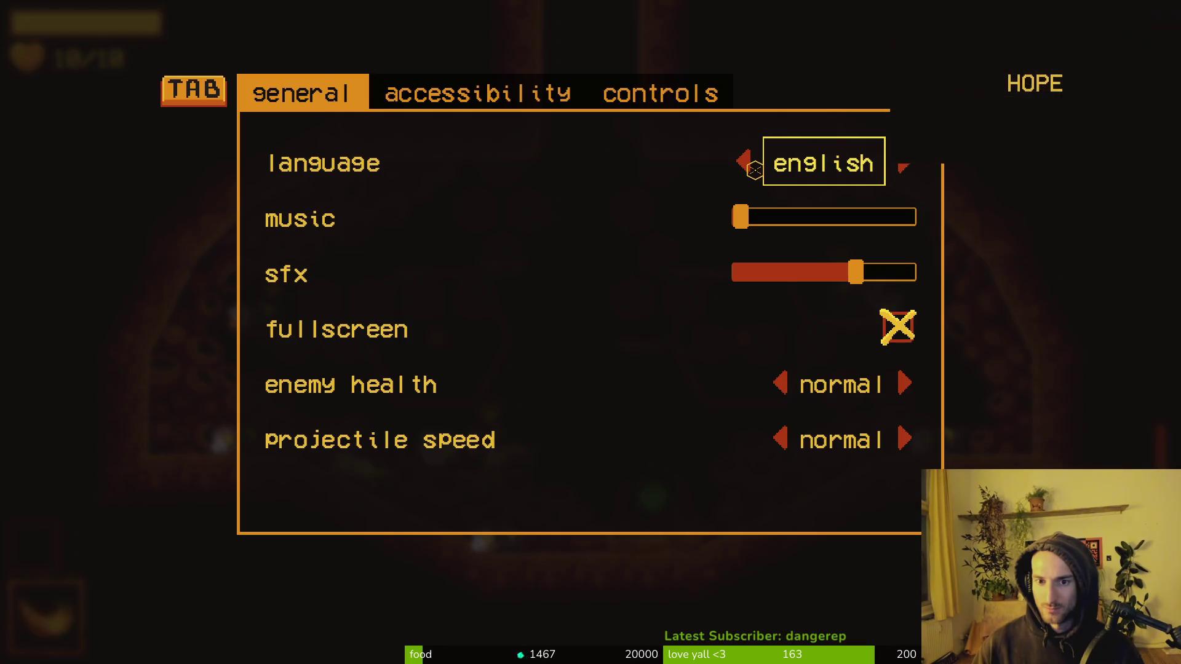
{"action": "key", "text": "Down"}
{"action": "key", "text": "Up"}
{"action": "key", "text": "Up"}
{"action": "key", "text": "Right"}
{"action": "key", "text": "Right"}
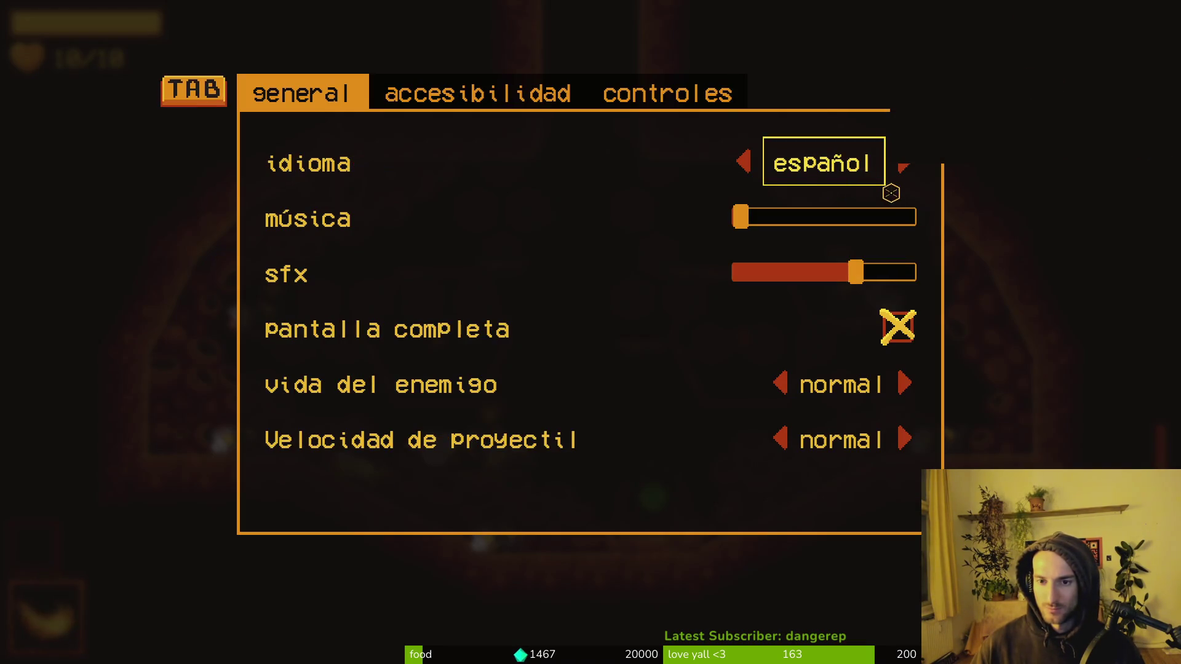
{"action": "key", "text": "Right"}
{"action": "key", "text": "Left"}
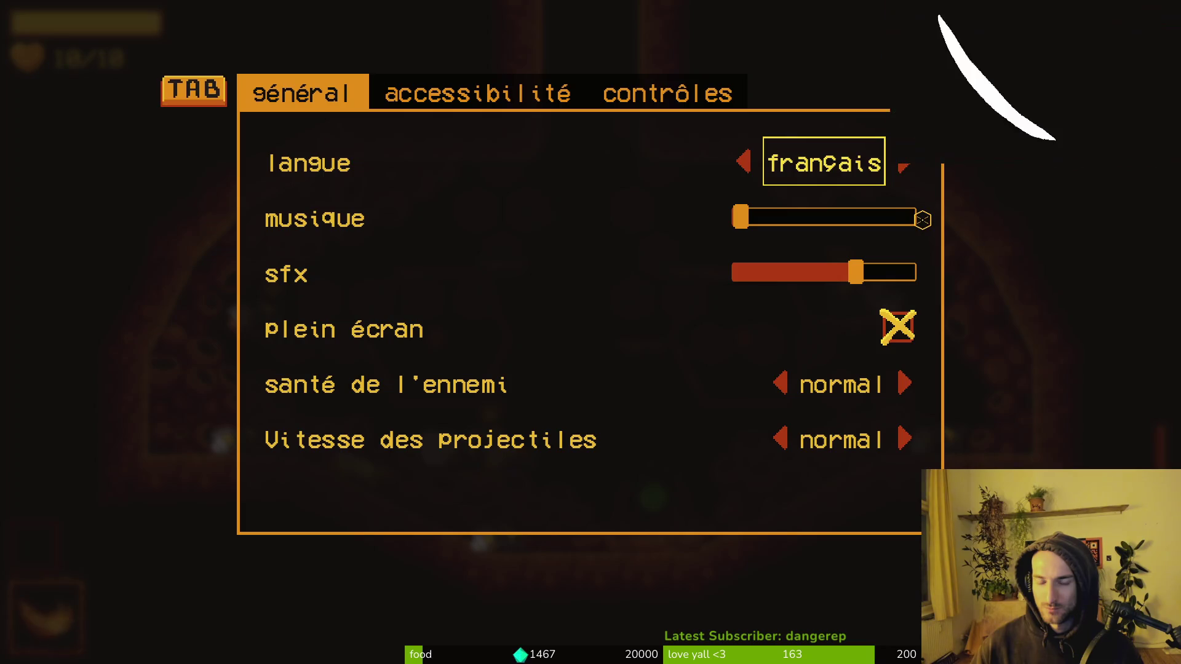
{"action": "key", "text": "Right"}
{"action": "key", "text": "Right"}
{"action": "key", "text": "Right"}
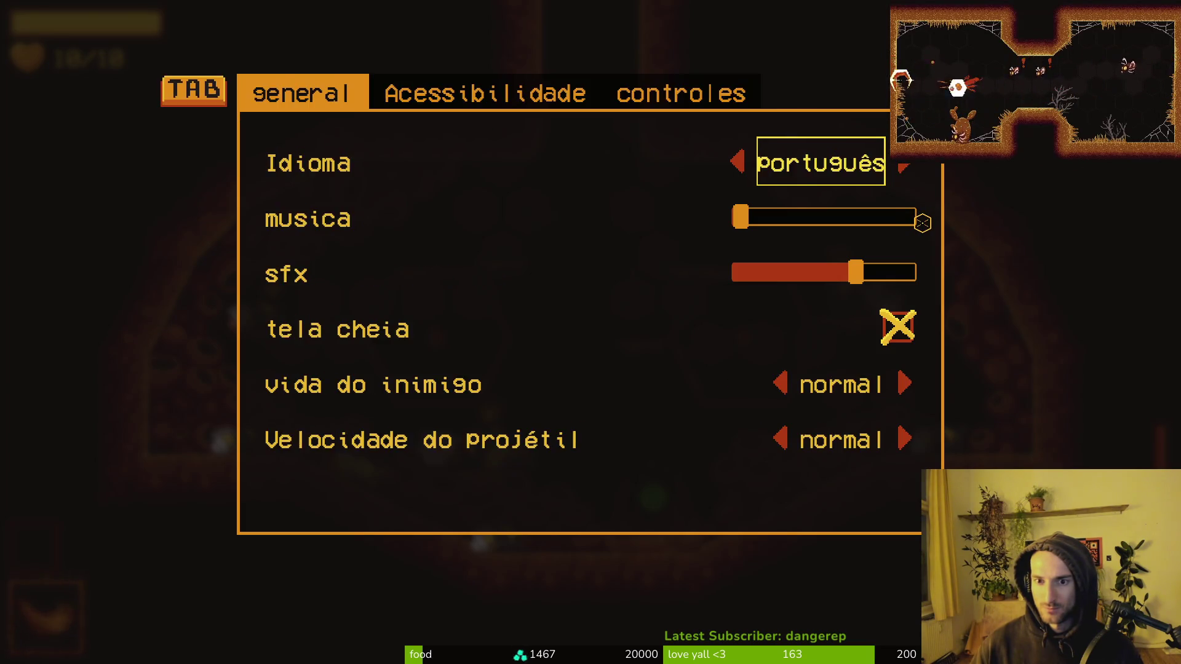
{"action": "key", "text": "Right"}
{"action": "key", "text": "Right"}
{"action": "key", "text": "Right"}
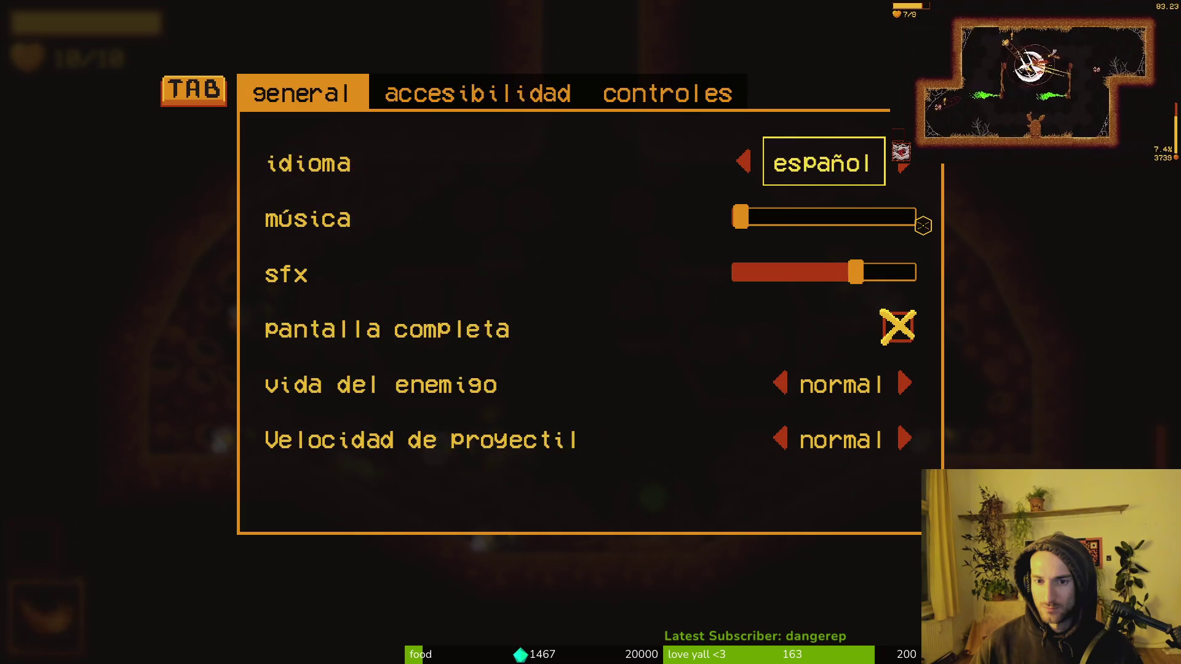
{"action": "key", "text": "Right"}
{"action": "key", "text": "Right"}
{"action": "key", "text": "Right"}
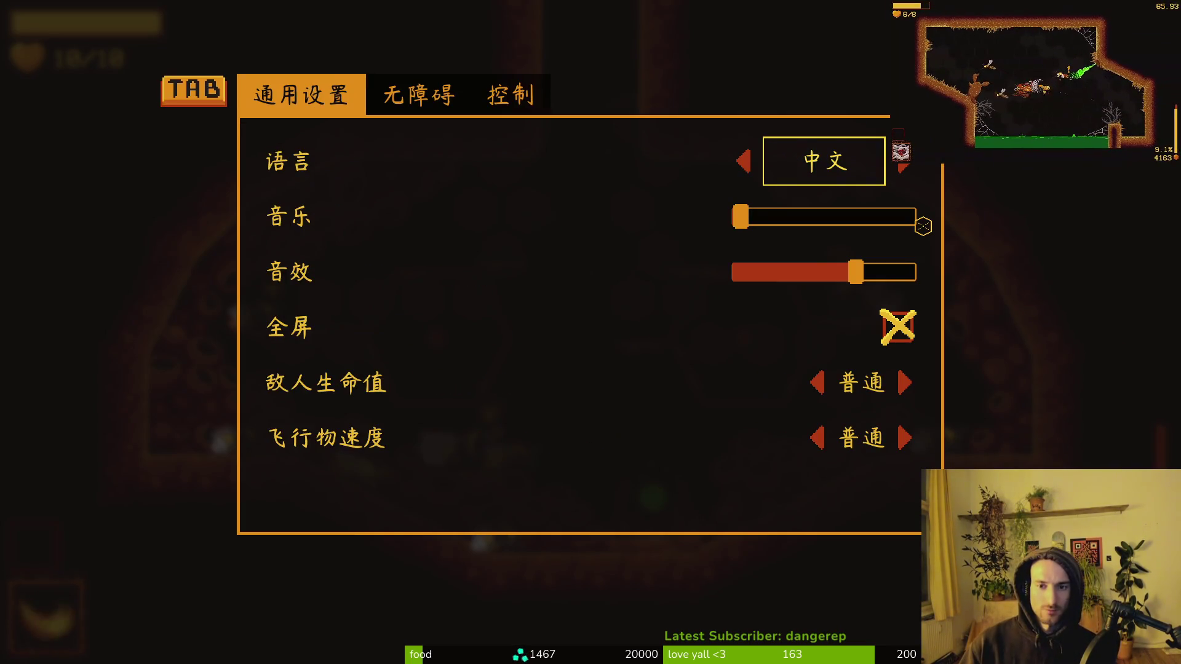
{"action": "key", "text": "Right"}
{"action": "key", "text": "Right"}
{"action": "key", "text": "Left"}
{"action": "key", "text": "Left"}
{"action": "key", "text": "Right"}
{"action": "key", "text": "Right"}
{"action": "key", "text": "Right"}
{"action": "key", "text": "Right"}
{"action": "key", "text": "Right"}
{"action": "key", "text": "Right"}
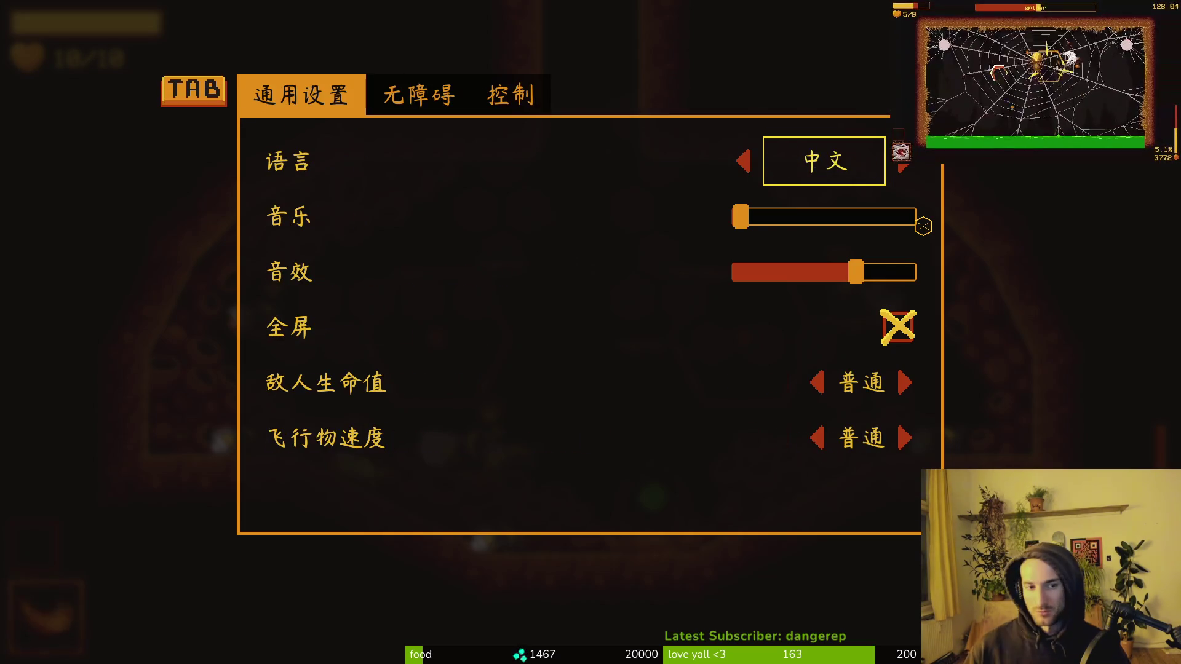
{"action": "key", "text": "Right"}
{"action": "key", "text": "Right"}
{"action": "key", "text": "Right"}
{"action": "key", "text": "Right"}
{"action": "key", "text": "Right"}
{"action": "key", "text": "Right"}
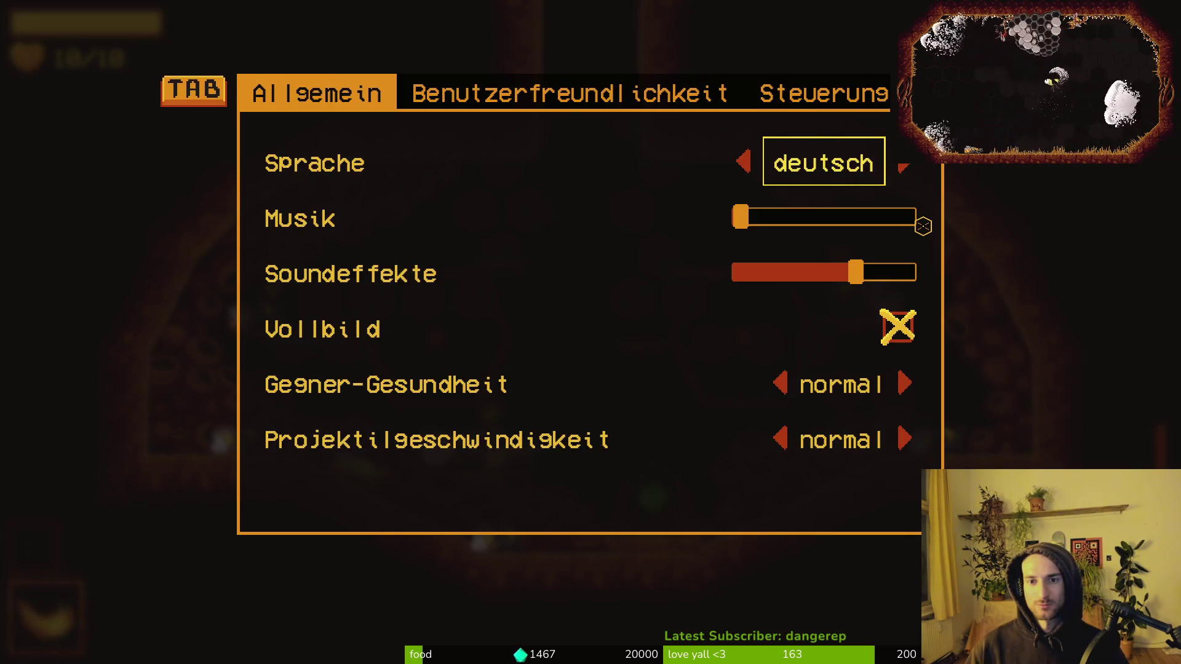
{"action": "key", "text": "Right"}
{"action": "key", "text": "Right"}
{"action": "key", "text": "Right"}
{"action": "key", "text": "Escape"}
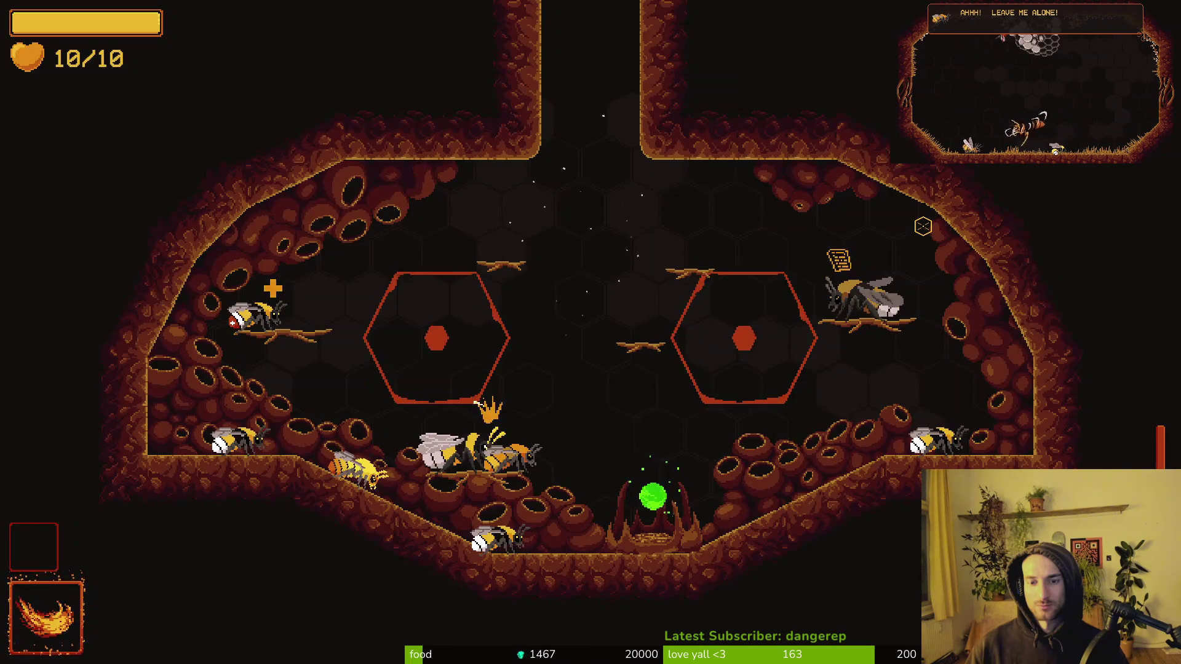
{"action": "key", "text": "Escape"}
{"action": "key", "text": "Up"}
{"action": "key", "text": "Return"}
{"action": "key", "text": "Return"}
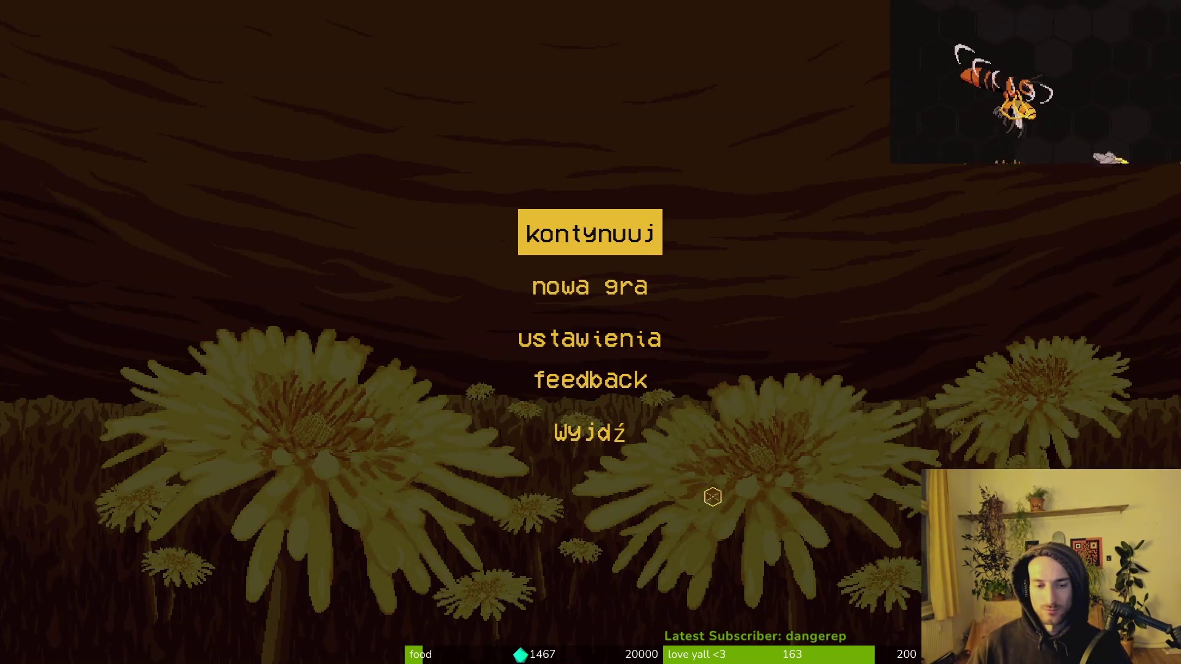
{"action": "key", "text": "Up"}
{"action": "key", "text": "Return"}
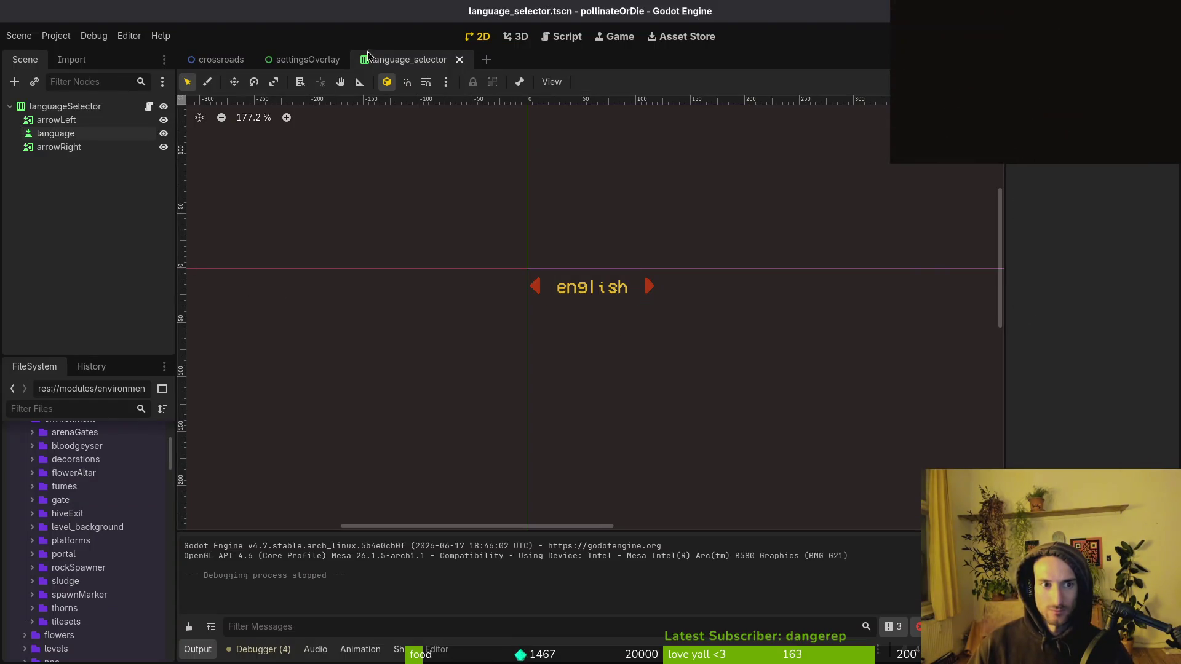
Step: Close the language_selector and settingsOverlay scenes, then undo the stray lines in language_selector.gd and save
{"action": "middle_click", "coordinate": [369, 57]}
{"action": "middle_click", "coordinate": [303, 59]}
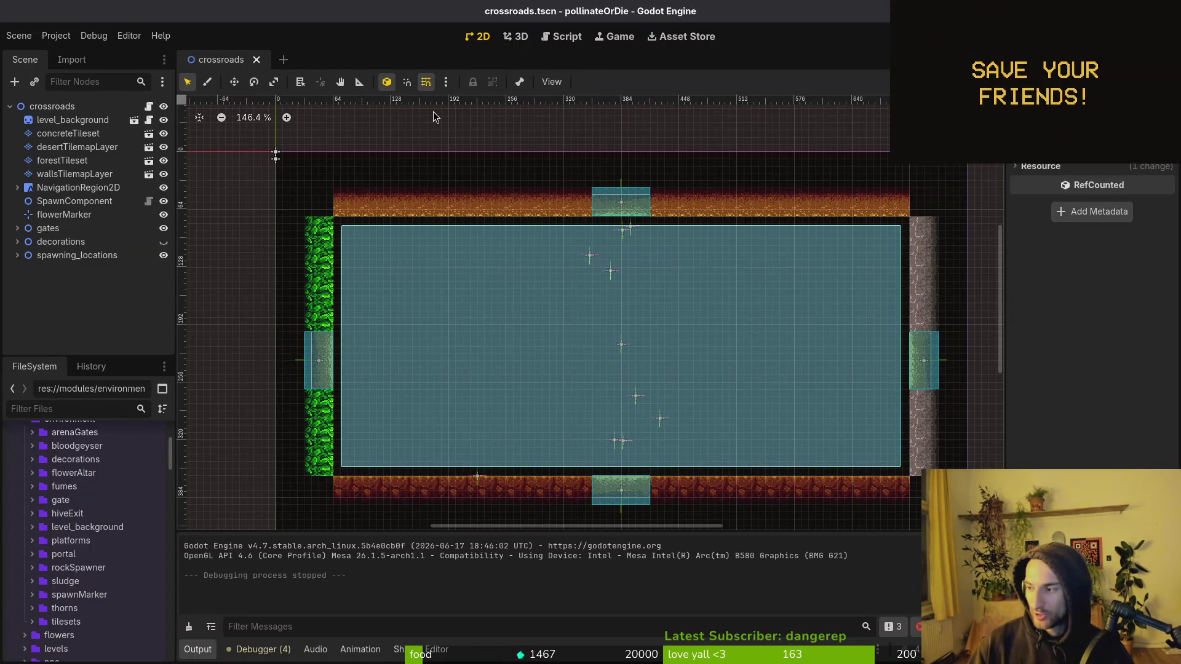
{"action": "key", "text": "alt+Tab"}
{"action": "key", "text": "alt+Tab"}
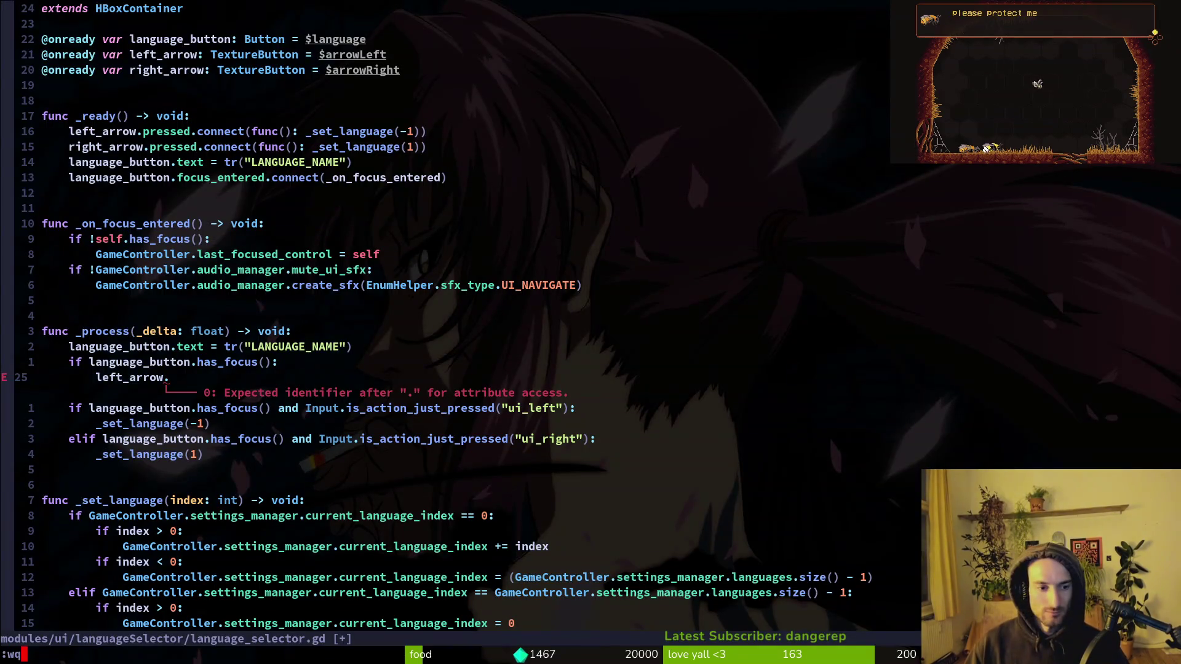
{"action": "key", "text": "Escape"}
{"action": "key", "text": "u"}
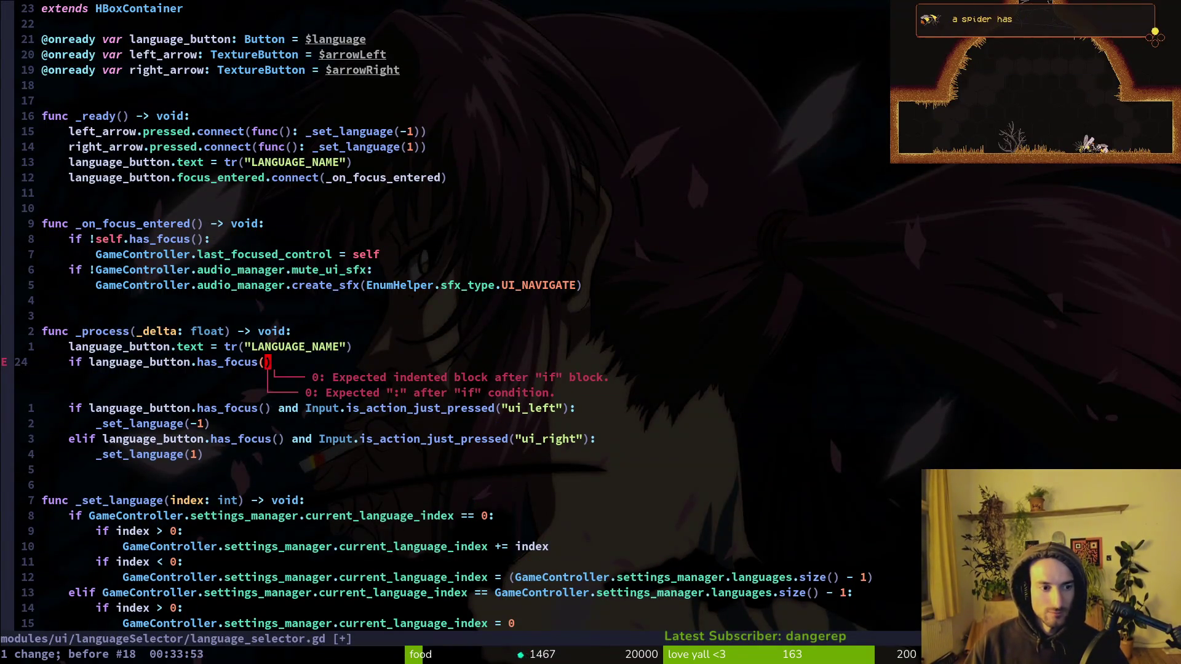
{"action": "key", "text": "u"}
{"action": "key", "text": "space"}
Step: Review the diffs of debug.helper.gd and language_selector.tscn in the git status view
{"action": "key", "text": "g"}
{"action": "key", "text": "g"}
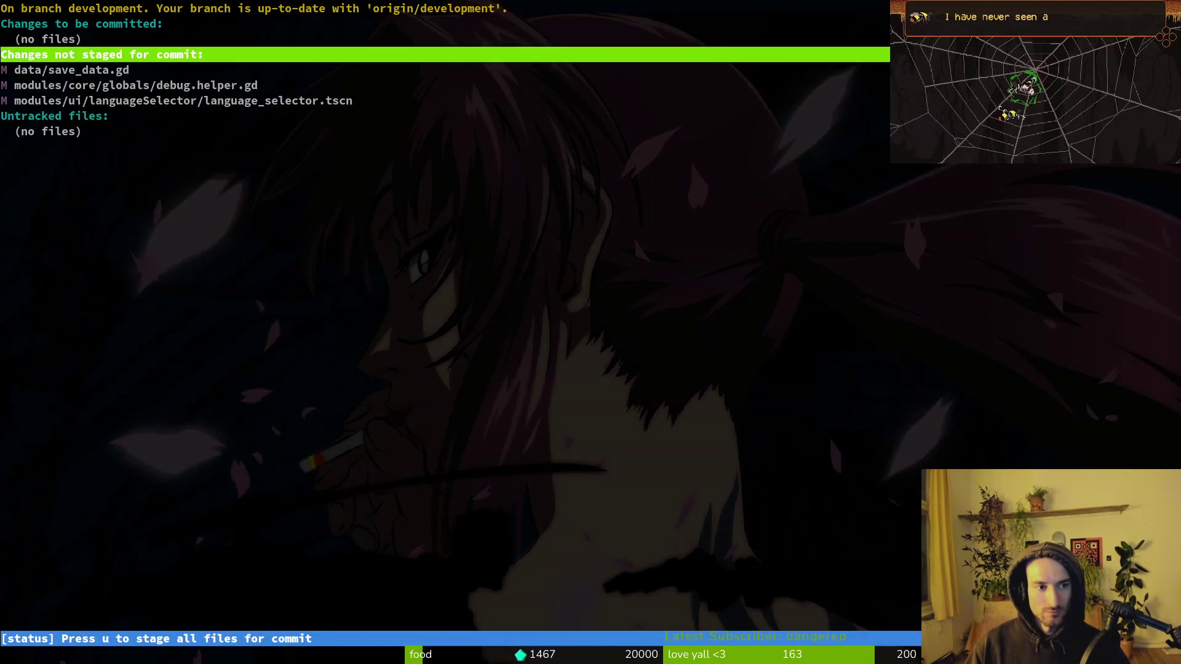
{"action": "key", "text": "Down"}
{"action": "key", "text": "Return"}
{"action": "key", "text": "Down"}
{"action": "key", "text": "Down"}
{"action": "key", "text": "q"}
{"action": "key", "text": "q"}
Step: Commit 'added borders when language is focused', push it, and close the bloodGeyser sprite
{"action": "type", "text": "git co"}
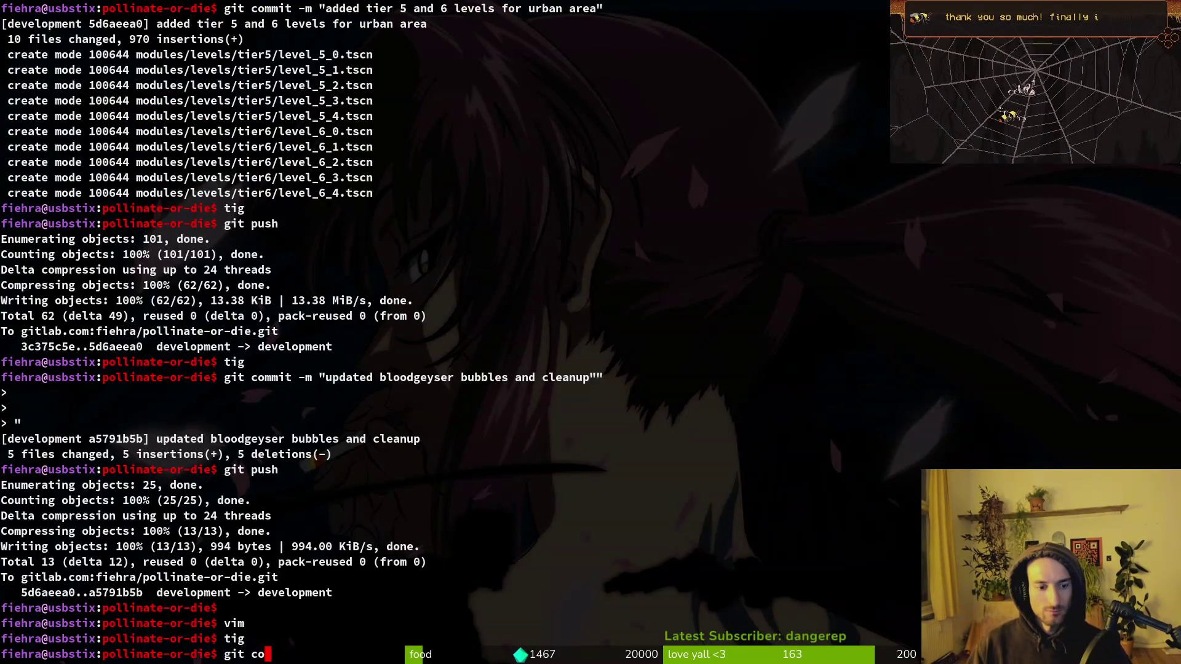
{"action": "type", "text": "mmit"}
{"action": "type", "text": "t -& \""}
{"action": "key", "text": "BackSpace"}
{"action": "type", "text": "m \"added borde"}
{"action": "type", "text": "dden language bonus"}
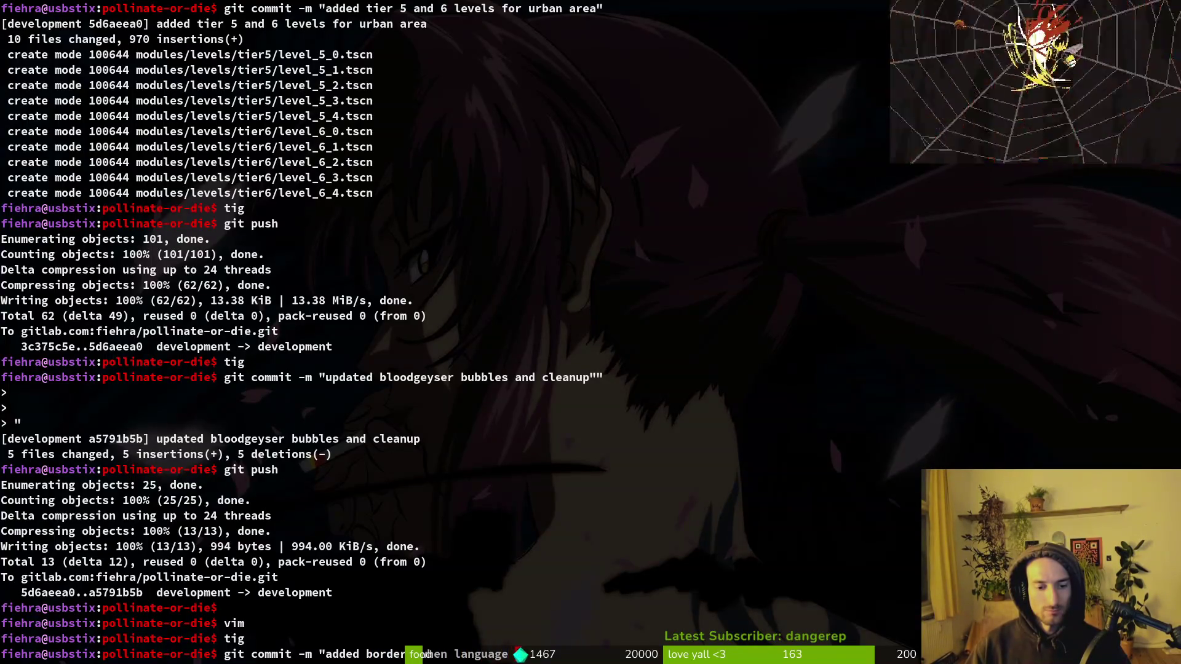
{"action": "type", "text": "ed\""}
{"action": "key", "text": "Return"}
{"action": "type", "text": "git push"}
{"action": "key", "text": "alt+Tab"}
{"action": "key", "text": "alt+Tab"}
{"action": "key", "text": "alt+Tab"}
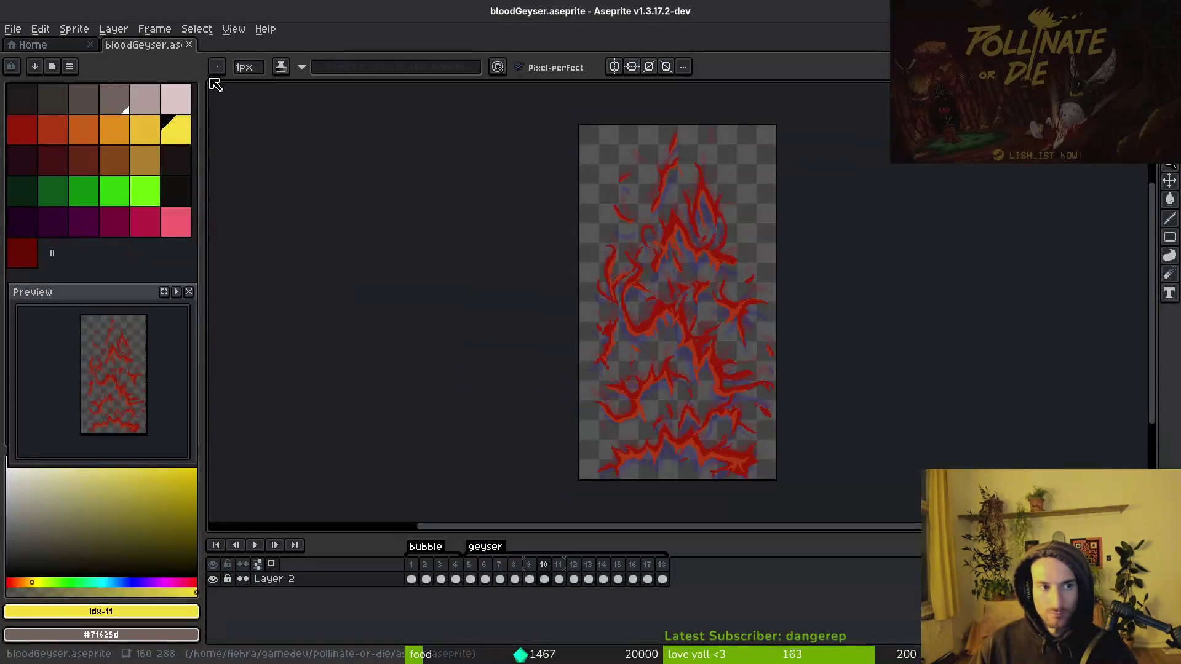
{"action": "key", "text": "ctrl+w"}
{"action": "key", "text": "alt+Tab"}
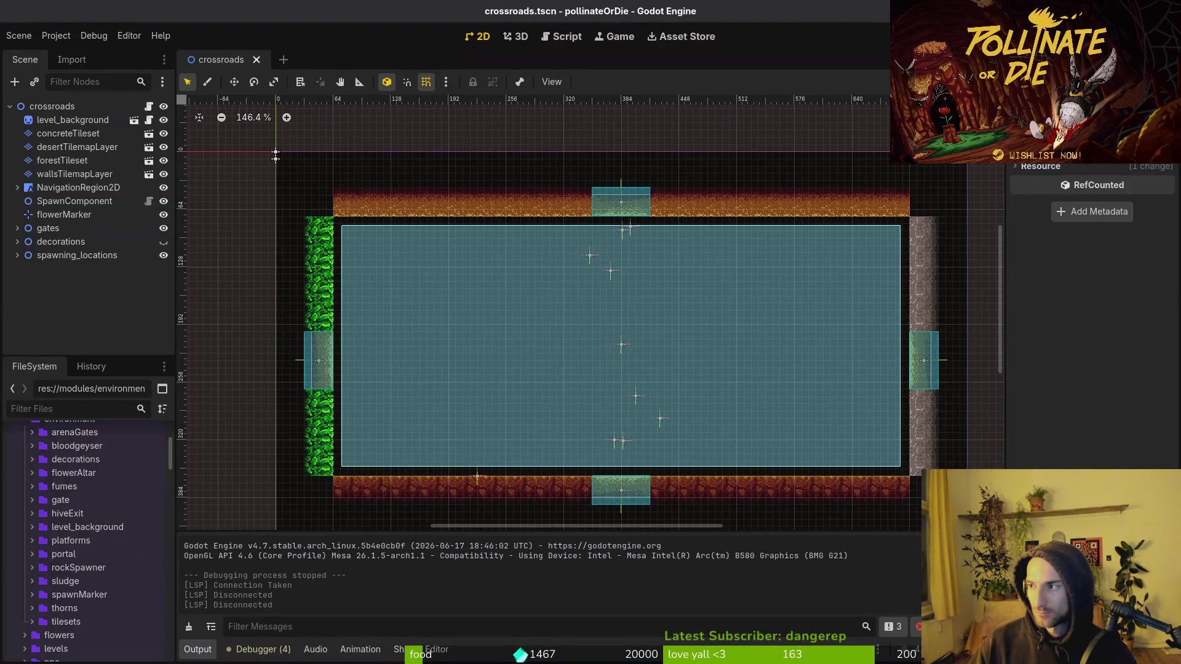
{"action": "key", "text": "alt+Tab"}
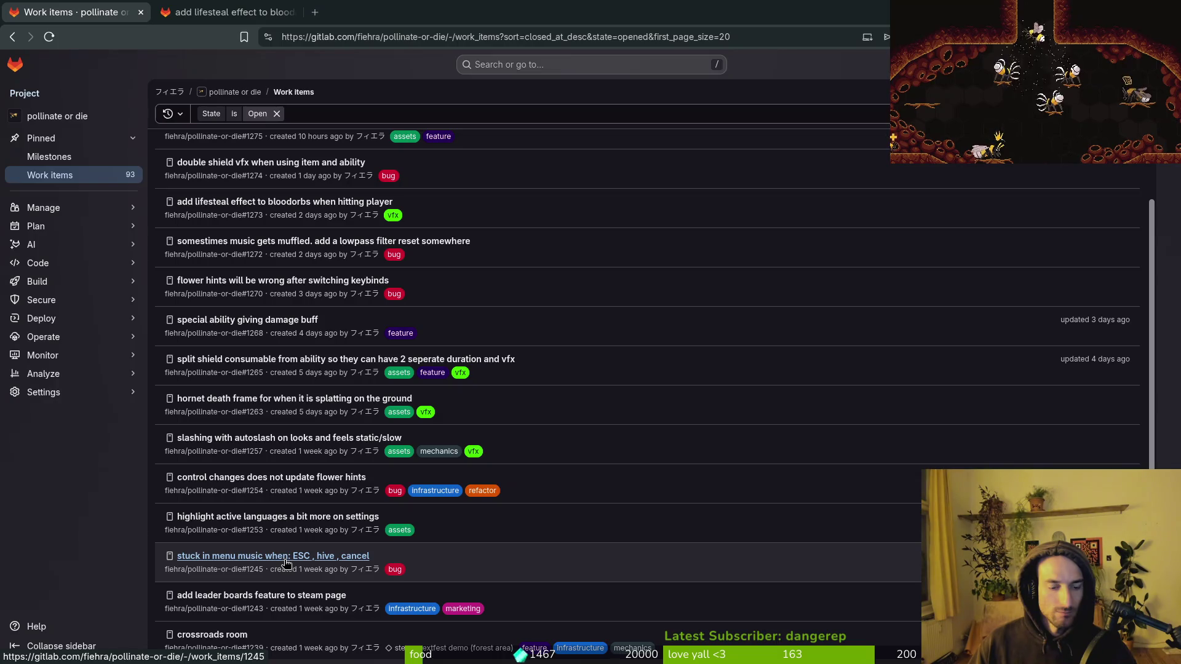
Step: Close GitLab issue #1253 on highlighting active languages and open issue #1272 on muffled music
{"action": "left_click", "coordinate": [277, 517]}
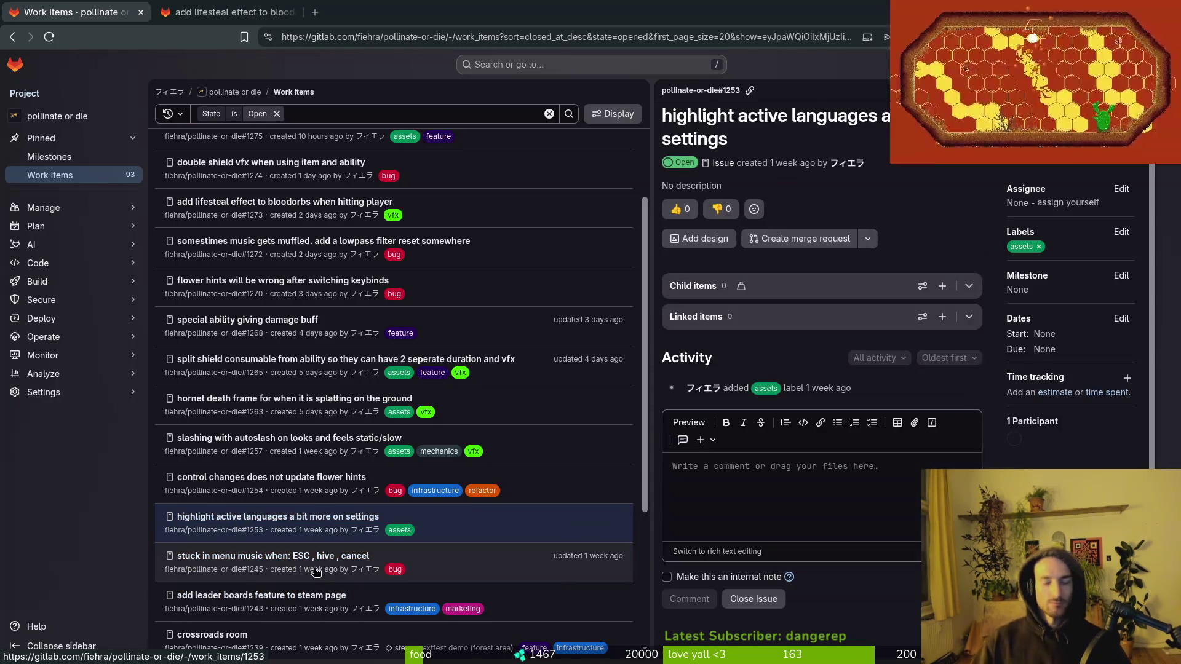
{"action": "left_click", "coordinate": [741, 549]}
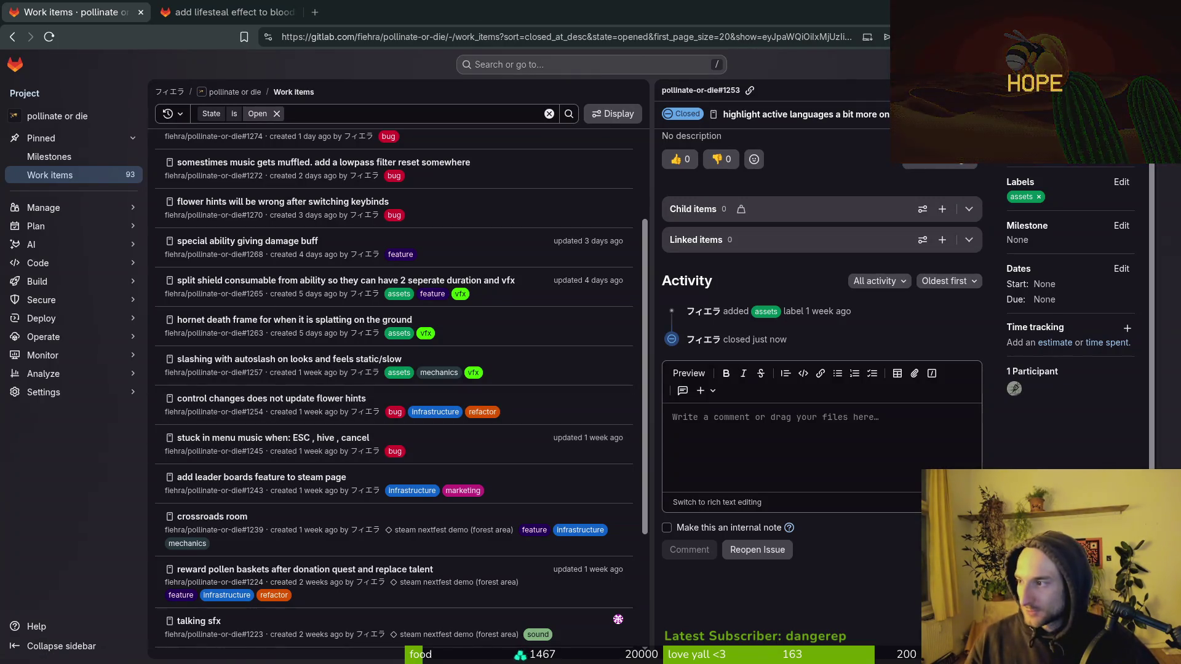
{"action": "scroll", "coordinate": [251, 402], "scroll_direction": "up", "scroll_amount": 2}
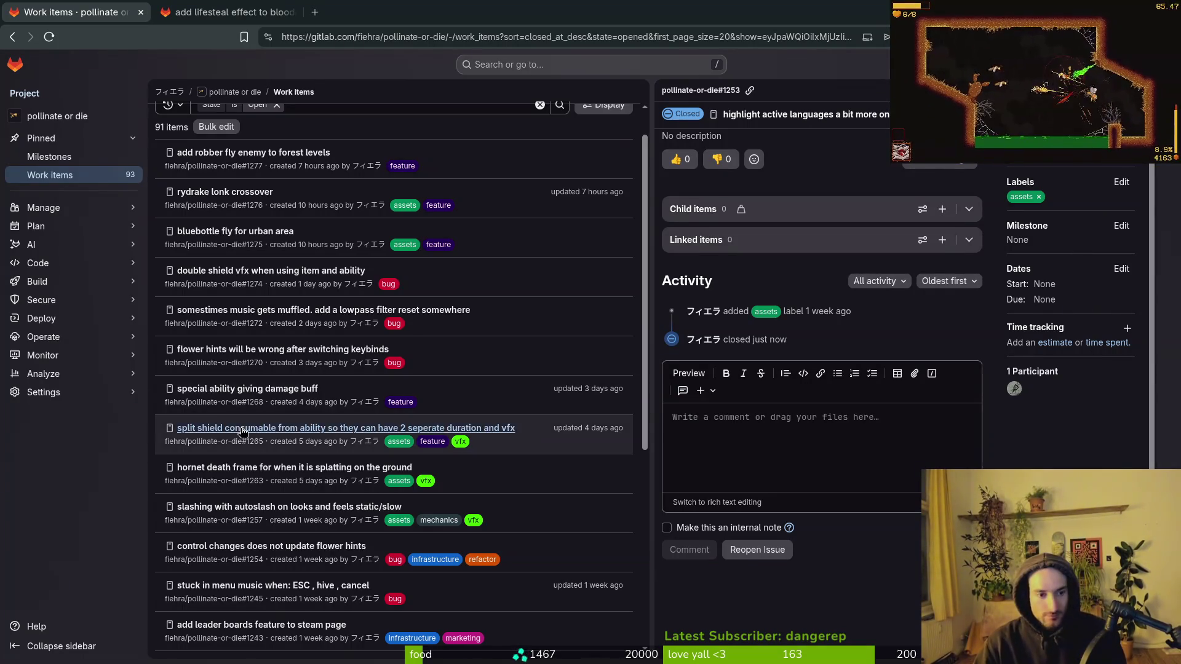
{"action": "scroll", "coordinate": [326, 369], "scroll_direction": "up", "scroll_amount": 1}
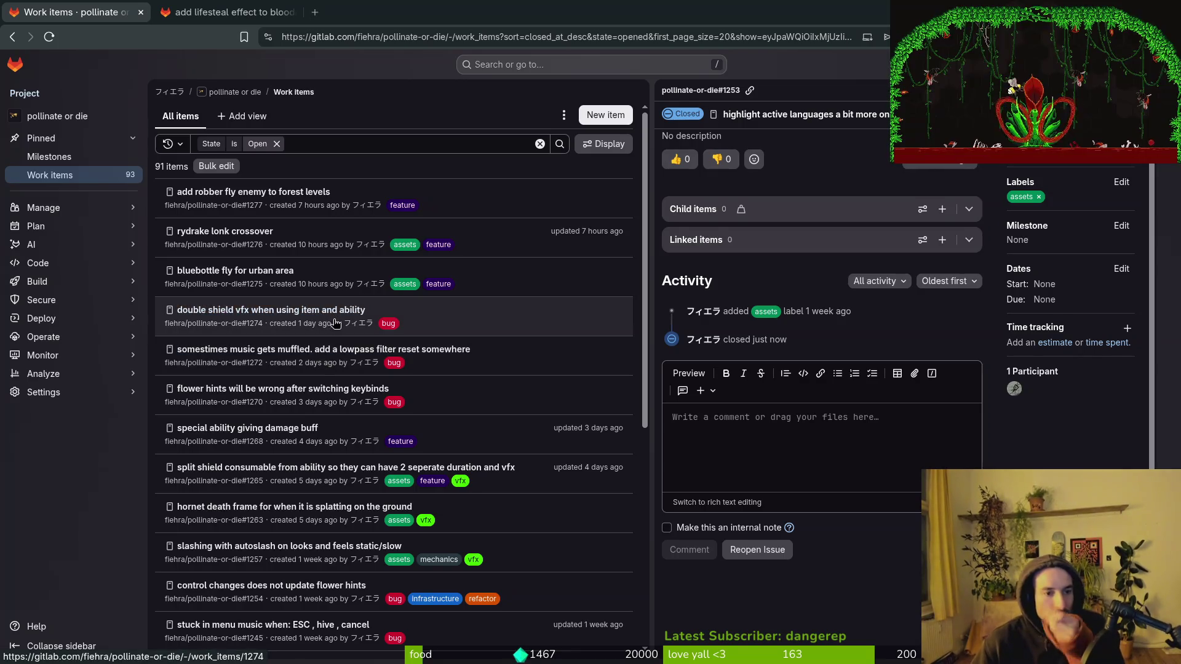
{"action": "left_click", "coordinate": [337, 350]}
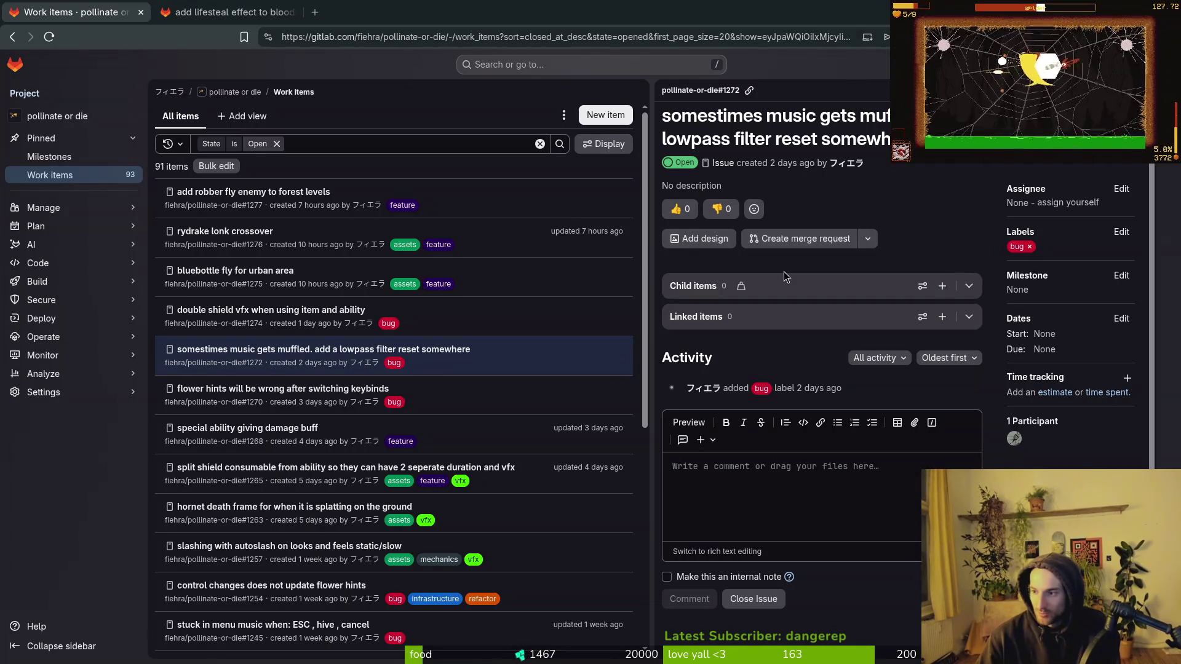
Step: Open the project folder in Vim with 'vim .' and bring up the file finder
{"action": "key", "text": "alt+Tab"}
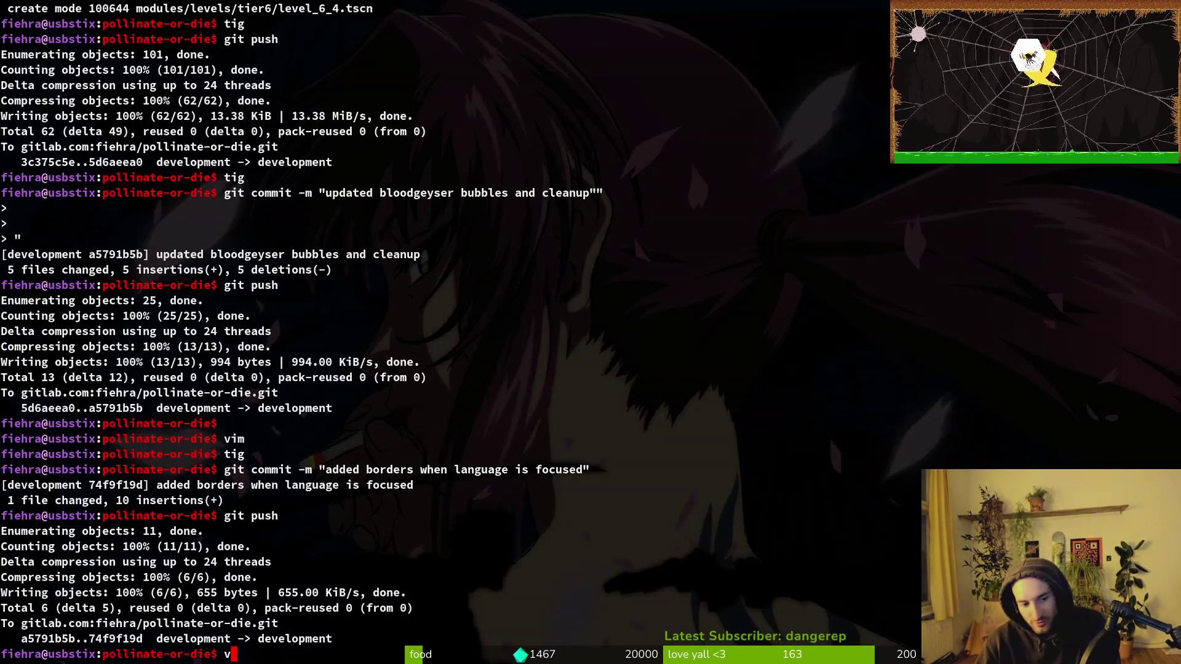
{"action": "type", "text": "vim ."}
{"action": "key", "text": "Return"}
{"action": "key", "text": "ctrl+p"}
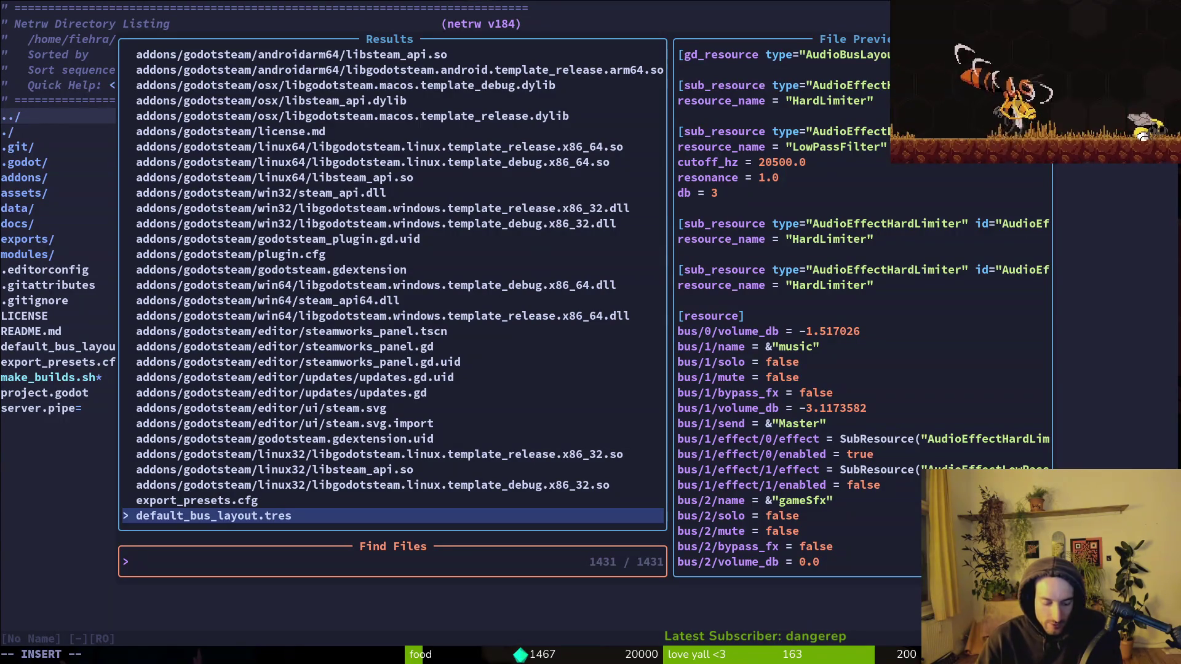
Step: Open audio.manager.gd at the lowpass filter function and grep the project for toggle_lowpass_filter
{"action": "type", "text": "audio"}
{"action": "key", "text": "Return"}
{"action": "key", "text": "ctrl+d"}
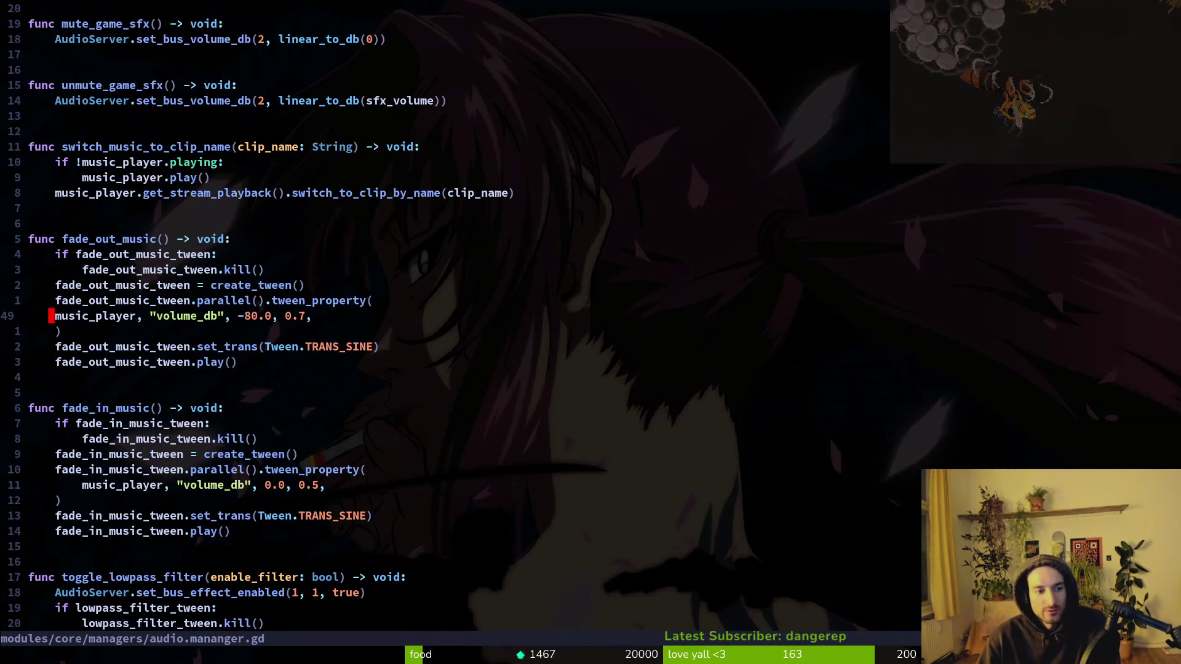
{"action": "key", "text": "ctrl+d"}
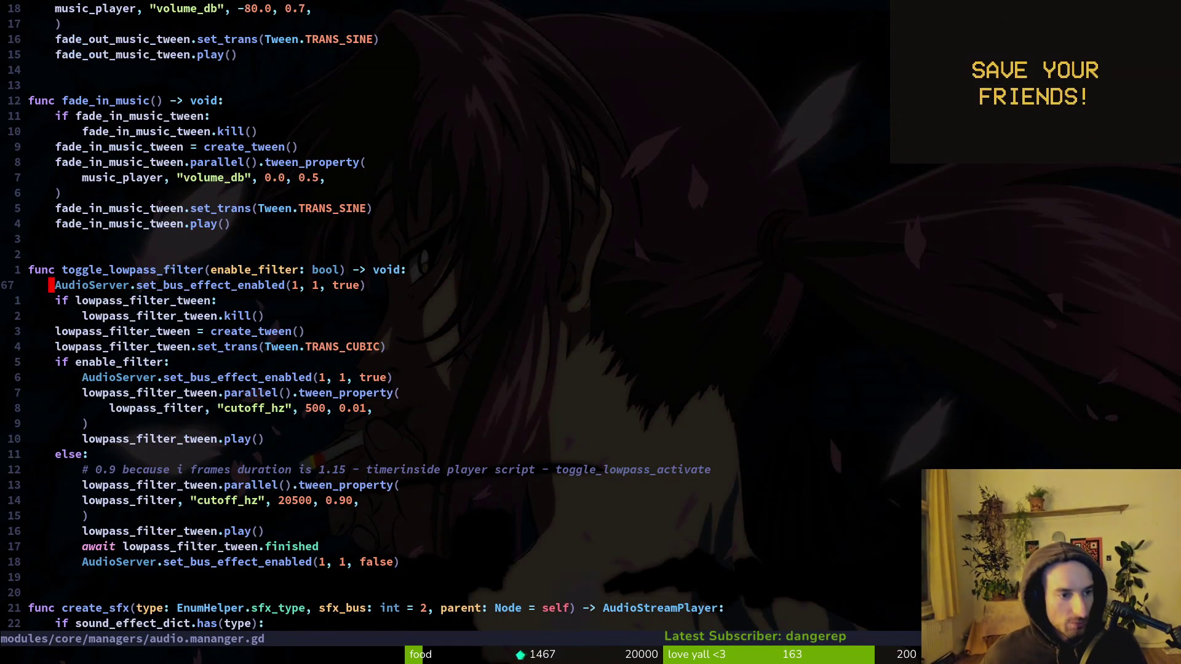
{"action": "key", "text": "w"}
{"action": "key", "text": "space"}
{"action": "key", "text": "f"}
{"action": "key", "text": "w"}
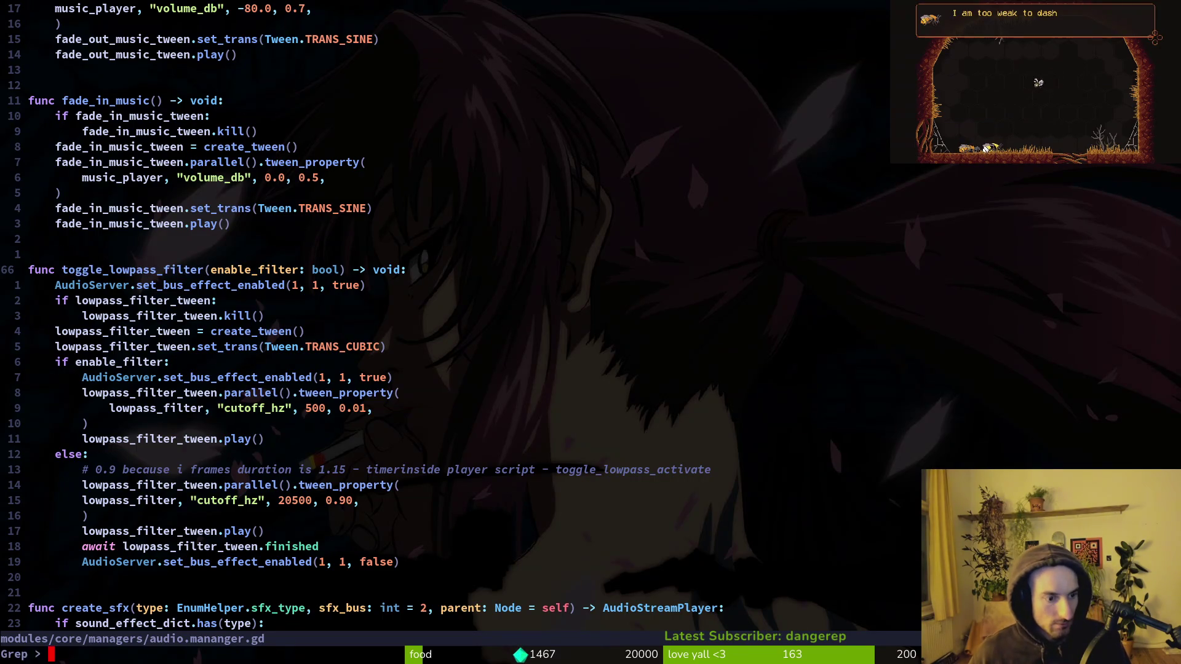
Step: Preview the player.gd call sites from line 103 to 128, then launch the game
{"action": "key", "text": "Up"}
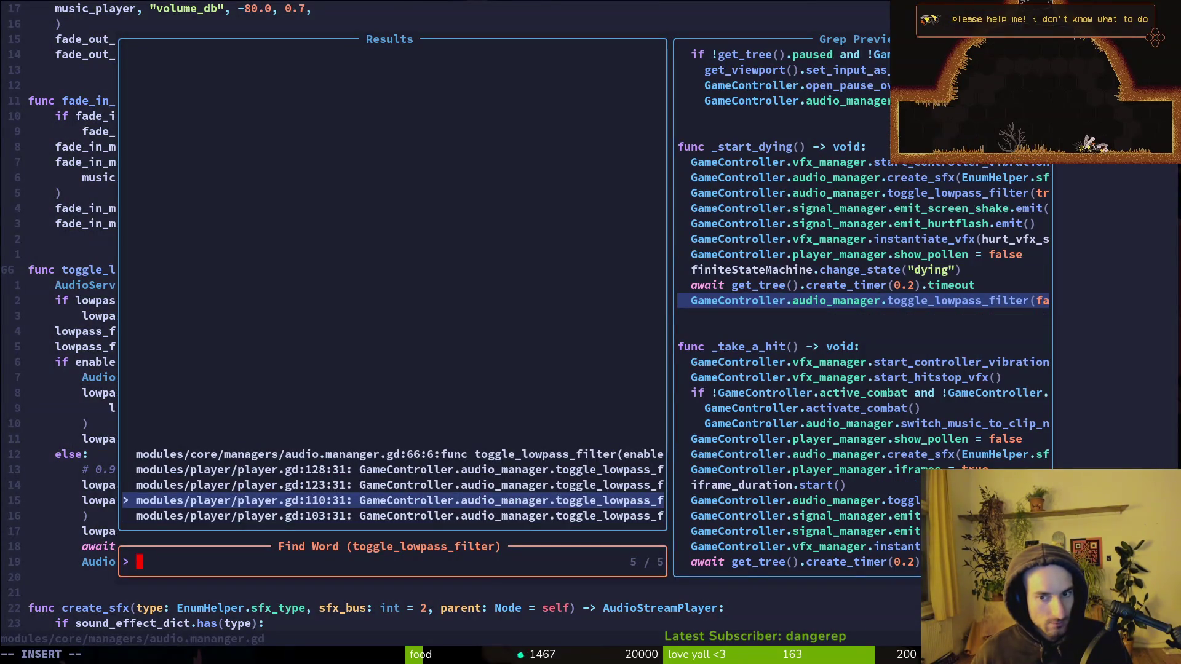
{"action": "key", "text": "Up"}
{"action": "key", "text": "Down"}
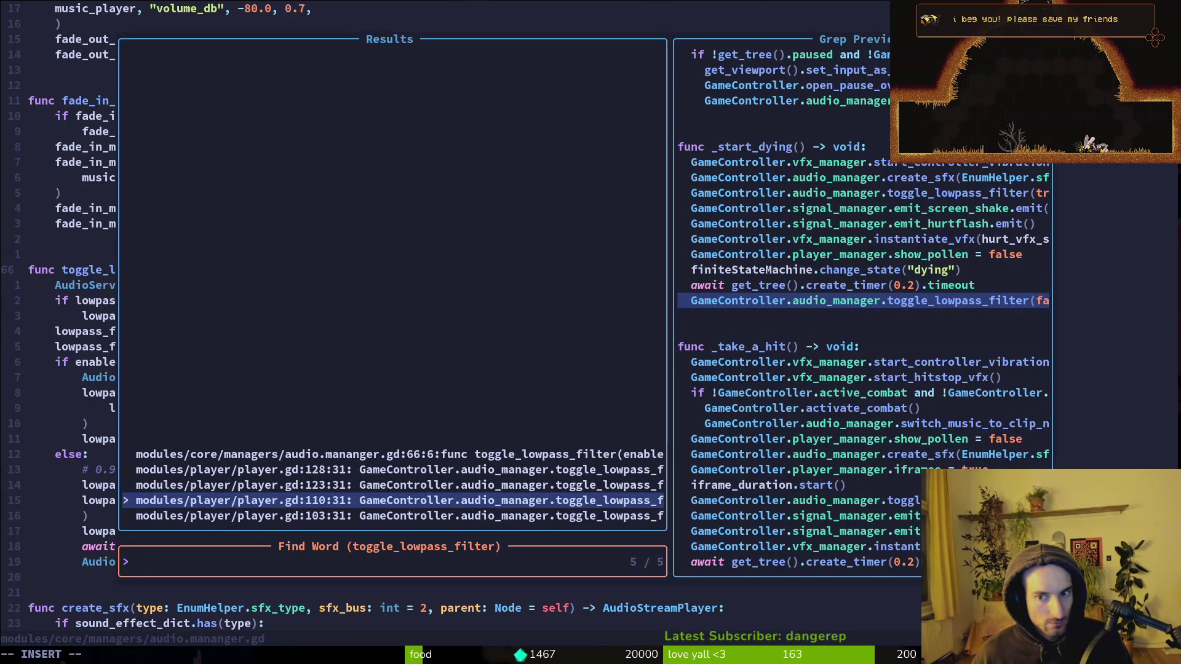
{"action": "key", "text": "Down"}
{"action": "key", "text": "Up"}
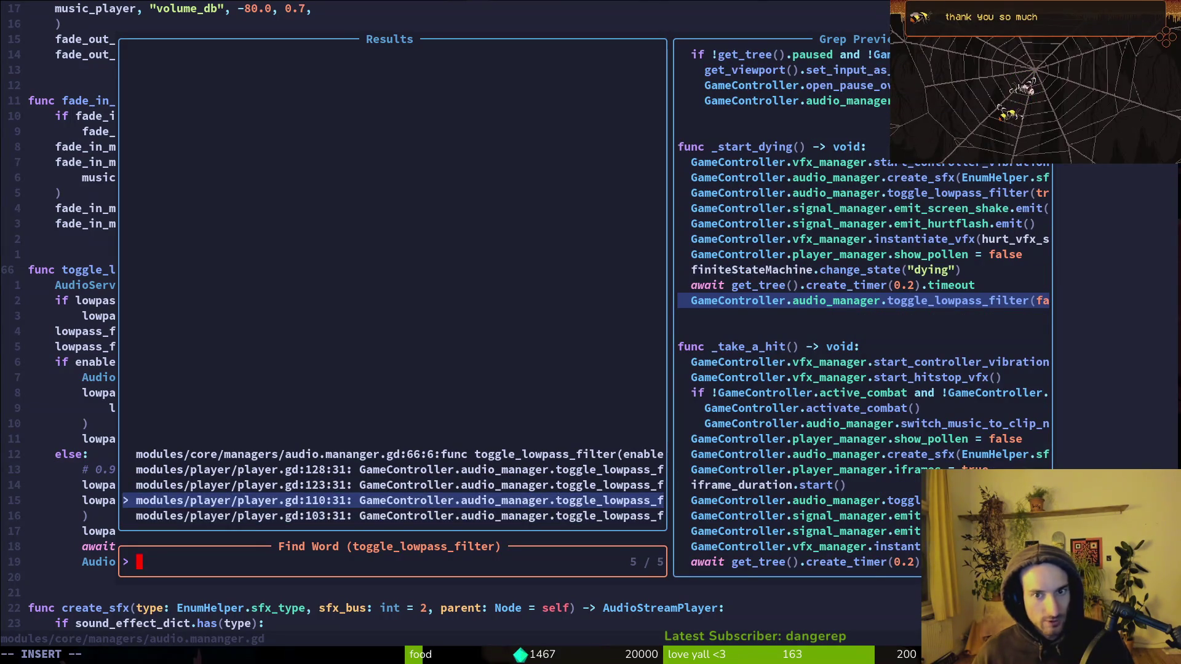
{"action": "key", "text": "Up"}
{"action": "key", "text": "Up"}
{"action": "key", "text": "Down"}
{"action": "key", "text": "Down"}
{"action": "key", "text": "Down"}
{"action": "key", "text": "Up"}
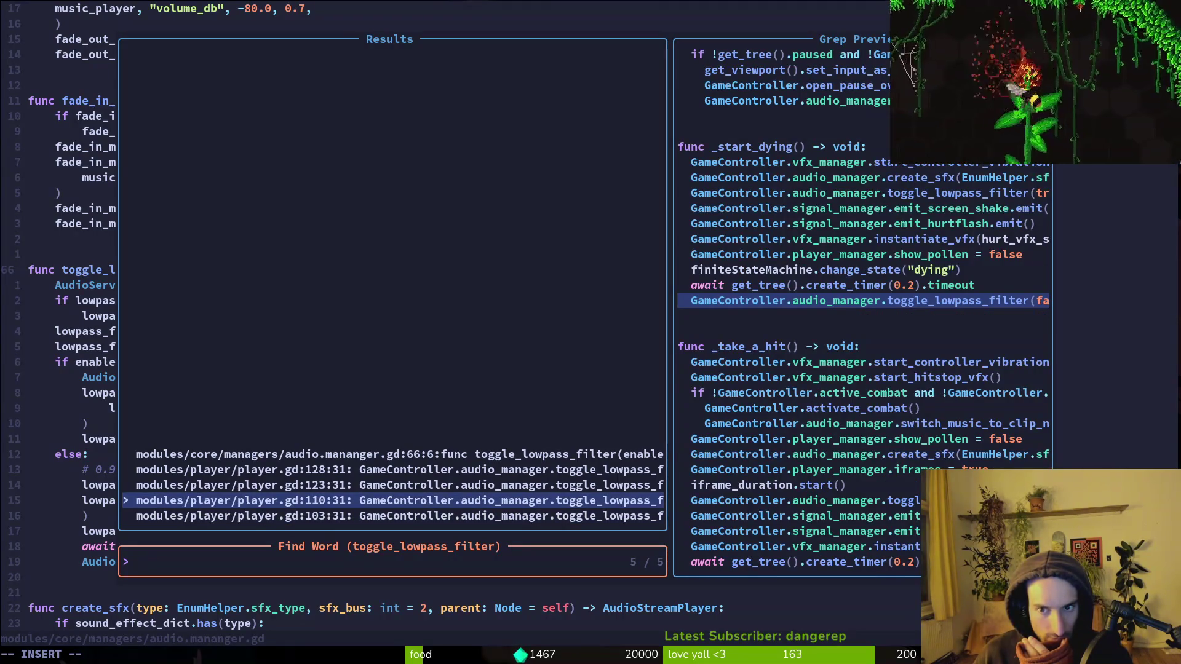
{"action": "key", "text": "Down"}
{"action": "key", "text": "Up"}
{"action": "key", "text": "Up"}
{"action": "key", "text": "Up"}
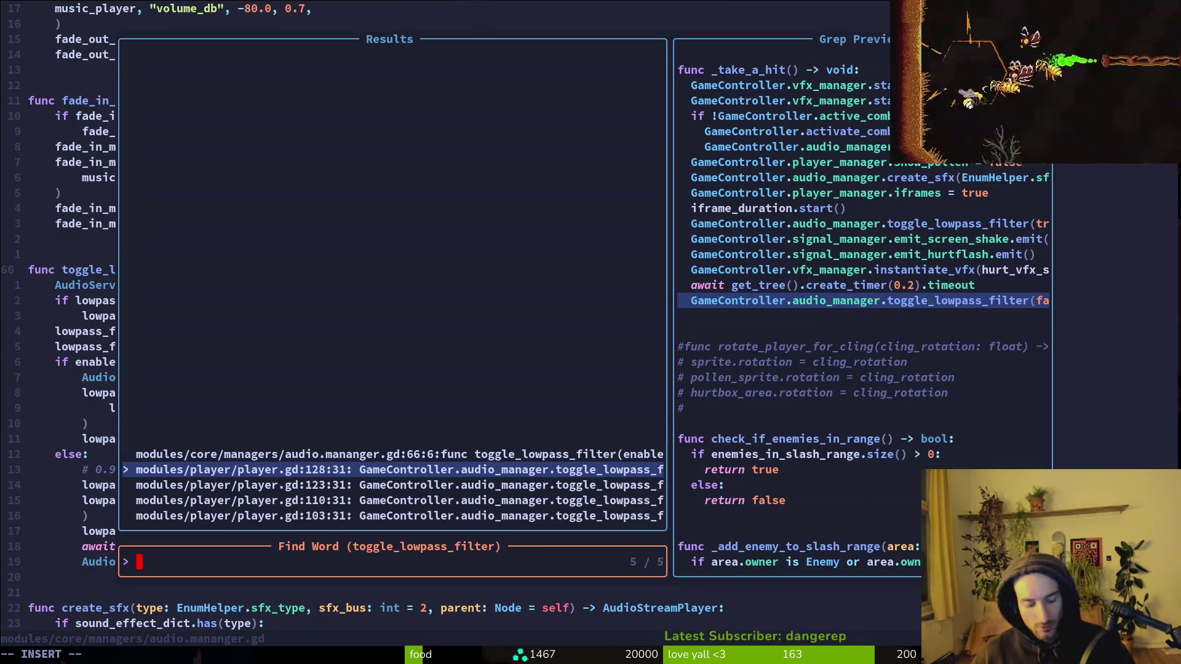
{"action": "key", "text": "Escape"}
{"action": "key", "text": "alt+Tab"}
{"action": "key", "text": "F5"}
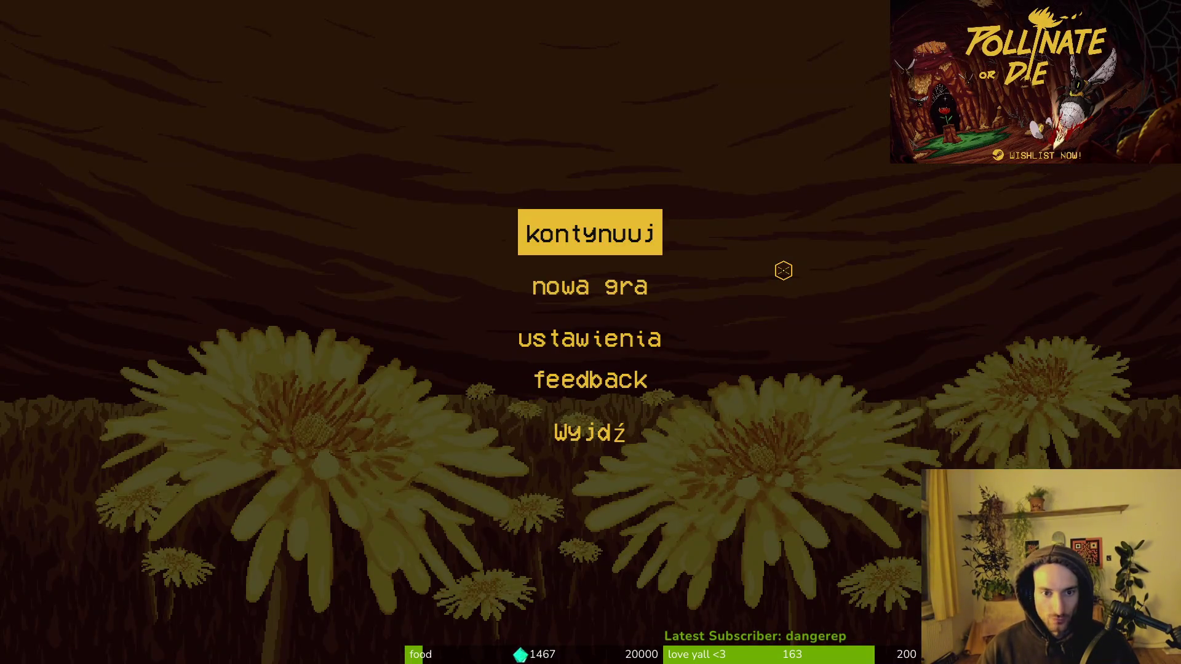
Step: Continue the saved game with 'kontynuuj' and fly the bee out of the hive
{"action": "key", "text": "Return"}
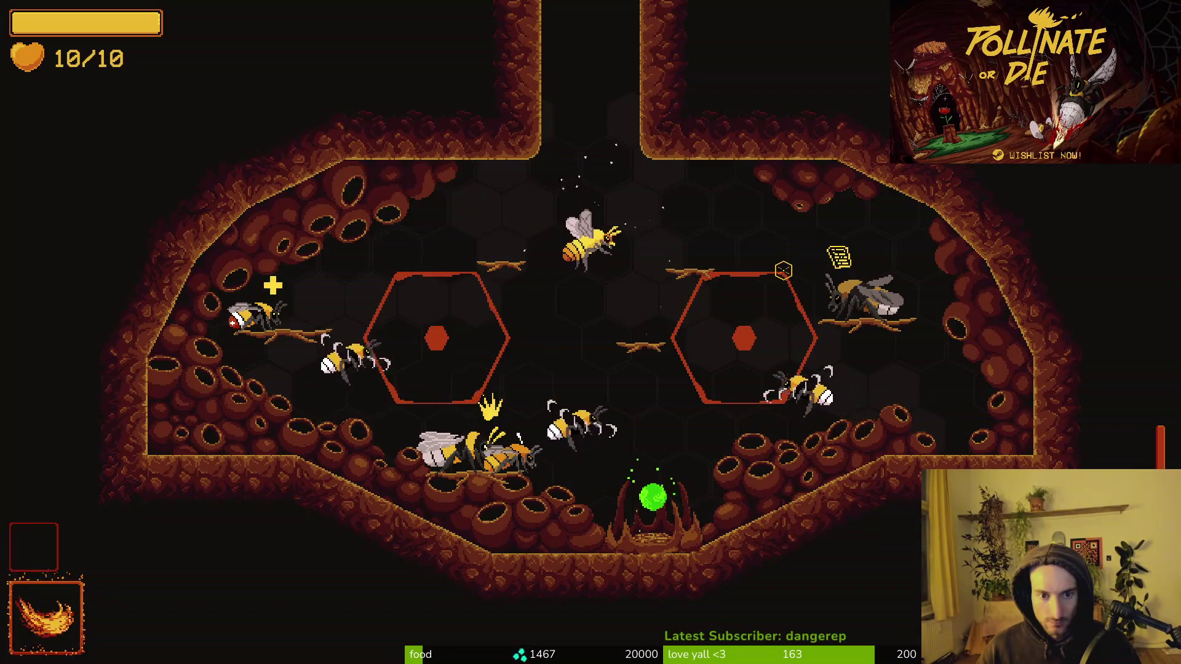
{"action": "key", "text": "w"}
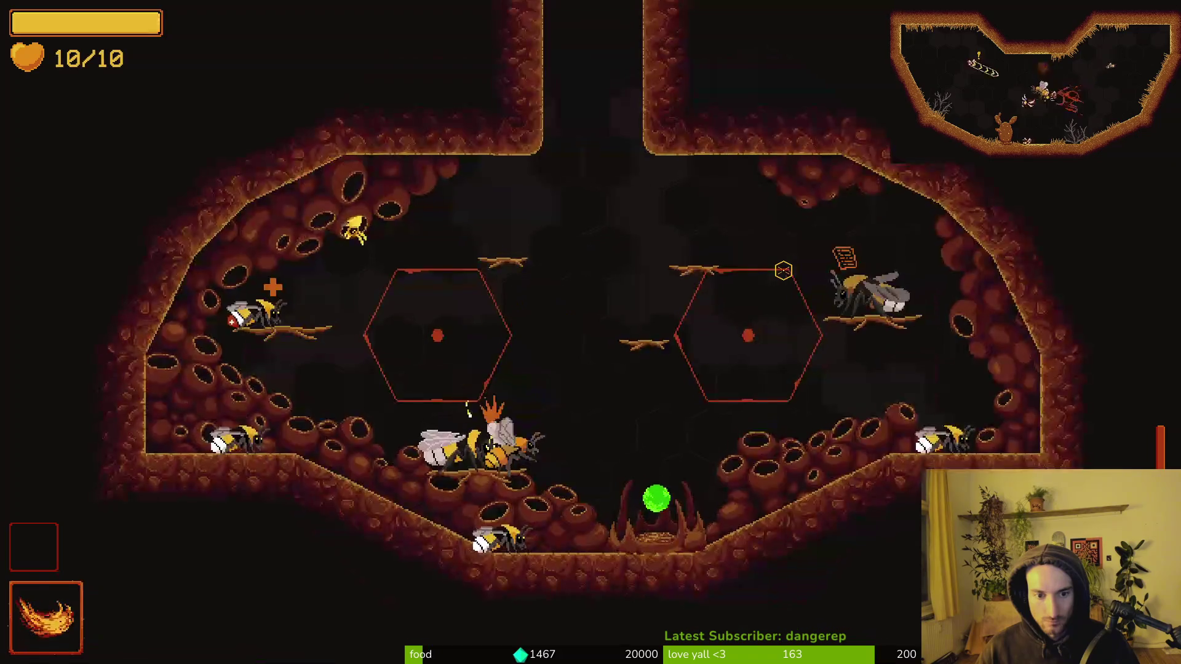
{"action": "key", "text": "d"}
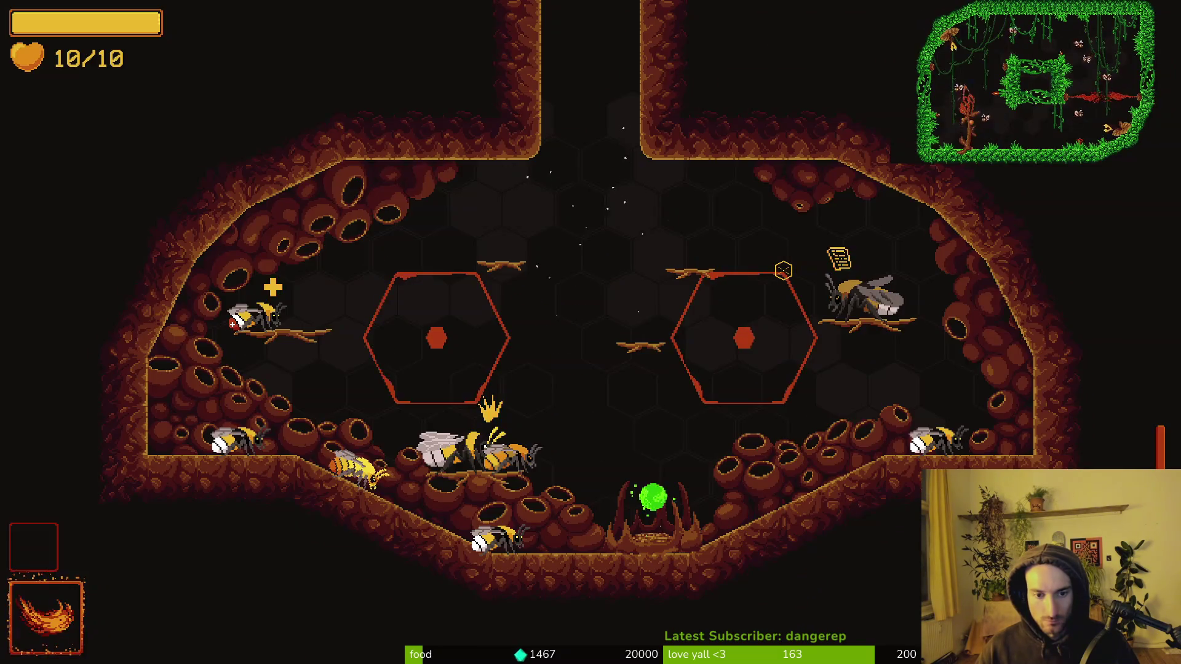
{"action": "left_click", "coordinate": [783, 270]}
{"action": "key", "text": "w"}
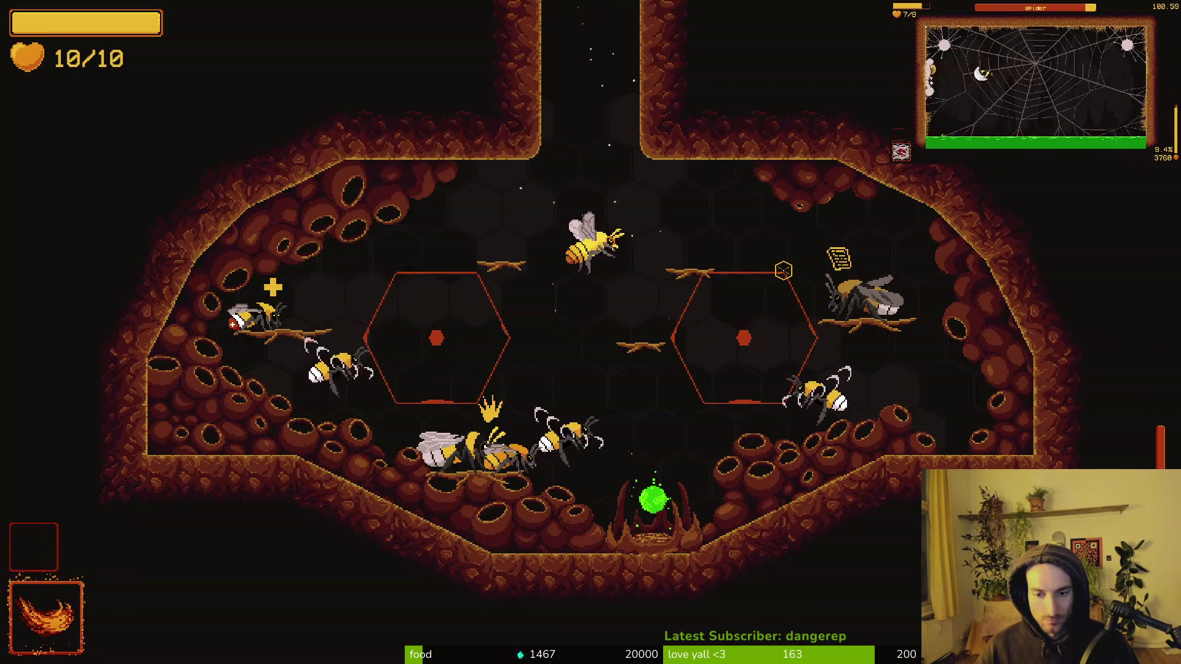
{"action": "key", "text": "w"}
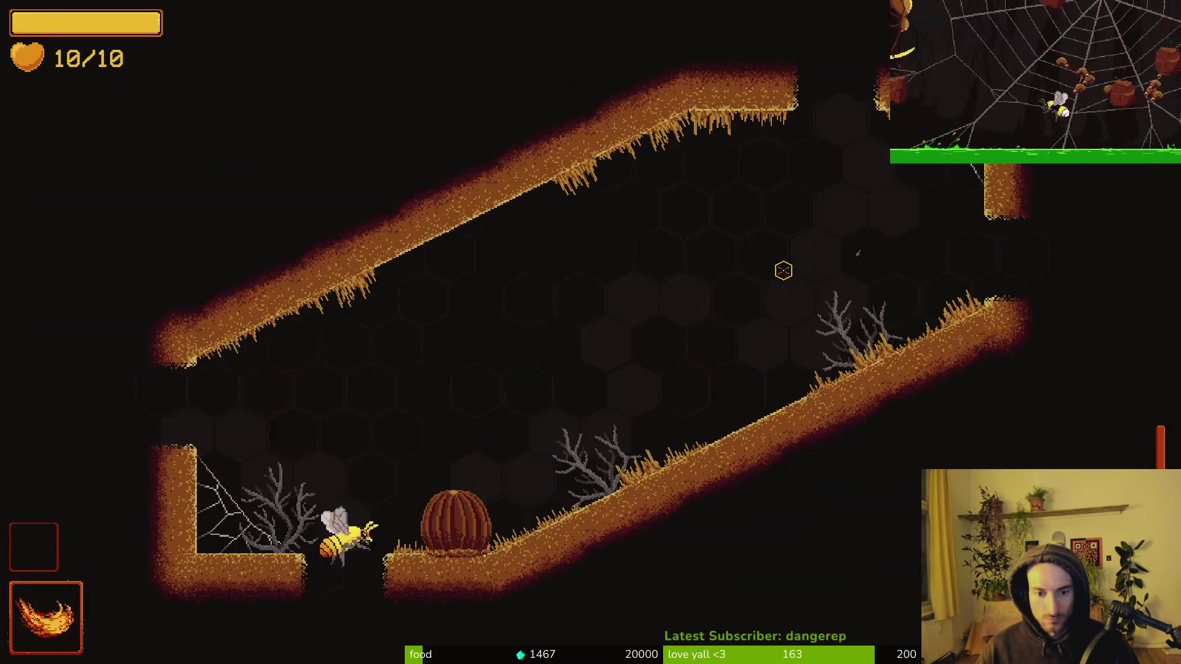
Step: Slash the mosquitoes, briefly pause and unpause, then return to the code editor
{"action": "key", "text": "w"}
{"action": "key", "text": "d"}
{"action": "left_click", "coordinate": [783, 270]}
{"action": "left_click", "coordinate": [783, 271]}
{"action": "left_click", "coordinate": [783, 271]}
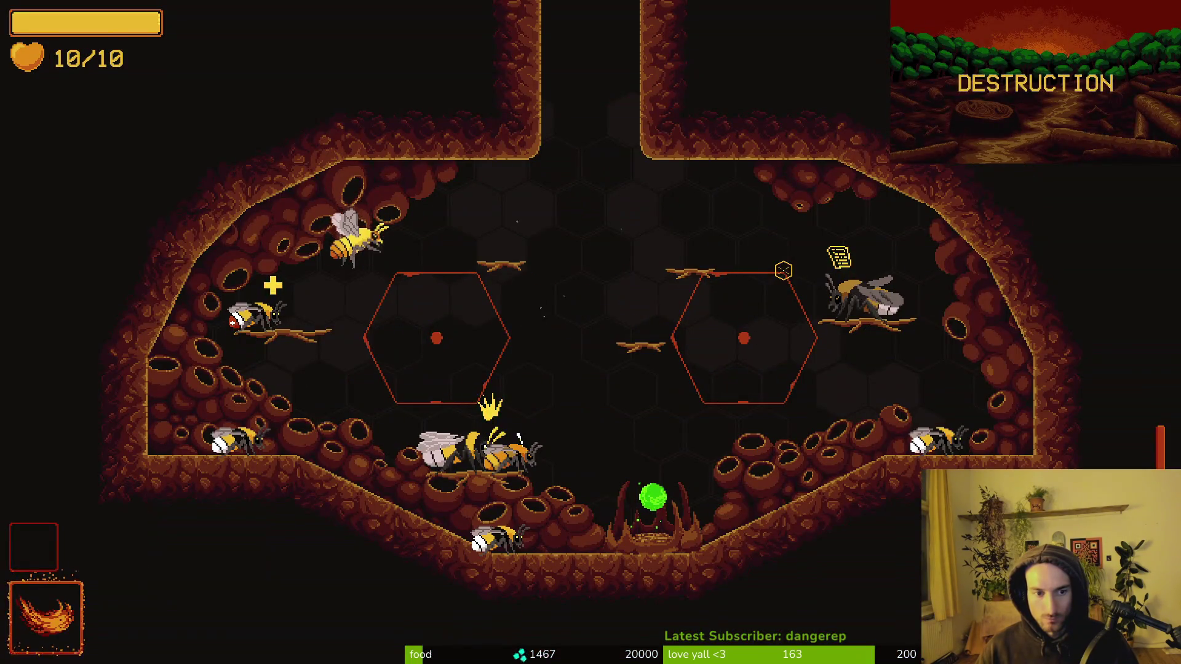
{"action": "key", "text": "d"}
{"action": "key", "text": "Escape"}
{"action": "key", "text": "Escape"}
{"action": "key", "text": "alt+Tab"}
{"action": "key", "text": "alt+Tab"}
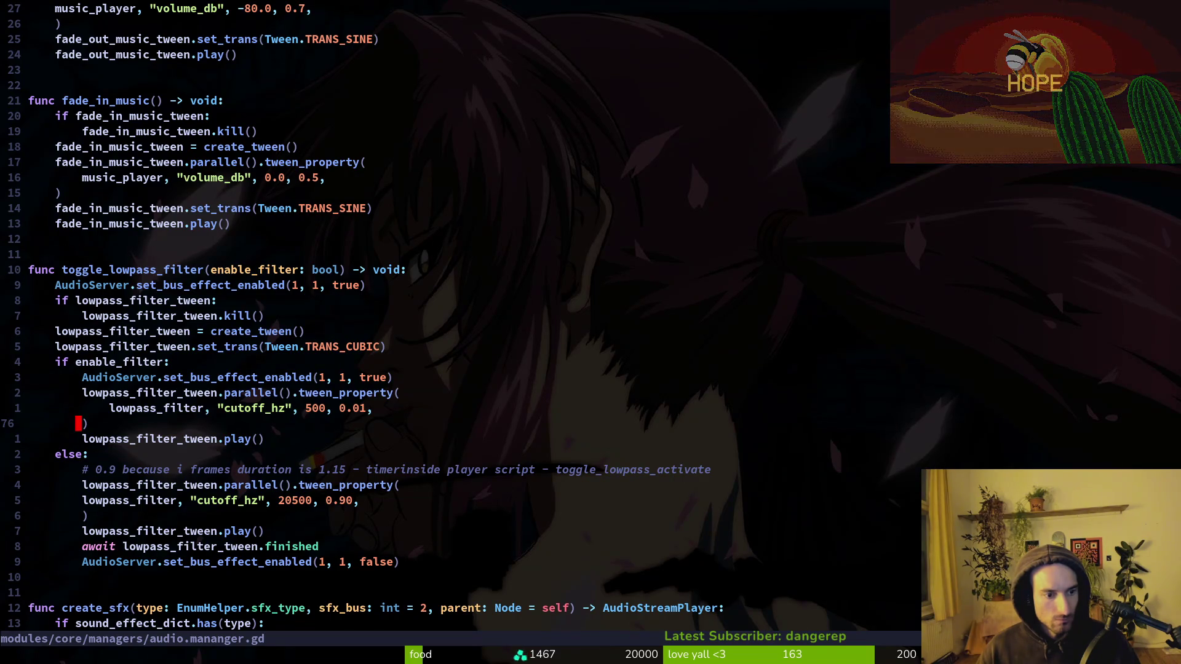
Step: Replace the 0.90 cutoff_hz tween duration with GameController.player_manager.player.iframe_duration.wait_time, then relaunch the game
{"action": "key", "text": "shift+v"}
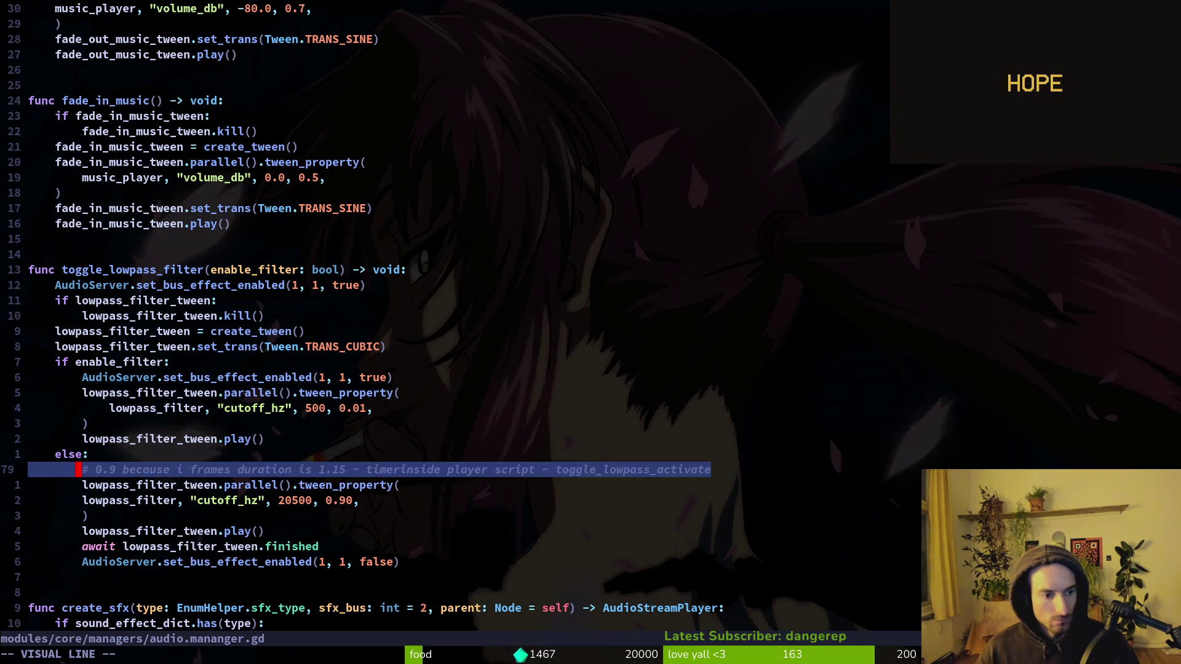
{"action": "key", "text": "Escape"}
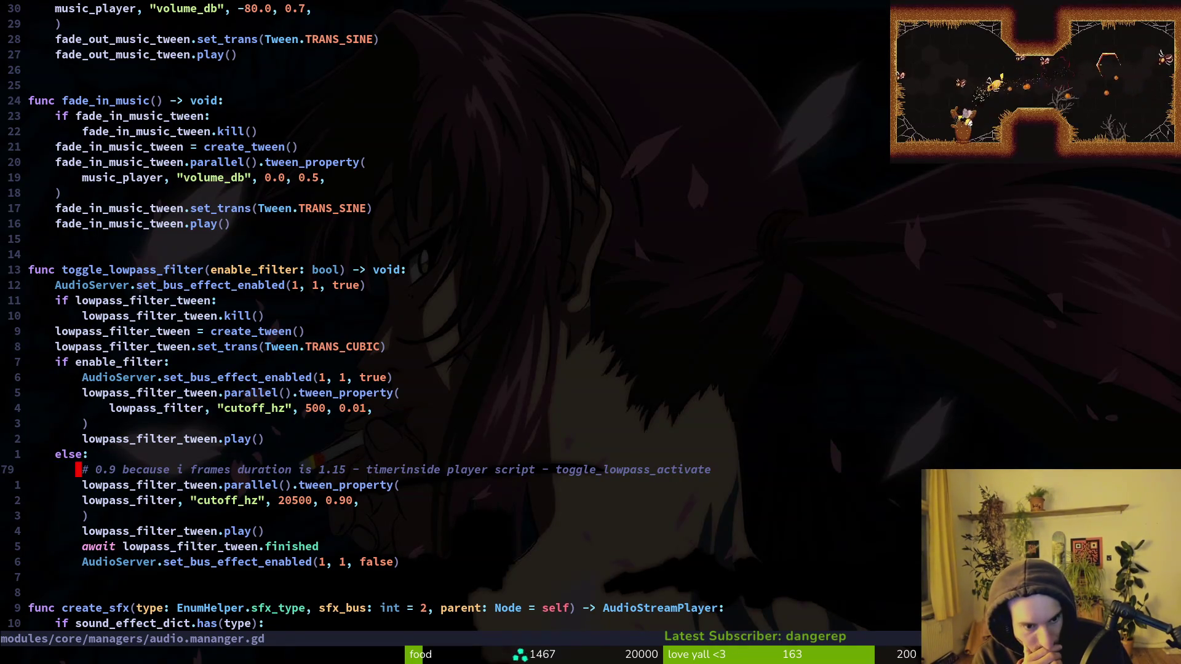
{"action": "key", "text": "j"}
{"action": "key", "text": "j"}
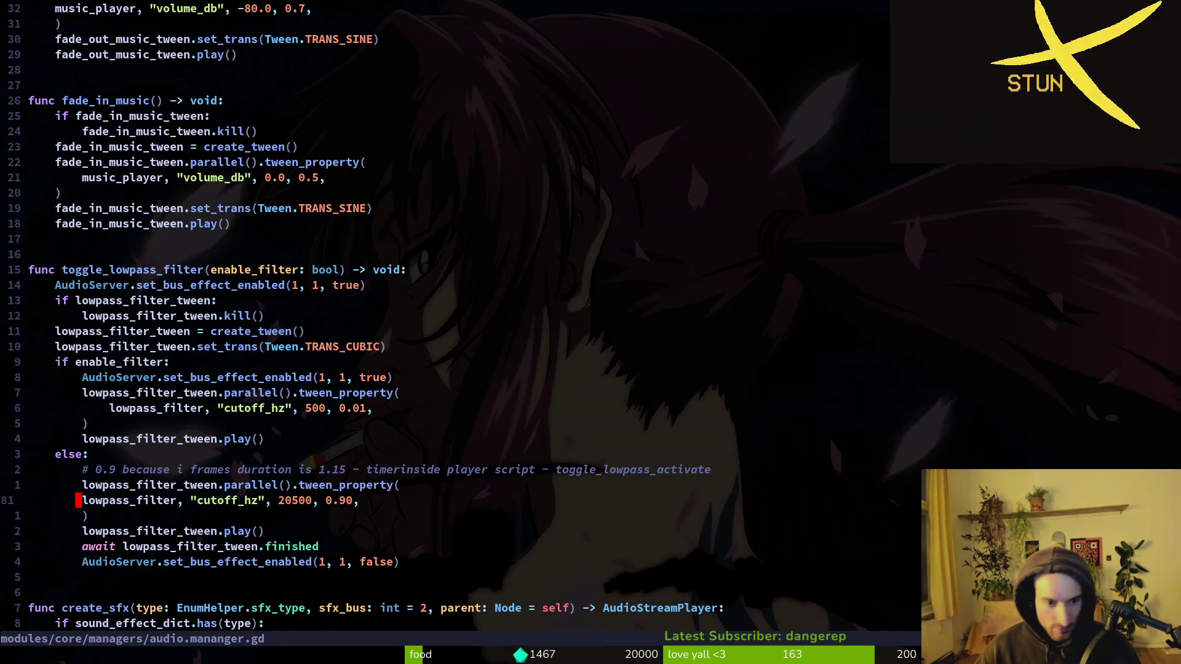
{"action": "key", "text": "ctrl+e"}
{"action": "key", "text": "w"}
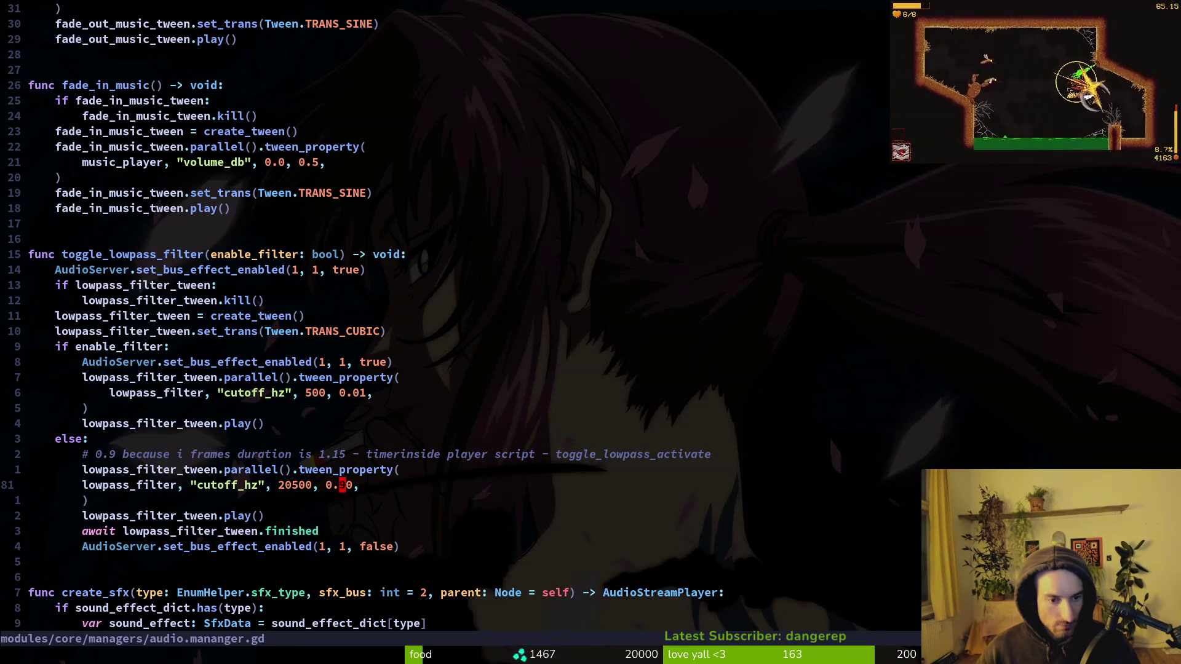
{"action": "key", "text": "BackSpace"}
{"action": "key", "text": "BackSpace"}
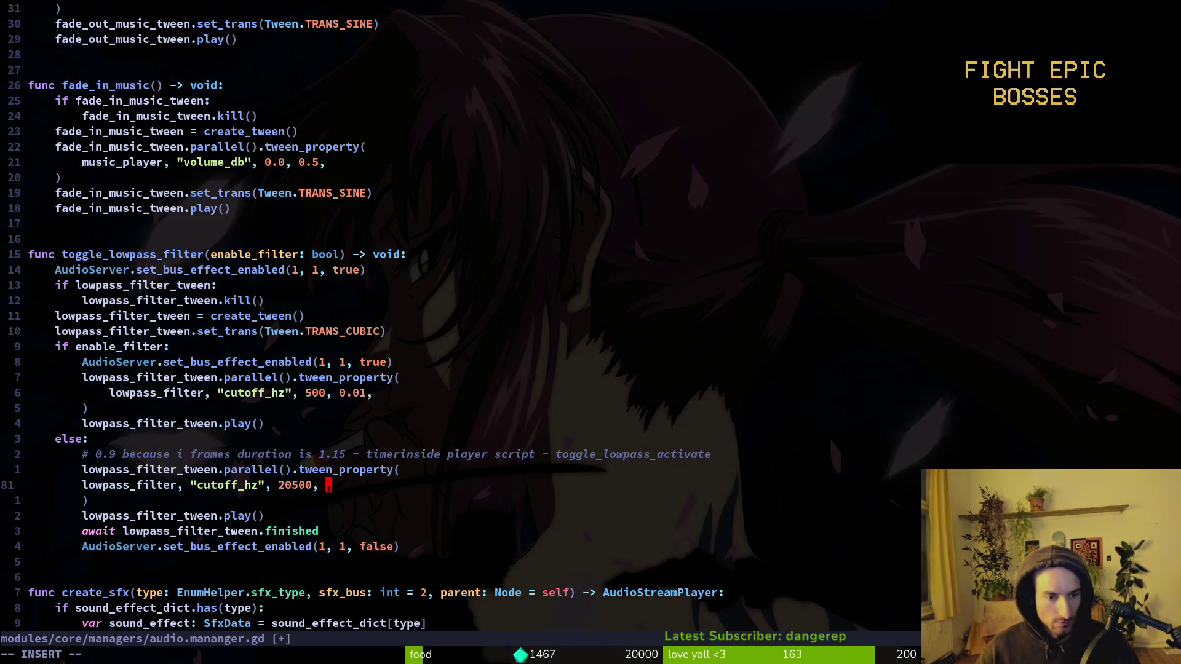
{"action": "type", "text": "GameController"}
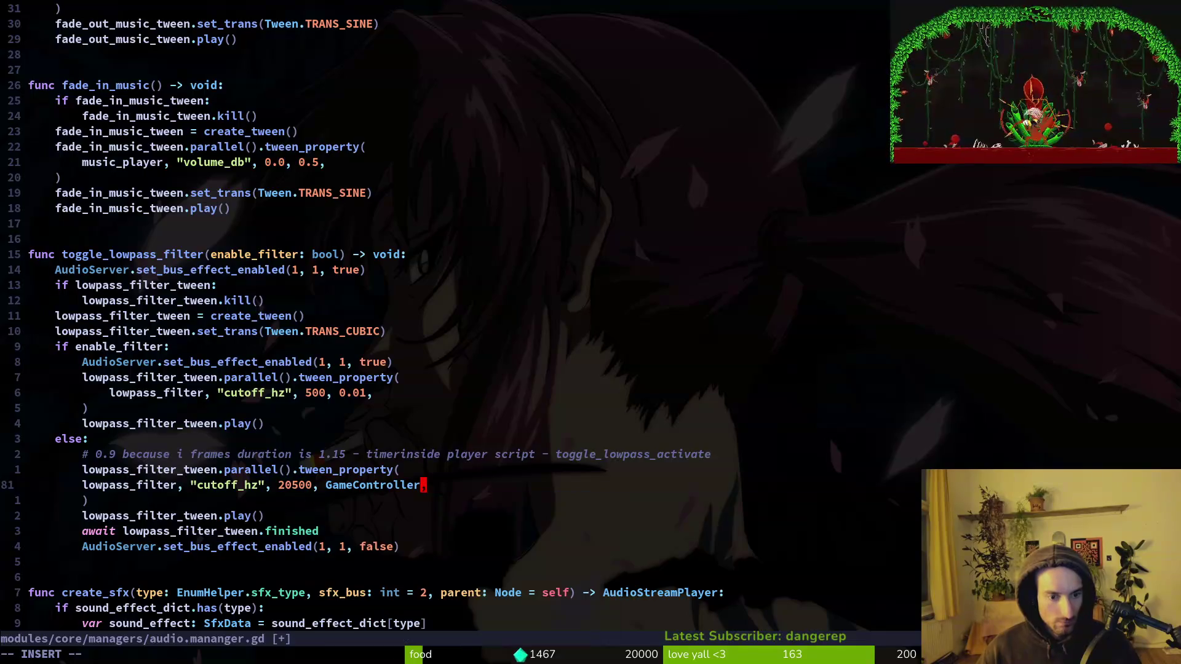
{"action": "type", "text": ".player_manager.pl"}
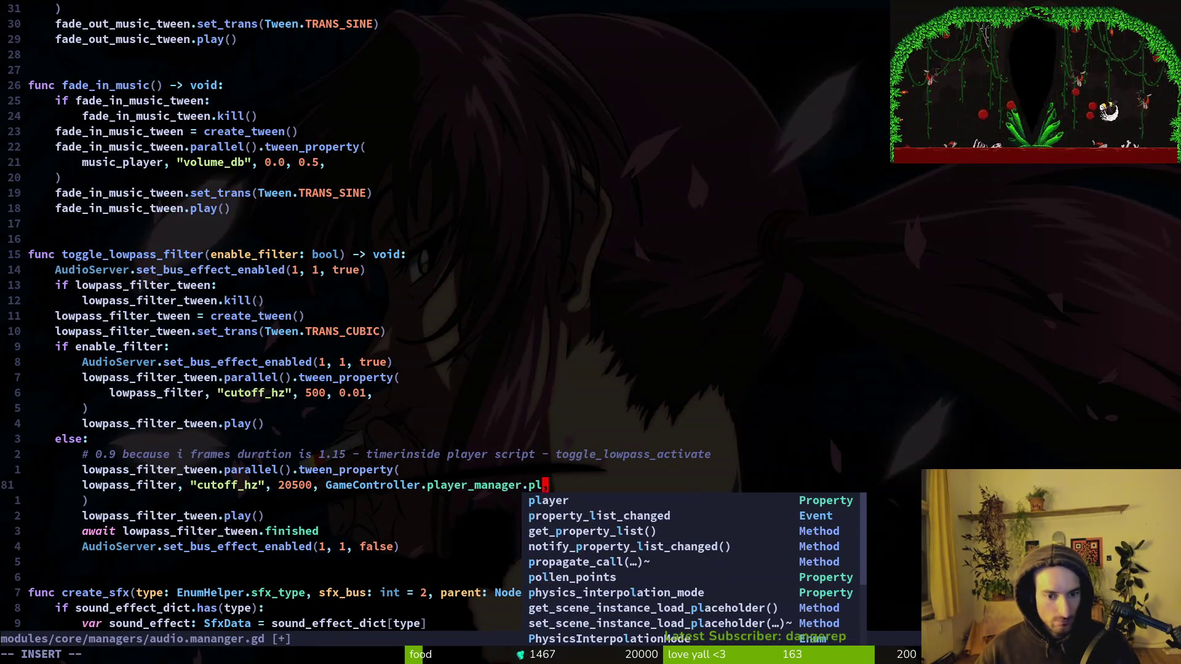
{"action": "type", "text": "ayer.iframe_duration"}
{"action": "type", "text": ".wait_time"}
{"action": "key", "text": "Escape"}
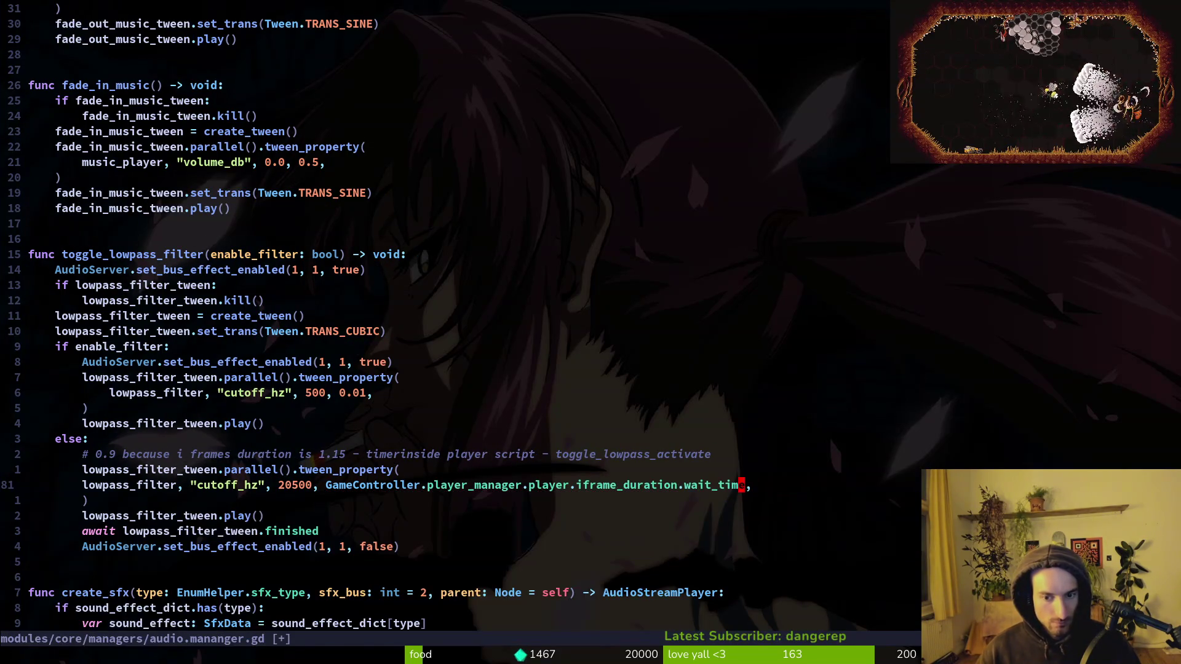
{"action": "key", "text": "alt+Tab"}
{"action": "key", "text": "F5"}
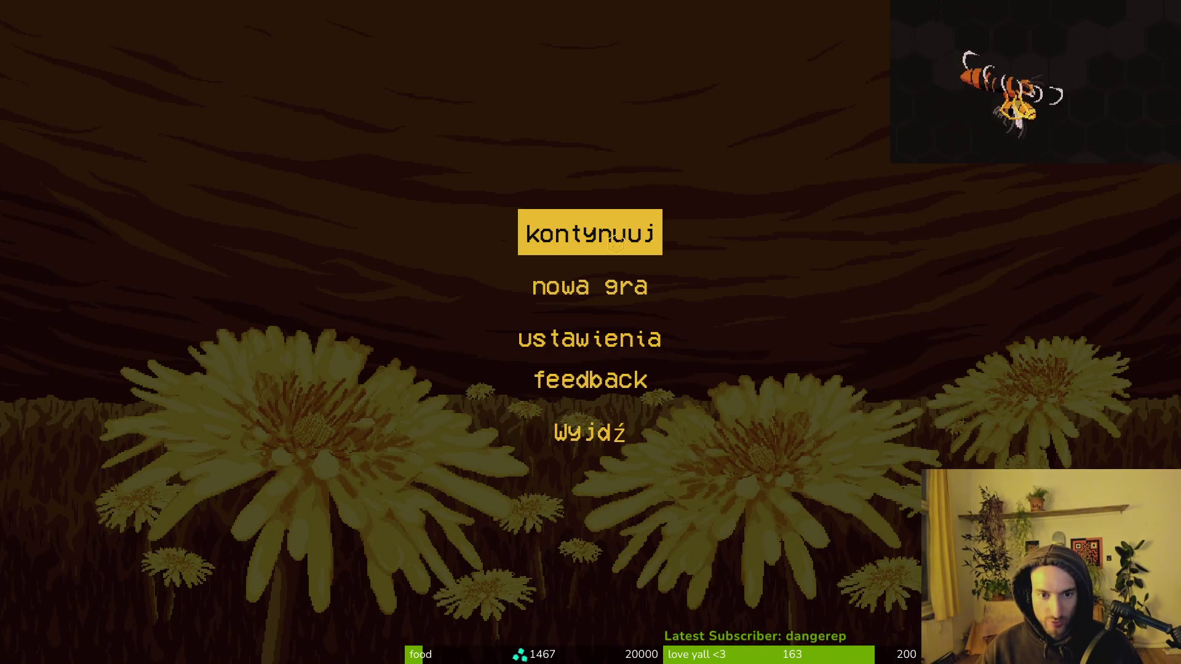
Step: Continue from the main menu and fight the bugs and spider inside the hive
{"action": "left_click", "coordinate": [616, 245]}
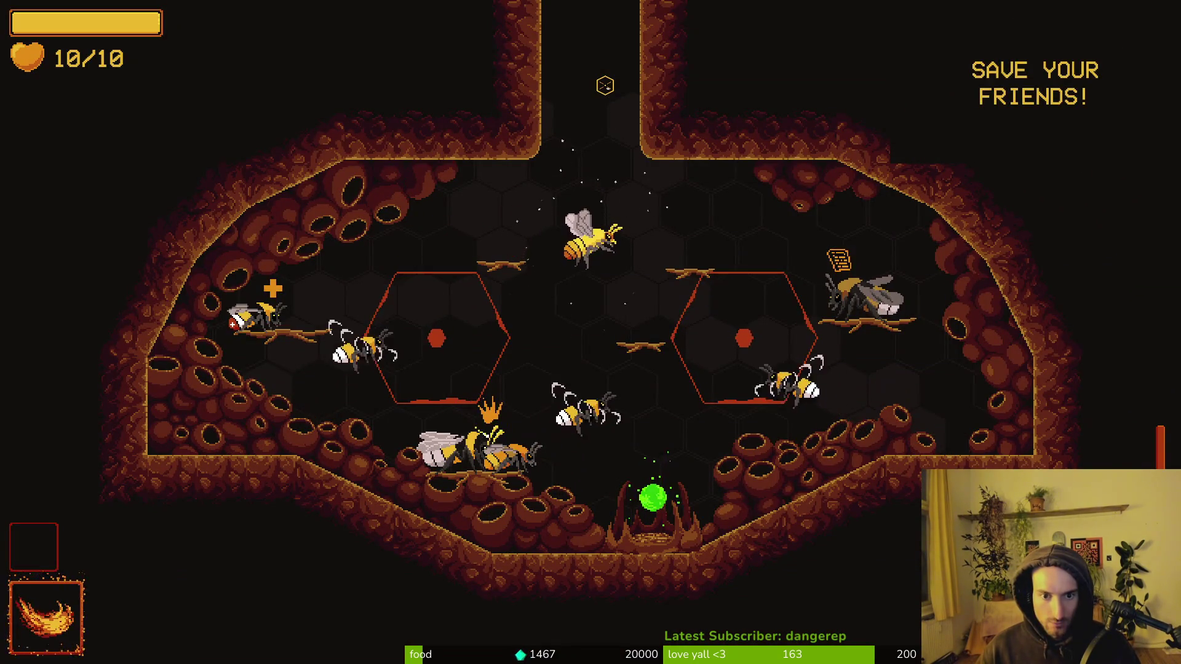
{"action": "key", "text": "w"}
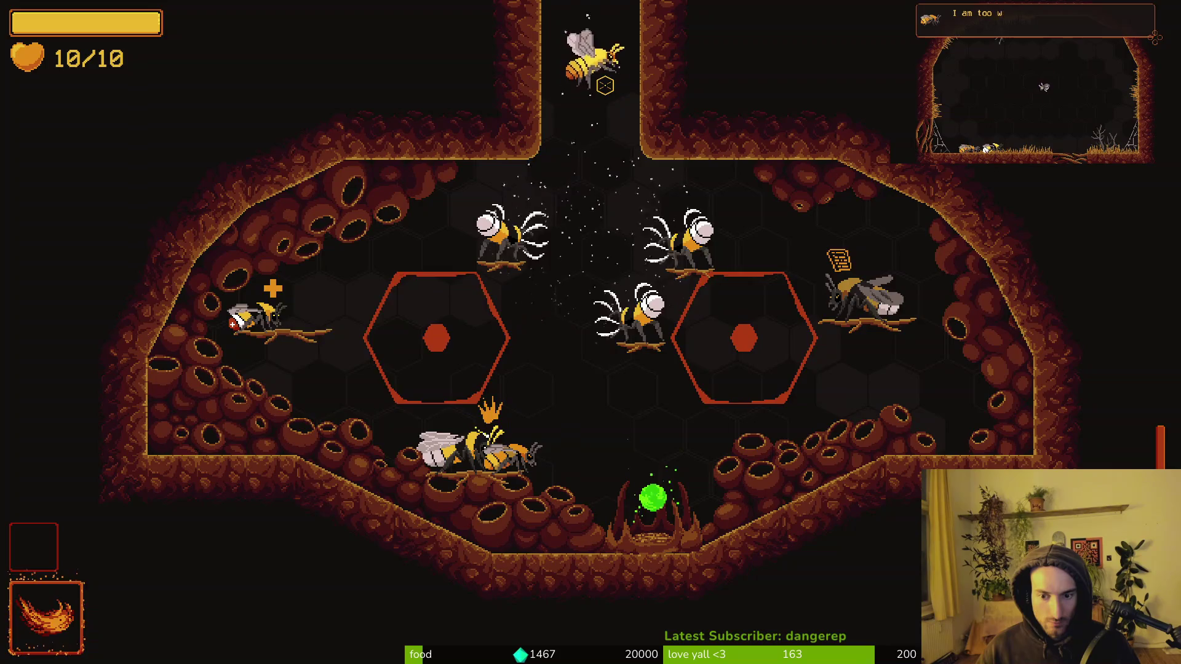
{"action": "key", "text": "s"}
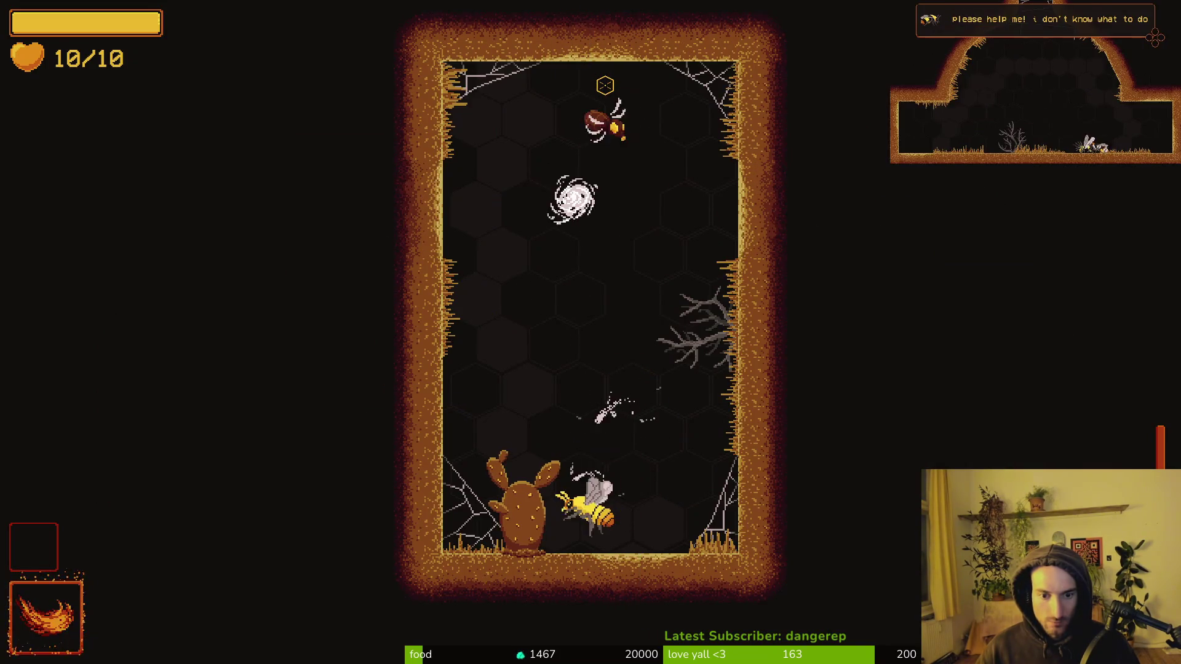
{"action": "key", "text": "w"}
{"action": "key", "text": "space"}
{"action": "key", "text": "w"}
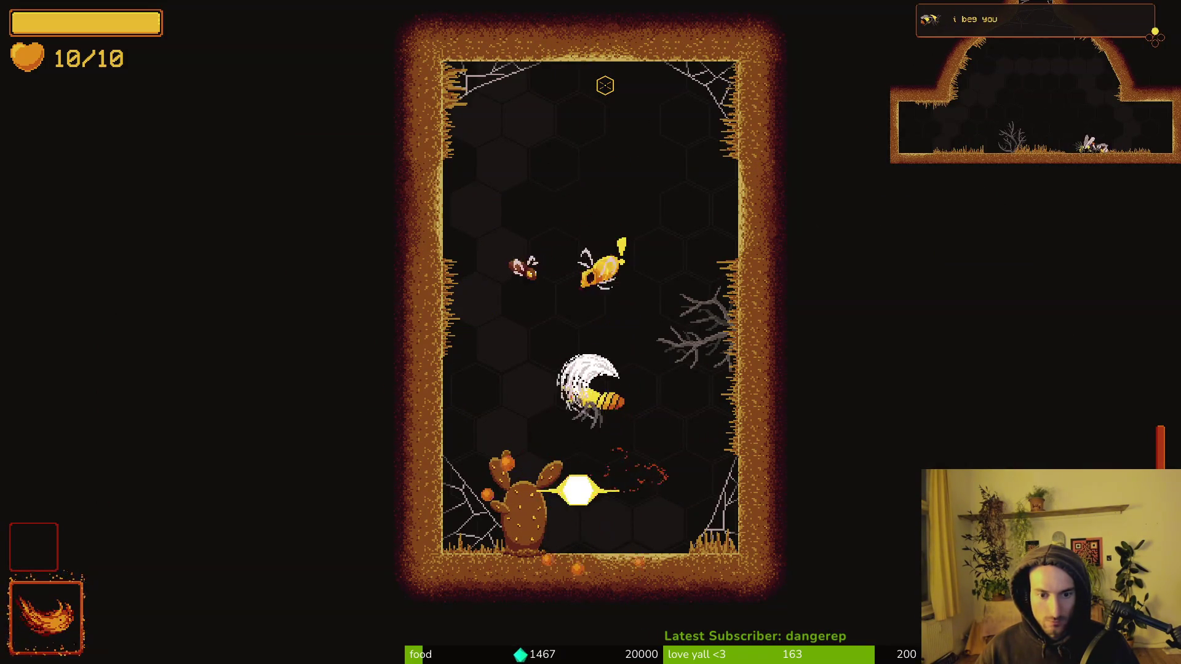
{"action": "key", "text": "space"}
{"action": "key", "text": "s"}
{"action": "key", "text": "a"}
{"action": "key", "text": "space"}
{"action": "key", "text": "w"}
{"action": "key", "text": "d"}
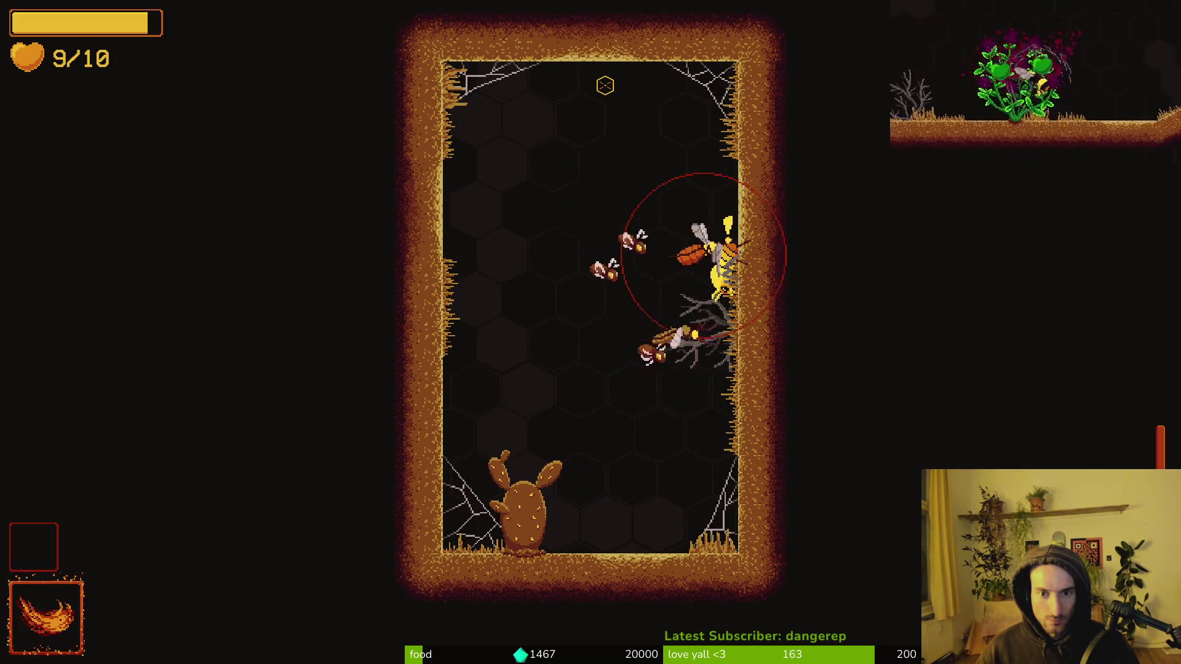
Step: Pause, raise the music volume in the game settings, and resume play
{"action": "key", "text": "Escape"}
{"action": "key", "text": "s"}
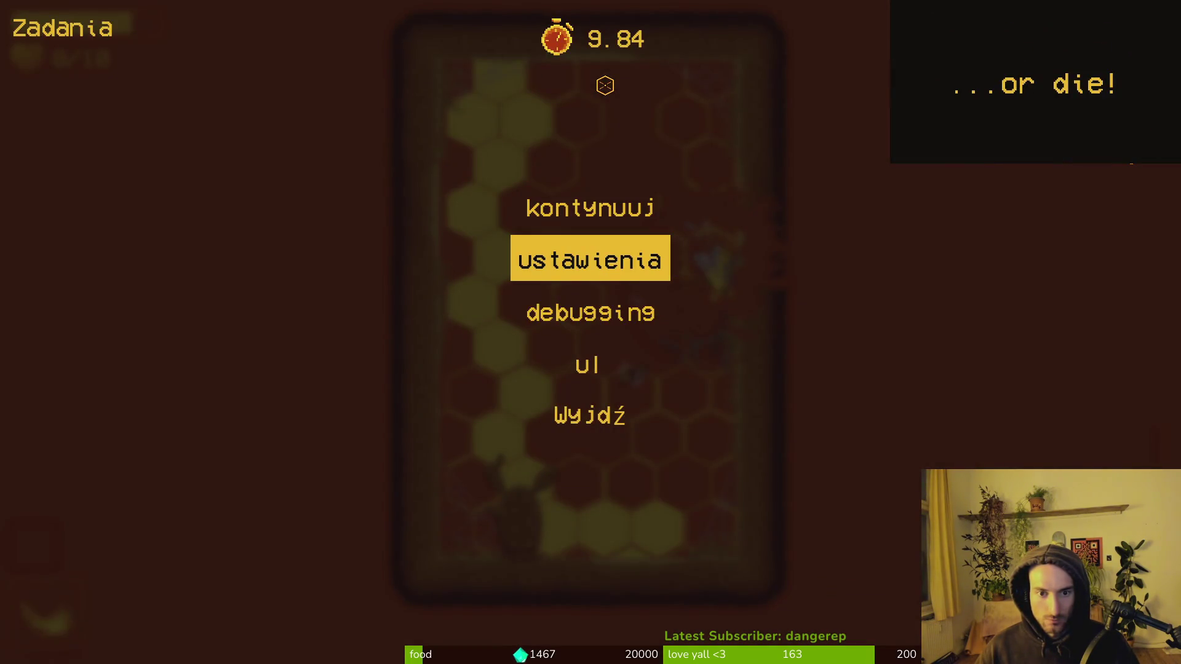
{"action": "key", "text": "s"}
{"action": "key", "text": "space"}
{"action": "key", "text": "Escape"}
{"action": "key", "text": "s"}
{"action": "key", "text": "space"}
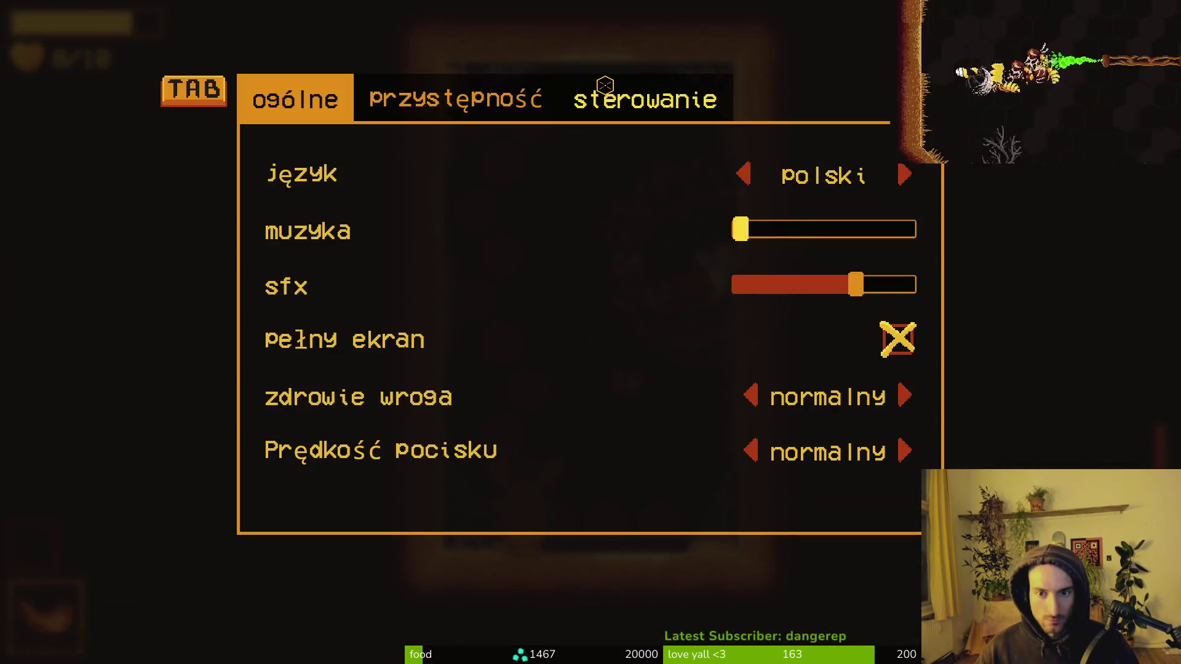
{"action": "key", "text": "d"}
{"action": "key", "text": "Escape"}
{"action": "key", "text": "Escape"}
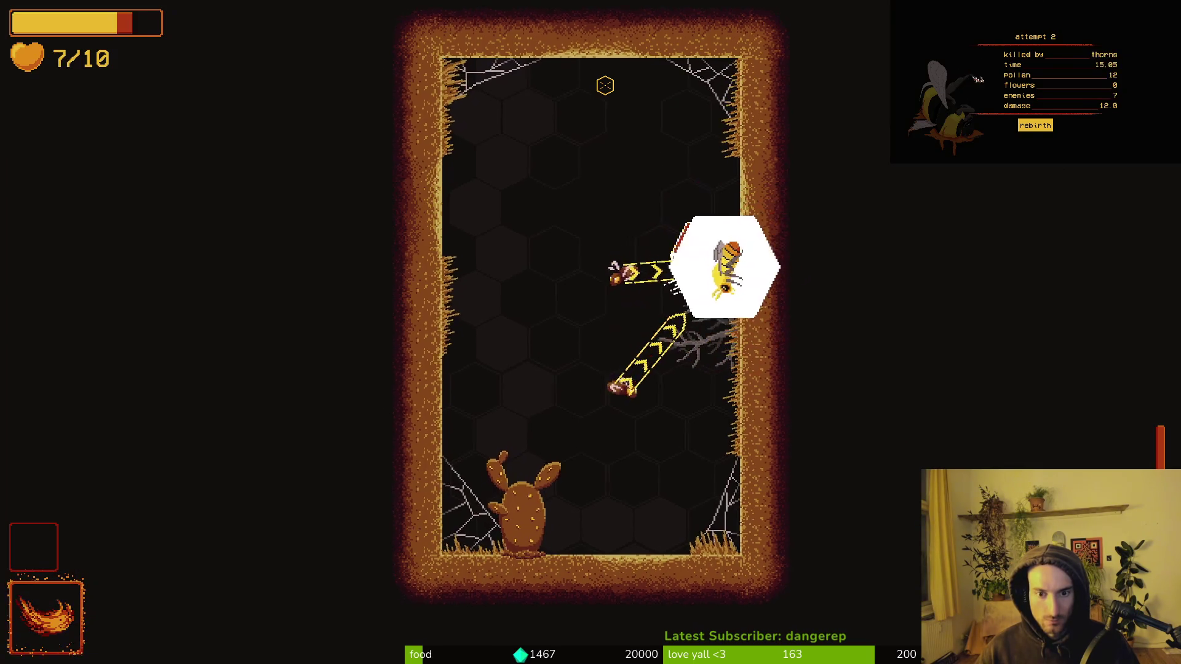
Step: Clear the wasps and fly the bee out through the hive's top opening
{"action": "key", "text": "a"}
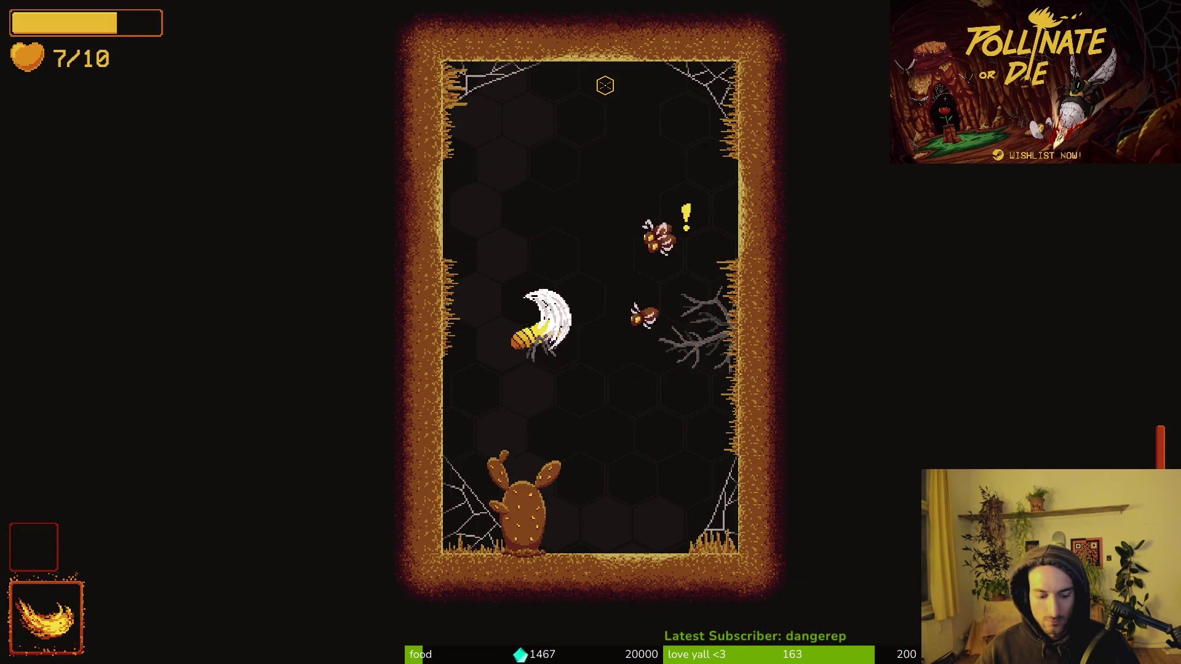
{"action": "key", "text": "d"}
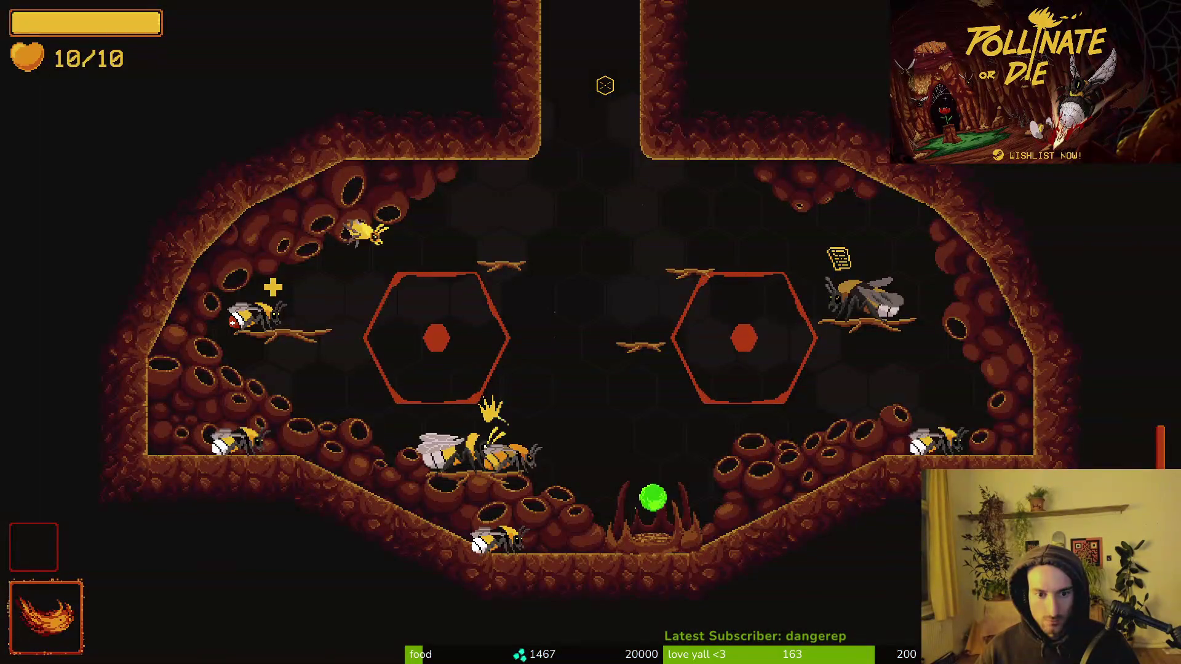
{"action": "key", "text": "s"}
{"action": "key", "text": "d"}
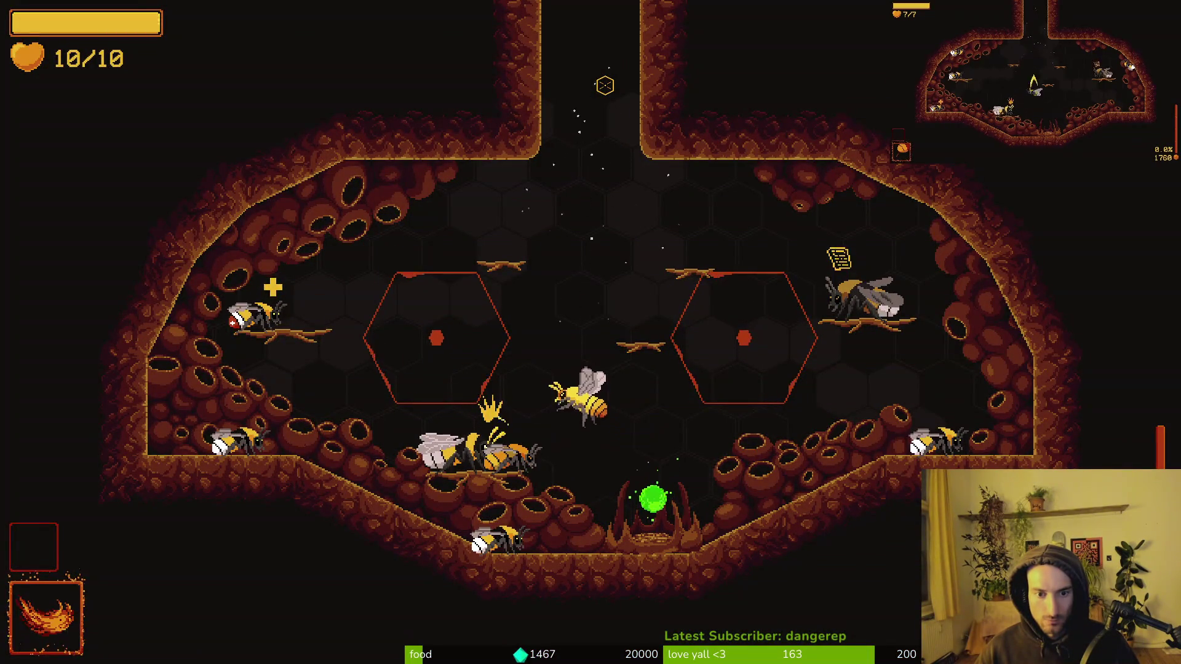
{"action": "key", "text": "w"}
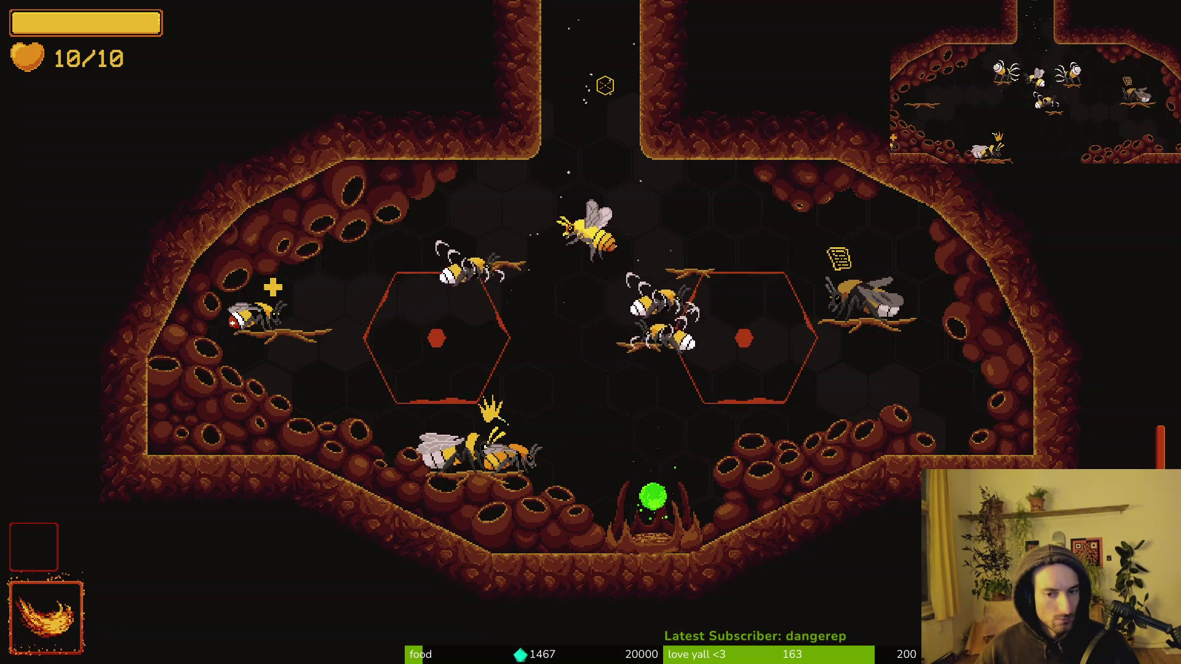
{"action": "key", "text": "w"}
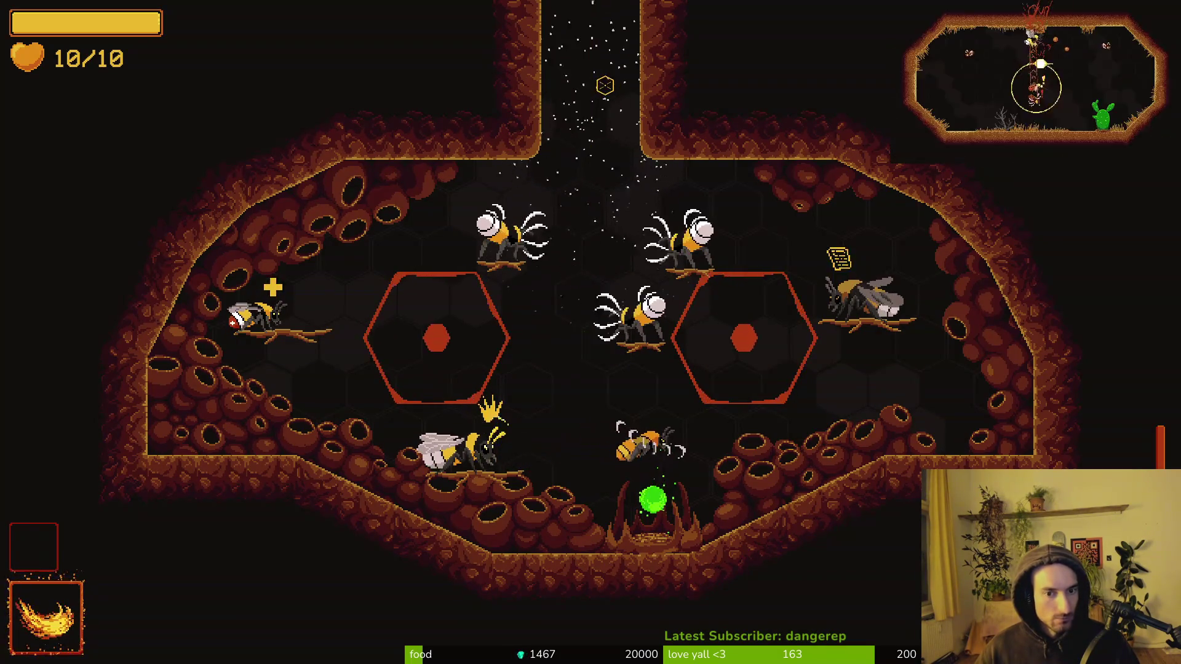
{"action": "key", "text": "d"}
{"action": "key", "text": "w"}
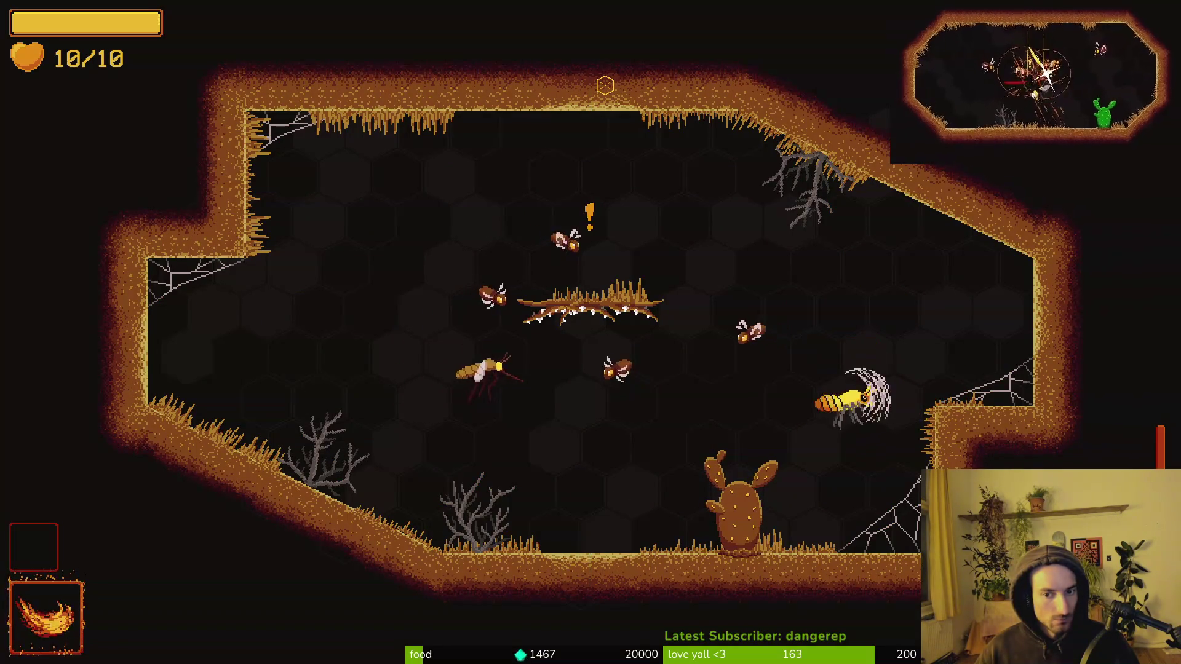
{"action": "key", "text": "a"}
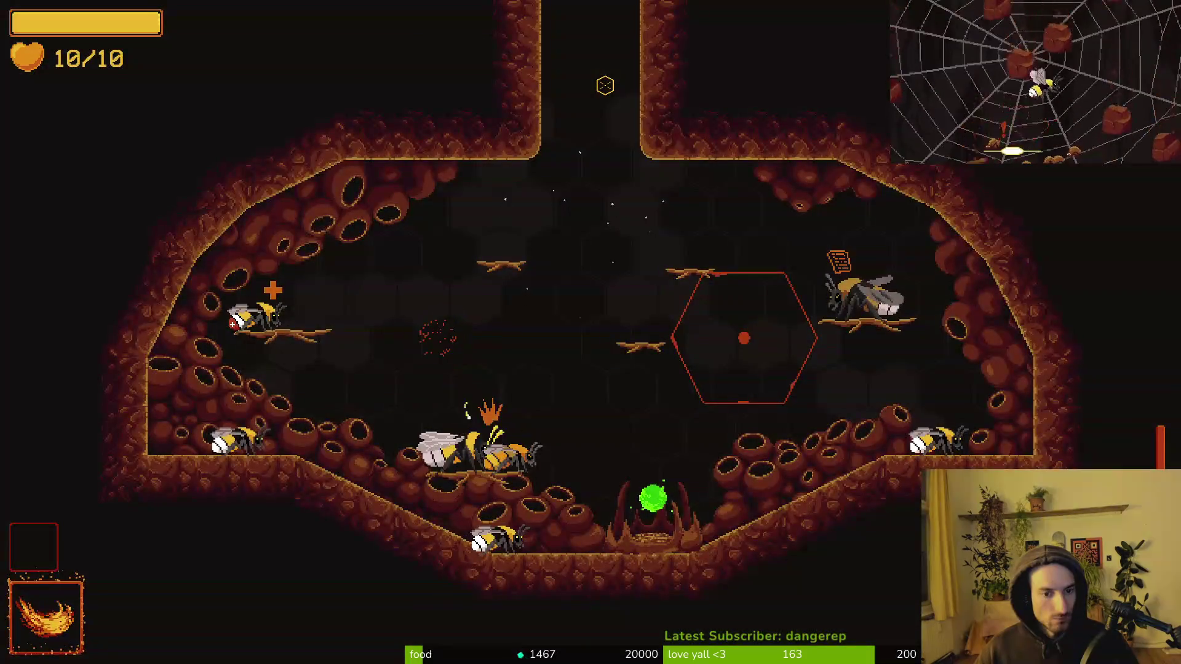
Step: Back out of the level-select list and fly out of the hive into the next room
{"action": "key", "text": "Escape"}
{"action": "key", "text": "Up"}
{"action": "key", "text": "Right"}
{"action": "key", "text": "Return"}
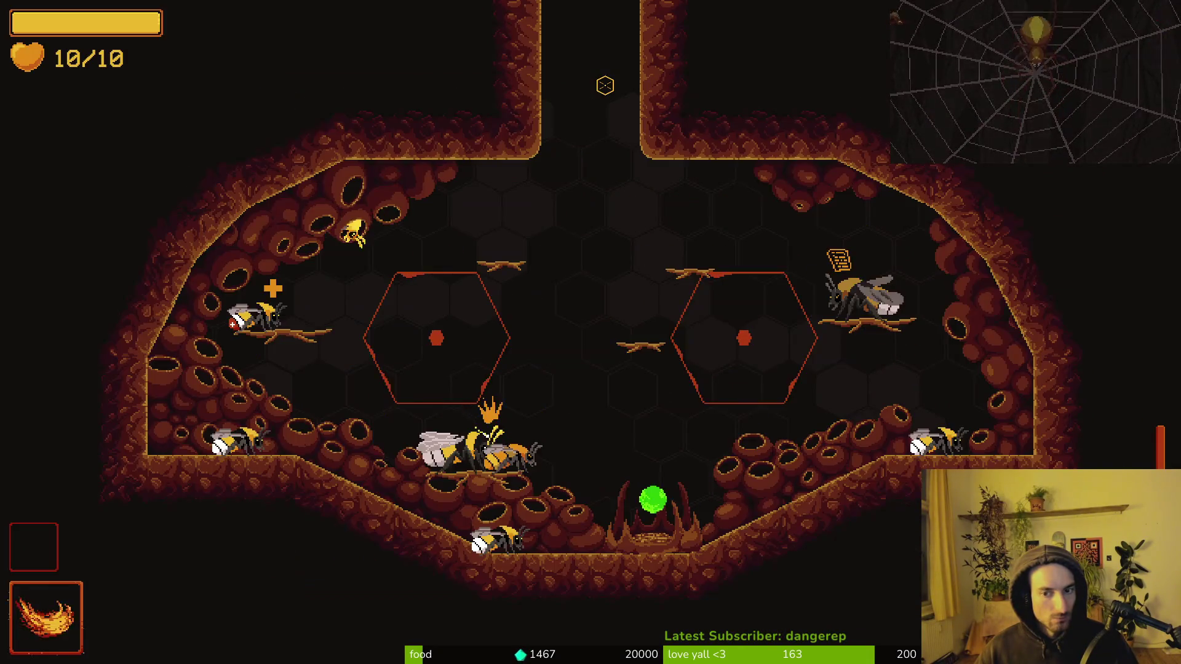
{"action": "key", "text": "w"}
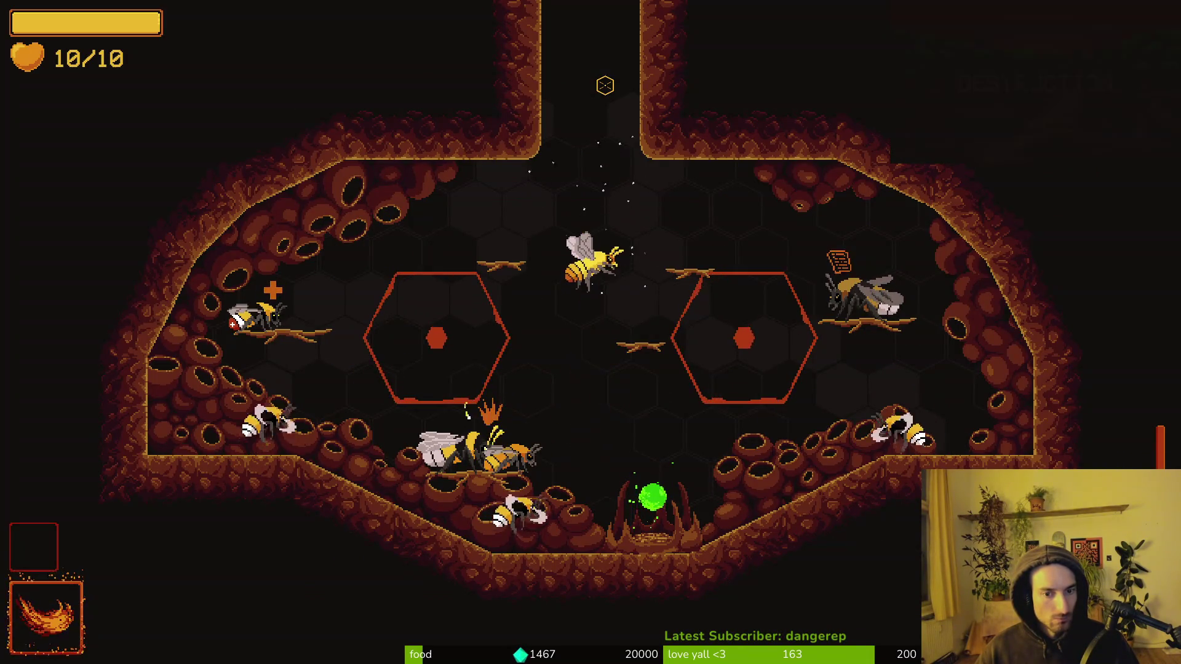
{"action": "key", "text": "w"}
{"action": "key", "text": "w"}
{"action": "key", "text": "d"}
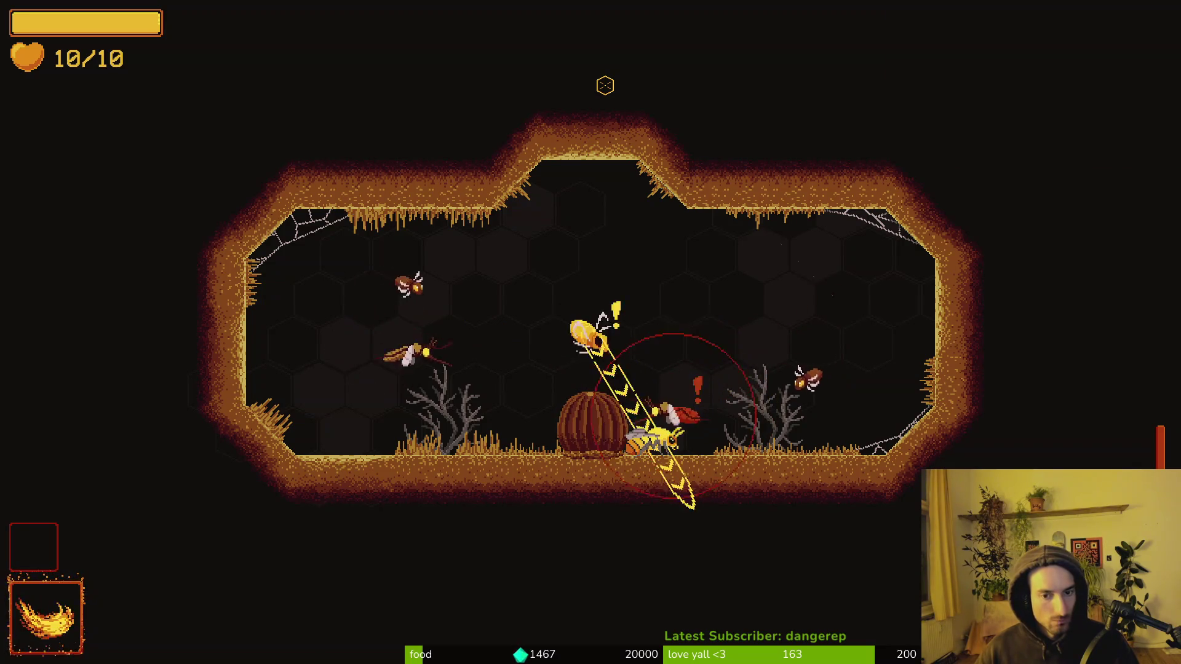
Step: Pause and resume, then fly up the shaft into the new cave and grapple its ceiling
{"action": "key", "text": "Escape"}
{"action": "key", "text": "w"}
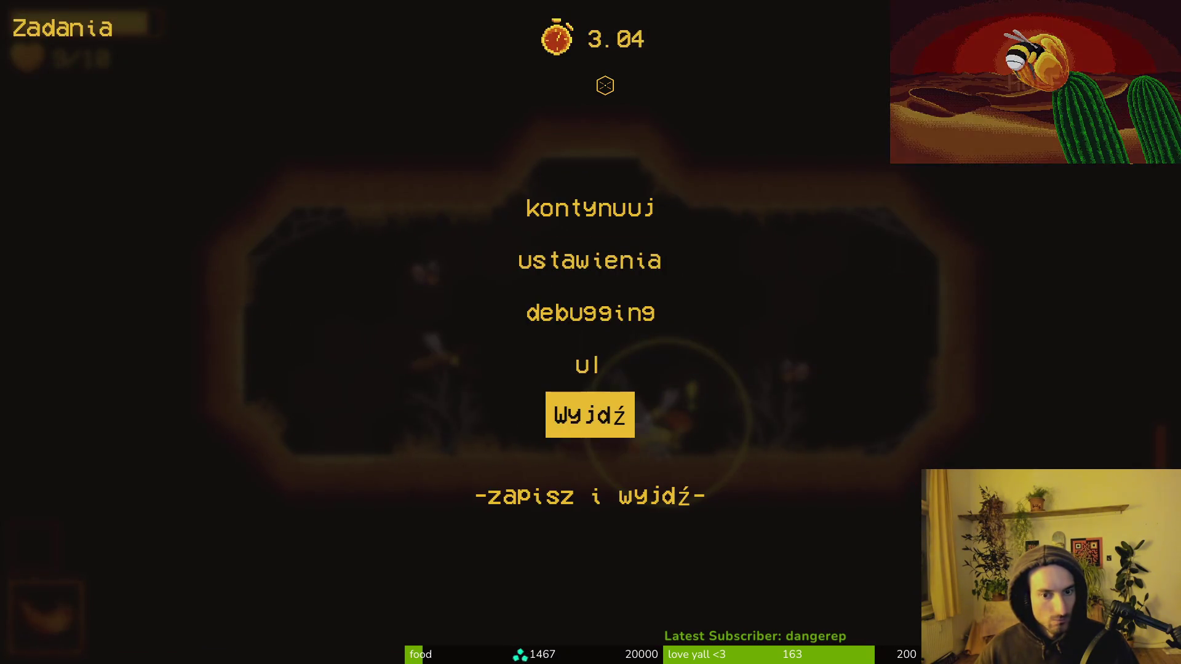
{"action": "key", "text": "w"}
{"action": "key", "text": "w"}
{"action": "key", "text": "w"}
{"action": "key", "text": "Return"}
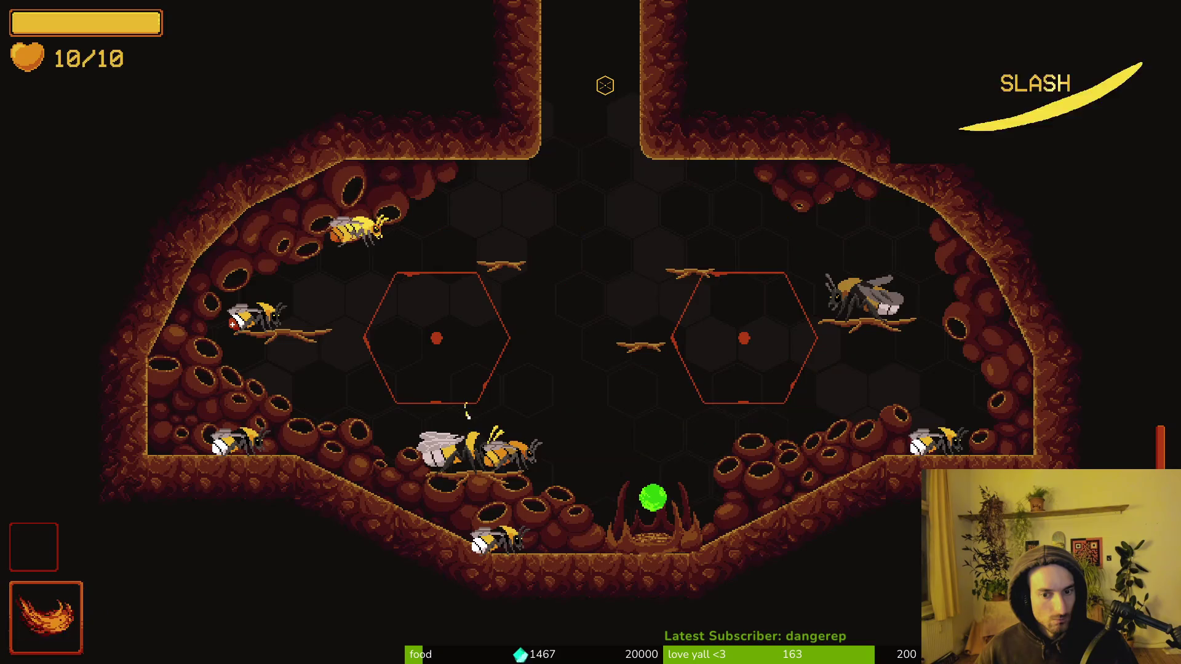
{"action": "key", "text": "d"}
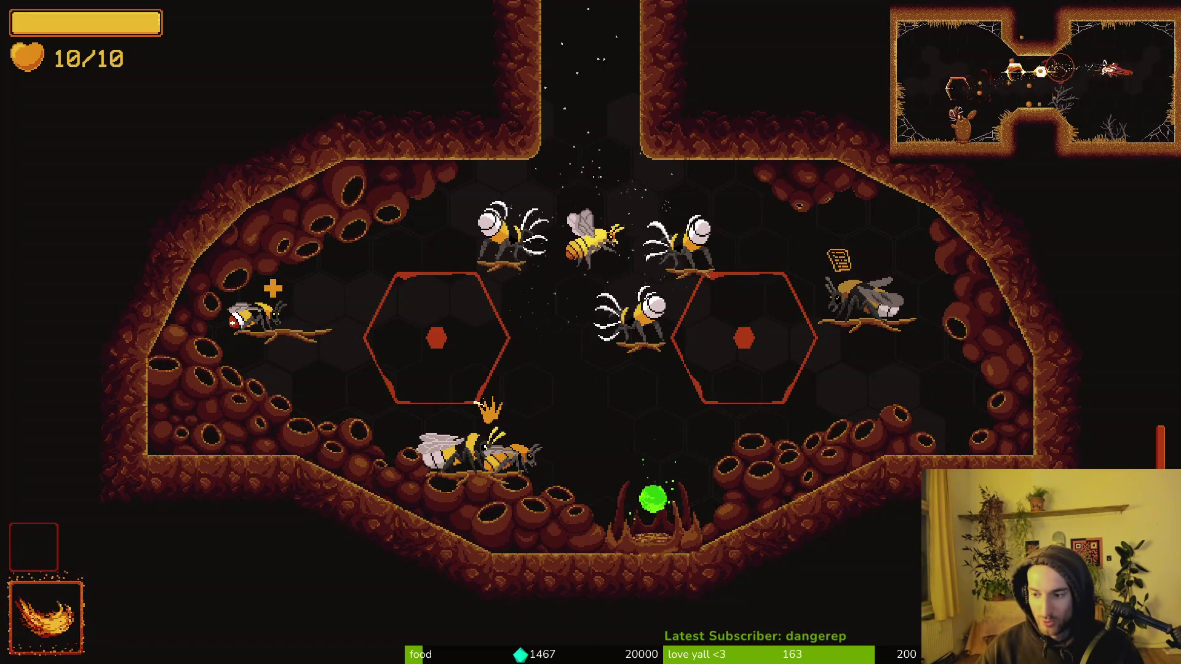
{"action": "key", "text": "w"}
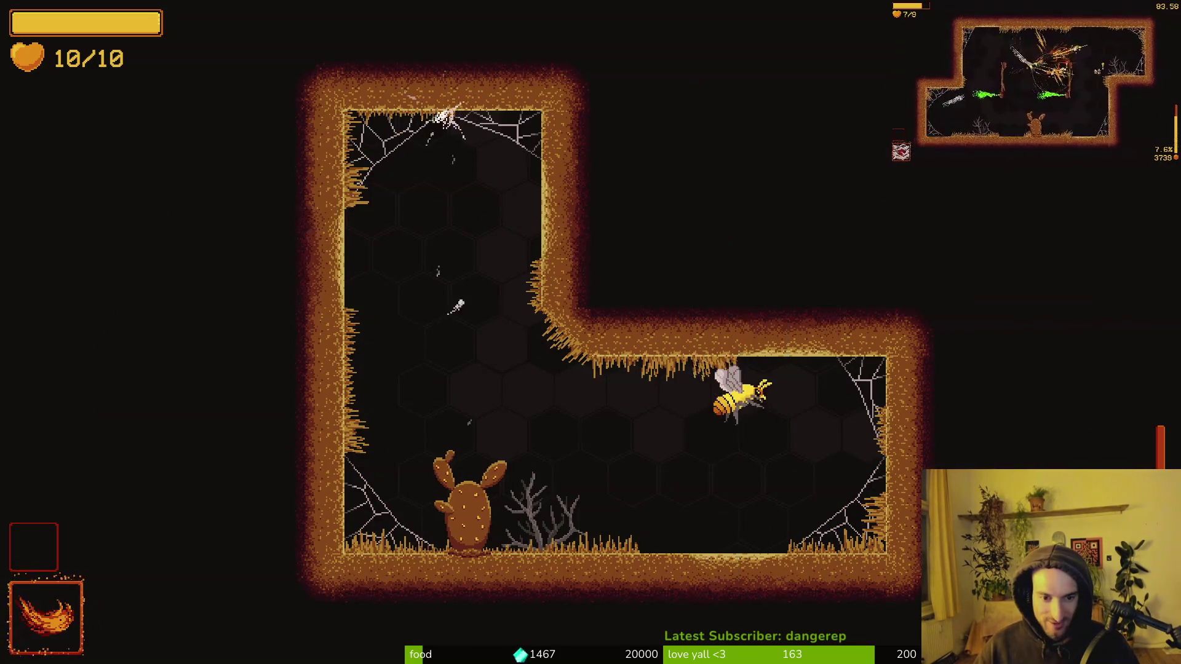
{"action": "key", "text": "s"}
{"action": "key", "text": "a"}
{"action": "key", "text": "w"}
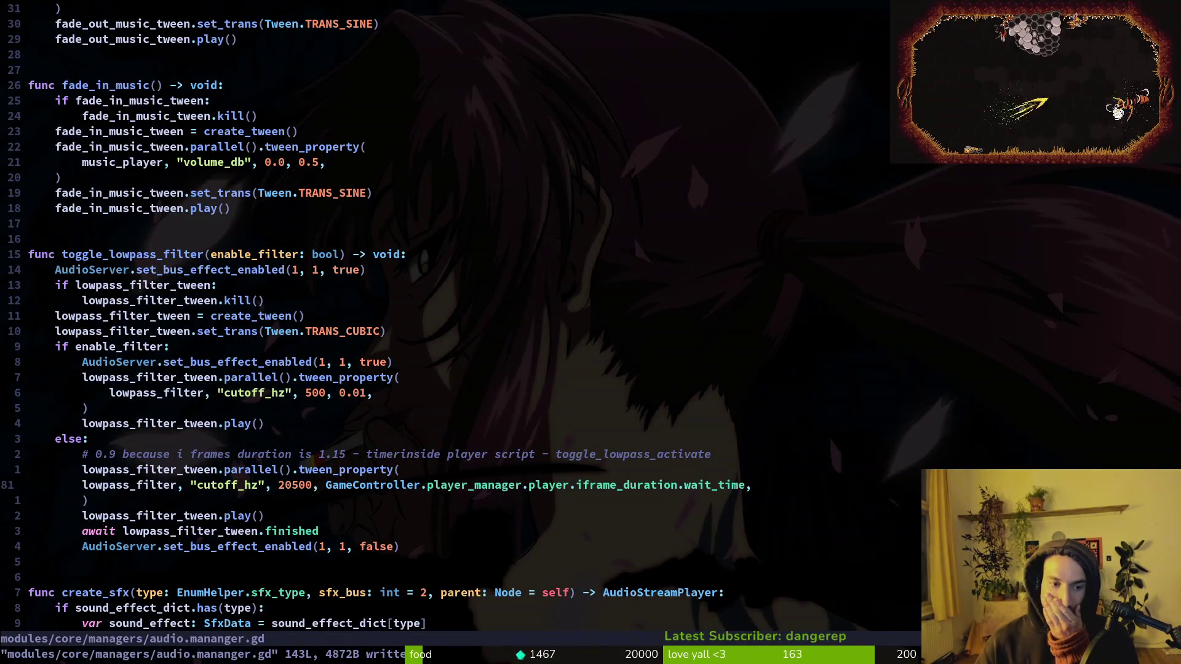
Step: Yank the toggle_lowpass_filter name from its func signature line
{"action": "key", "text": "k"}
{"action": "key", "text": "k"}
{"action": "key", "text": "k"}
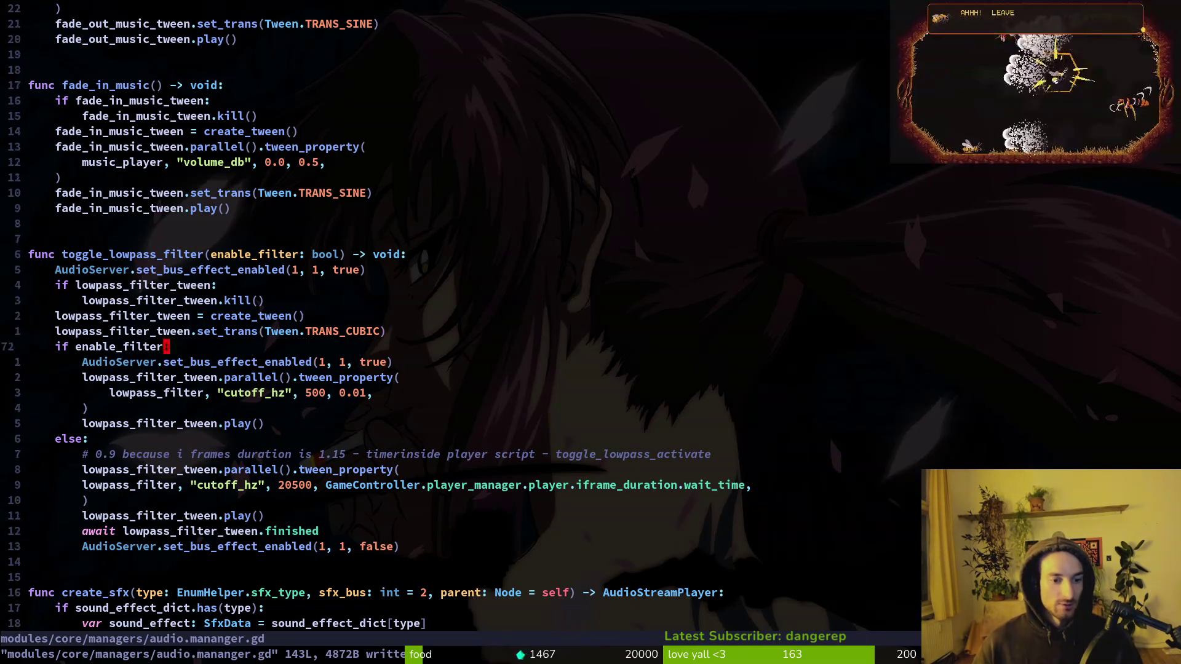
{"action": "key", "text": "k"}
{"action": "key", "text": "k"}
{"action": "key", "text": "k"}
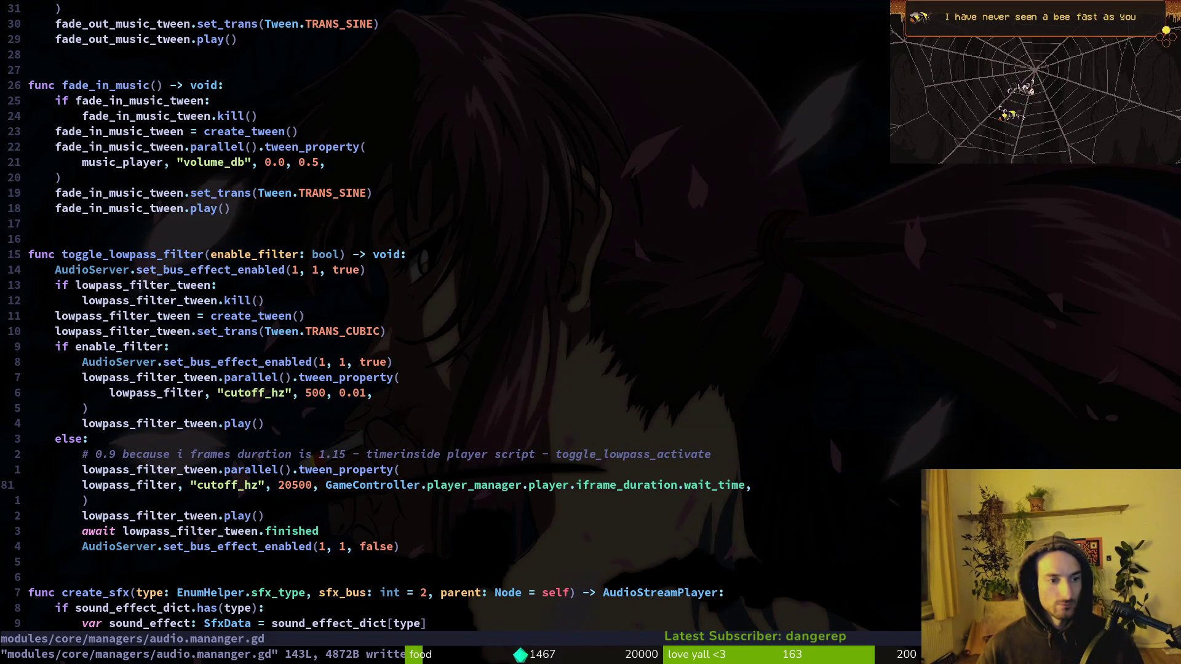
{"action": "key", "text": "k"}
{"action": "key", "text": "k"}
{"action": "key", "text": "k"}
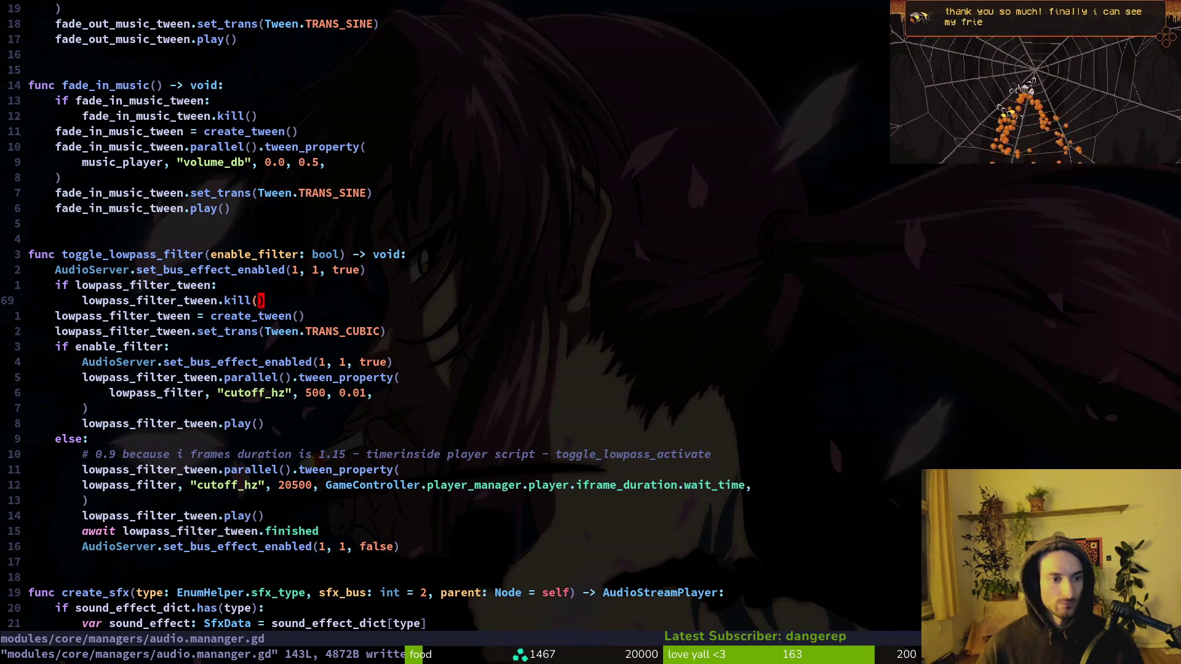
{"action": "key", "text": "k"}
{"action": "key", "text": "k"}
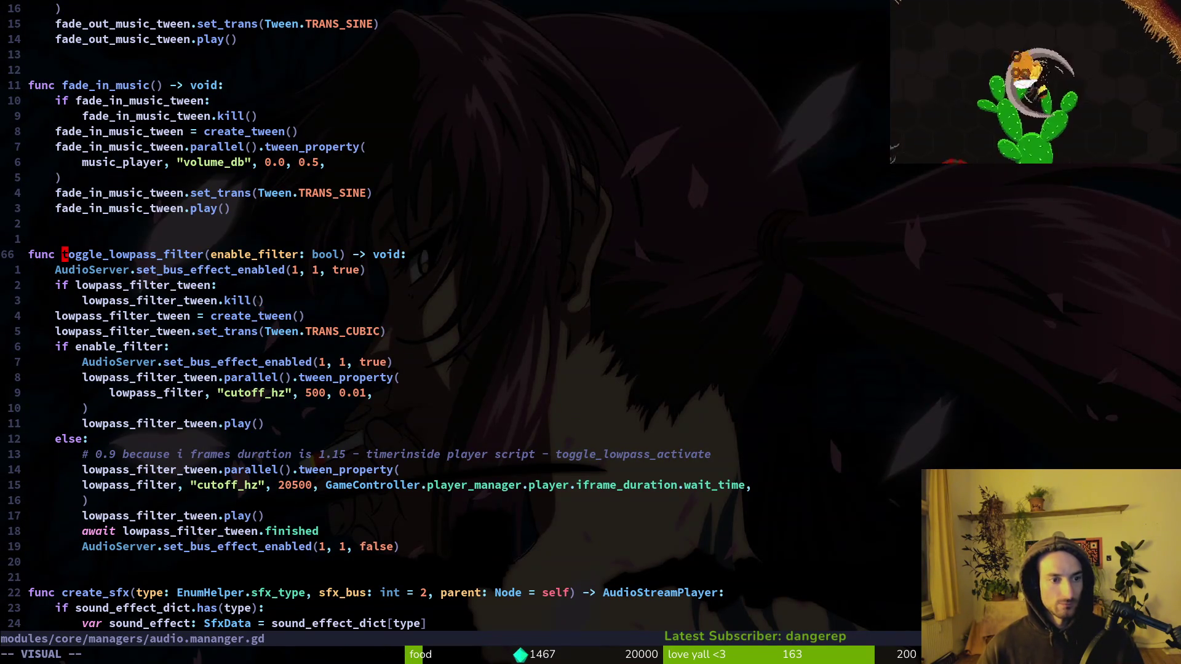
{"action": "key", "text": "y"}
{"action": "key", "text": "i"}
{"action": "key", "text": "w"}
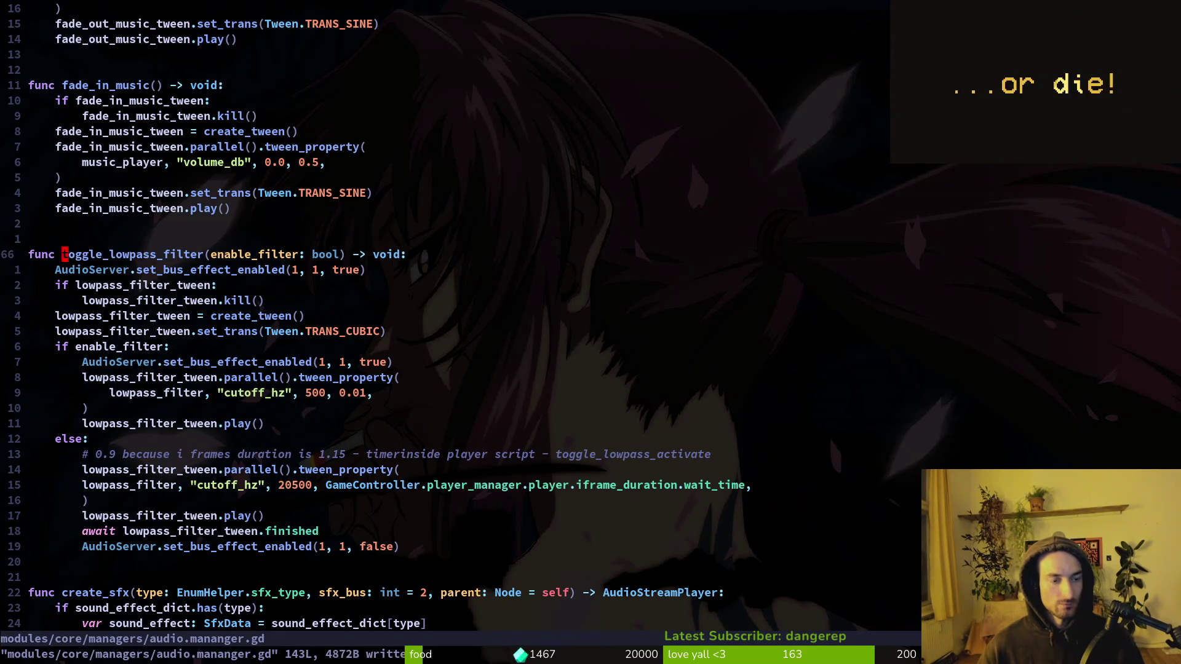
{"action": "key", "text": "space"}
Step: Open player.manager.gd via the file finder and page down past decrease_health and increase_health
{"action": "key", "text": "f"}
{"action": "key", "text": "f"}
{"action": "type", "text": "plman"}
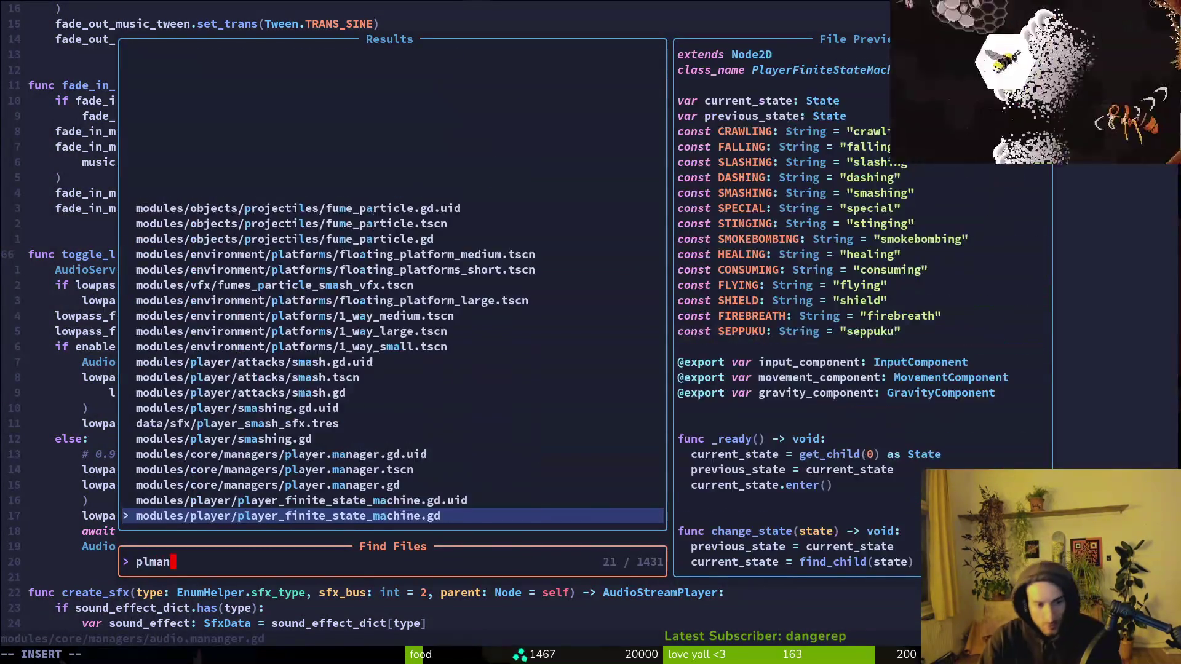
{"action": "type", "text": "a"}
{"action": "key", "text": "Return"}
{"action": "key", "text": "ctrl+d"}
{"action": "key", "text": "ctrl+d"}
{"action": "key", "text": "ctrl+d"}
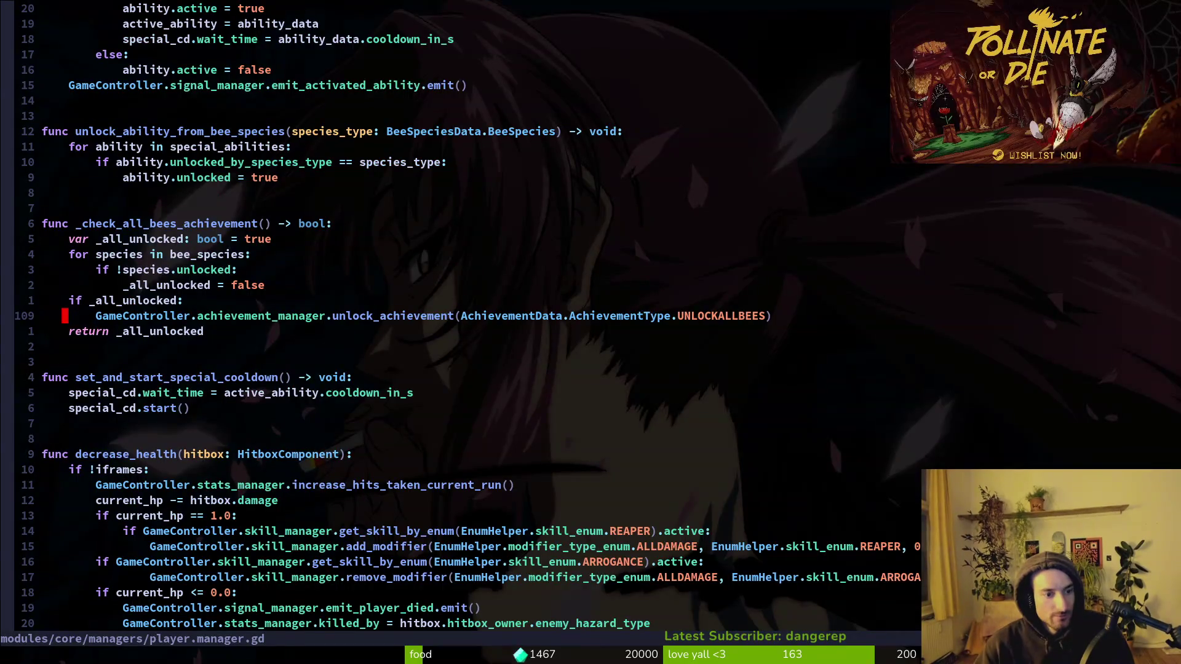
{"action": "key", "text": "ctrl+d"}
{"action": "key", "text": "ctrl+d"}
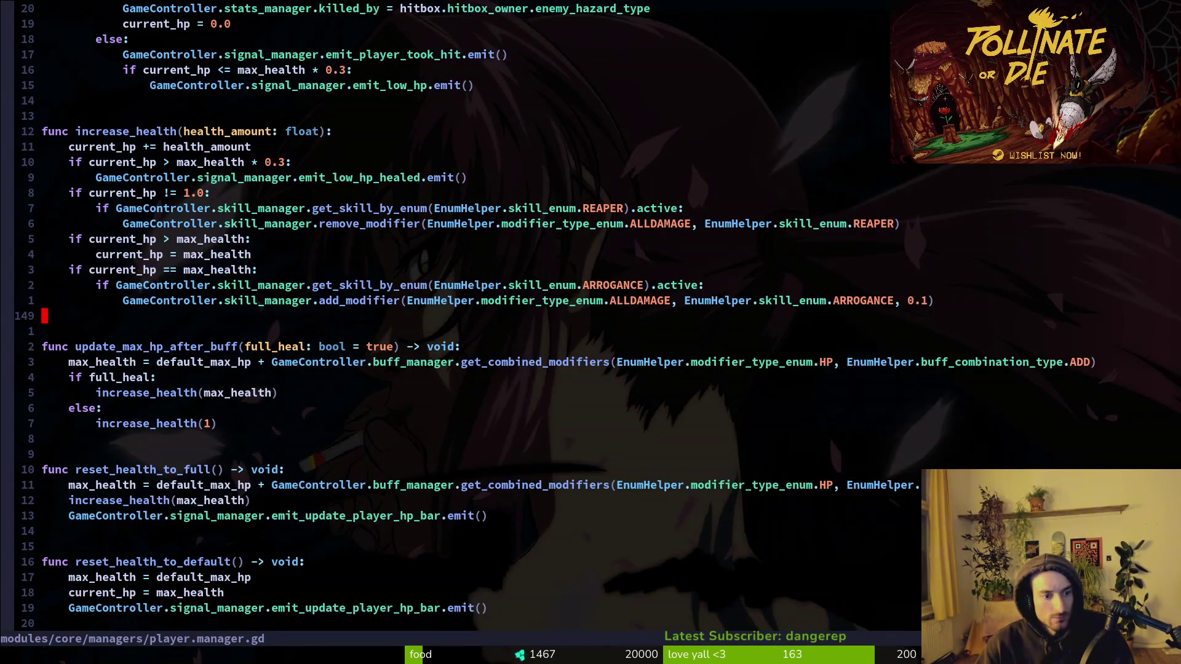
{"action": "key", "text": "ctrl+d"}
{"action": "key", "text": "ctrl+d"}
Step: Open hive.gd from the project file finder
{"action": "key", "text": "space"}
{"action": "key", "text": "f"}
{"action": "key", "text": "f"}
{"action": "type", "text": "hive"}
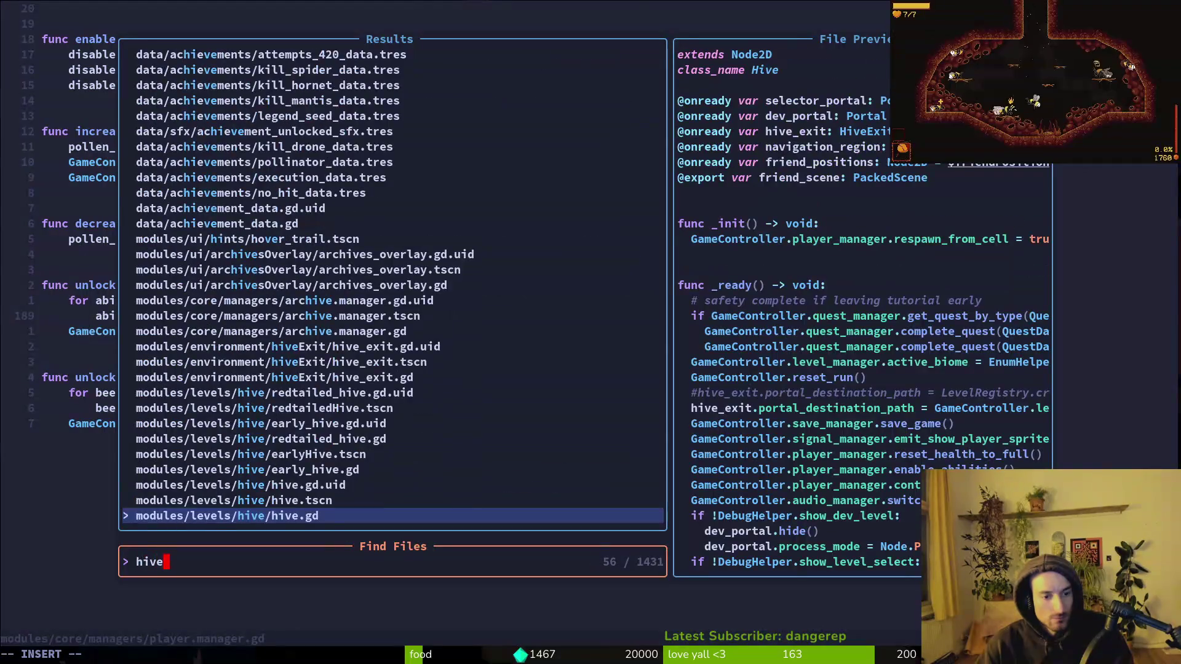
{"action": "key", "text": "Return"}
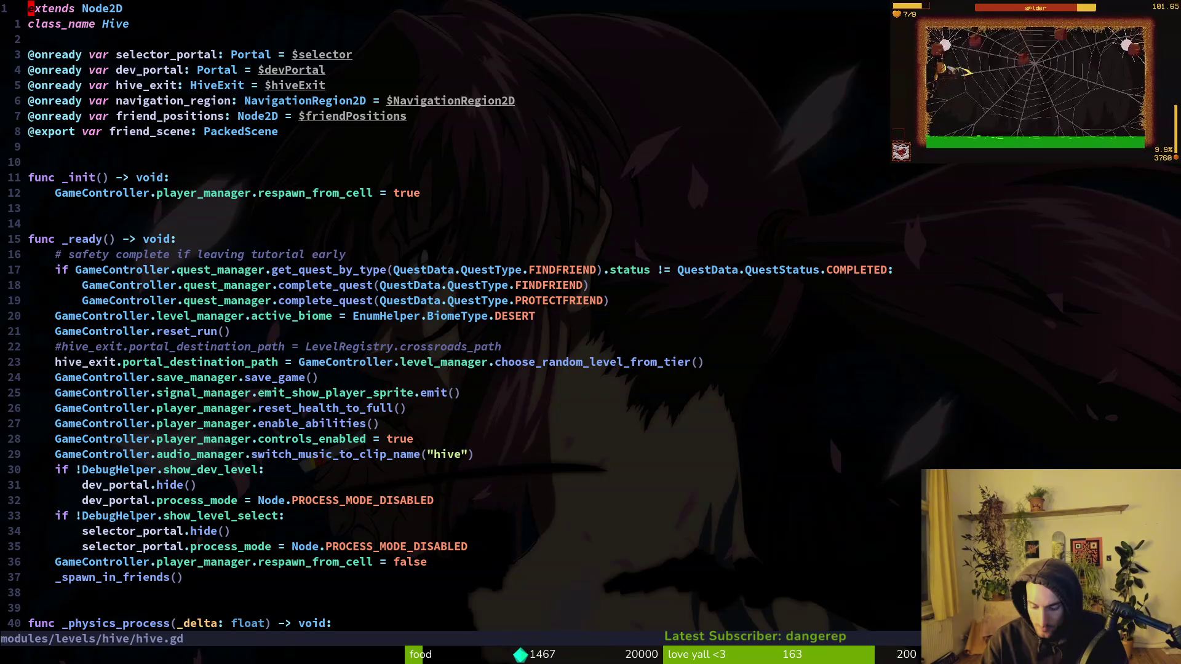
{"action": "key", "text": "space"}
{"action": "key", "text": "f"}
{"action": "key", "text": "f"}
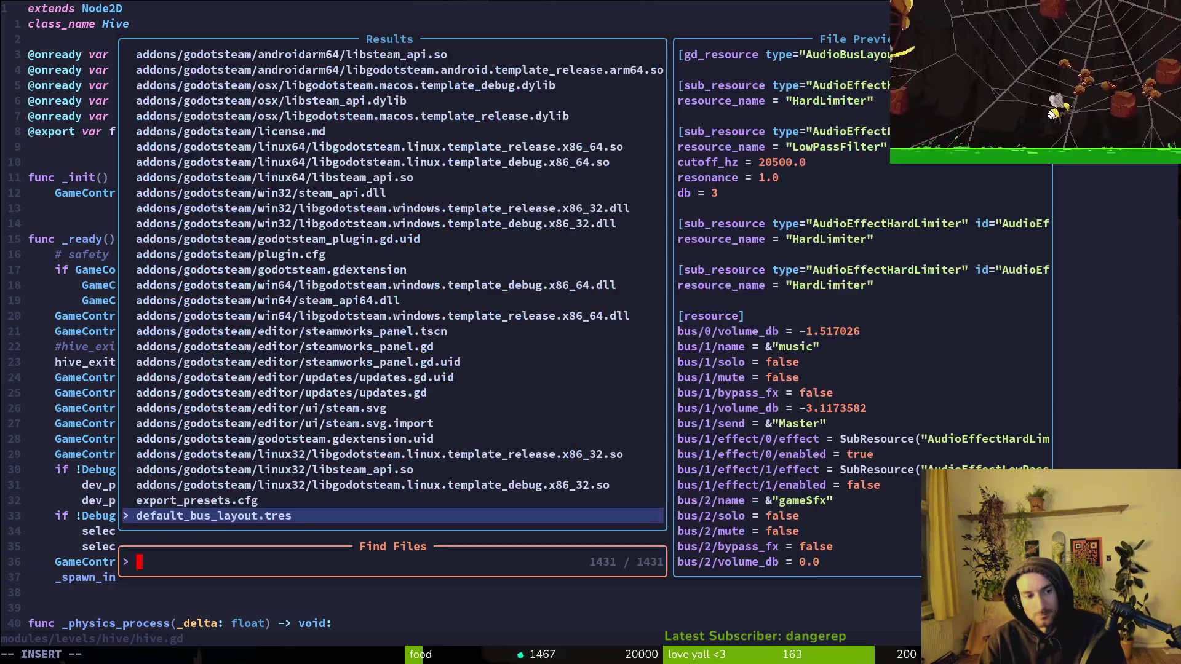
{"action": "type", "text": "hive"}
{"action": "key", "text": "Return"}
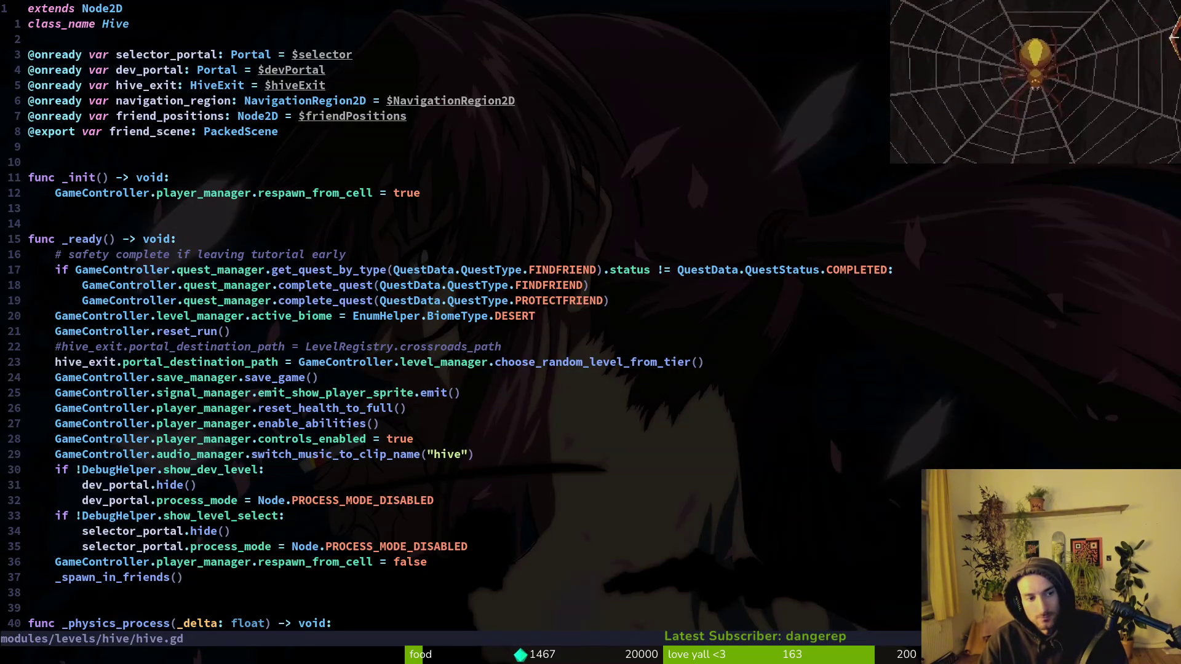
Step: Start a new line in hive.gd's _ready below the comment
{"action": "key", "text": "p"}
{"action": "key", "text": "u"}
{"action": "key", "text": "o"}
{"action": "key", "text": "Escape"}
{"action": "key", "text": "G"}
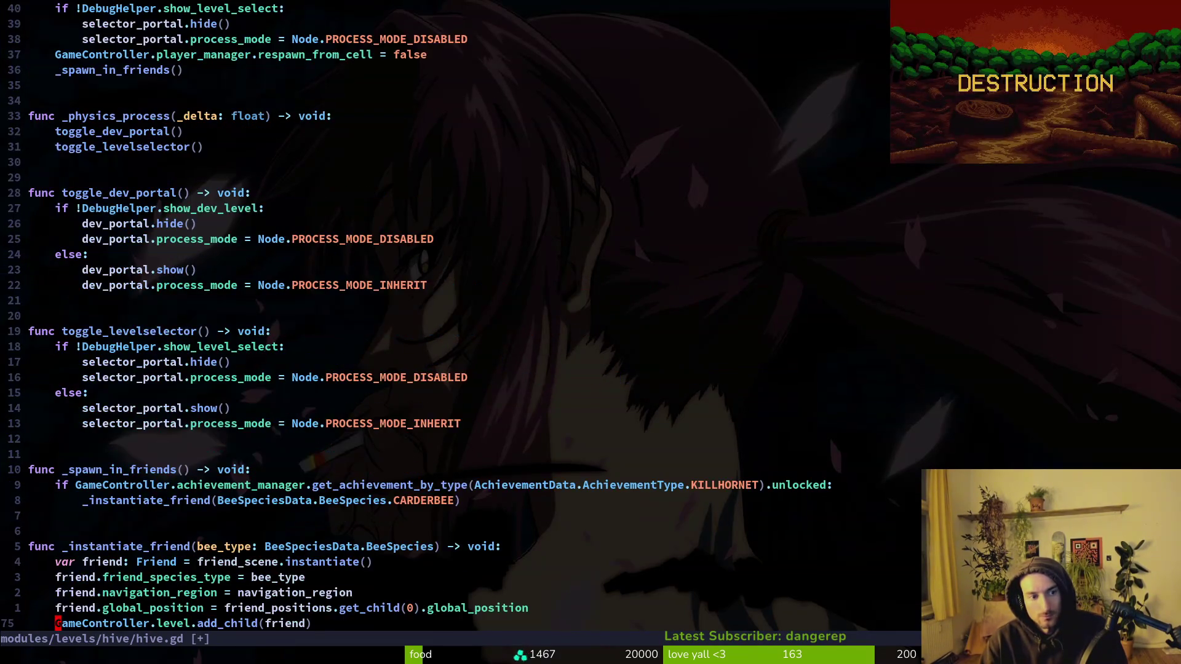
{"action": "key", "text": "ctrl+o"}
Step: Enter GameController.audio_manager.toggle_lowpass_filter() on line 18 using completion
{"action": "type", "text": "SG"}
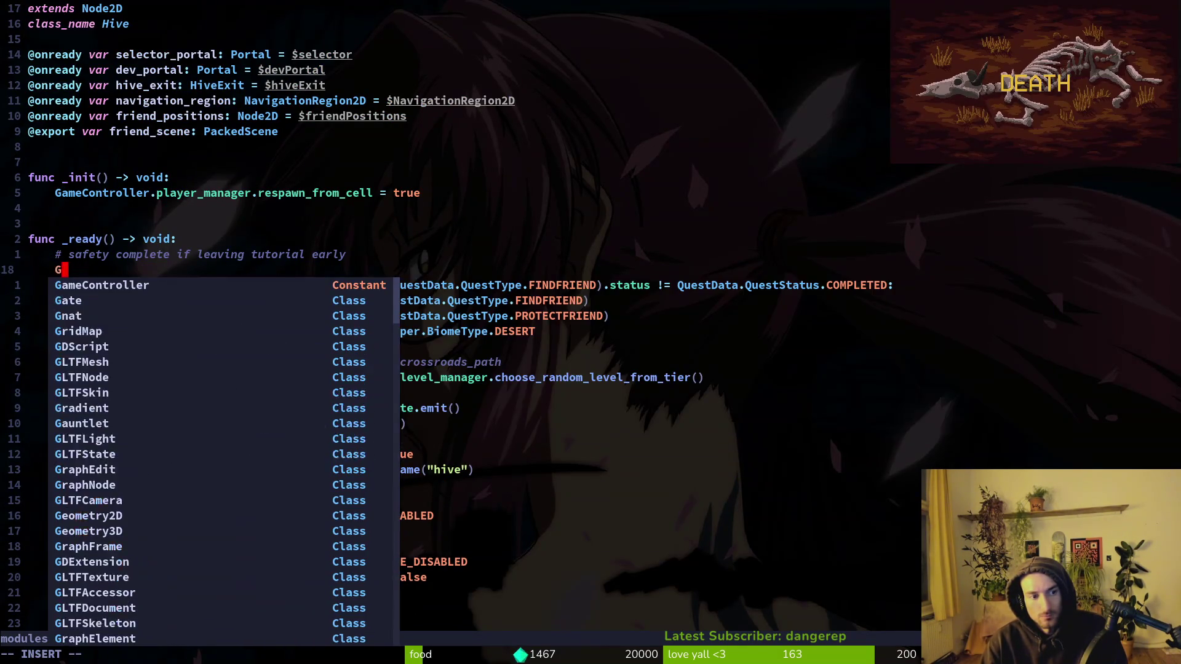
{"action": "type", "text": "ame"}
{"action": "key", "text": "Return"}
{"action": "type", "text": ".au"}
{"action": "key", "text": "Return"}
{"action": "type", "text": "."}
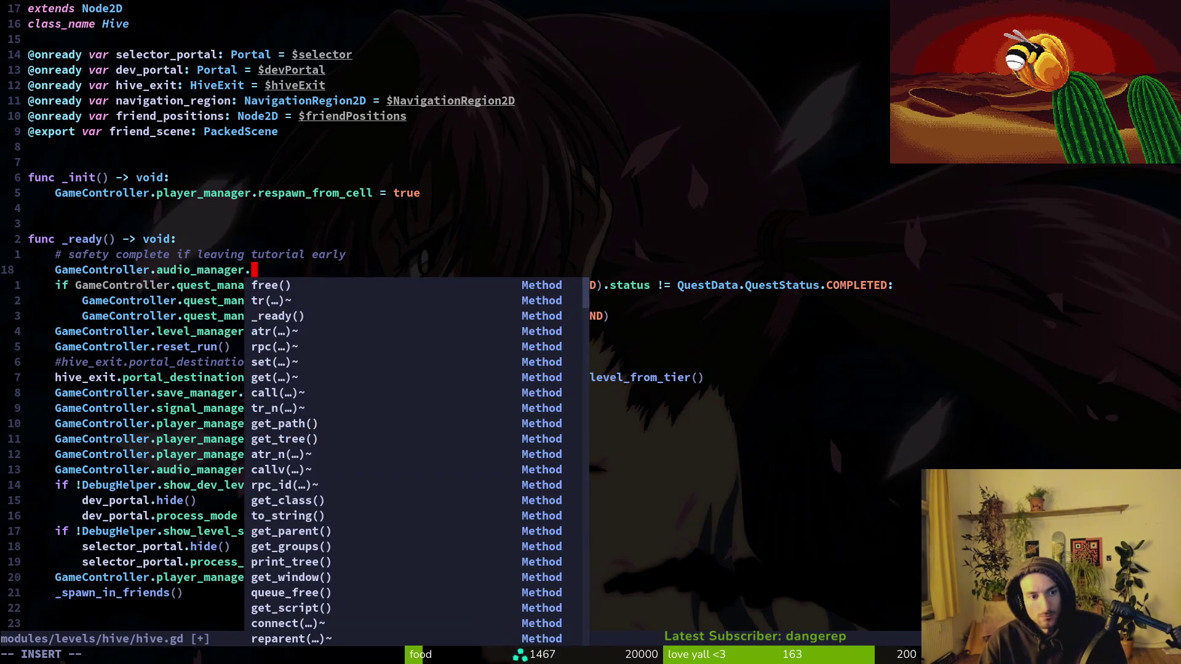
{"action": "type", "text": "to"}
{"action": "key", "text": "Tab"}
{"action": "key", "text": "Return"}
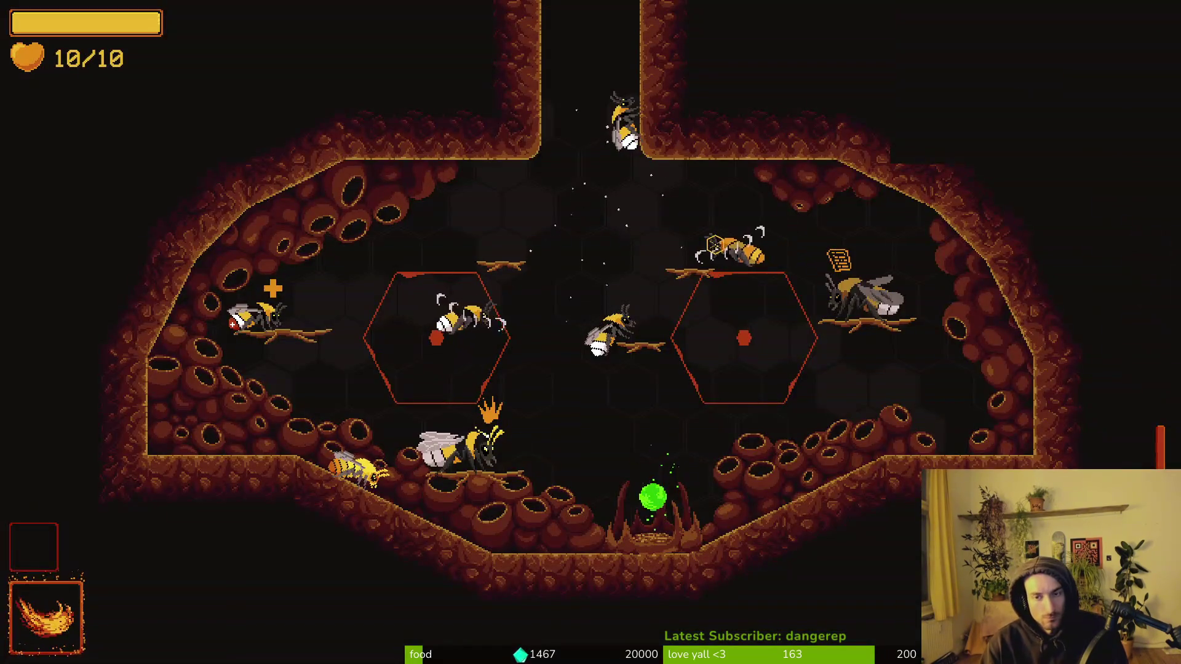
Step: Run the game, continue into the hive, pause, and switch back to Neovim
{"action": "key", "text": "F5"}
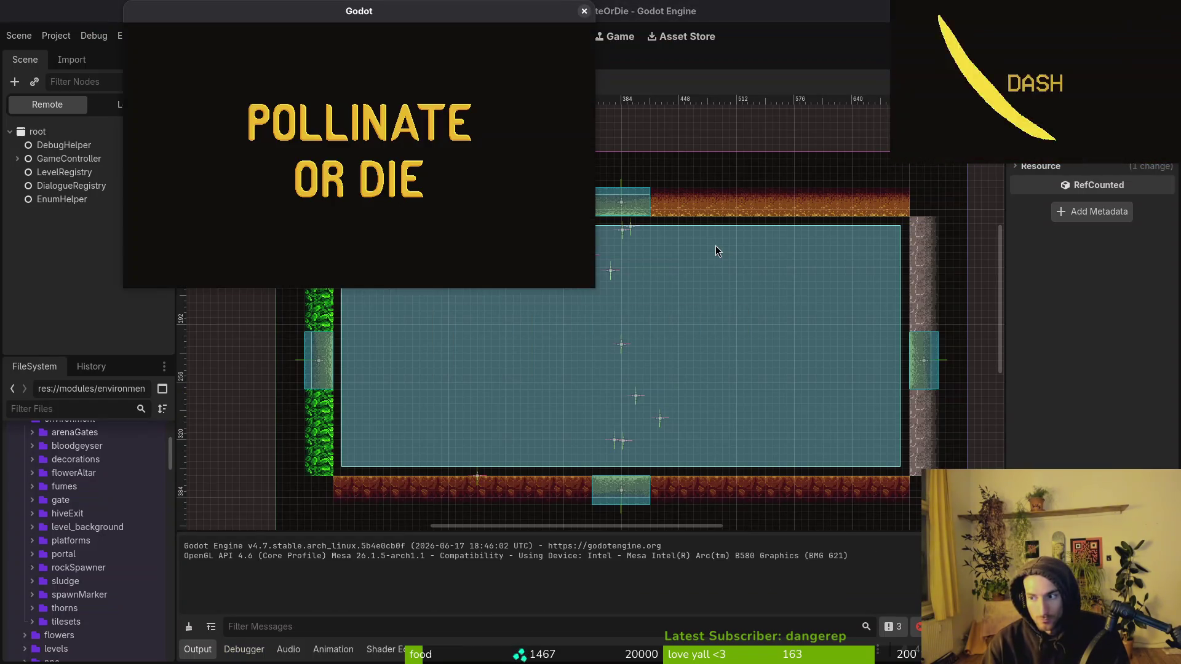
{"action": "key", "text": "Return"}
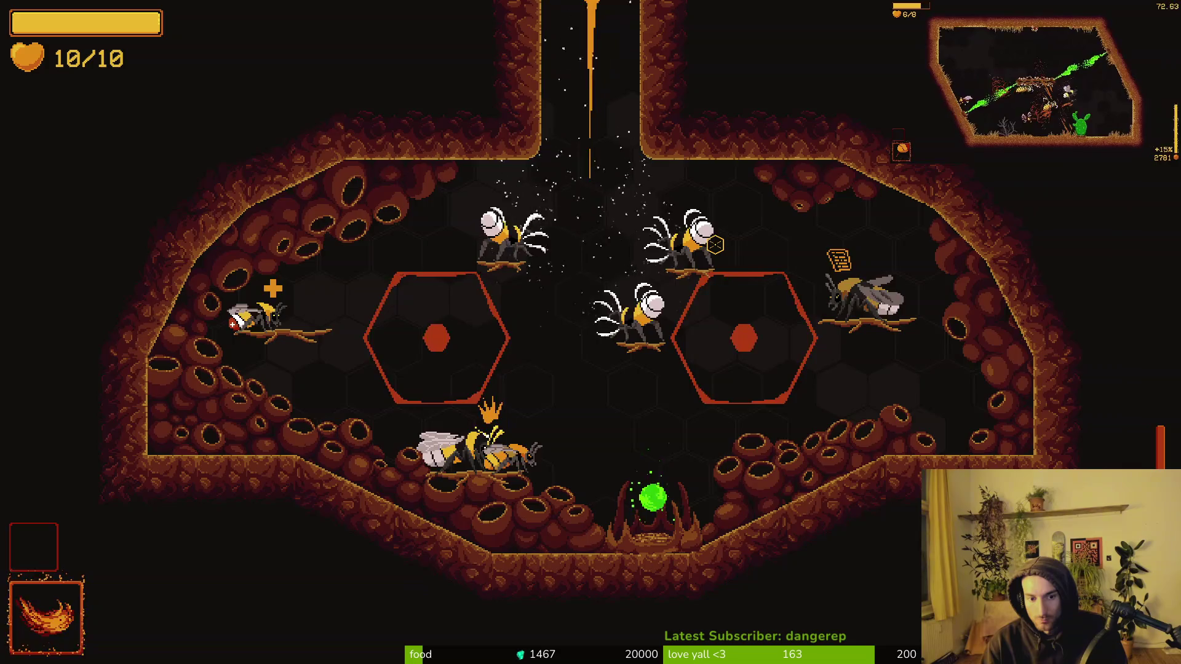
{"action": "key", "text": "Escape"}
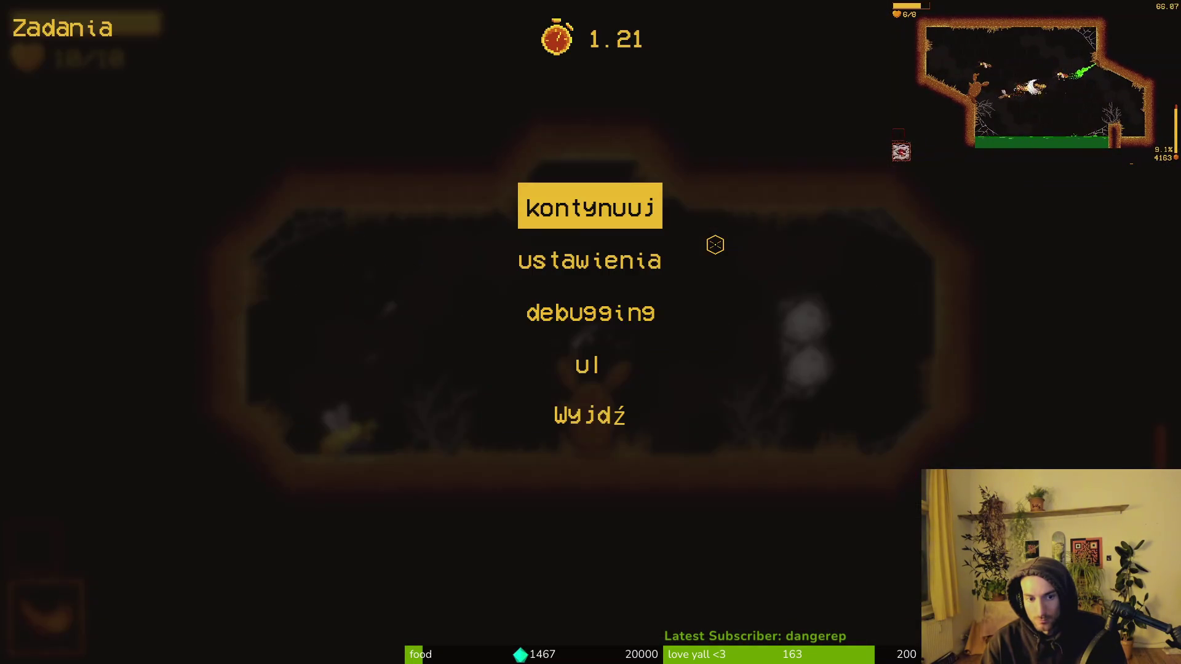
{"action": "key", "text": "alt+Tab"}
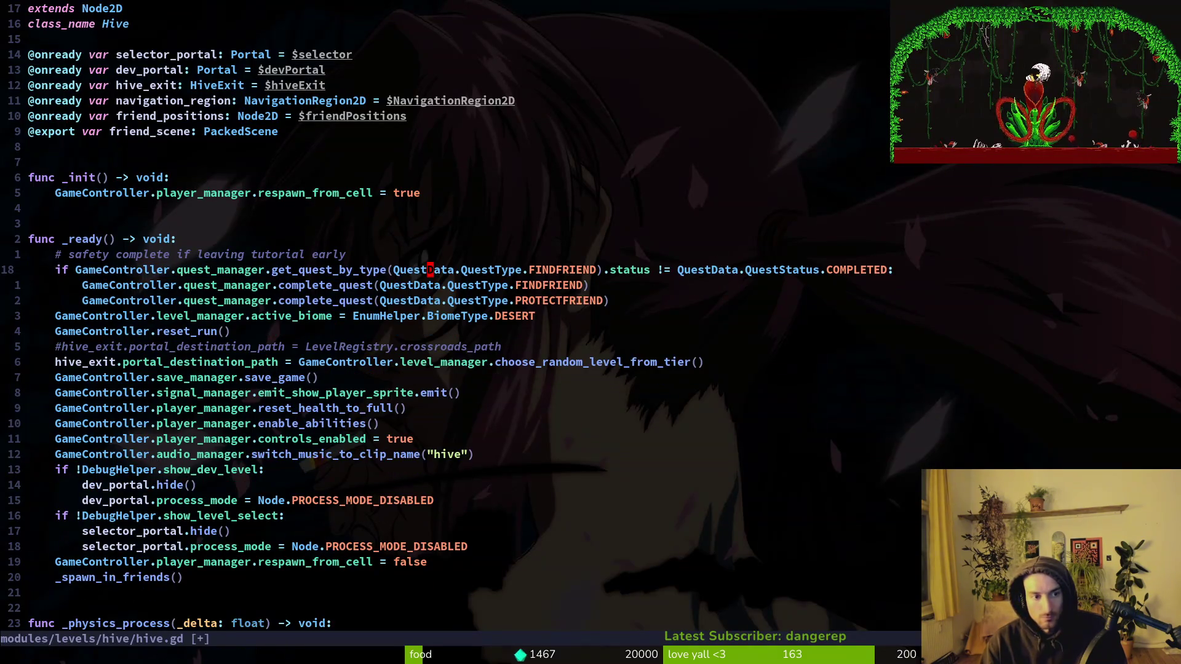
Step: Paste toggle_lowpass_filter(false) under 'var vfx = _handle_vfx()' in hive_exit.gd and rerun the game
{"action": "key", "text": "ctrl+p"}
{"action": "type", "text": "hivee"}
{"action": "key", "text": "Return"}
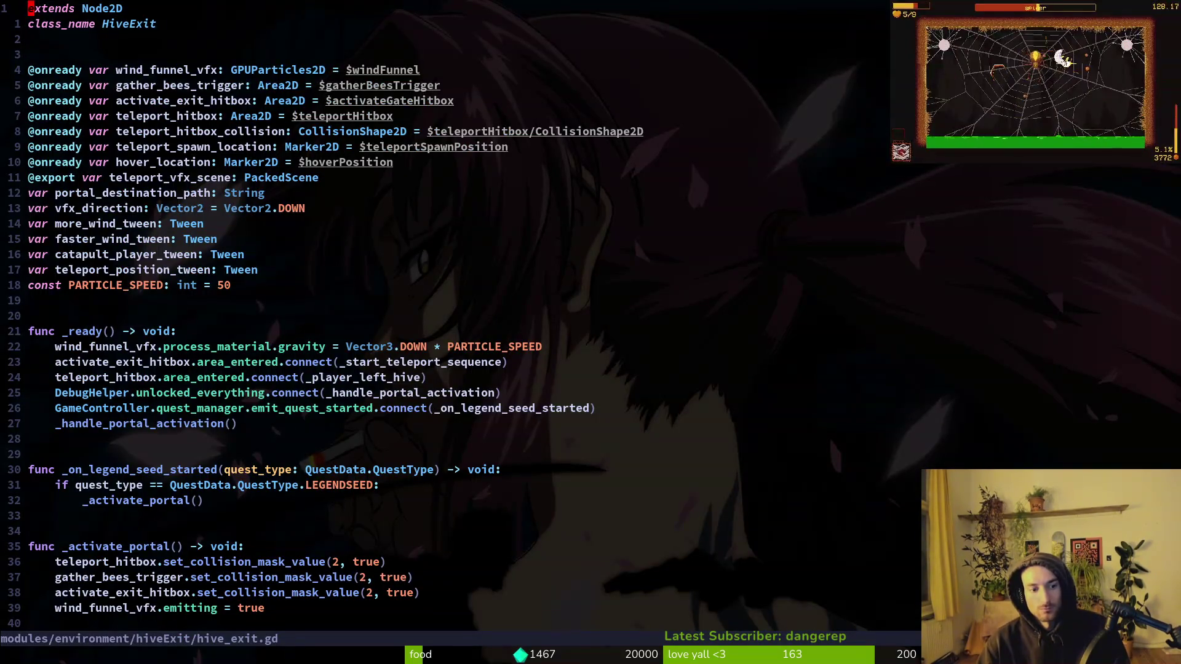
{"action": "key", "text": "G"}
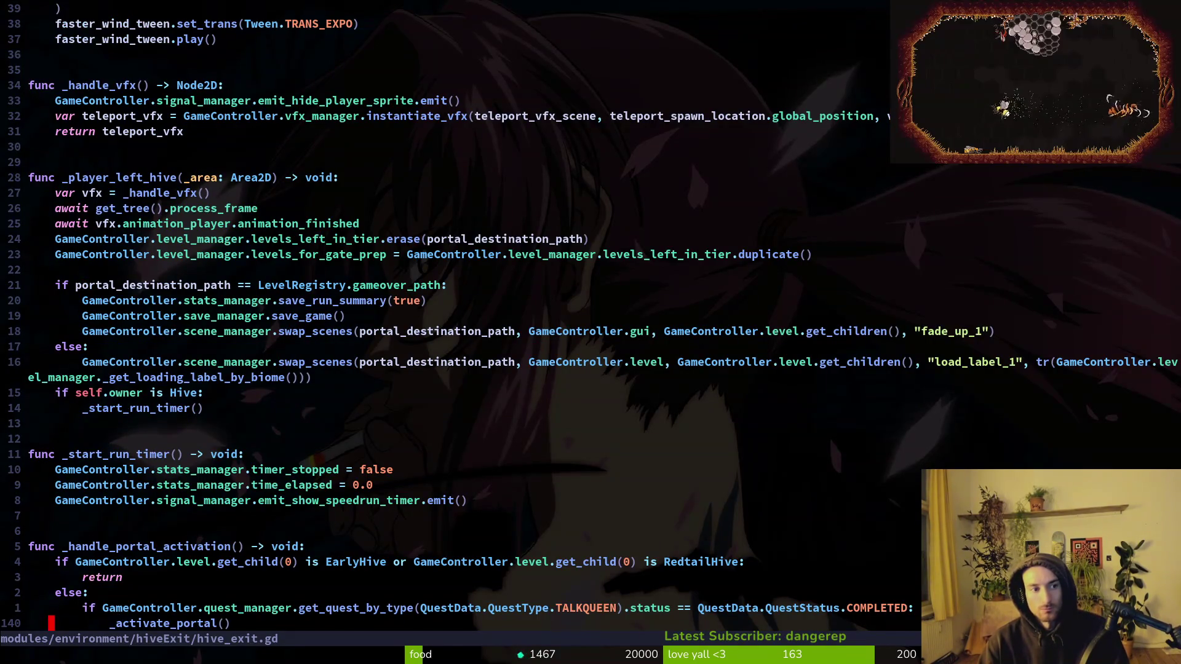
{"action": "key", "text": "p"}
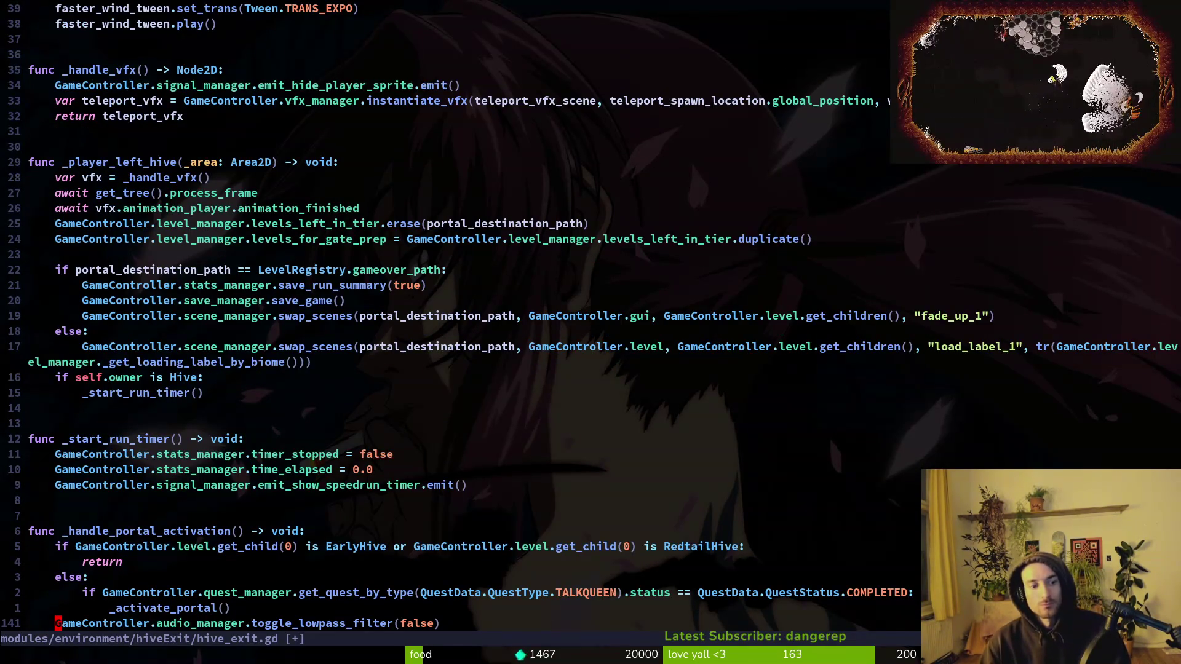
{"action": "key", "text": "p"}
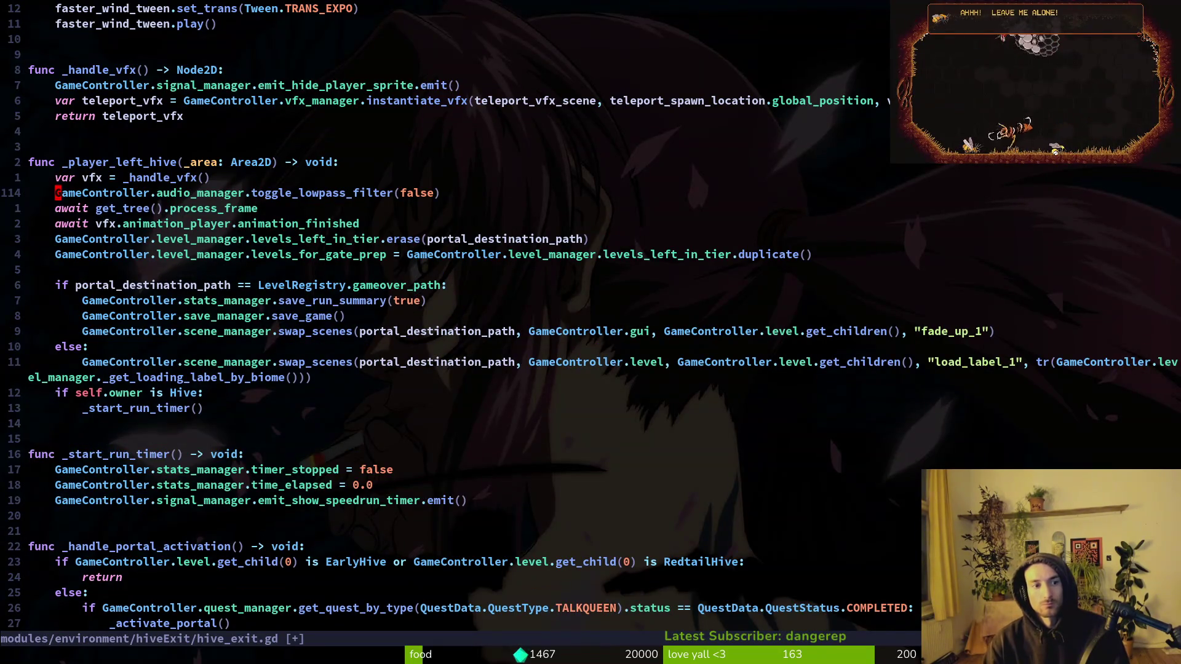
{"action": "key", "text": "F5"}
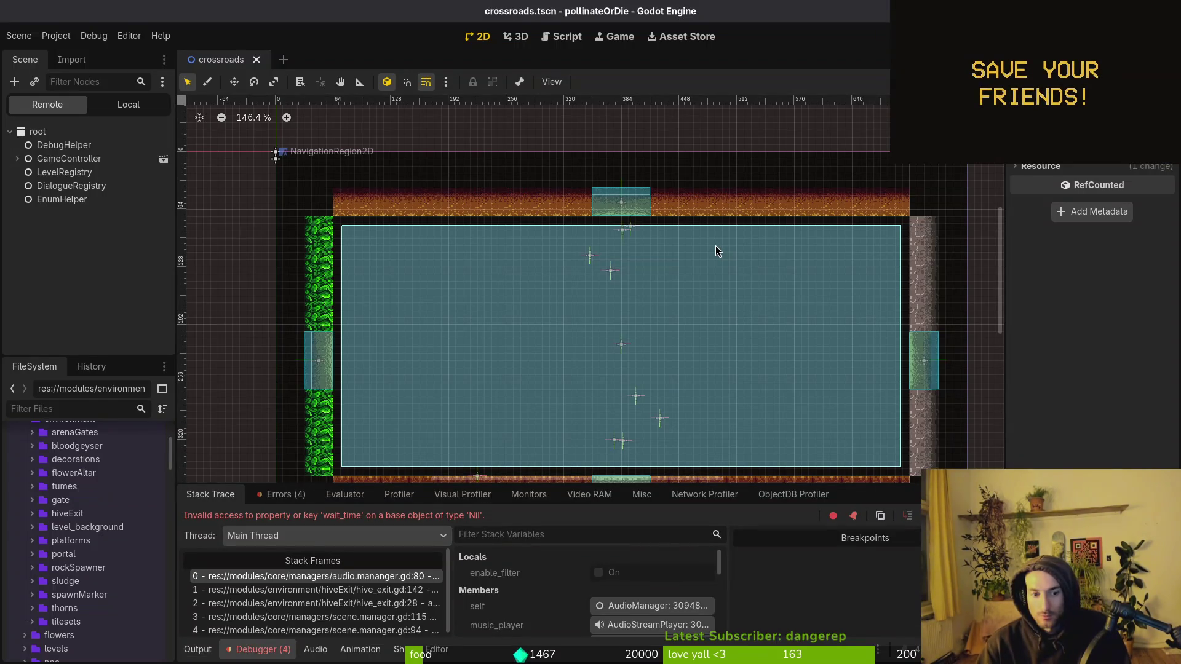
Step: Return to Neovim and open the audio manager script via the file finder
{"action": "key", "text": "alt+Tab"}
{"action": "key", "text": "alt+Tab"}
{"action": "key", "text": "alt+Tab"}
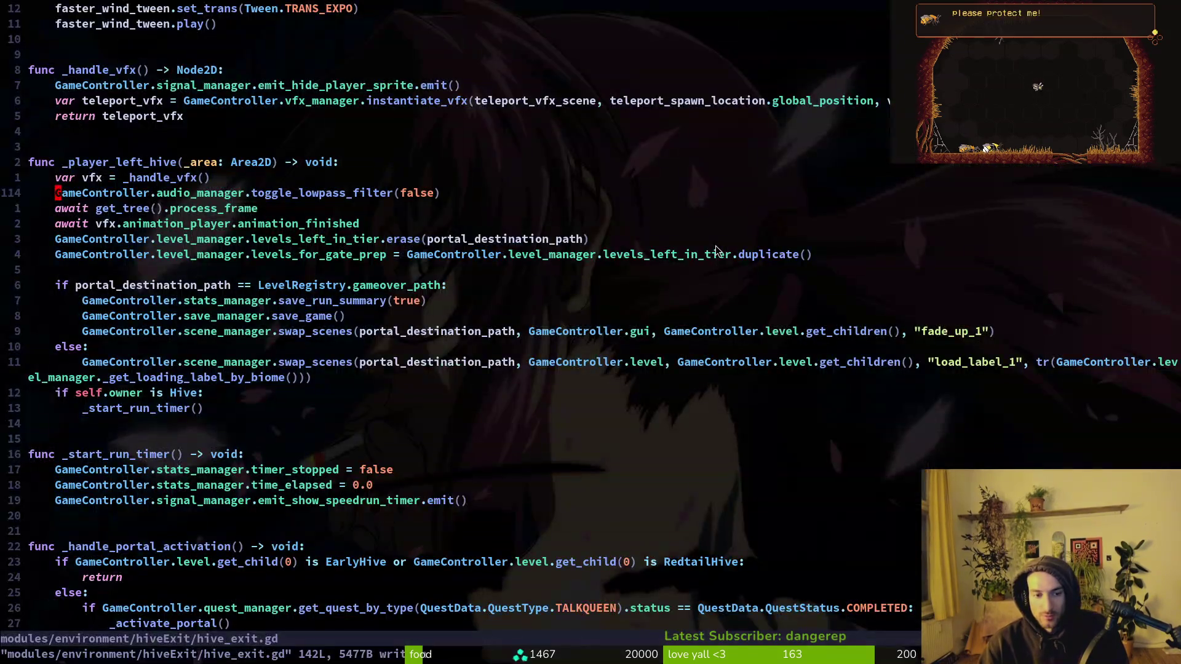
{"action": "key", "text": "ctrl+o"}
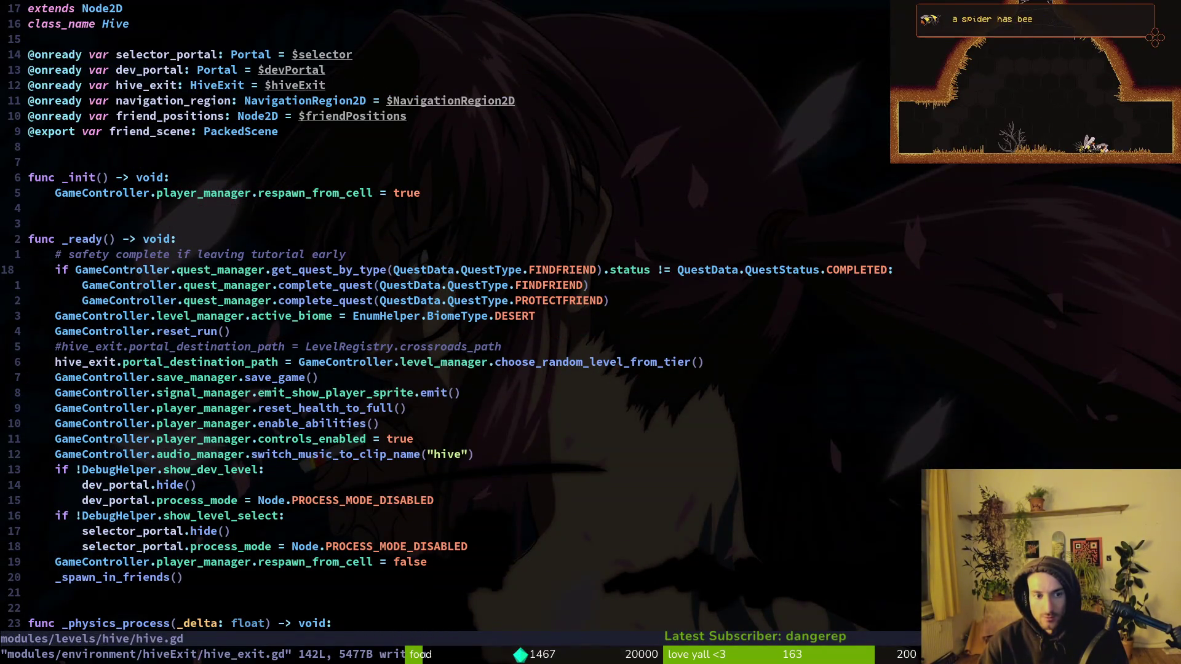
{"action": "key", "text": "ctrl+o"}
{"action": "key", "text": "ctrl+p"}
{"action": "type", "text": "audm"}
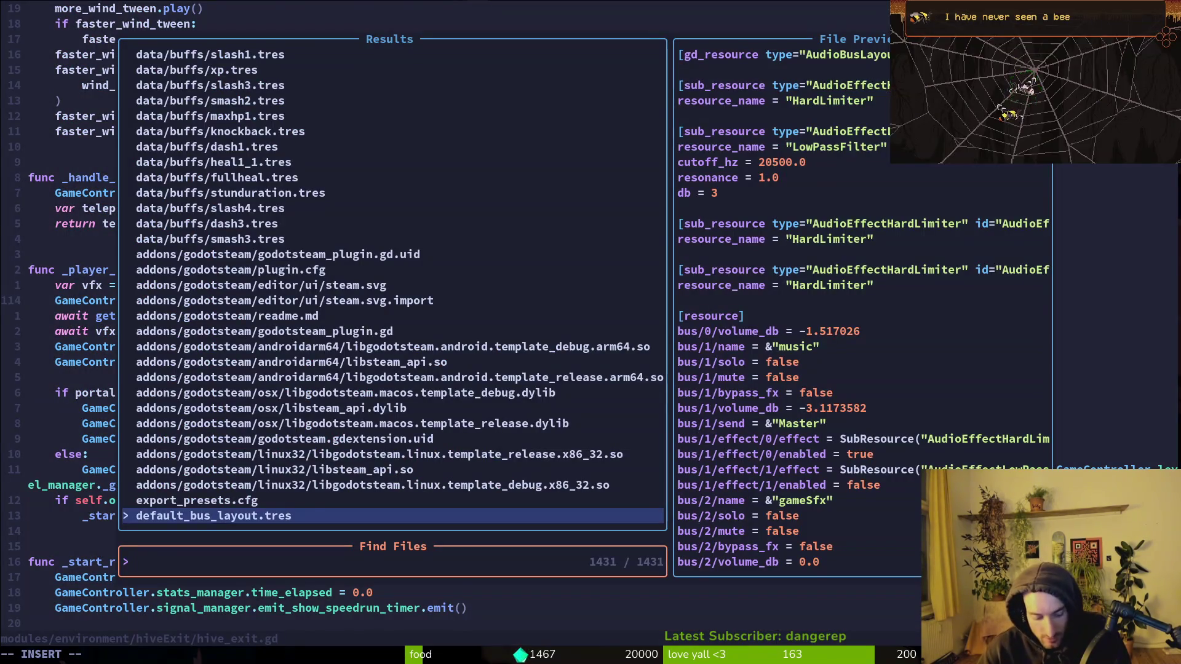
{"action": "key", "text": "Return"}
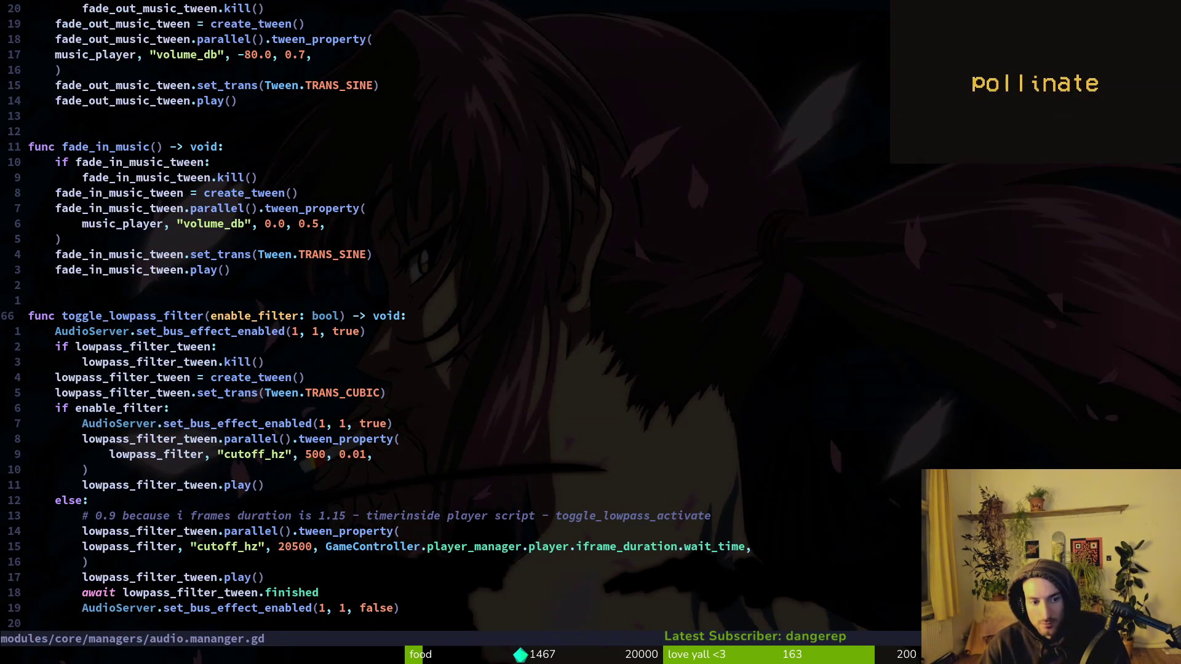
Step: On line 81, delete the iframe_duration.wait_time duration expression from the release tween
{"action": "key", "text": "1"}
{"action": "key", "text": "8"}
{"action": "key", "text": "j"}
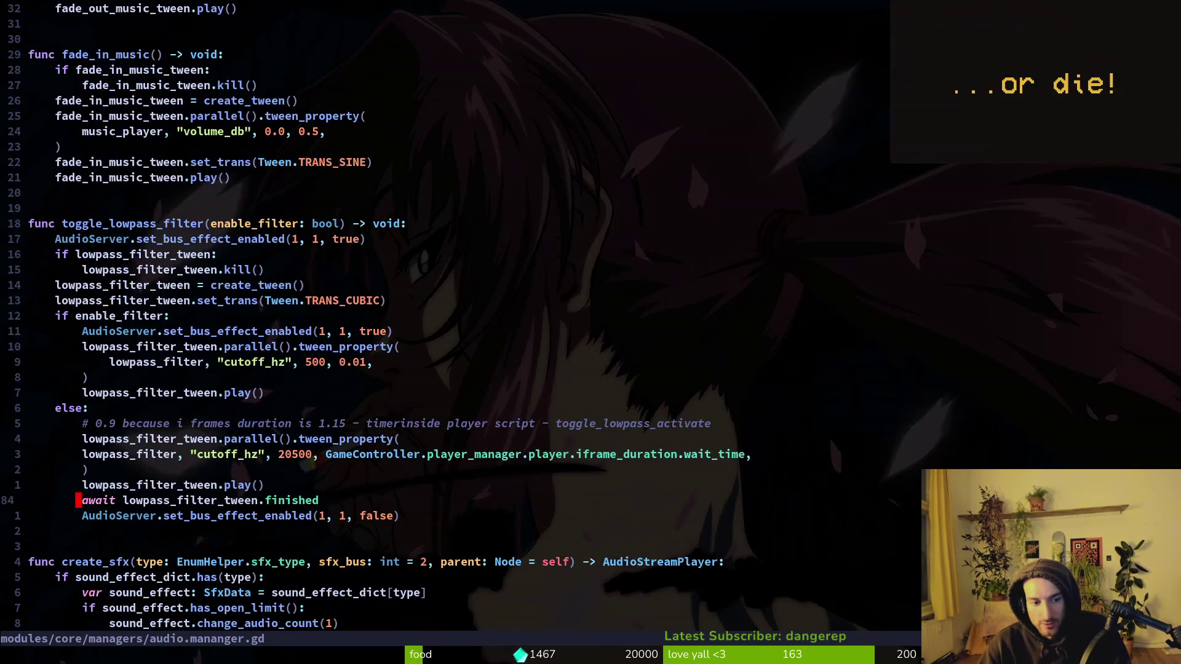
{"action": "key", "text": "w"}
{"action": "key", "text": "w"}
{"action": "key", "text": "w"}
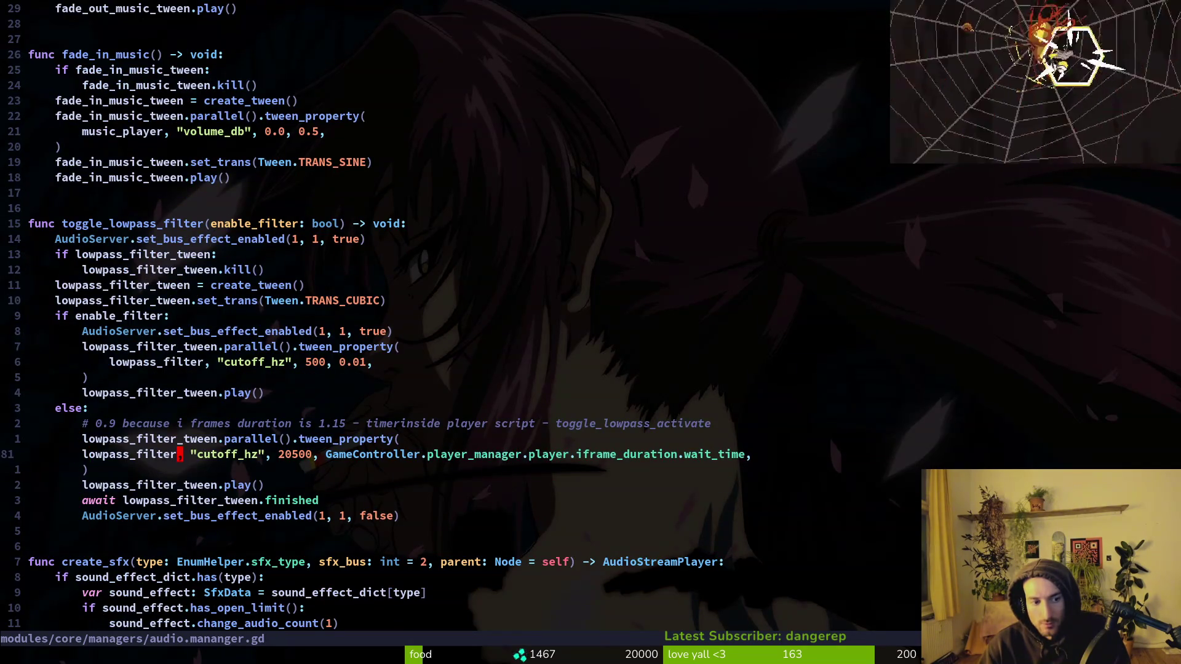
{"action": "key", "text": "t"}
{"action": "key", "text": "comma"}
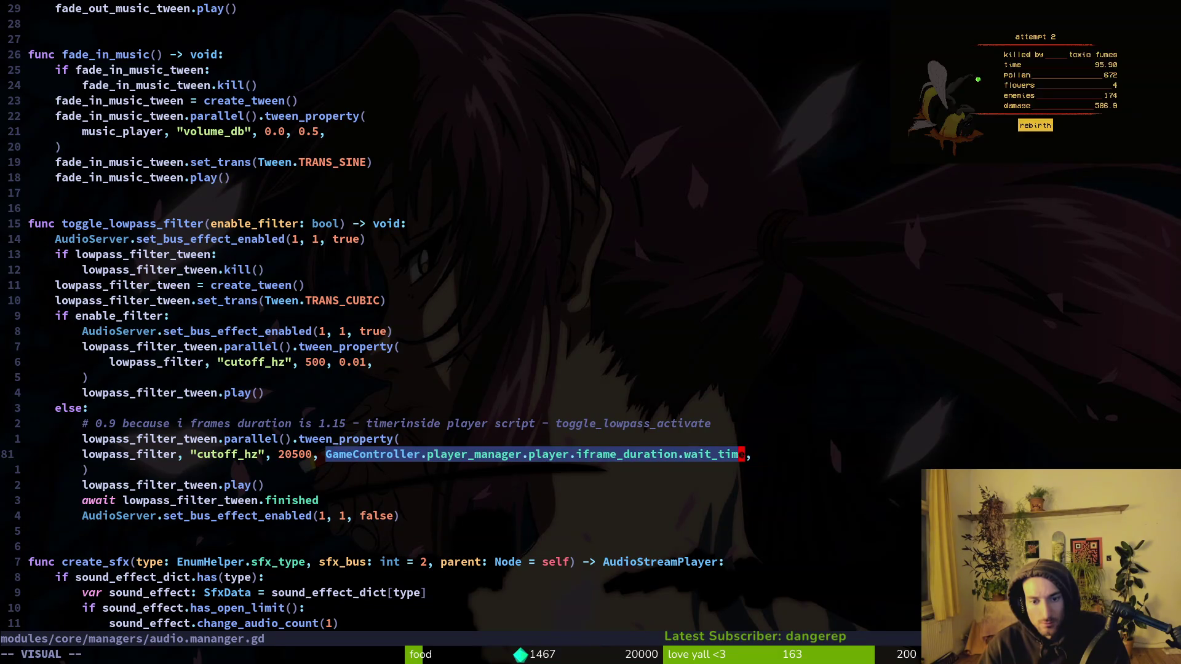
{"action": "key", "text": "d"}
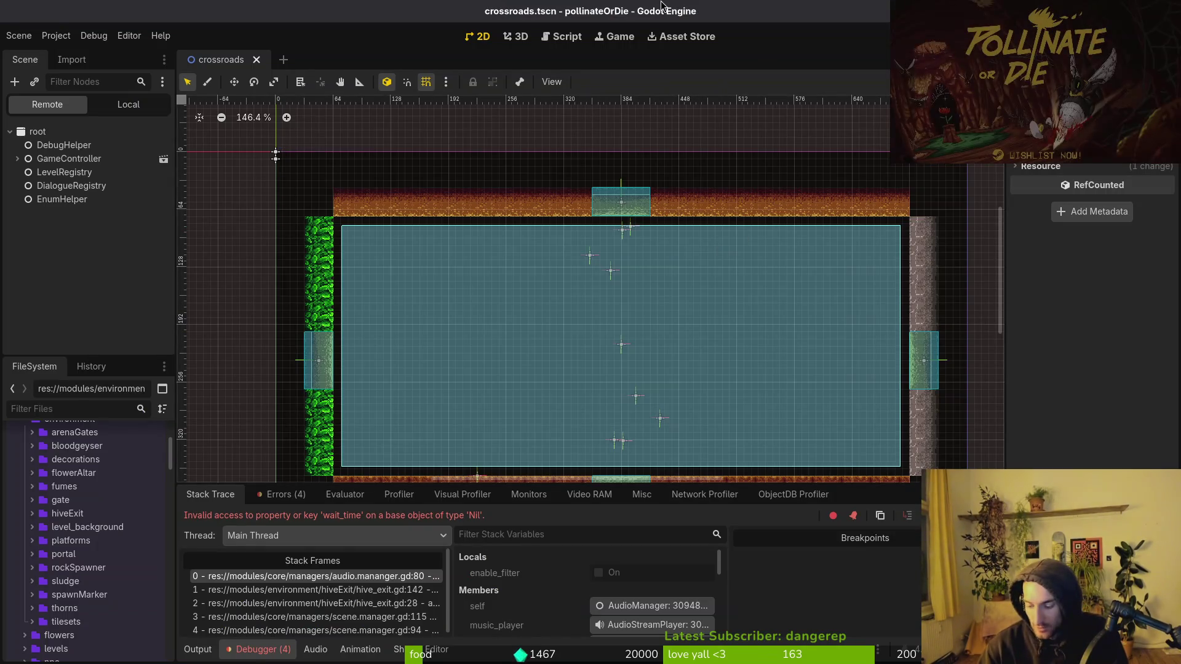
Step: In Godot, open player.tscn and inspect the iframeDuration timer's wait time
{"action": "key", "text": "shift+alt+o"}
{"action": "type", "text": "pl"}
{"action": "key", "text": "Down"}
{"action": "key", "text": "Return"}
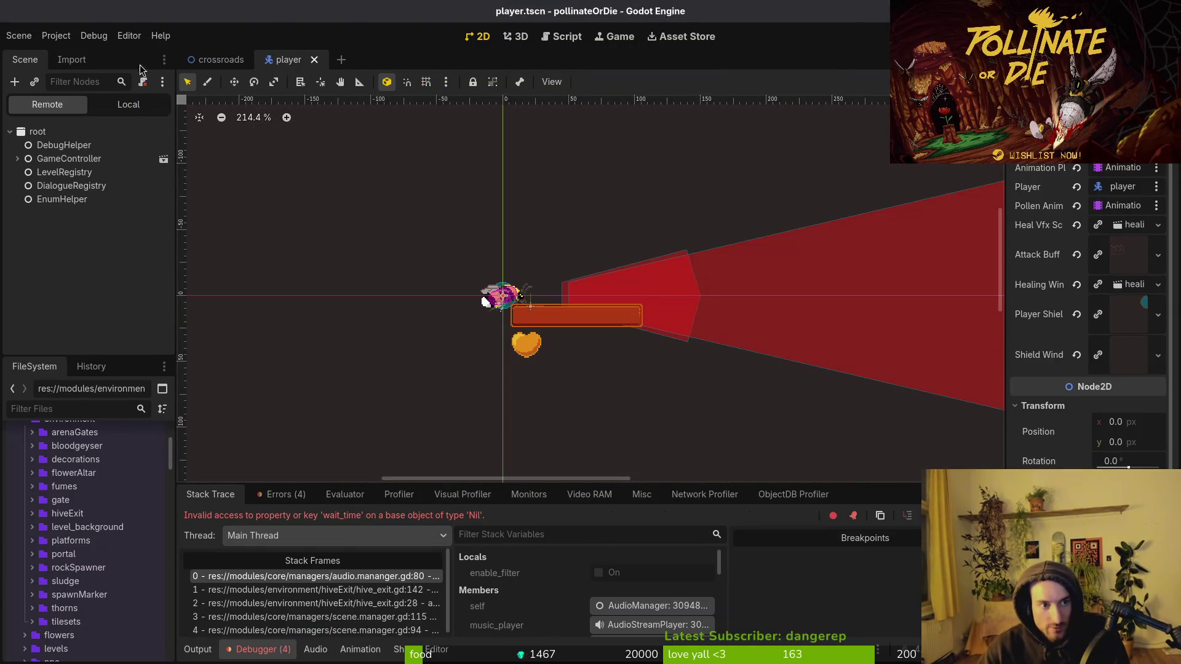
{"action": "left_click", "coordinate": [117, 105]}
{"action": "scroll", "coordinate": [105, 264], "scroll_direction": "up", "scroll_amount": 5}
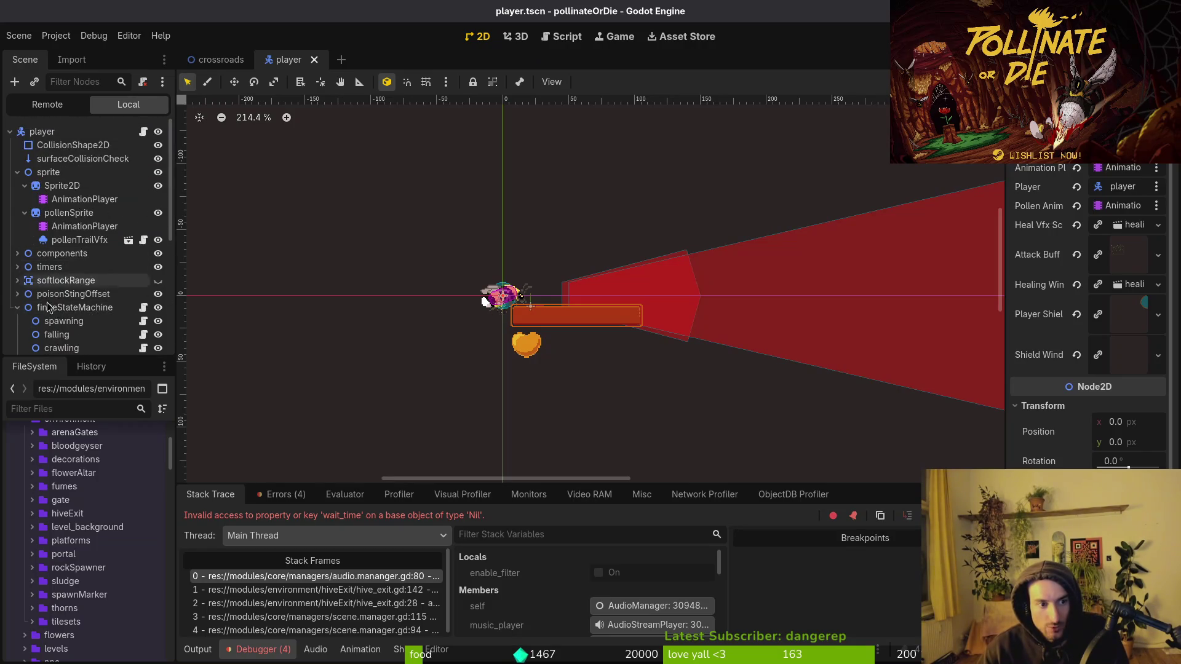
{"action": "left_click", "coordinate": [17, 308]}
{"action": "left_click", "coordinate": [17, 267]}
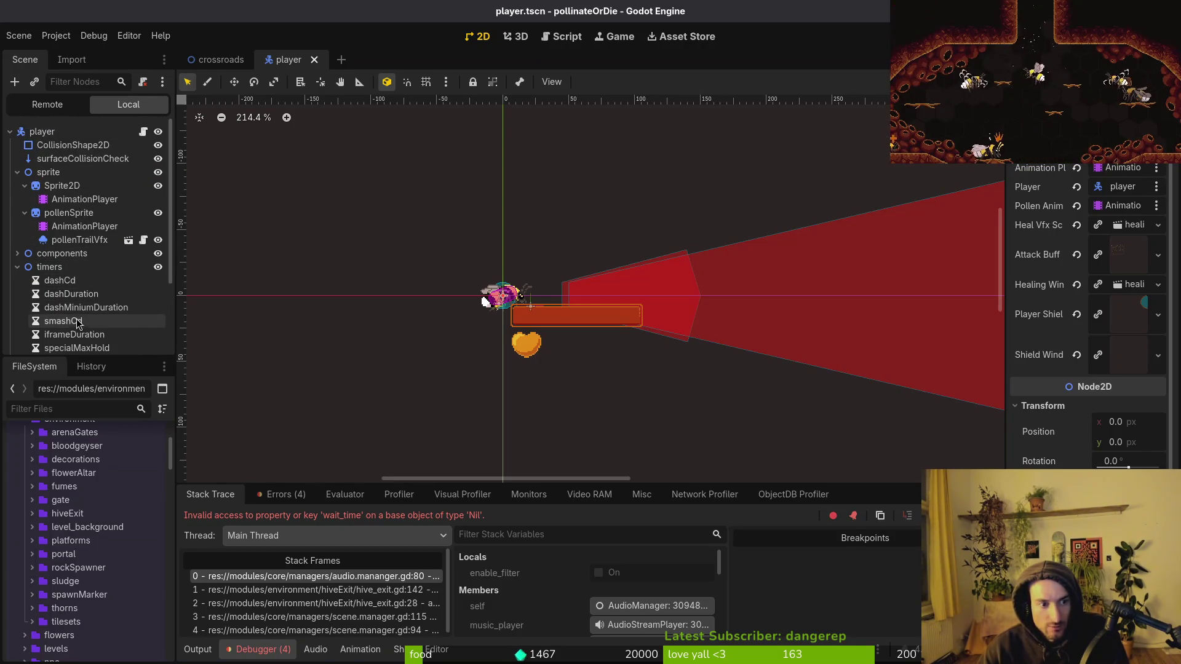
{"action": "left_click", "coordinate": [68, 335]}
Step: Type 79 as the fixed tween duration, save, and relaunch the game
{"action": "key", "text": "alt+Tab"}
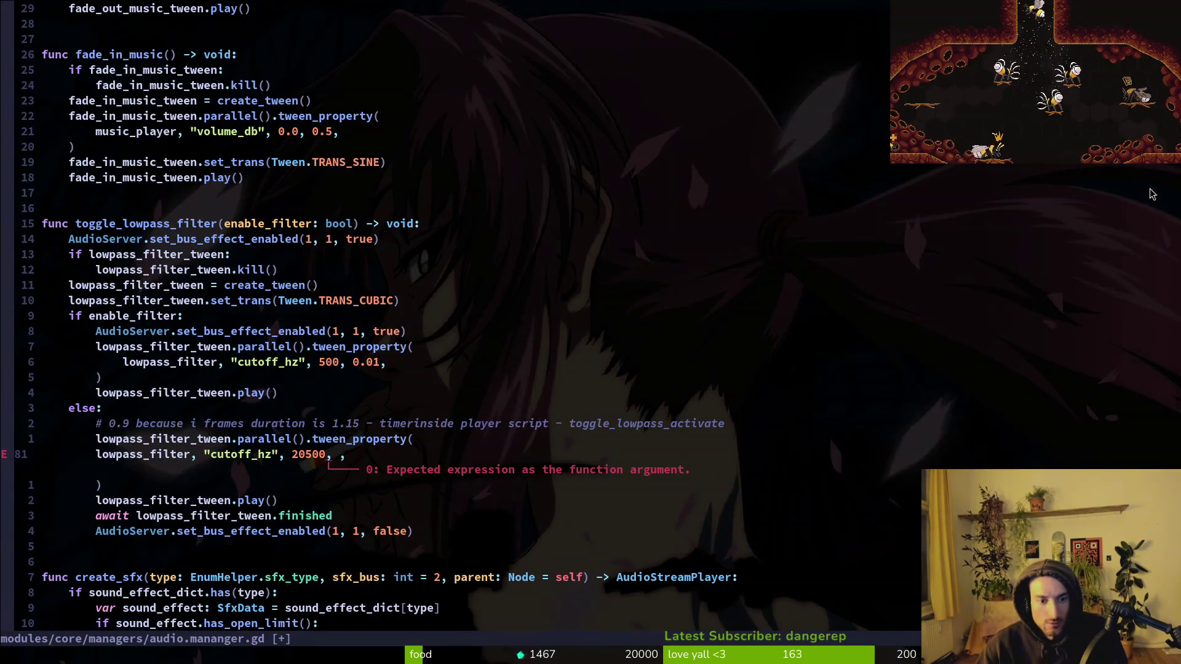
{"action": "key", "text": "Escape"}
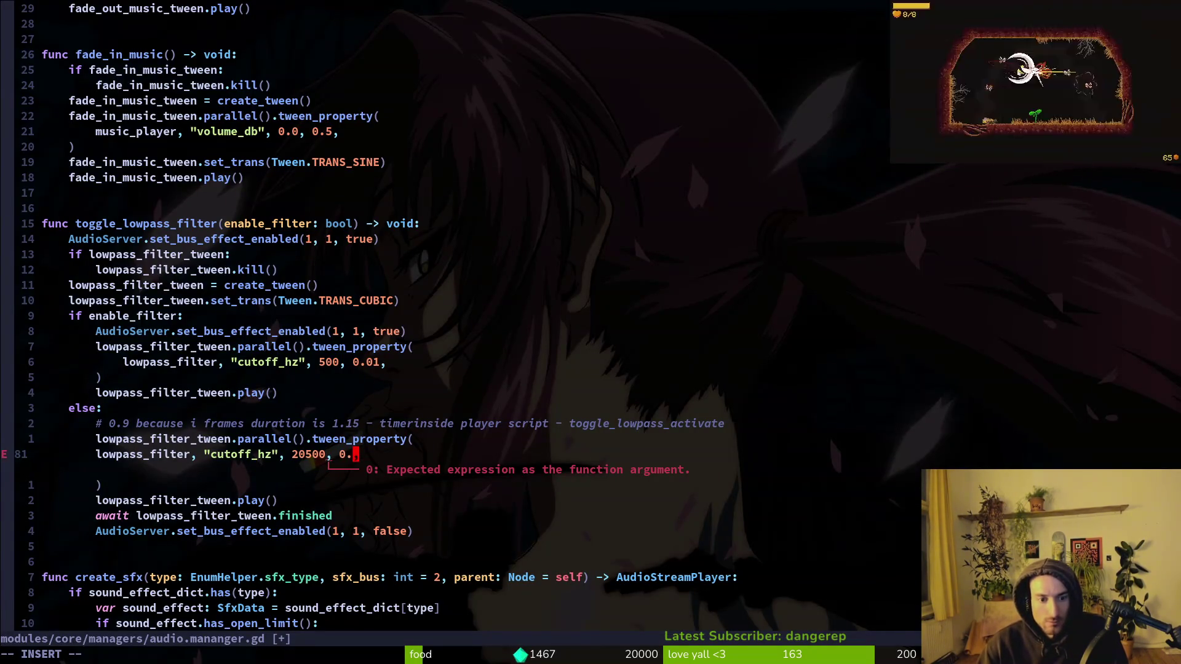
{"action": "type", "text": "79"}
{"action": "key", "text": "Return"}
{"action": "key", "text": "alt+Tab"}
{"action": "key", "text": "F5"}
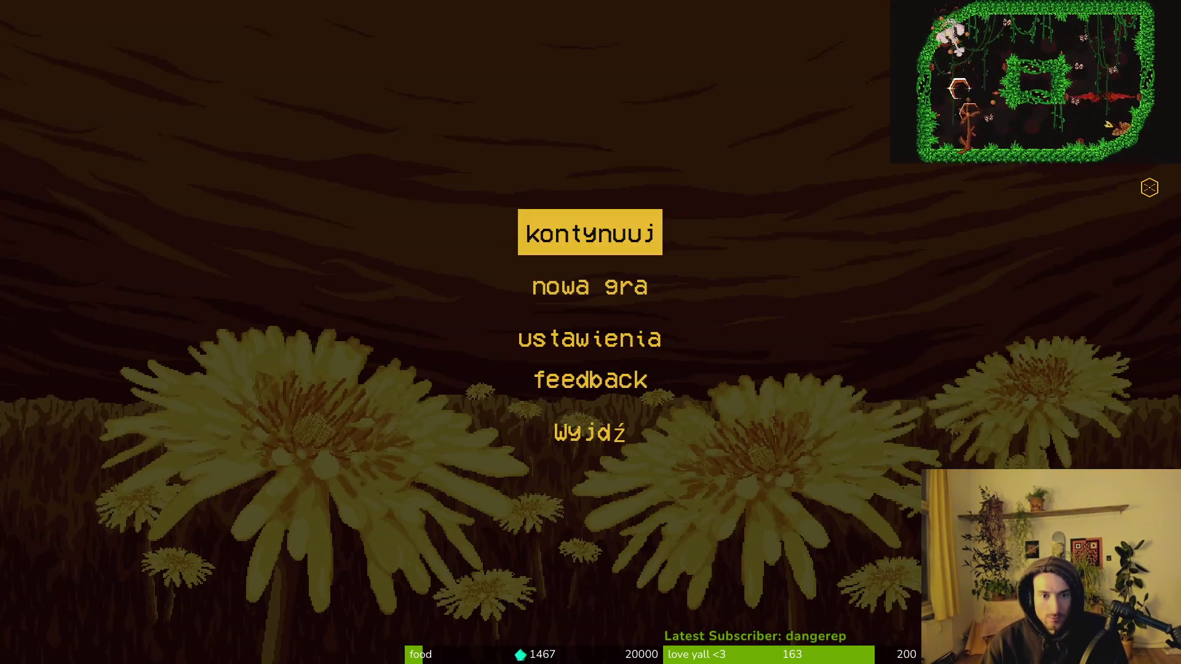
Step: Choose kontynuuj and fly the bee up through the hive's top exit
{"action": "key", "text": "Return"}
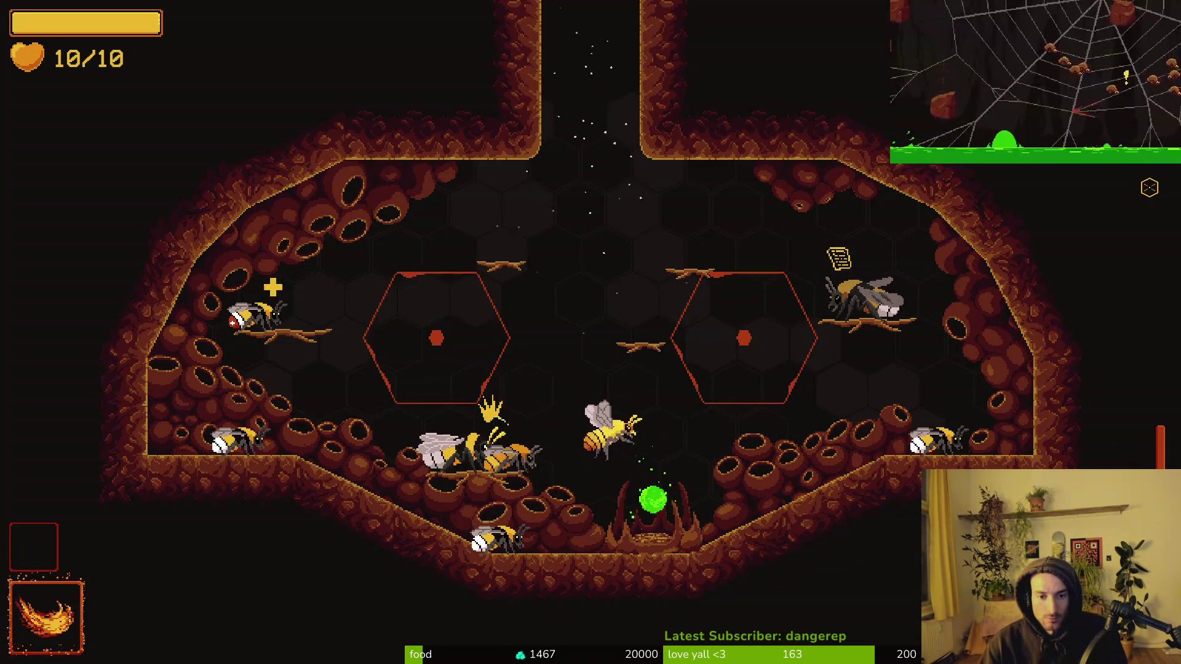
{"action": "key", "text": "w"}
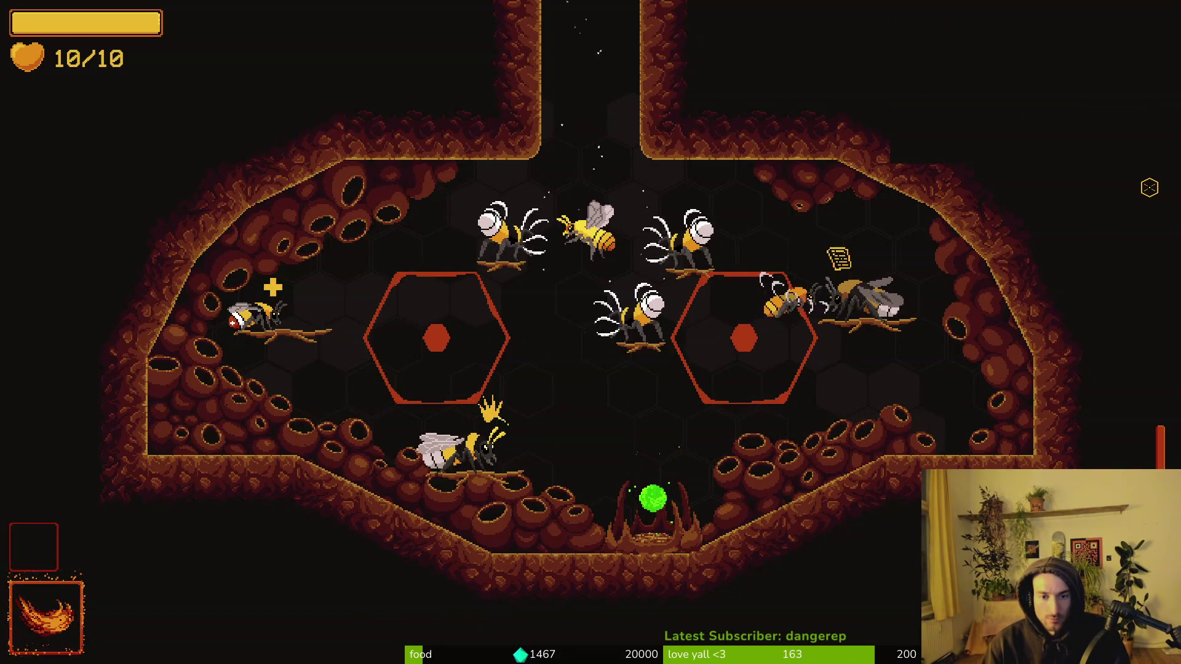
{"action": "key", "text": "w"}
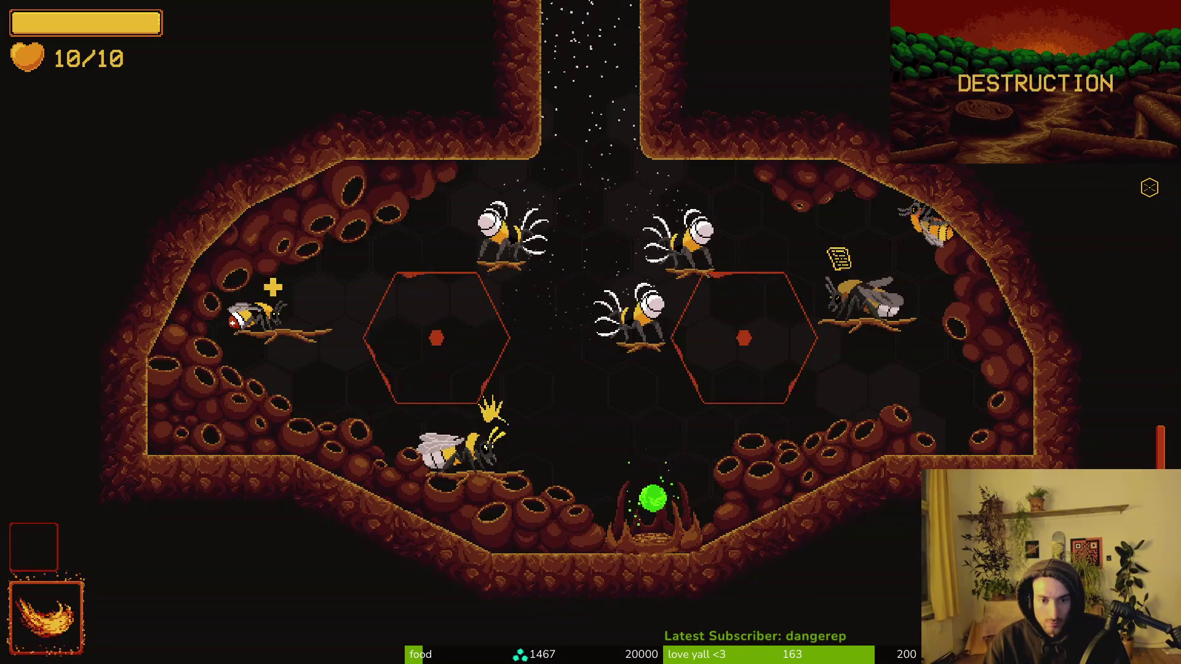
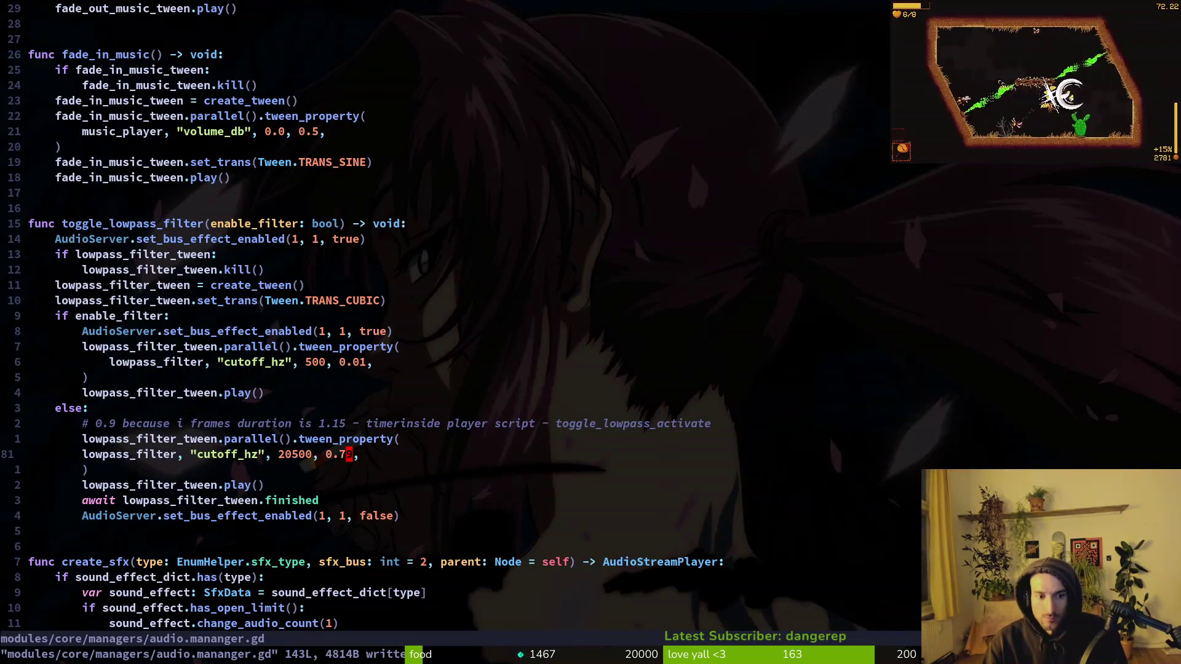
Step: Open hive.gd through the file search, then paste and undo the toggle_lowpass_filter(false) line
{"action": "key", "text": "ctrl+o"}
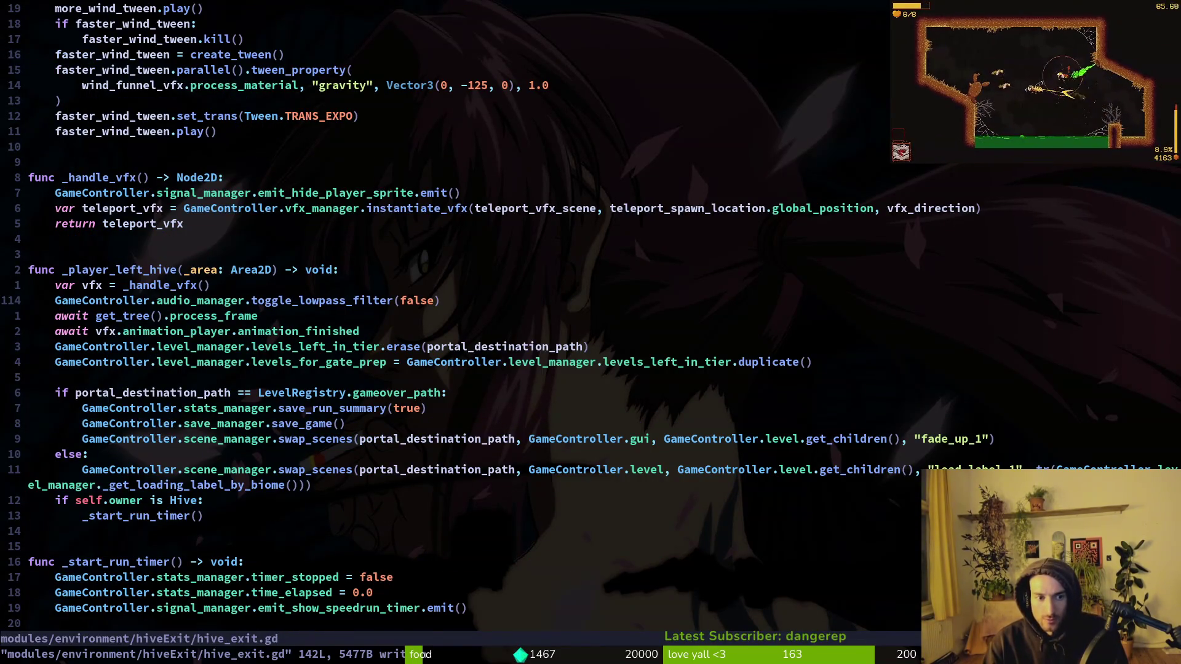
{"action": "key", "text": "ctrl+p"}
{"action": "type", "text": "hi"}
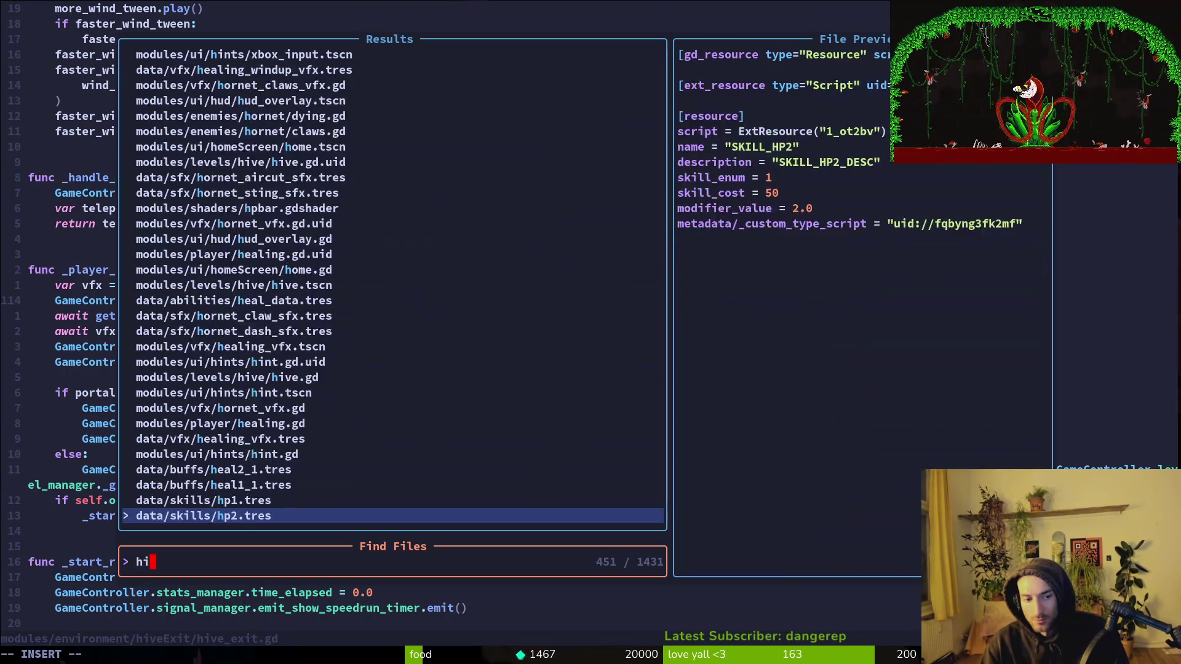
{"action": "key", "text": "Return"}
{"action": "key", "text": "ctrl+p"}
{"action": "type", "text": "hive"}
{"action": "key", "text": "Return"}
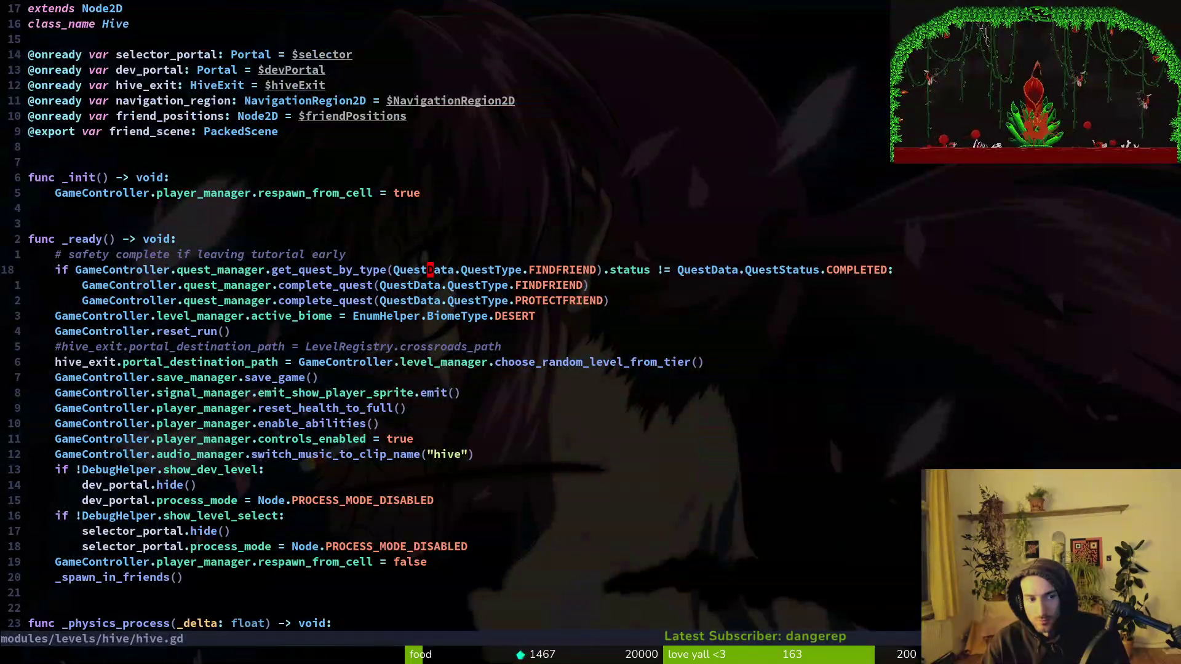
{"action": "key", "text": "P"}
{"action": "key", "text": "u"}
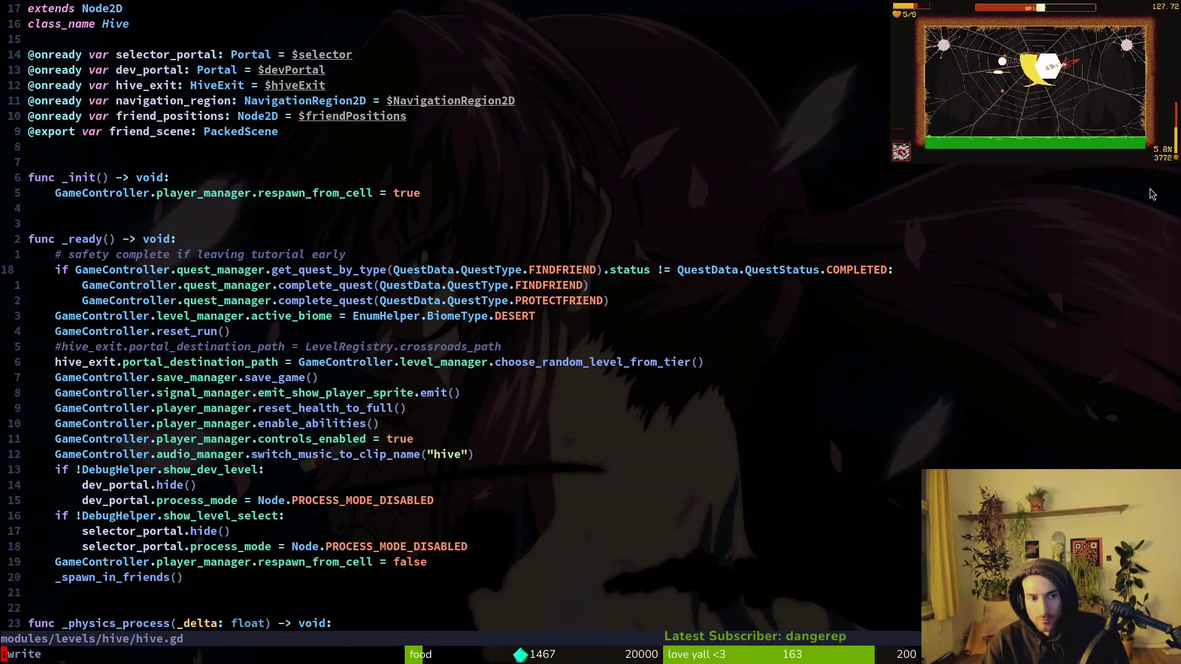
Step: In the running game, load the 4-4 jungle level from the debug level-select grid
{"action": "key", "text": "alt+Tab"}
{"action": "key", "text": "alt+Tab"}
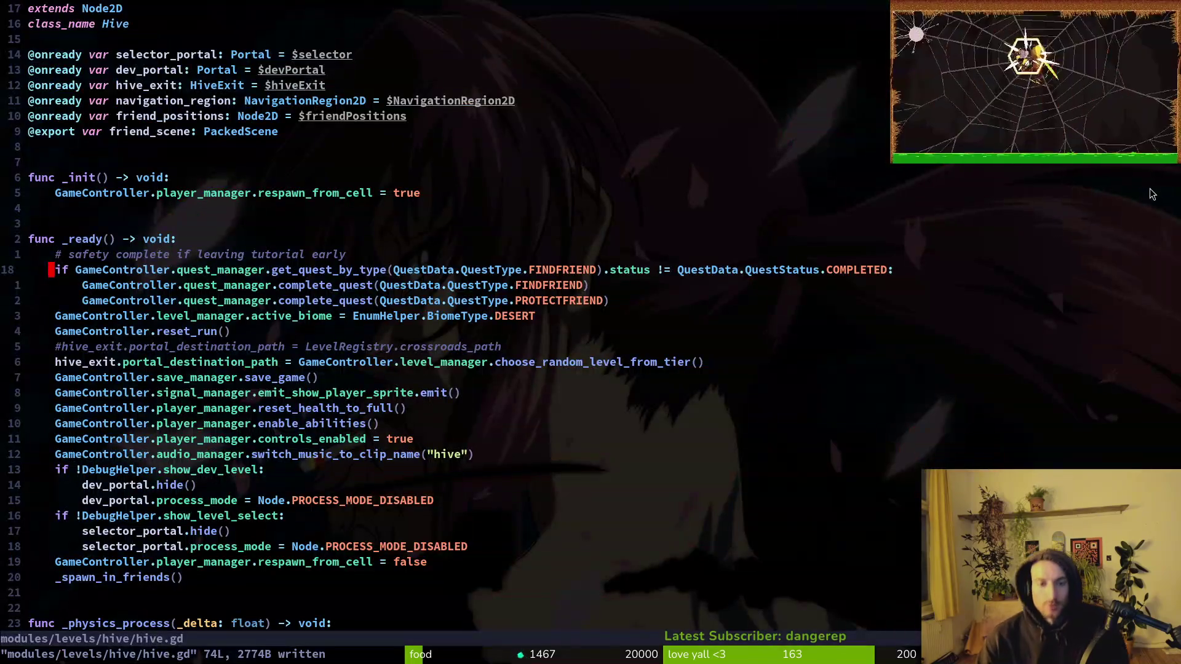
{"action": "key", "text": "alt+Tab"}
{"action": "key", "text": "alt+Tab"}
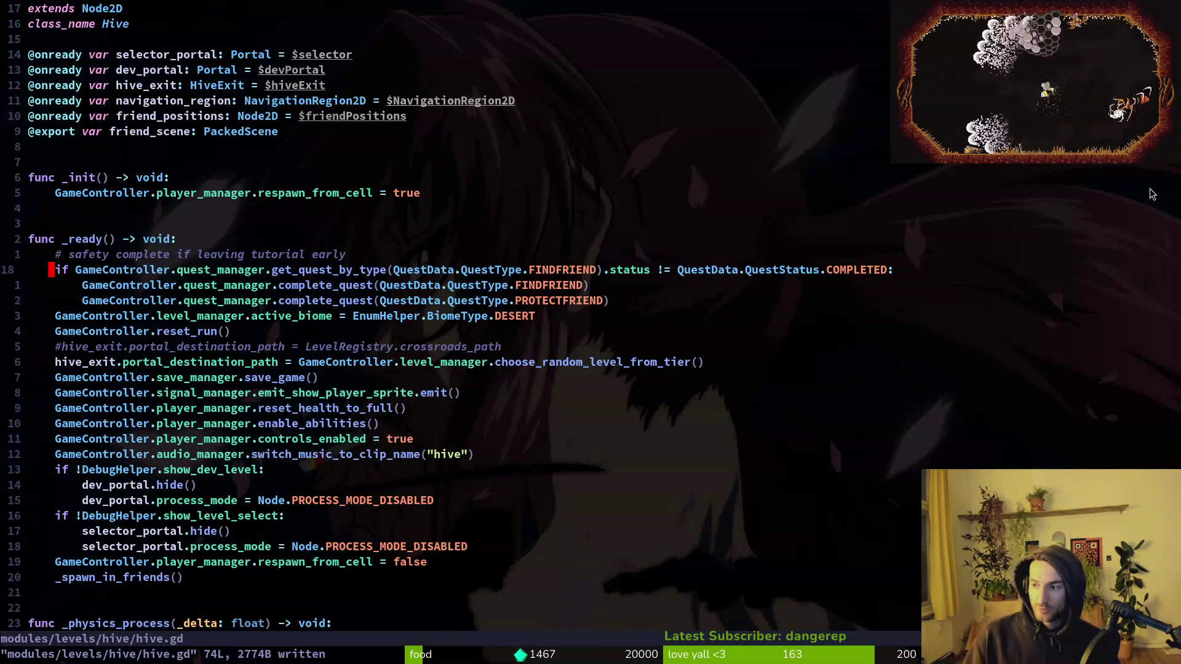
{"action": "key", "text": "alt+Tab"}
{"action": "key", "text": "Escape"}
{"action": "key", "text": "Up"}
{"action": "key", "text": "Left"}
{"action": "key", "text": "Return"}
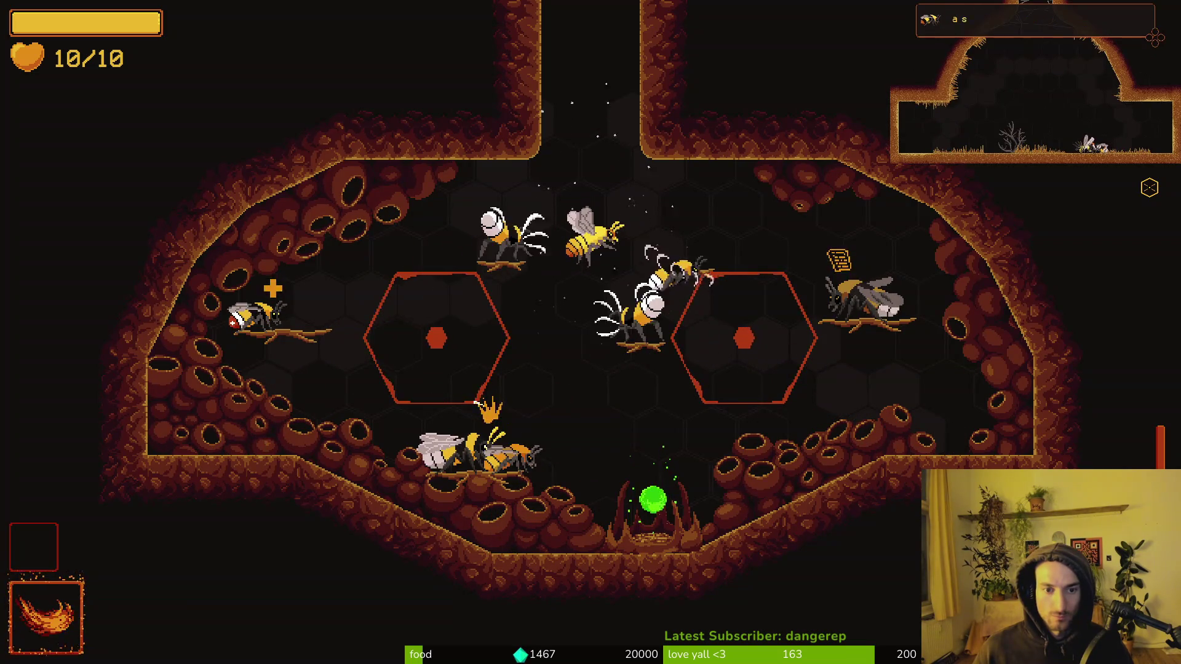
Step: Fly the bee up out of the chamber, then open hive_exit.gd in Neovim
{"action": "key", "text": "w"}
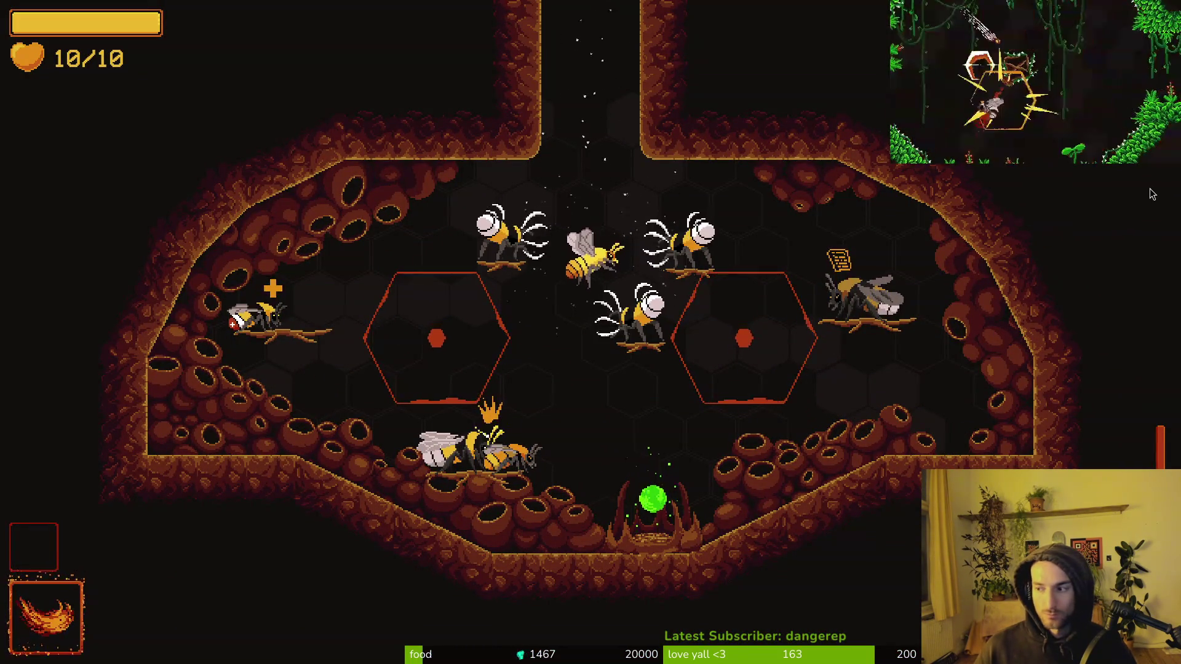
{"action": "key", "text": "alt+Tab"}
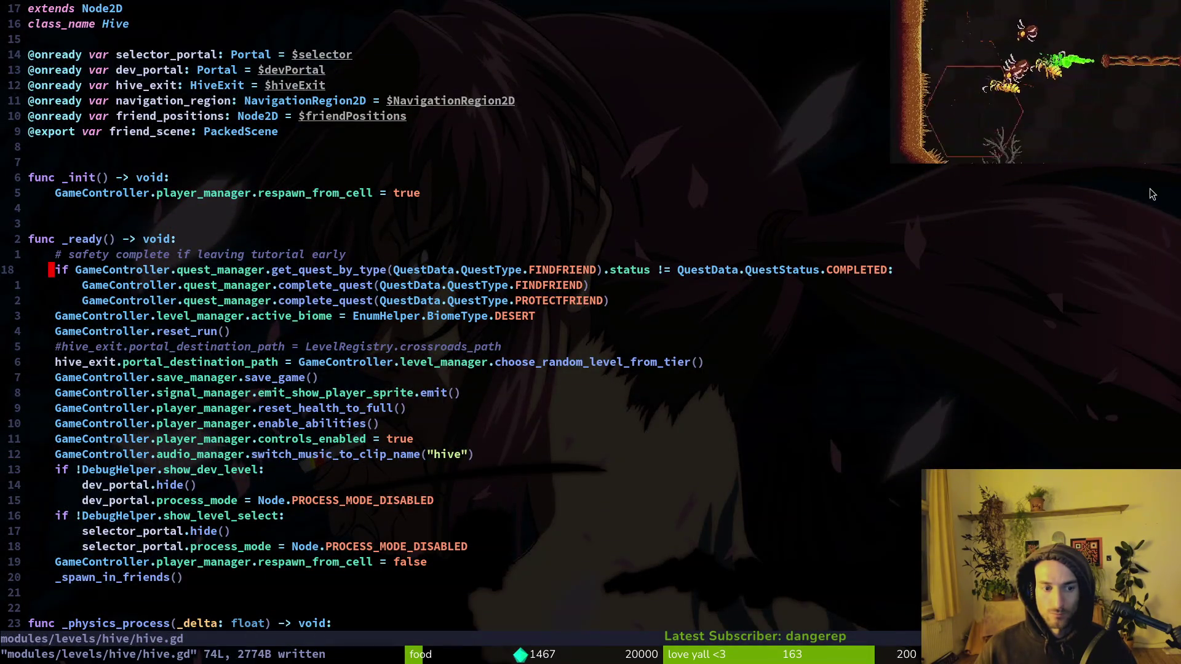
{"action": "key", "text": "ctrl+6"}
{"action": "key", "text": "ctrl+6"}
{"action": "key", "text": "space"}
{"action": "key", "text": "f"}
{"action": "key", "text": "f"}
{"action": "type", "text": "hiex"}
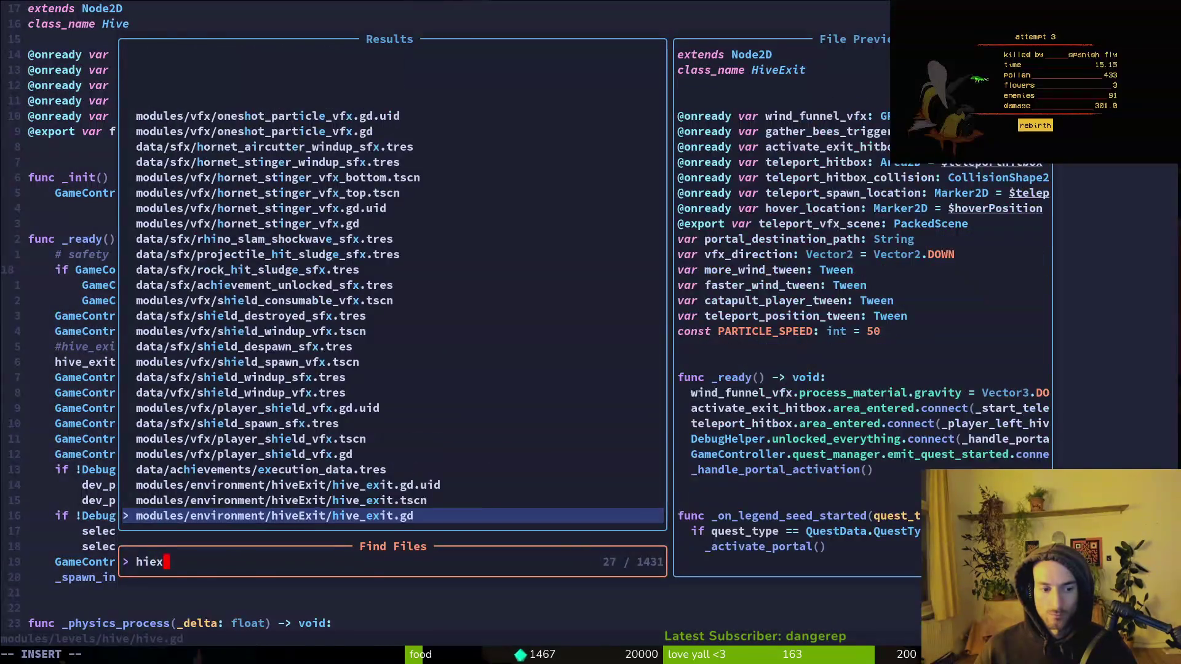
{"action": "key", "text": "Return"}
Step: Back in the game, steer the bee to the upper-left wall and fly out the top shaft
{"action": "key", "text": "alt+Tab"}
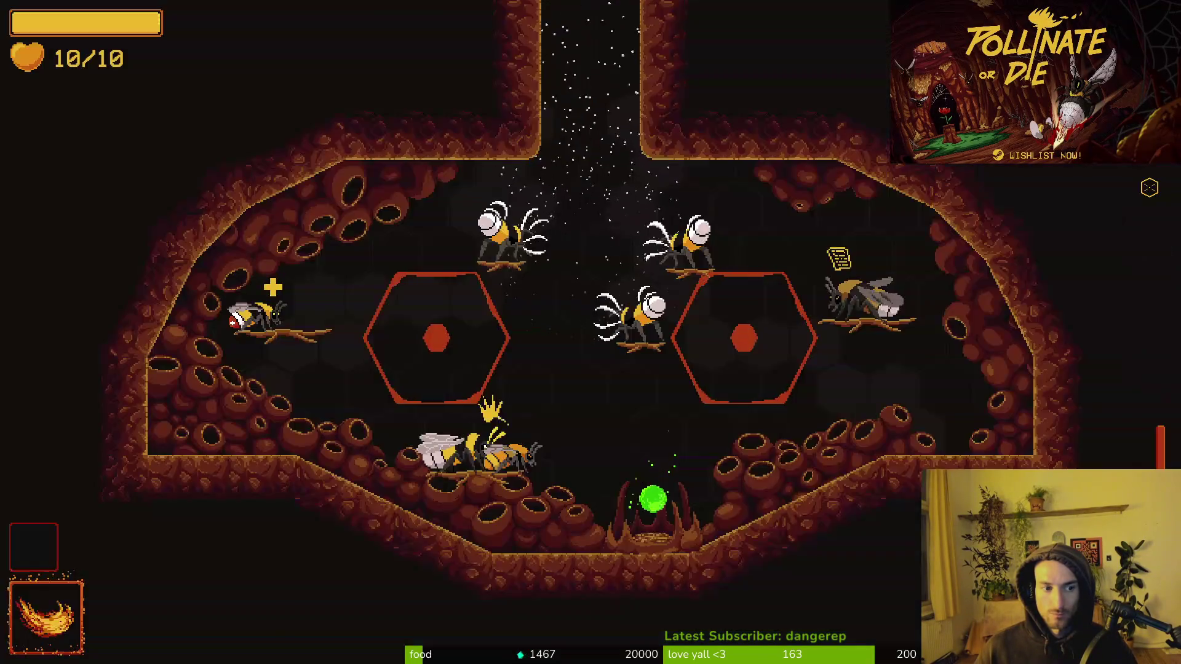
{"action": "key", "text": "w"}
{"action": "key", "text": "a"}
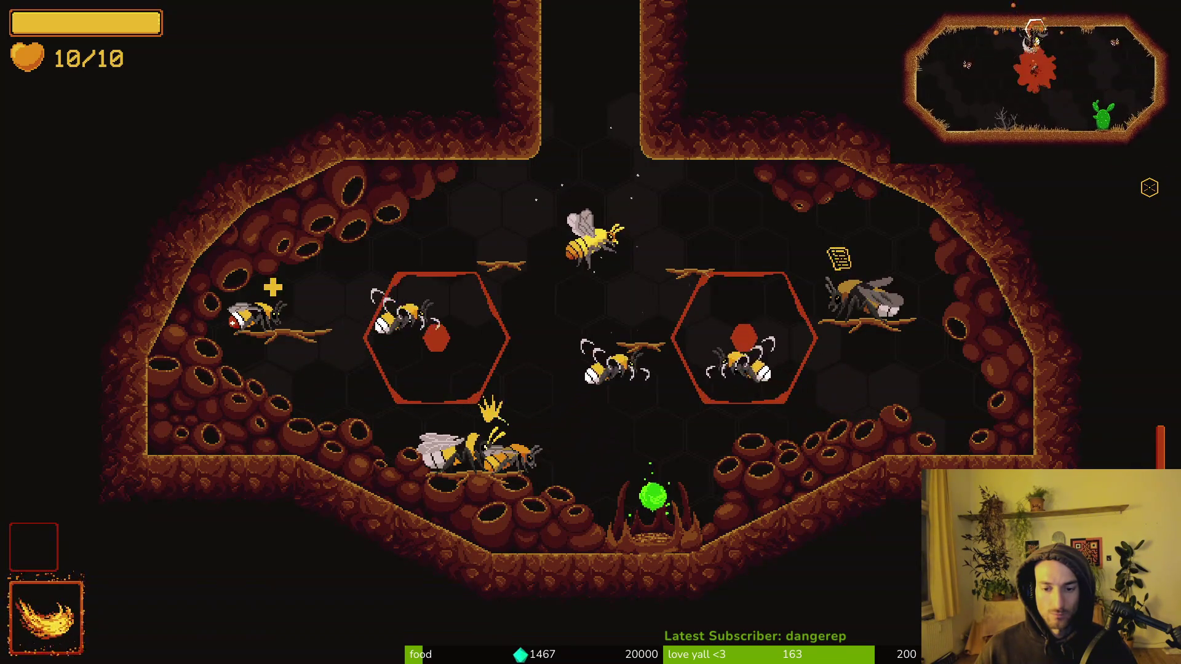
{"action": "key", "text": "w"}
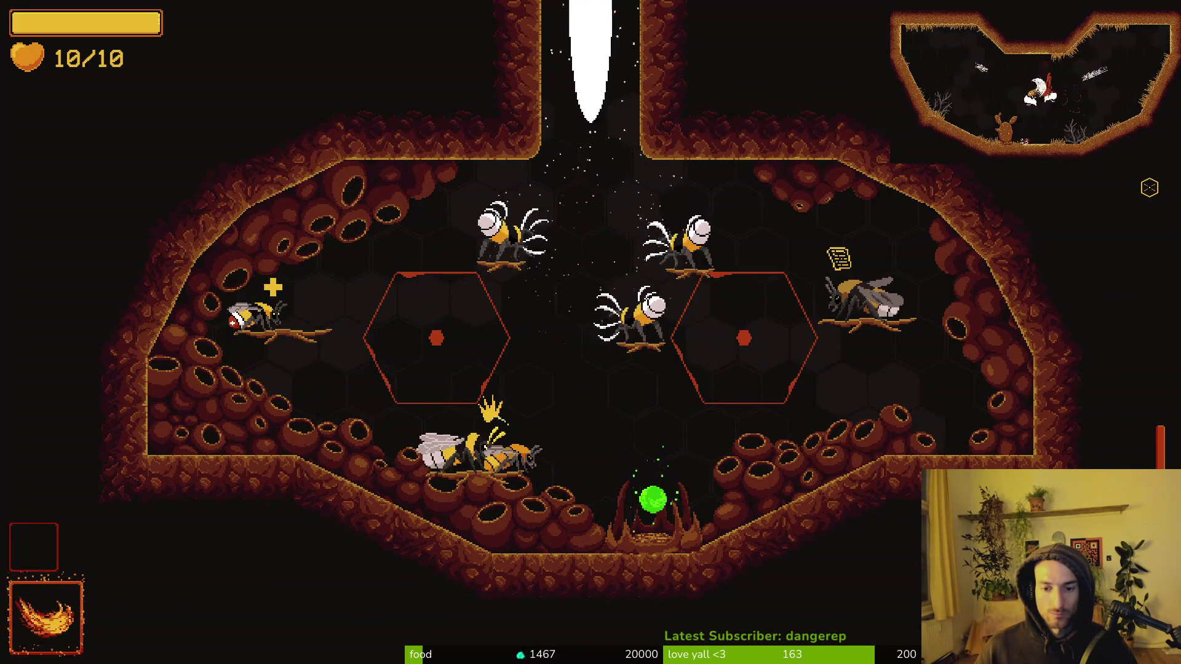
{"action": "key", "text": "w"}
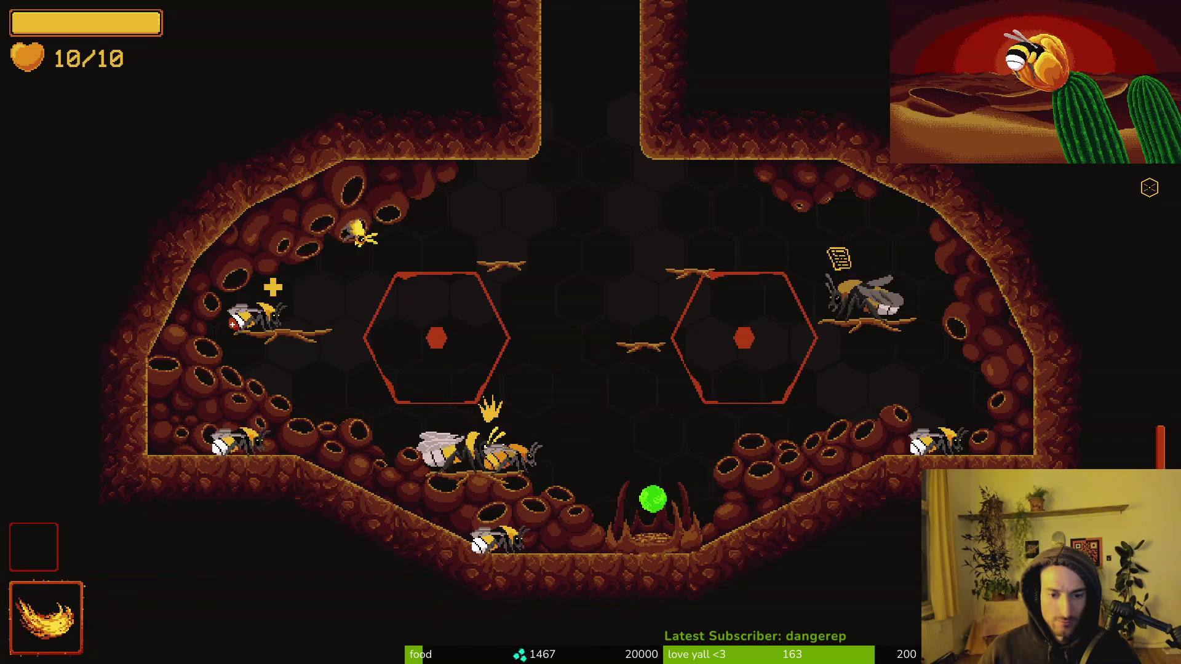
Step: Save hive_exit.gd and quit Neovim to the shell
{"action": "key", "text": "alt+Tab"}
{"action": "type", "text": ":w"}
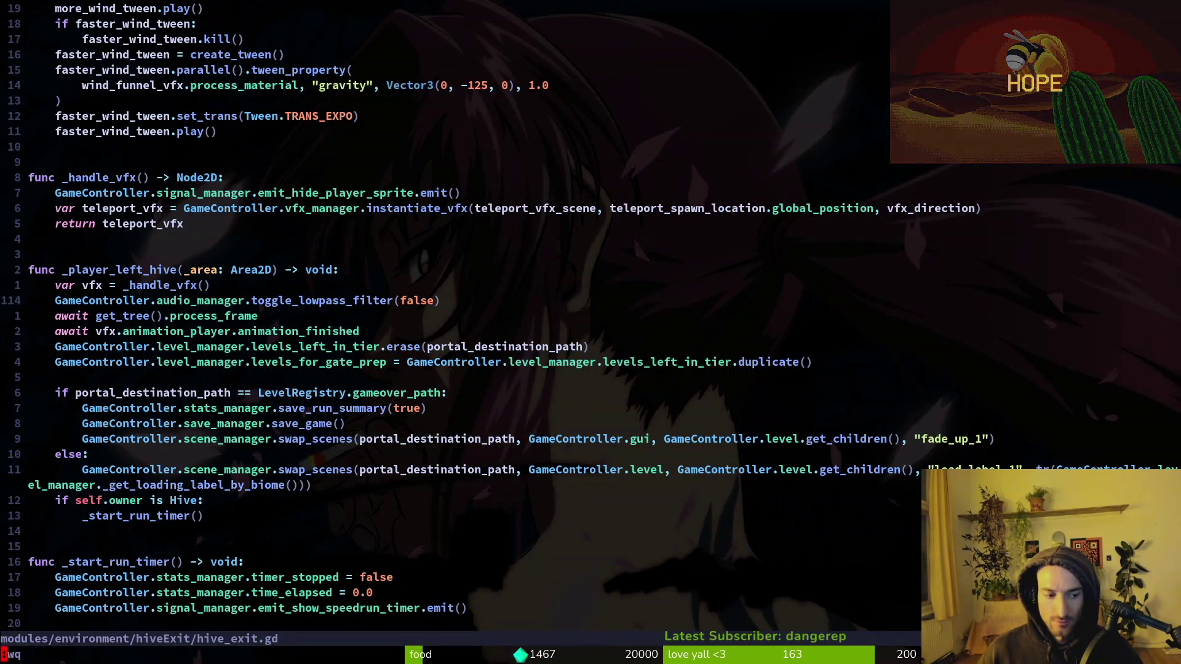
{"action": "key", "text": "Return"}
Step: Review the diffs of audio.mananger.gd and hive_exit.gd in tig status
{"action": "type", "text": "stig status"}
{"action": "key", "text": "Down"}
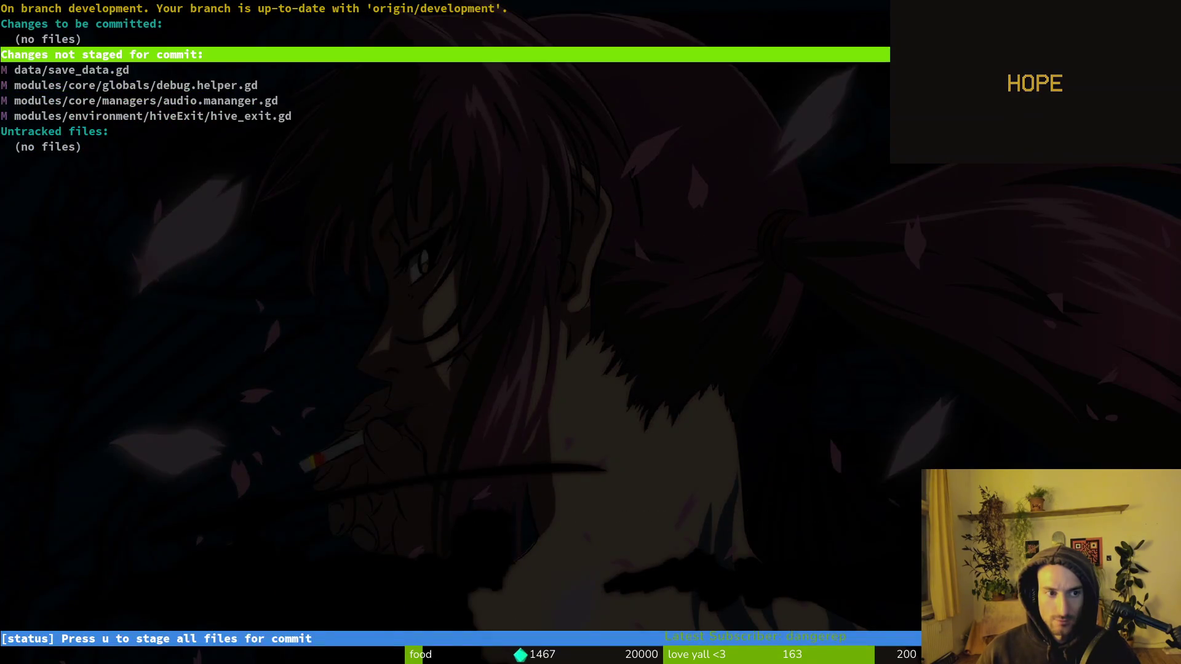
{"action": "key", "text": "Down"}
{"action": "key", "text": "Down"}
{"action": "key", "text": "Return"}
{"action": "key", "text": "j"}
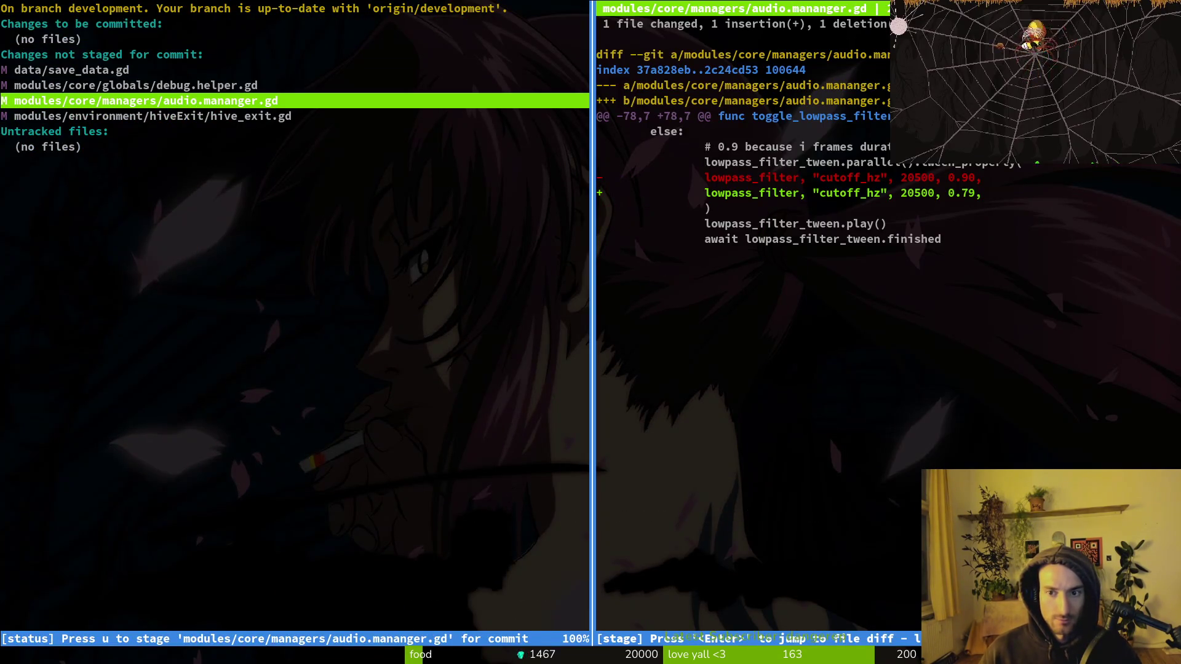
{"action": "key", "text": "j"}
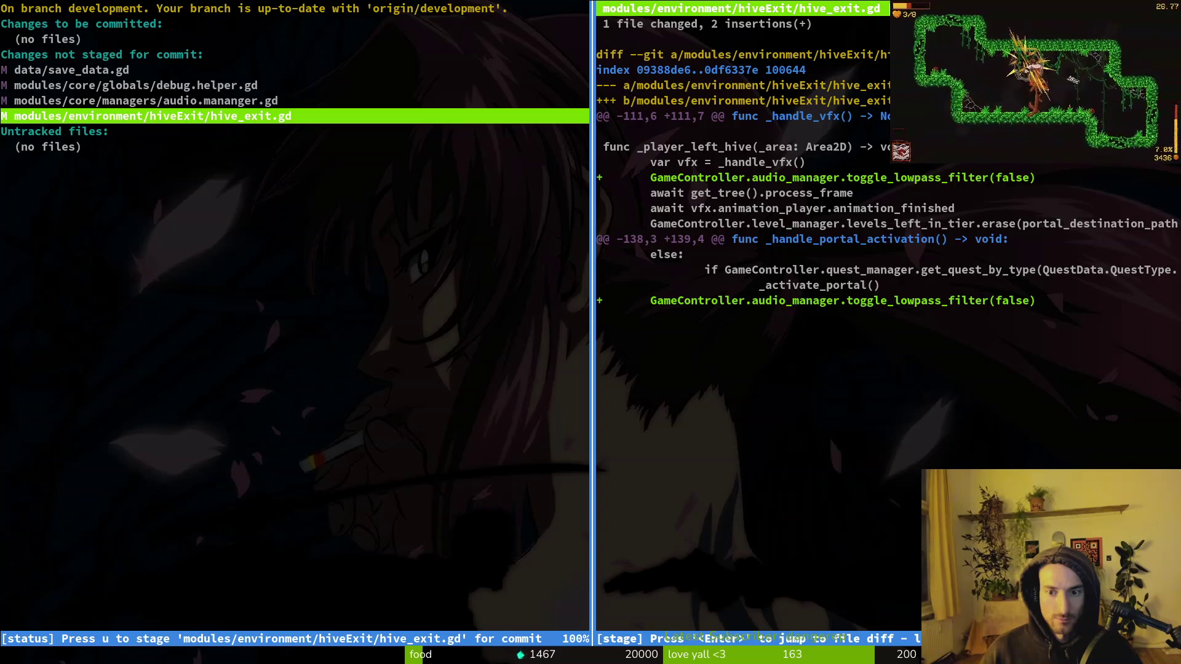
Step: Quit tig and relaunch Neovim on the project folder
{"action": "type", "text": "qnvim ."}
{"action": "key", "text": "Return"}
{"action": "key", "text": "space"}
Step: Open hive_exit.gd, undo and redo the toggle_lowpass_filter(false) line, and save
{"action": "key", "text": "f"}
{"action": "key", "text": "f"}
{"action": "type", "text": "hiveexit"}
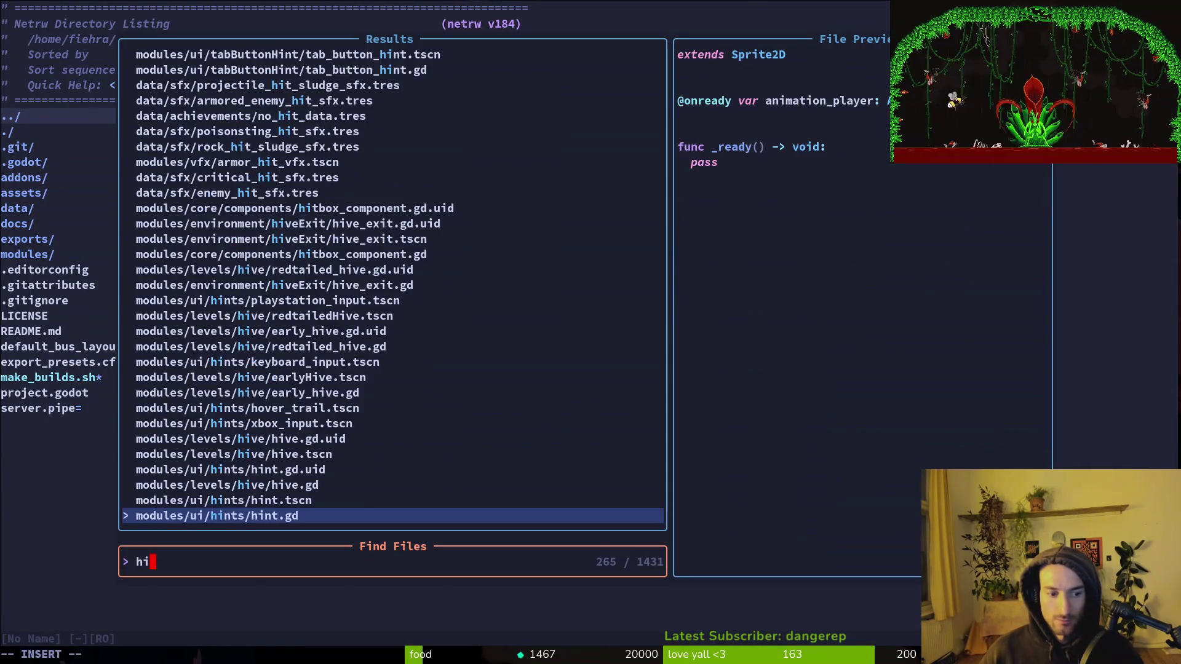
{"action": "key", "text": "Return"}
{"action": "key", "text": "u"}
{"action": "key", "text": "ctrl+r"}
{"action": "key", "text": "u"}
{"action": "key", "text": "u"}
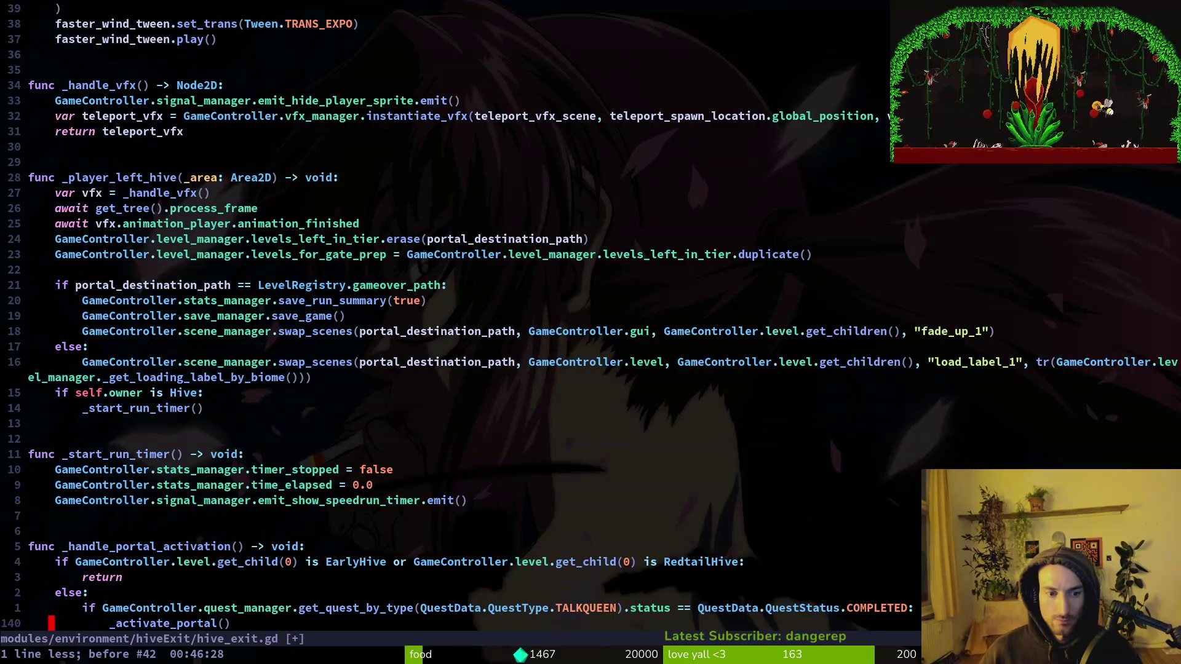
{"action": "key", "text": "ctrl+r"}
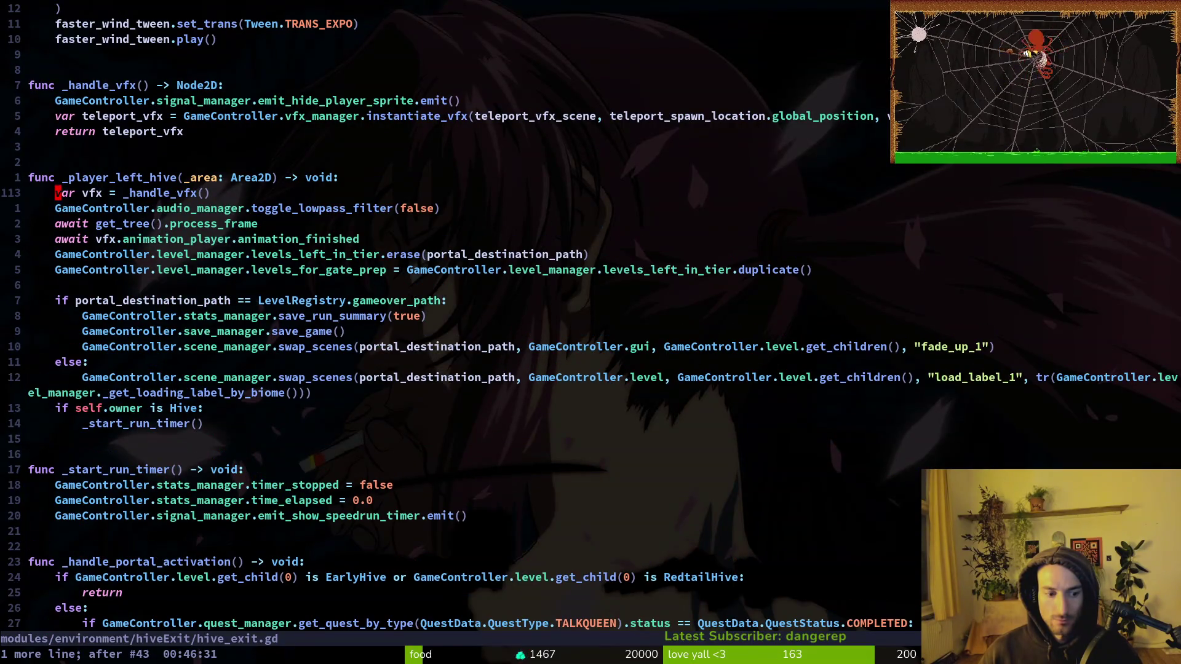
{"action": "key", "text": "u"}
{"action": "key", "text": "ctrl+r"}
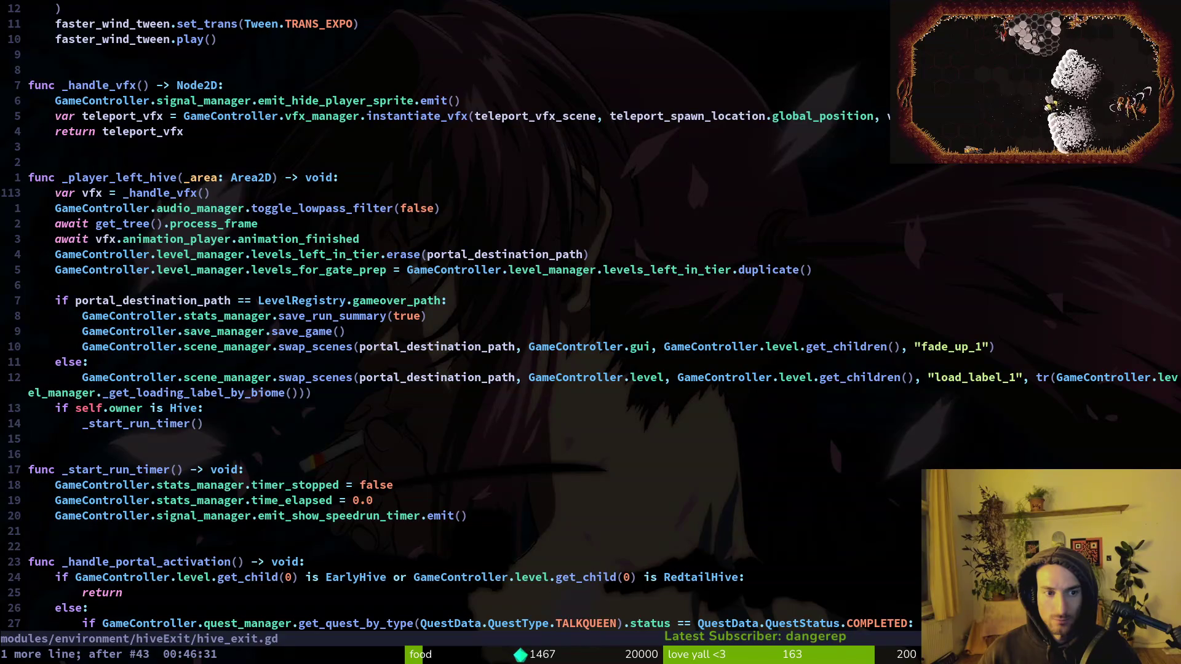
{"action": "key", "text": "ctrl+s"}
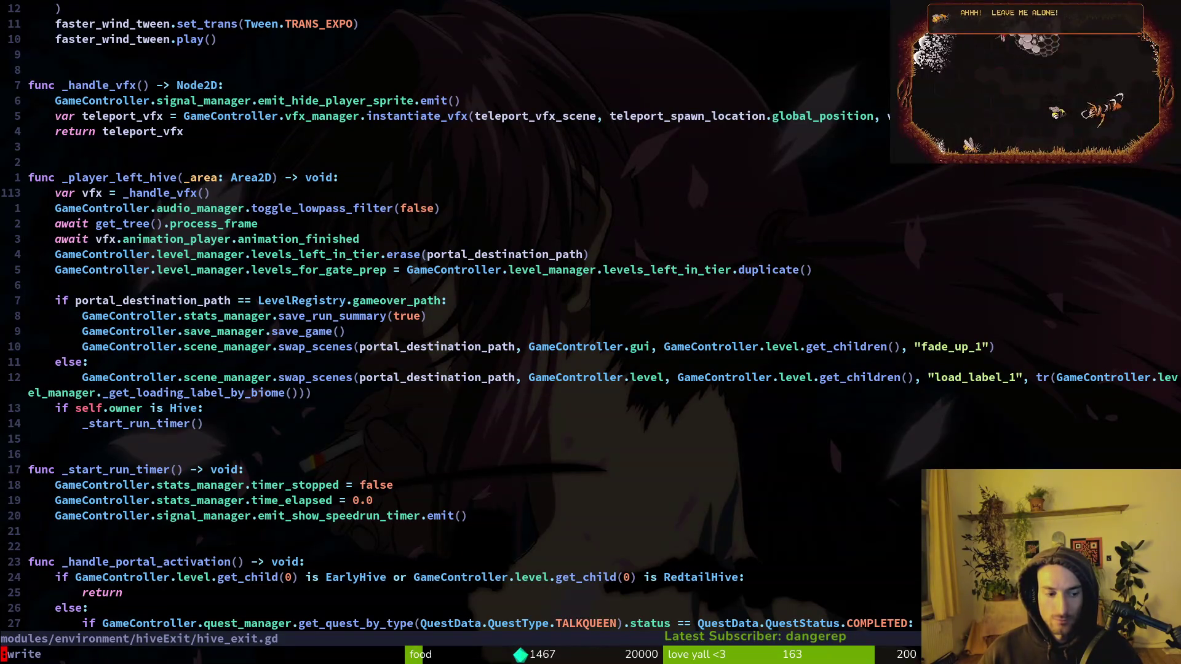
Step: Close hive_exit.gd with :wq and check its diff in tig status
{"action": "type", "text": ":wq"}
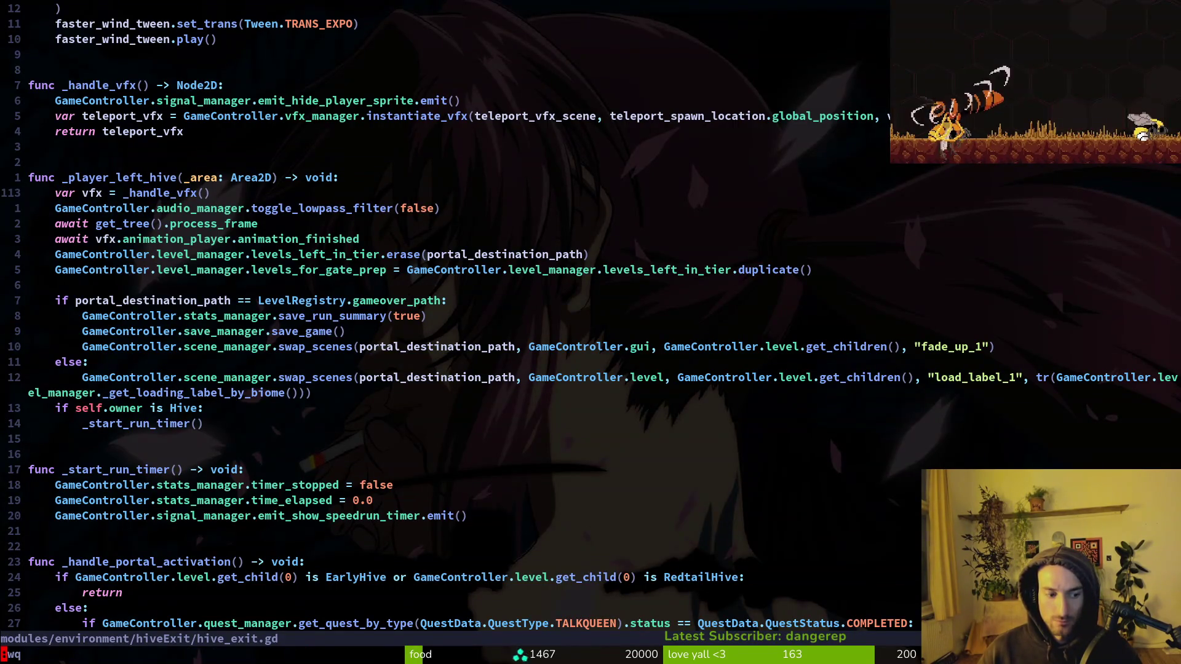
{"action": "key", "text": "Return"}
{"action": "type", "text": "tig status"}
{"action": "key", "text": "Return"}
{"action": "key", "text": "Down"}
{"action": "key", "text": "Down"}
{"action": "key", "text": "Down"}
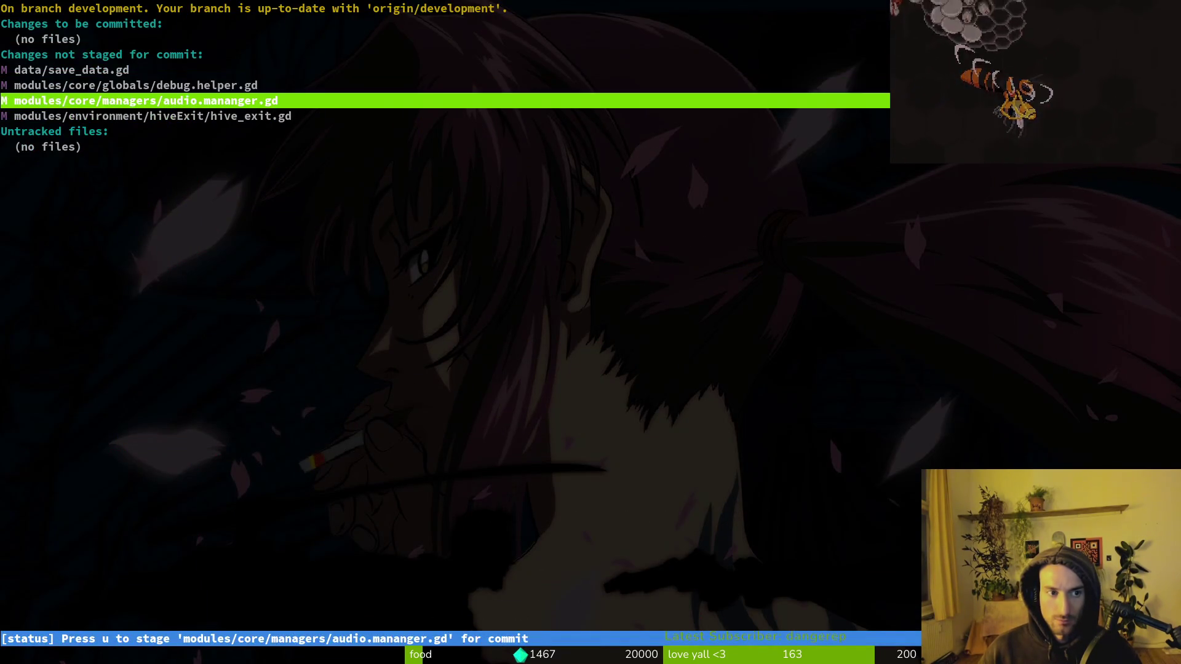
{"action": "key", "text": "Down"}
{"action": "key", "text": "Return"}
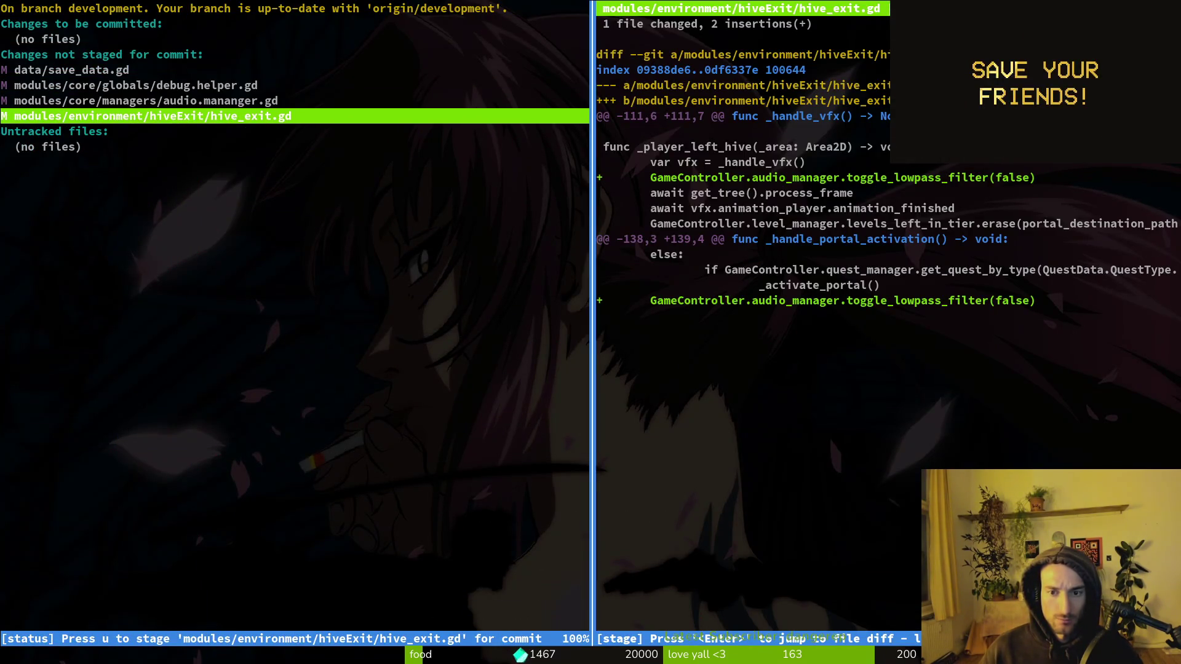
{"action": "key", "text": "q"}
{"action": "key", "text": "q"}
Step: Relaunch Neovim on the project folder and dismiss the file search
{"action": "type", "text": "vim ."}
{"action": "key", "text": "Return"}
{"action": "key", "text": "space"}
{"action": "key", "text": "f"}
{"action": "key", "text": "f"}
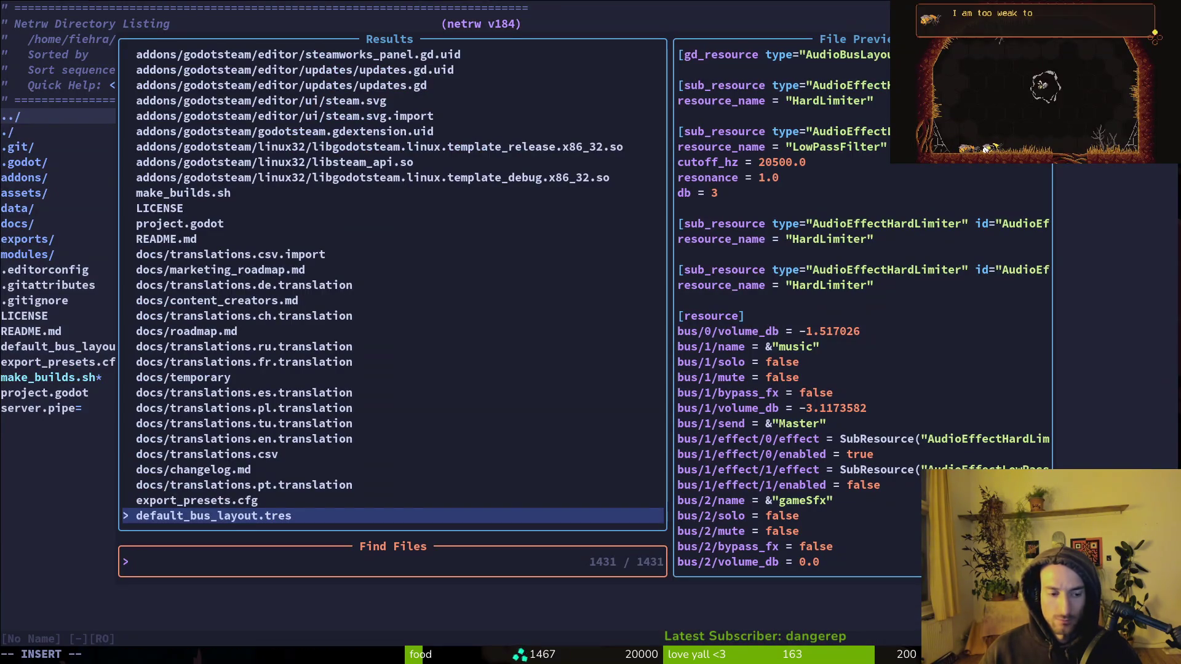
{"action": "key", "text": "Escape"}
{"action": "key", "text": "Escape"}
{"action": "type", "text": ":wq"}
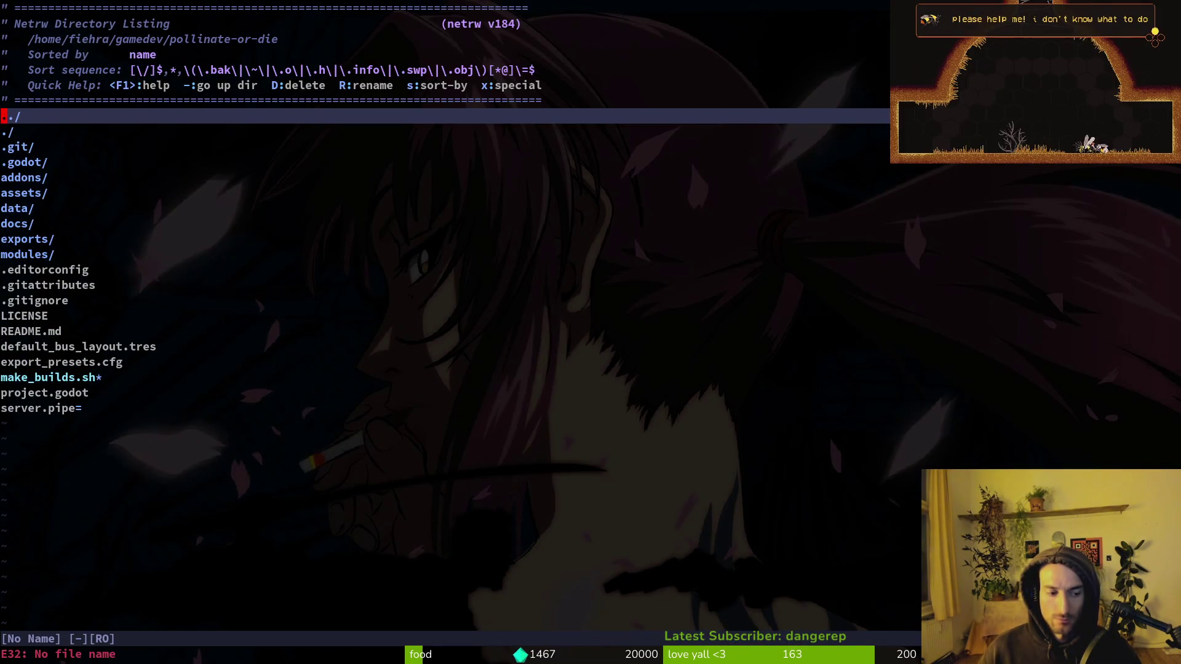
Step: Reopen hive_exit.gd, undo the lowpass-filter line, and save and quit
{"action": "key", "text": "space"}
{"action": "key", "text": "f"}
{"action": "key", "text": "f"}
{"action": "type", "text": "hive"}
{"action": "key", "text": "Return"}
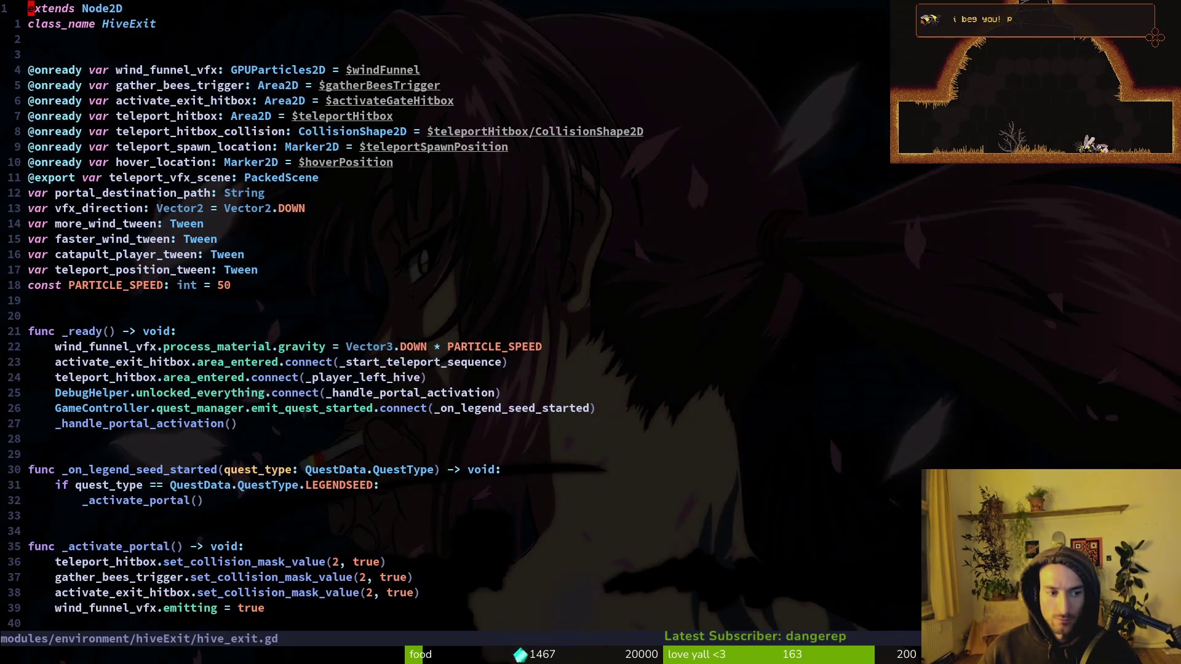
{"action": "key", "text": "u"}
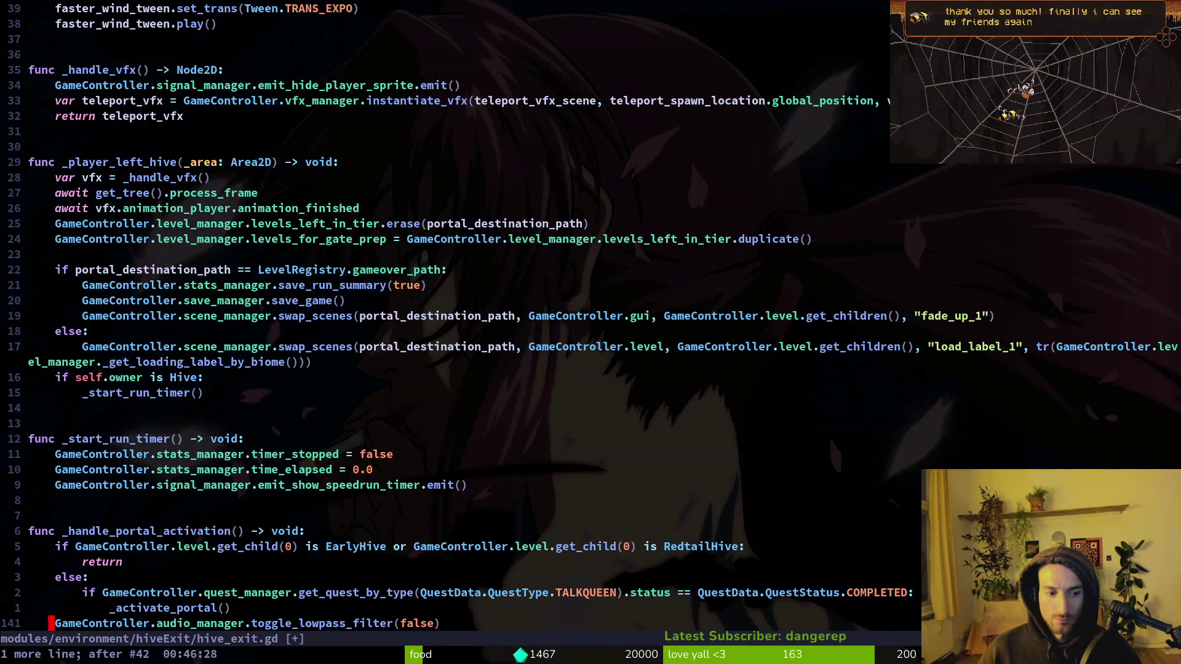
{"action": "type", "text": ":wq"}
{"action": "key", "text": "Return"}
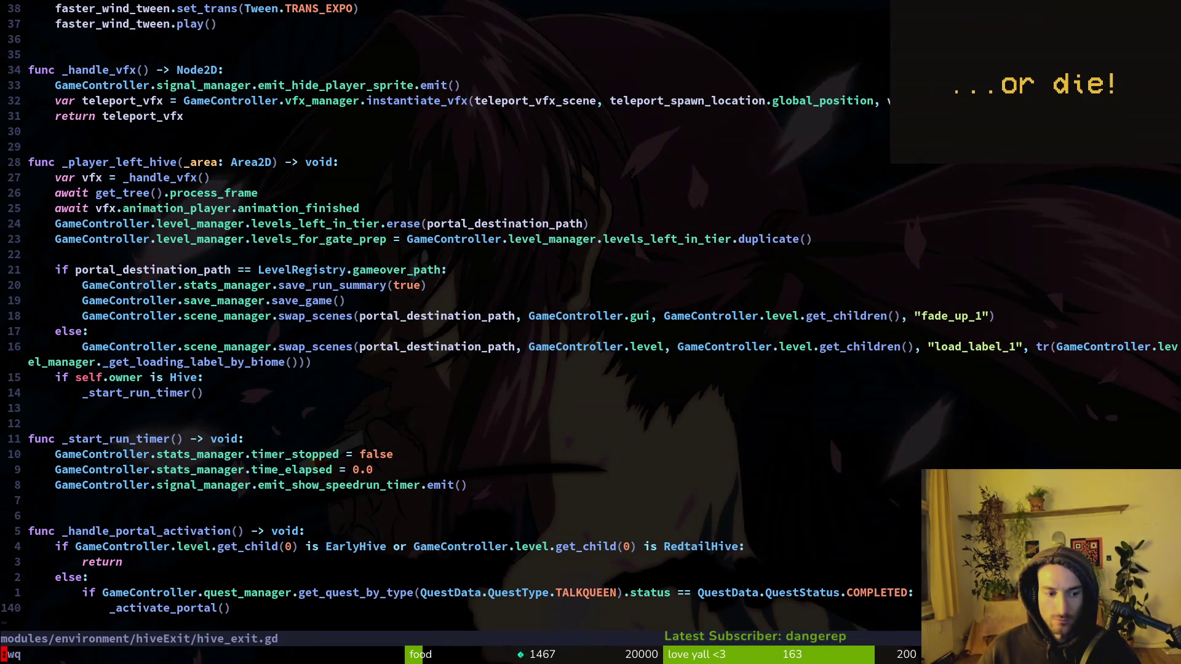
{"action": "key", "text": "alt+Tab"}
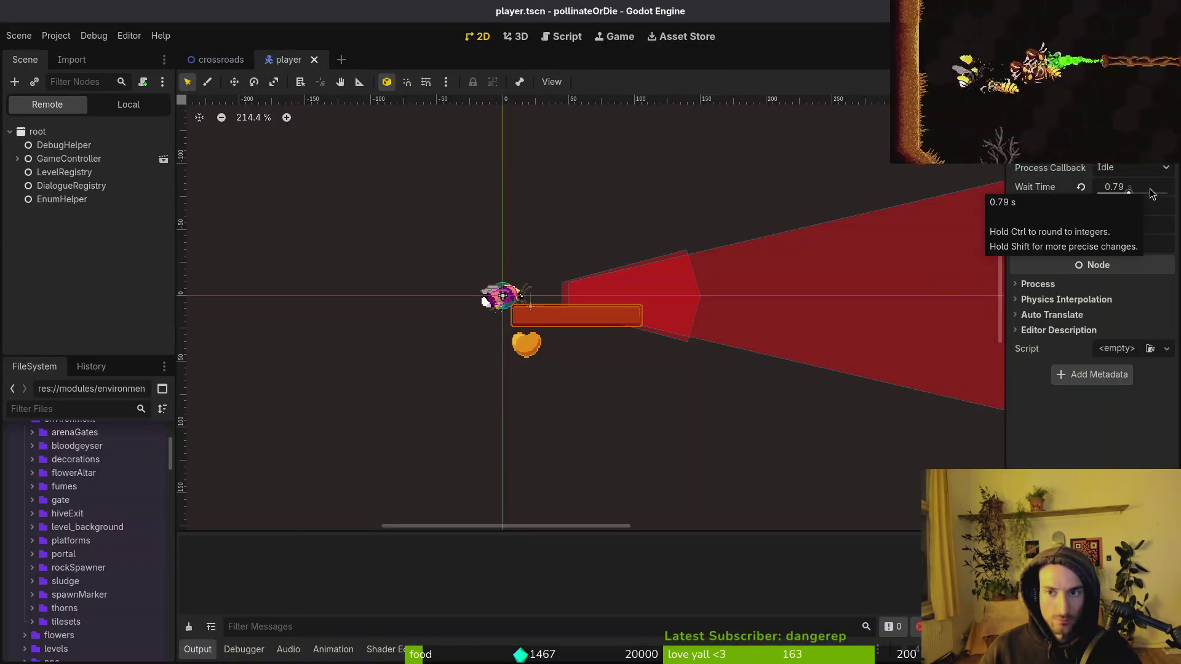
Step: Run the project with F5, continue the saved run, play briefly, then pause and leave
{"action": "key", "text": "F5"}
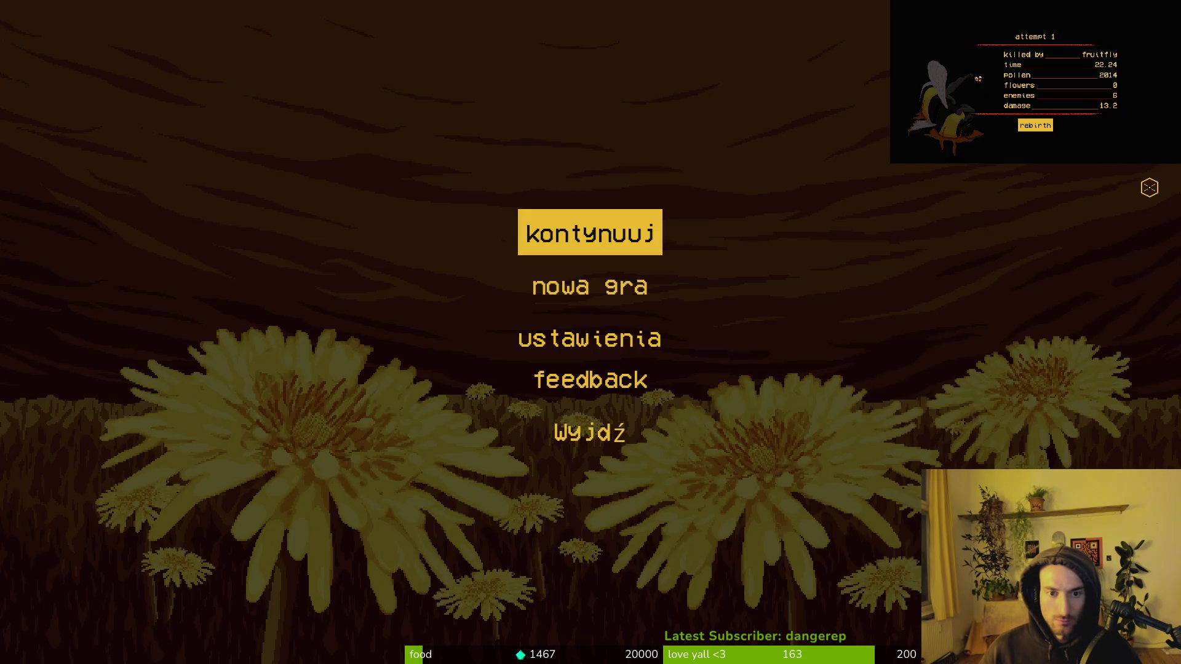
{"action": "key", "text": "Return"}
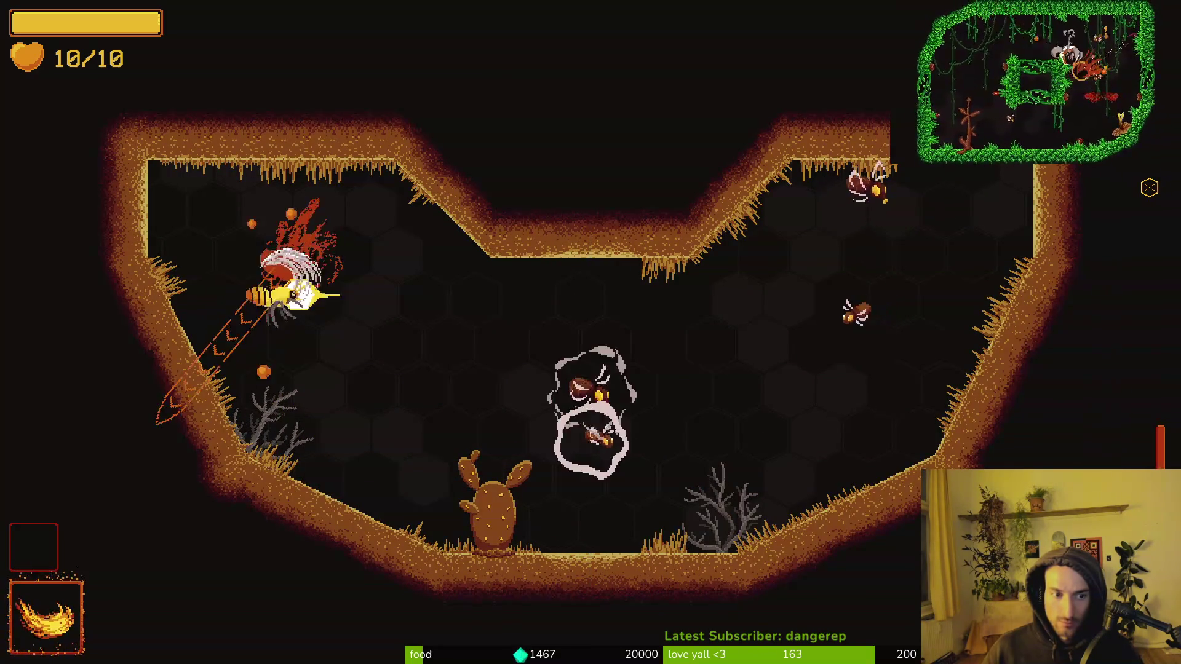
{"action": "key", "text": "Escape"}
{"action": "key", "text": "F8"}
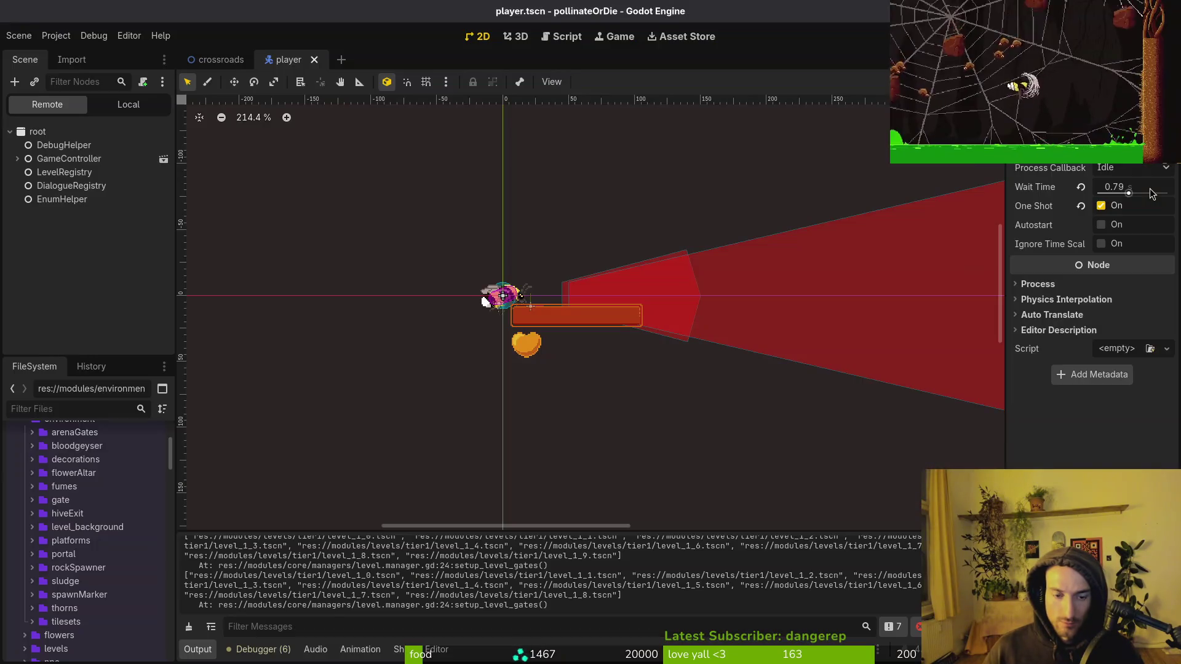
Step: Reopen hive_exit.gd and place the lowpass-filter toggle right after the exit VFX spawn
{"action": "key", "text": "alt+Tab"}
{"action": "key", "text": "Return"}
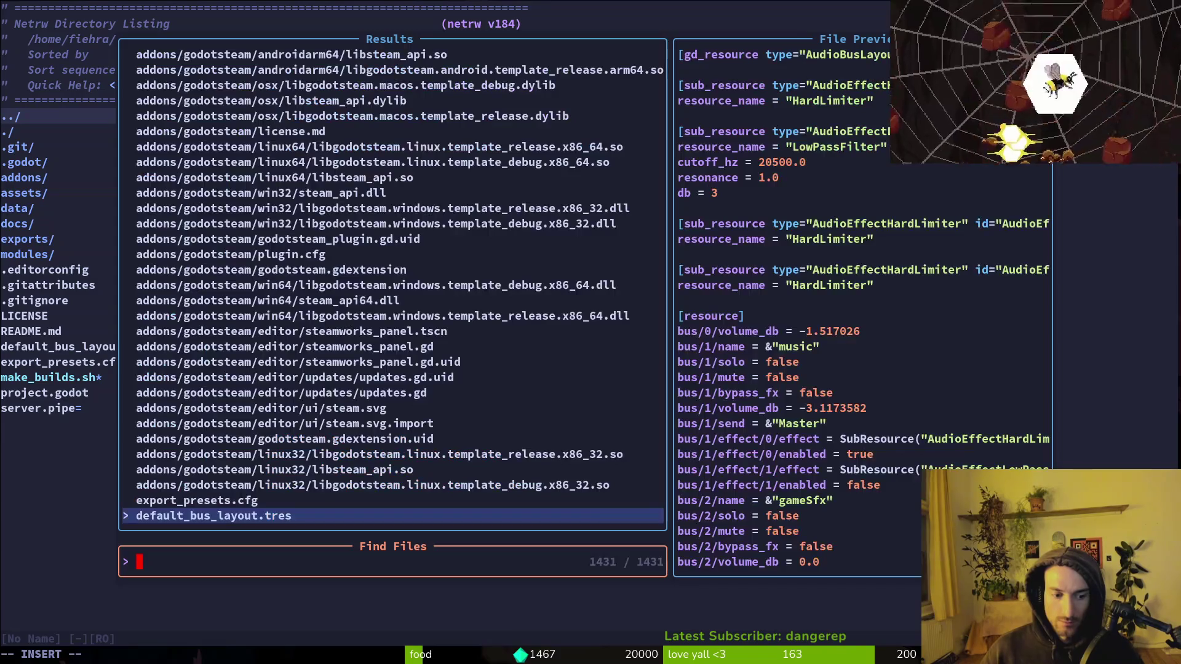
{"action": "type", "text": "hive_exit"}
{"action": "key", "text": "Return"}
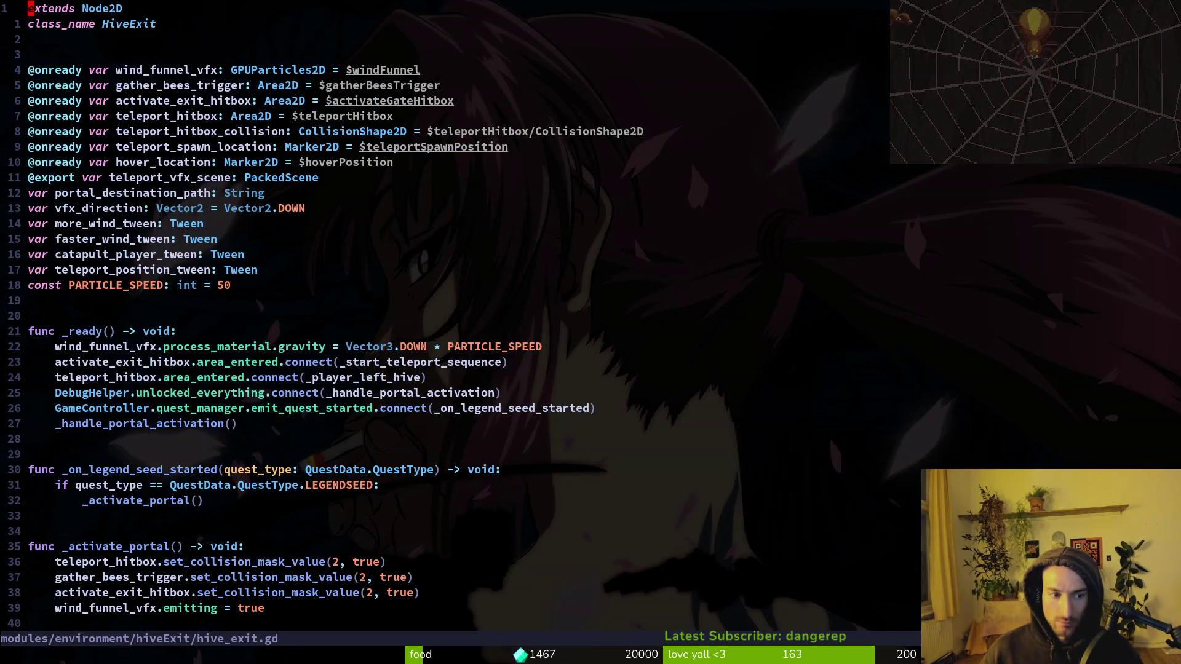
{"action": "key", "text": "u"}
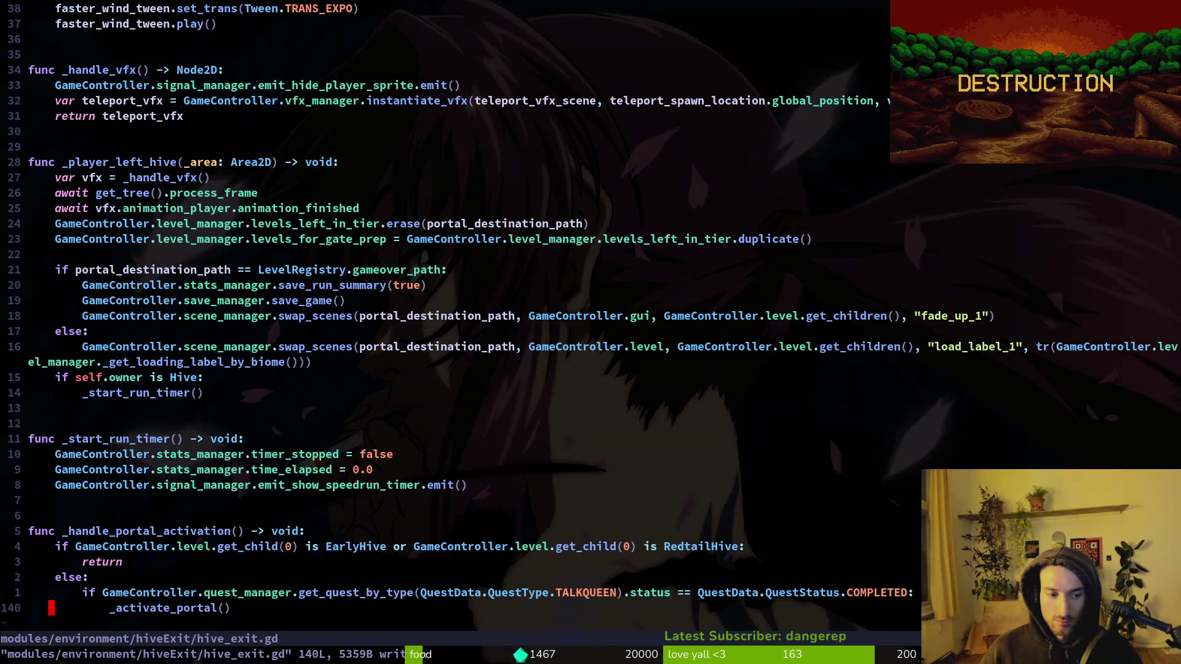
{"action": "key", "text": "u"}
Step: Switch back to the running game and resume it
{"action": "key", "text": "alt+Tab"}
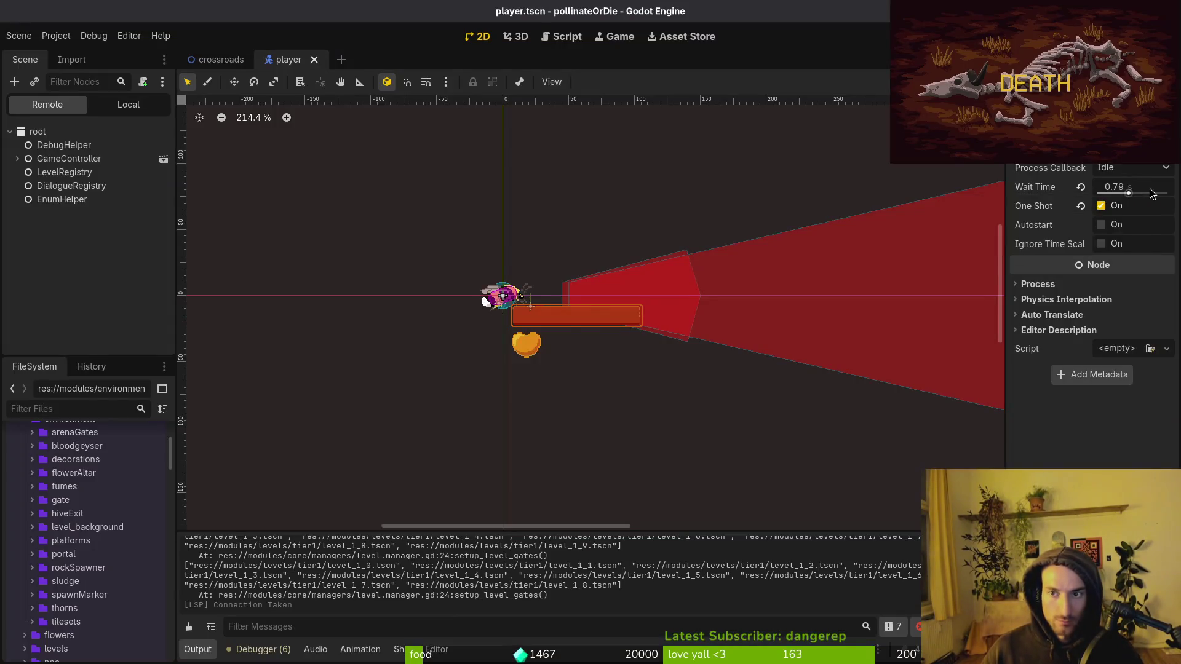
{"action": "key", "text": "alt+Tab"}
{"action": "key", "text": "Escape"}
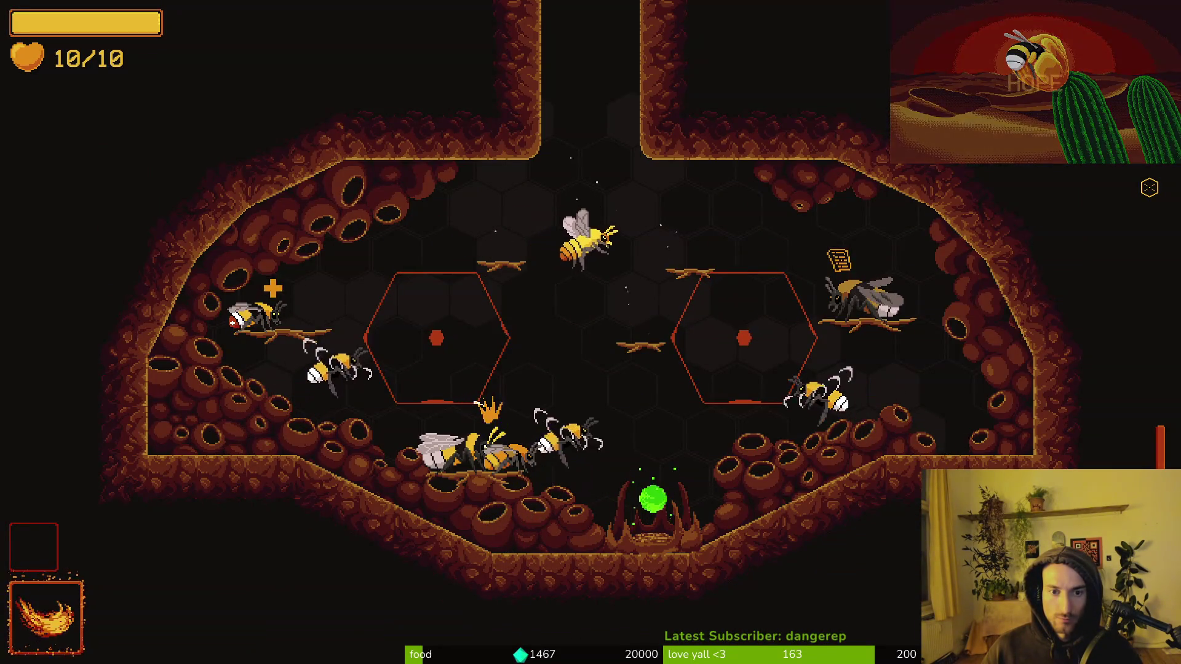
Step: Fly the bee out of the hive's top exit and fight the enemies in the arena
{"action": "key", "text": "w"}
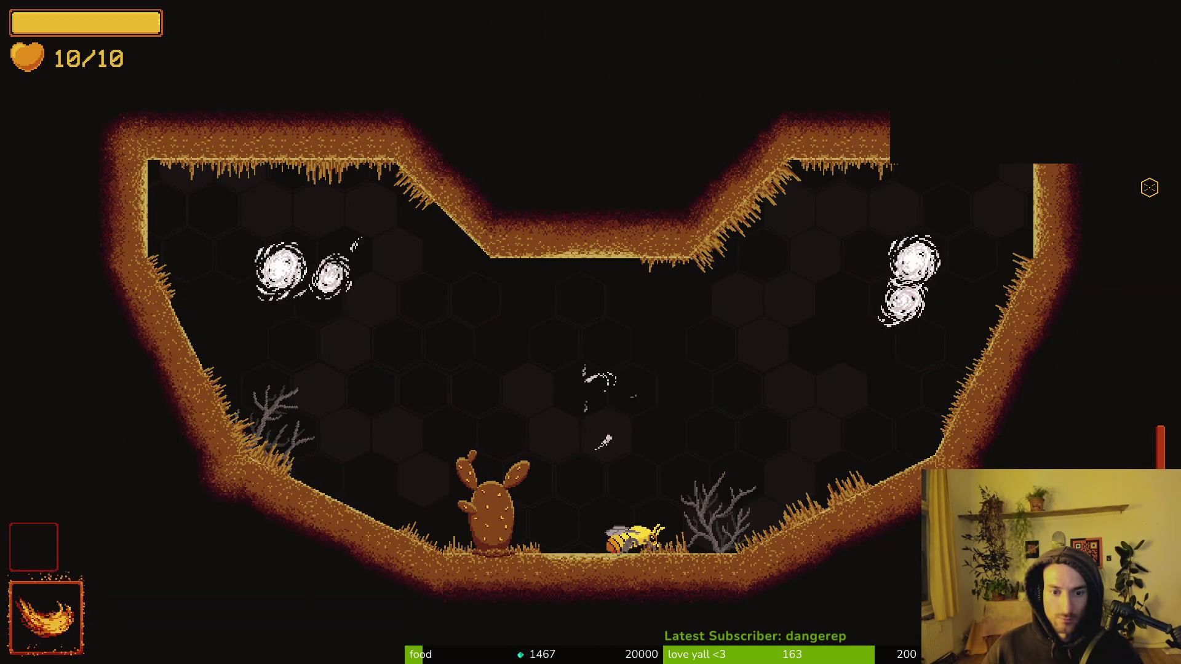
{"action": "key", "text": "w"}
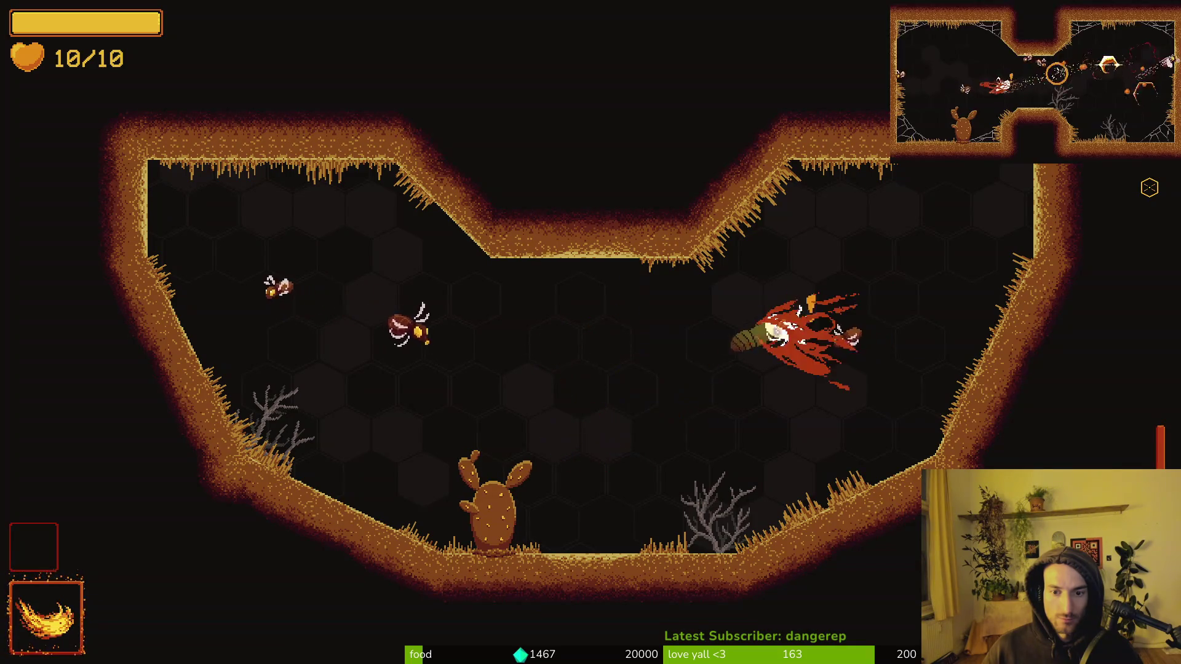
{"action": "key", "text": "a"}
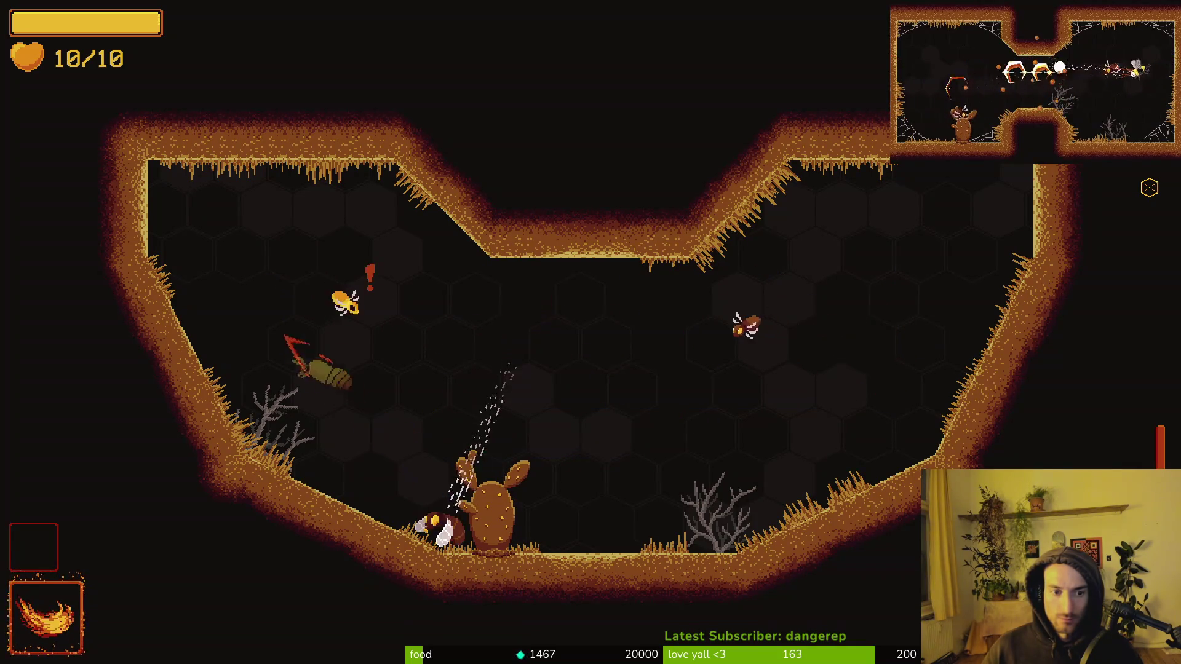
{"action": "key", "text": "s"}
{"action": "key", "text": "w"}
{"action": "key", "text": "a"}
{"action": "key", "text": "Escape"}
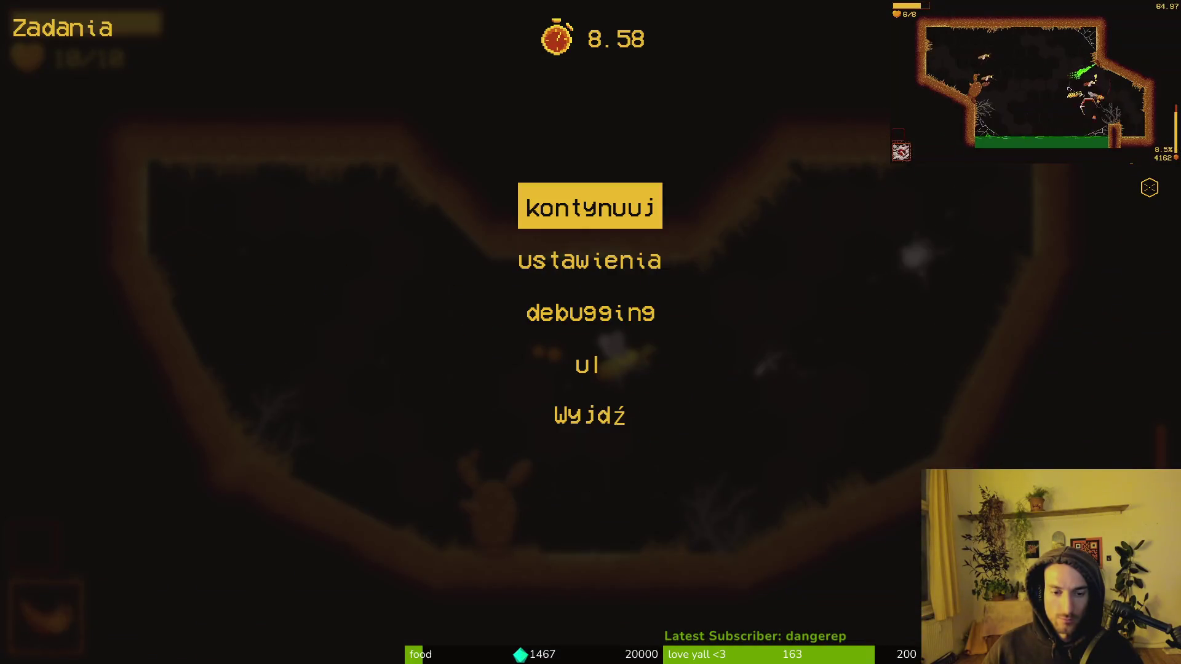
{"action": "key", "text": "Escape"}
{"action": "key", "text": "w"}
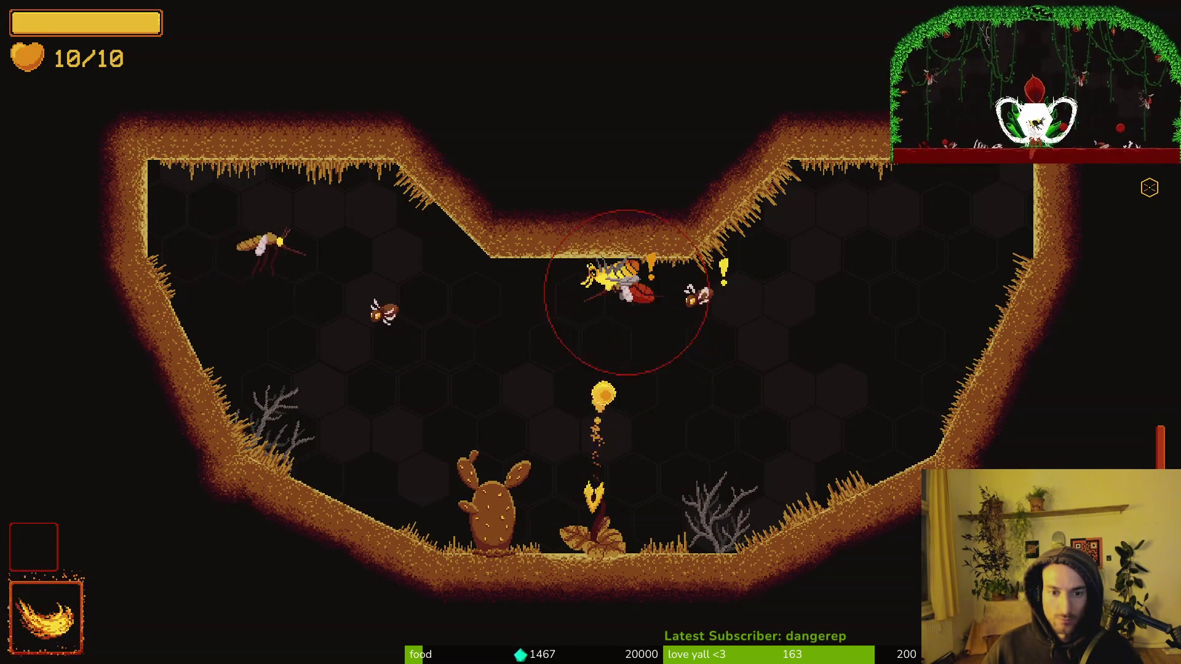
Step: Return to the hive via the pause menu's ul option, then quit with Wyjdź
{"action": "key", "text": "Escape"}
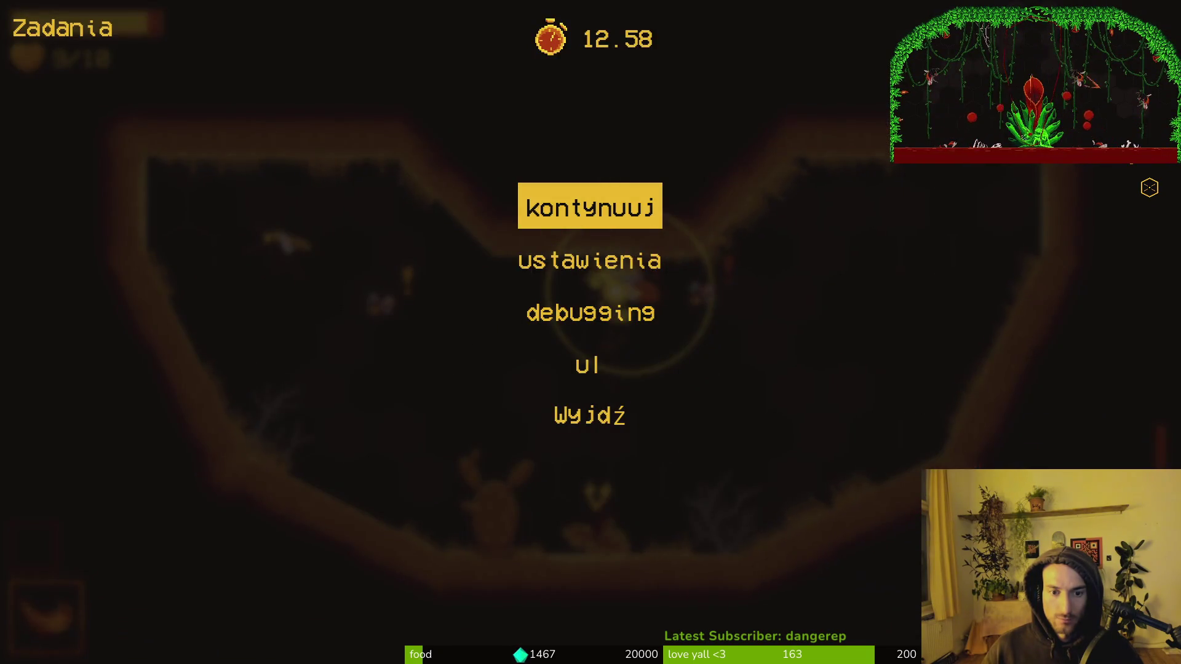
{"action": "key", "text": "Up"}
{"action": "key", "text": "Up"}
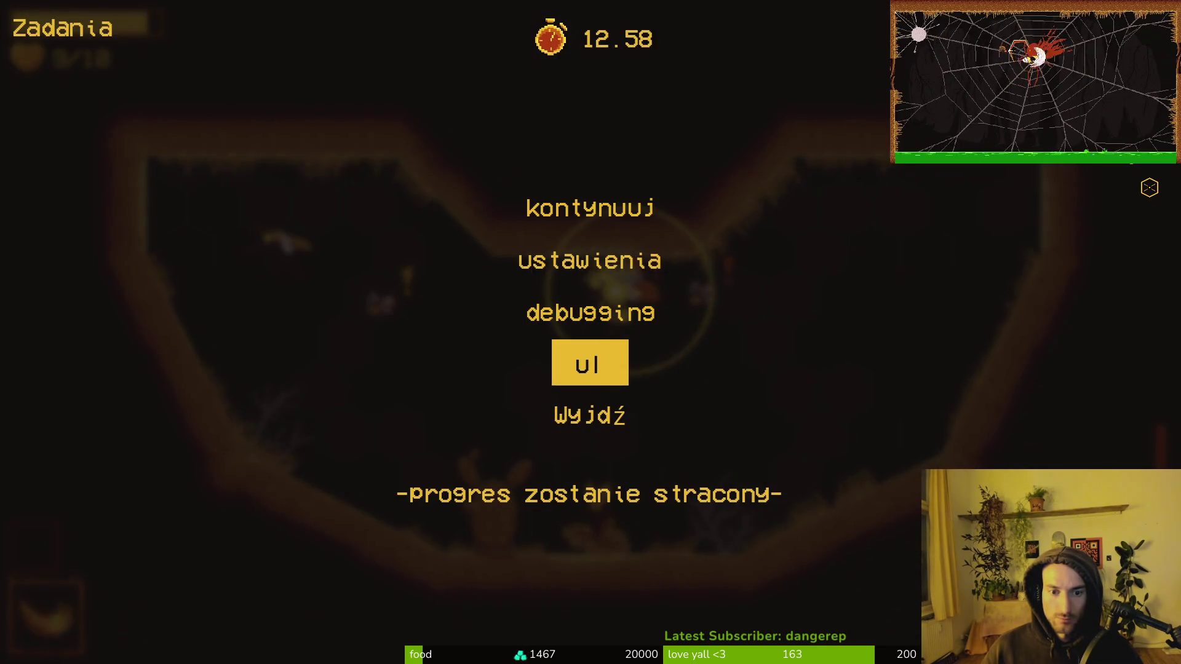
{"action": "key", "text": "Return"}
{"action": "key", "text": "Return"}
{"action": "key", "text": "Escape"}
{"action": "key", "text": "Down"}
{"action": "key", "text": "Down"}
{"action": "key", "text": "Down"}
{"action": "key", "text": "Return"}
{"action": "key", "text": "Down"}
{"action": "key", "text": "Down"}
{"action": "key", "text": "Down"}
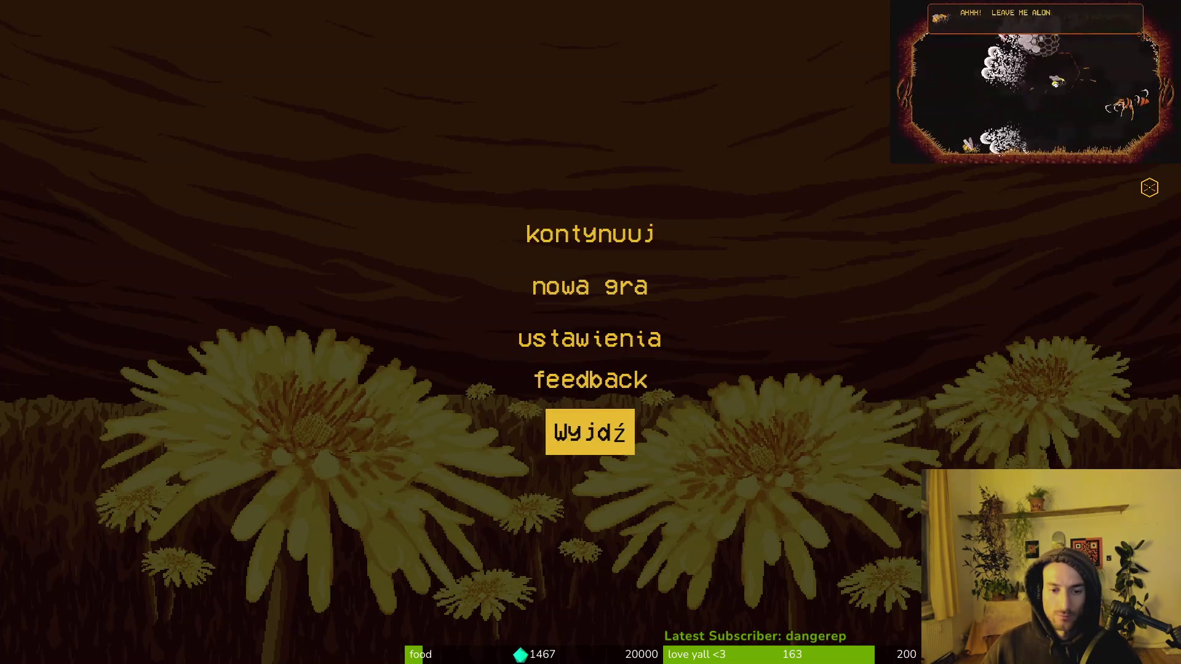
{"action": "key", "text": "Return"}
{"action": "key", "text": "alt+Tab"}
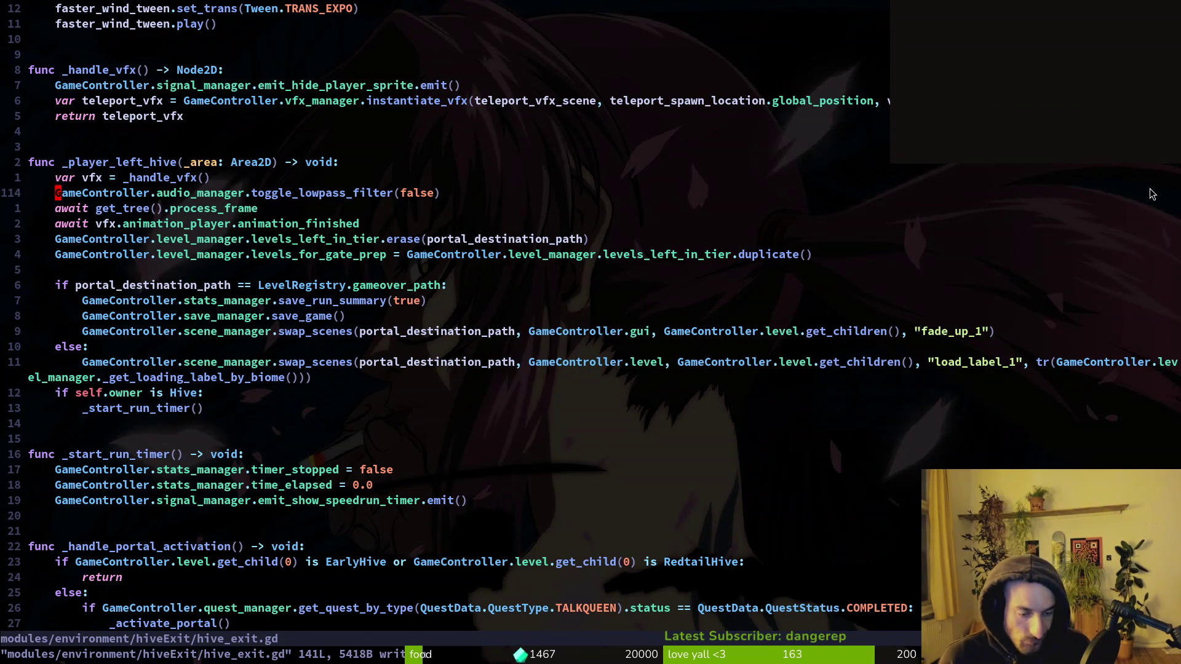
Step: Delete the toggle_lowpass_filter line from hive_exit.gd and save it
{"action": "key", "text": "d"}
{"action": "key", "text": "d"}
{"action": "type", "text": ":w"}
{"action": "key", "text": "Return"}
Step: Paste toggle_lowpass_filter(false) below reset_run() in hive.gd, then save and quit
{"action": "key", "text": "space"}
{"action": "key", "text": "f"}
{"action": "key", "text": "f"}
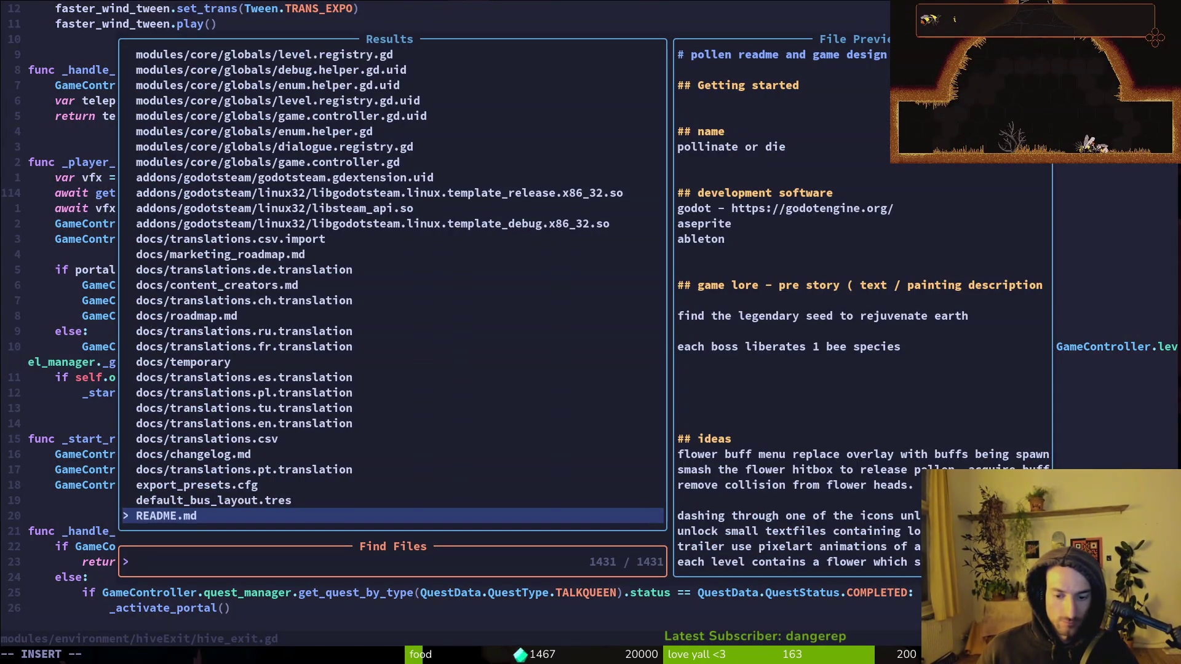
{"action": "type", "text": "hive"}
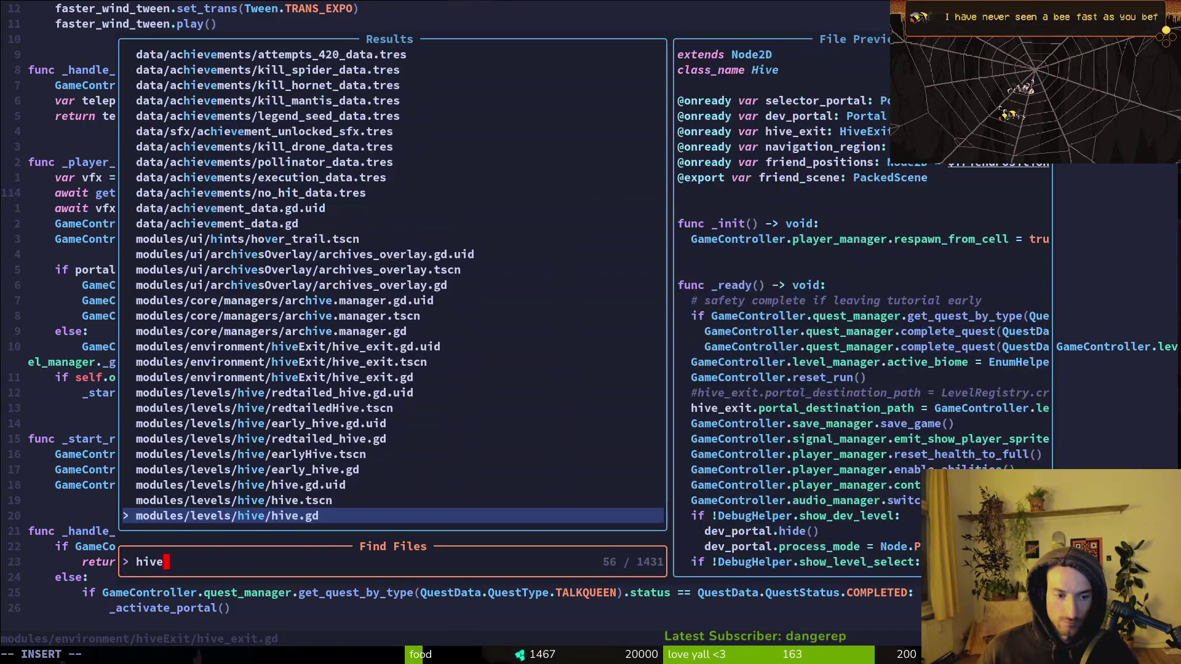
{"action": "key", "text": "Return"}
{"action": "key", "text": "2"}
{"action": "key", "text": "2"}
{"action": "key", "text": "G"}
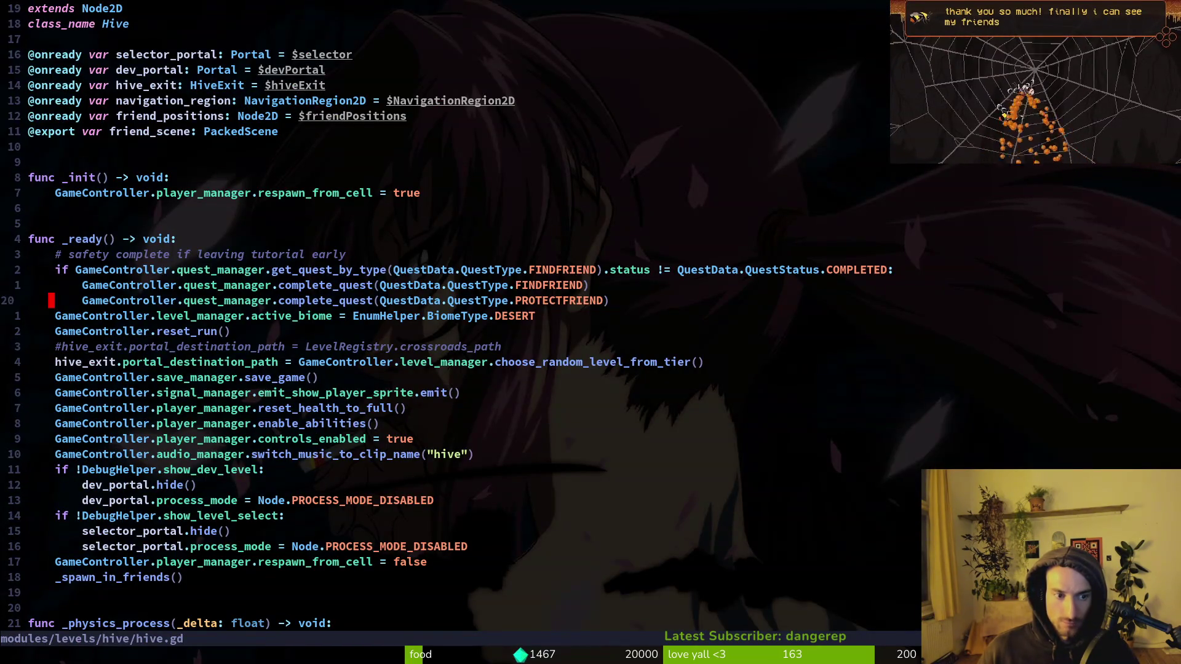
{"action": "key", "text": "p"}
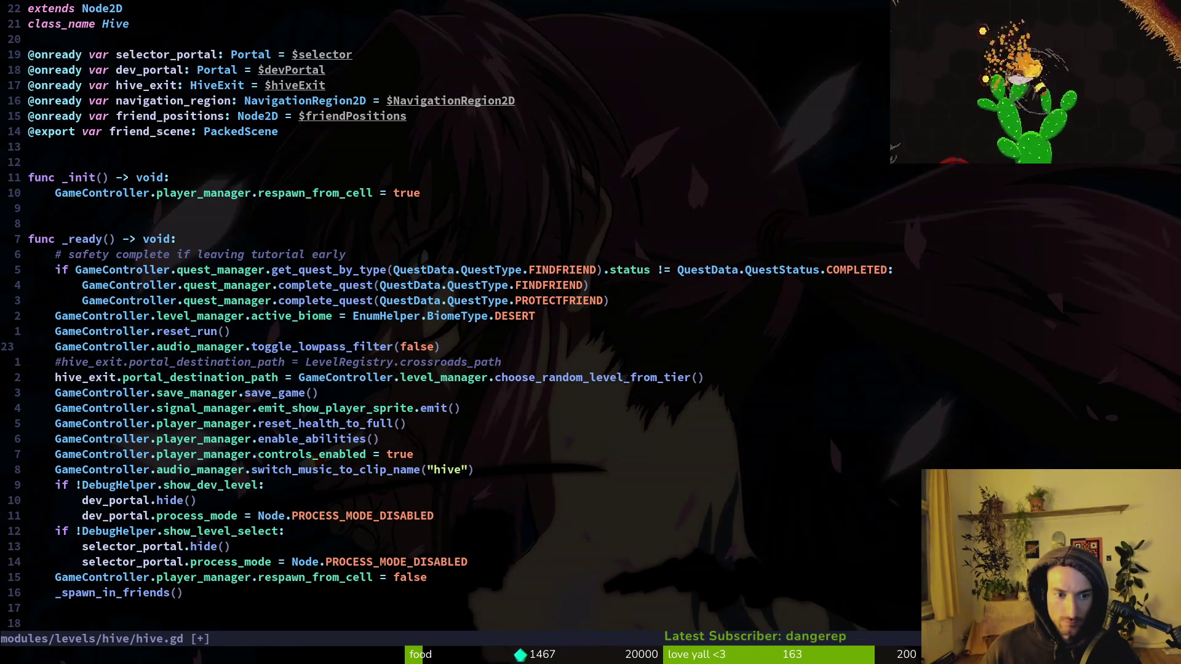
{"action": "type", "text": ":write"}
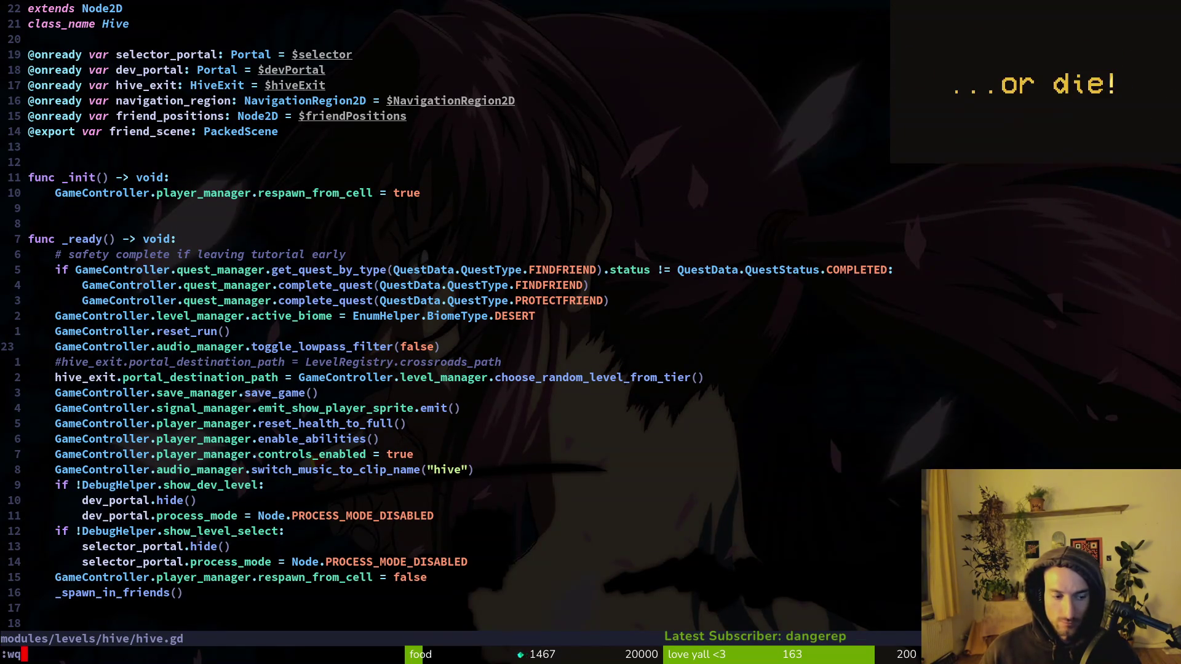
{"action": "key", "text": "Return"}
{"action": "type", "text": "tl"}
{"action": "key", "text": "Return"}
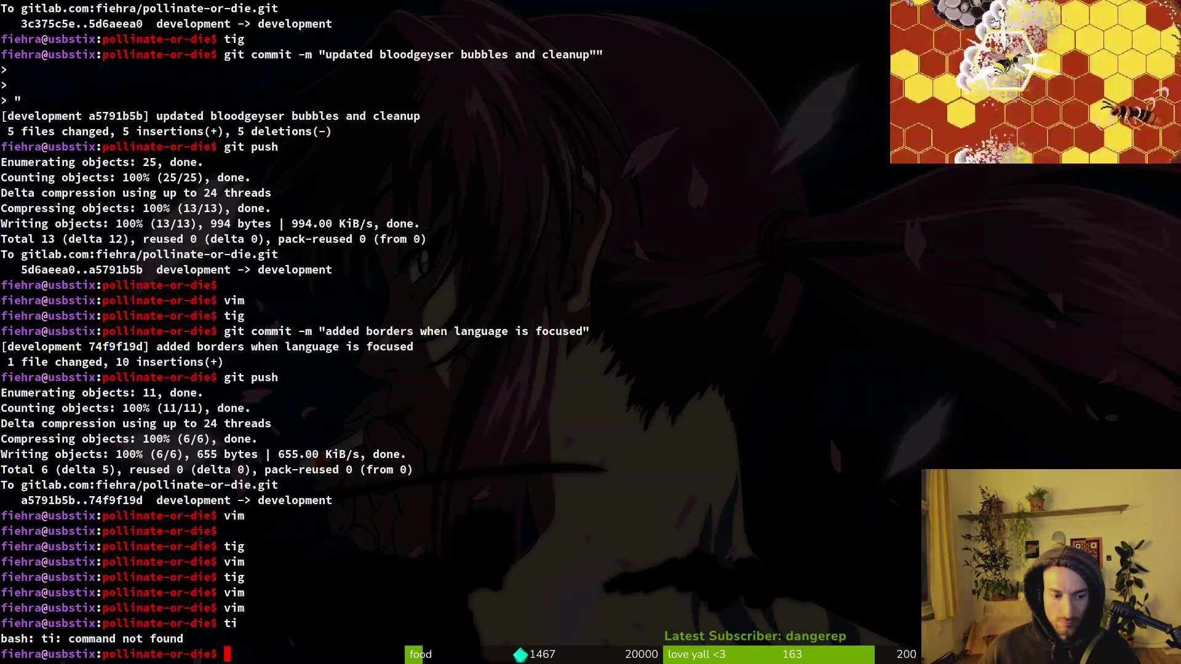
Step: Review the audio manager and hive diffs in tig status
{"action": "type", "text": "tig"}
{"action": "key", "text": "Return"}
{"action": "key", "text": "s"}
{"action": "key", "text": "Down"}
{"action": "key", "text": "Down"}
{"action": "key", "text": "Down"}
{"action": "key", "text": "Return"}
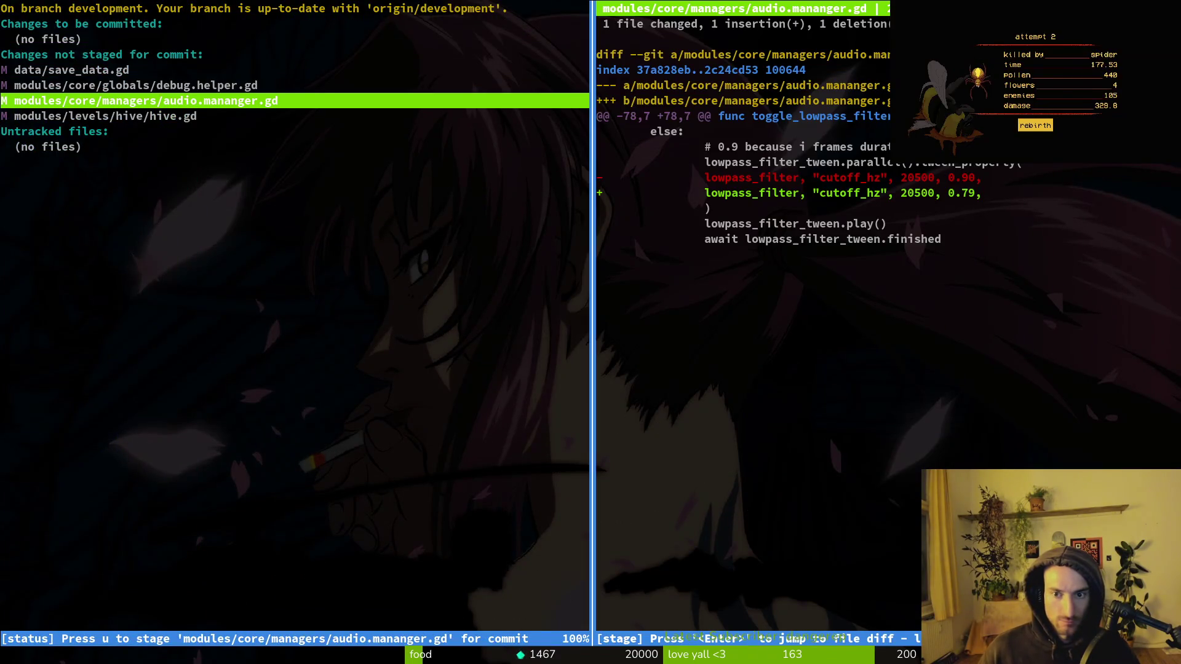
{"action": "key", "text": "Down"}
{"action": "key", "text": "q"}
{"action": "key", "text": "q"}
{"action": "key", "text": "q"}
Step: Attempt the commit 'turn off lowpassfilter when entering hive' and cancel the unterminated command
{"action": "type", "text": "git commit -& \"t"}
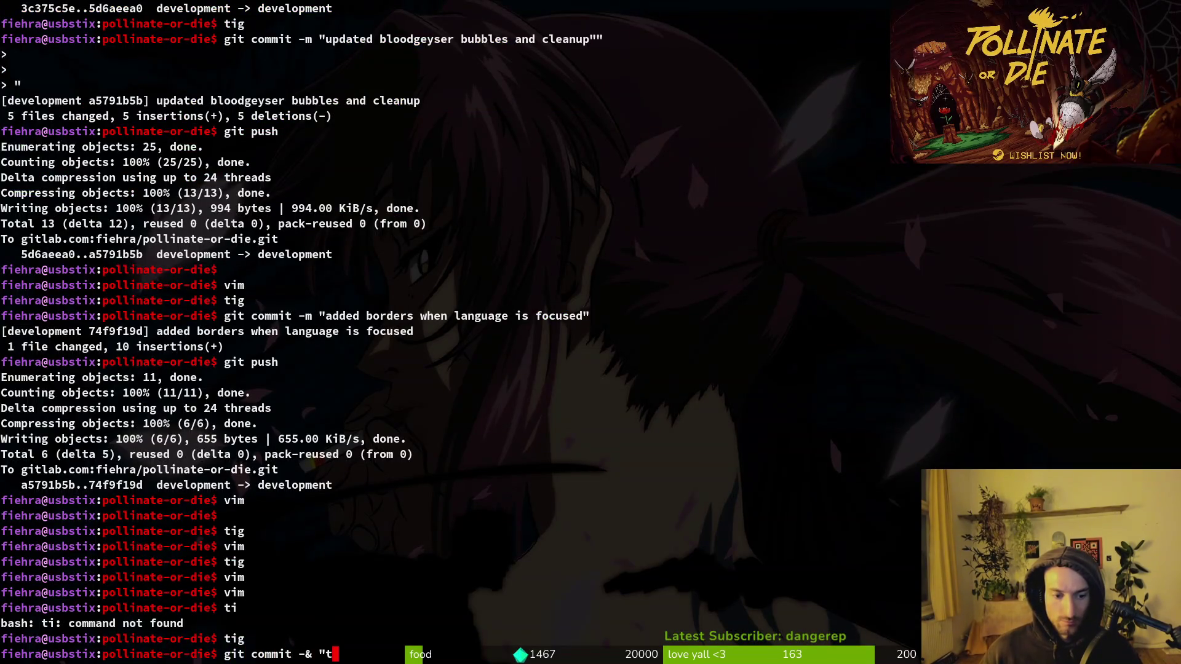
{"action": "type", "text": " off"}
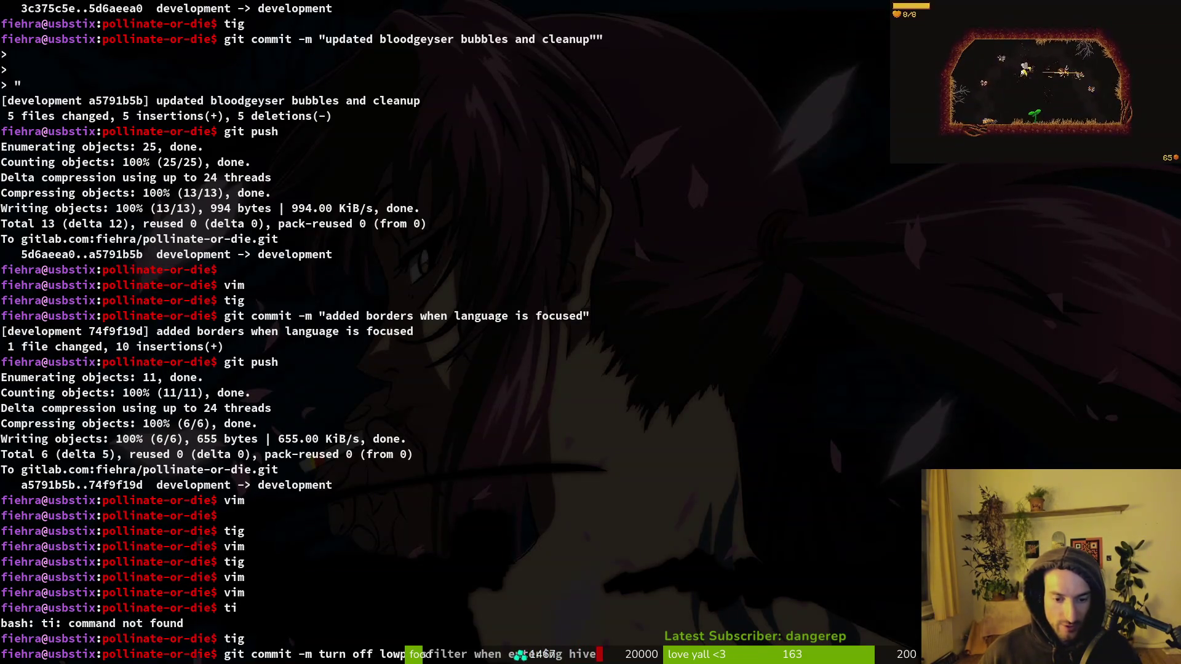
{"action": "type", "text": "\""}
{"action": "key", "text": "Return"}
{"action": "type", "text": "git push"}
{"action": "key", "text": "Return"}
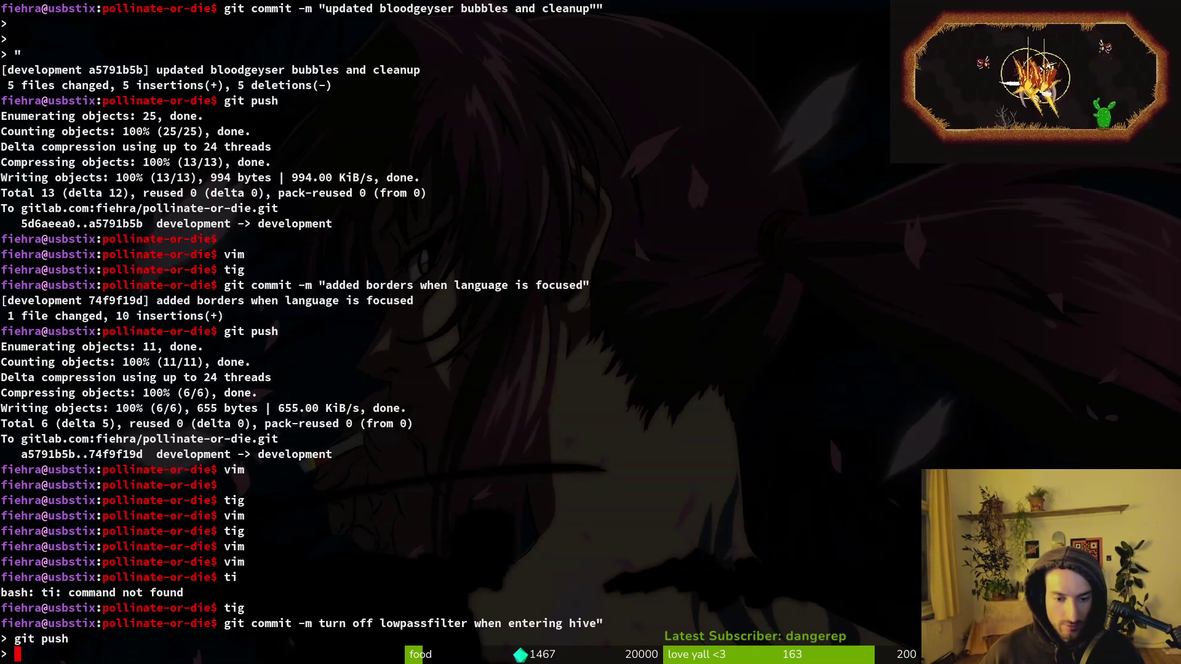
{"action": "key", "text": "ctrl+c"}
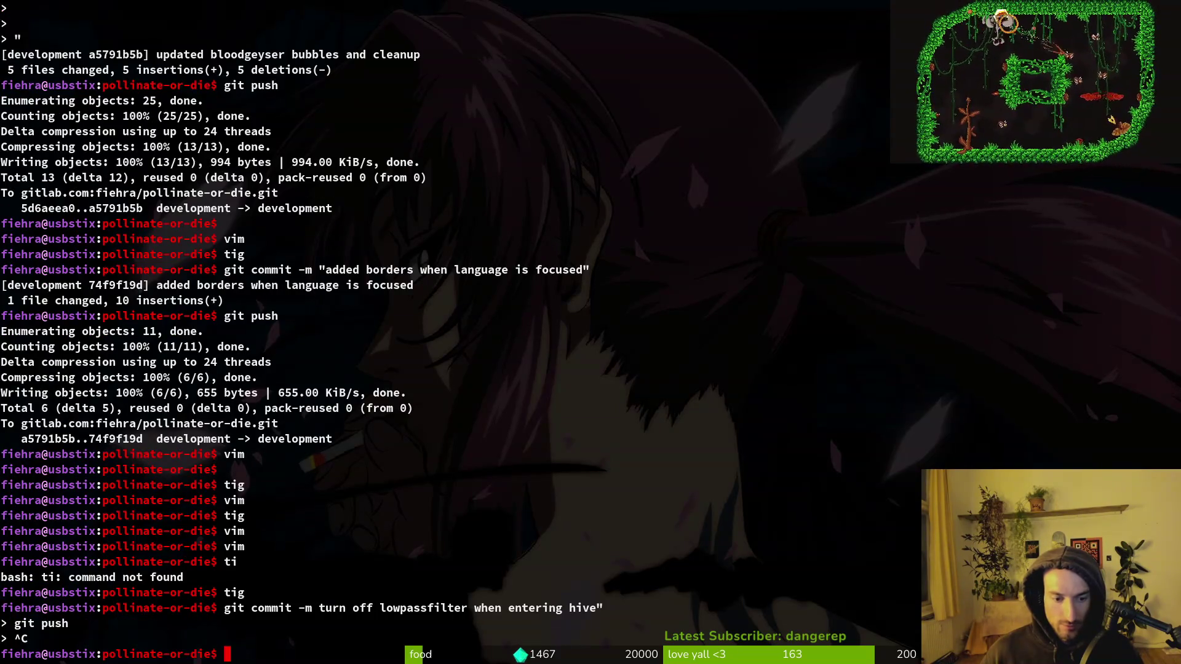
Step: Add the missing opening quote to the recalled commit command and run it
{"action": "key", "text": "Up"}
{"action": "key", "text": "alt+b"}
{"action": "key", "text": "alt+b"}
{"action": "key", "text": "alt+b"}
{"action": "key", "text": "alt+b"}
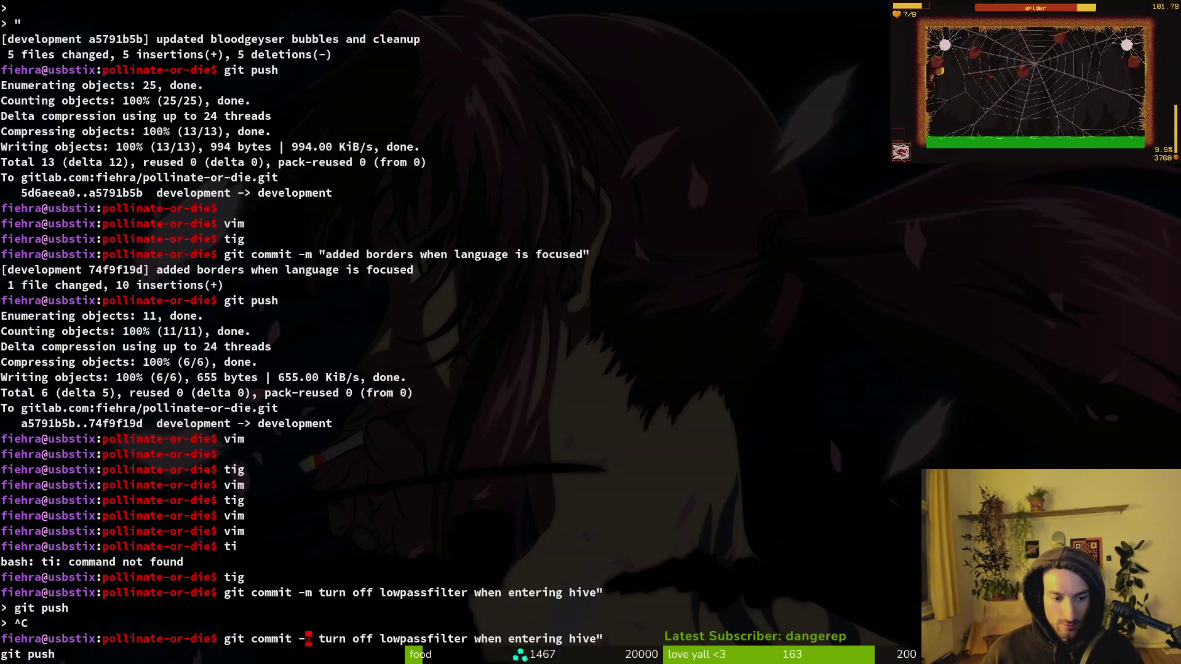
{"action": "type", "text": "\""}
{"action": "key", "text": "End"}
{"action": "key", "text": "BackSpace"}
{"action": "key", "text": "BackSpace"}
{"action": "key", "text": "BackSpace"}
{"action": "key", "text": "BackSpace"}
{"action": "key", "text": "BackSpace"}
{"action": "key", "text": "BackSpace"}
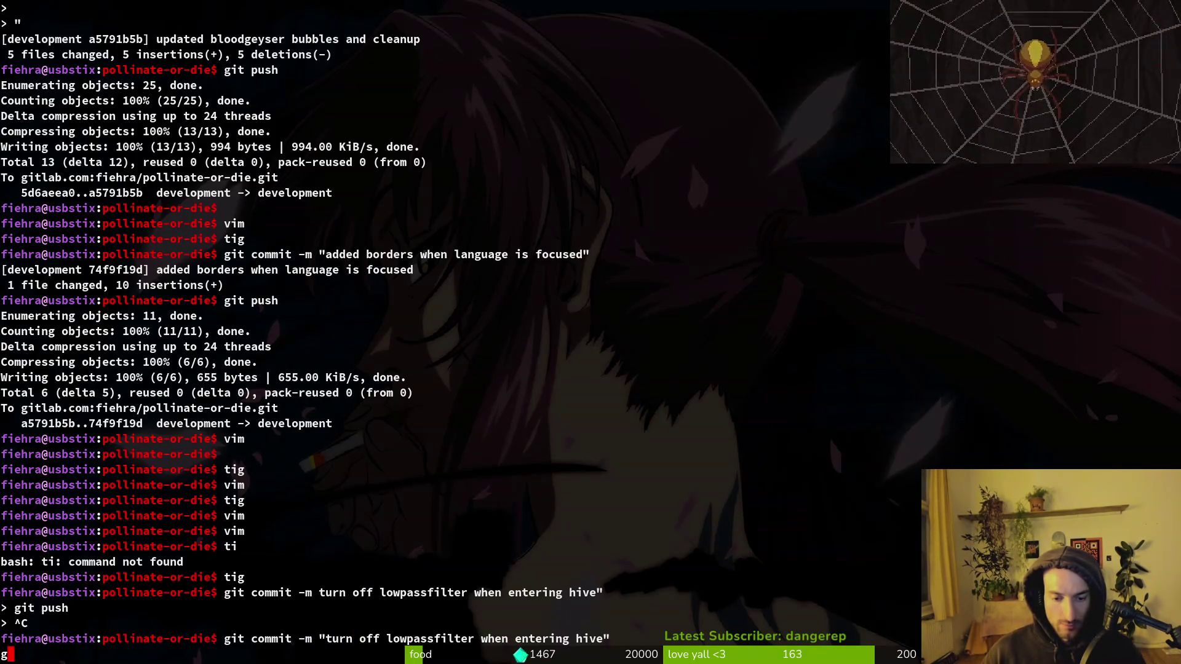
{"action": "key", "text": "Return"}
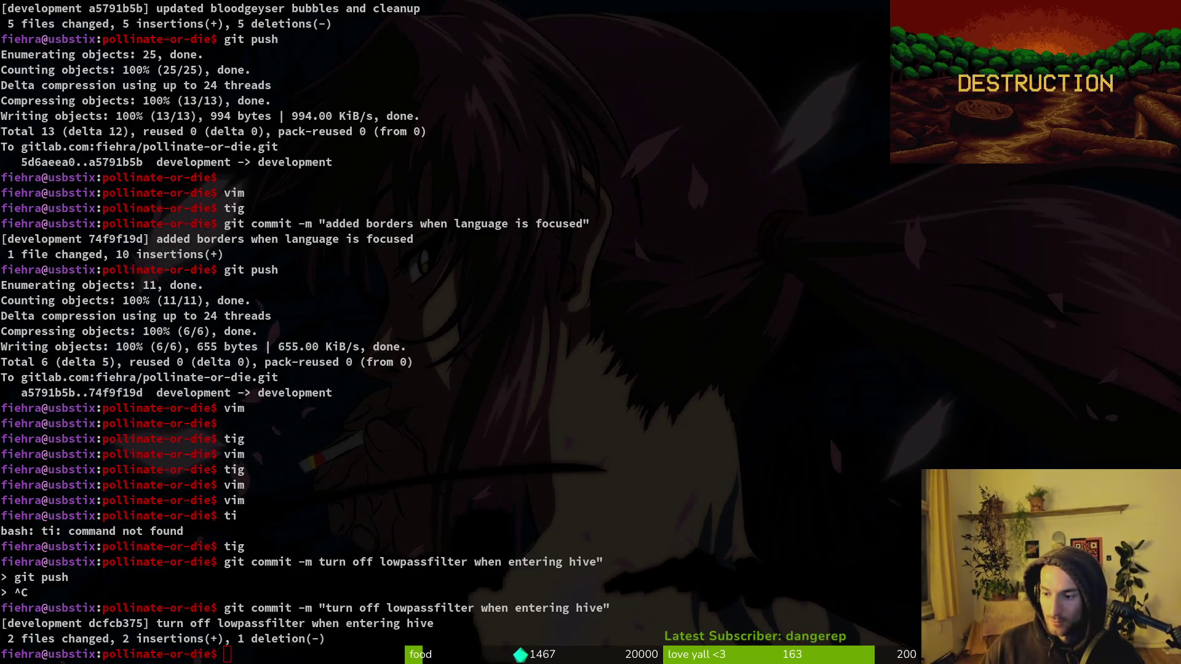
{"action": "left_click", "coordinate": [750, 332]}
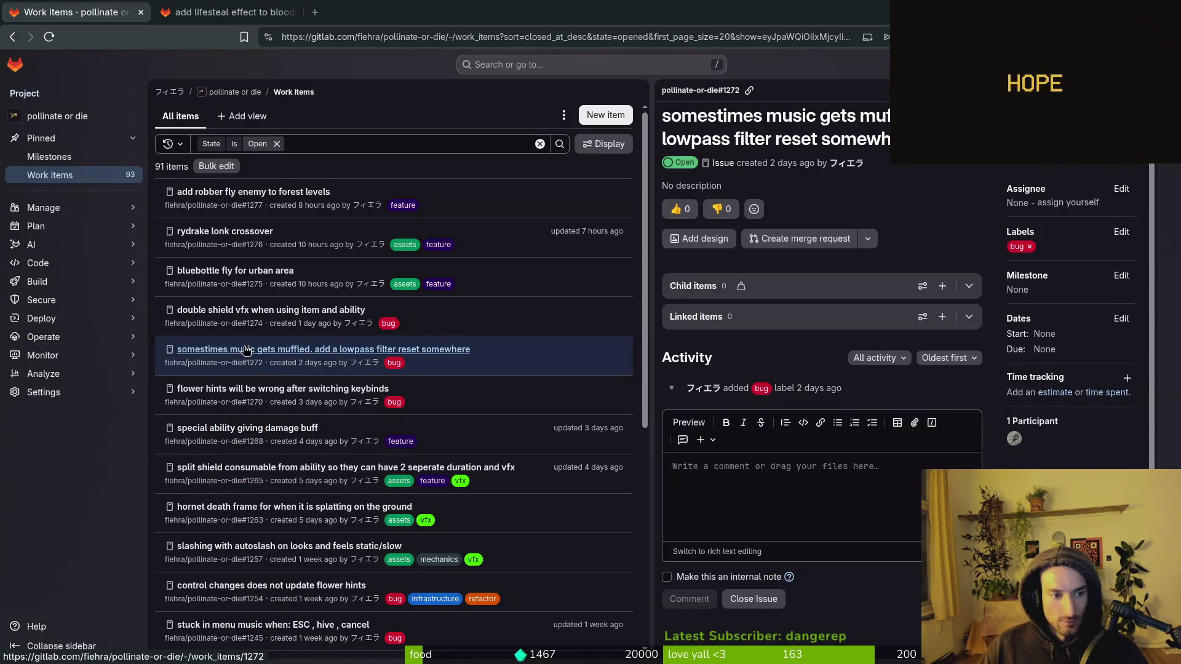
Step: Close GitLab issue #1272 about muffled music, check the remaining open items, and return to the terminal
{"action": "left_click", "coordinate": [520, 363]}
{"action": "left_click", "coordinate": [424, 355]}
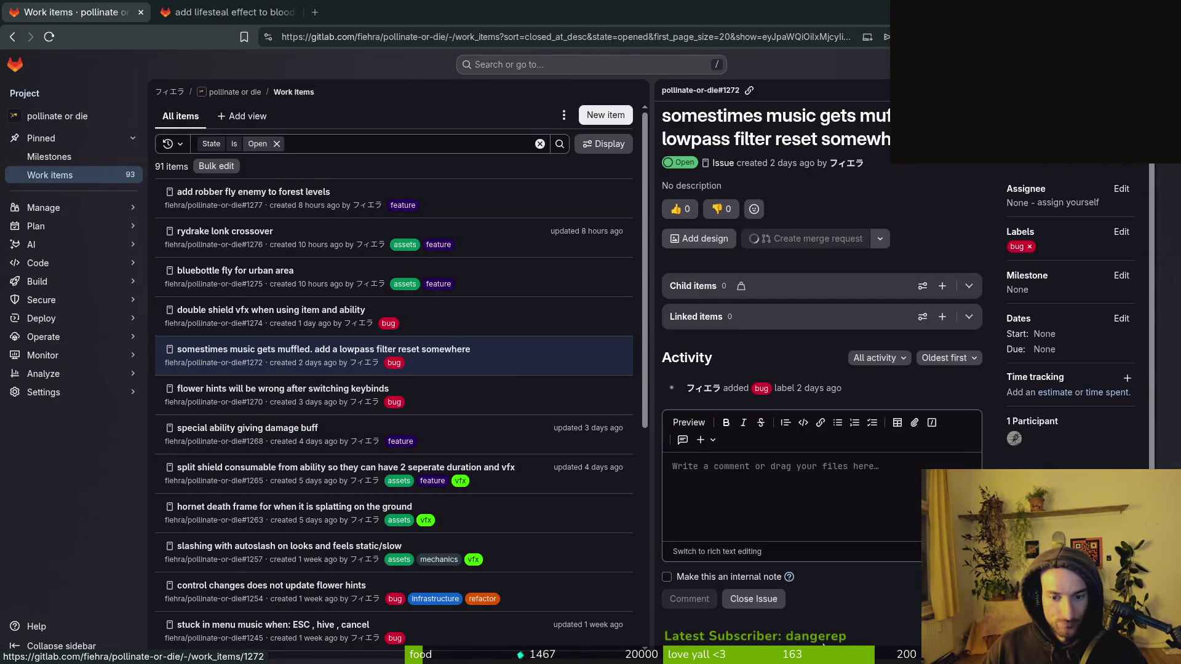
{"action": "left_click", "coordinate": [751, 591]}
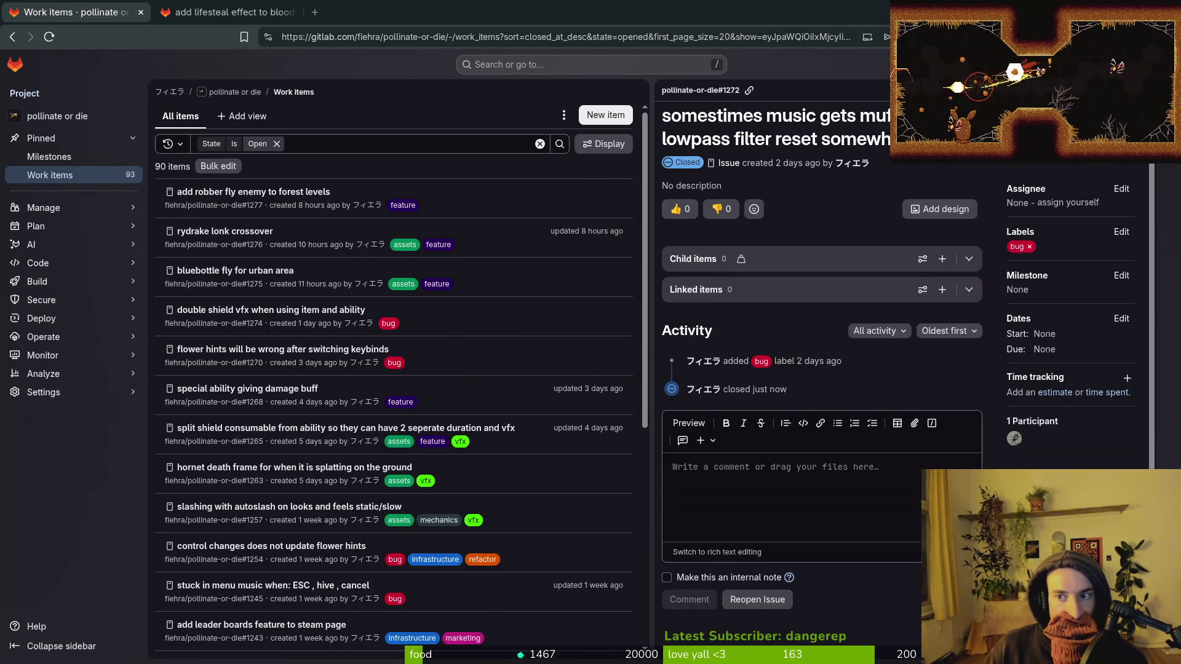
{"action": "key", "text": "Escape"}
{"action": "scroll", "coordinate": [586, 474], "scroll_direction": "down", "scroll_amount": 2}
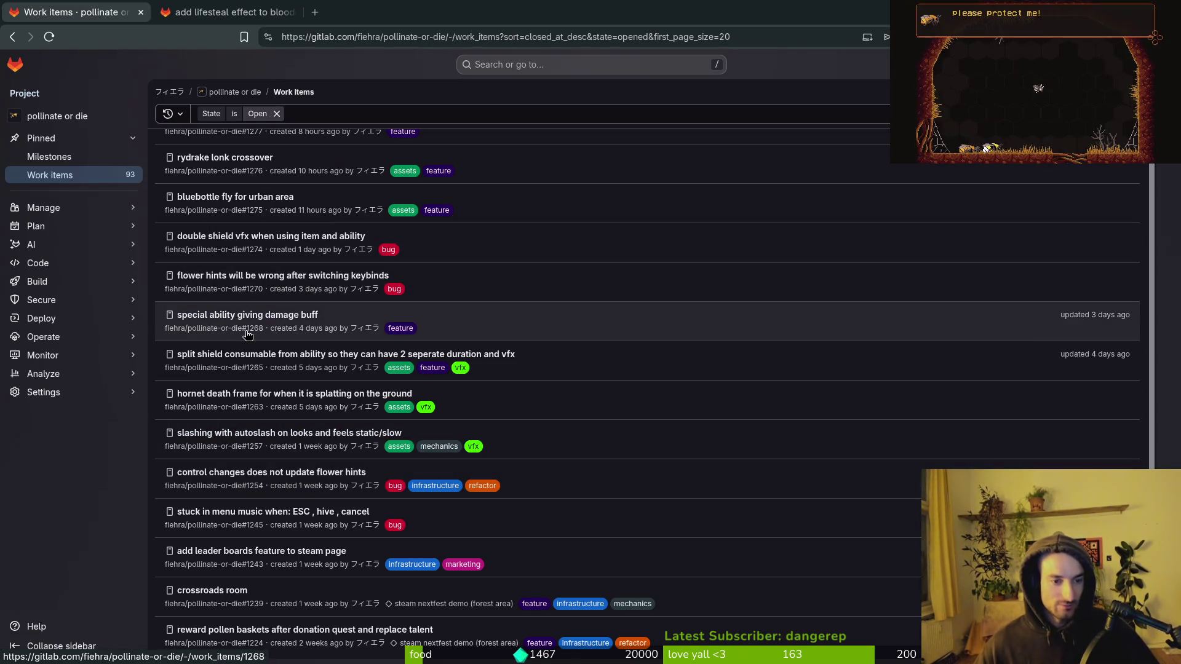
{"action": "scroll", "coordinate": [248, 334], "scroll_direction": "up", "scroll_amount": 2}
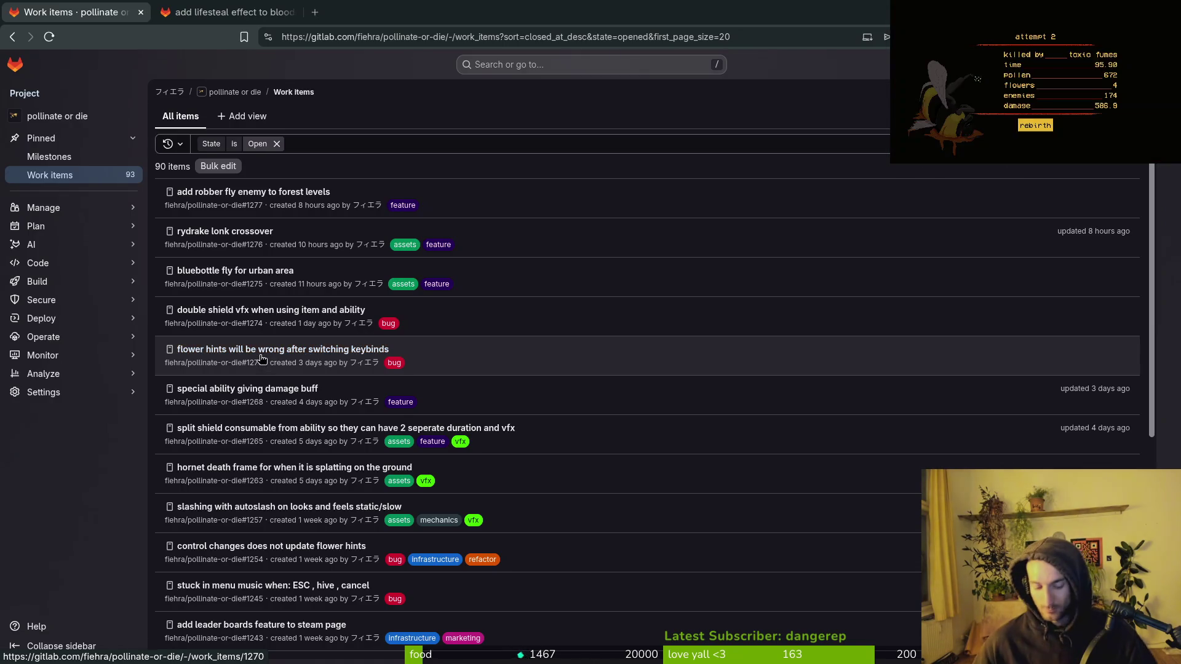
{"action": "key", "text": "alt+Tab"}
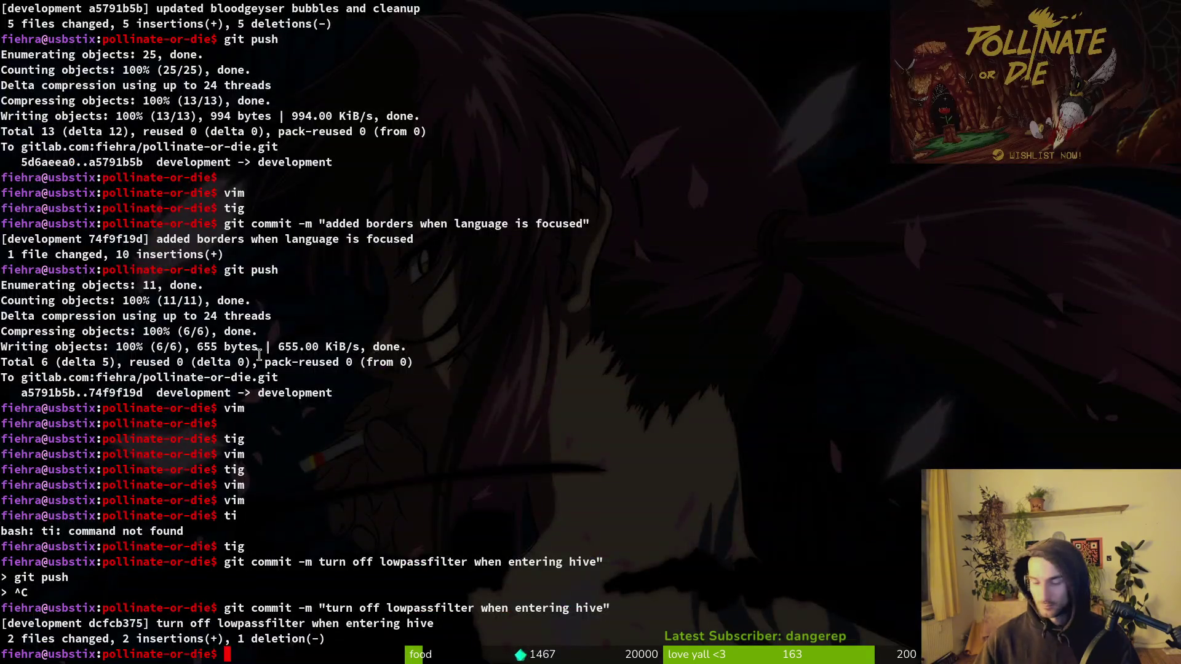
Step: Launch vim, open the player's shield.gd, and go to the end of _spawn_shield
{"action": "type", "text": "vim"}
{"action": "key", "text": "Return"}
{"action": "type", "text": "shield"}
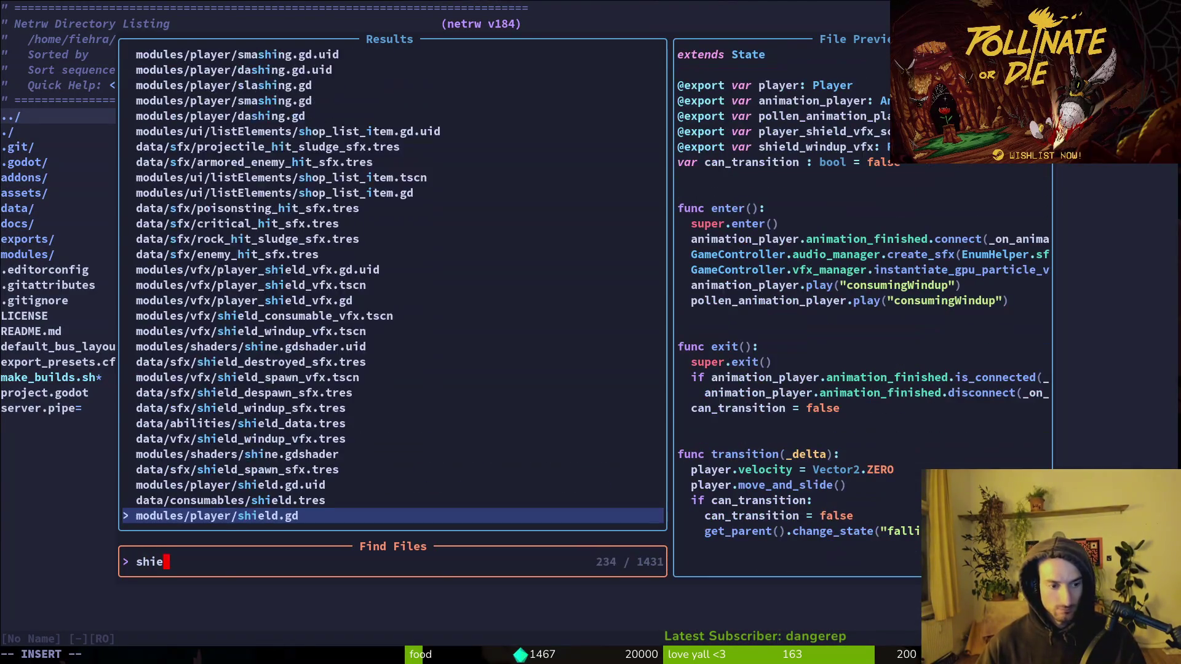
{"action": "key", "text": "Return"}
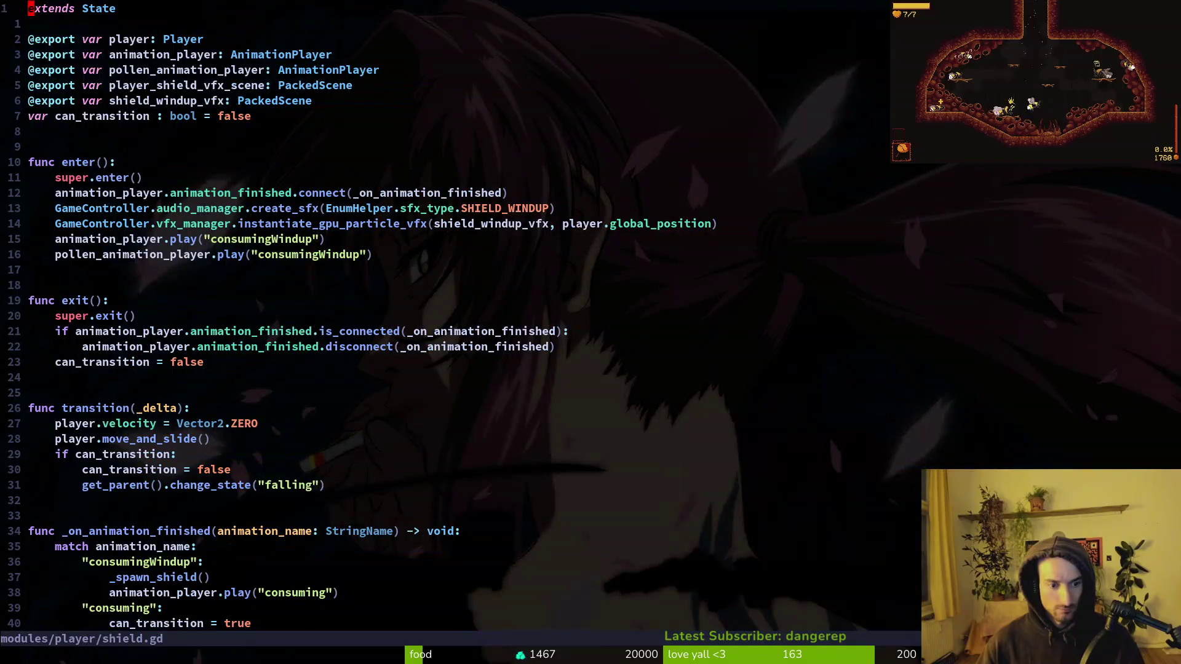
{"action": "key", "text": "ctrl+d"}
{"action": "key", "text": "ctrl+d"}
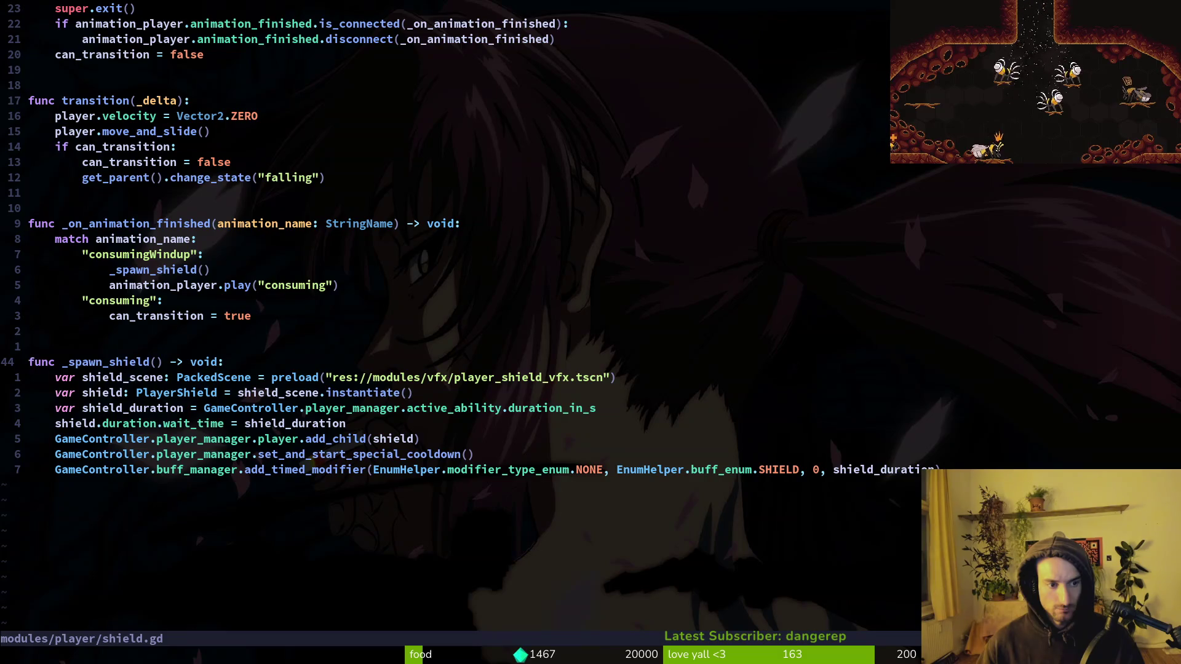
{"action": "key", "text": "ctrl+u"}
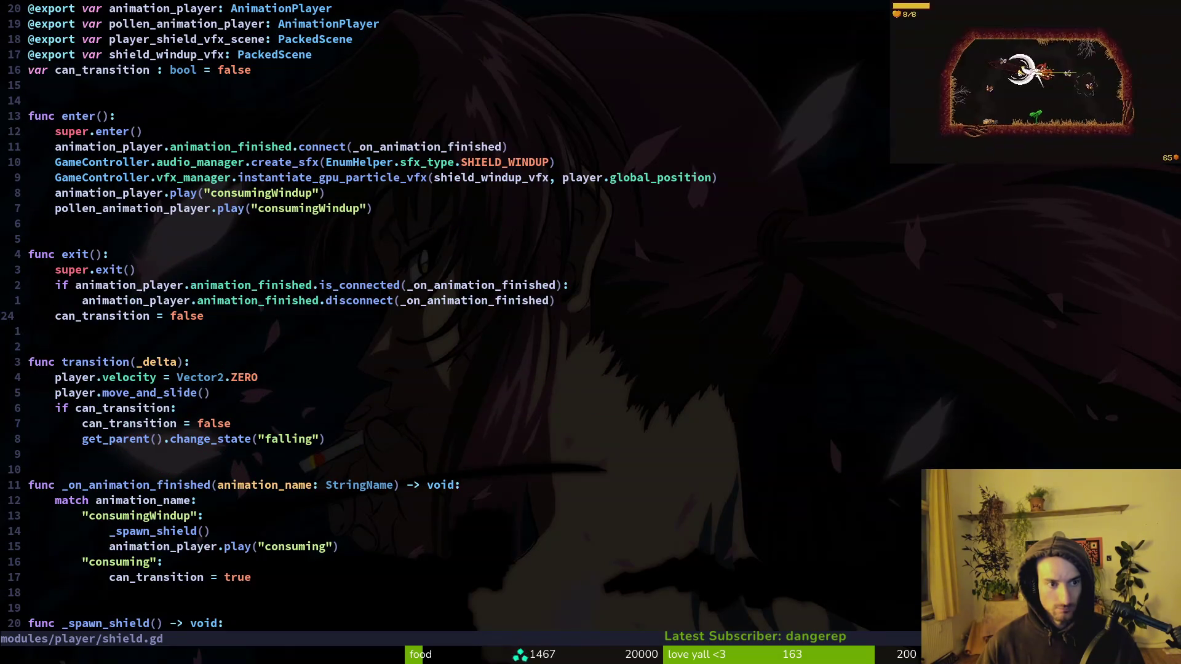
{"action": "key", "text": "ctrl+d"}
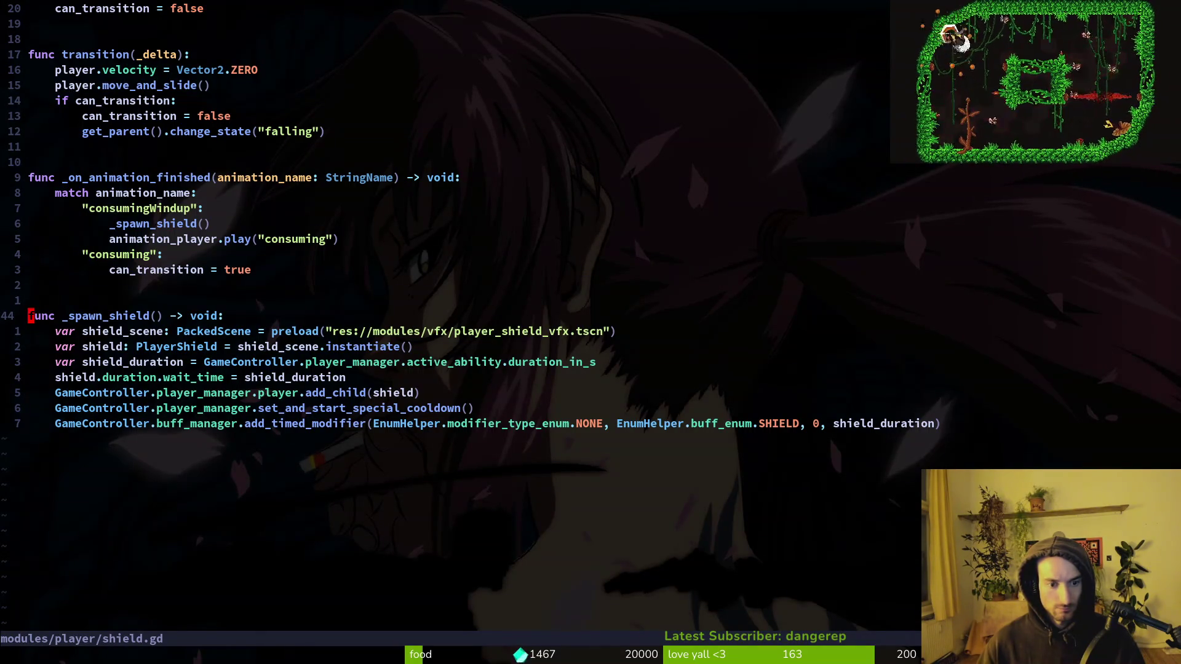
{"action": "key", "text": "j"}
{"action": "key", "text": "shift+g"}
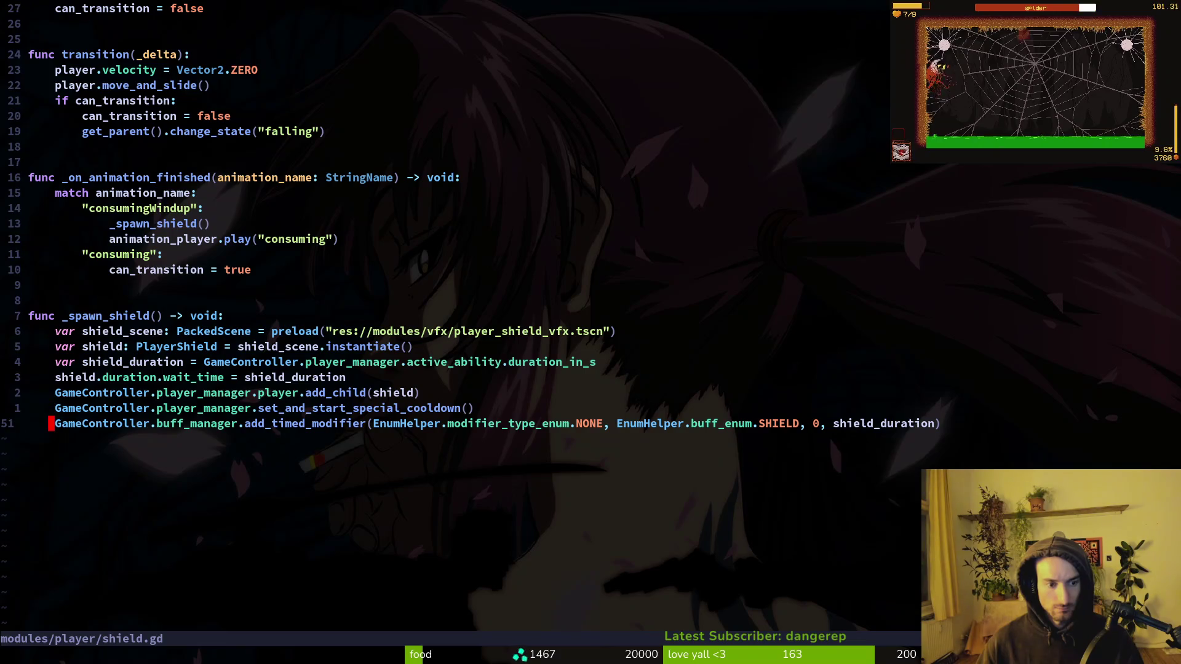
Step: Open consuming.gd in a vertical split beside shield.gd at line 48, use_consumable
{"action": "key", "text": "shift+v"}
{"action": "key", "text": "Escape"}
{"action": "key", "text": "space"}
{"action": "key", "text": "f"}
{"action": "key", "text": "f"}
{"action": "type", "text": "co"}
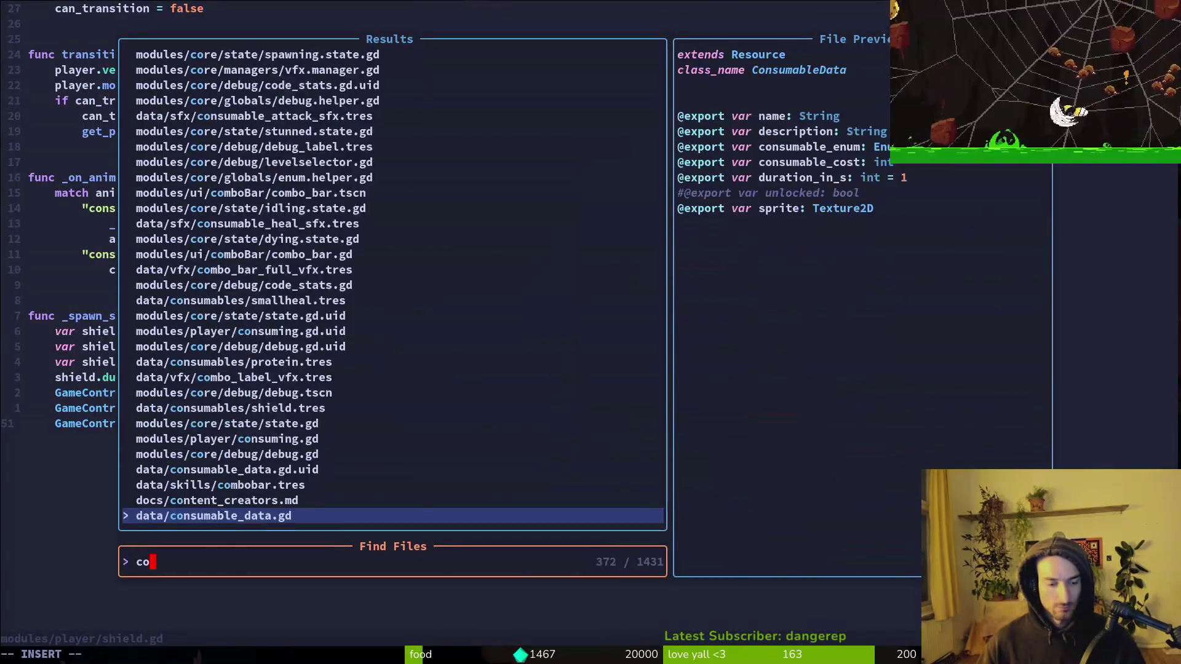
{"action": "type", "text": "nsuming"}
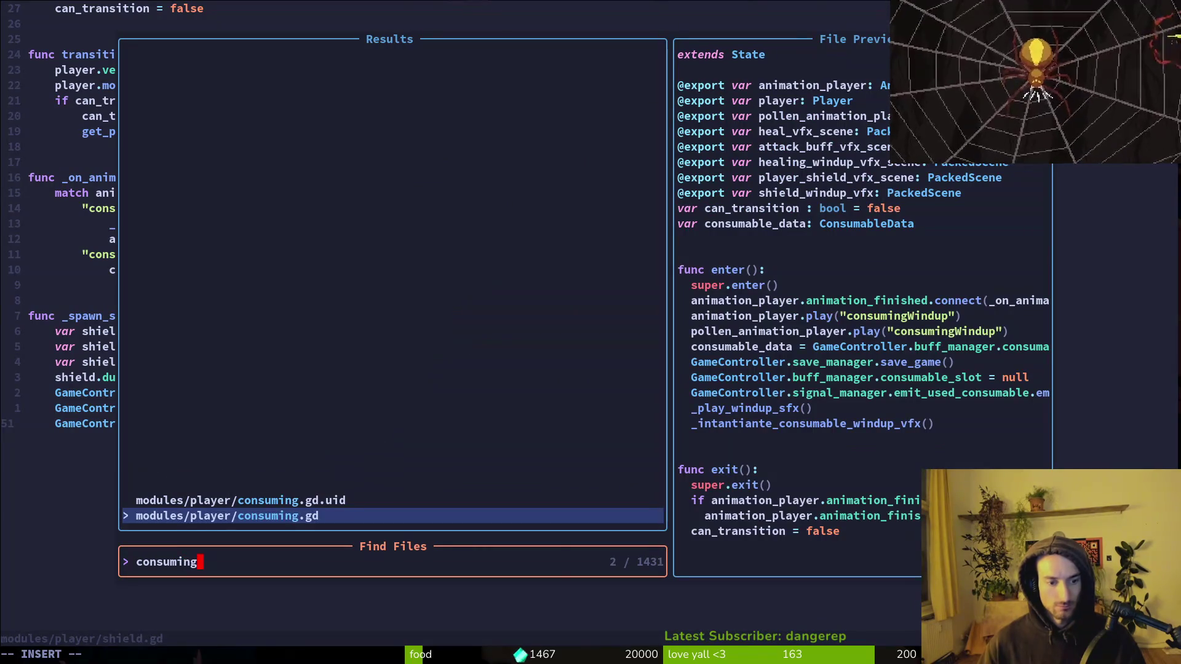
{"action": "key", "text": "ctrl+v"}
{"action": "key", "text": "4"}
{"action": "key", "text": "8"}
{"action": "key", "text": "shift+g"}
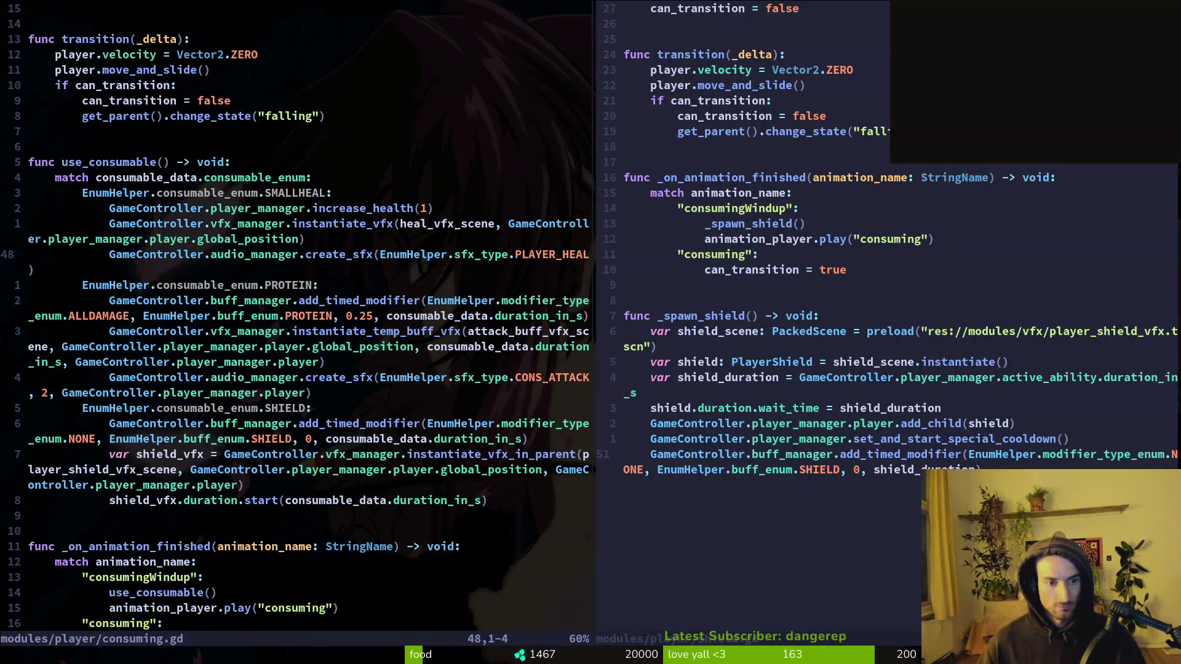
Step: Re-lay out the windows with shield.gd in a horizontal split above consuming.gd
{"action": "key", "text": "ctrl+w"}
{"action": "key", "text": "o"}
{"action": "key", "text": "space"}
{"action": "key", "text": "f"}
{"action": "key", "text": "f"}
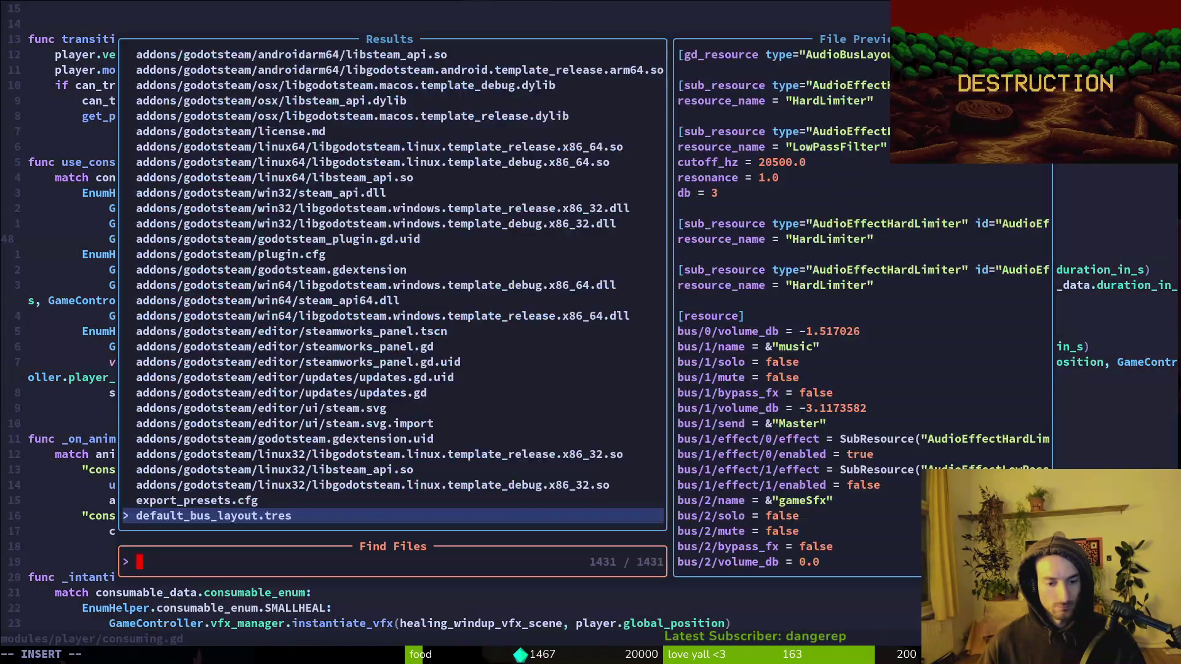
{"action": "type", "text": "shiel"}
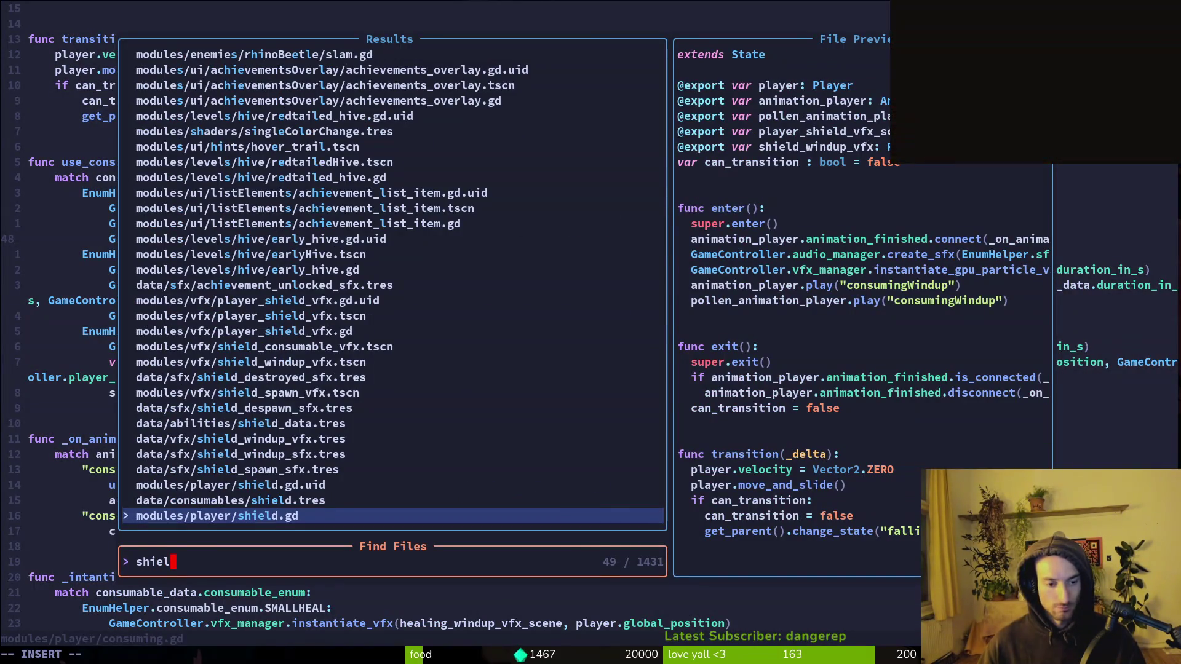
{"action": "key", "text": "ctrl+x"}
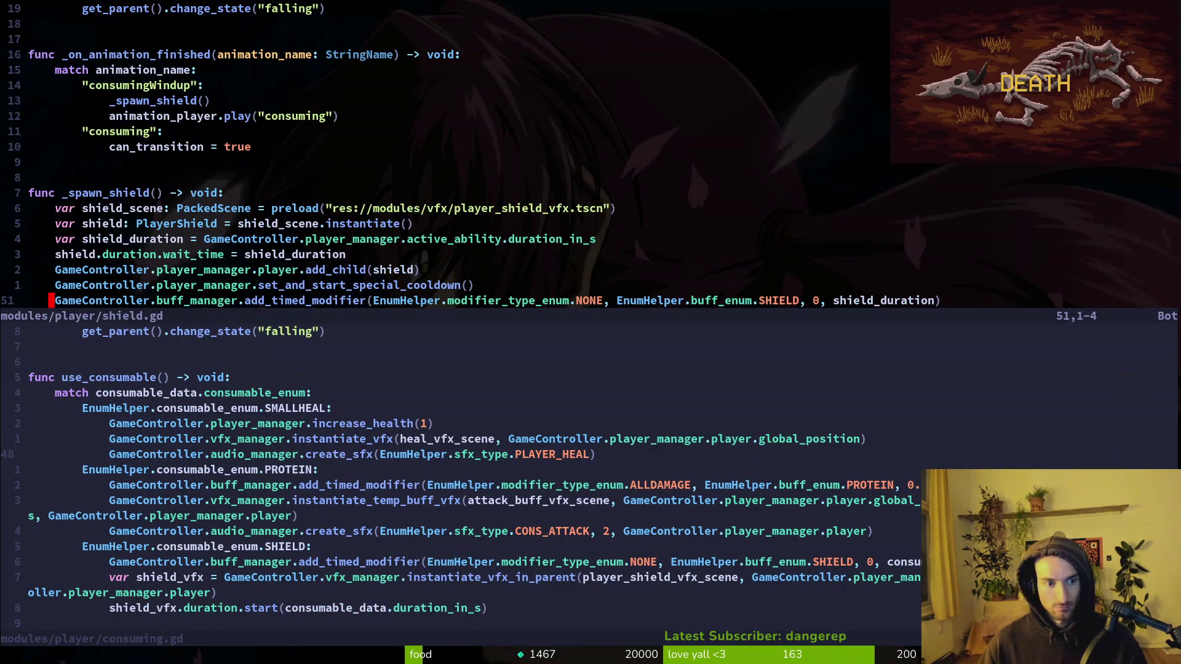
Step: Review the SHIELD consumable case lines in consuming.gd
{"action": "key", "text": "ctrl+w"}
{"action": "key", "text": "j"}
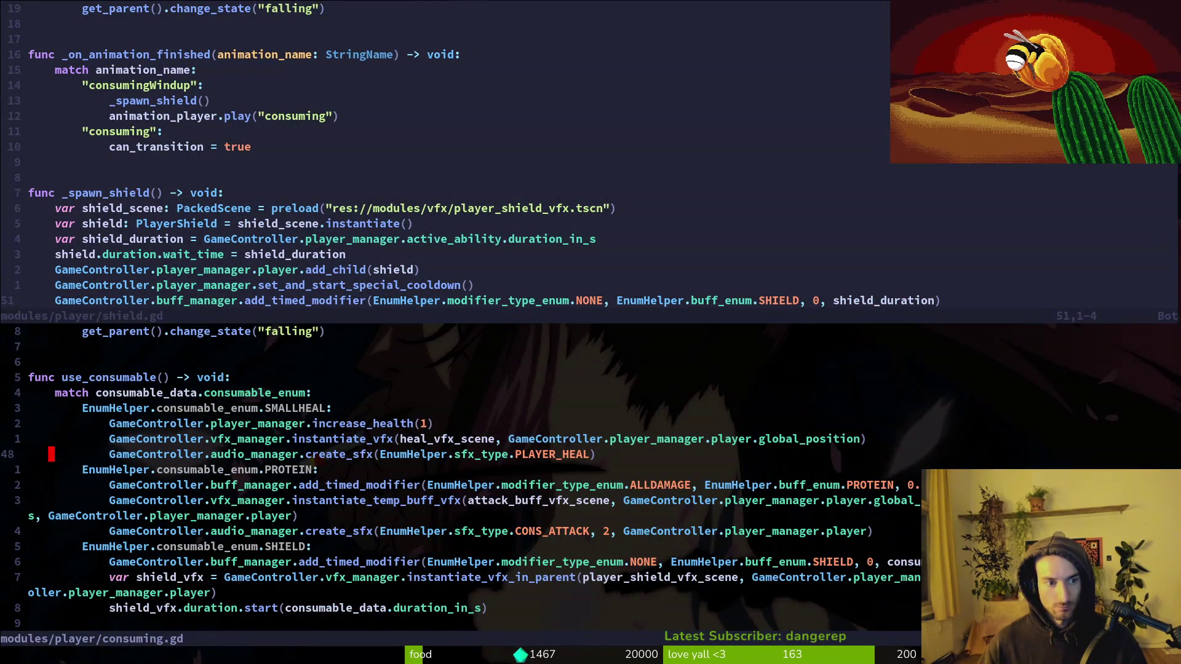
{"action": "key", "text": "ctrl+d"}
{"action": "key", "text": "ctrl+u"}
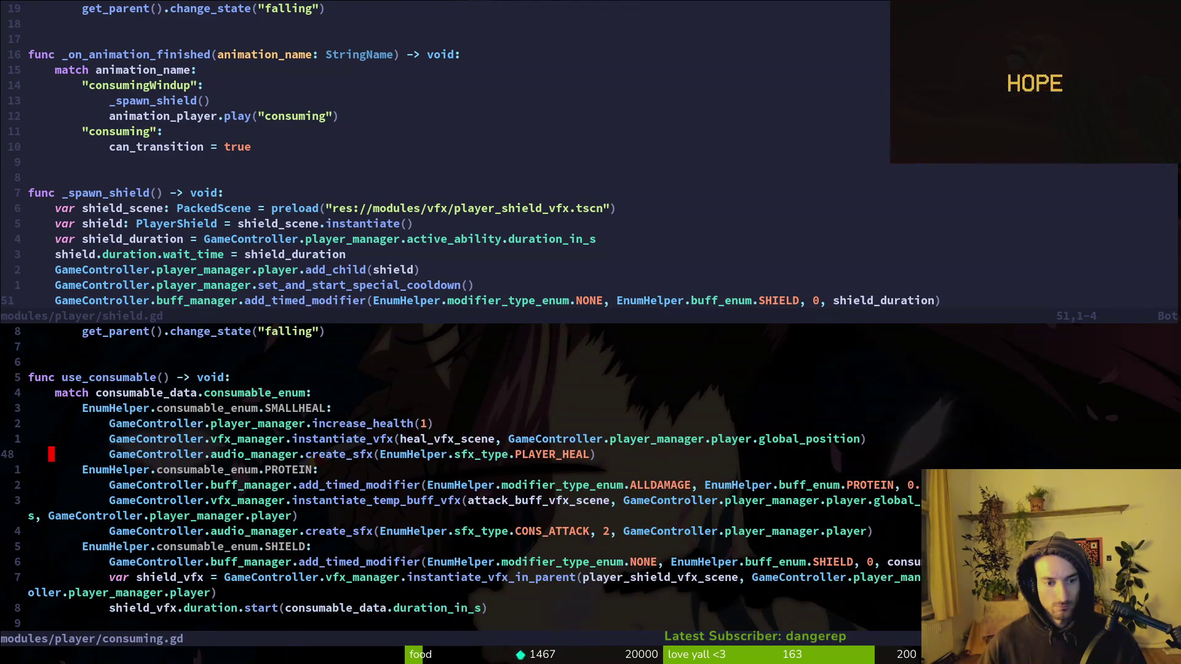
{"action": "scroll", "coordinate": [461, 474], "scroll_direction": "down", "scroll_amount": 6}
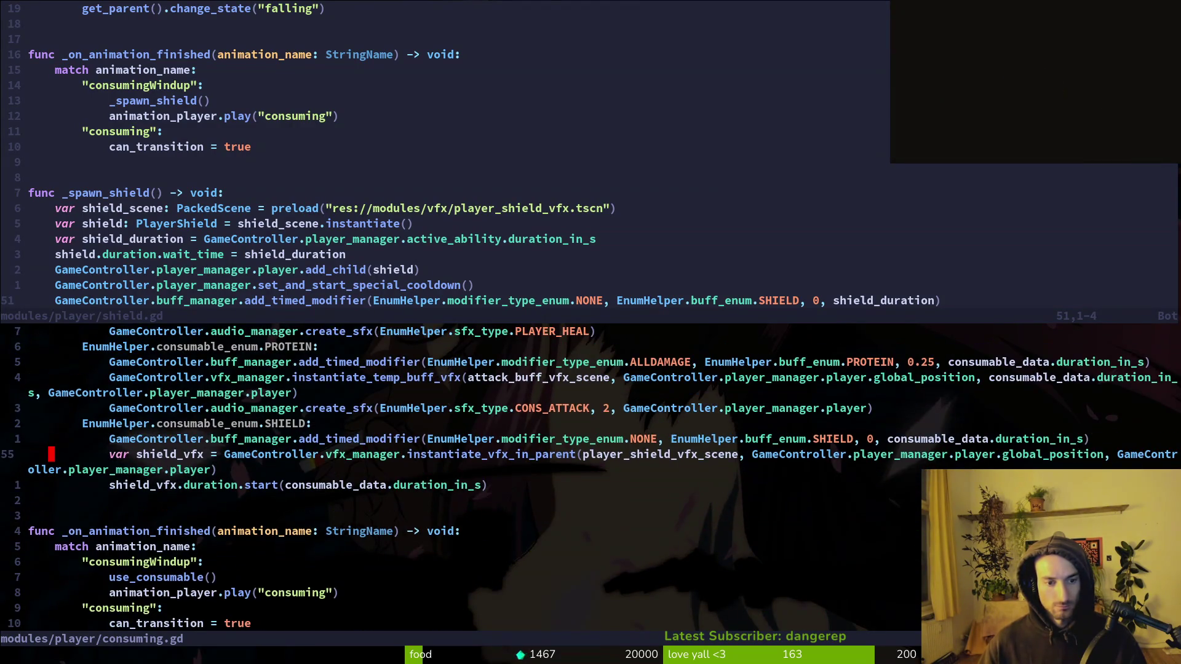
{"action": "key", "text": "shift+v"}
{"action": "key", "text": "j"}
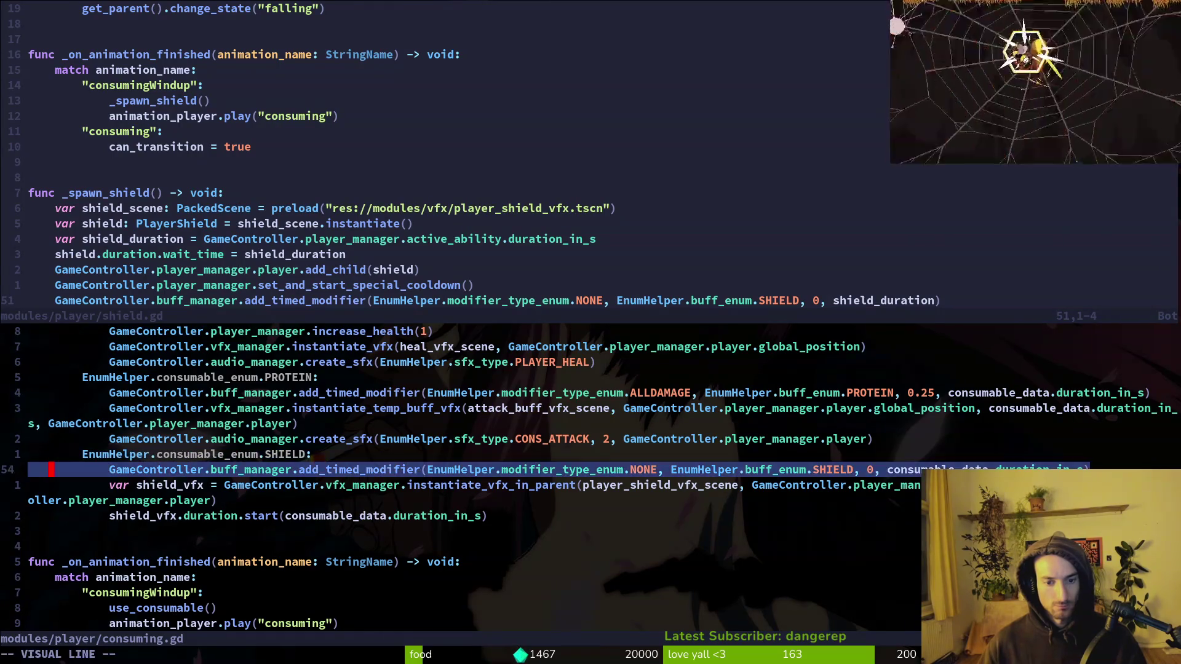
{"action": "key", "text": "Escape"}
Step: Inspect the buff modifier, add_child and shield instantiate lines in shield.gd's _spawn_shield
{"action": "key", "text": "ctrl+w"}
{"action": "key", "text": "k"}
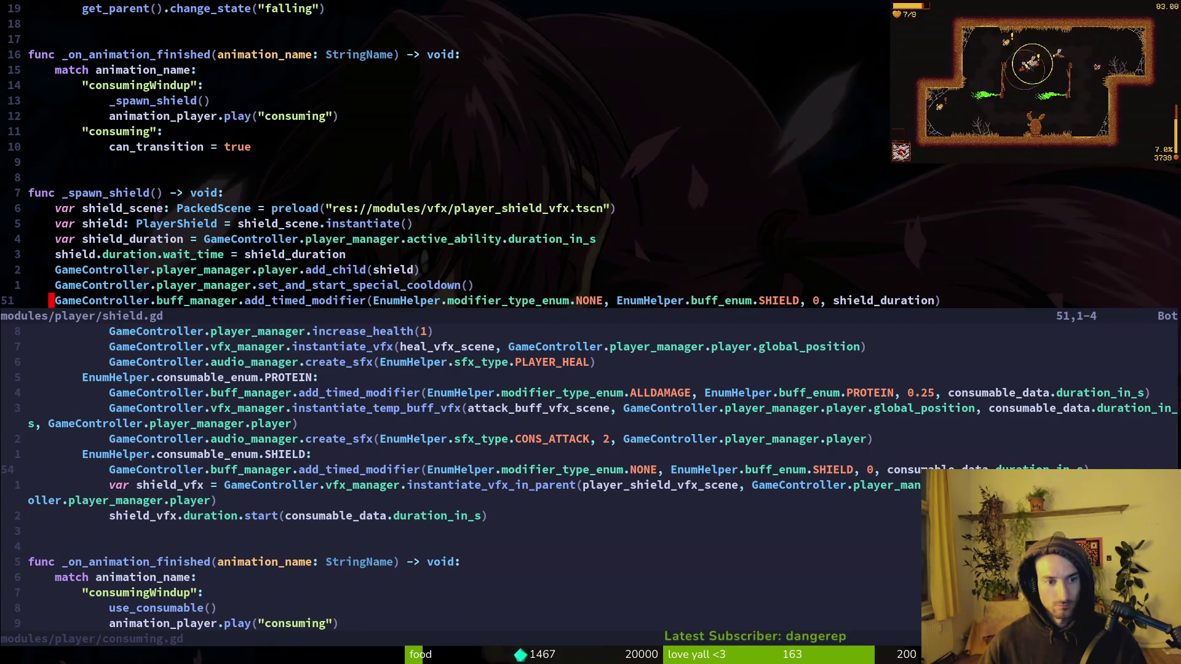
{"action": "key", "text": "shift+v"}
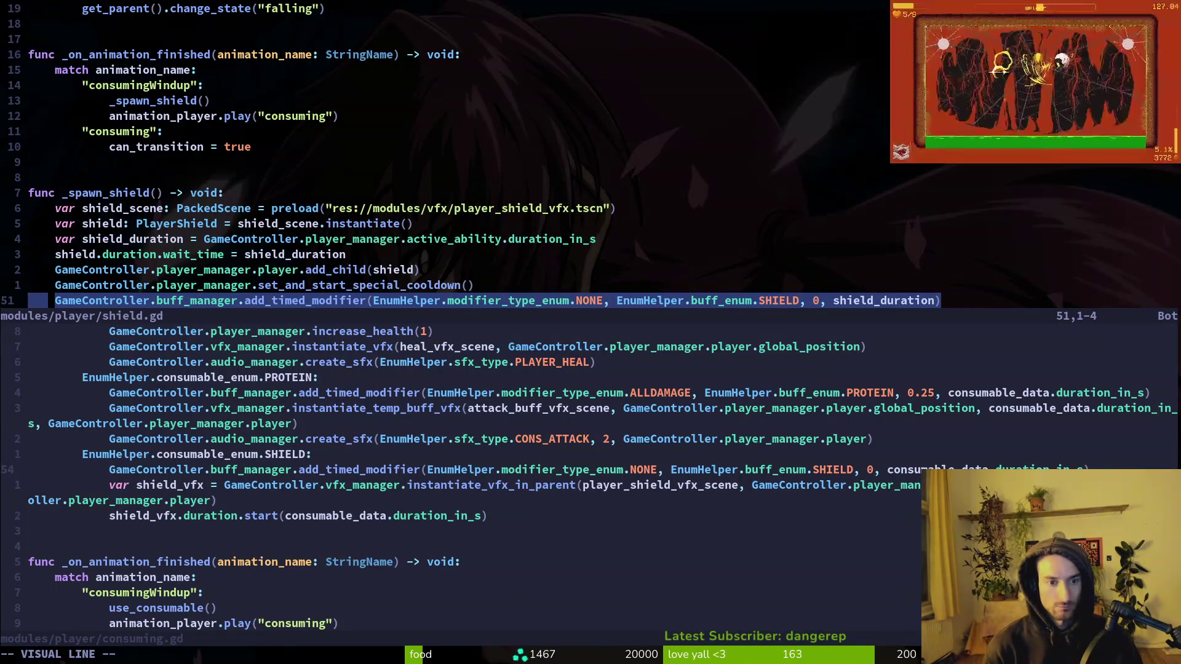
{"action": "key", "text": "Escape"}
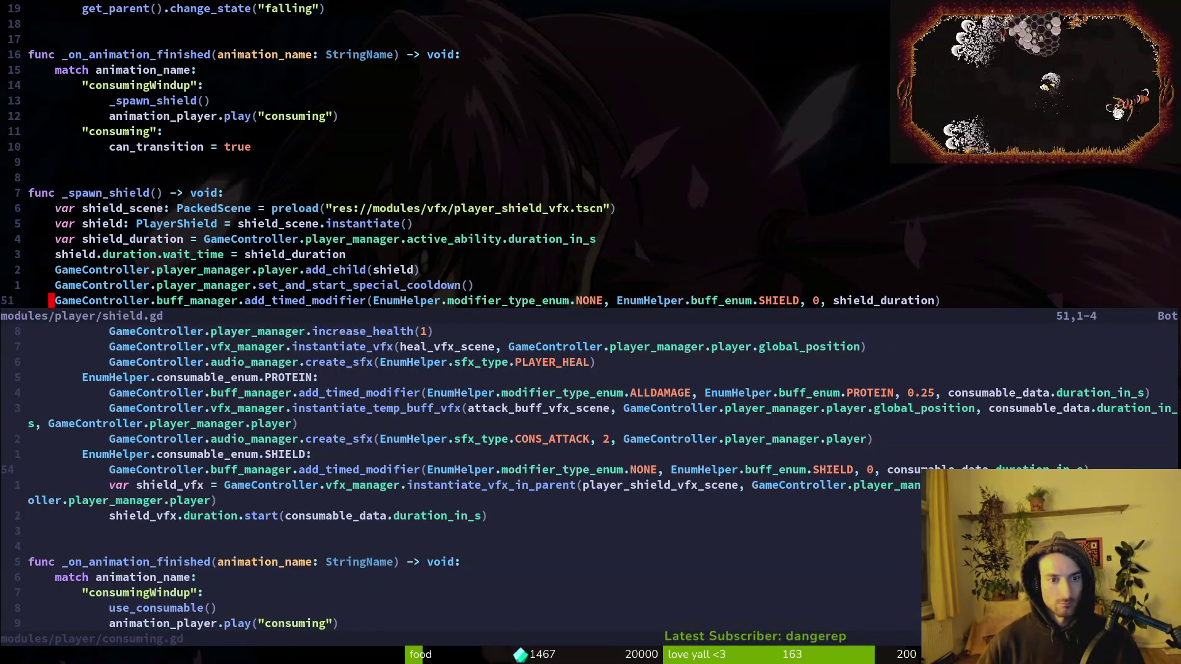
{"action": "key", "text": "k"}
{"action": "key", "text": "k"}
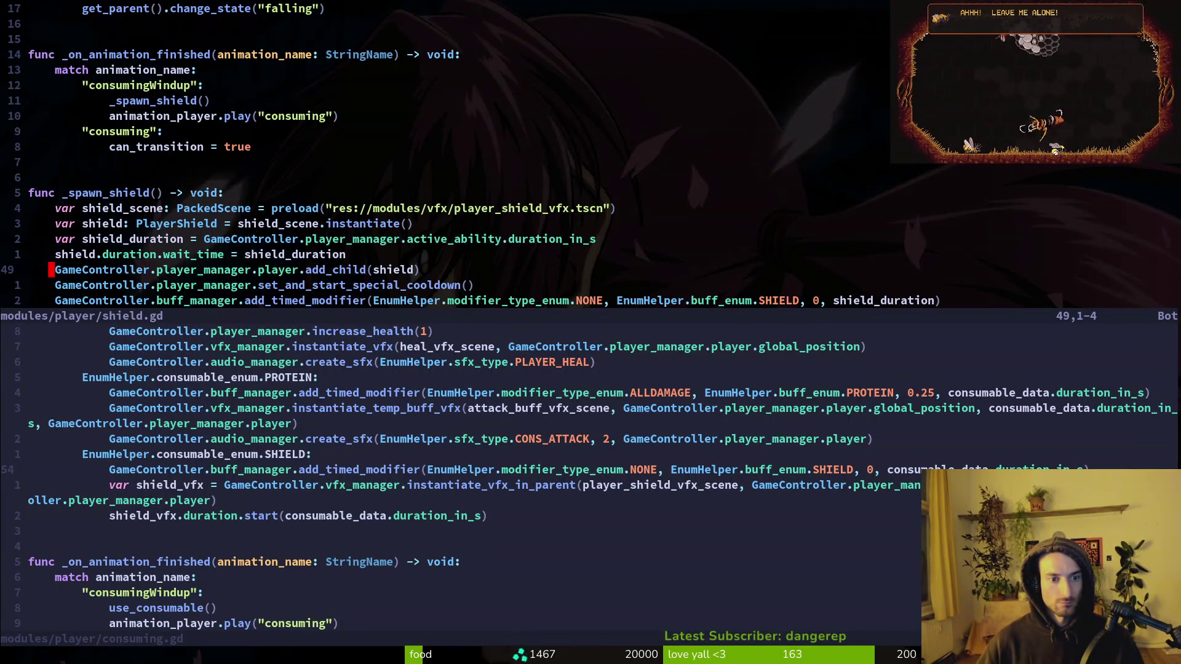
{"action": "key", "text": "j"}
{"action": "key", "text": "k"}
{"action": "key", "text": "k"}
{"action": "key", "text": "k"}
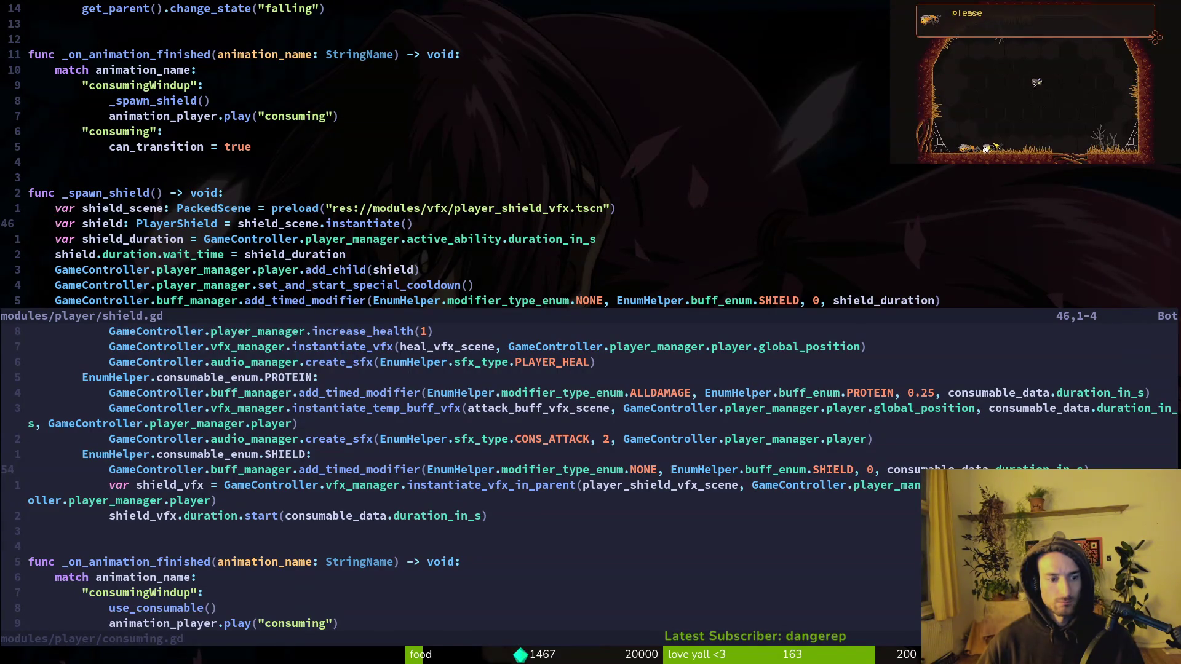
Step: Yank the shield_vfx spawning line from consuming.gd and return to shield.gd
{"action": "key", "text": "ctrl+w"}
{"action": "key", "text": "j"}
{"action": "key", "text": "shift+v"}
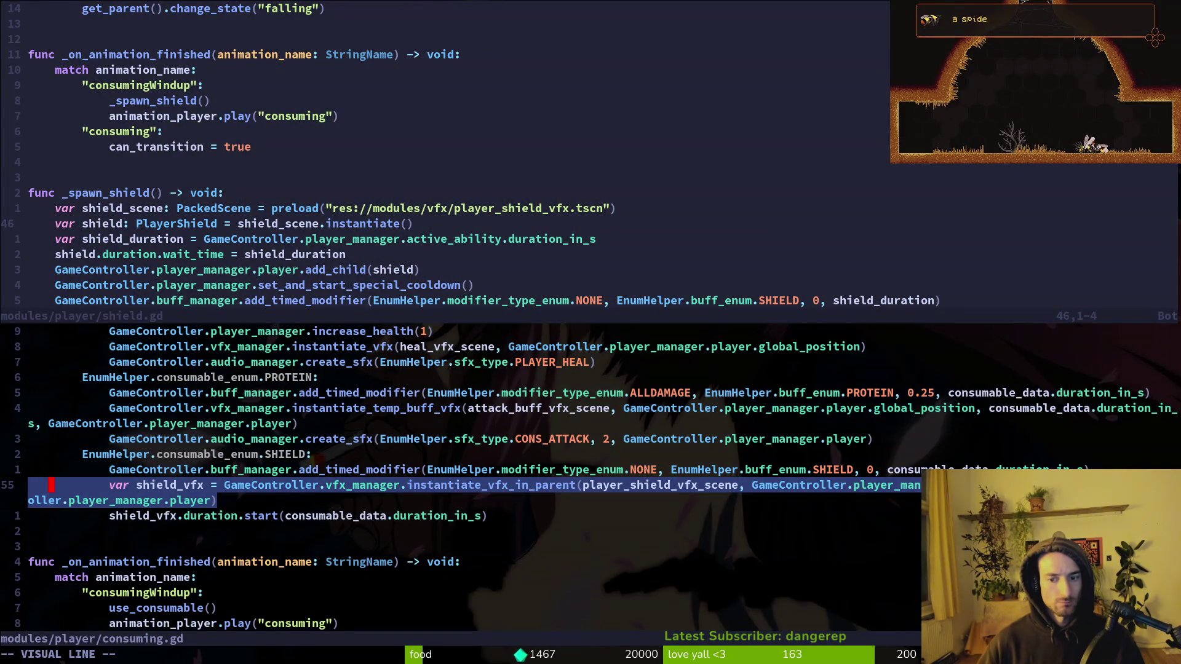
{"action": "key", "text": "y"}
{"action": "key", "text": "ctrl+w"}
{"action": "key", "text": "k"}
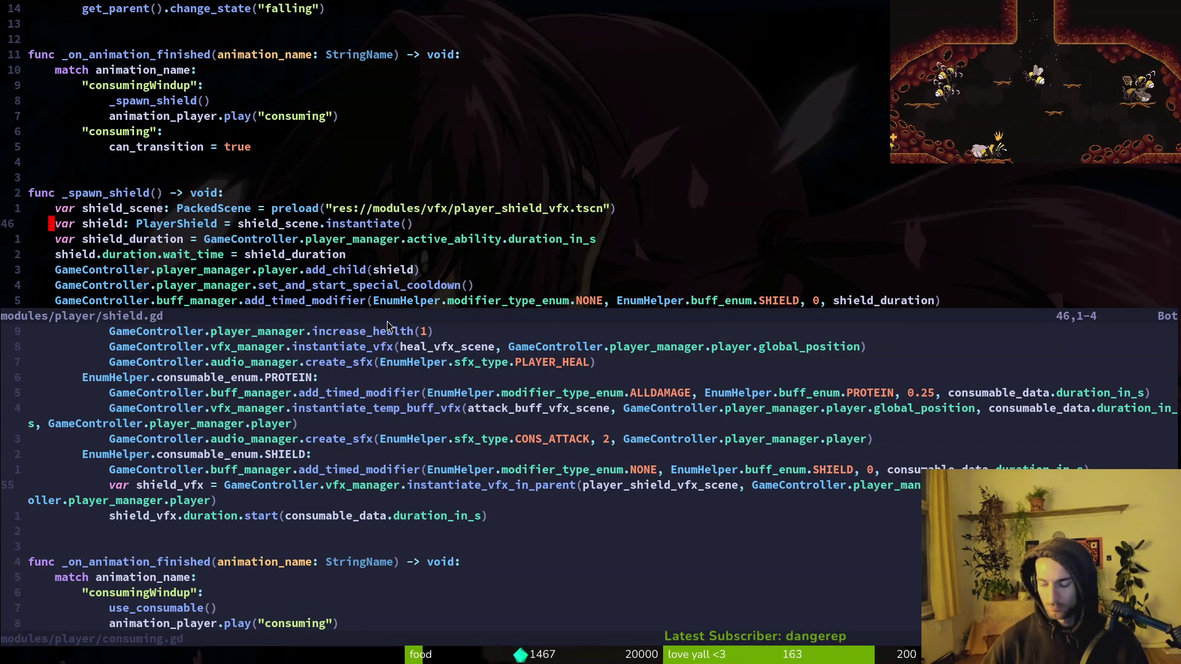
Step: Look up player_shield_vfx.gd in the file finder without opening it
{"action": "key", "text": "space"}
{"action": "key", "text": "f"}
{"action": "key", "text": "f"}
{"action": "type", "text": "plshie"}
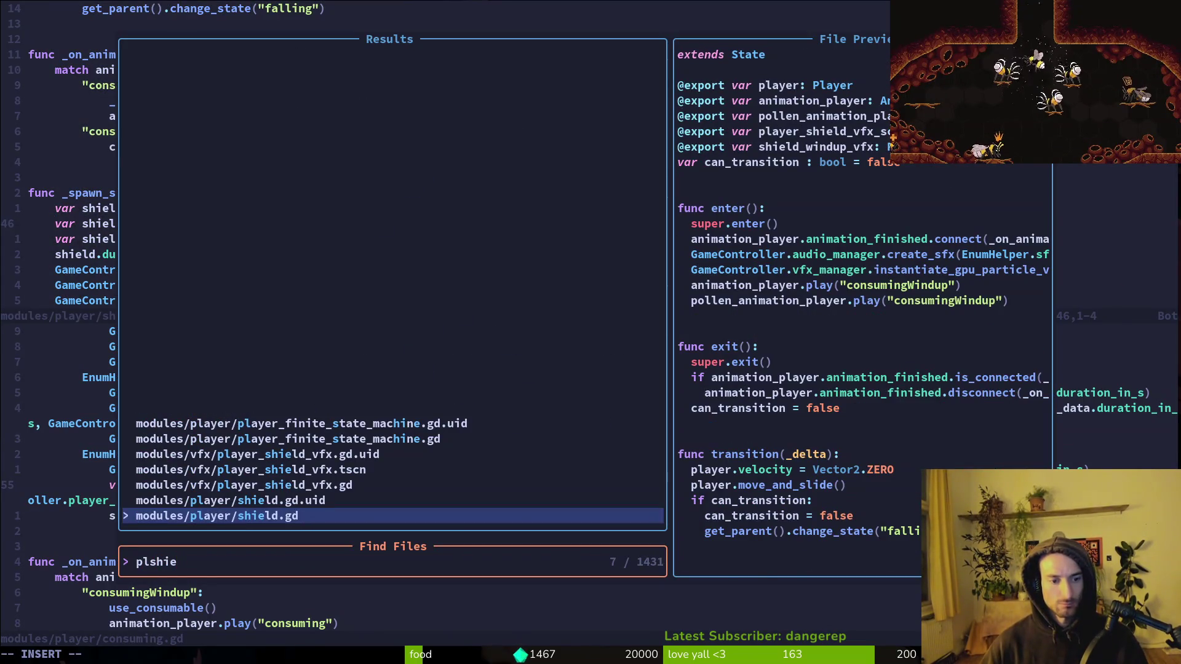
{"action": "key", "text": "Up"}
{"action": "key", "text": "Up"}
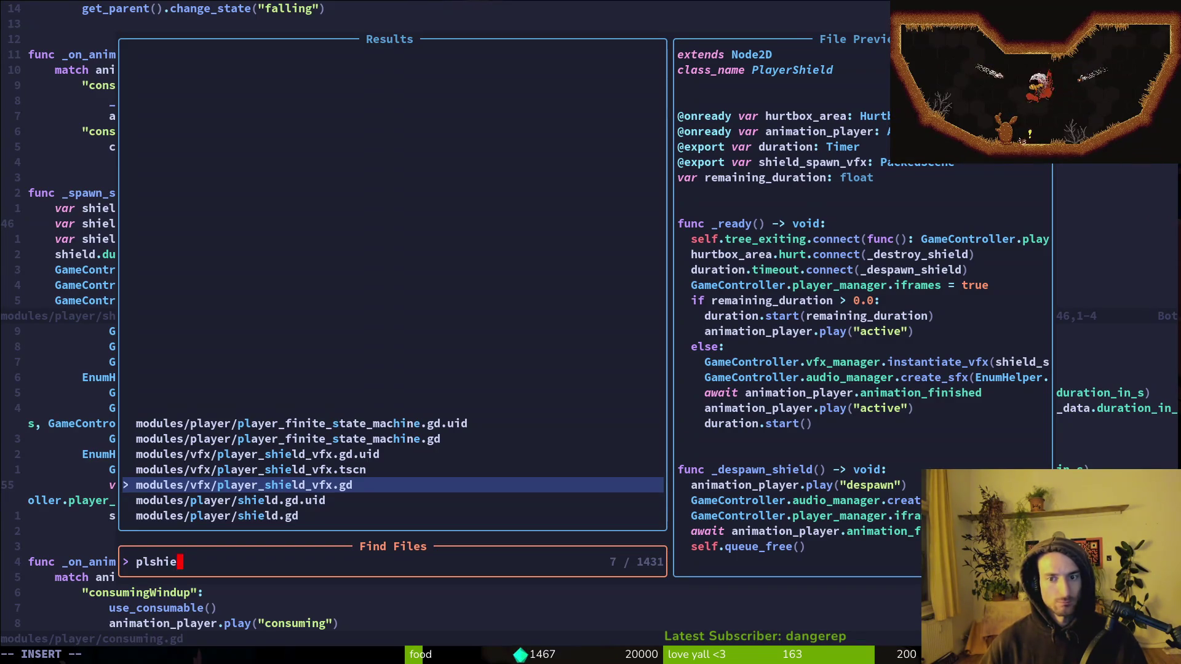
{"action": "key", "text": "Escape"}
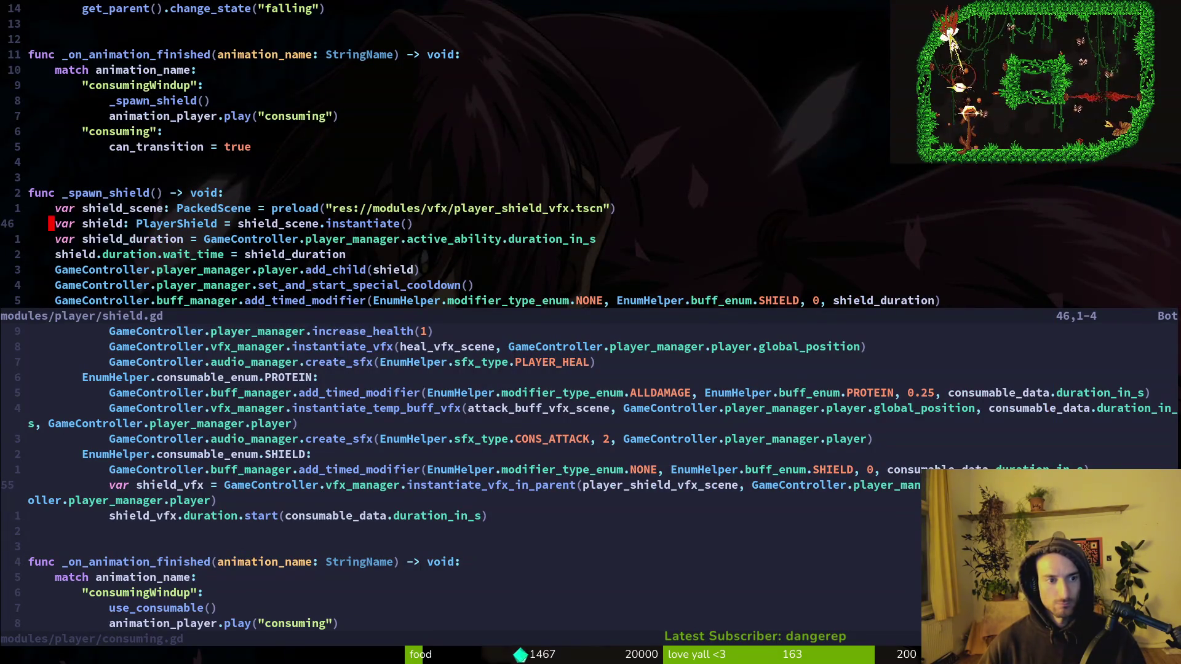
Step: Yank the shield_vfx.duration.start line from consuming.gd and return to shield.gd
{"action": "key", "text": "ctrl+w"}
{"action": "key", "text": "j"}
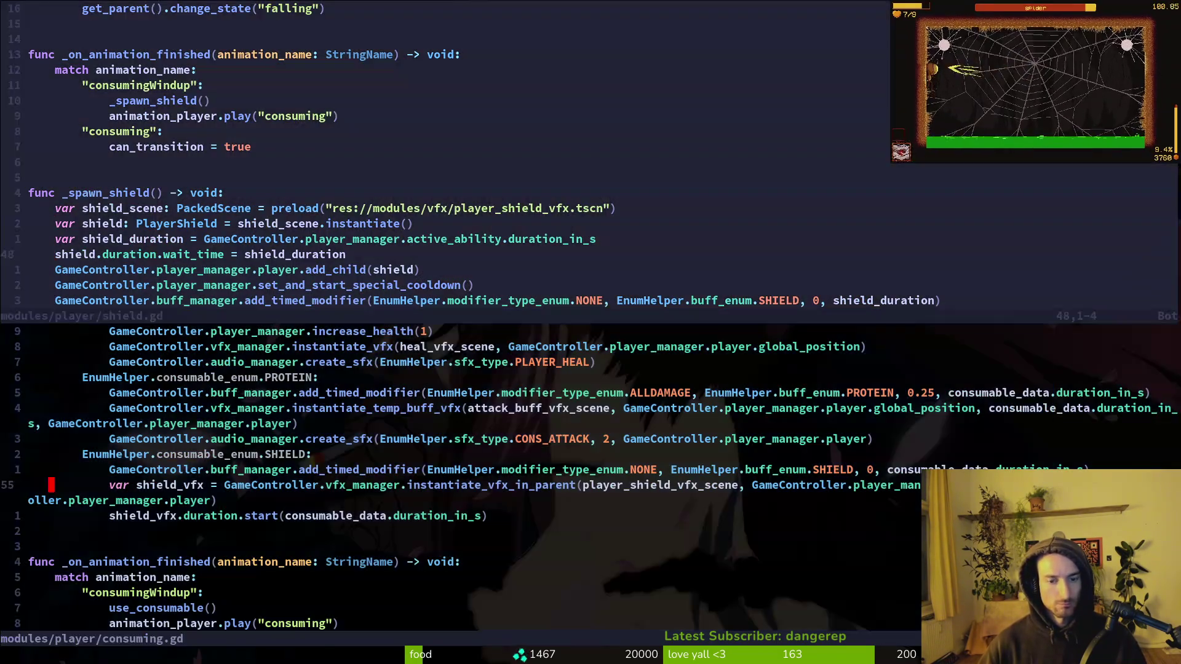
{"action": "key", "text": "shift+v"}
{"action": "key", "text": "Escape"}
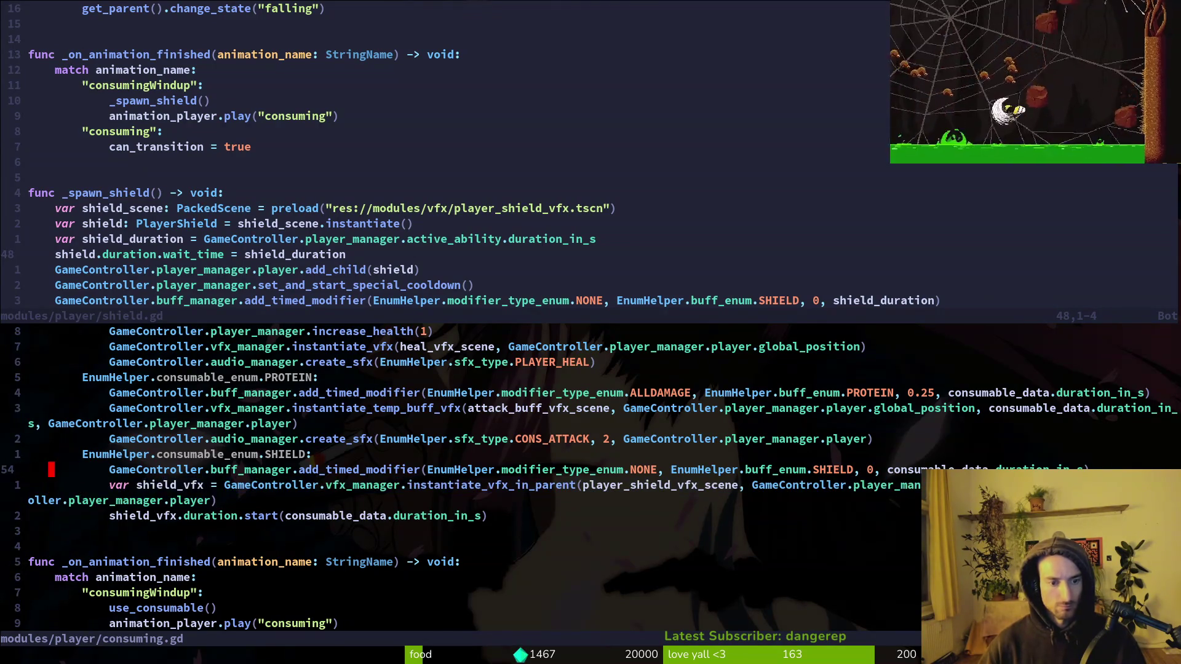
{"action": "key", "text": "k"}
{"action": "key", "text": "shift+v"}
{"action": "key", "text": "j"}
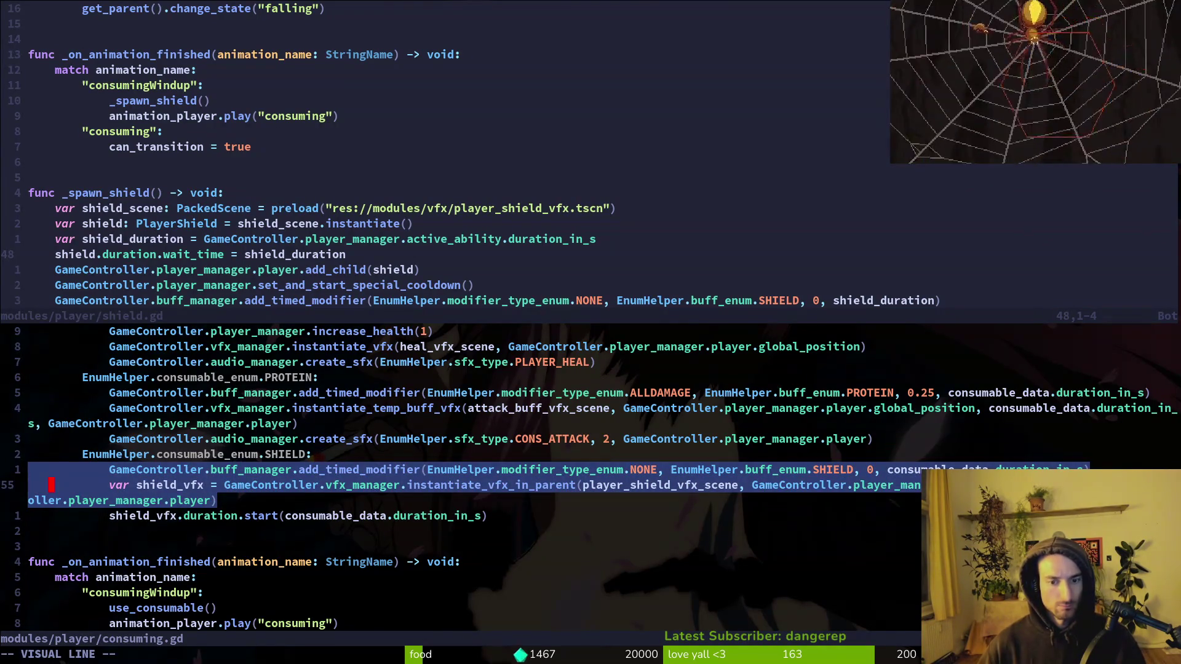
{"action": "key", "text": "Escape"}
{"action": "key", "text": "j"}
{"action": "key", "text": "shift+v"}
{"action": "key", "text": "y"}
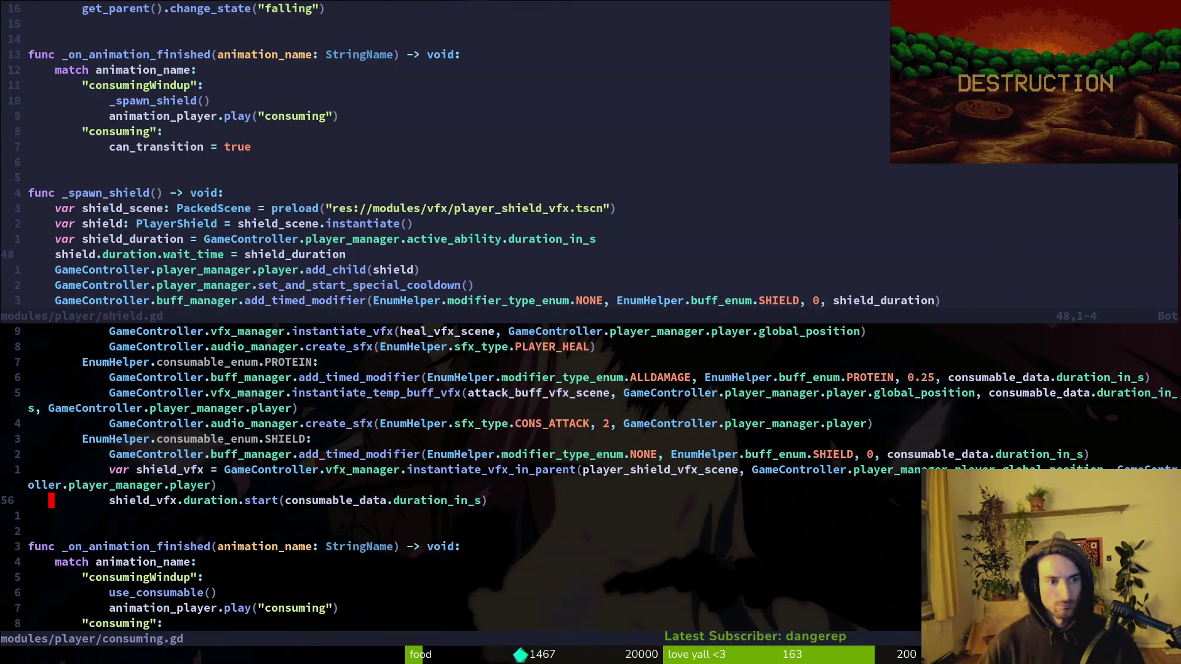
{"action": "key", "text": "ctrl+w"}
{"action": "key", "text": "k"}
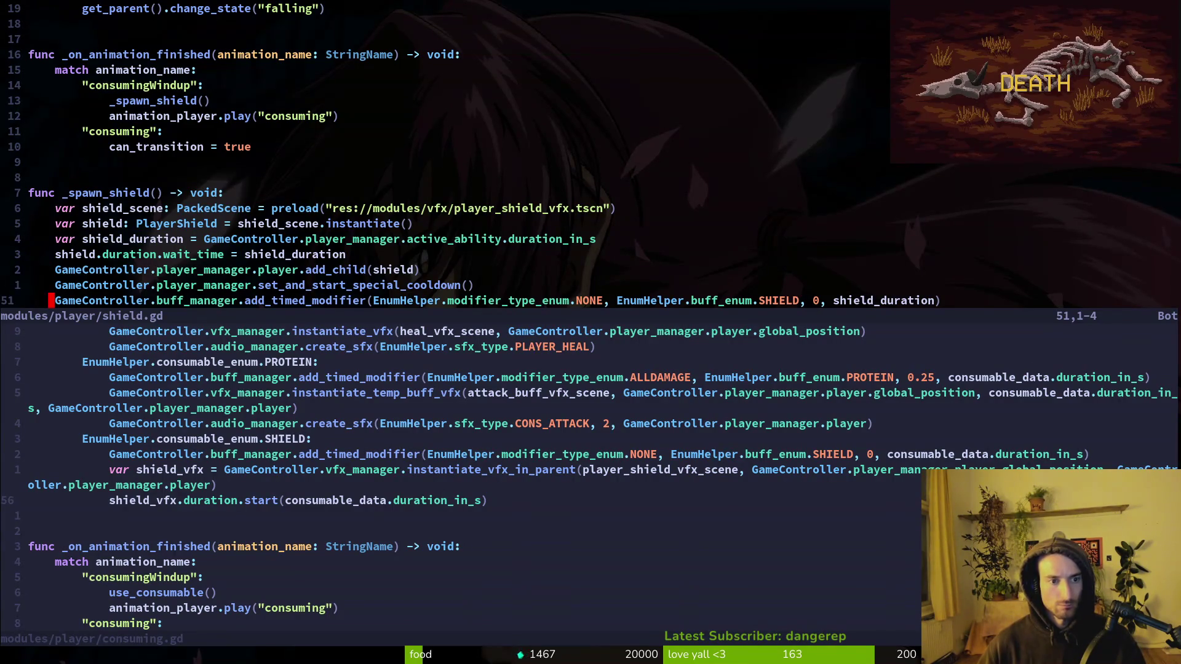
Step: Search the file finder again for player_shield_vfx.gd, closing it without opening anything
{"action": "key", "text": "k"}
{"action": "key", "text": "k"}
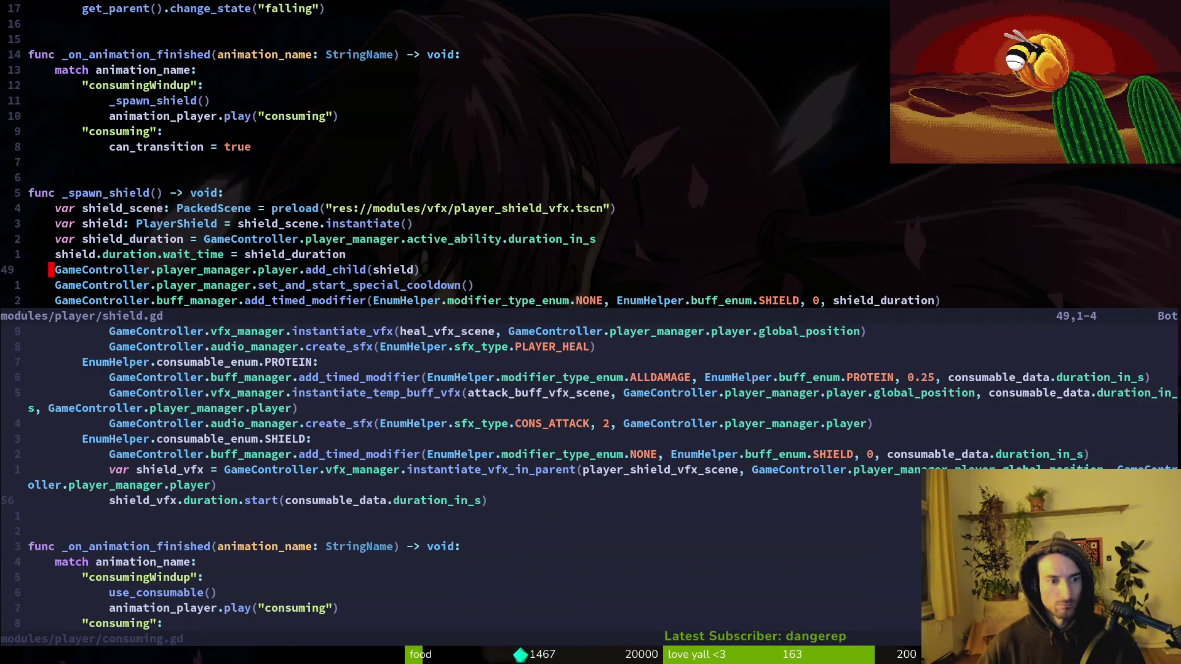
{"action": "key", "text": "j"}
{"action": "key", "text": "ctrl+w"}
{"action": "key", "text": "j"}
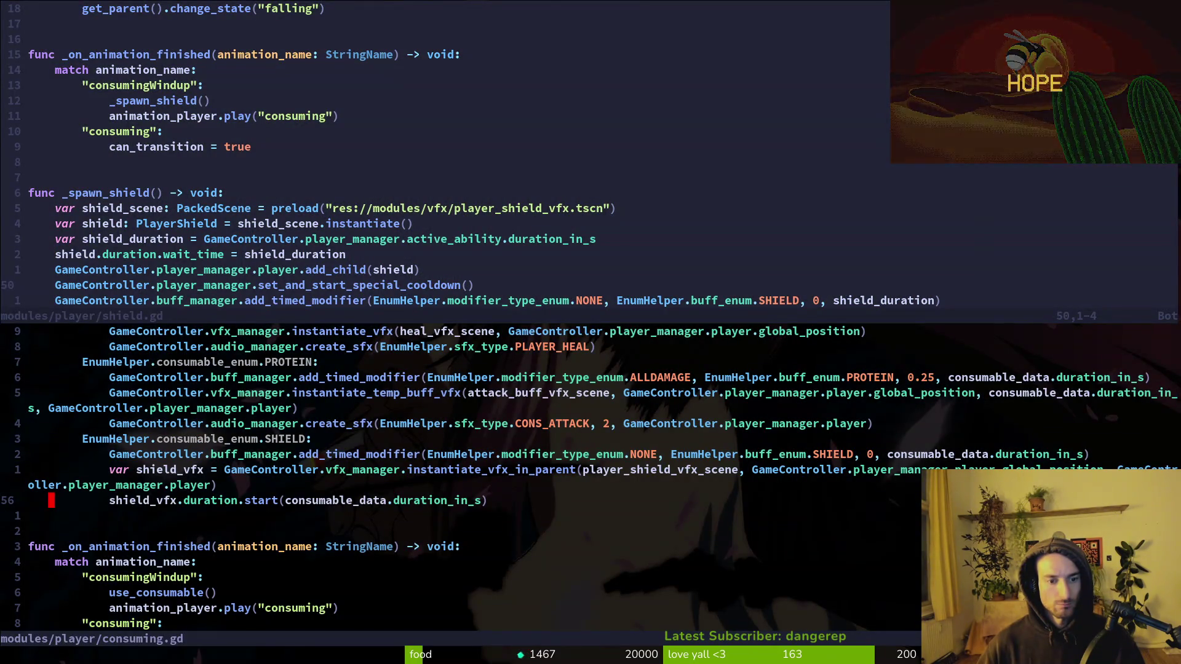
{"action": "key", "text": "space"}
{"action": "key", "text": "f"}
{"action": "key", "text": "f"}
{"action": "type", "text": "shield"}
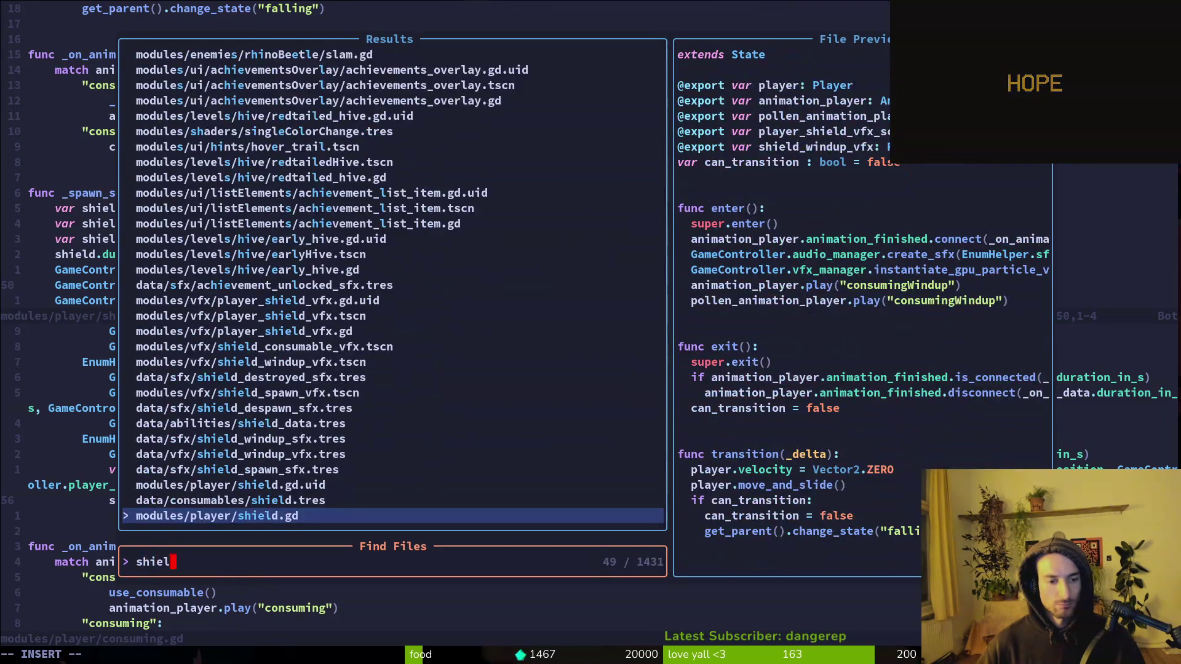
{"action": "key", "text": "ctrl+p"}
{"action": "key", "text": "BackSpace"}
{"action": "key", "text": "BackSpace"}
{"action": "key", "text": "BackSpace"}
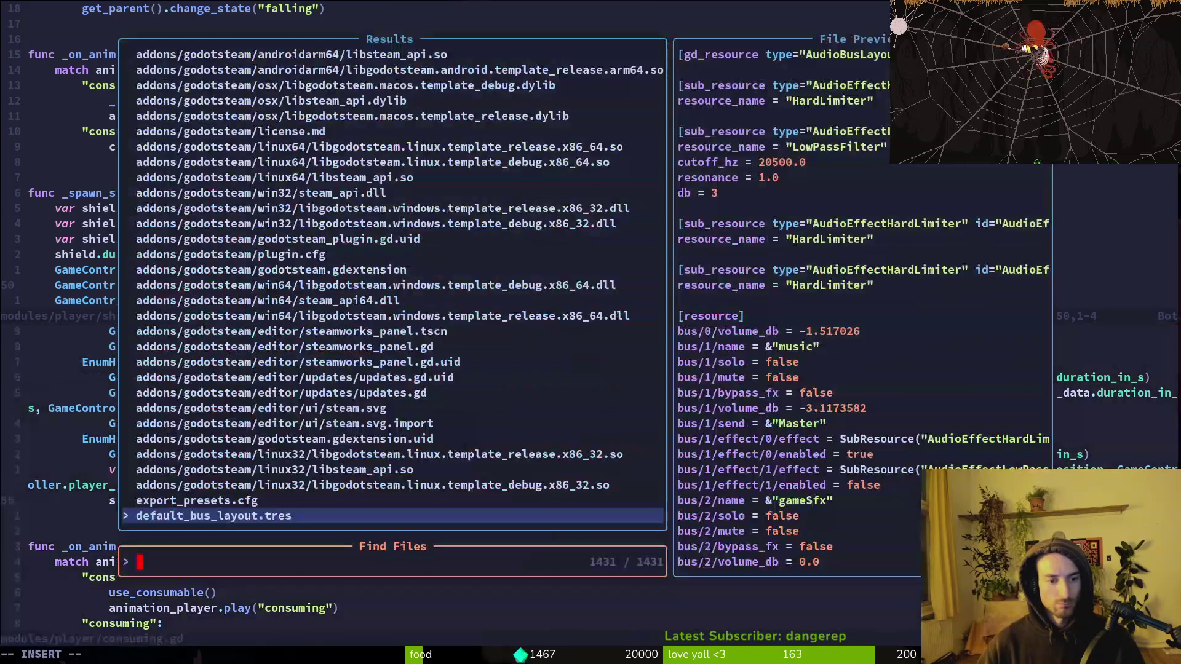
{"action": "type", "text": "plshie"}
{"action": "key", "text": "ctrl+p"}
{"action": "key", "text": "ctrl+p"}
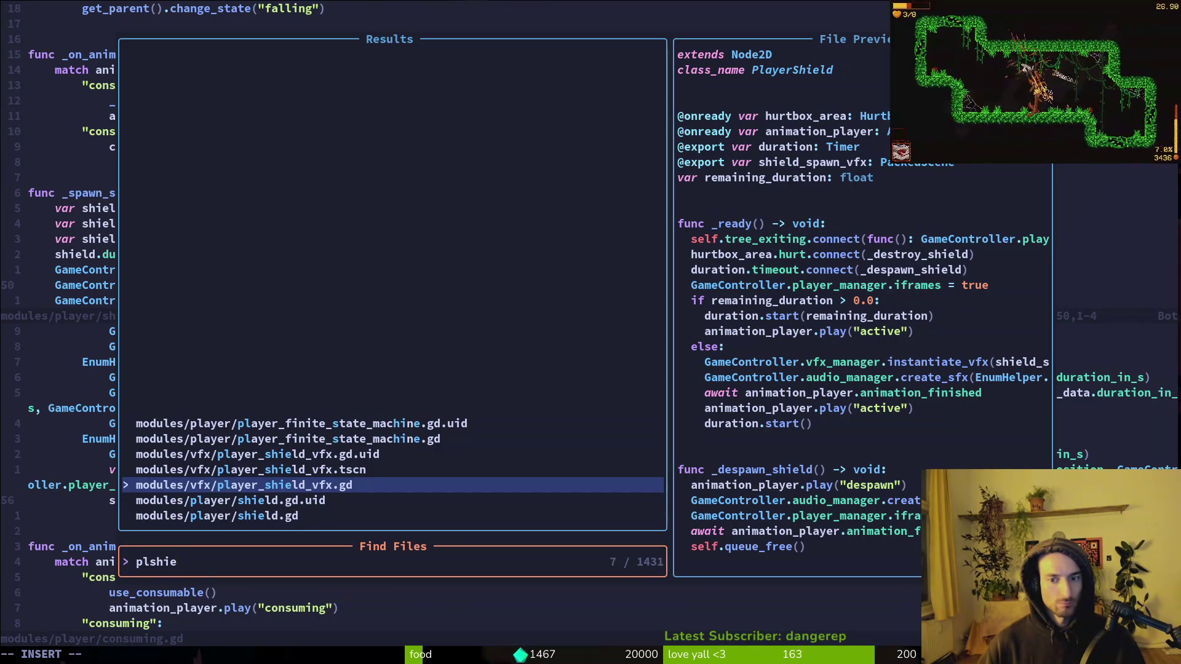
{"action": "key", "text": "Escape"}
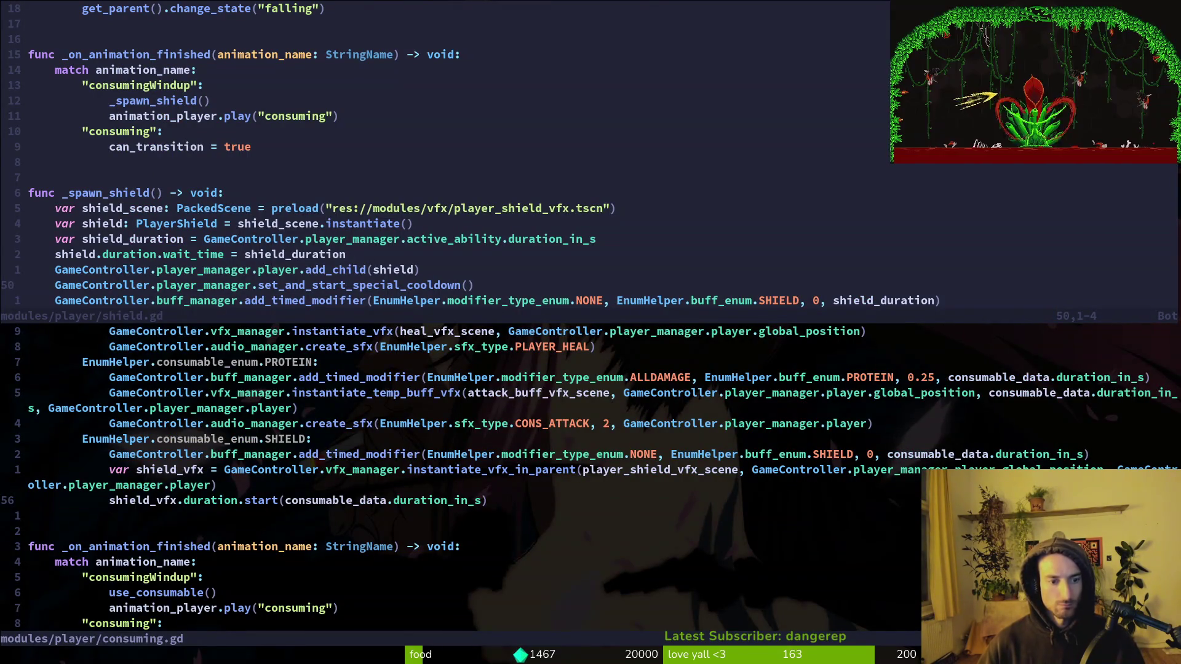
Step: Paste the shield_vfx line into _spawn_shield in shield.gd and select it
{"action": "key", "text": "ctrl+w"}
{"action": "key", "text": "k"}
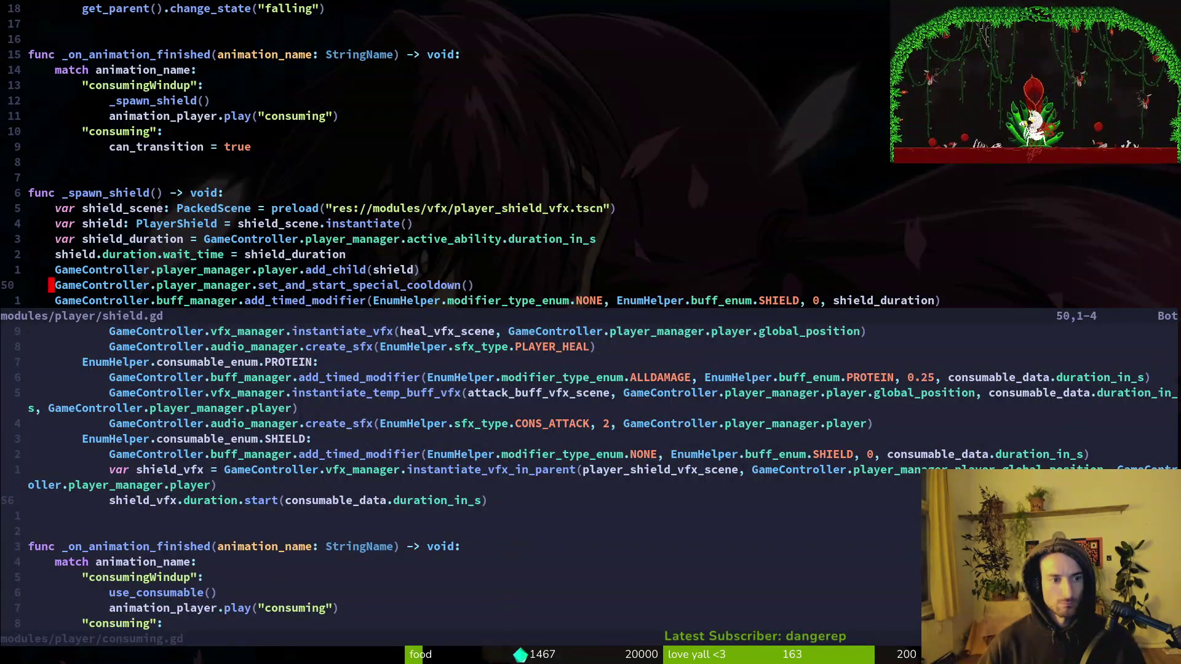
{"action": "key", "text": "ctrl+w"}
{"action": "key", "text": "j"}
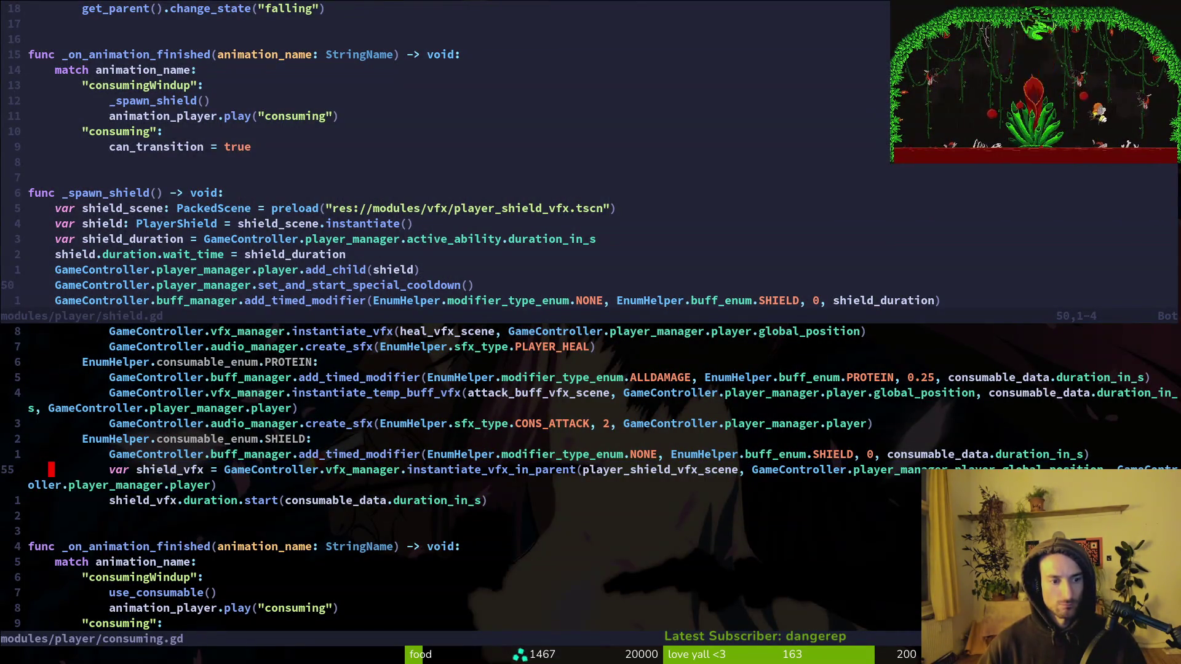
{"action": "key", "text": "ctrl+w"}
{"action": "key", "text": "k"}
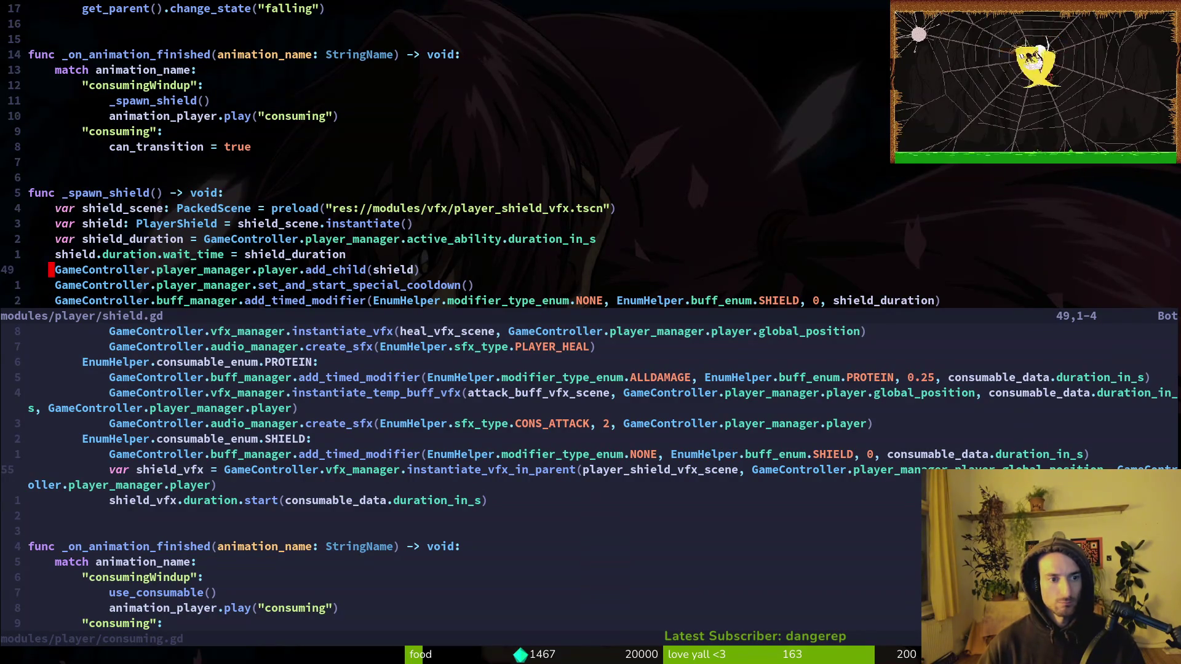
{"action": "key", "text": "k"}
{"action": "key", "text": "P"}
{"action": "key", "text": "shift+v"}
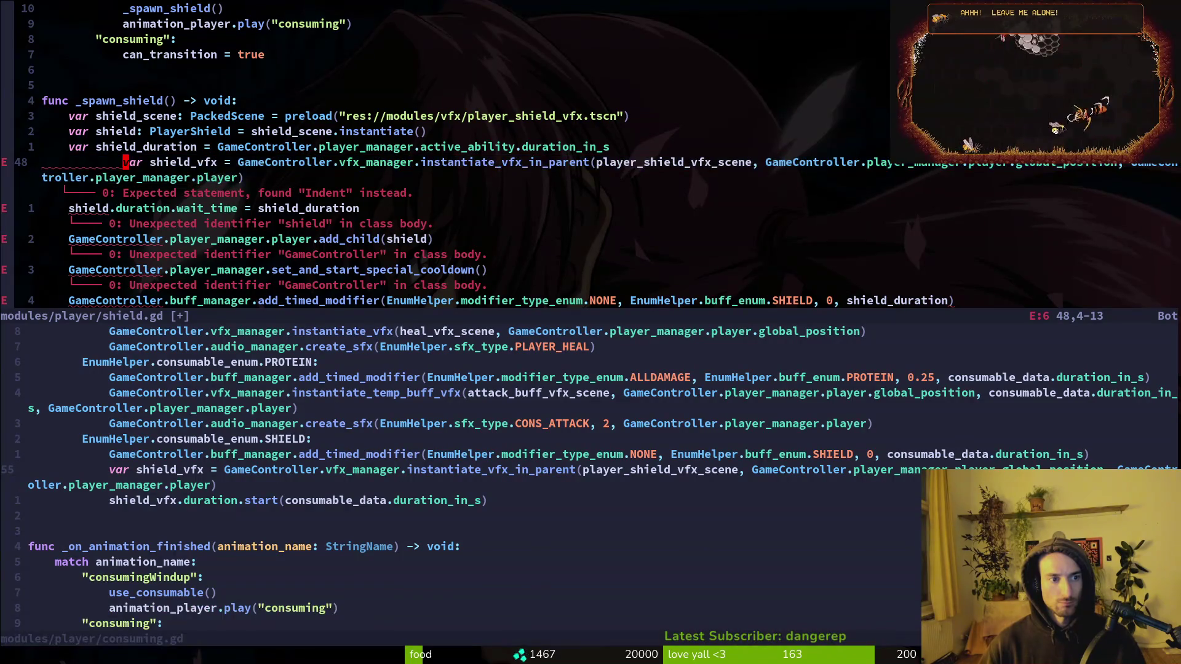
Step: Move the shield_vfx line above the cooldown call and save shield.gd
{"action": "key", "text": "J"}
{"action": "key", "text": "J"}
{"action": "key", "text": "J"}
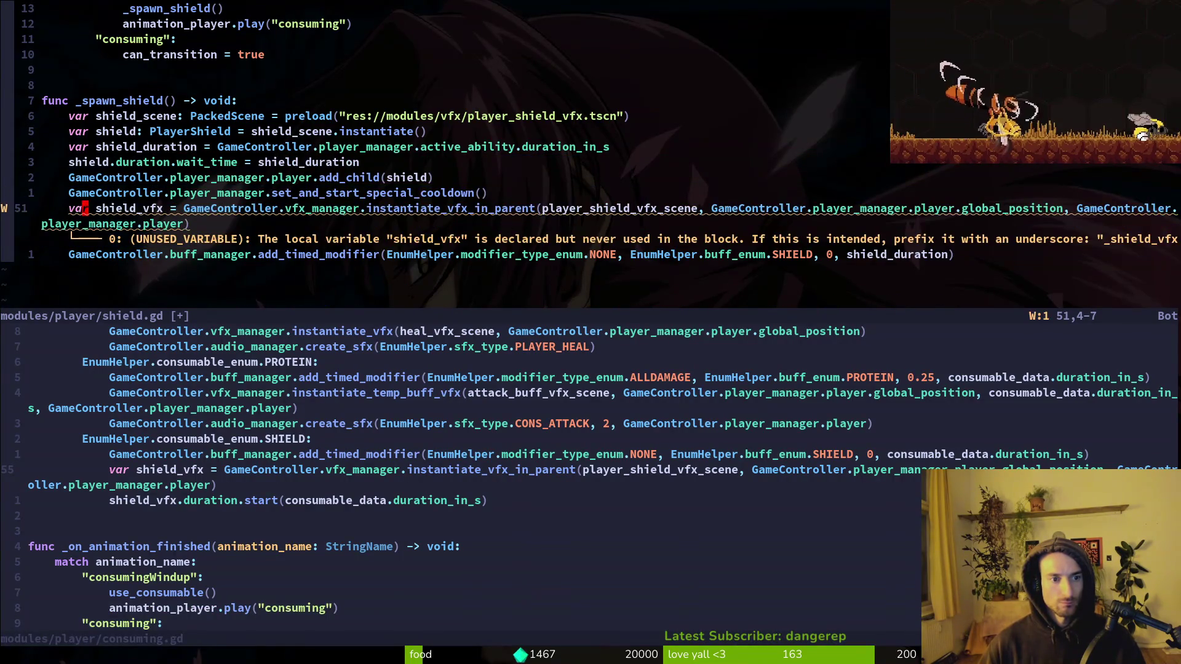
{"action": "key", "text": "Escape"}
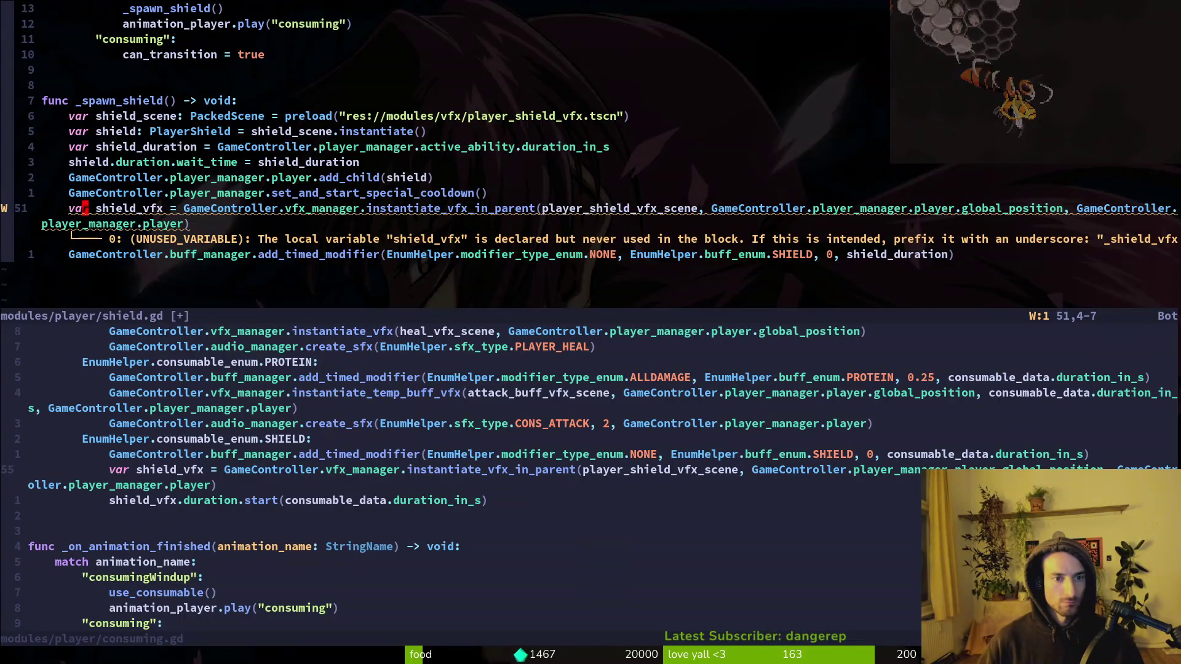
{"action": "key", "text": "shift+v"}
{"action": "key", "text": "K"}
{"action": "key", "text": "Escape"}
{"action": "type", "text": ":w"}
{"action": "key", "text": "Return"}
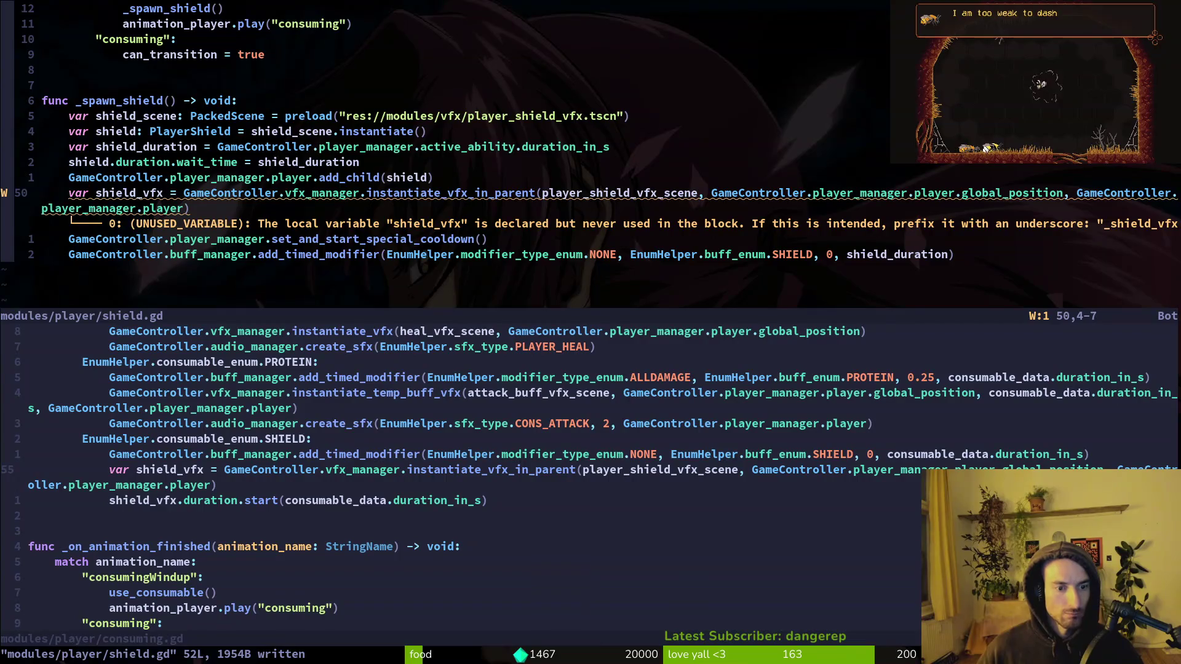
Step: Copy the shield VFX timer start line from consuming.gd and paste it into _spawn_shield
{"action": "key", "text": "ctrl+w"}
{"action": "key", "text": "j"}
{"action": "key", "text": "ctrl+e"}
{"action": "type", "text": ":w"}
{"action": "key", "text": "Return"}
{"action": "key", "text": "ctrl+w"}
{"action": "key", "text": "k"}
{"action": "key", "text": "p"}
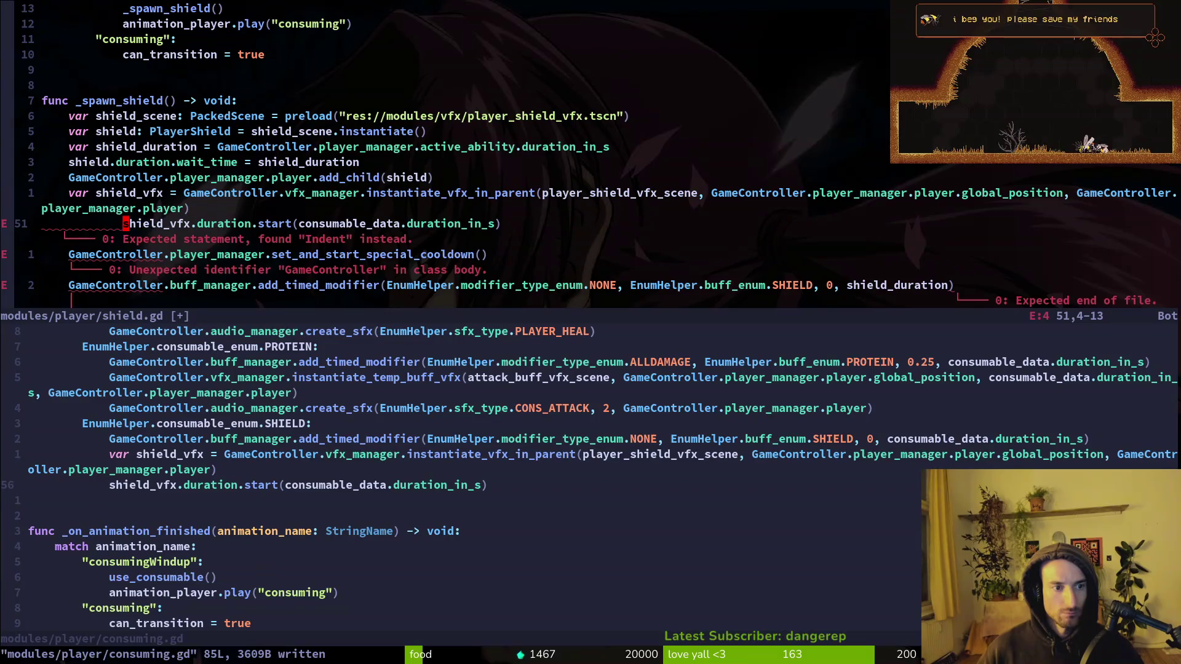
Step: Delete the old wait_time assignment and set the timer argument to shield_duration
{"action": "key", "text": "k"}
{"action": "key", "text": "k"}
{"action": "key", "text": "k"}
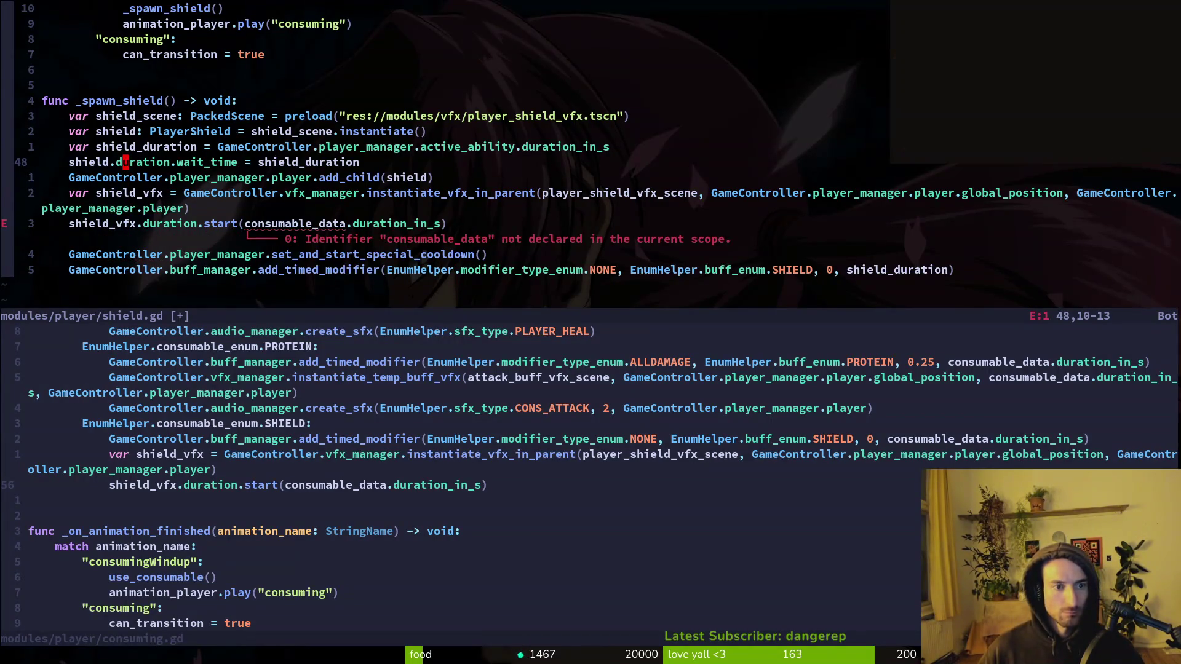
{"action": "key", "text": "d"}
{"action": "key", "text": "d"}
{"action": "key", "text": "j"}
{"action": "key", "text": "j"}
{"action": "key", "text": "w"}
{"action": "key", "text": "w"}
{"action": "key", "text": "w"}
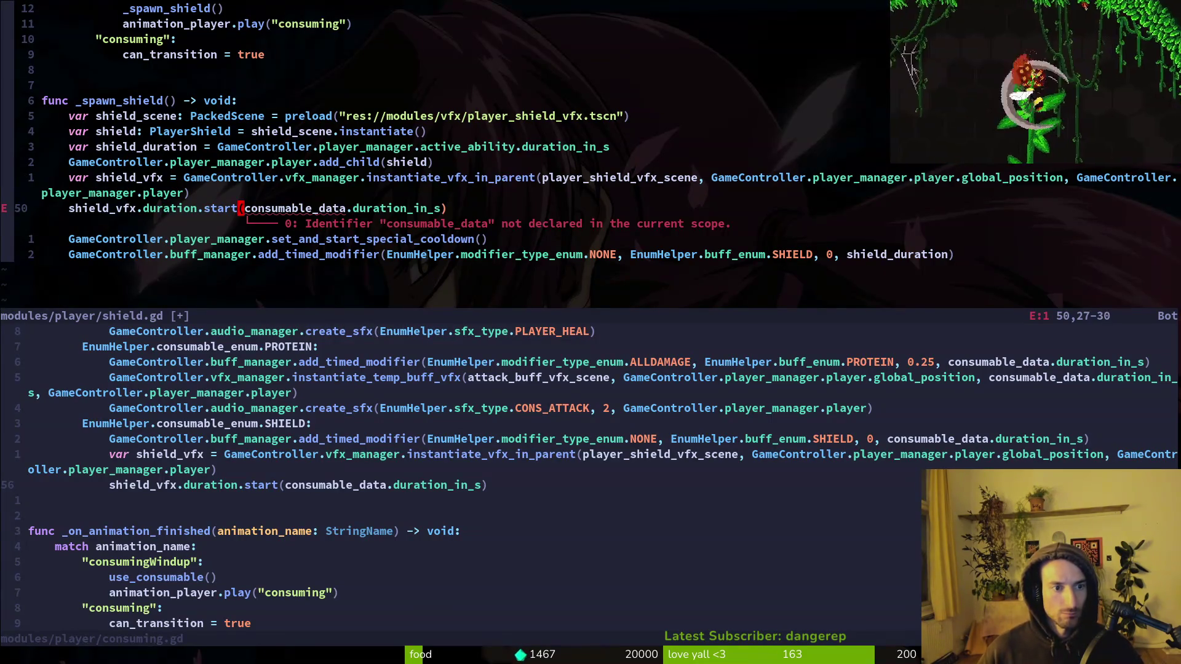
{"action": "type", "text": "cwshie"}
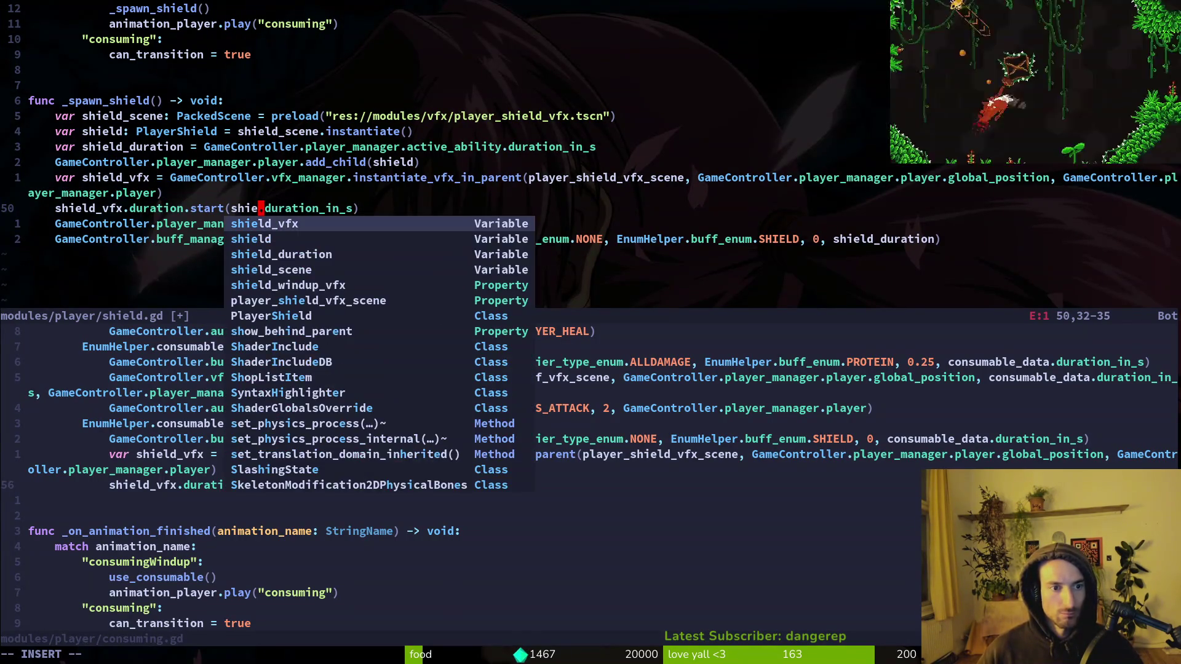
{"action": "key", "text": "Return"}
Step: Remove the leftover duration_in_s text and trailing dot to leave shield_vfx.duration.start(shield_duration)
{"action": "key", "text": "Escape"}
{"action": "key", "text": "w"}
{"action": "key", "text": "w"}
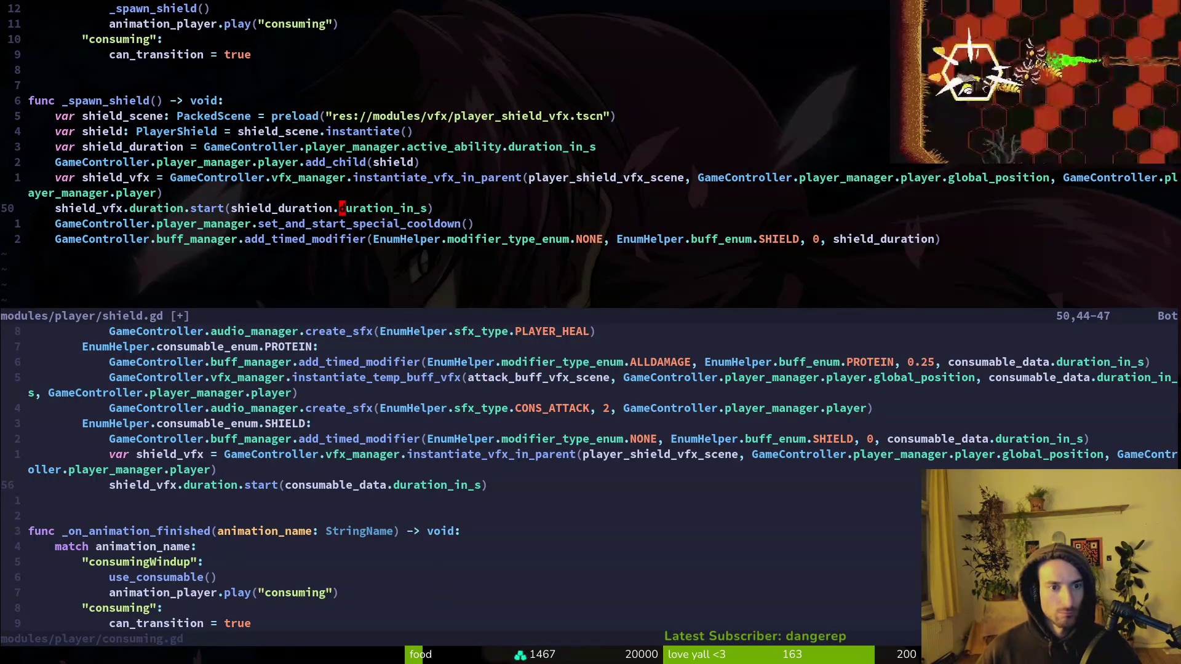
{"action": "key", "text": "c"}
{"action": "key", "text": "e"}
{"action": "key", "text": "BackSpace"}
{"action": "key", "text": "Escape"}
{"action": "key", "text": "Return"}
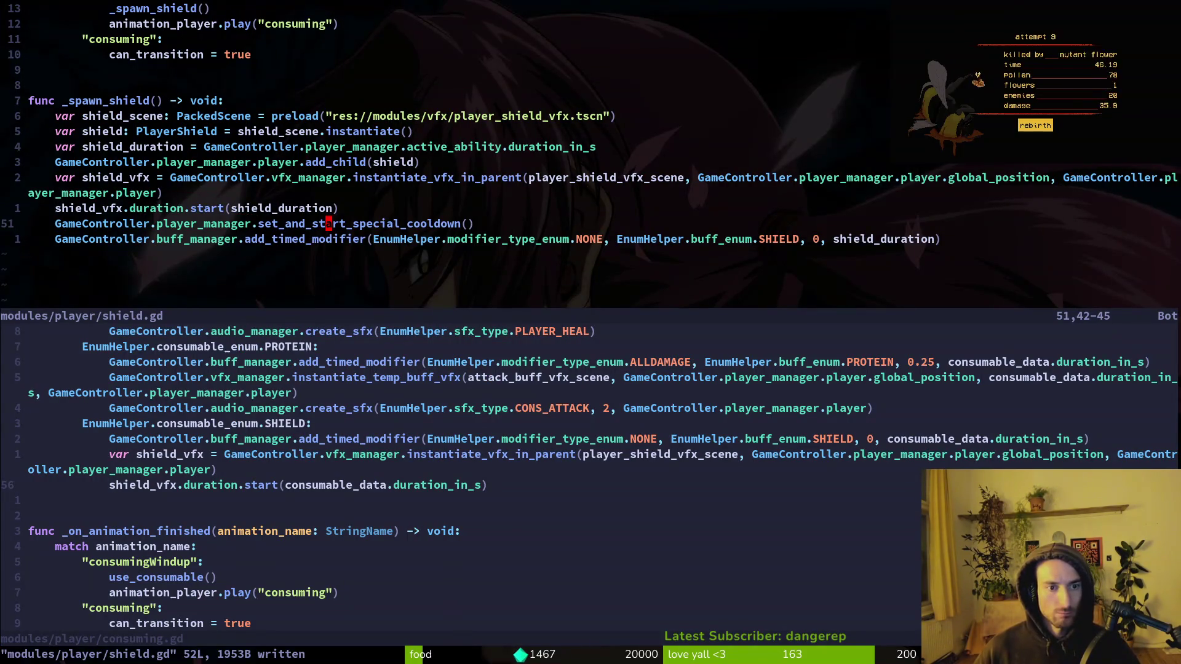
{"action": "key", "text": "j"}
{"action": "key", "text": "j"}
Step: Look up the add_timed_modifier signature via completion help, then dismiss it
{"action": "key", "text": "f"}
{"action": "key", "text": "("}
{"action": "key", "text": "i"}
{"action": "key", "text": "ctrl+space"}
{"action": "key", "text": "ctrl+n"}
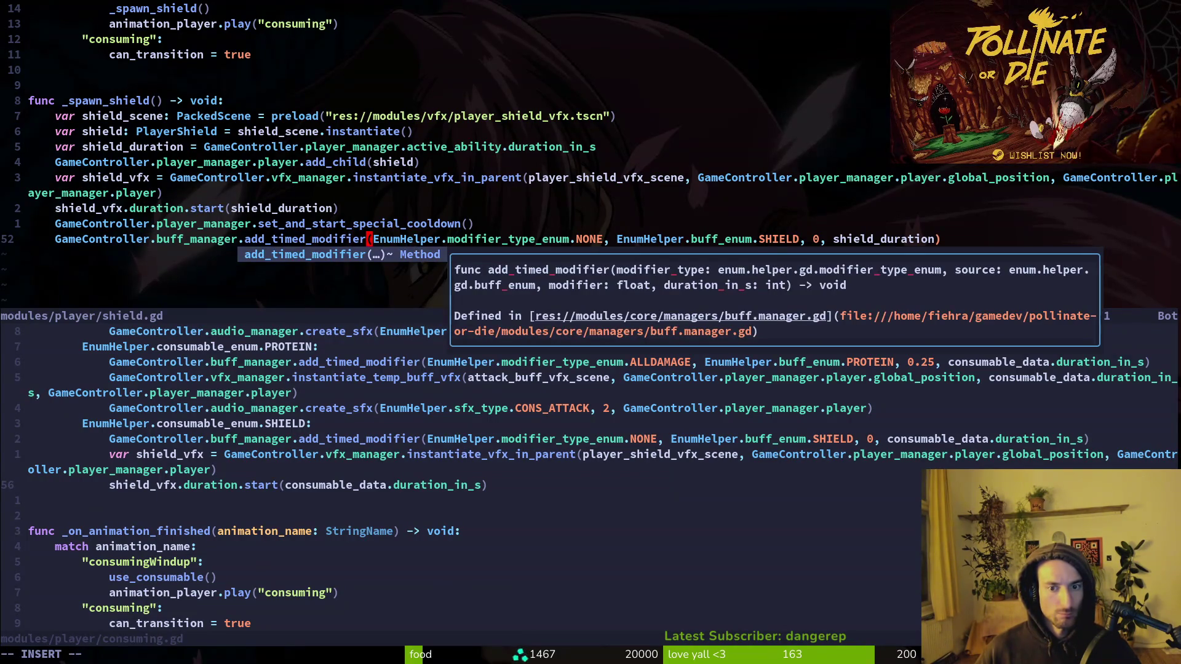
{"action": "key", "text": "Escape"}
{"action": "key", "text": "k"}
{"action": "key", "text": "k"}
Step: Delete the four old shield setup lines, then undo the deletion
{"action": "key", "text": "k"}
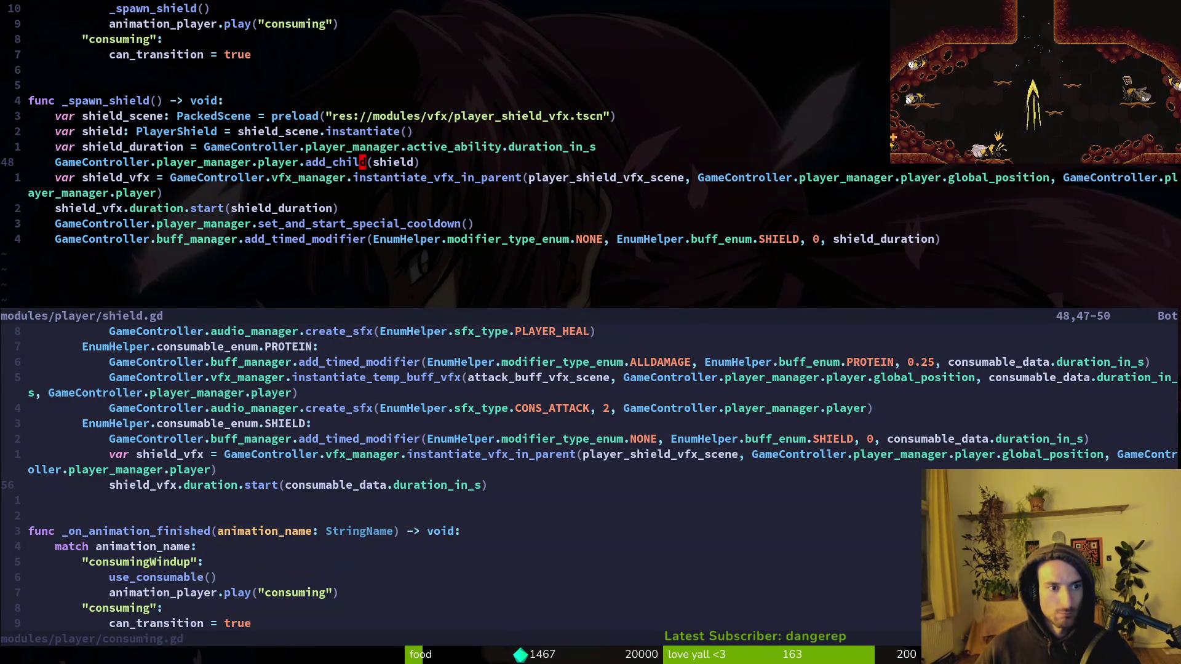
{"action": "key", "text": "shift+v"}
{"action": "key", "text": "k"}
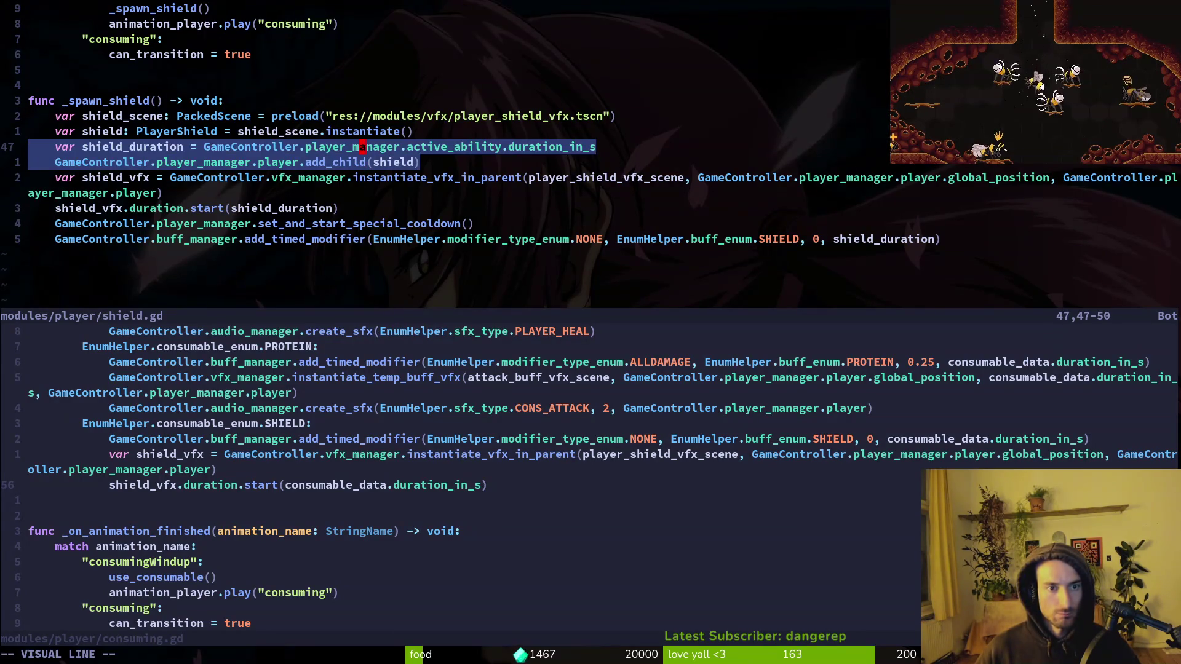
{"action": "key", "text": "k"}
{"action": "key", "text": "k"}
{"action": "key", "text": "d"}
{"action": "key", "text": "ctrl+s"}
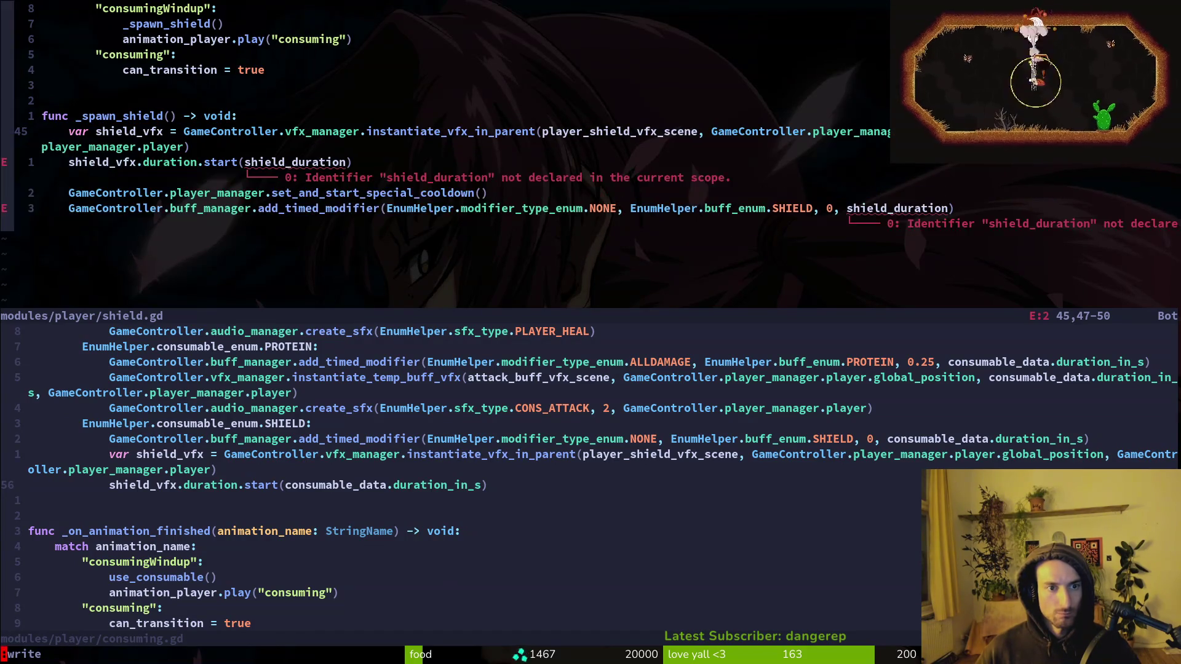
{"action": "key", "text": "u"}
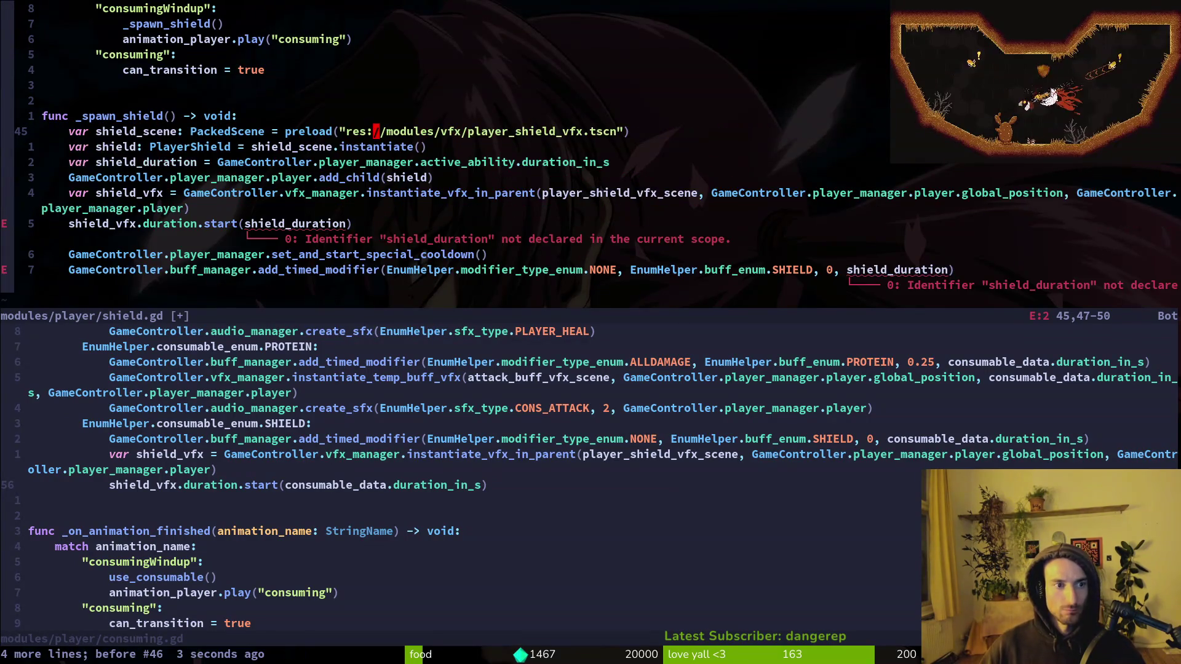
Step: Delete the shield scene preload, instantiate and add_child lines and save shield.gd
{"action": "key", "text": "j"}
{"action": "key", "text": "k"}
{"action": "key", "text": "d"}
{"action": "key", "text": "d"}
{"action": "key", "text": "k"}
{"action": "key", "text": "d"}
{"action": "key", "text": "d"}
{"action": "key", "text": "j"}
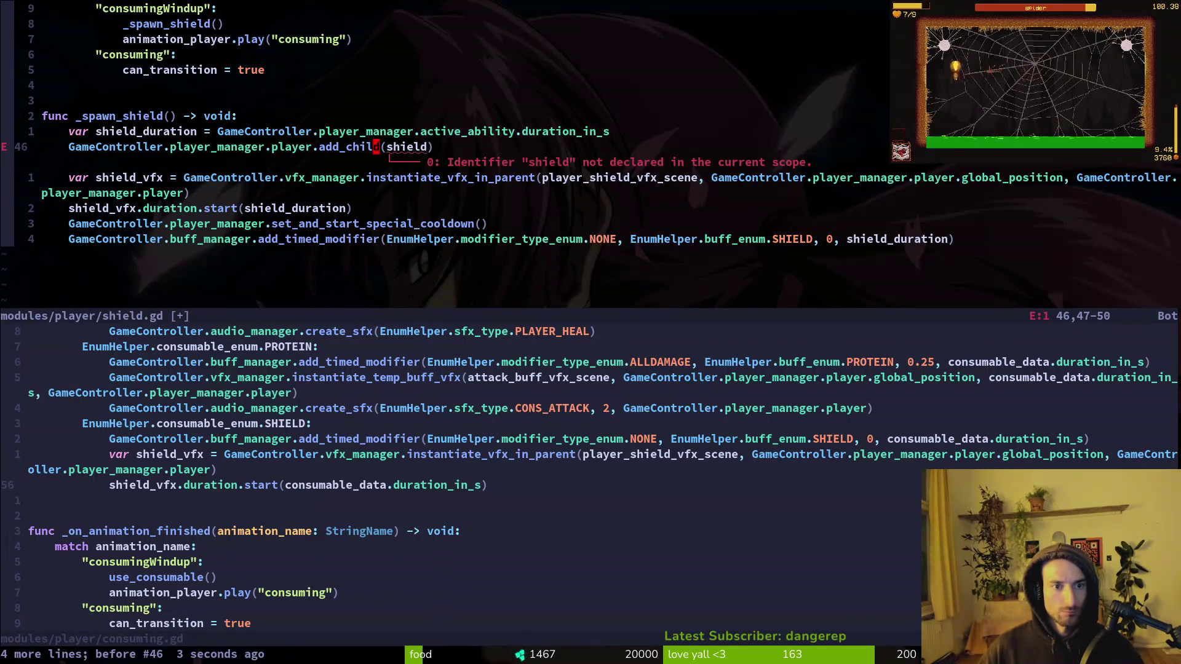
{"action": "key", "text": "d"}
{"action": "key", "text": "d"}
{"action": "type", "text": ":w"}
{"action": "key", "text": "Return"}
{"action": "type", "text": ":w"}
{"action": "key", "text": "Return"}
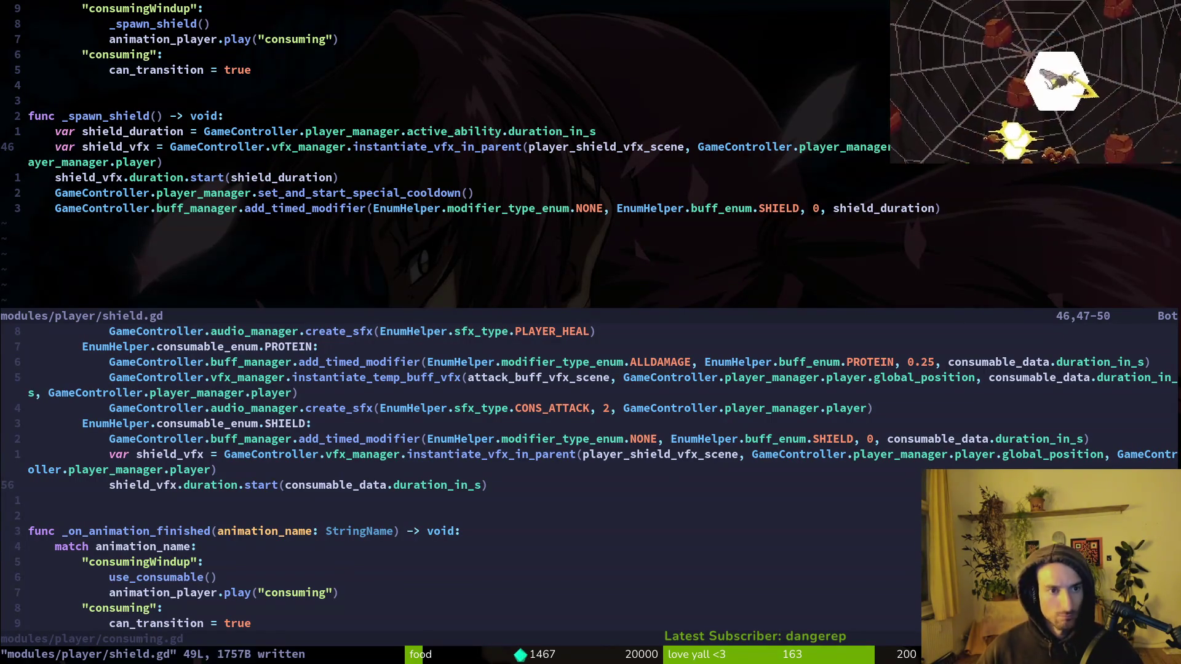
Step: Inline GameController.player_manager.active_ability.duration_in_s and delete the shield_duration declaration
{"action": "key", "text": "k"}
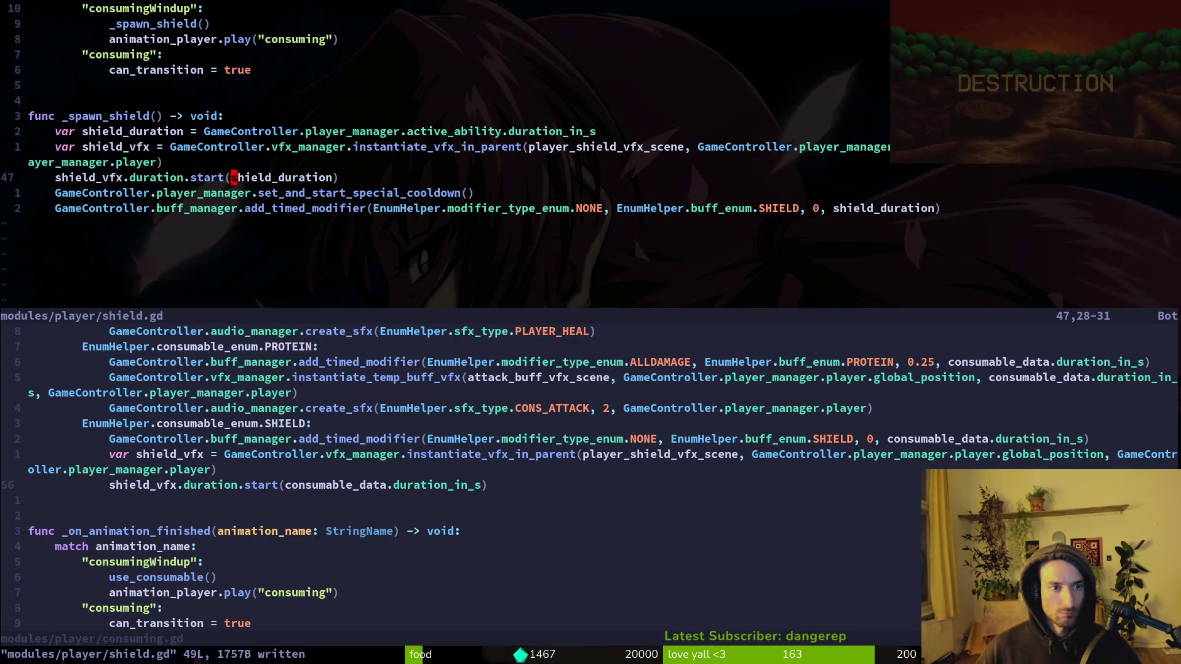
{"action": "type", "text": "ciwGameController.p"}
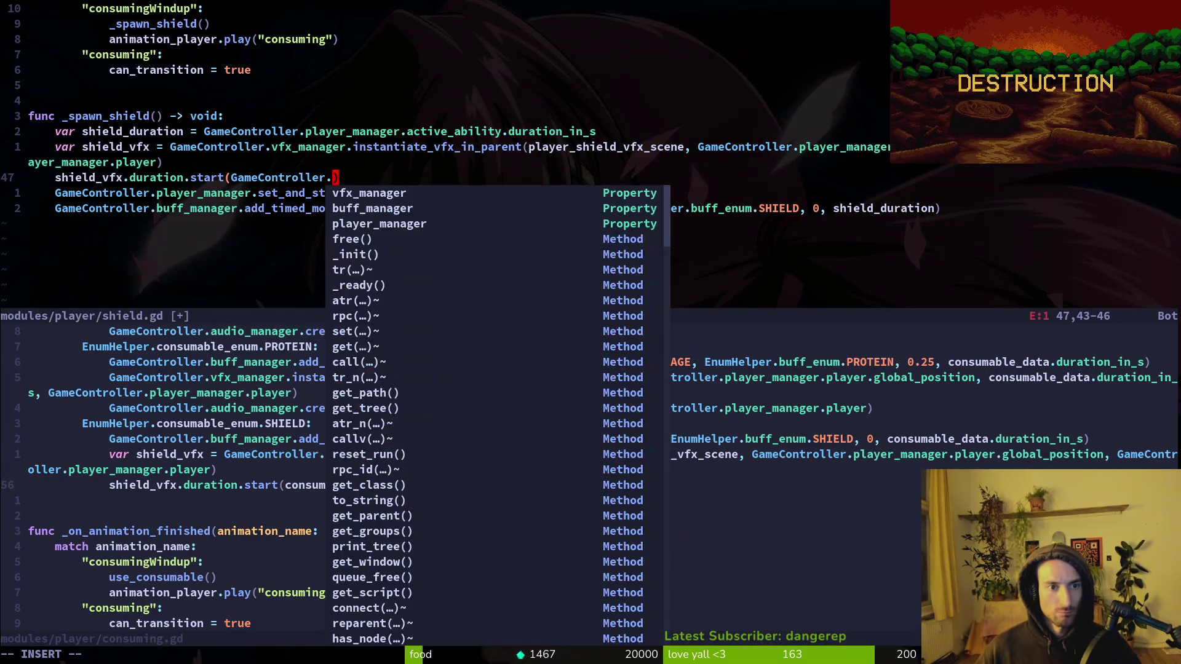
{"action": "type", "text": "layer_manager.act"}
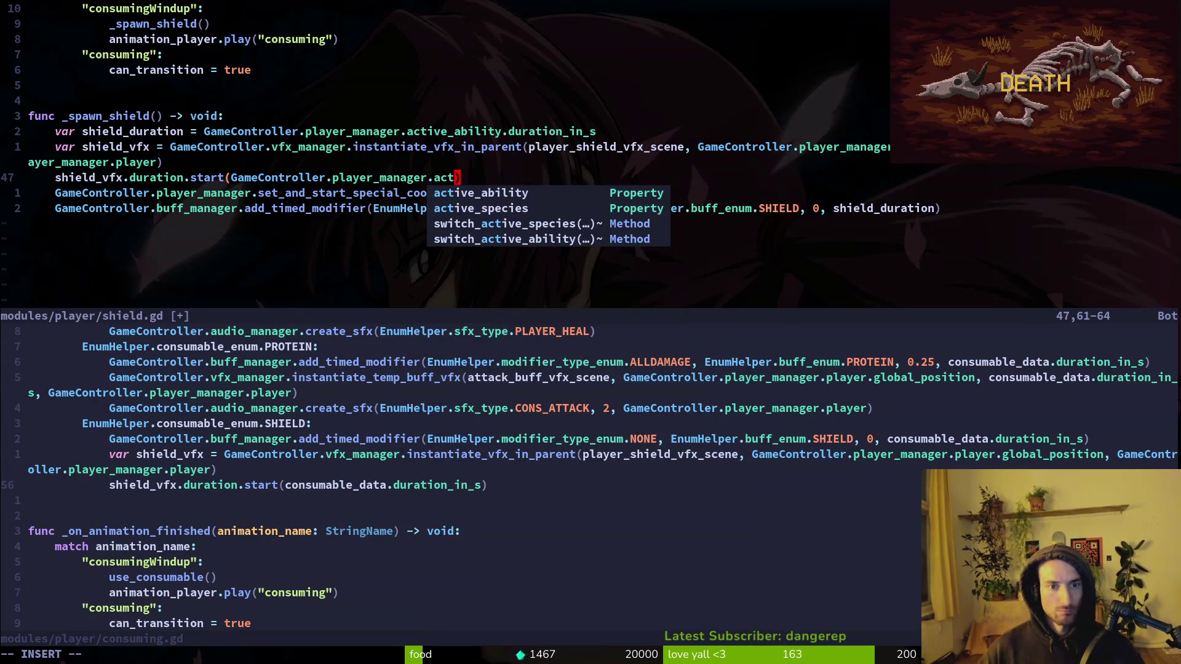
{"action": "type", "text": "ive_ability.duration_in_s"}
{"action": "key", "text": "Escape"}
{"action": "key", "text": "k"}
{"action": "key", "text": "k"}
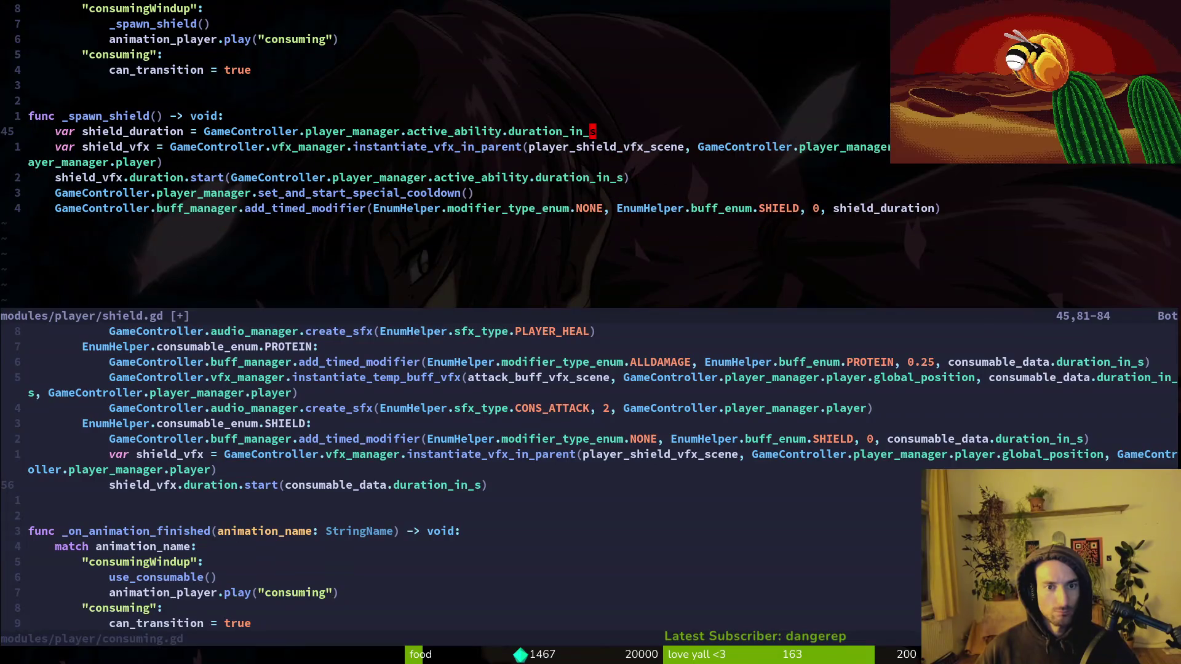
{"action": "key", "text": "d"}
{"action": "key", "text": "d"}
{"action": "type", "text": ":w"}
{"action": "key", "text": "Return"}
Step: Revert to using shield_duration, then save and quit shield.gd with :wq
{"action": "key", "text": "j"}
{"action": "key", "text": "j"}
{"action": "key", "text": "j"}
{"action": "type", "text": "uu:w"}
{"action": "key", "text": "Return"}
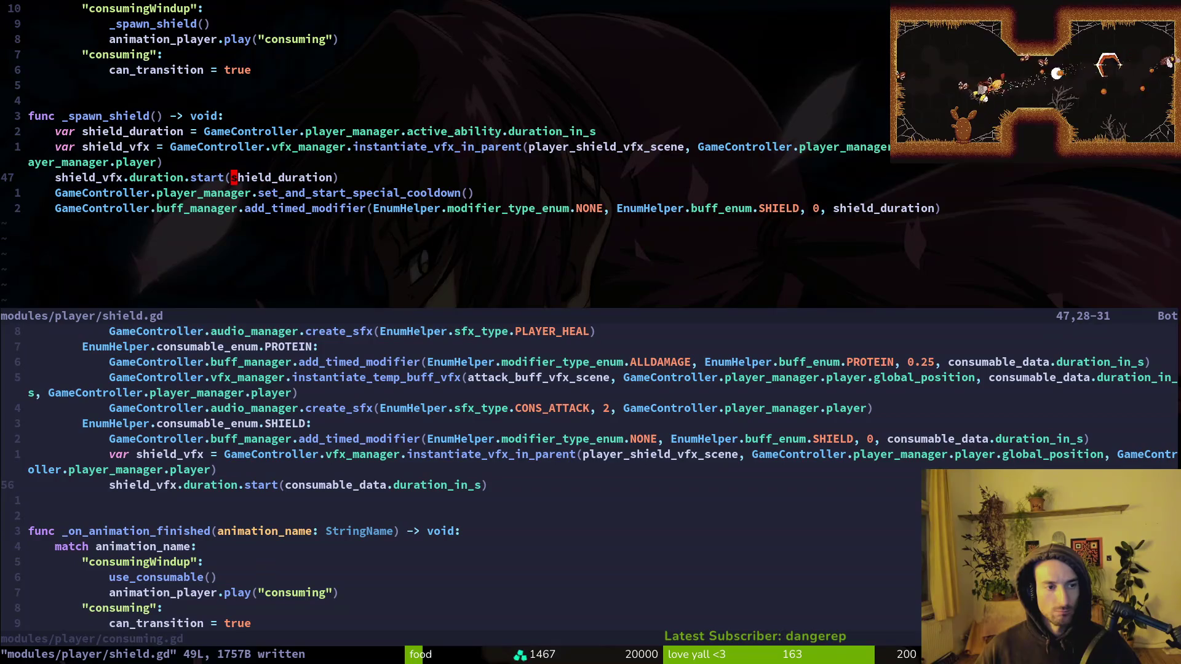
{"action": "type", "text": ":wq"}
{"action": "key", "text": "Return"}
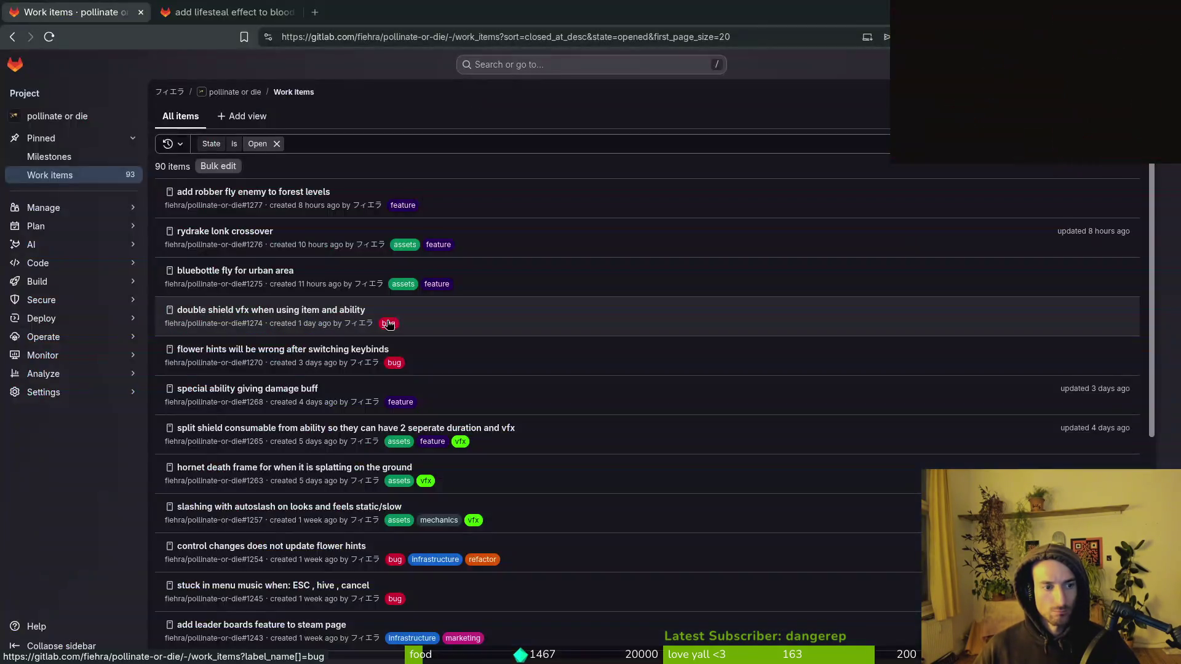
Step: Run Pollinate or Die from Godot with F5, continue into the hive, then attack and fly the bee
{"action": "key", "text": "alt+Tab"}
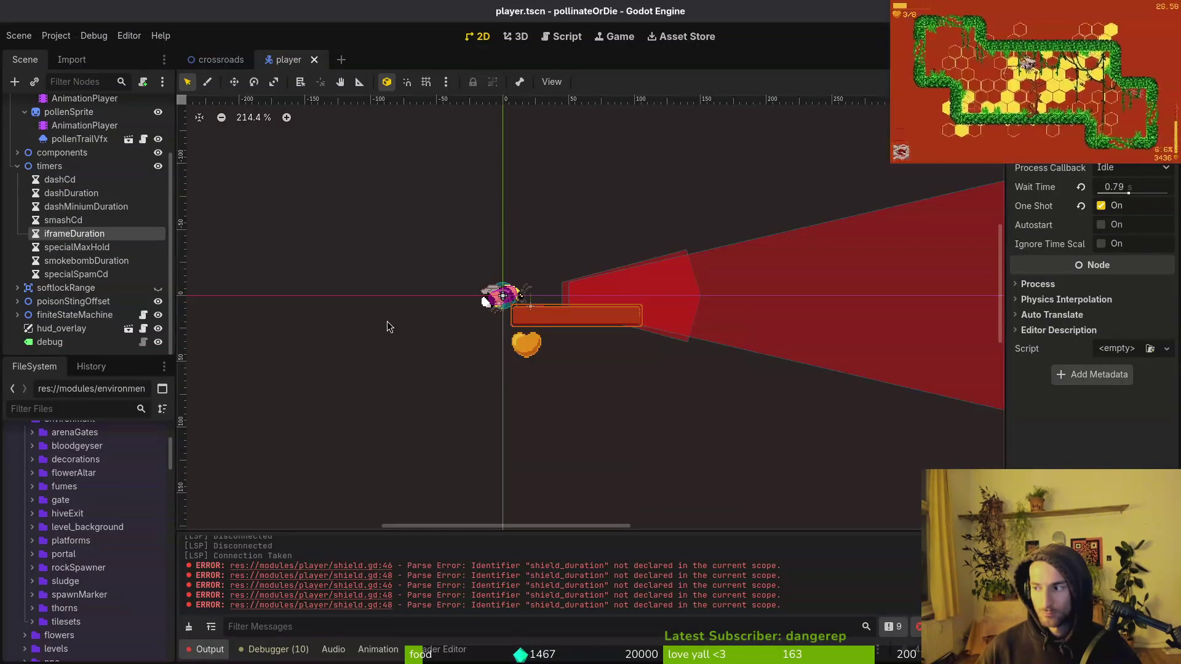
{"action": "key", "text": "F5"}
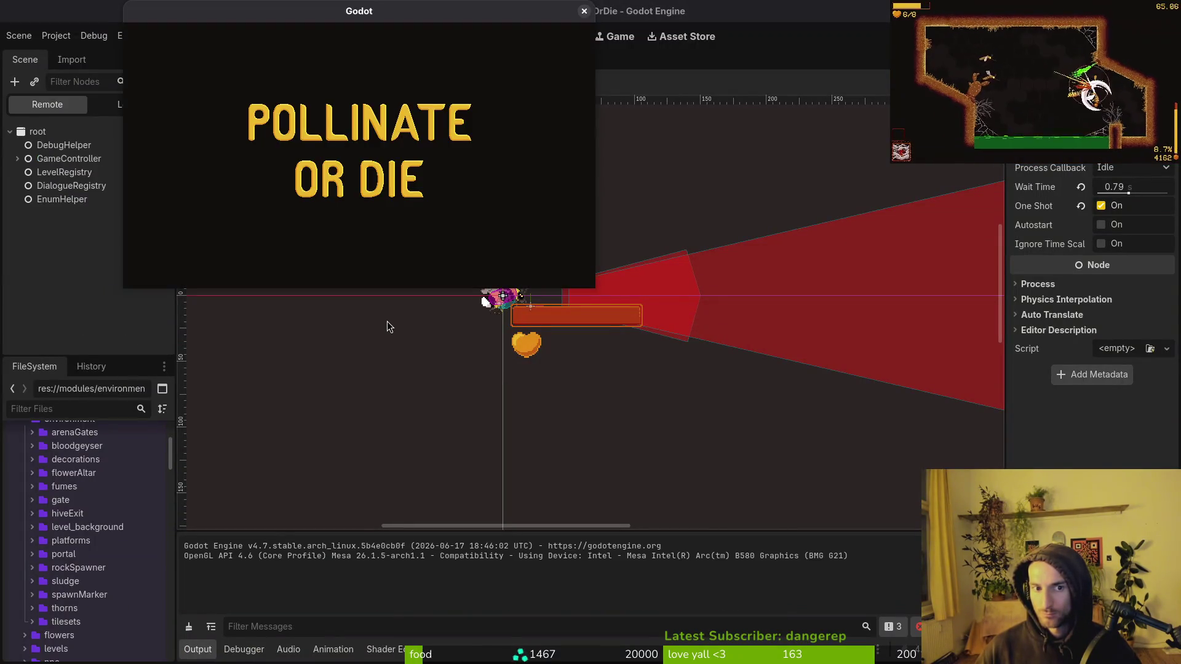
{"action": "key", "text": "Return"}
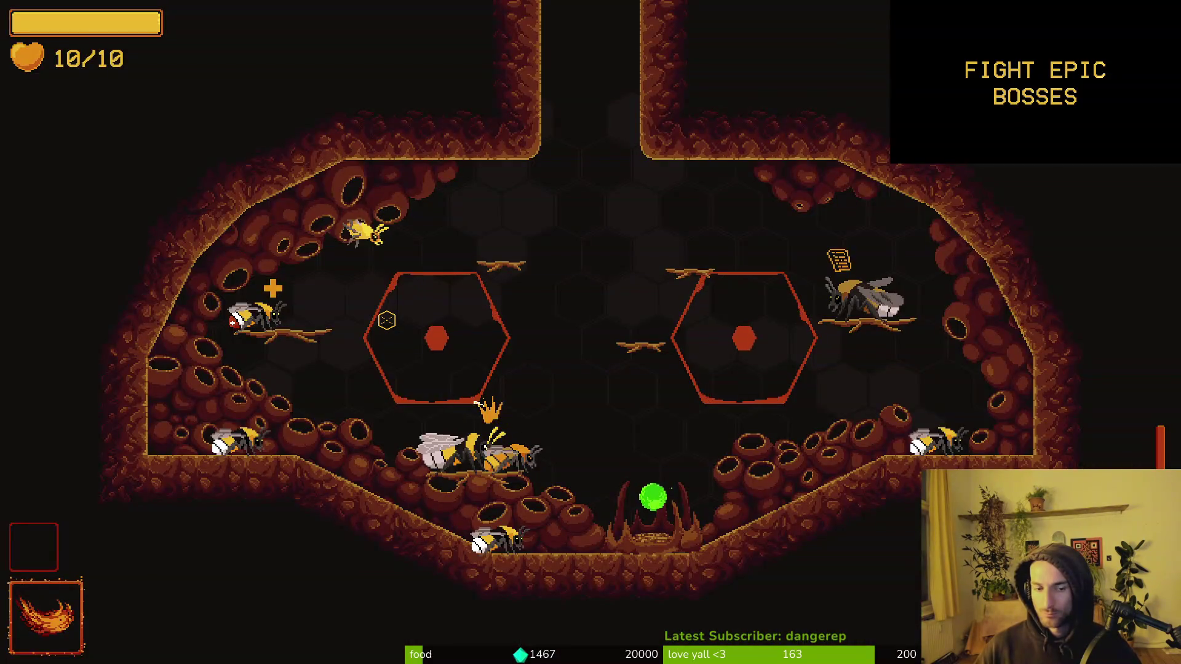
{"action": "key", "text": "j"}
{"action": "key", "text": "a"}
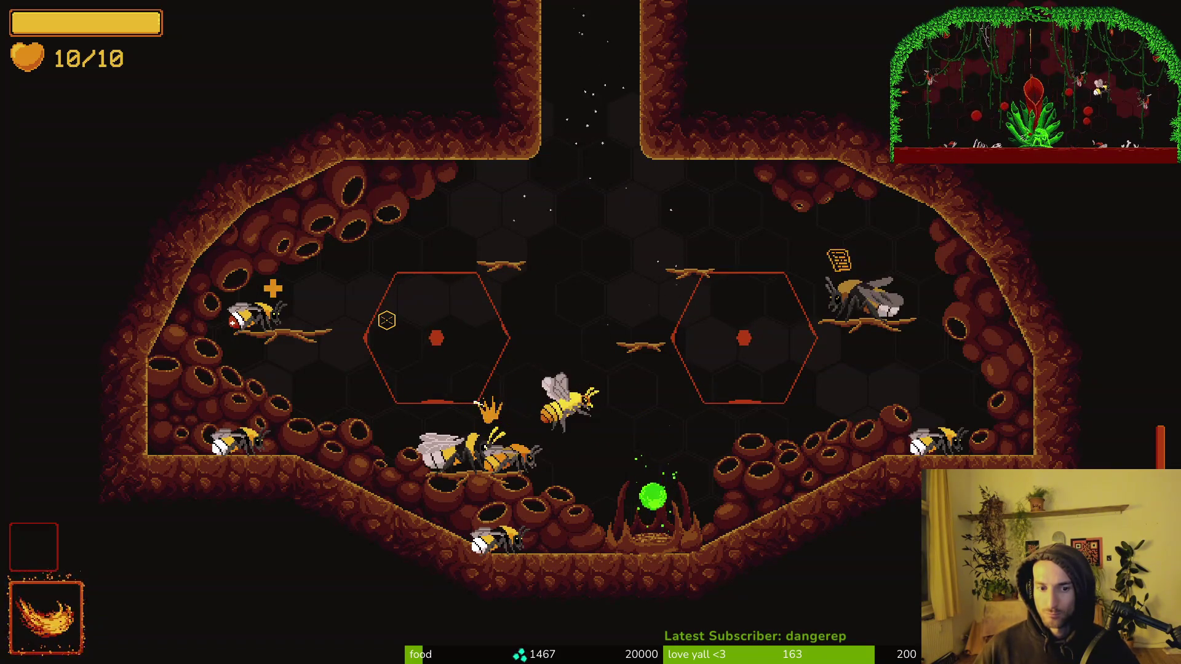